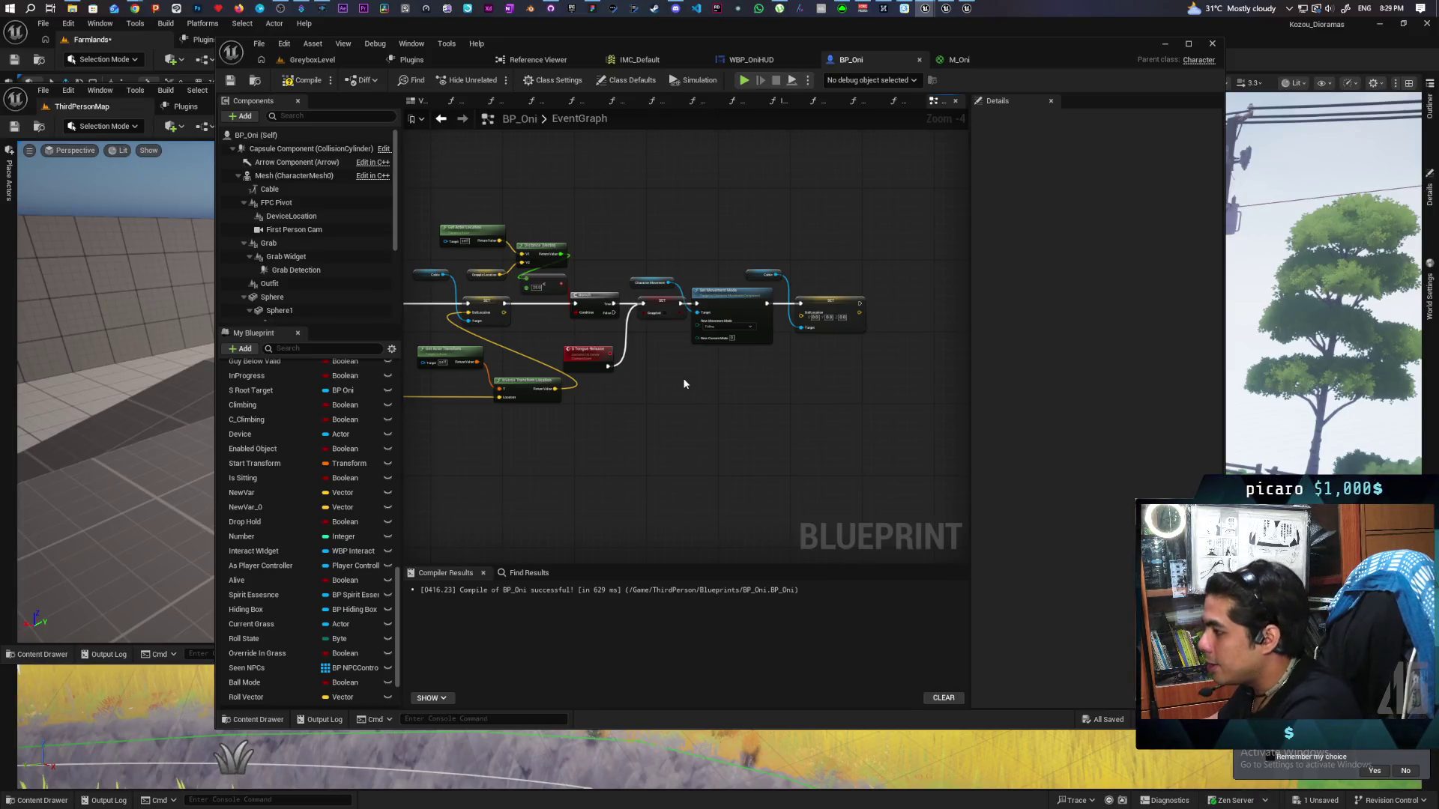
# Widen the event graph panel and shift the IA_Jump nodes left to make room
pyautogui.scroll(-5, 684, 384)
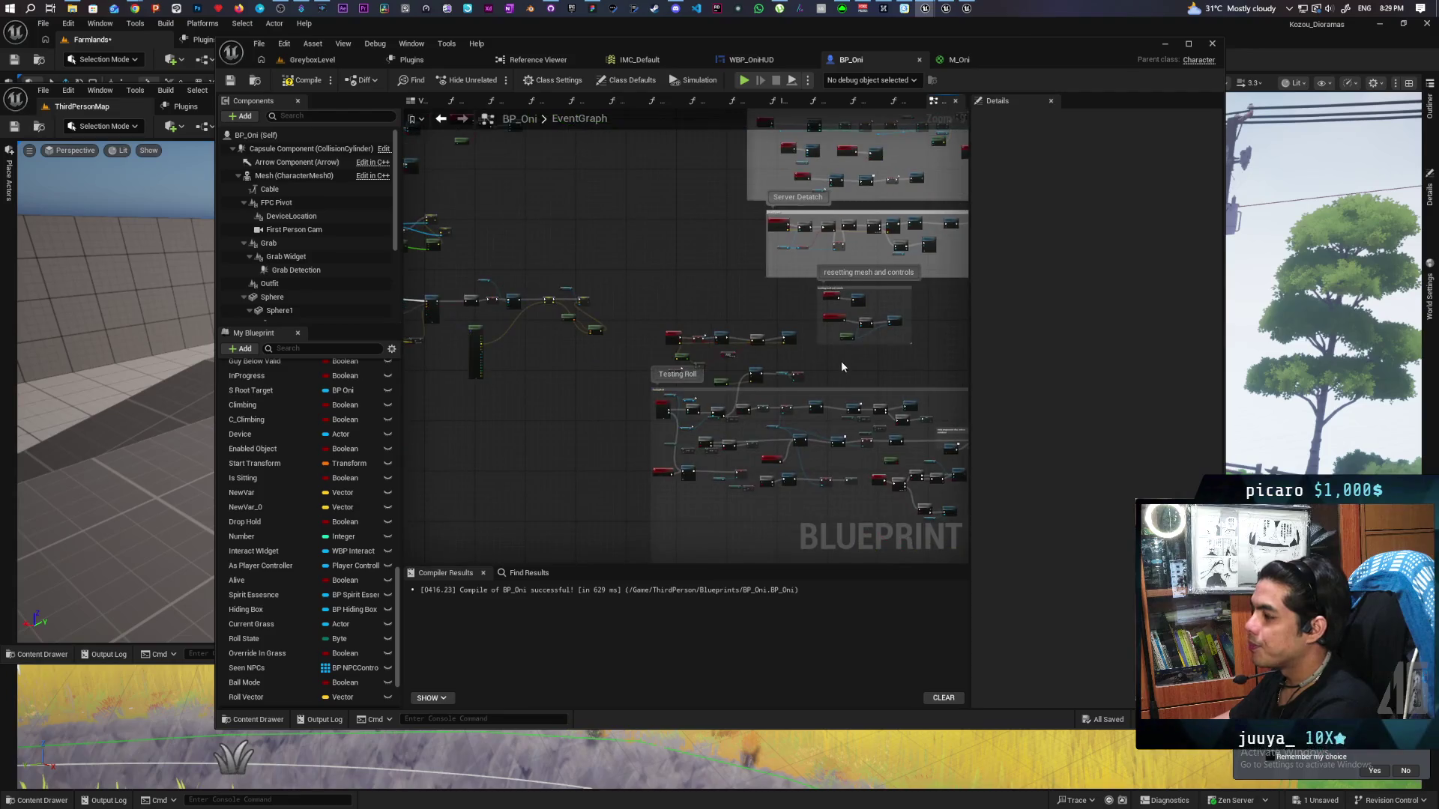
pyautogui.scroll(2, 841, 362)
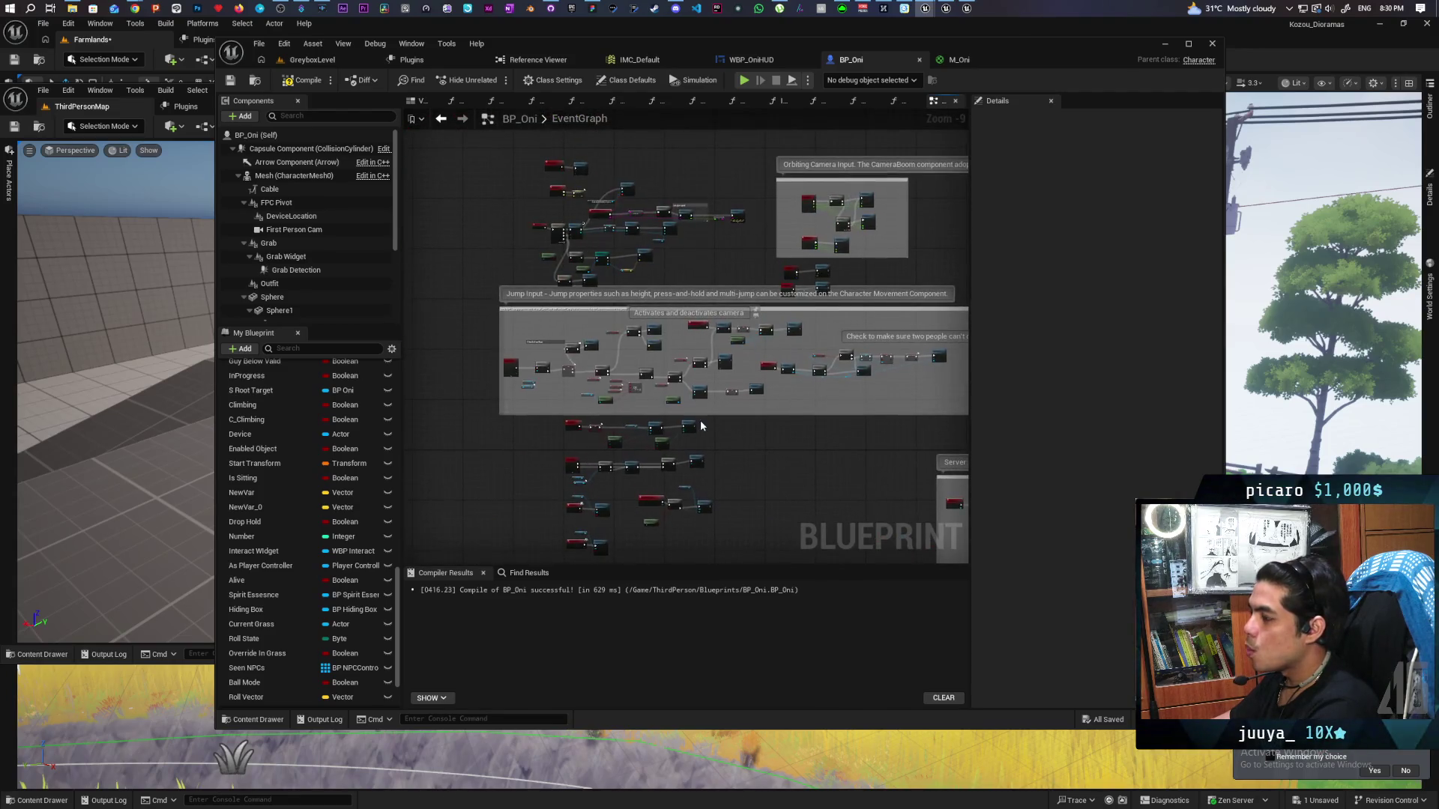
pyautogui.scroll(8, 538, 372)
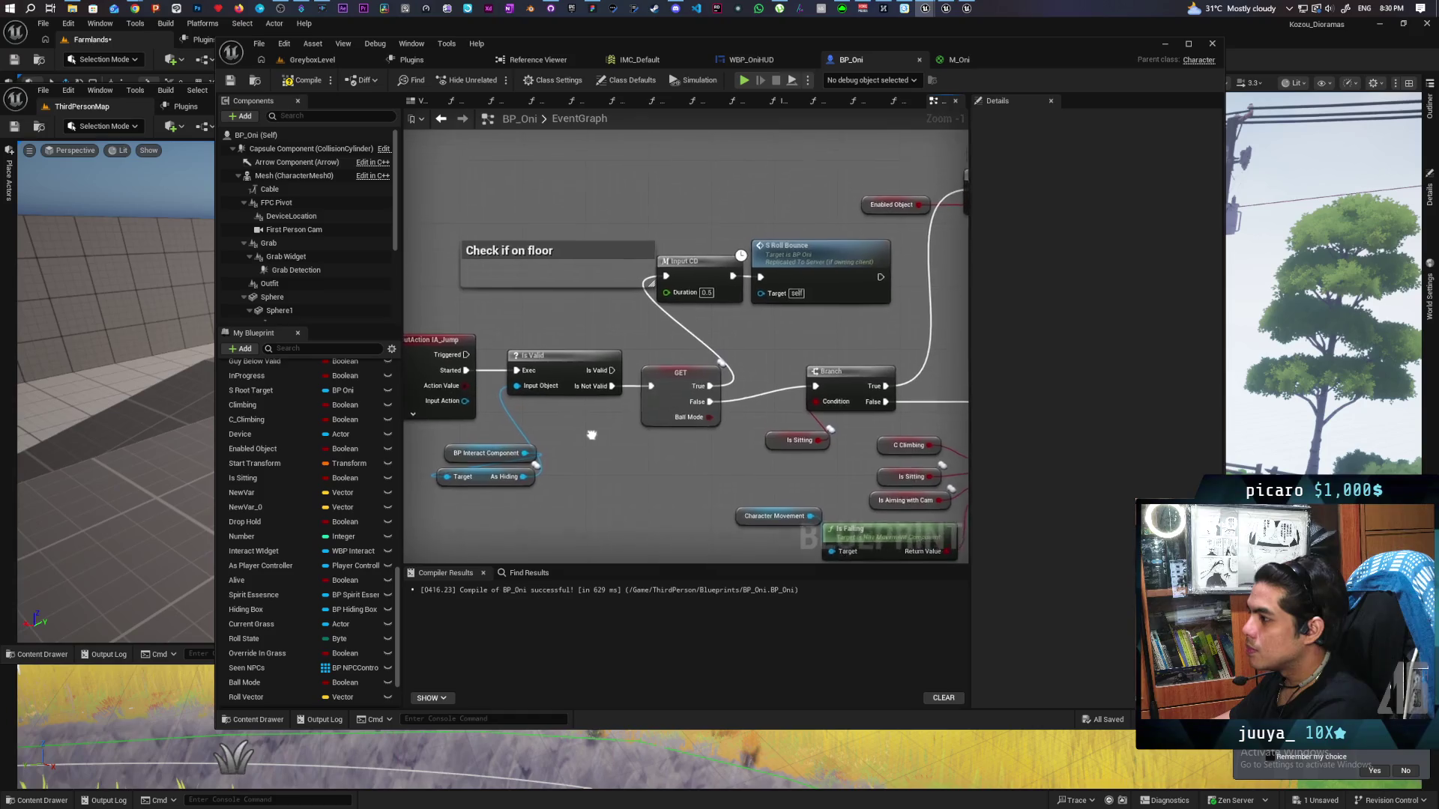
pyautogui.moveTo(591, 435)
pyautogui.mouseDown()
pyautogui.moveTo(572, 422)
pyautogui.moveTo(734, 400)
pyautogui.moveTo(508, 402)
pyautogui.moveTo(790, 401)
pyautogui.mouseUp()
pyautogui.scroll(-1, 790, 402)
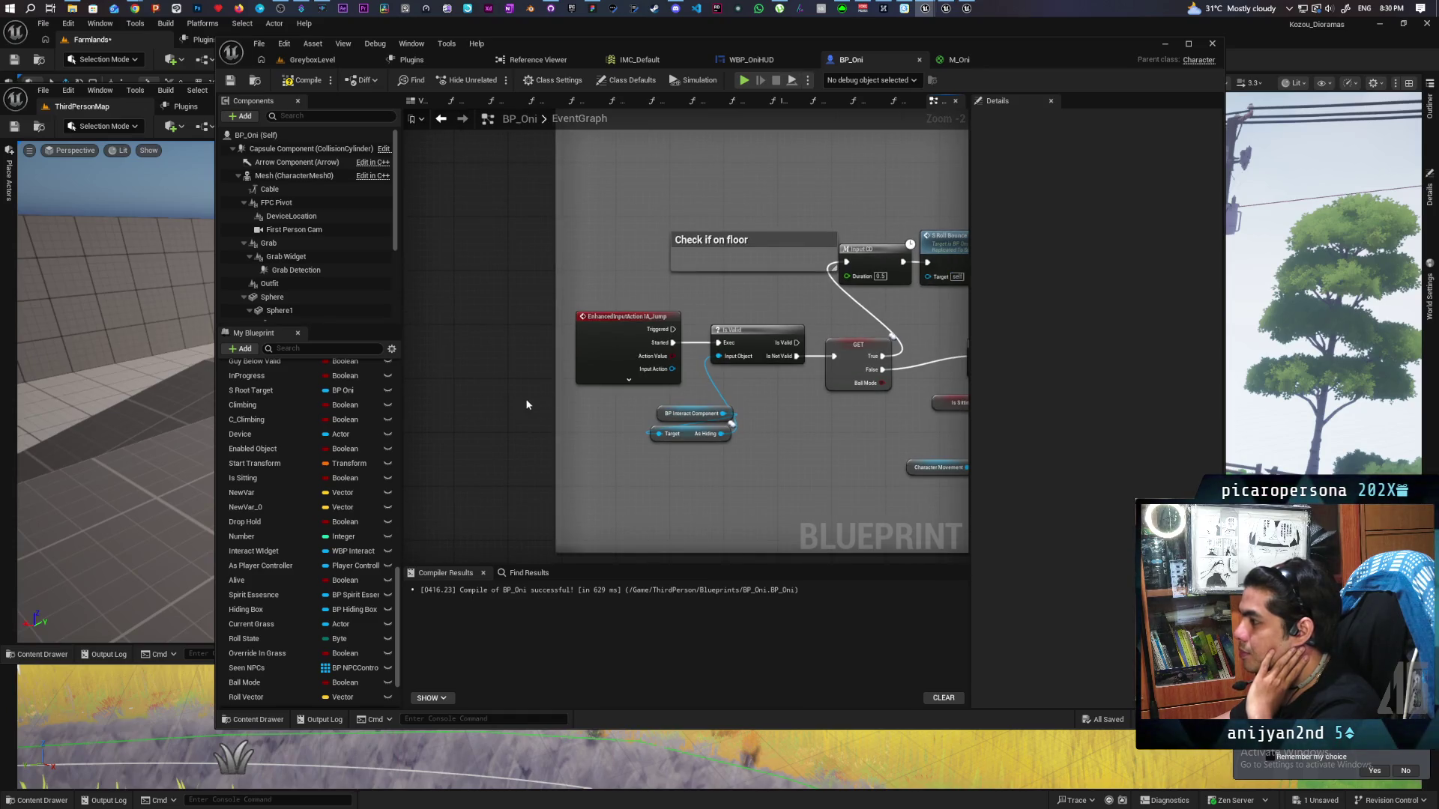
pyautogui.moveTo(555, 392); pyautogui.dragTo(423, 395)
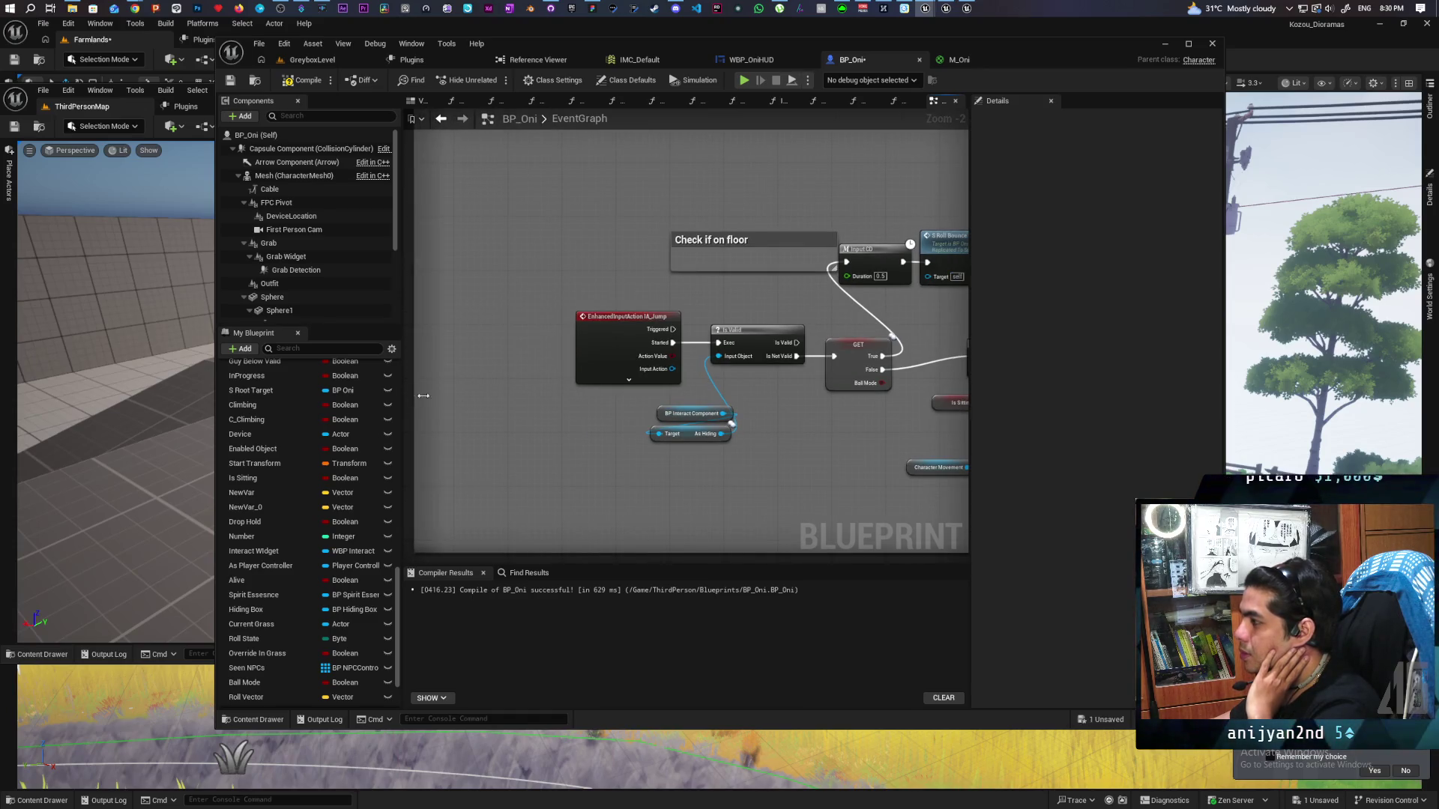
pyautogui.moveTo(561, 304); pyautogui.dragTo(742, 449)
pyautogui.moveTo(750, 349); pyautogui.dragTo(636, 346)
pyautogui.click(662, 416)
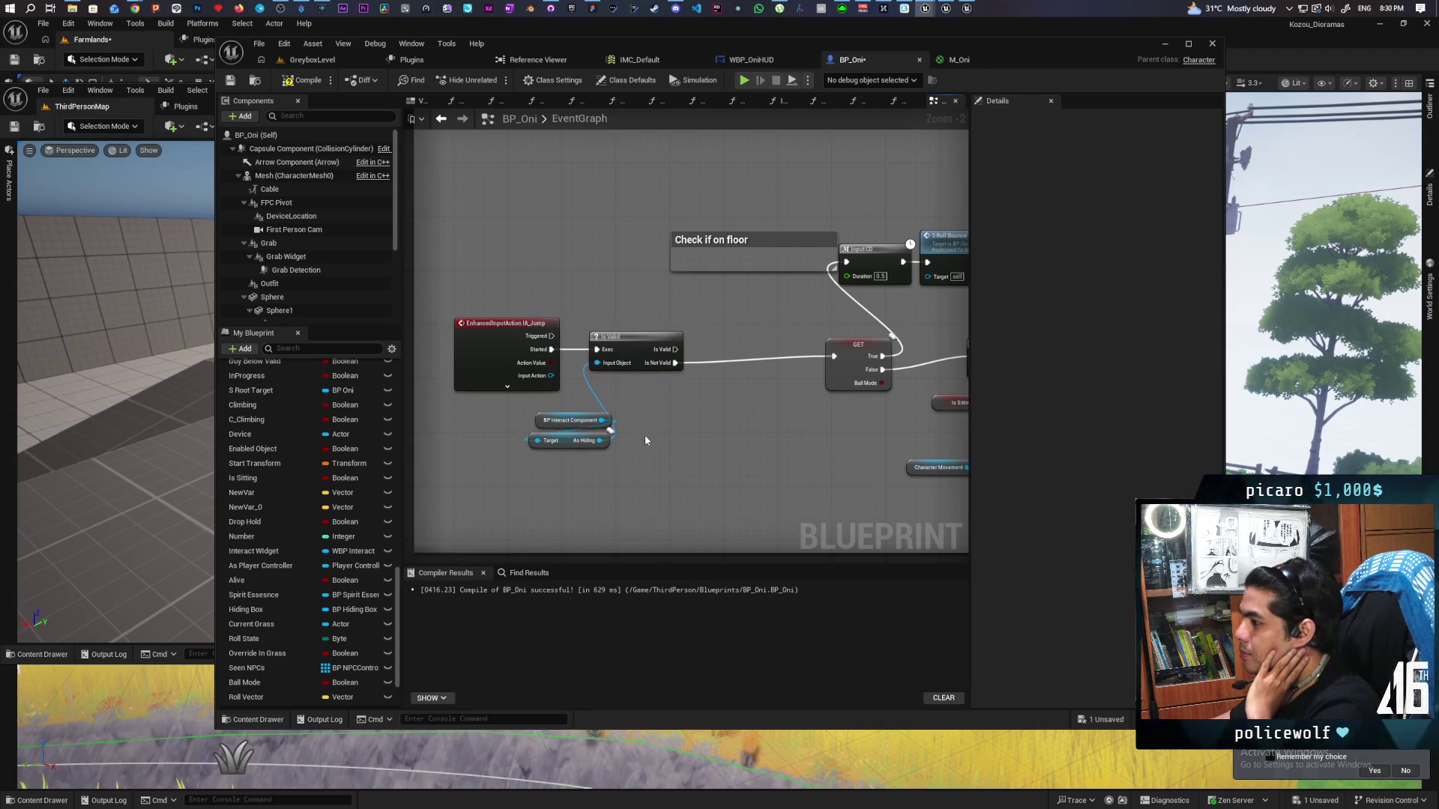
# Add a validated Grappled getter and drop it onto the jump wire after Is Not Valid
pyautogui.moveTo(250, 685); pyautogui.dragTo(622, 525)
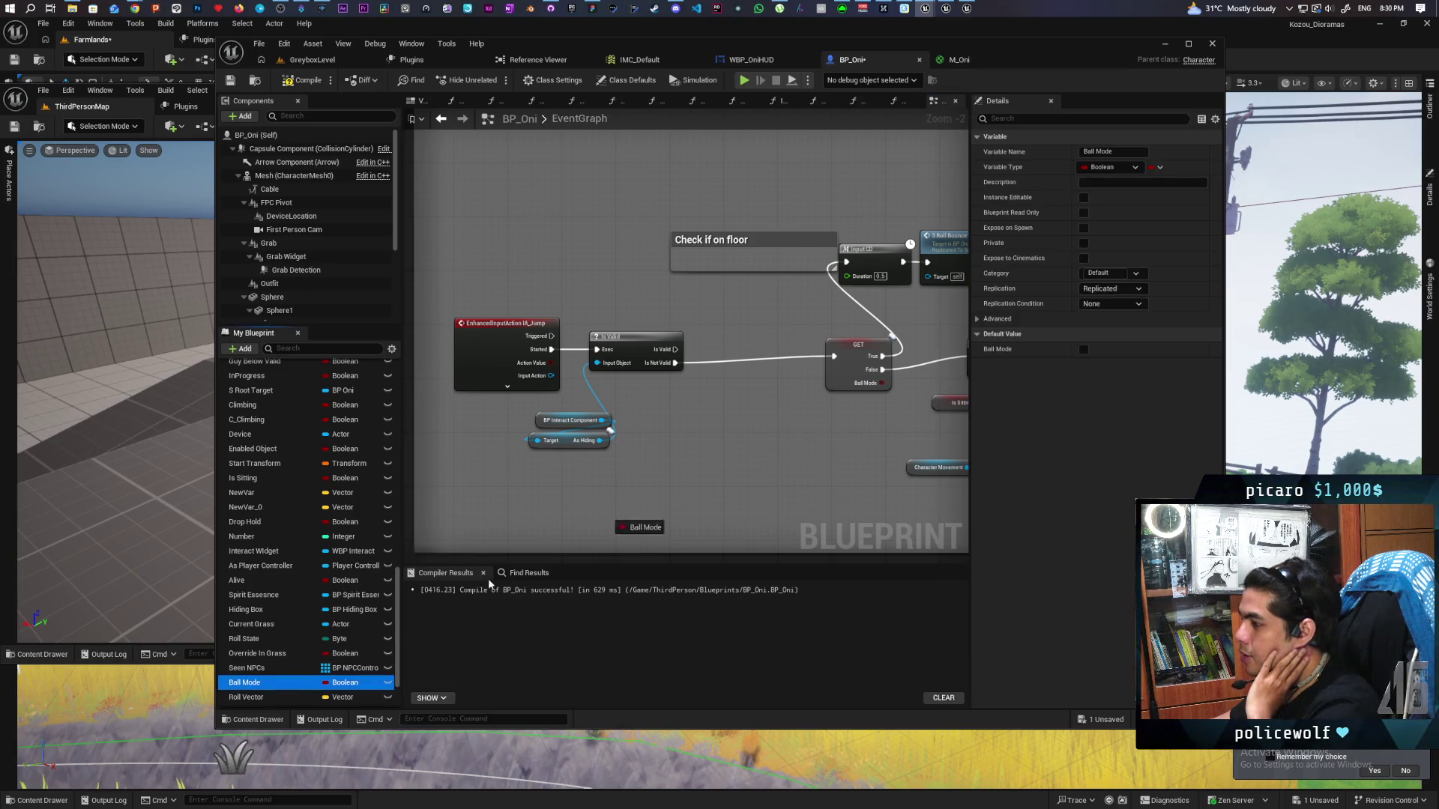
pyautogui.scroll(-3, 270, 667)
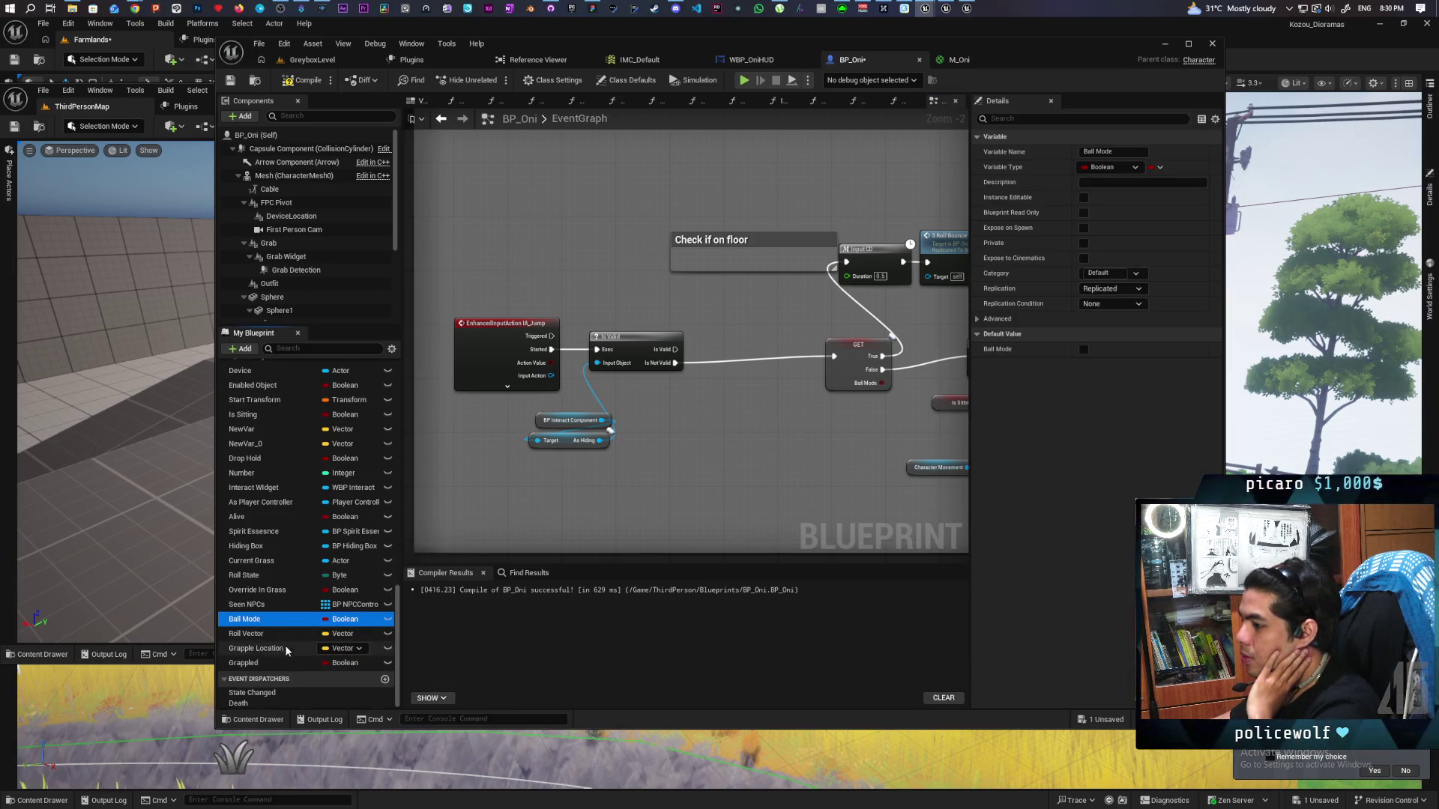
pyautogui.moveTo(247, 663); pyautogui.dragTo(677, 415)
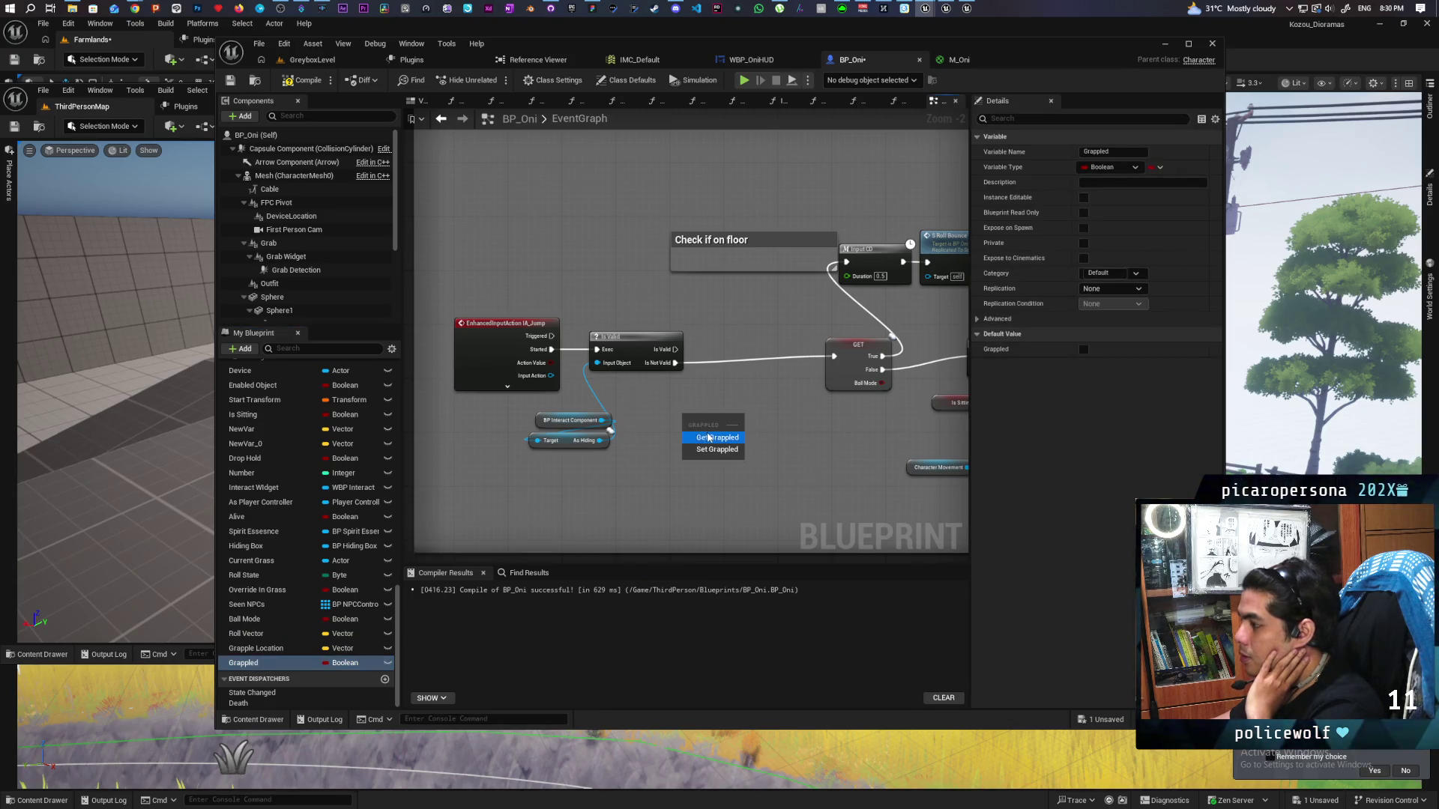
pyautogui.click(697, 426)
pyautogui.rightClick(696, 425)
pyautogui.click(745, 533)
pyautogui.scroll(2, 759, 469)
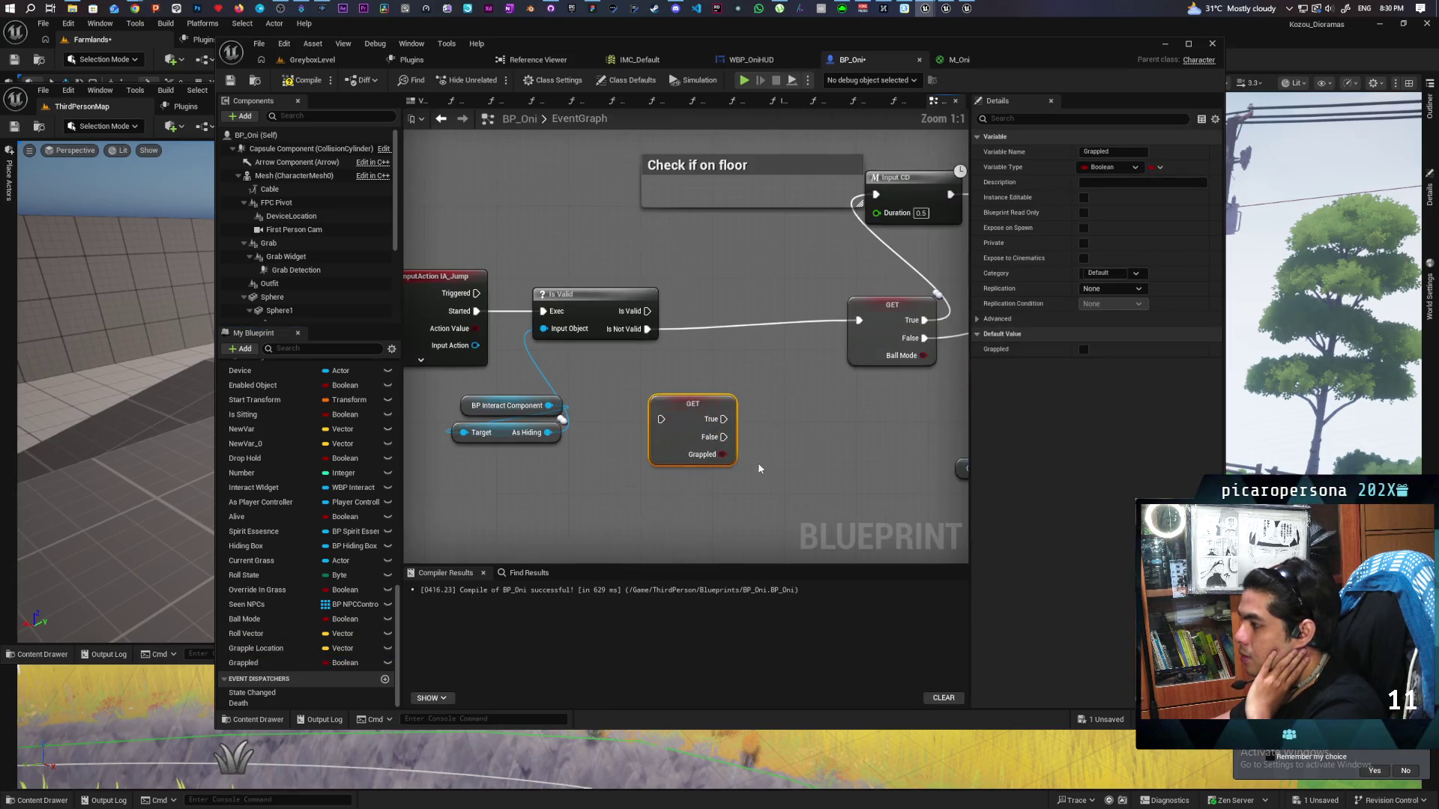
pyautogui.moveTo(689, 405)
pyautogui.mouseDown()
pyautogui.moveTo(707, 320)
pyautogui.moveTo(678, 329)
pyautogui.mouseUp()
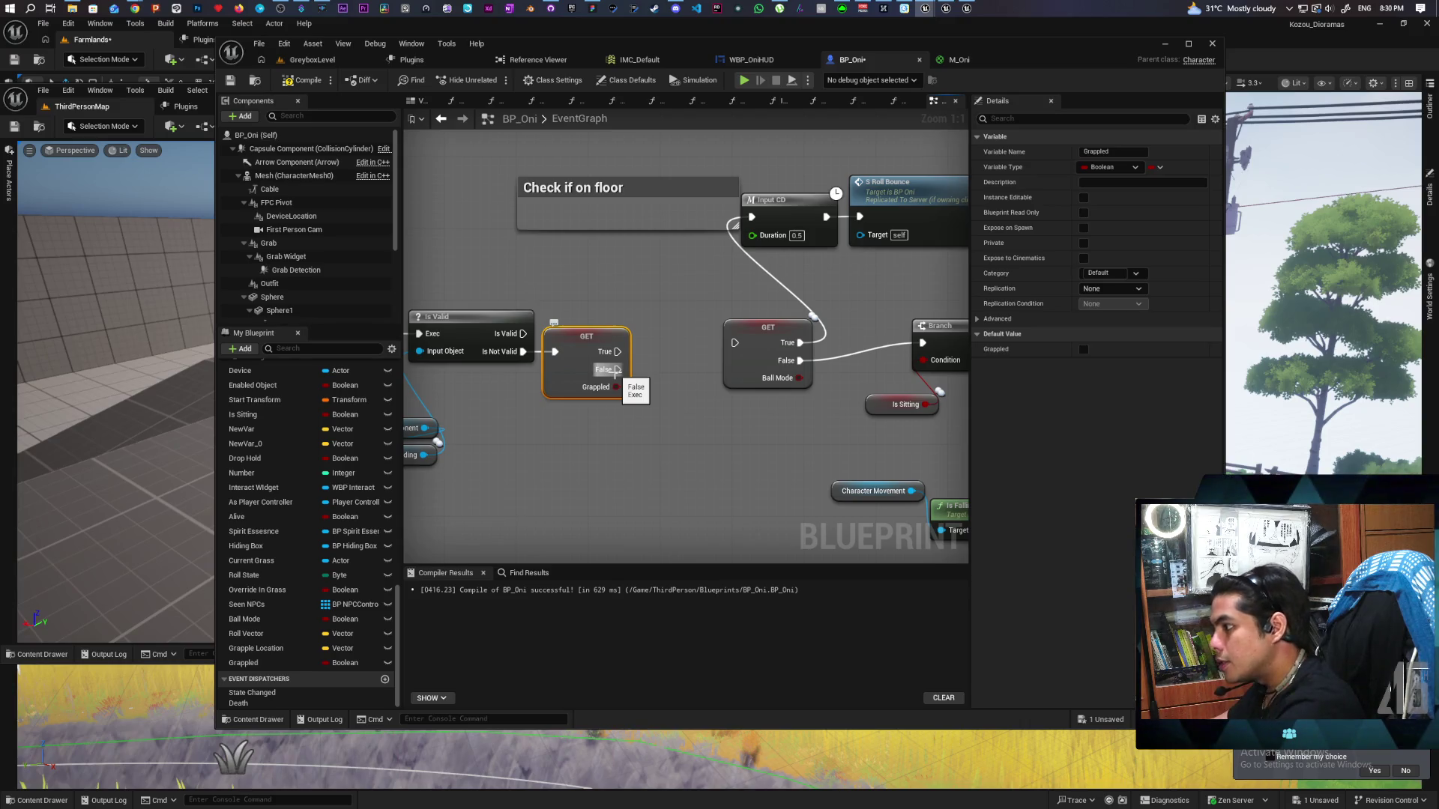
# Route Grappled's False to the Ball Mode check and True to S Tongue Release, then save BP_Oni
pyautogui.moveTo(615, 370); pyautogui.dragTo(734, 342)
pyautogui.moveTo(616, 351); pyautogui.dragTo(613, 473)
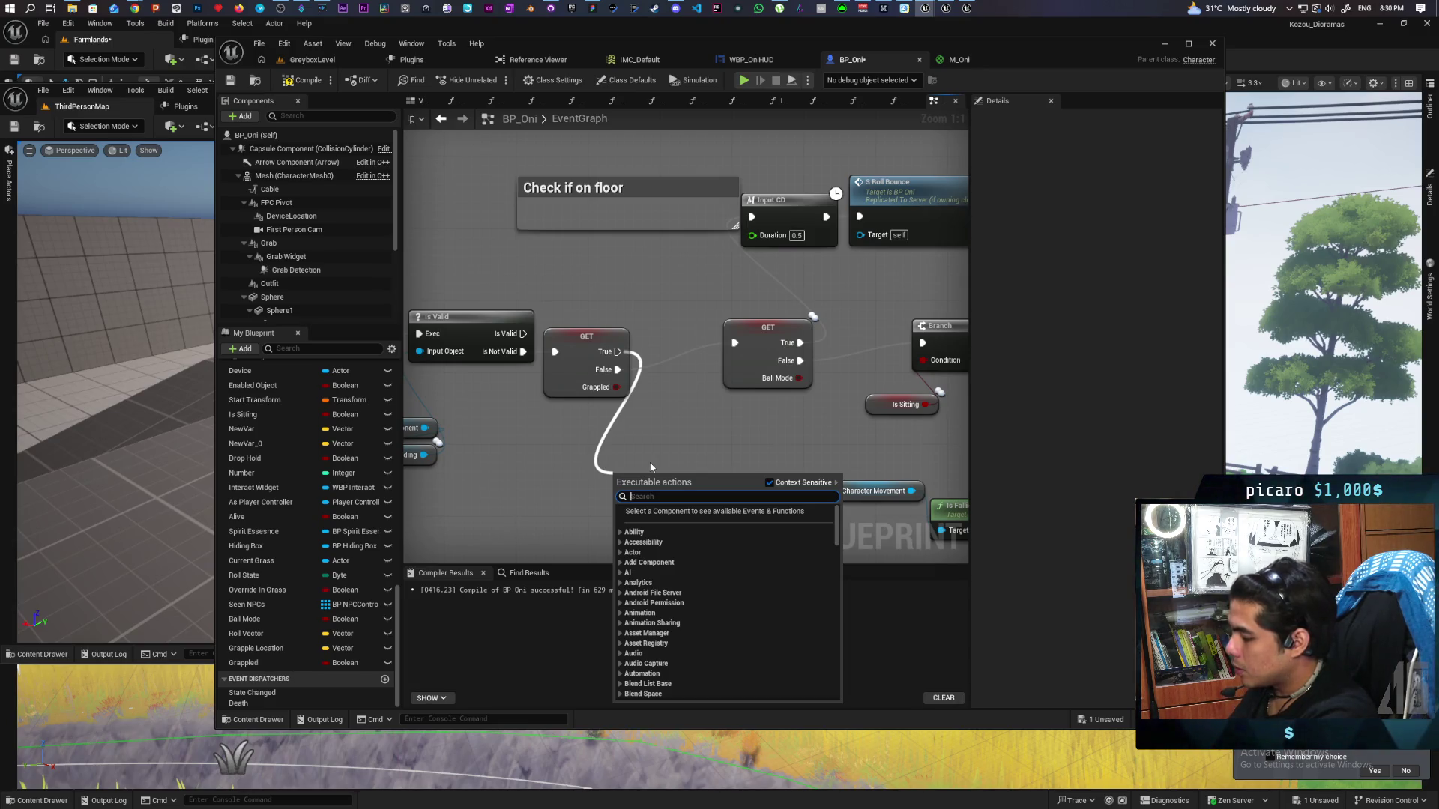
pyautogui.write('relea')
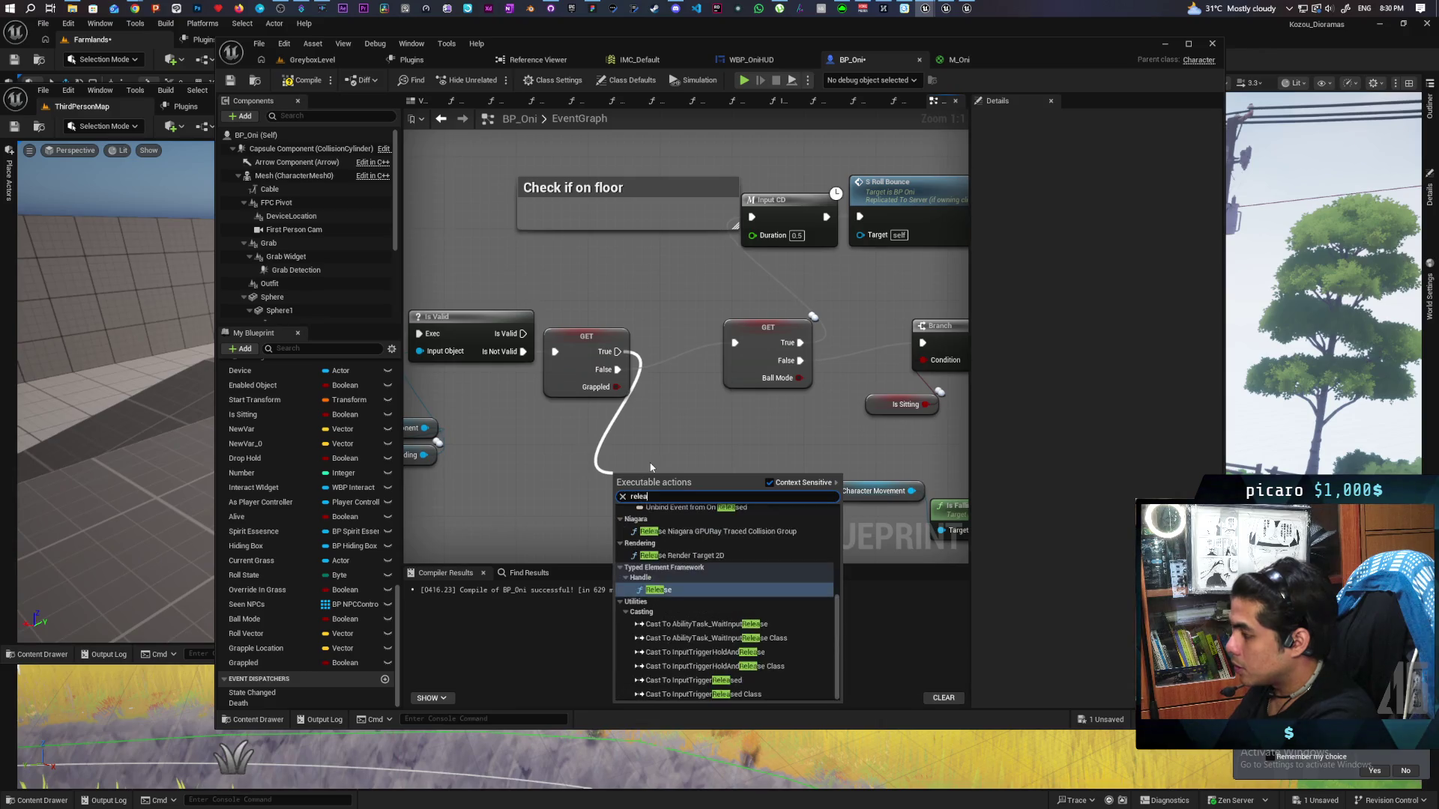
pyautogui.press('BackSpace')
pyautogui.press('BackSpace')
pyautogui.press('BackSpace')
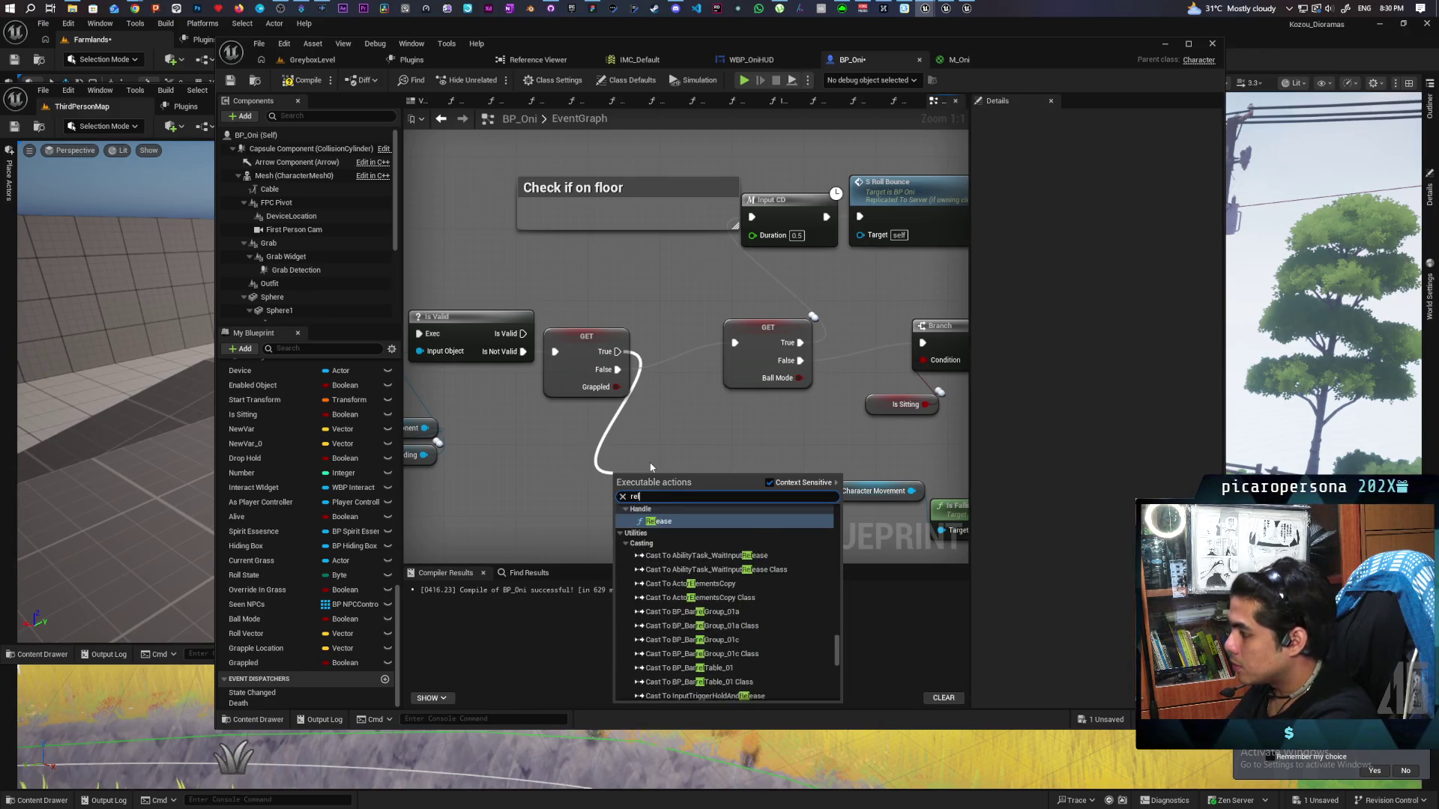
pyautogui.write('tongue')
pyautogui.press('Return')
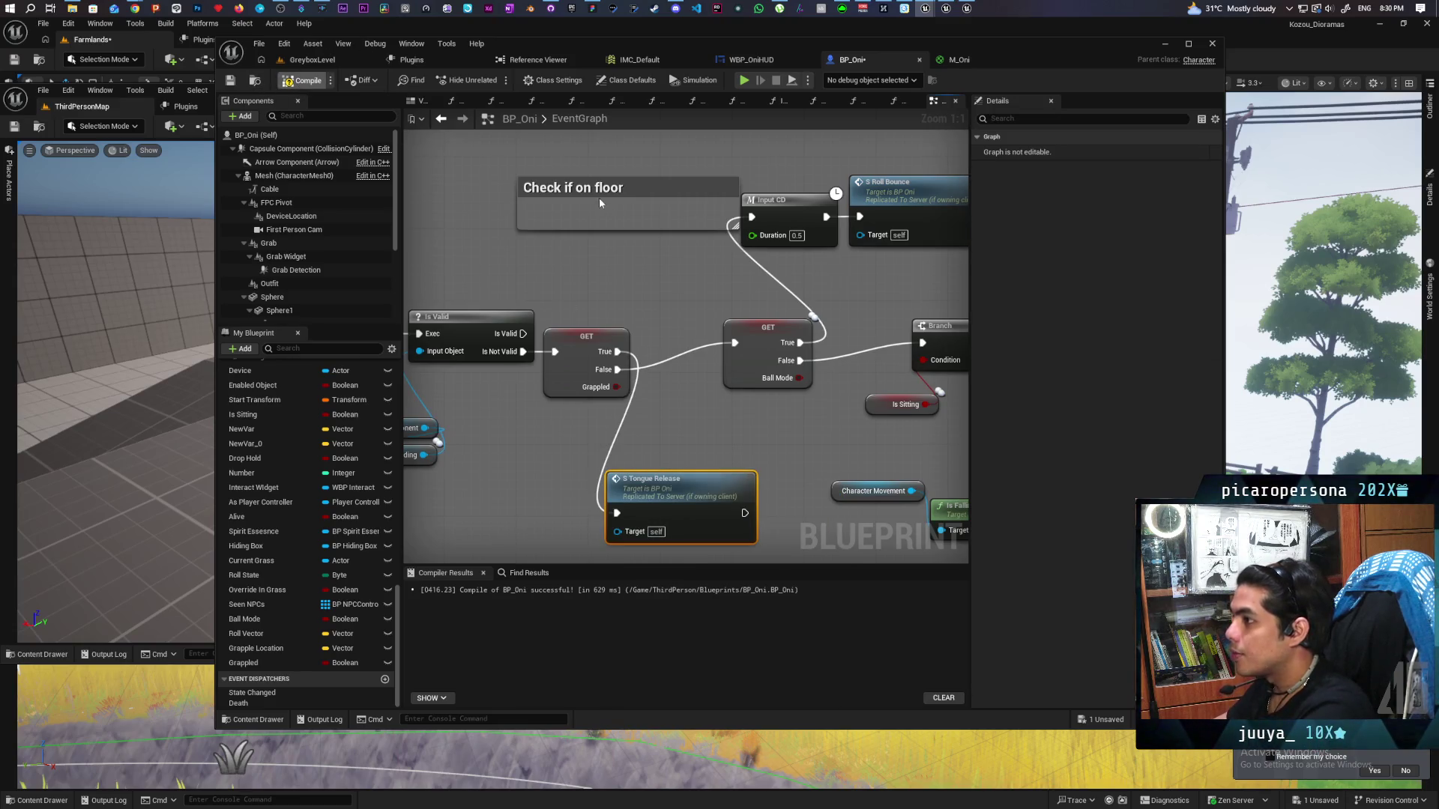
pyautogui.hotkey('ctrl', 's')
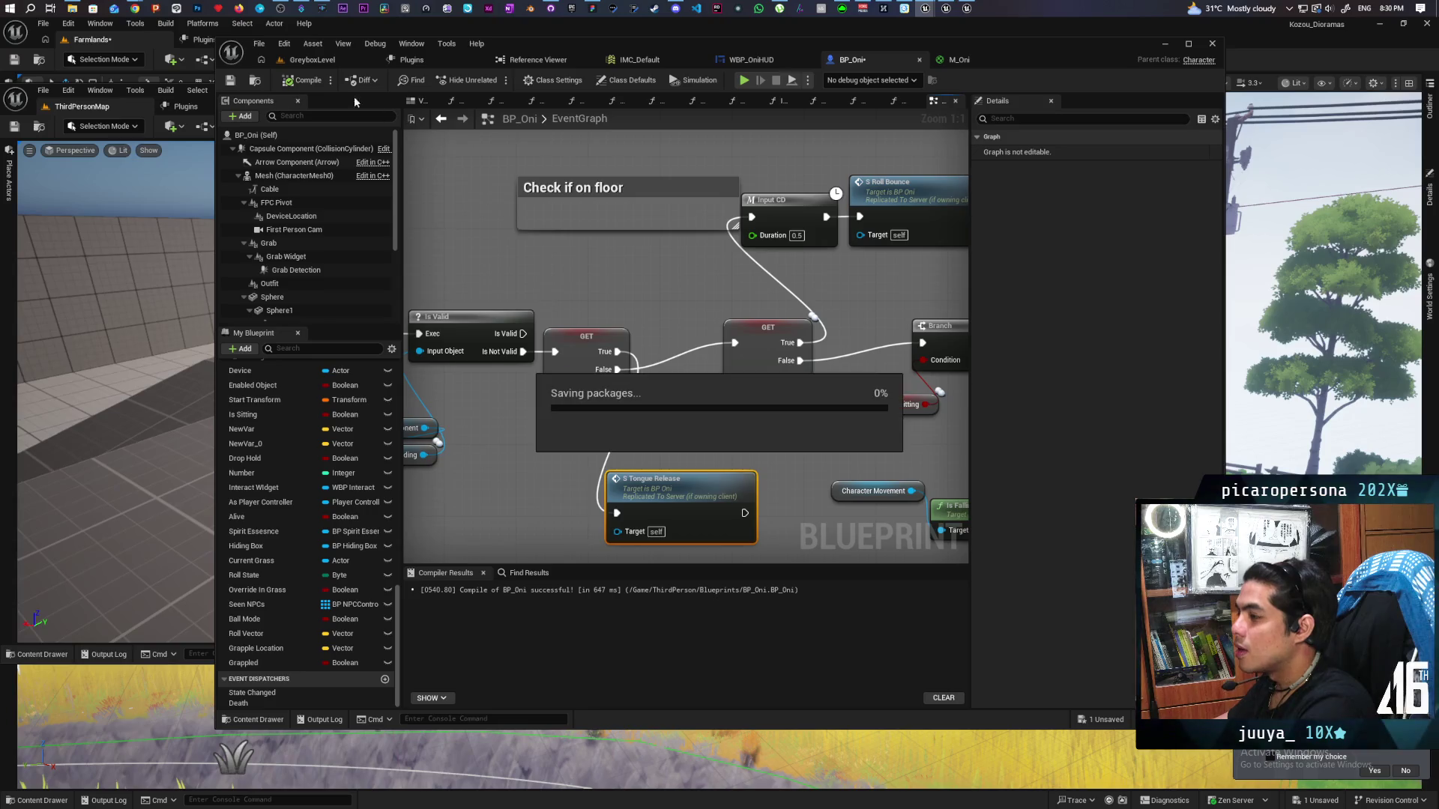
pyautogui.click(331, 62)
pyautogui.click(493, 80)
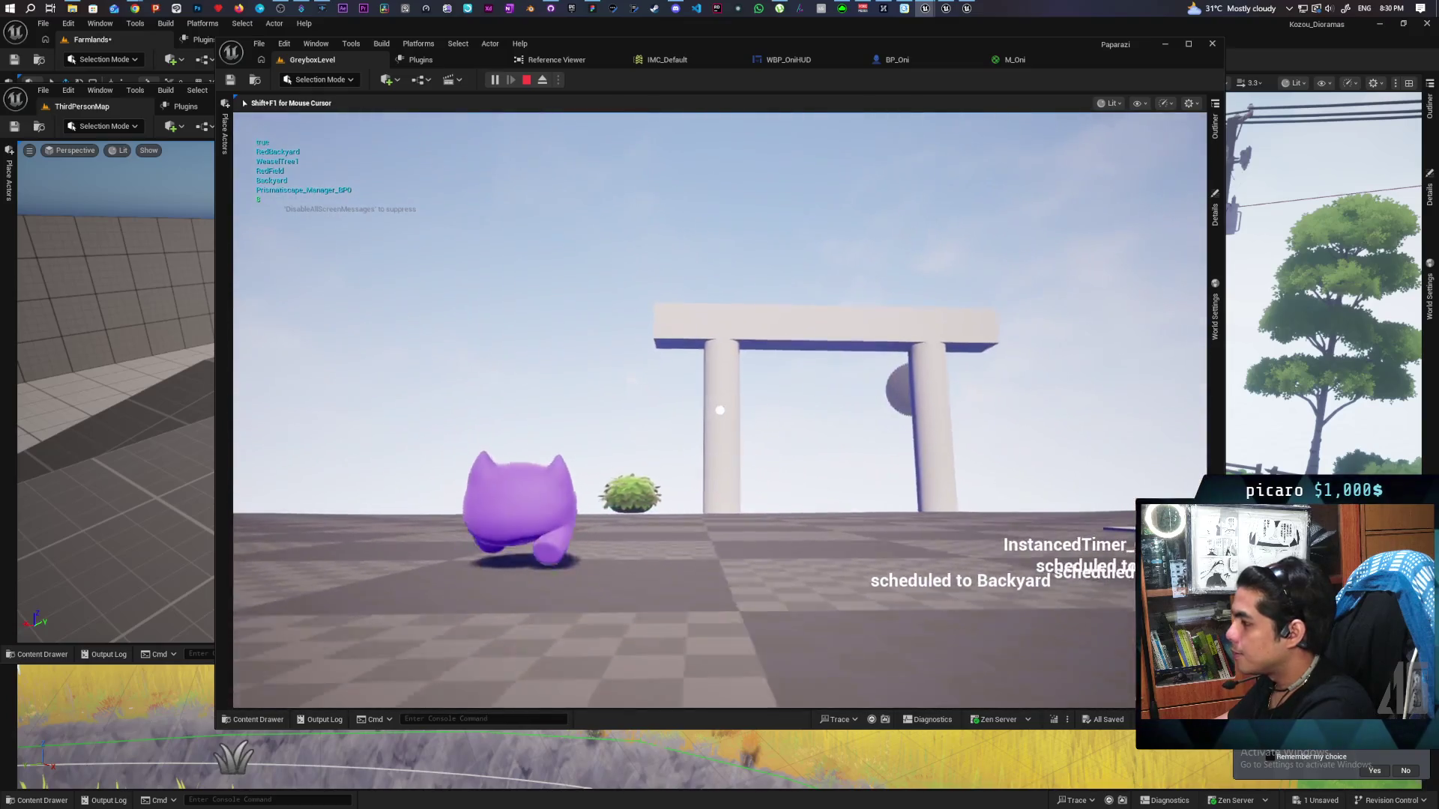
pyautogui.click(732, 408)
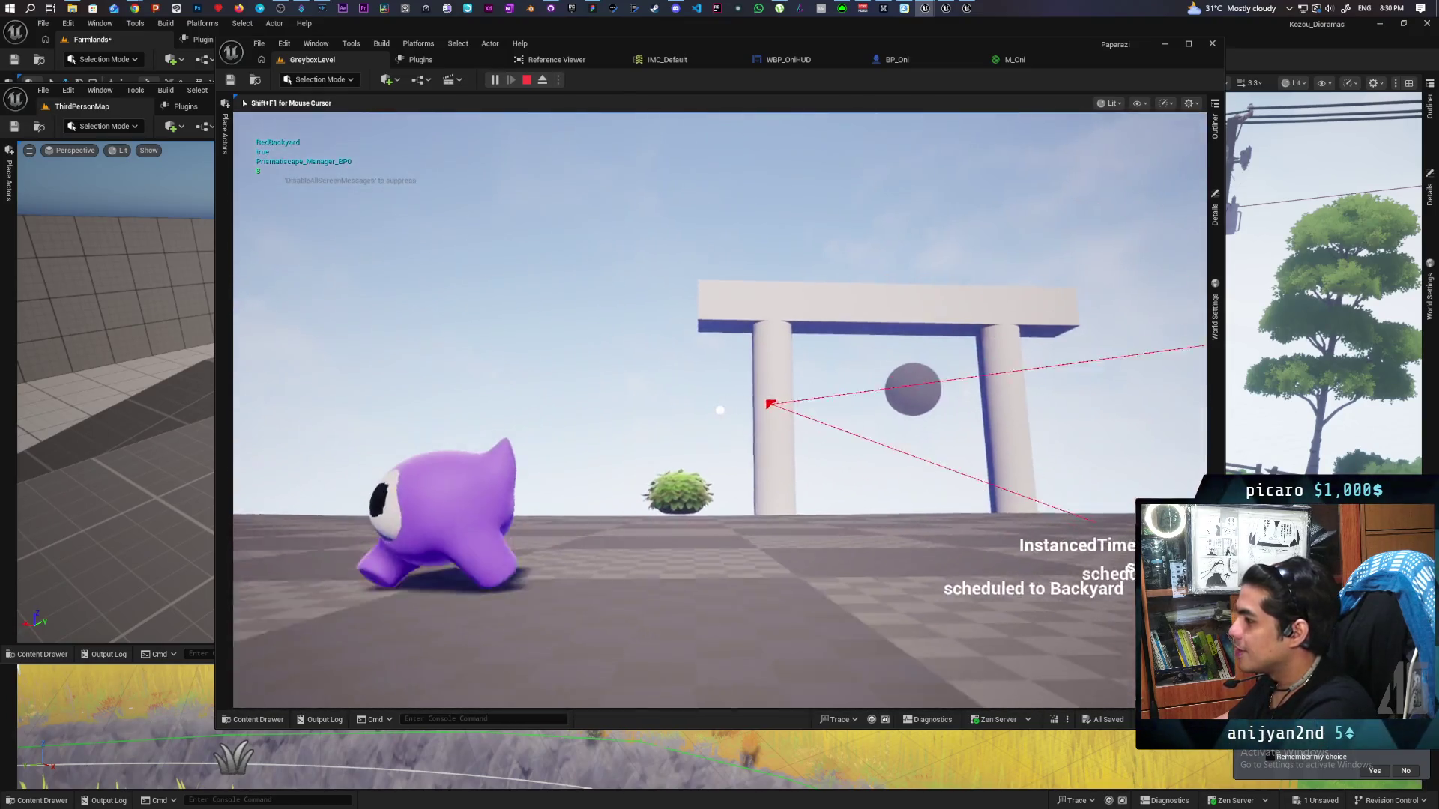
pyautogui.click(719, 411)
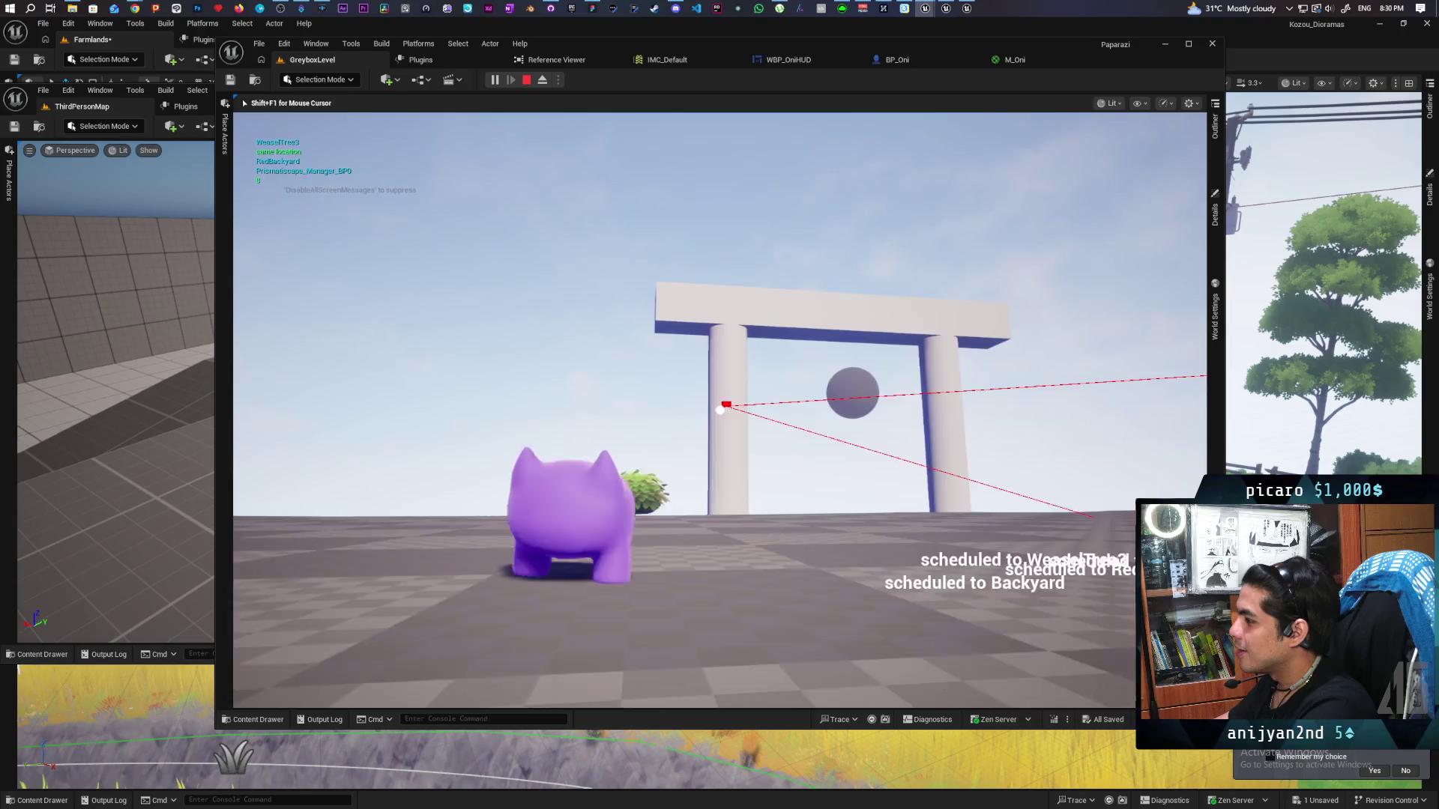
pyautogui.click(720, 410)
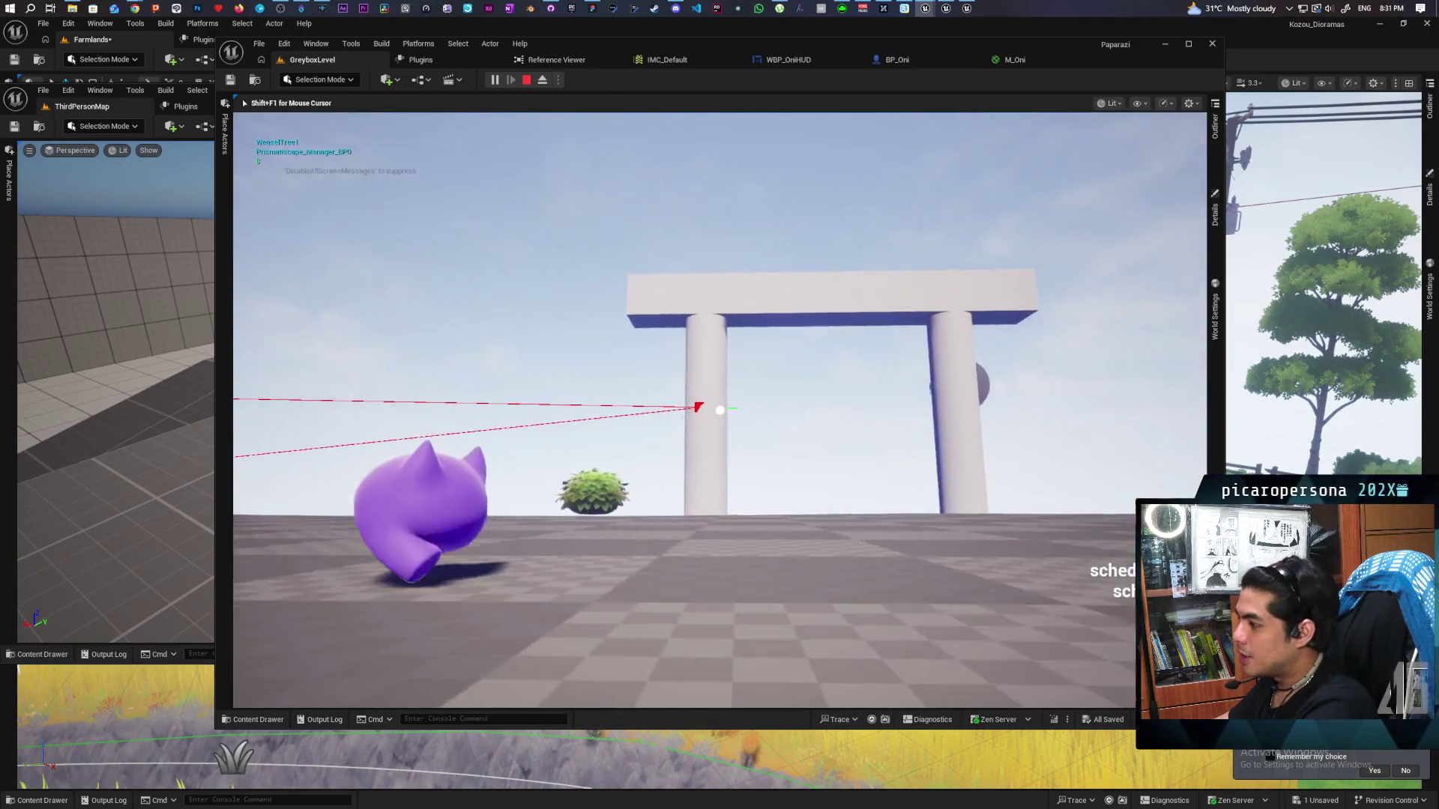
pyautogui.click(720, 410)
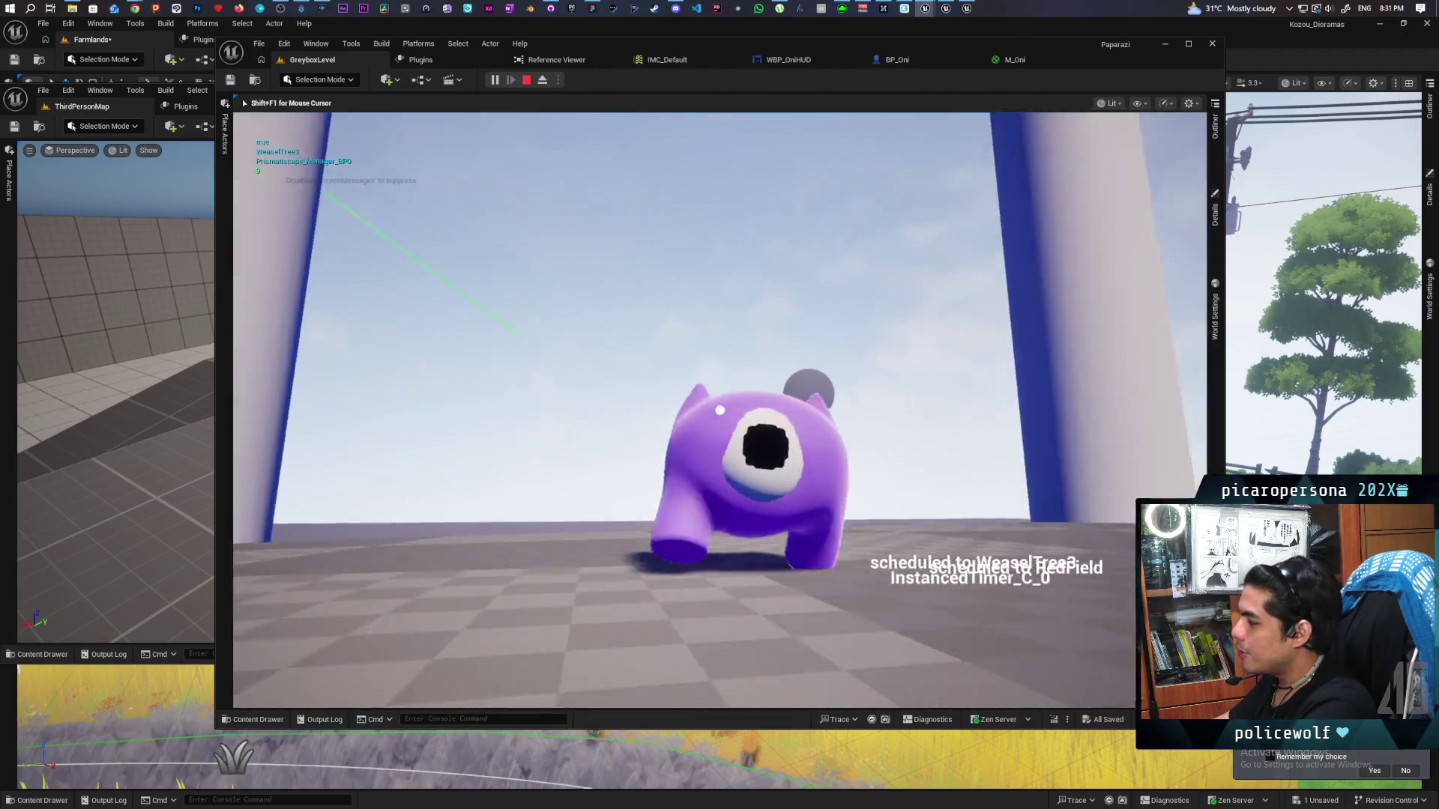
pyautogui.click(720, 409)
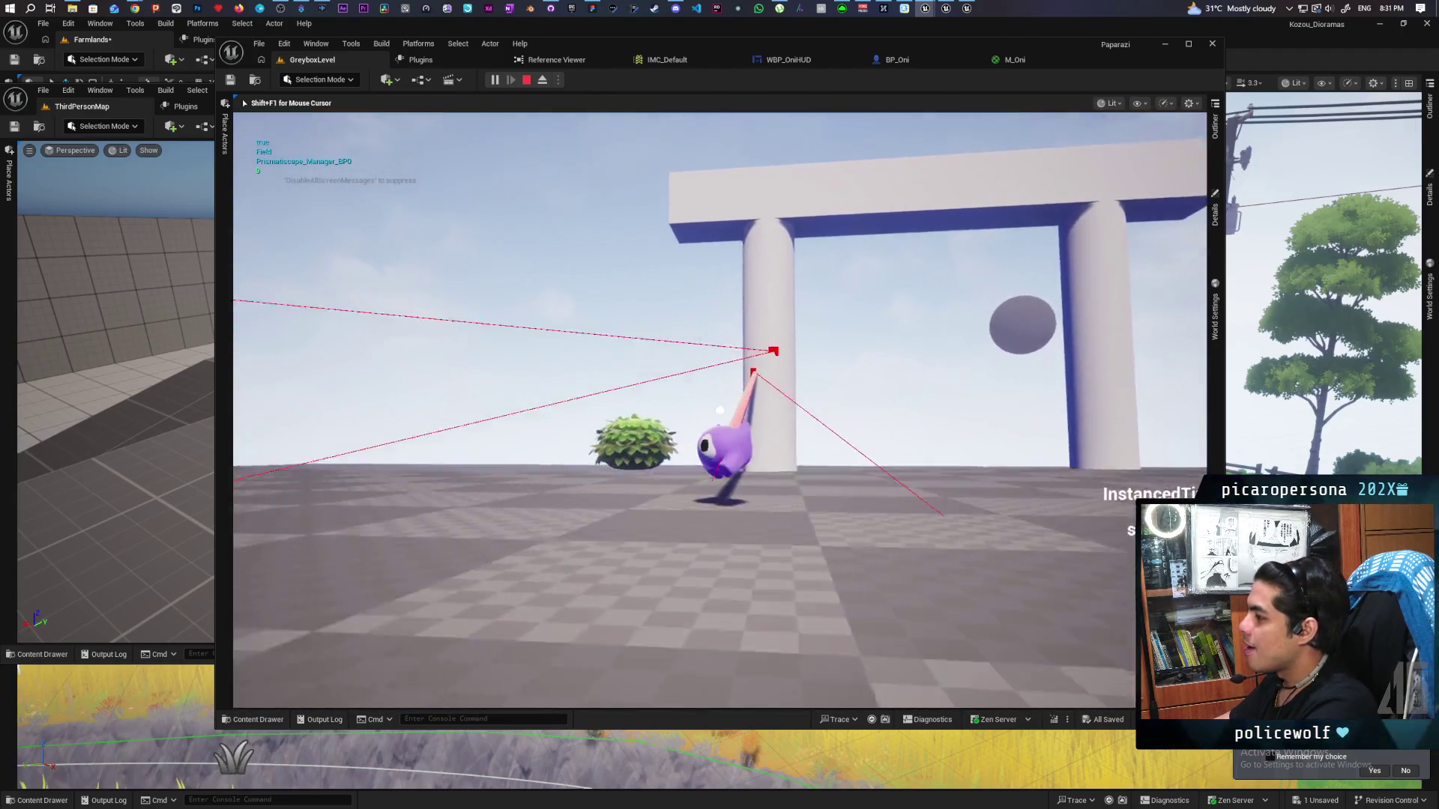
pyautogui.press('Escape')
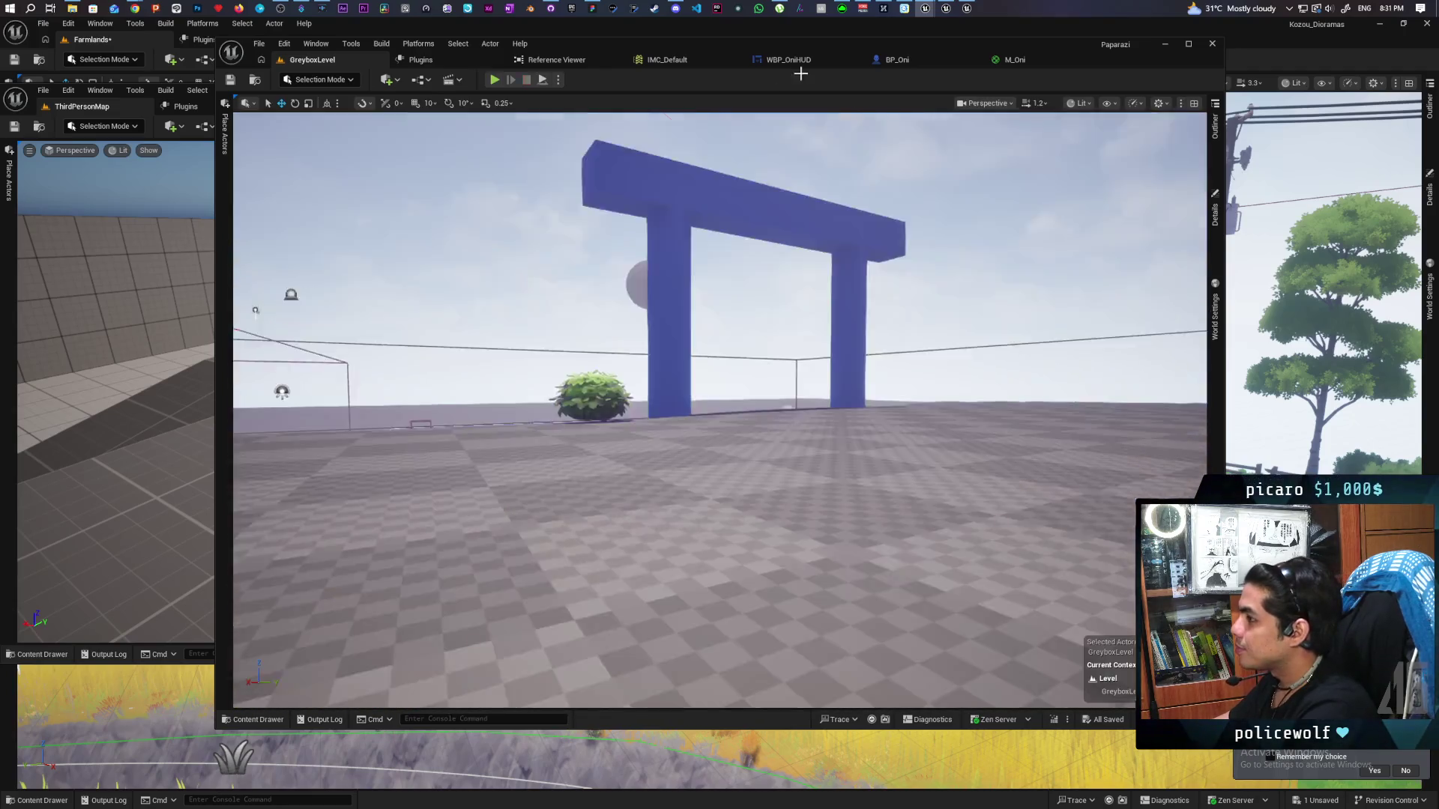
# Return to BP_Oni's event graph and zoom in on the Event Tick grapple Add Force multiply node
pyautogui.click(1021, 64)
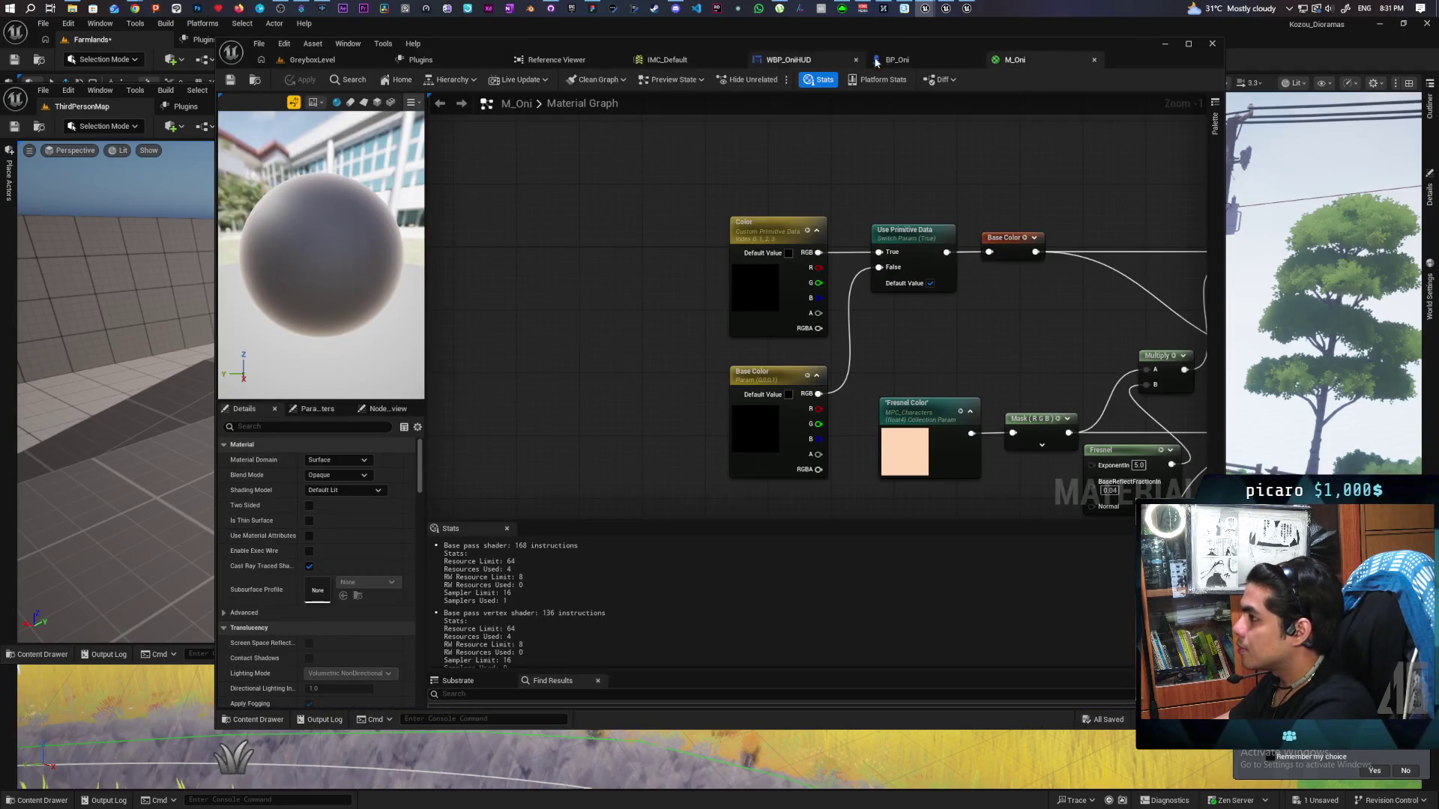
pyautogui.hotkey('ctrl', 'Tab')
pyautogui.scroll(-10, 883, 278)
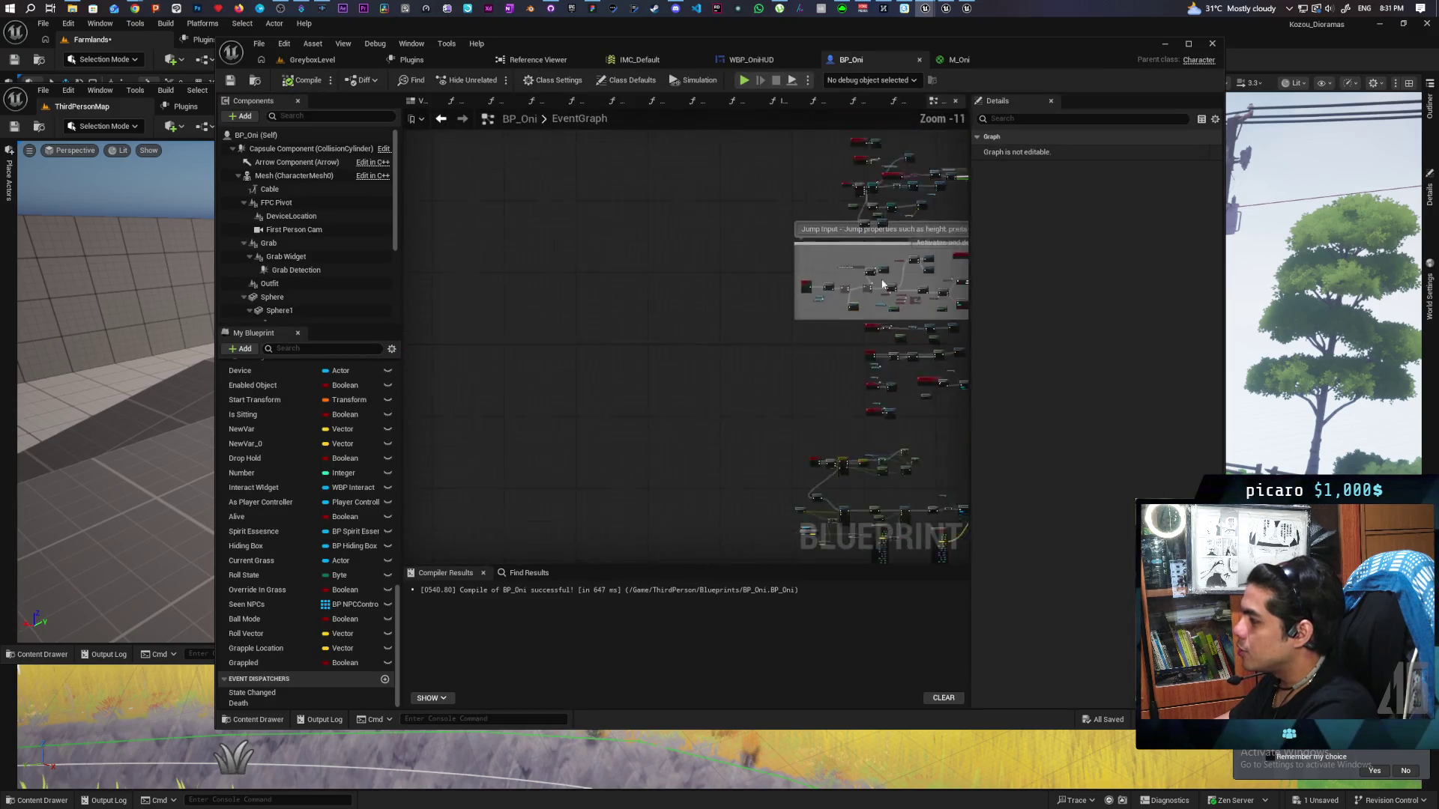
pyautogui.moveTo(900, 345); pyautogui.dragTo(573, 347)
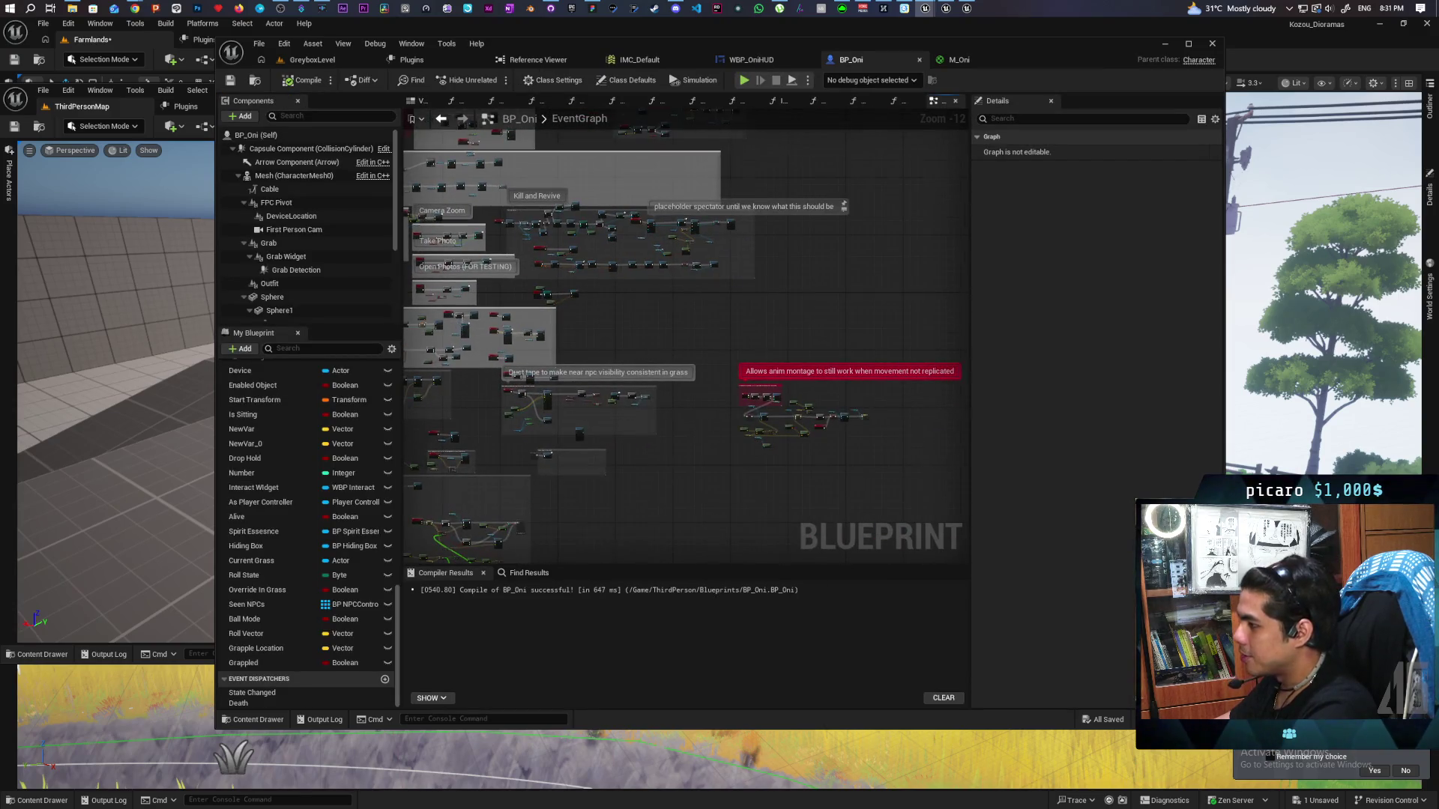
pyautogui.scroll(7, 758, 419)
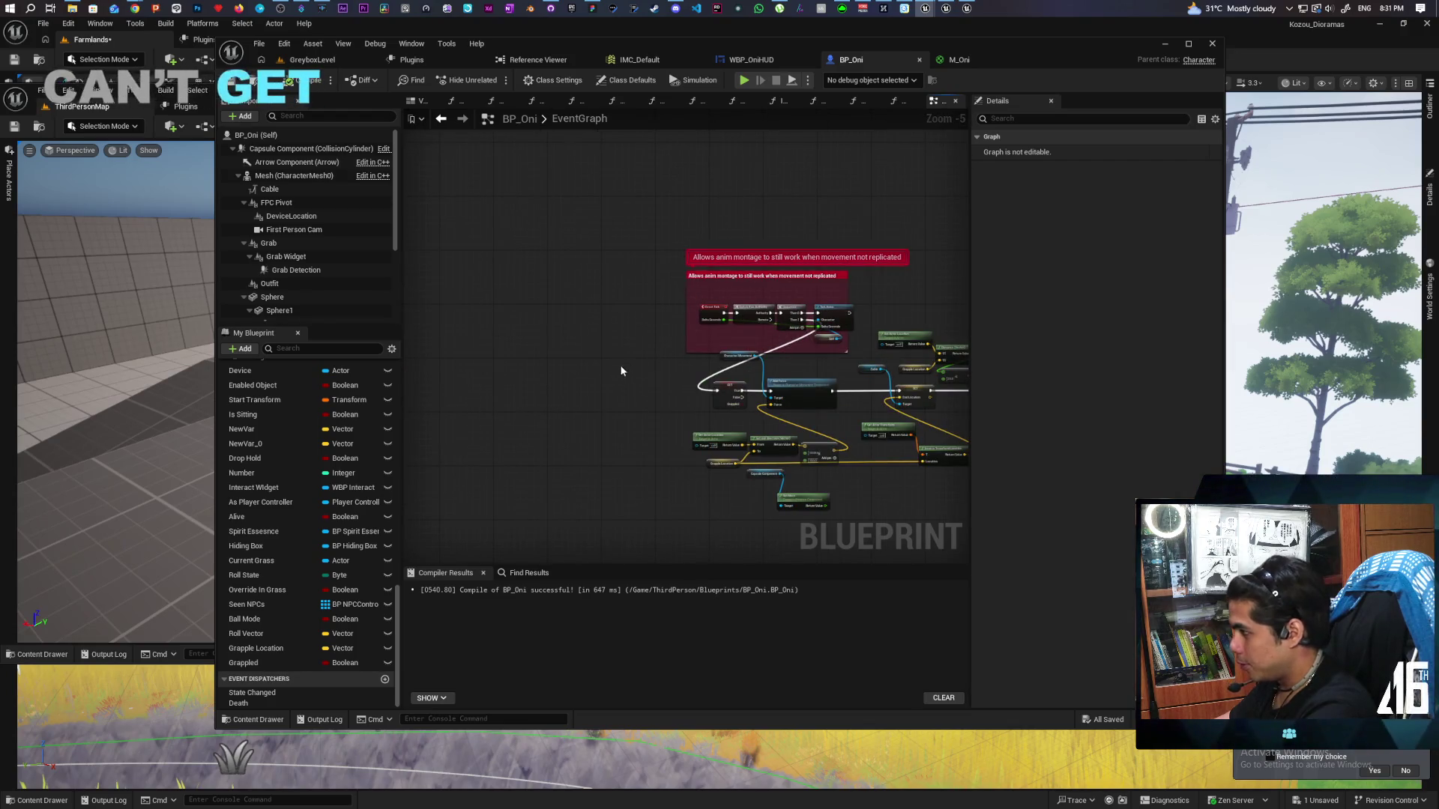
pyautogui.moveTo(641, 370)
pyautogui.mouseDown()
pyautogui.moveTo(767, 353)
pyautogui.moveTo(607, 324)
pyautogui.mouseUp()
pyautogui.scroll(-1, 733, 360)
pyautogui.scroll(3, 675, 330)
pyautogui.moveTo(739, 329); pyautogui.dragTo(739, 358)
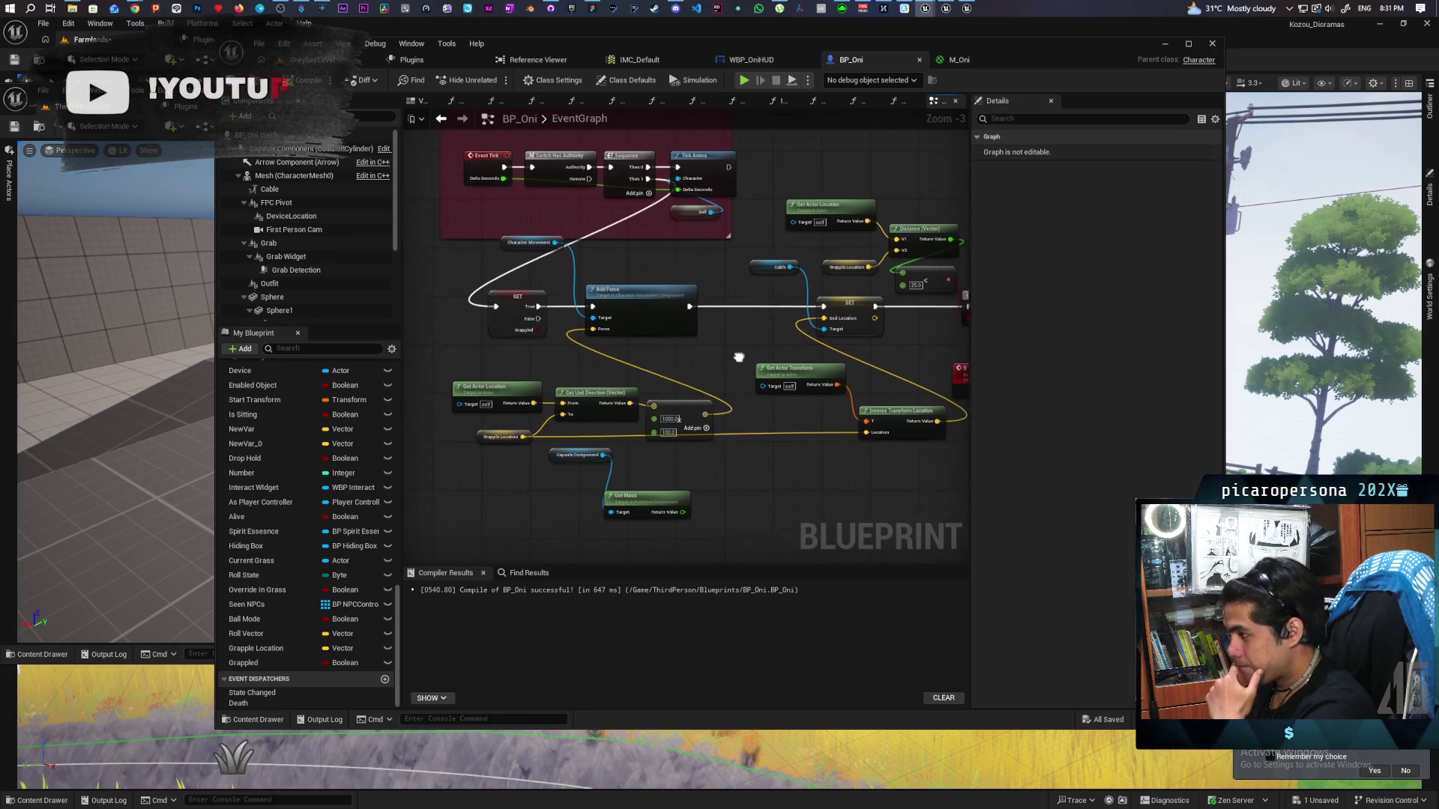
pyautogui.scroll(3, 668, 447)
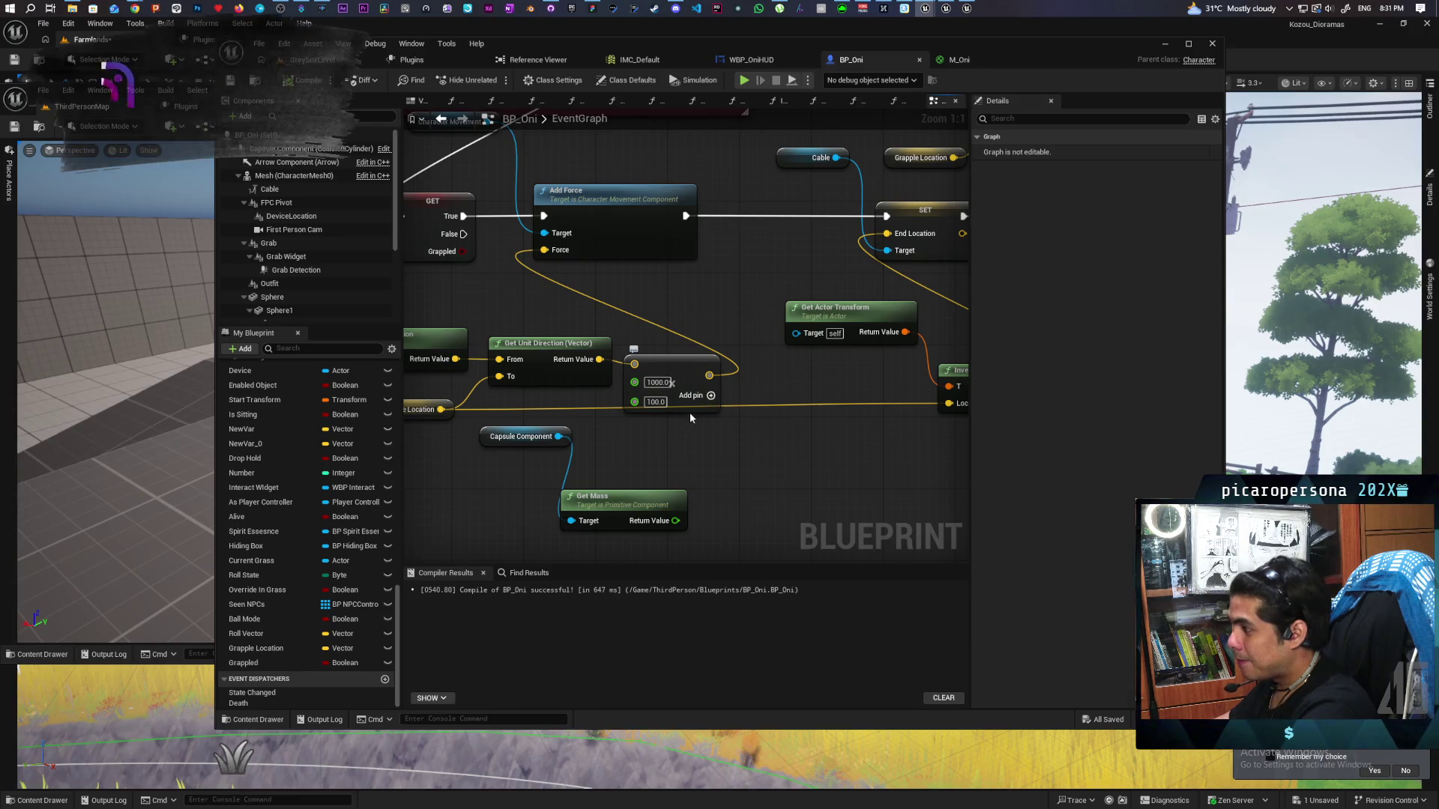
# Add a third float input of 10.0 to the grapple force multiply node
pyautogui.click(703, 395)
pyautogui.rightClick(642, 432)
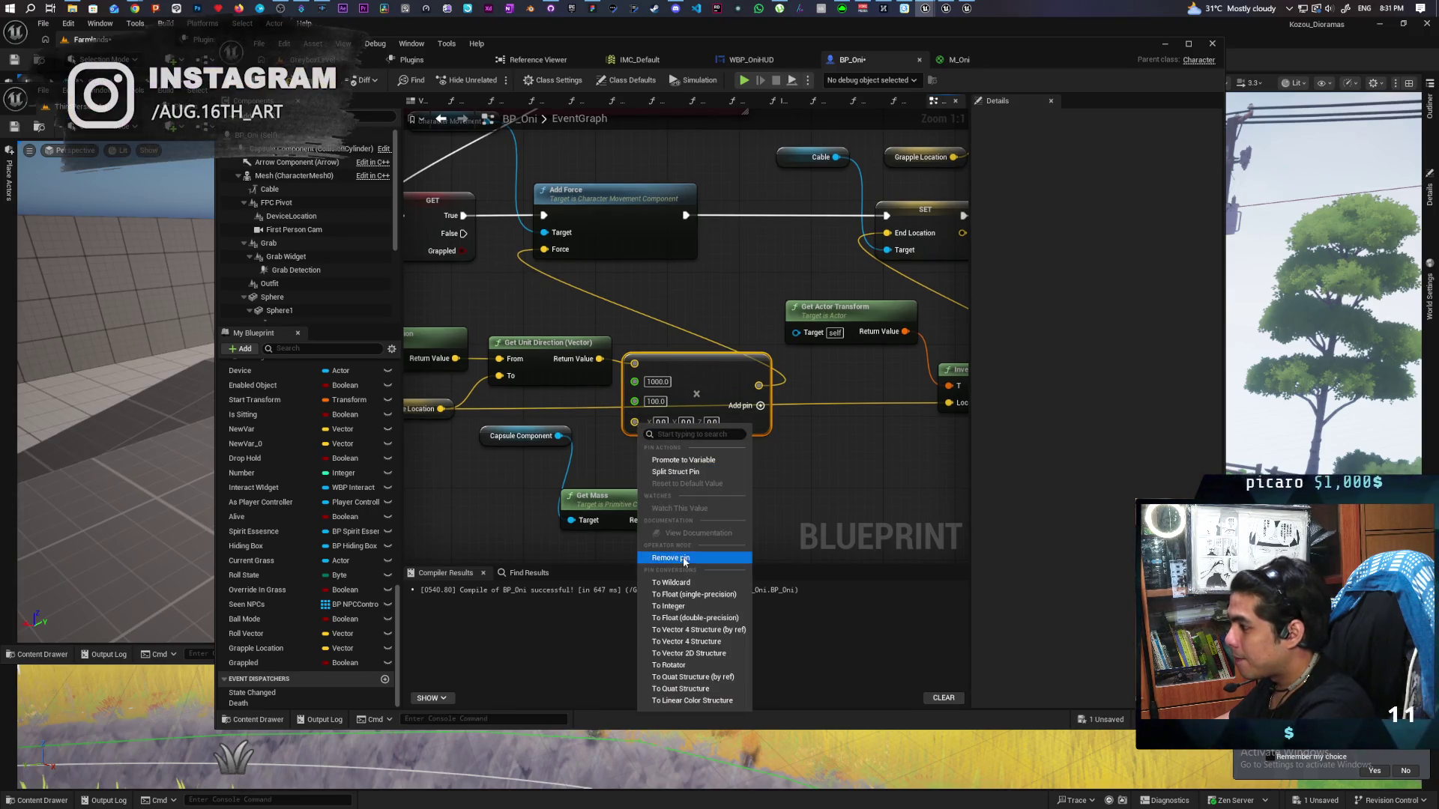
pyautogui.click(693, 595)
pyautogui.click(652, 421)
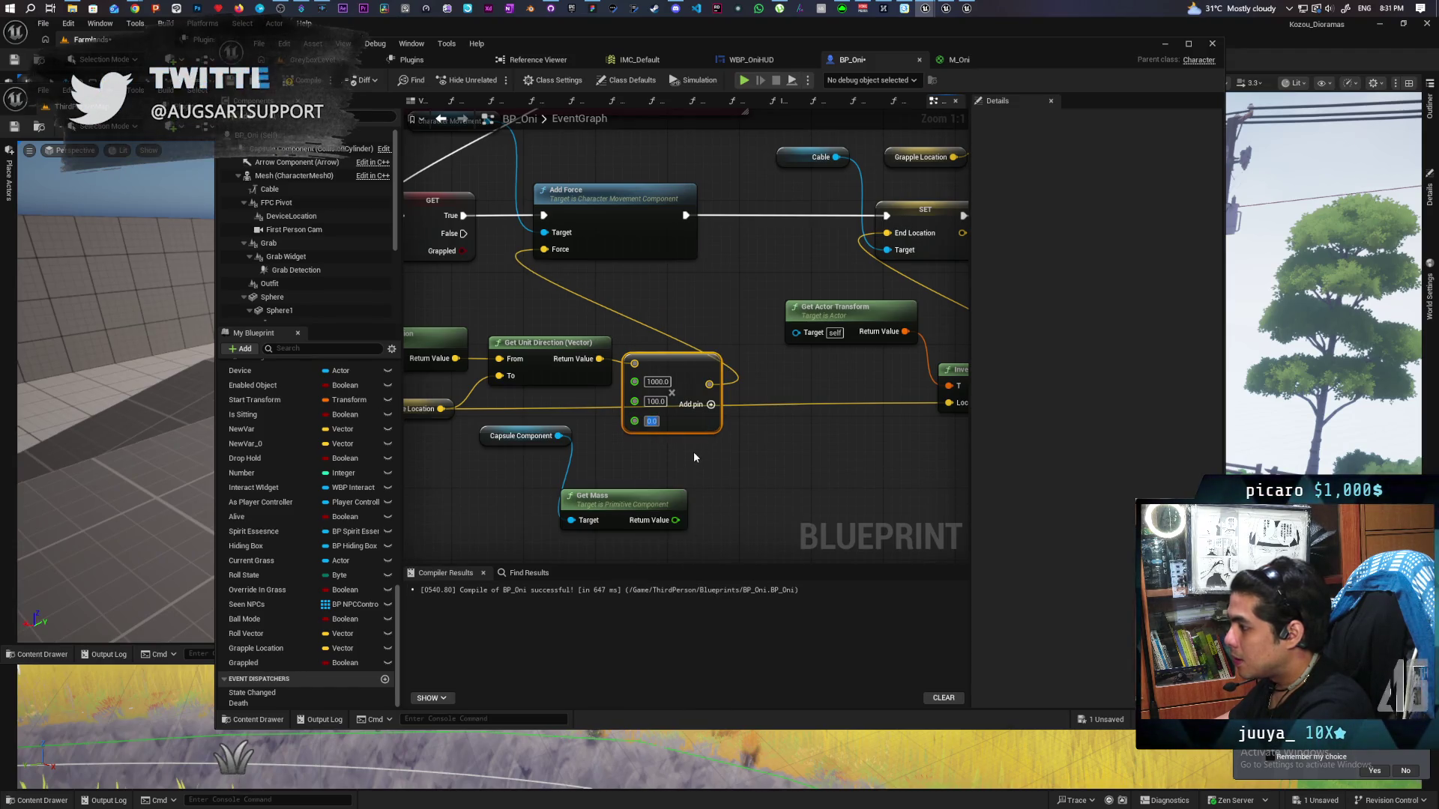
pyautogui.write('1')
pyautogui.click(679, 454)
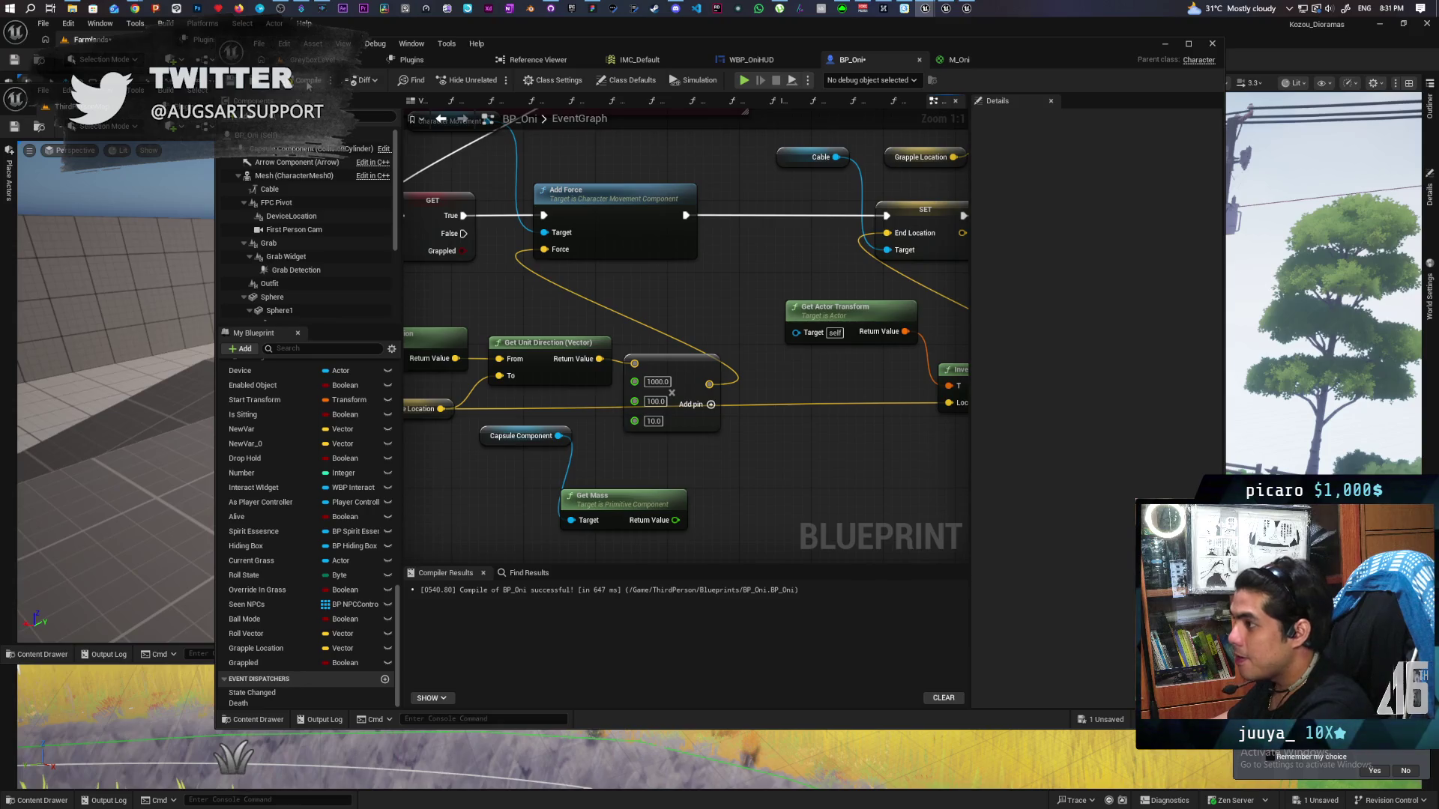
# Compile and save BP_Oni, then return to the GreyboxLevel
pyautogui.press('F7')
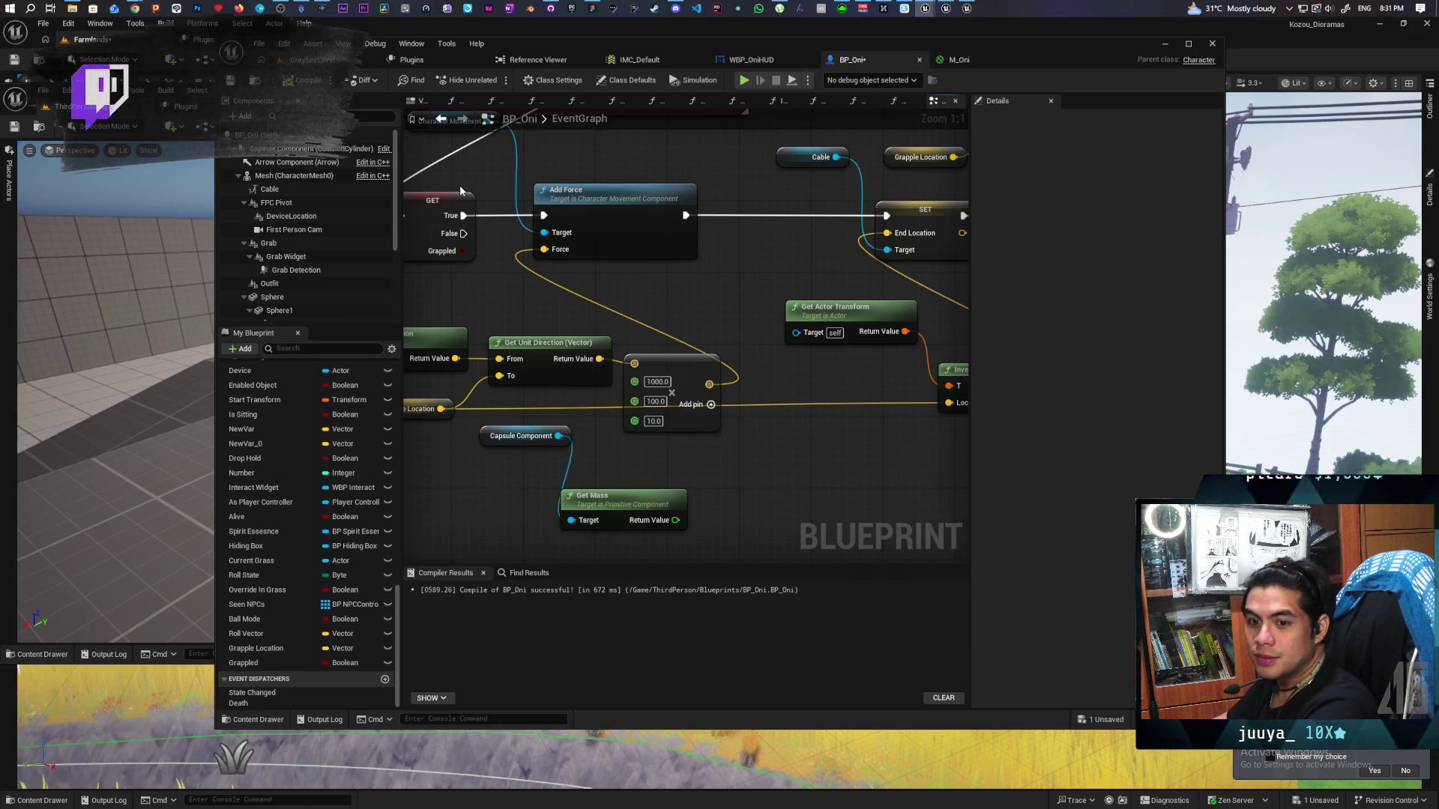
pyautogui.hotkey('ctrl', 's')
pyautogui.click(311, 59)
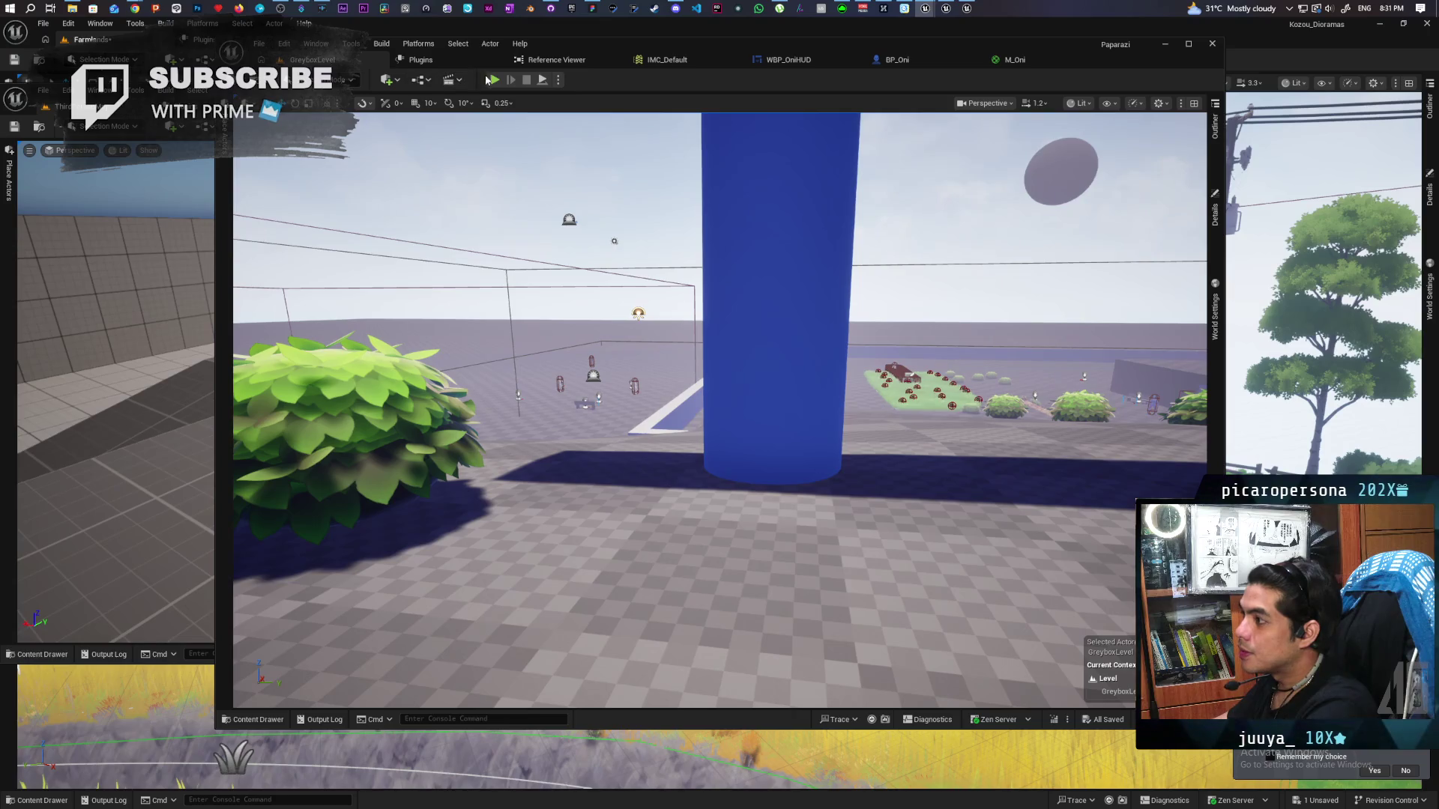
pyautogui.hotkey('alt', 'p')
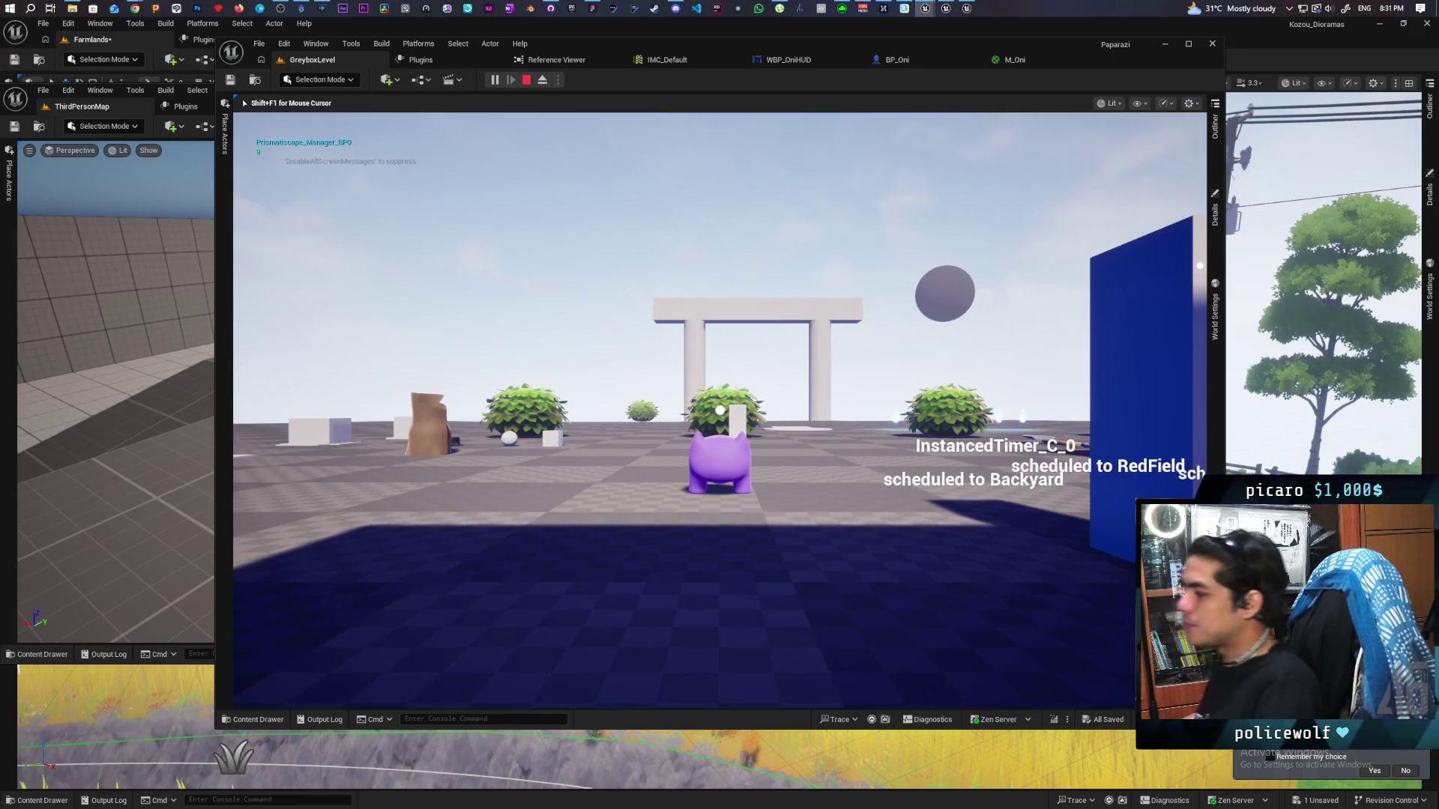
pyautogui.press('a')
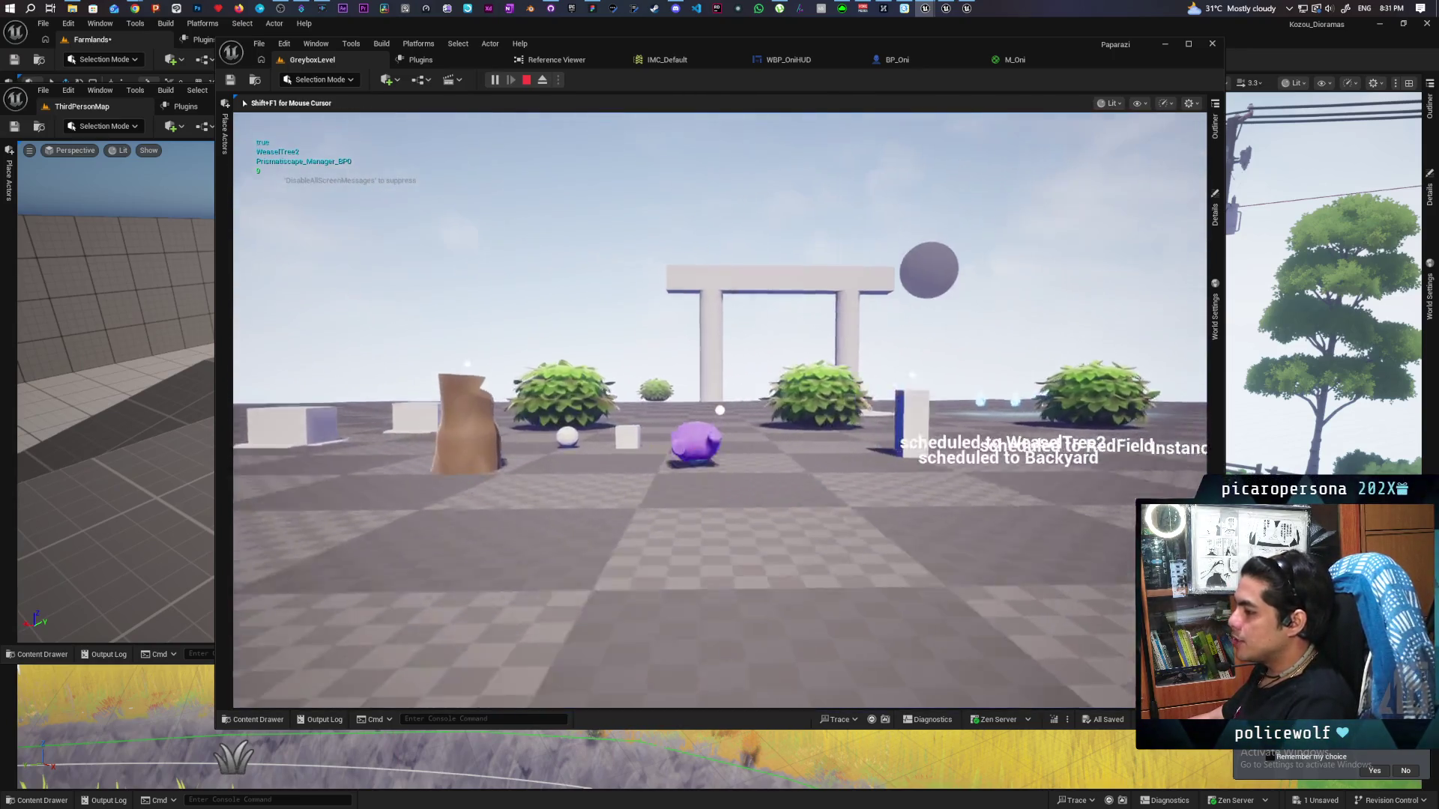
pyautogui.press('w')
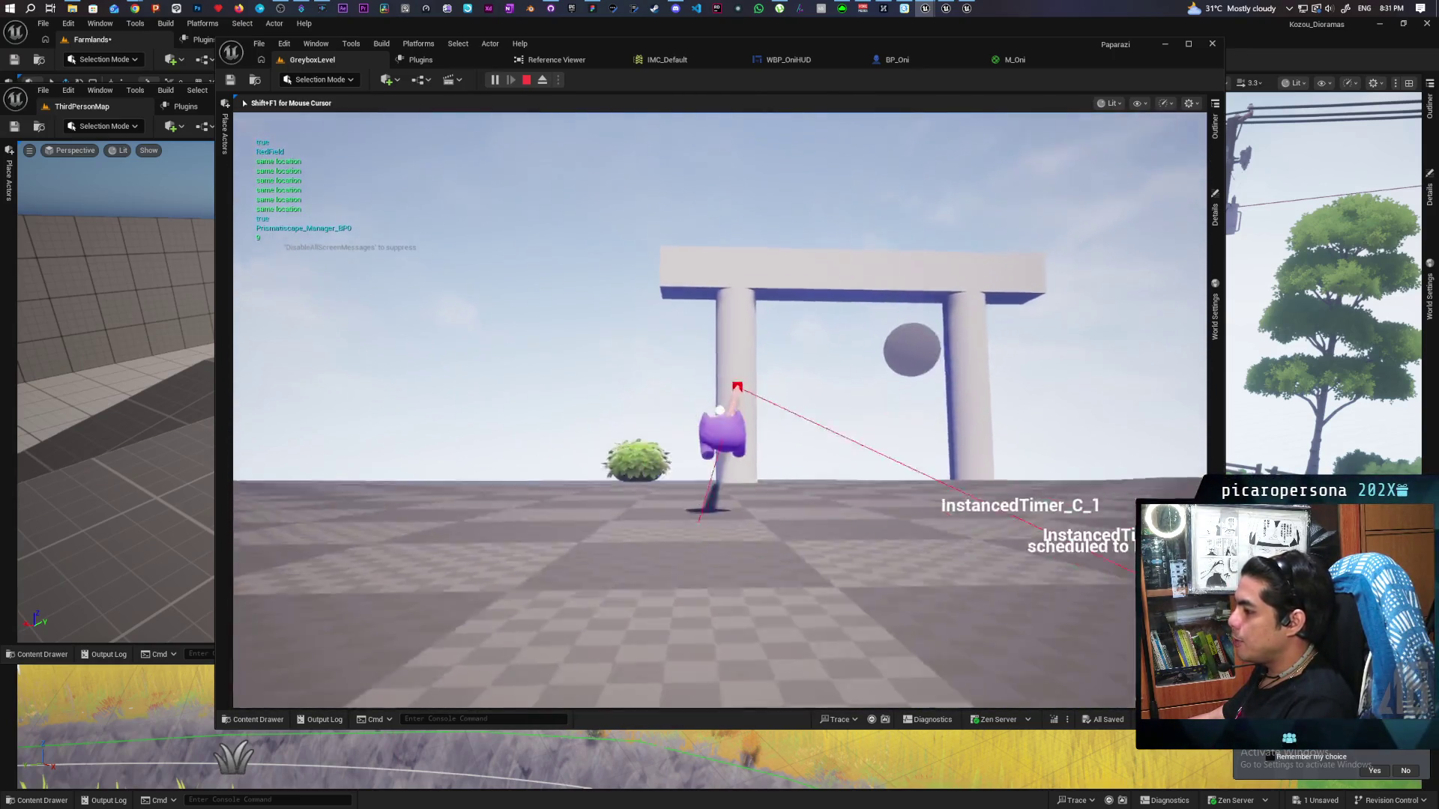
pyautogui.press('s')
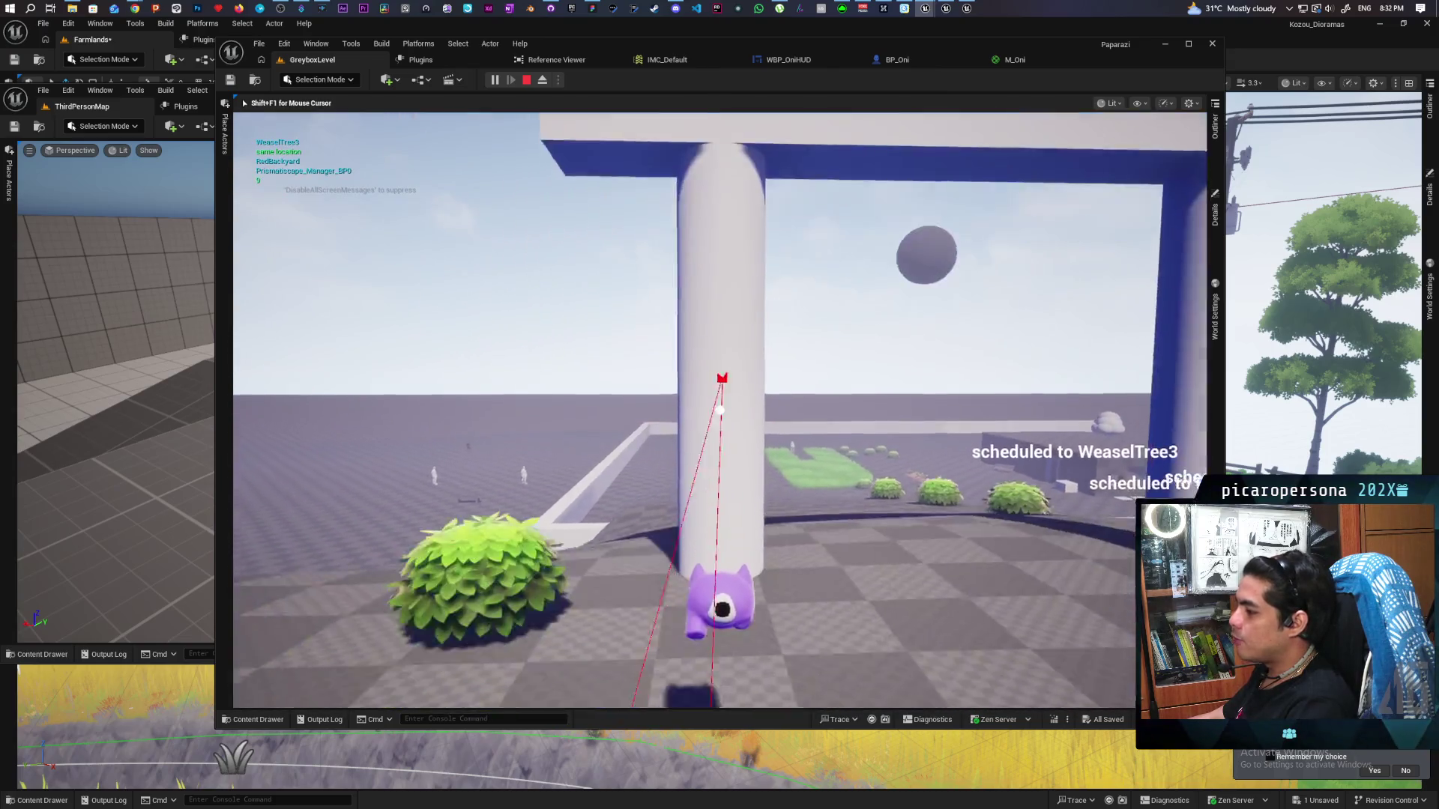
pyautogui.press('w')
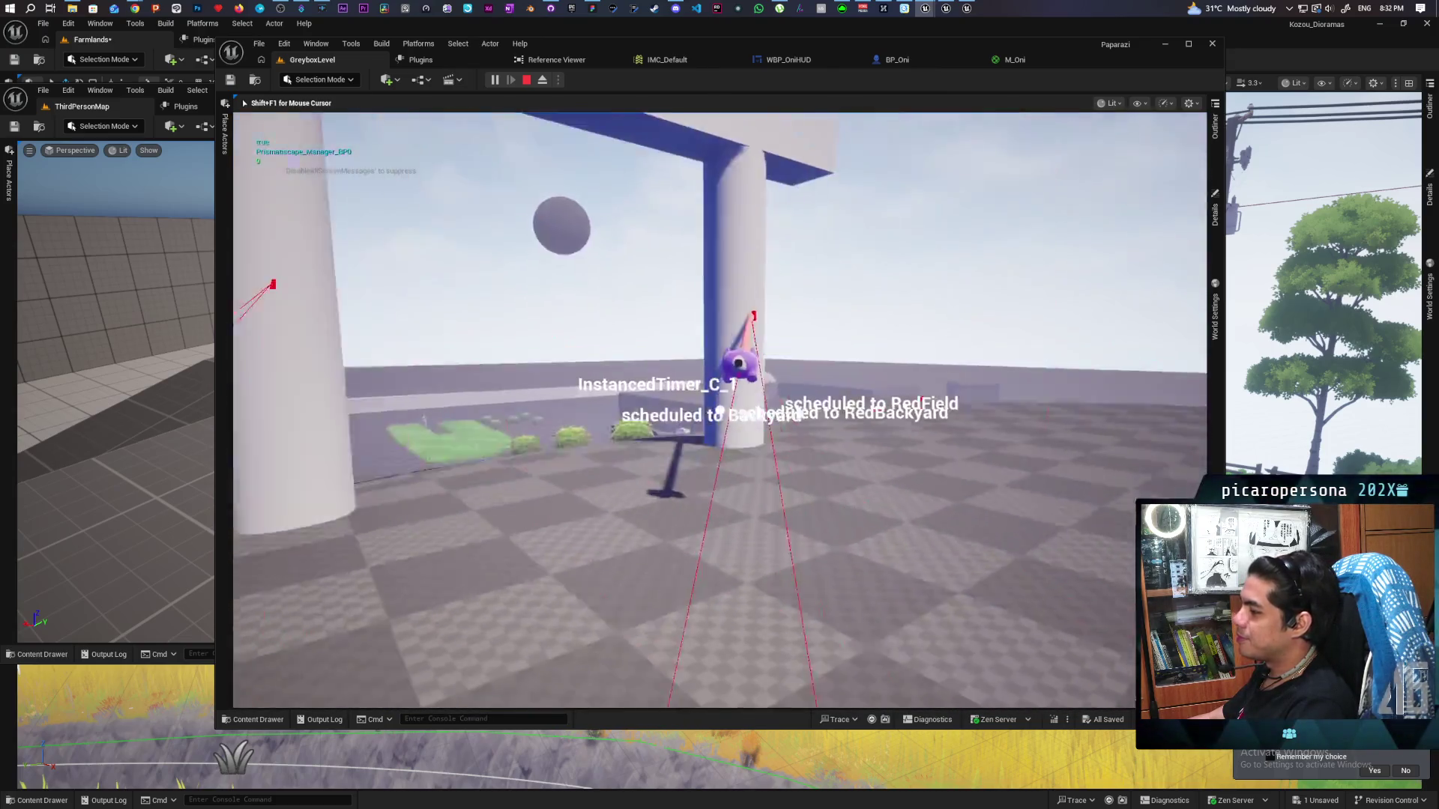
pyautogui.press('s')
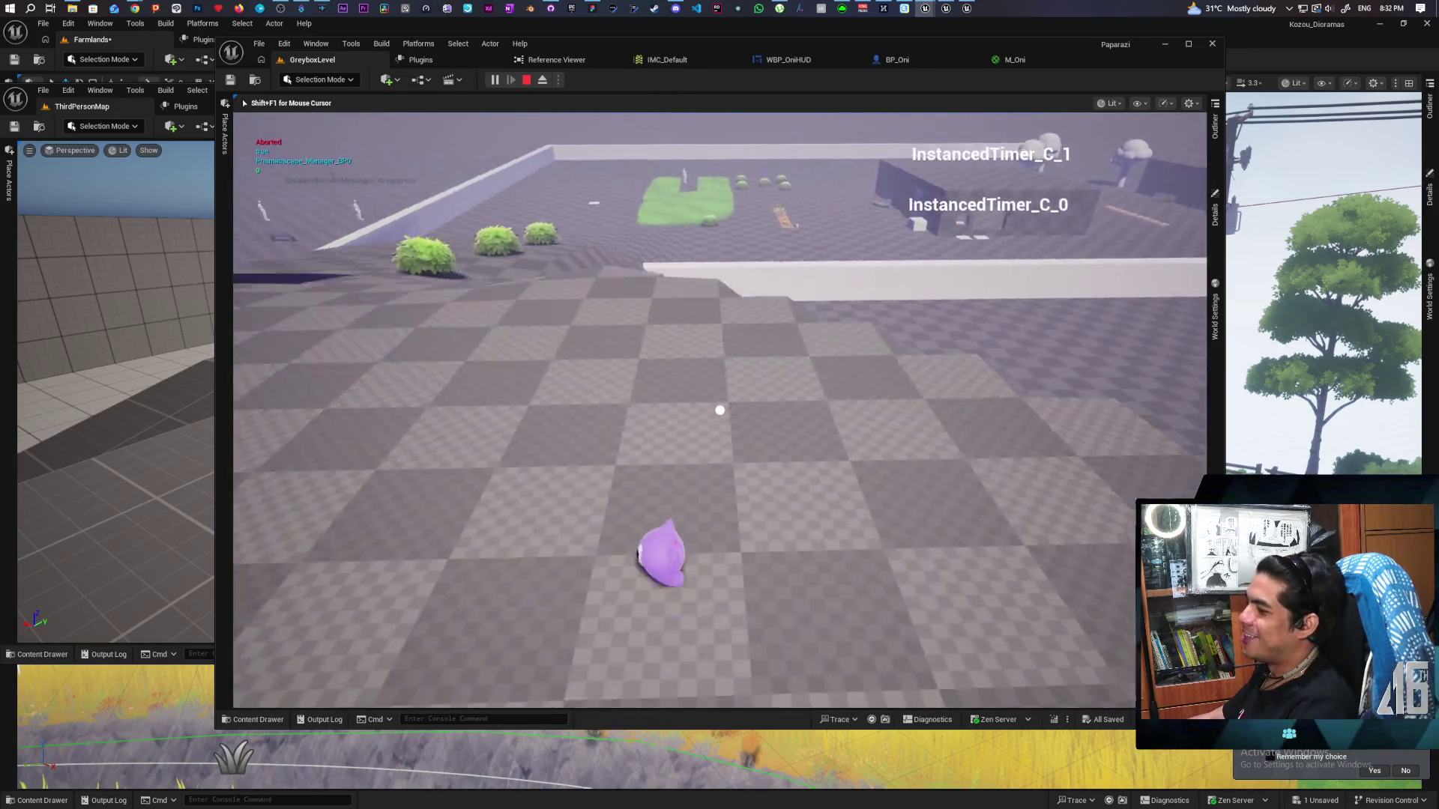
pyautogui.press('w')
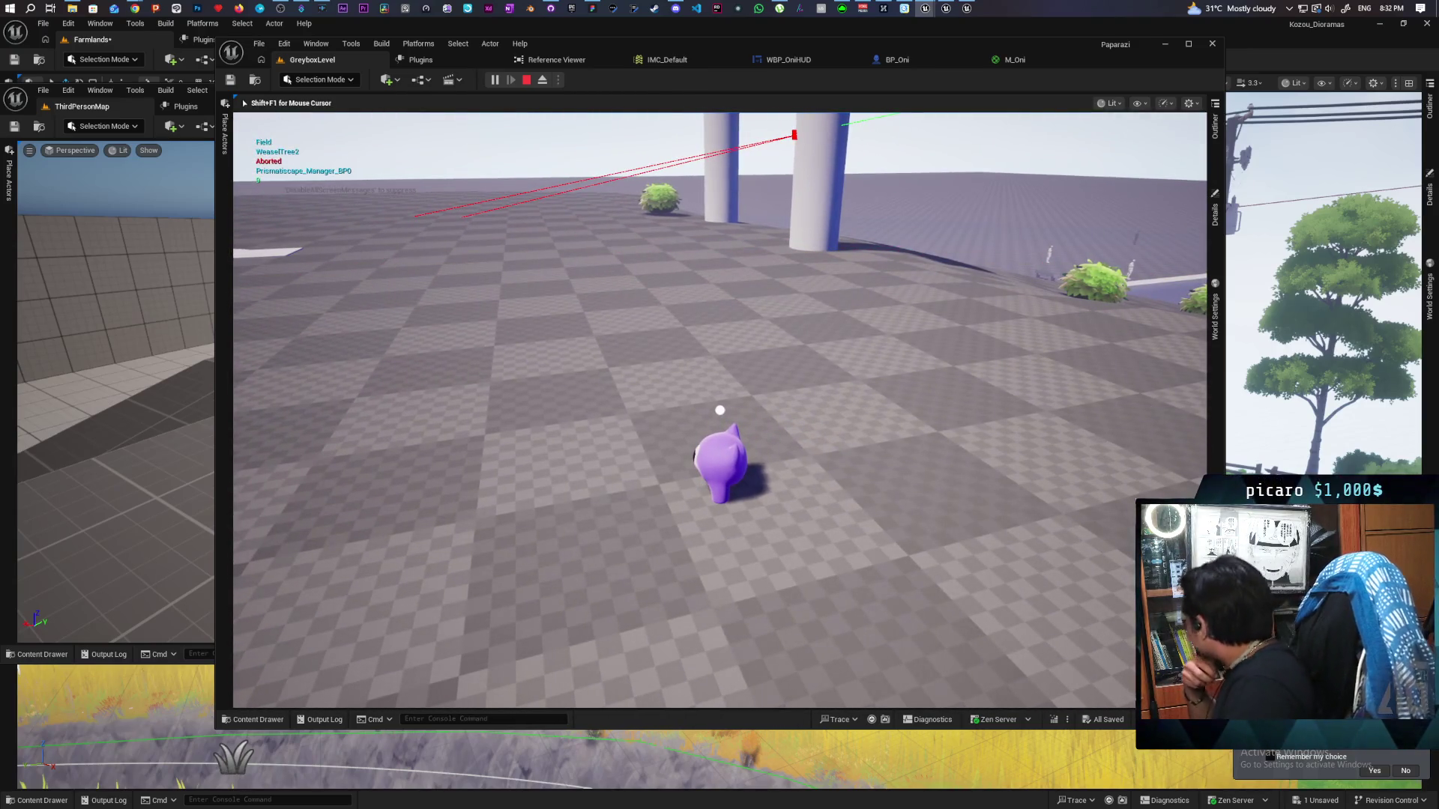
pyautogui.press('a')
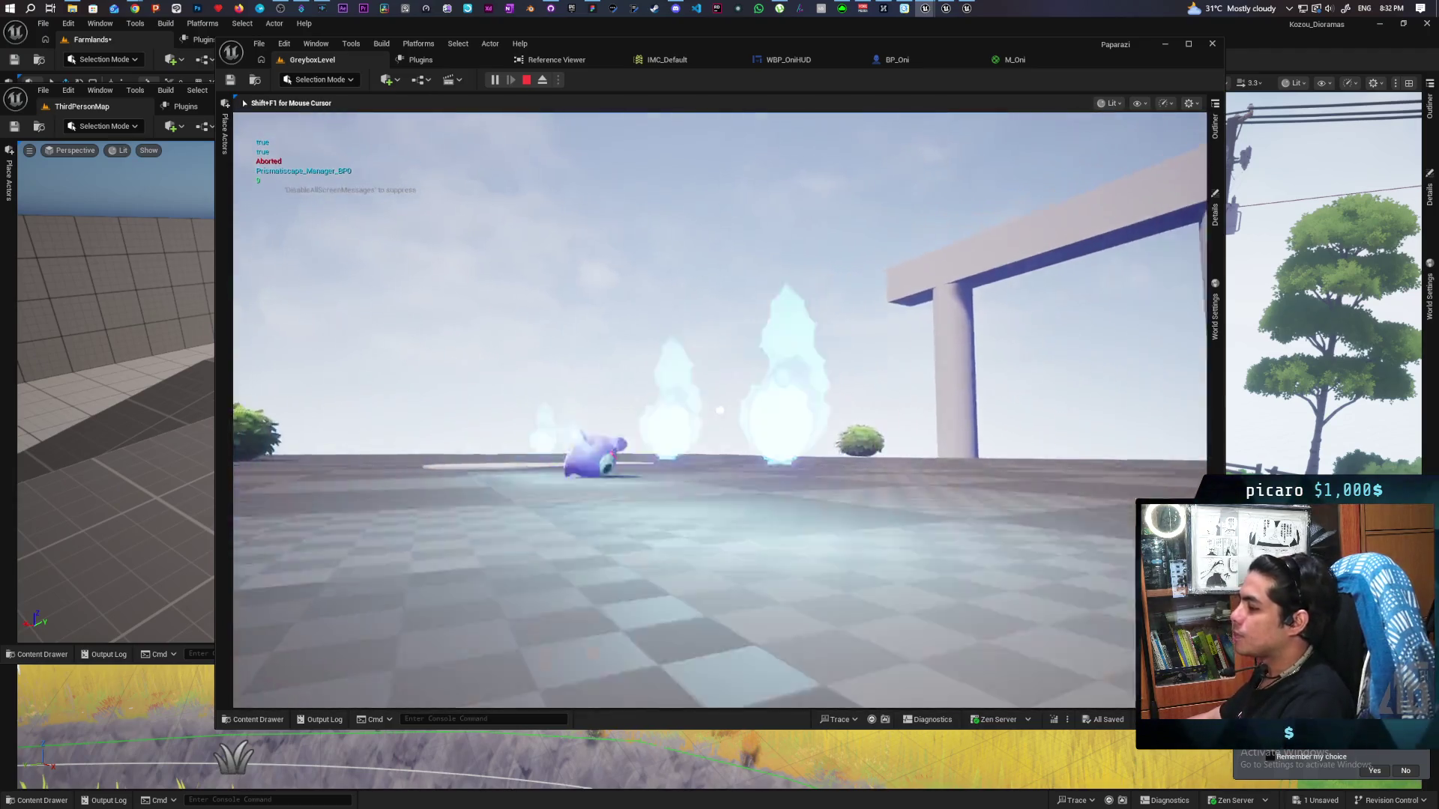
pyautogui.press('w')
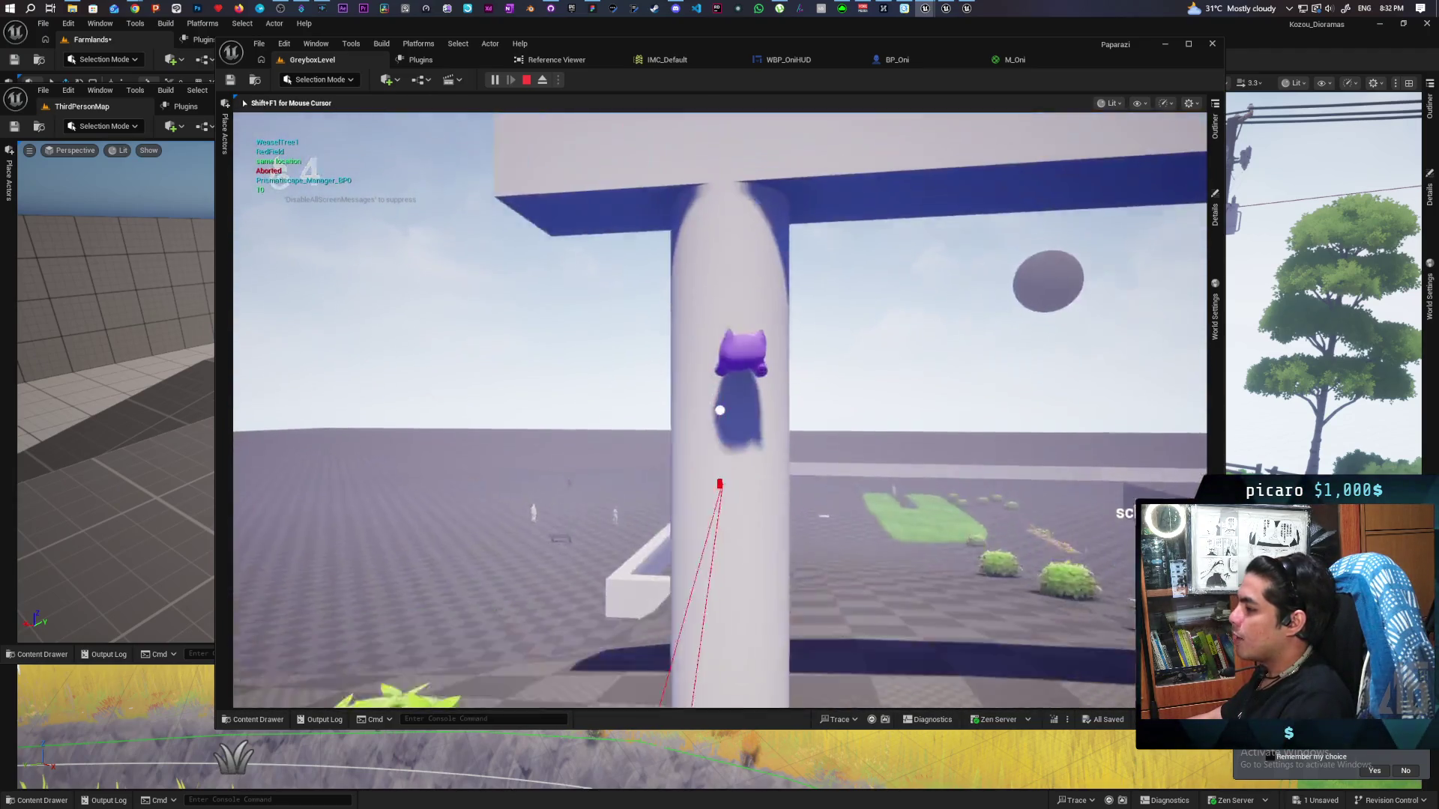
pyautogui.press('w')
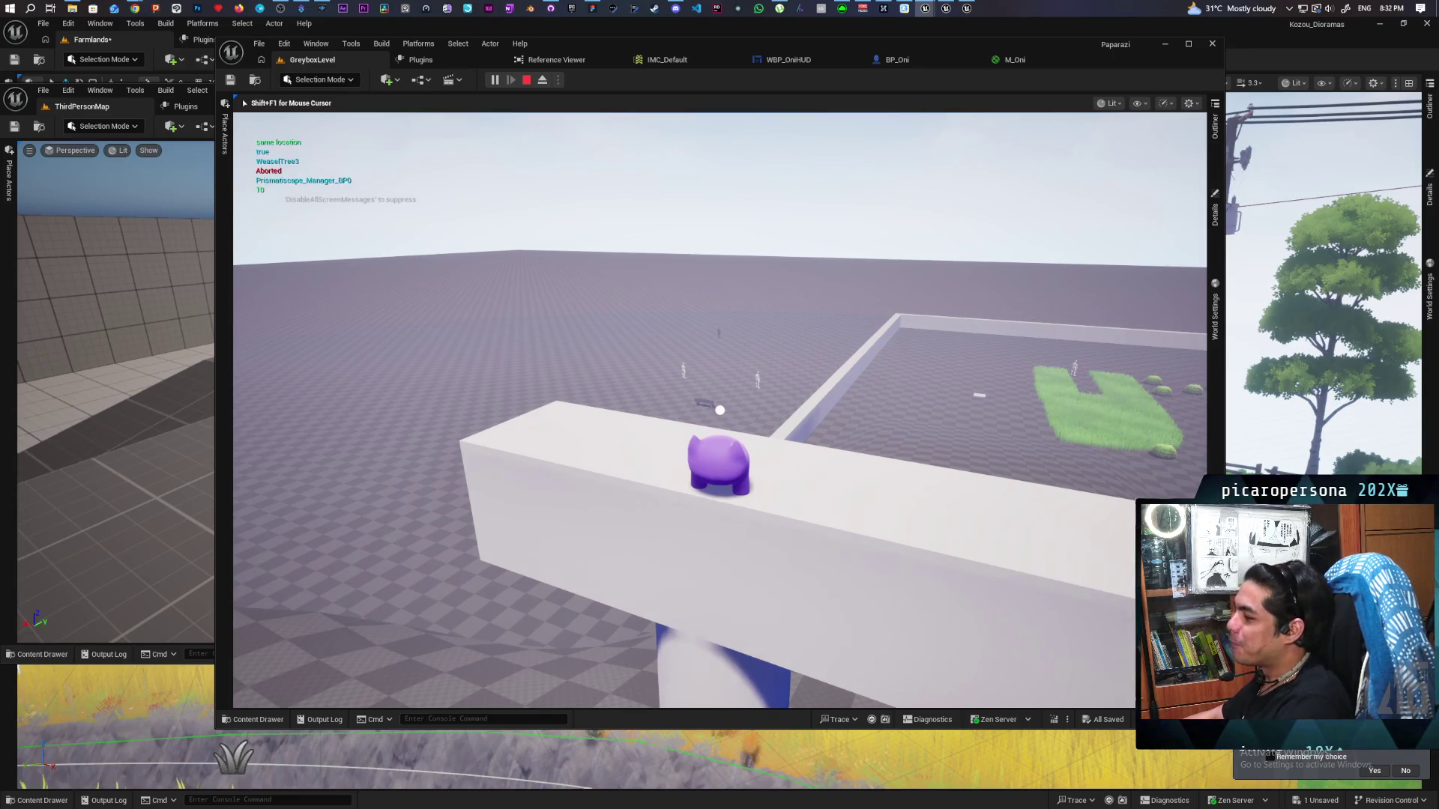
pyautogui.press('w')
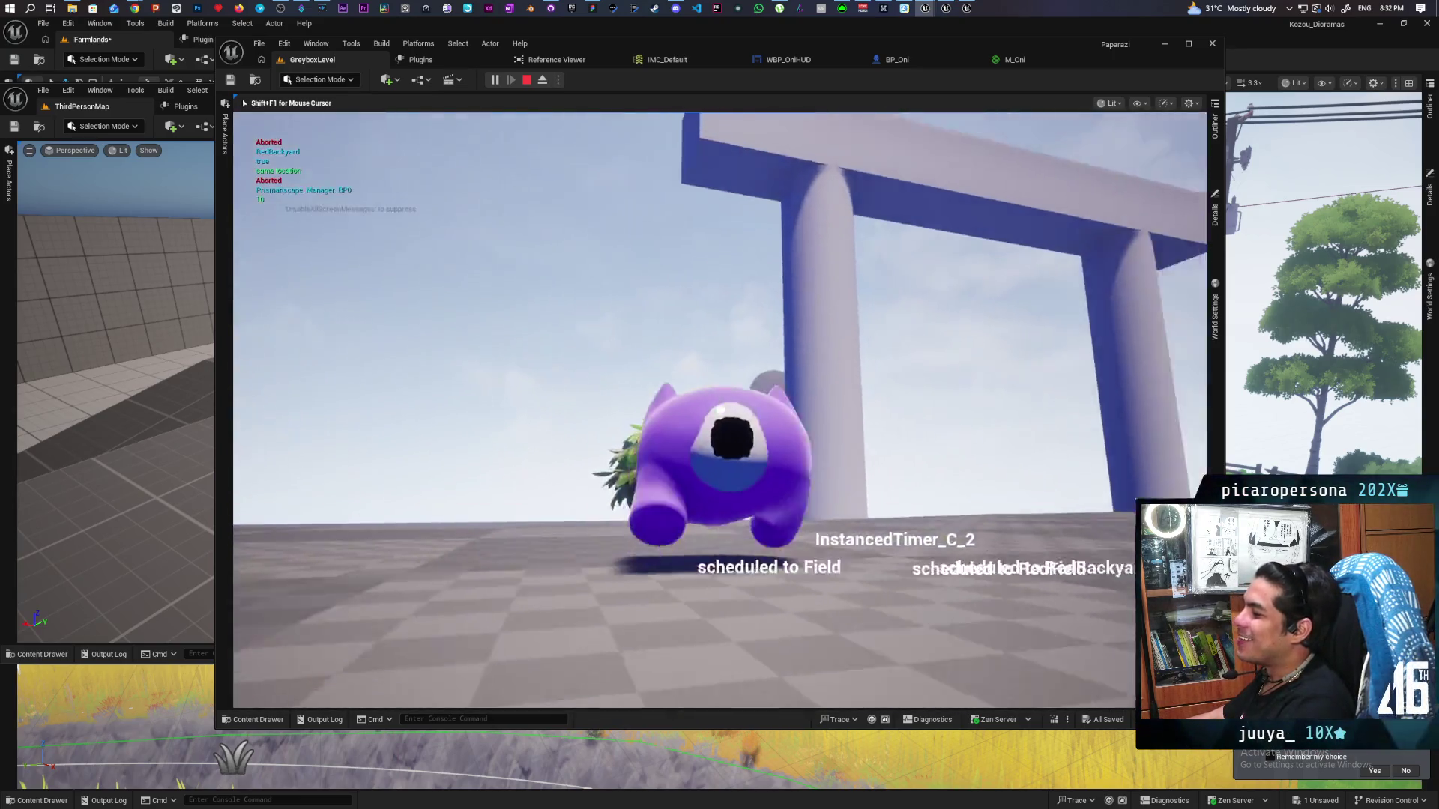
pyautogui.press('s')
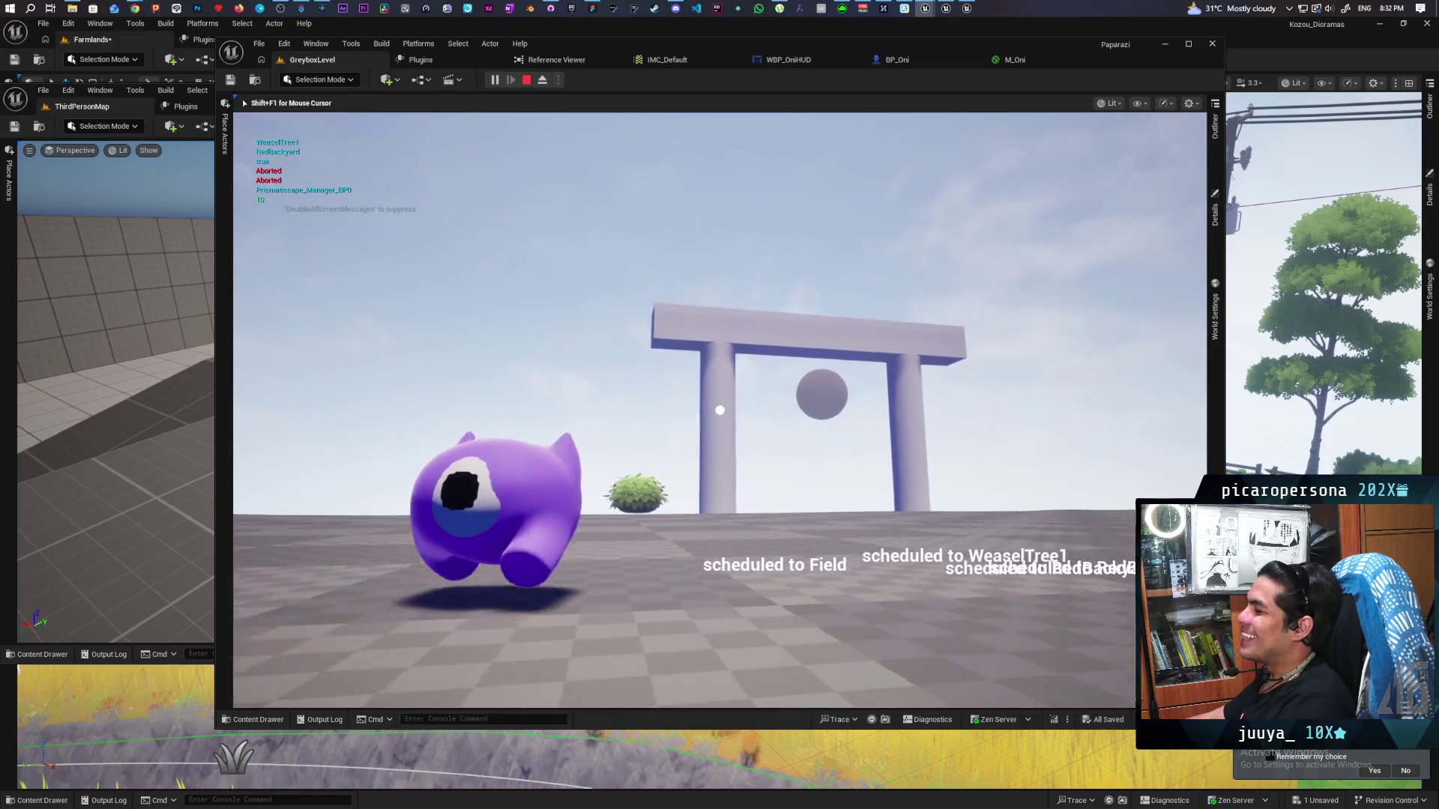
pyautogui.press('w')
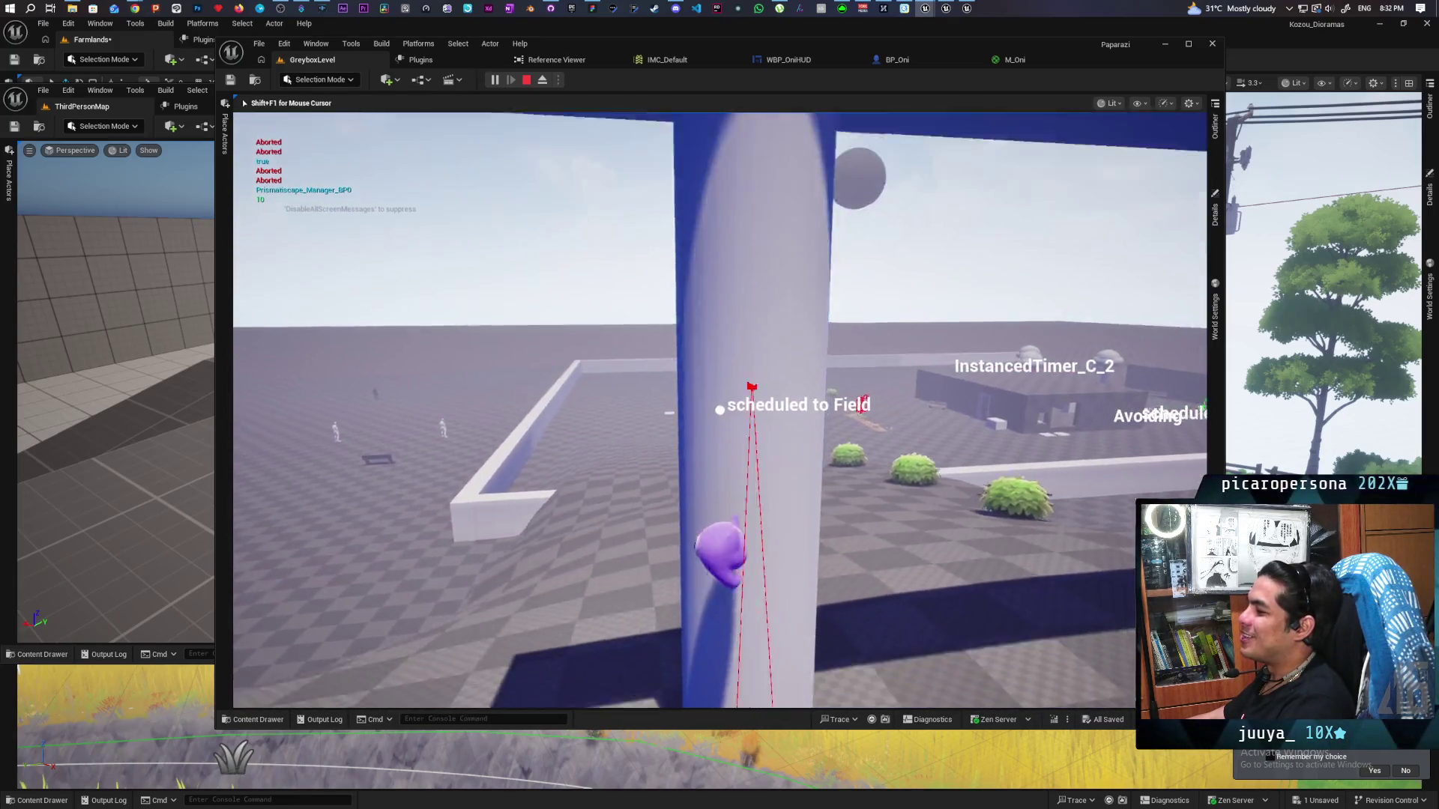
pyautogui.press('s')
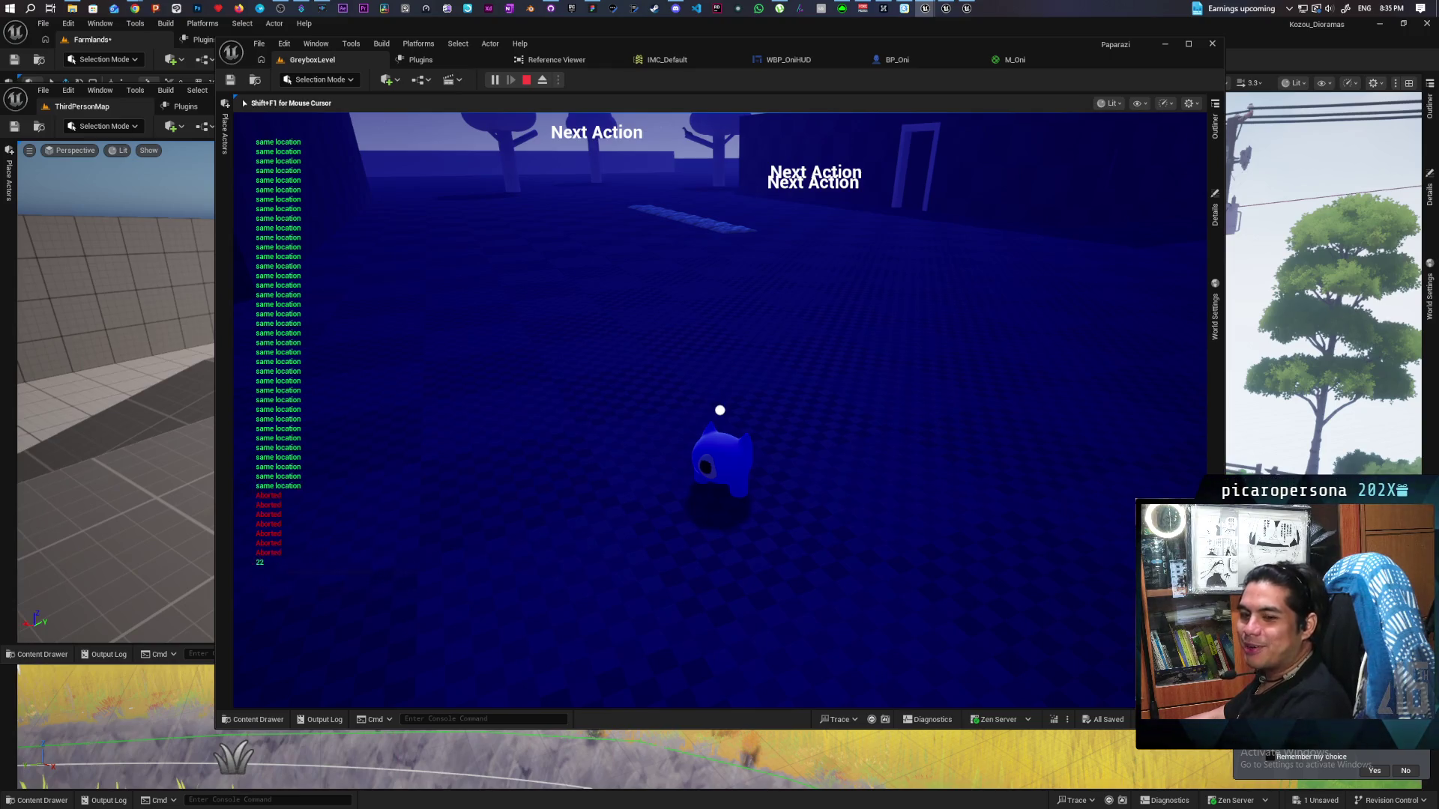
pyautogui.press('Escape')
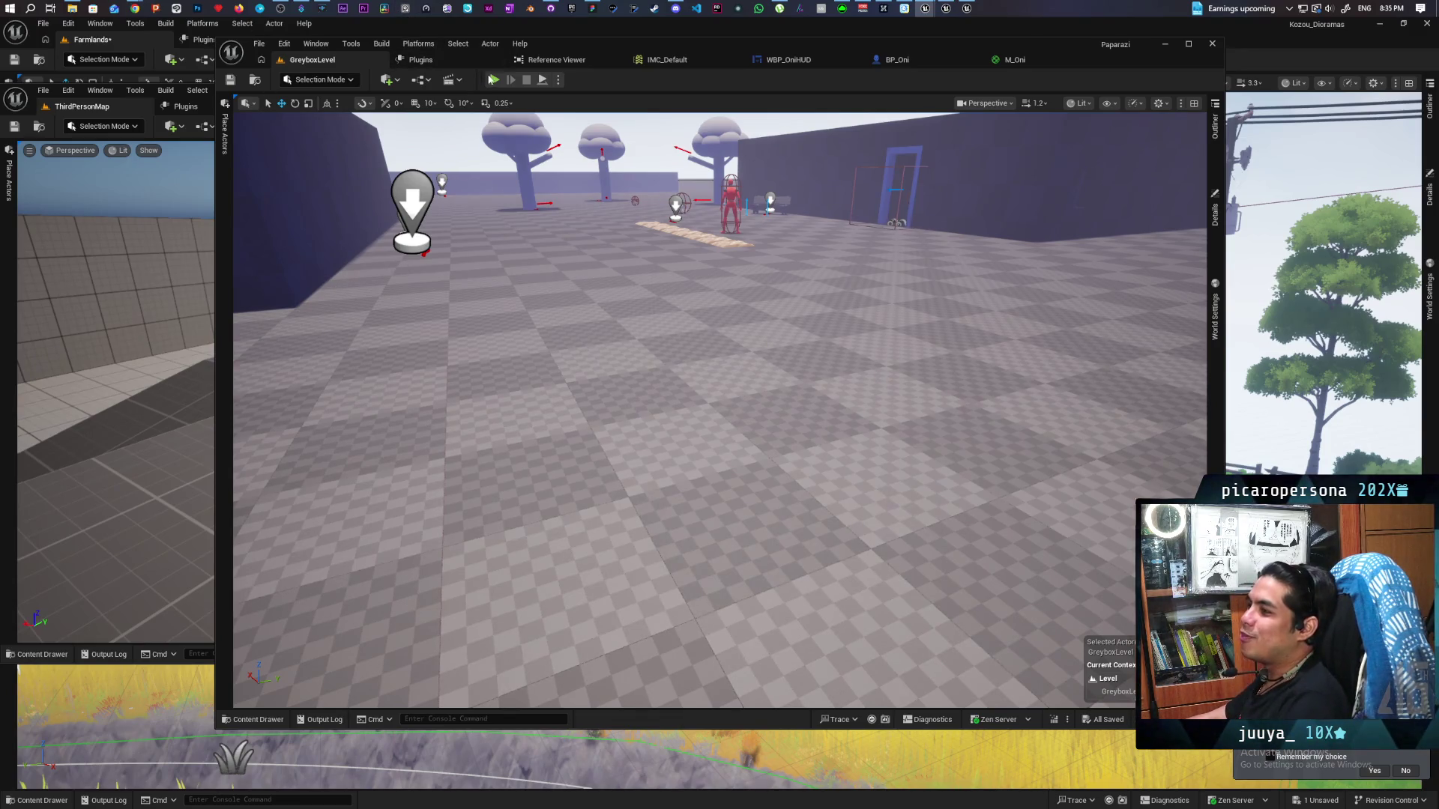
pyautogui.click(495, 79)
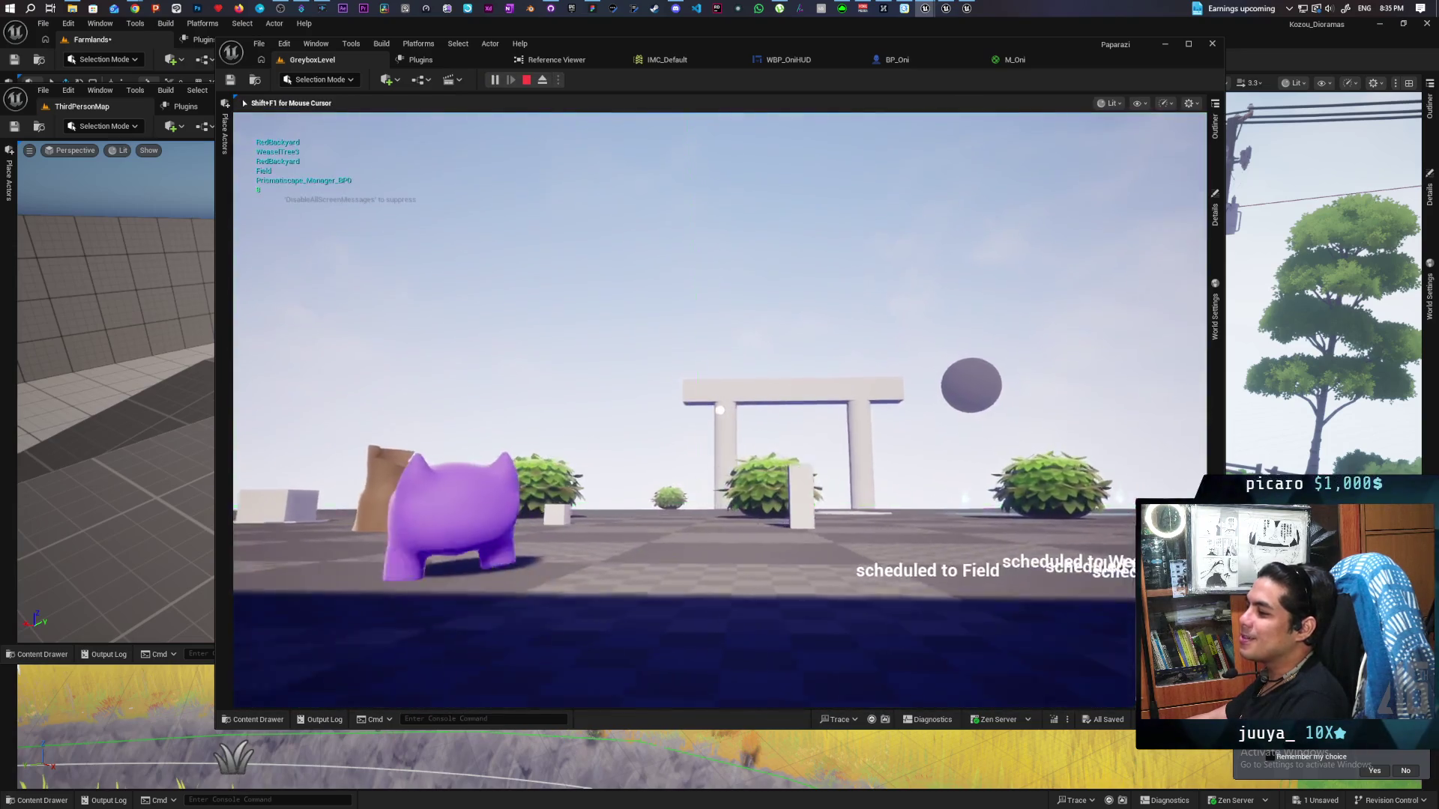
pyautogui.press('w')
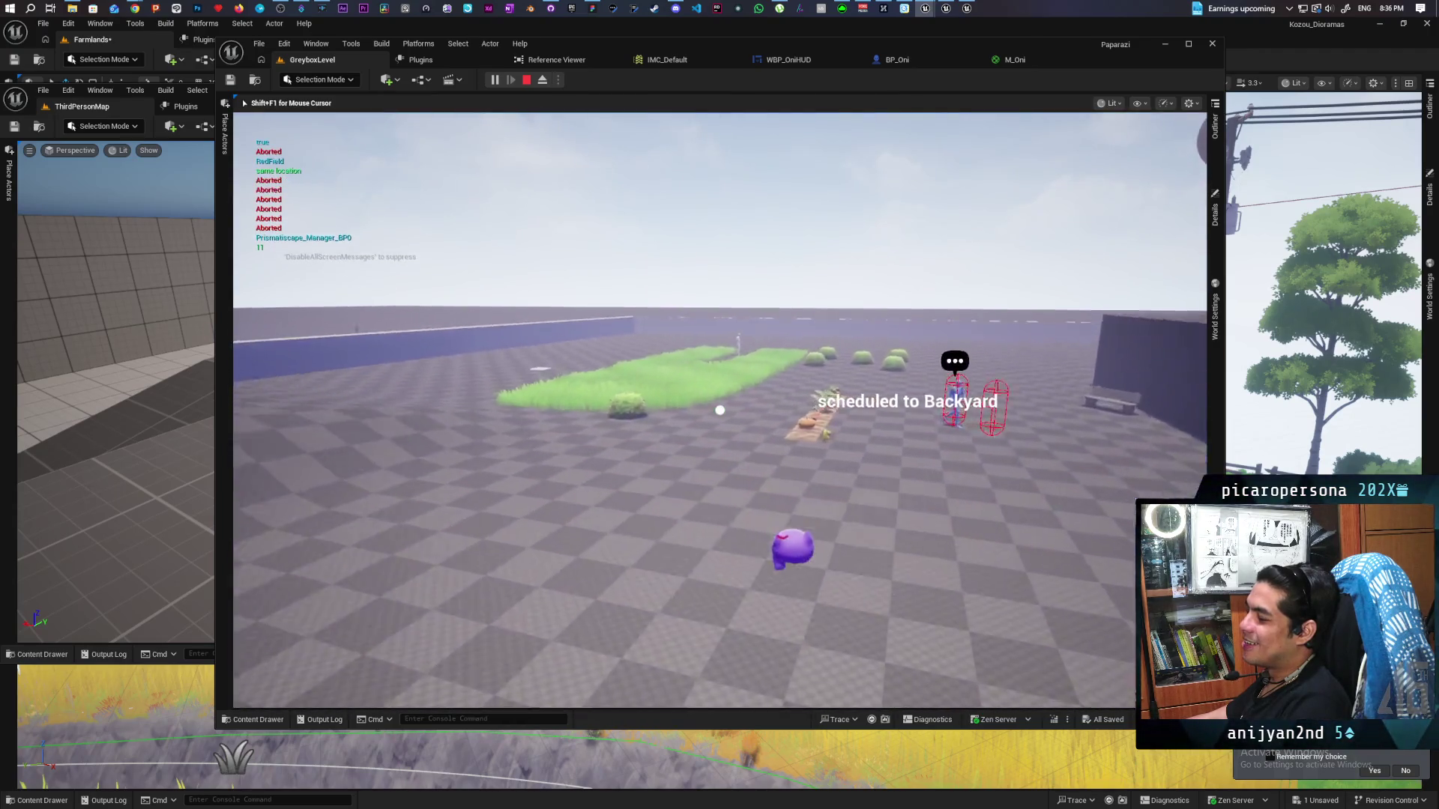
pyautogui.press('Escape')
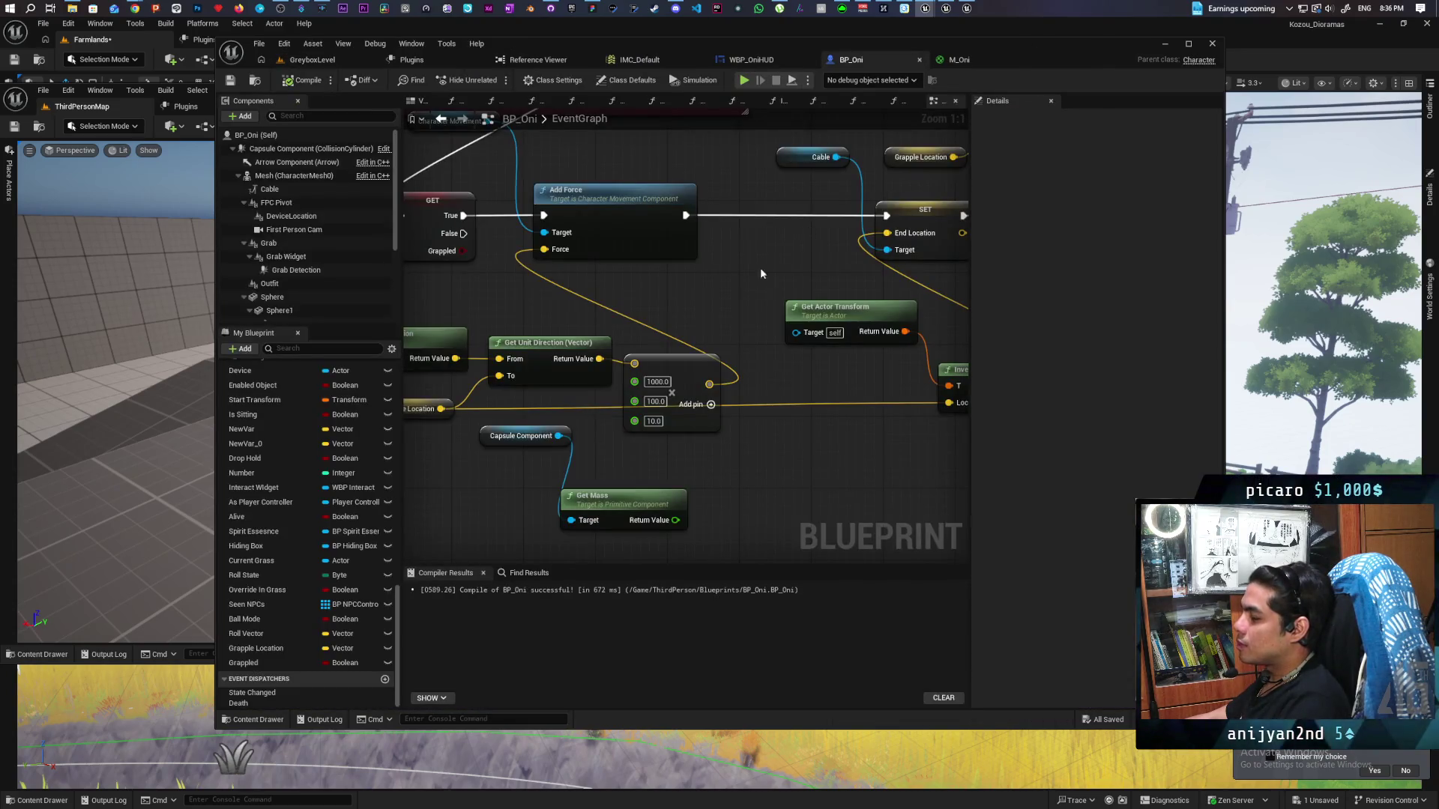
# Zoom out over BP_Oni's whole event graph, then bring up GitHub Desktop to review the changes
pyautogui.scroll(-5, 738, 255)
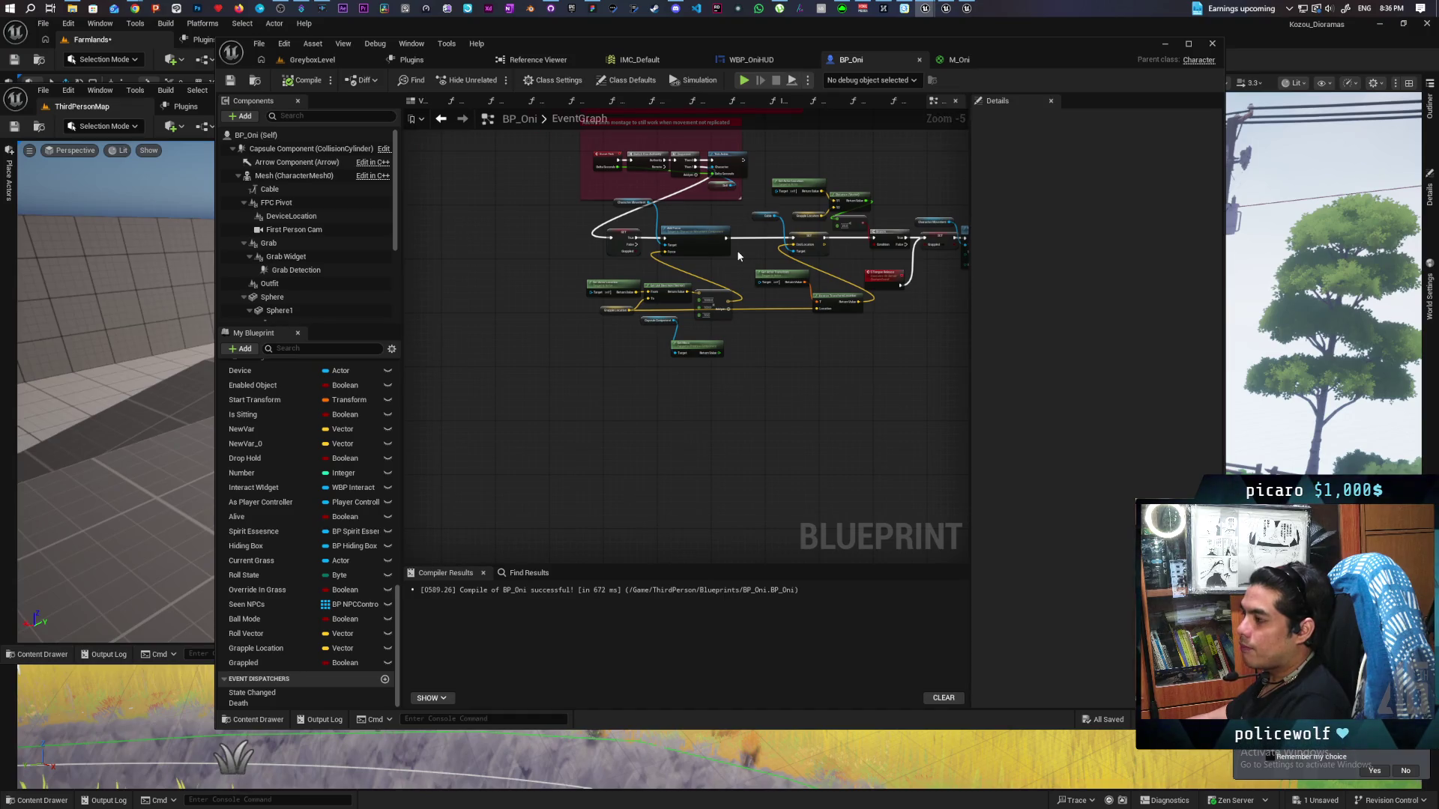
pyautogui.scroll(1, 738, 255)
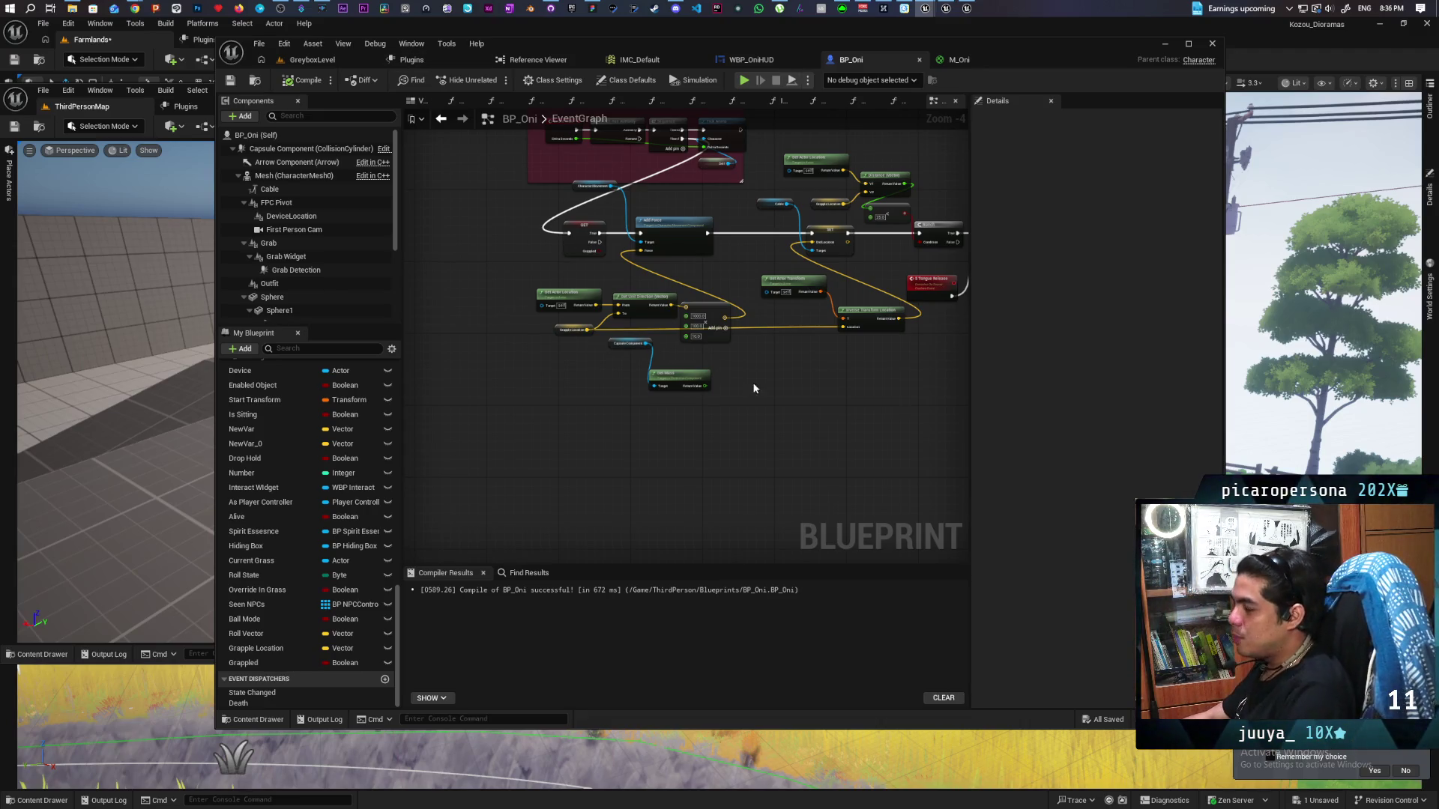
pyautogui.scroll(-8, 755, 388)
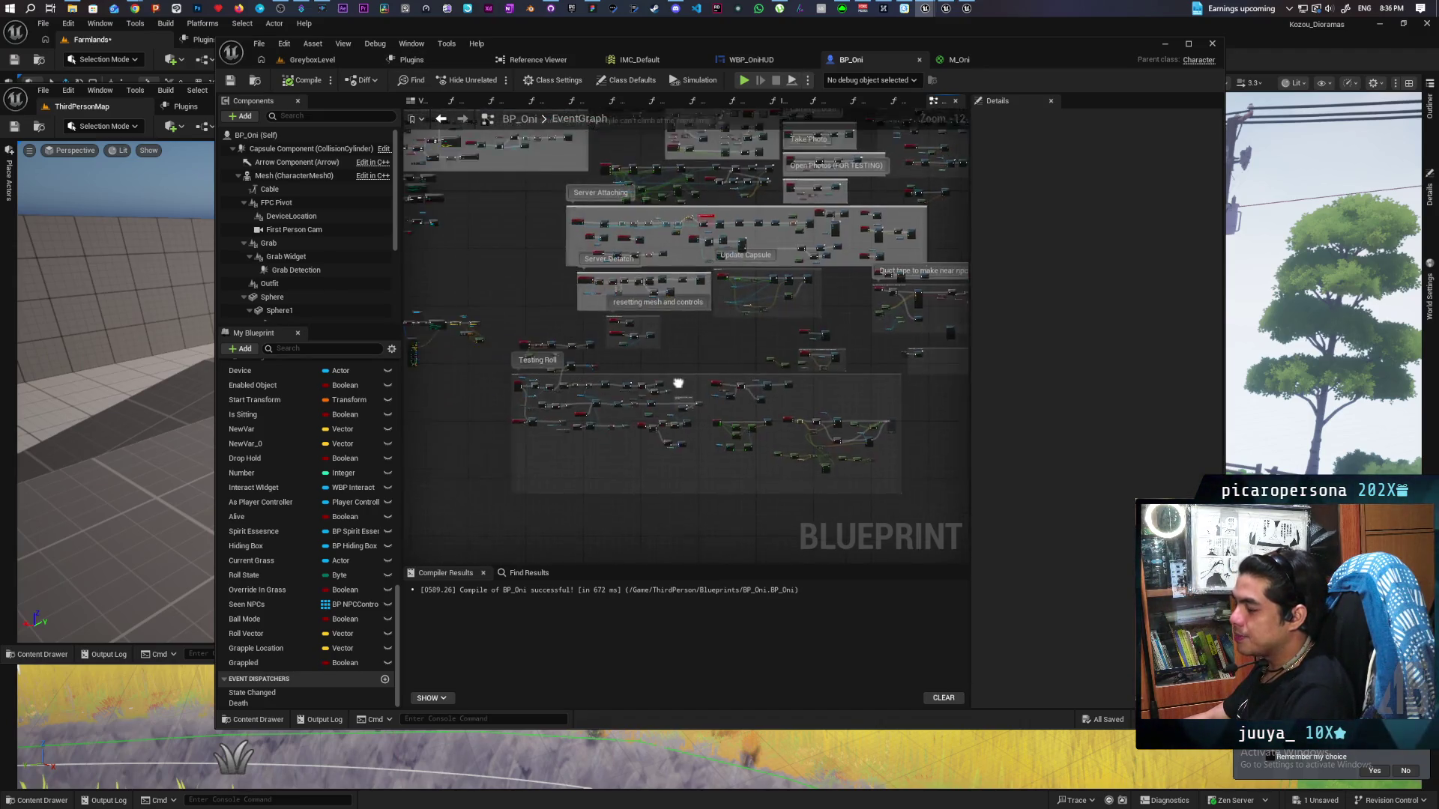
pyautogui.scroll(4, 678, 383)
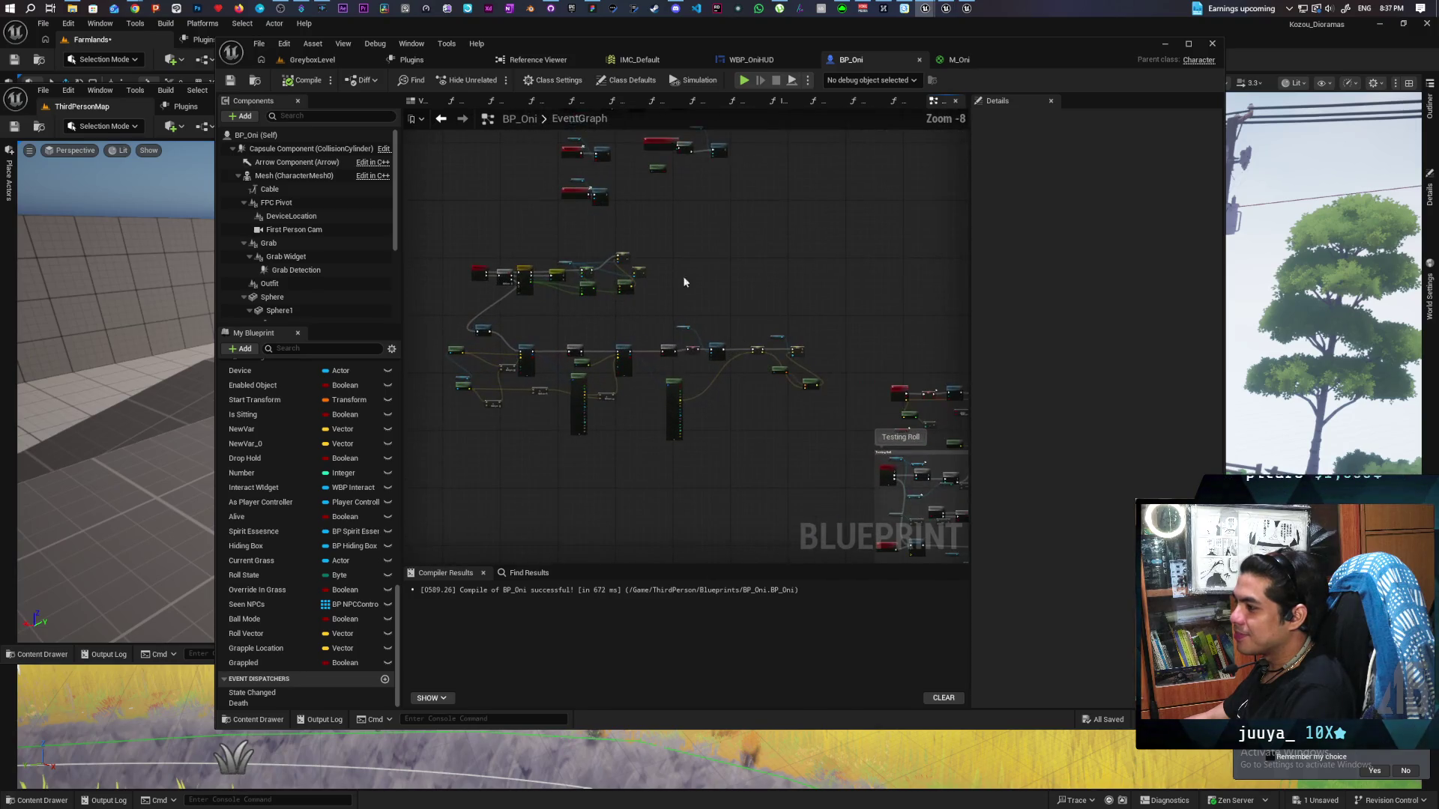
pyautogui.click(550, 9)
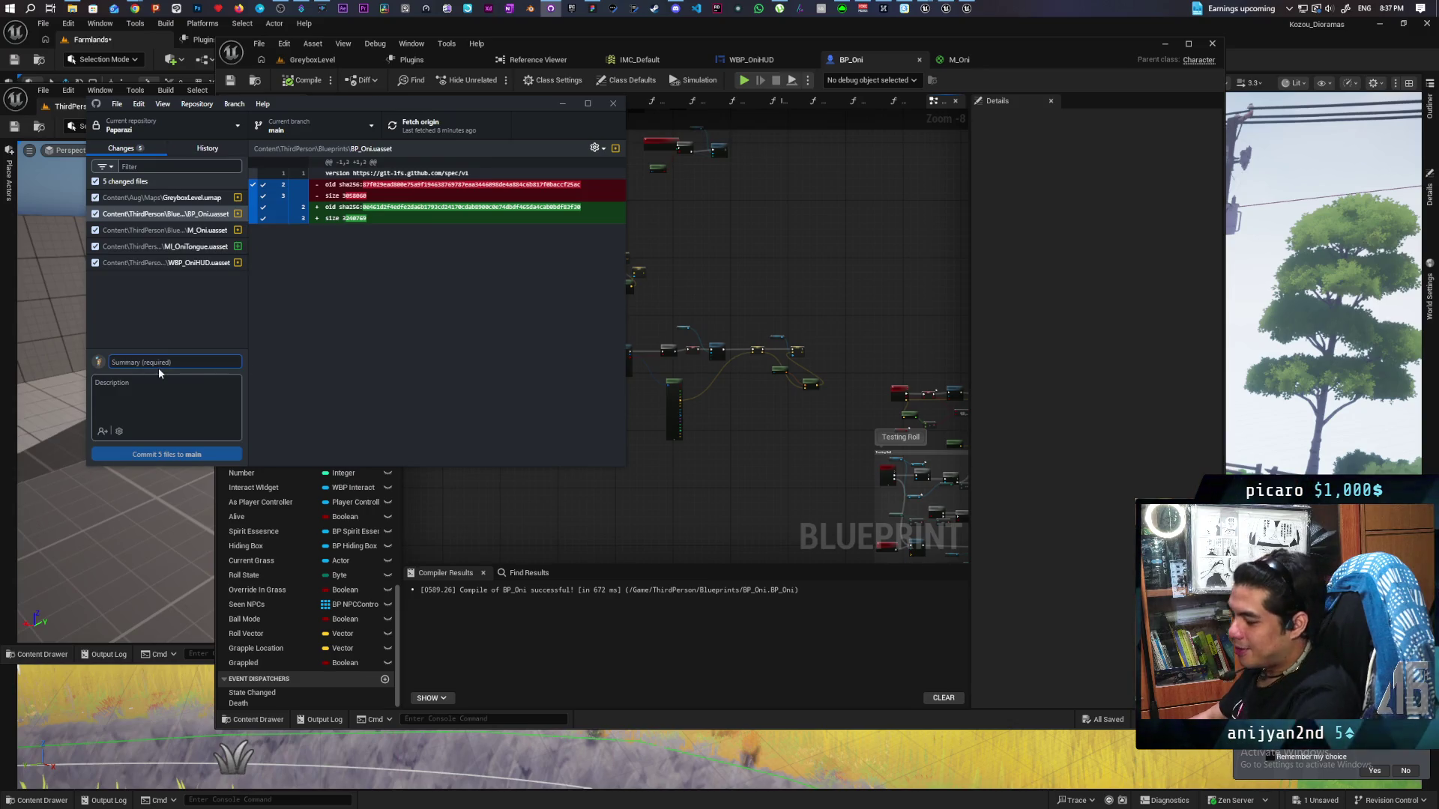
# Enter the commit summary 'basic tongue grapple' and return to the Unreal editor
pyautogui.write('basic tongue')
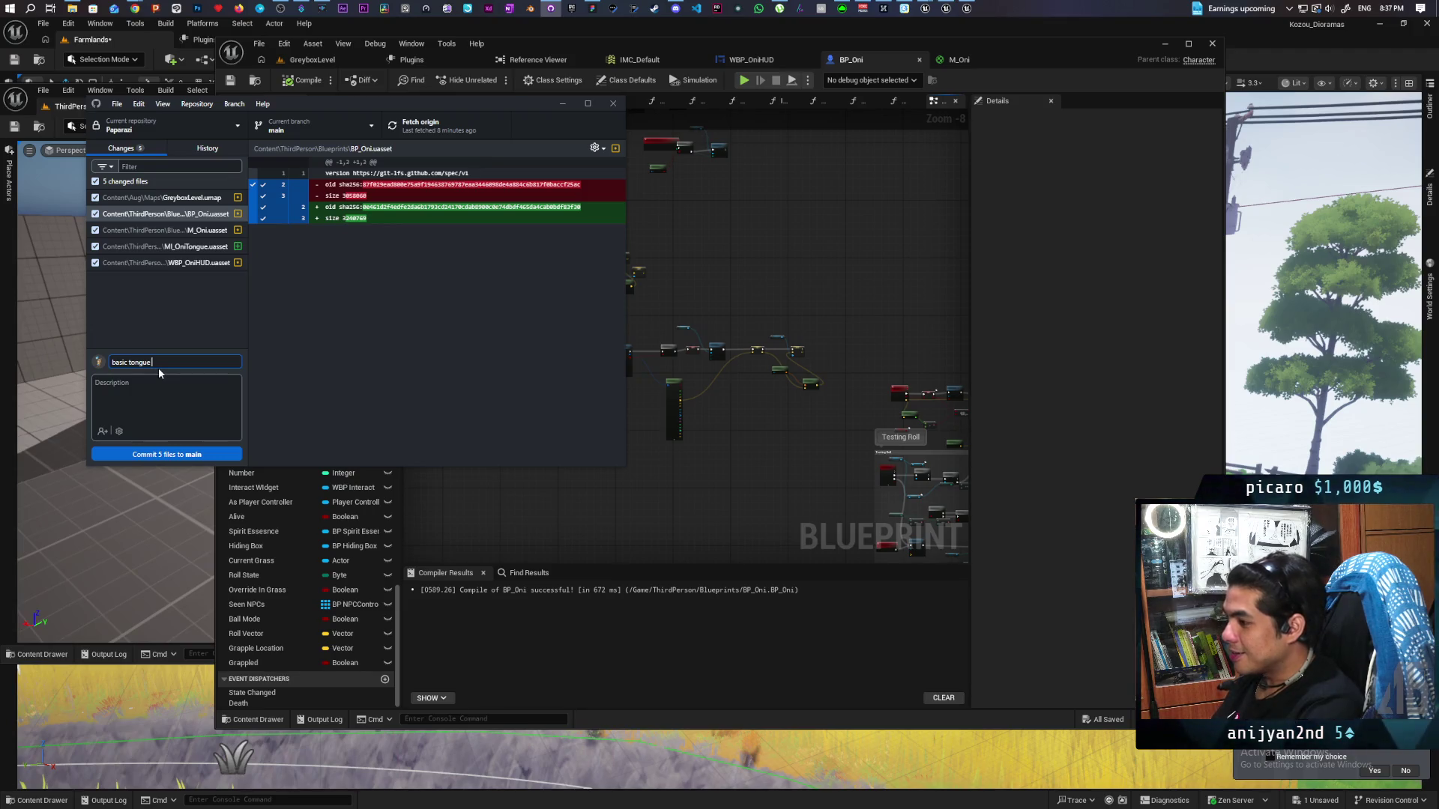
pyautogui.write('apple')
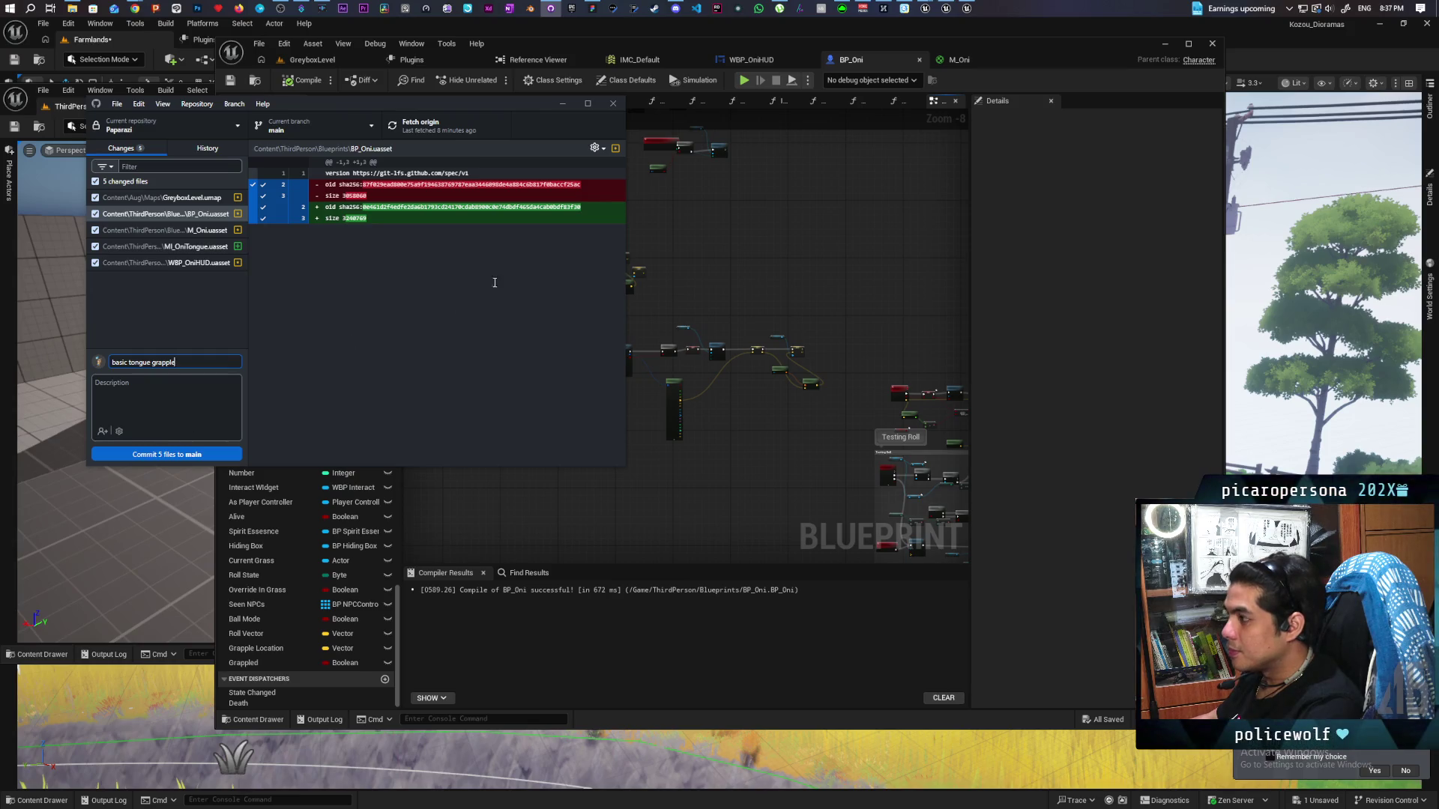
pyautogui.click(890, 207)
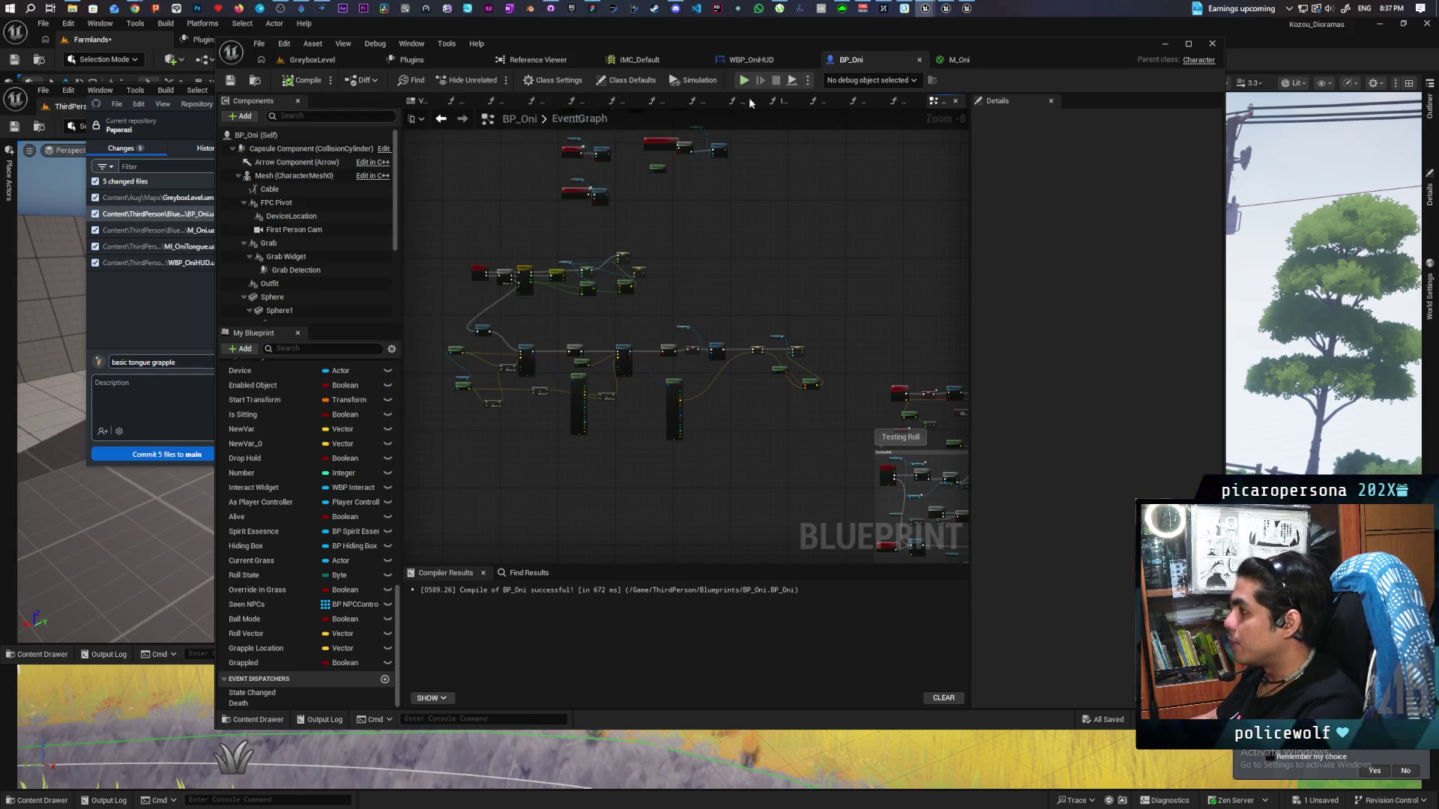
# In WBP_OniHUD, create a new widget animation named ShowCrosshair
pyautogui.click(753, 60)
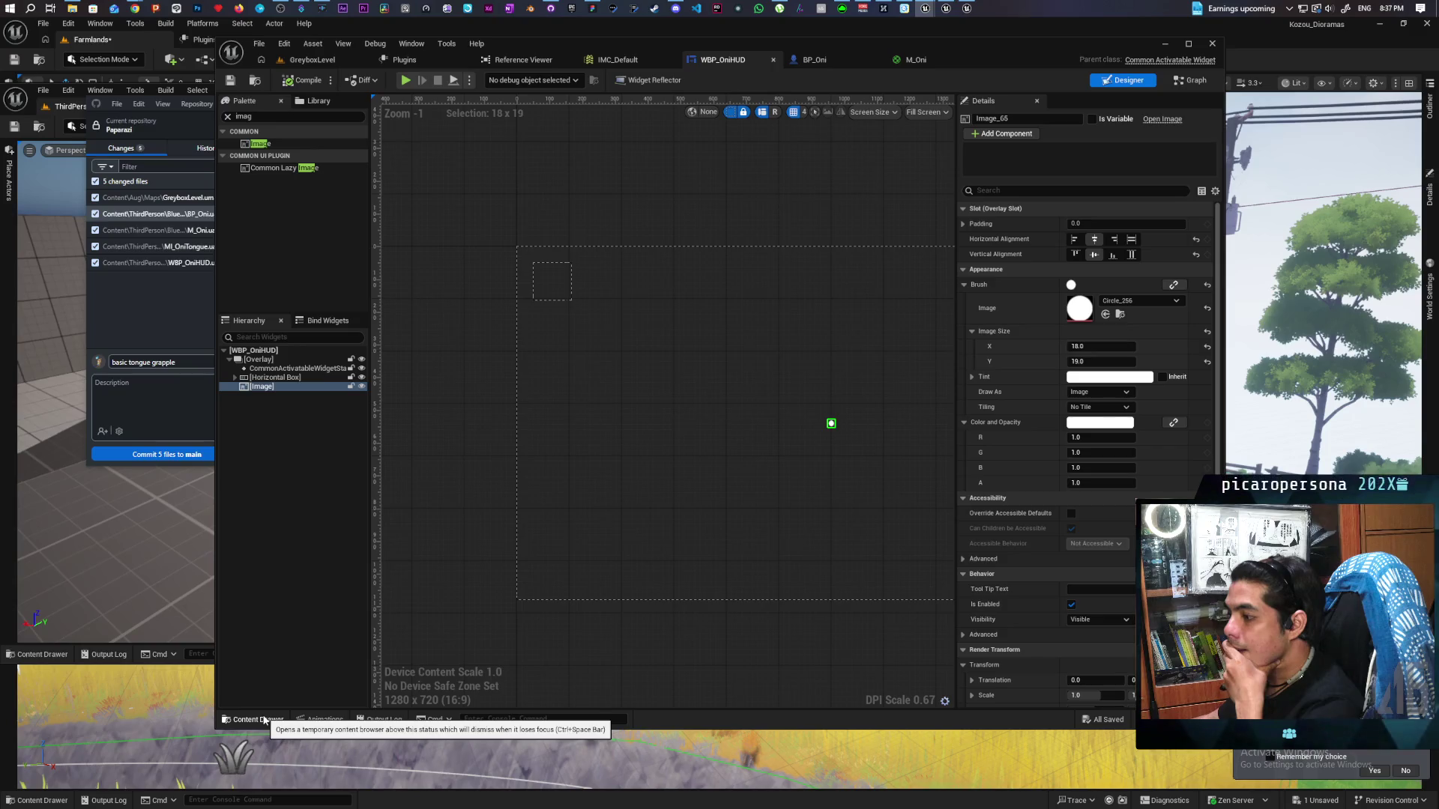
pyautogui.click(325, 720)
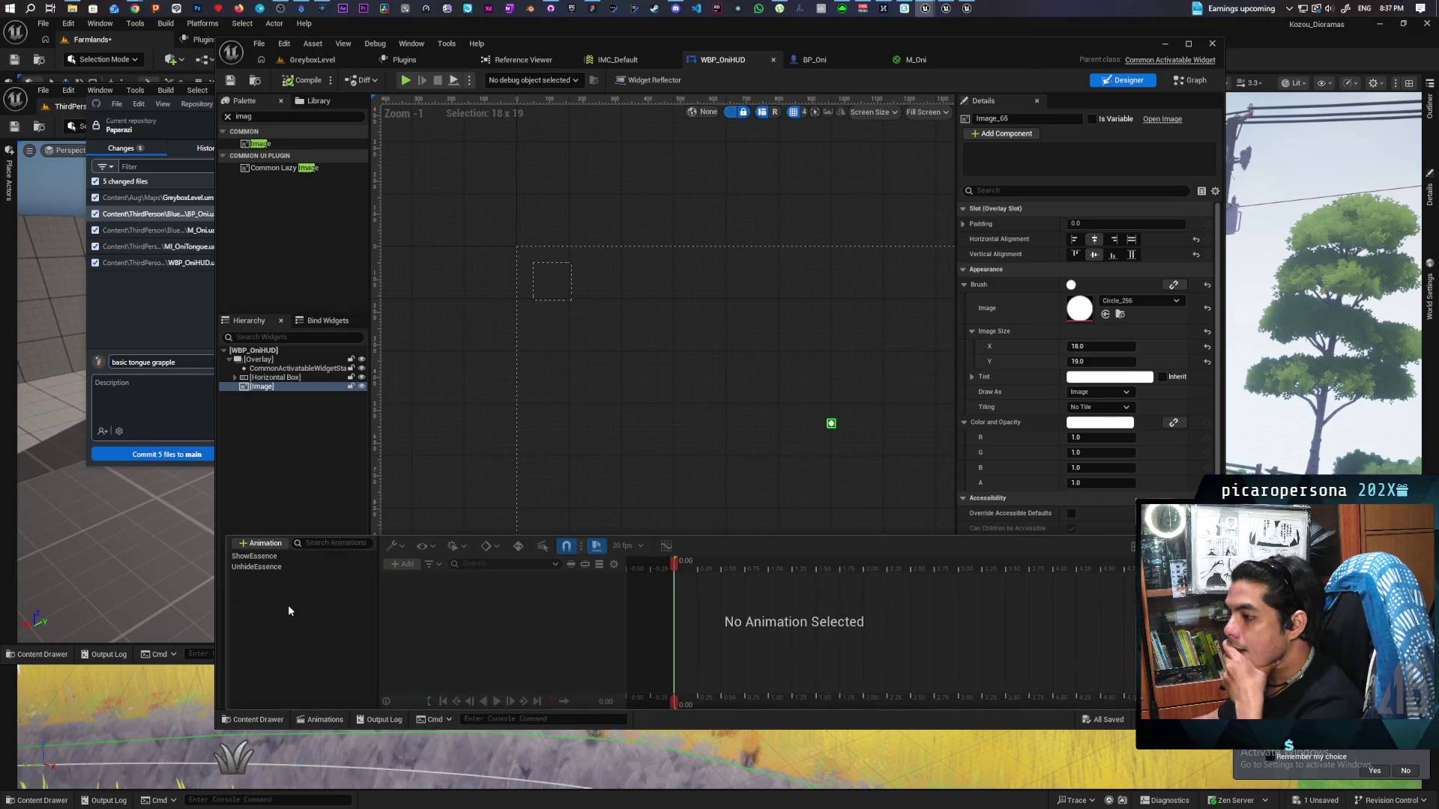
pyautogui.click(273, 548)
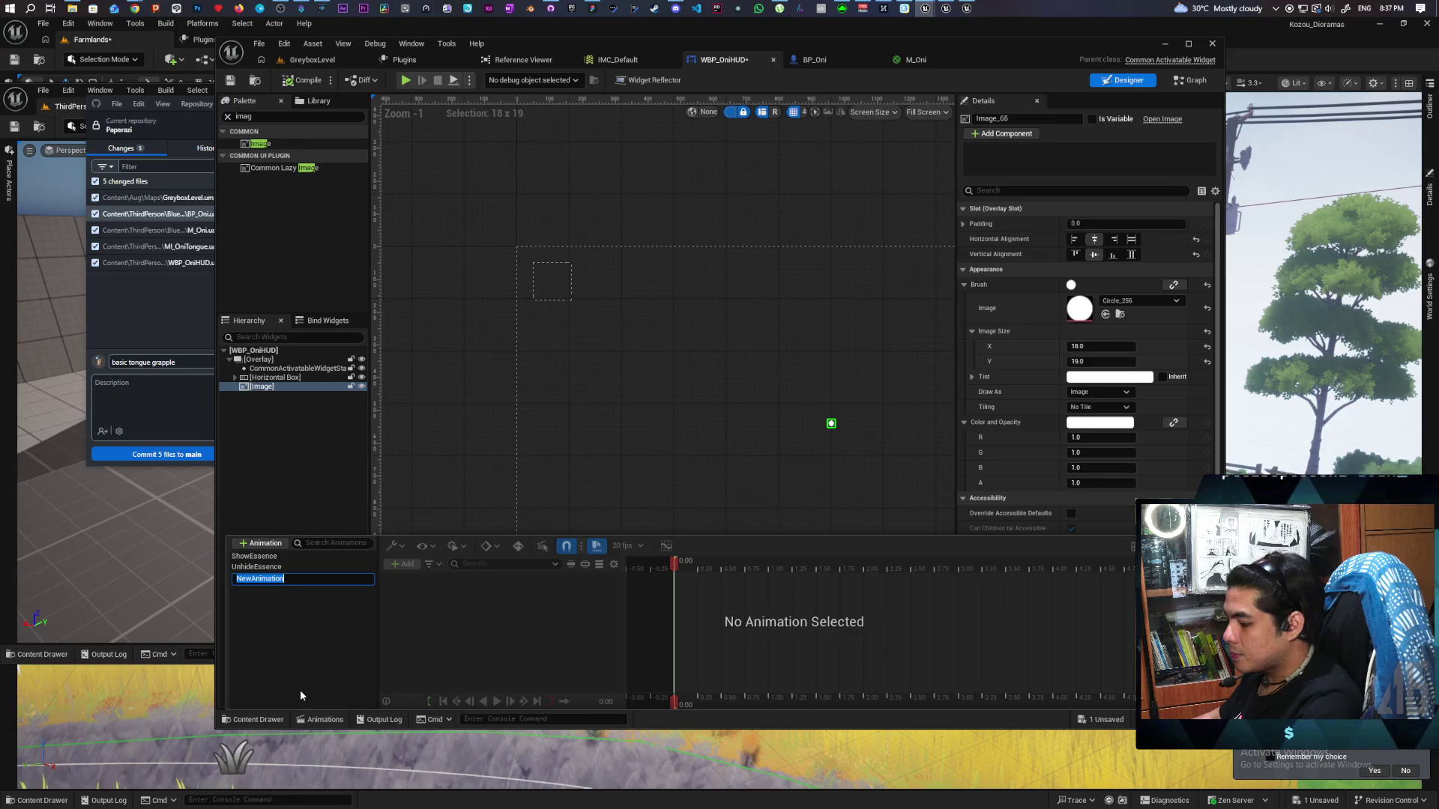
pyautogui.write('Show')
pyautogui.press('BackSpace')
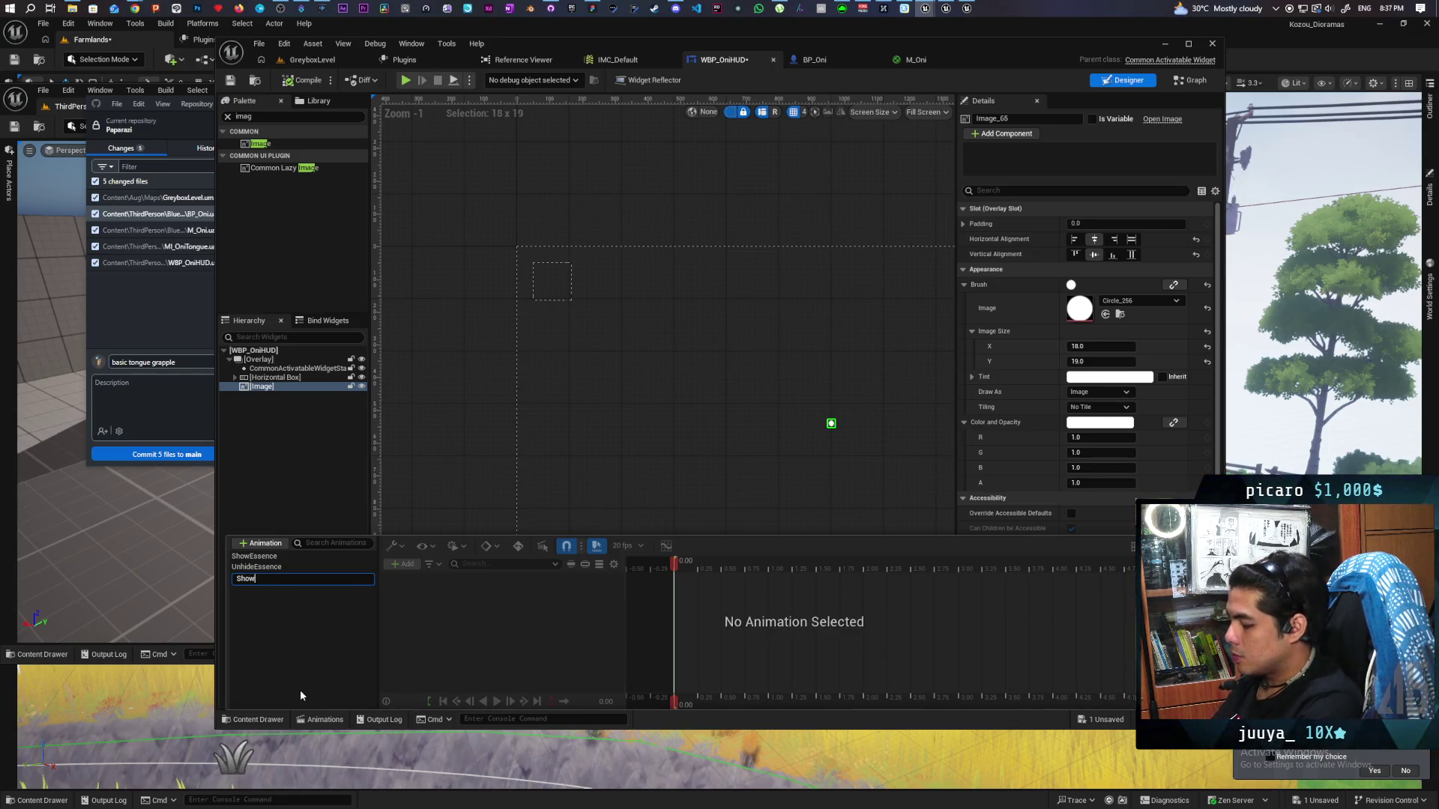
pyautogui.write('Crosshair')
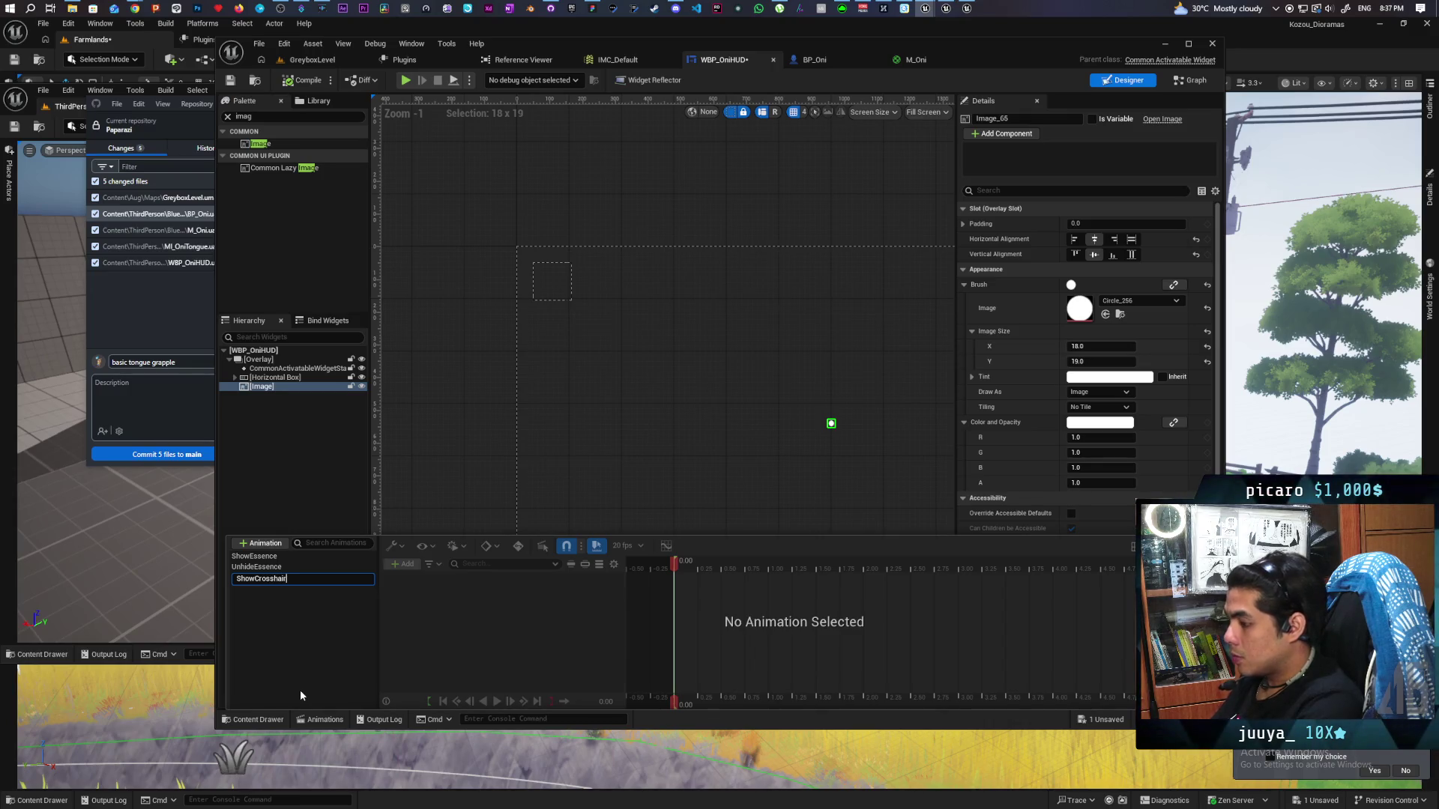
pyautogui.press('Return')
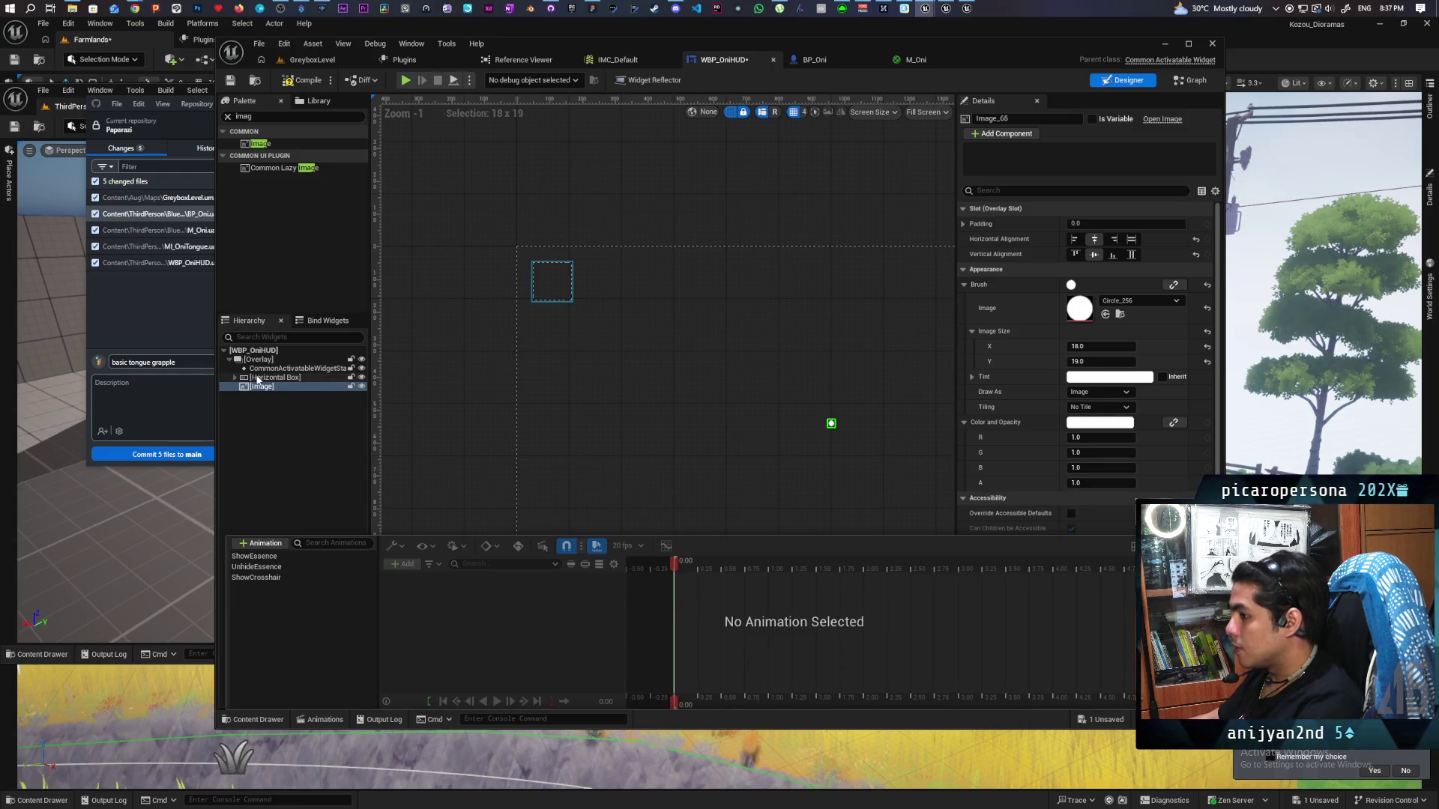
# Give ShowCrosshair an Image_65 Render Opacity track keyed at 0.00 and 0.25 seconds
pyautogui.click(261, 578)
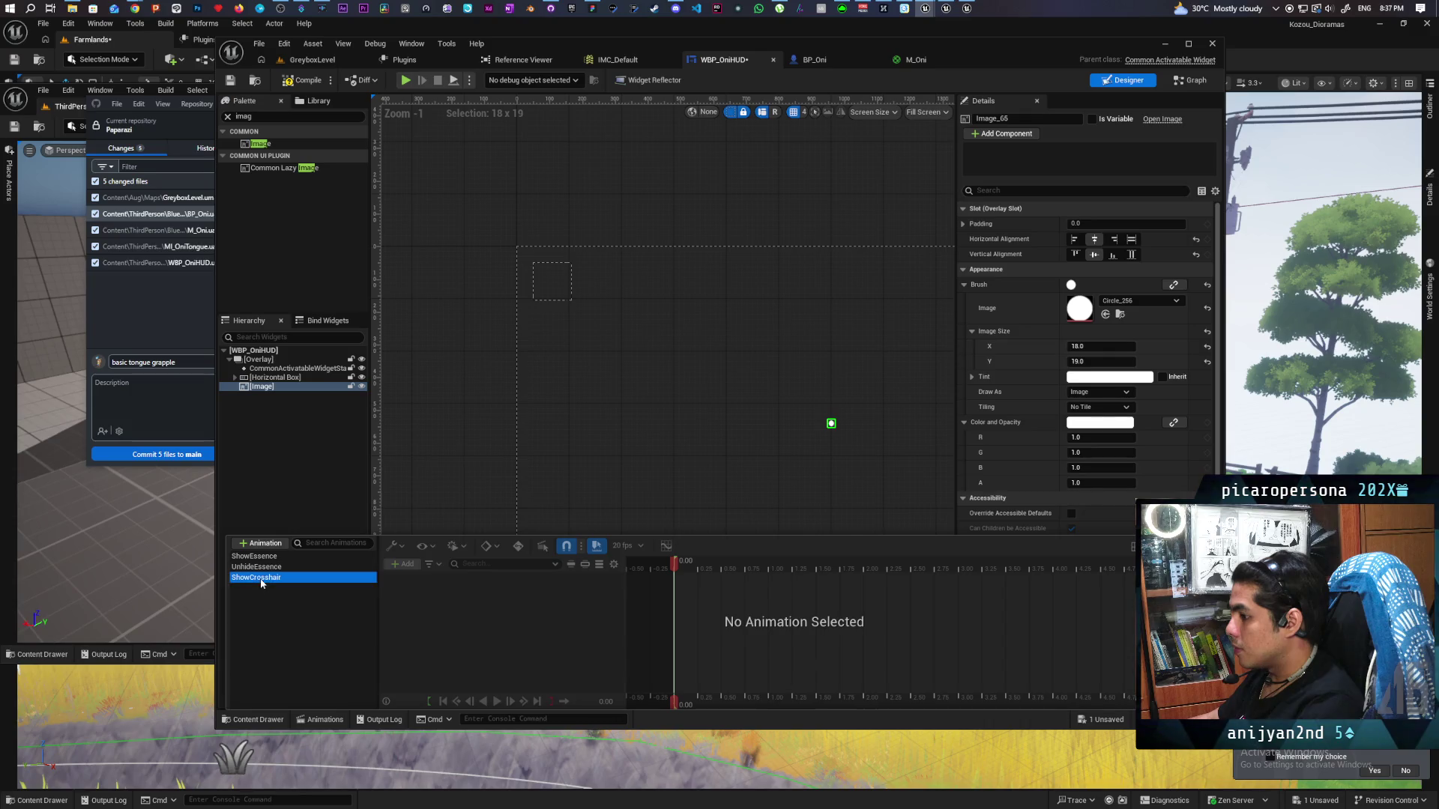
pyautogui.click(401, 564)
pyautogui.click(481, 594)
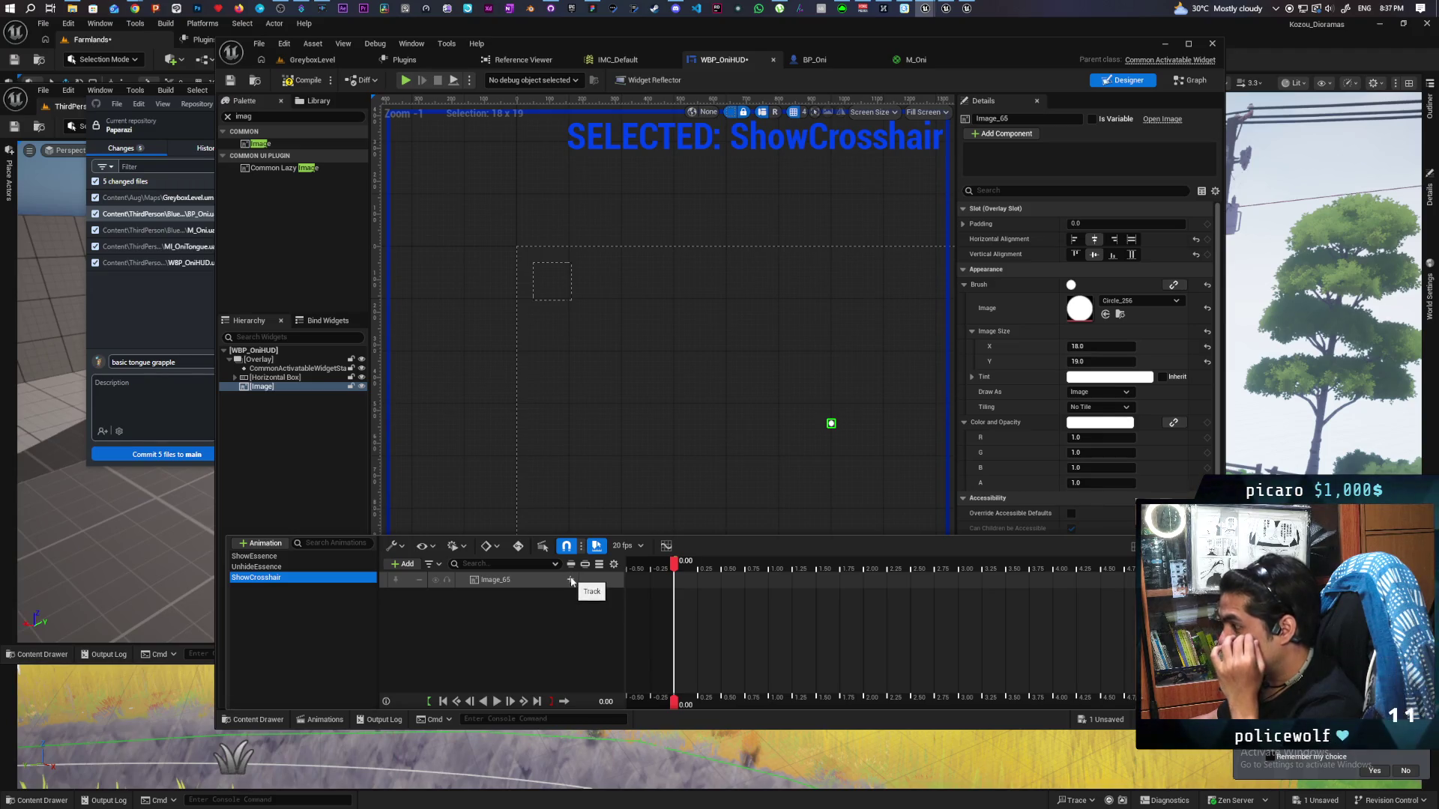
pyautogui.click(571, 580)
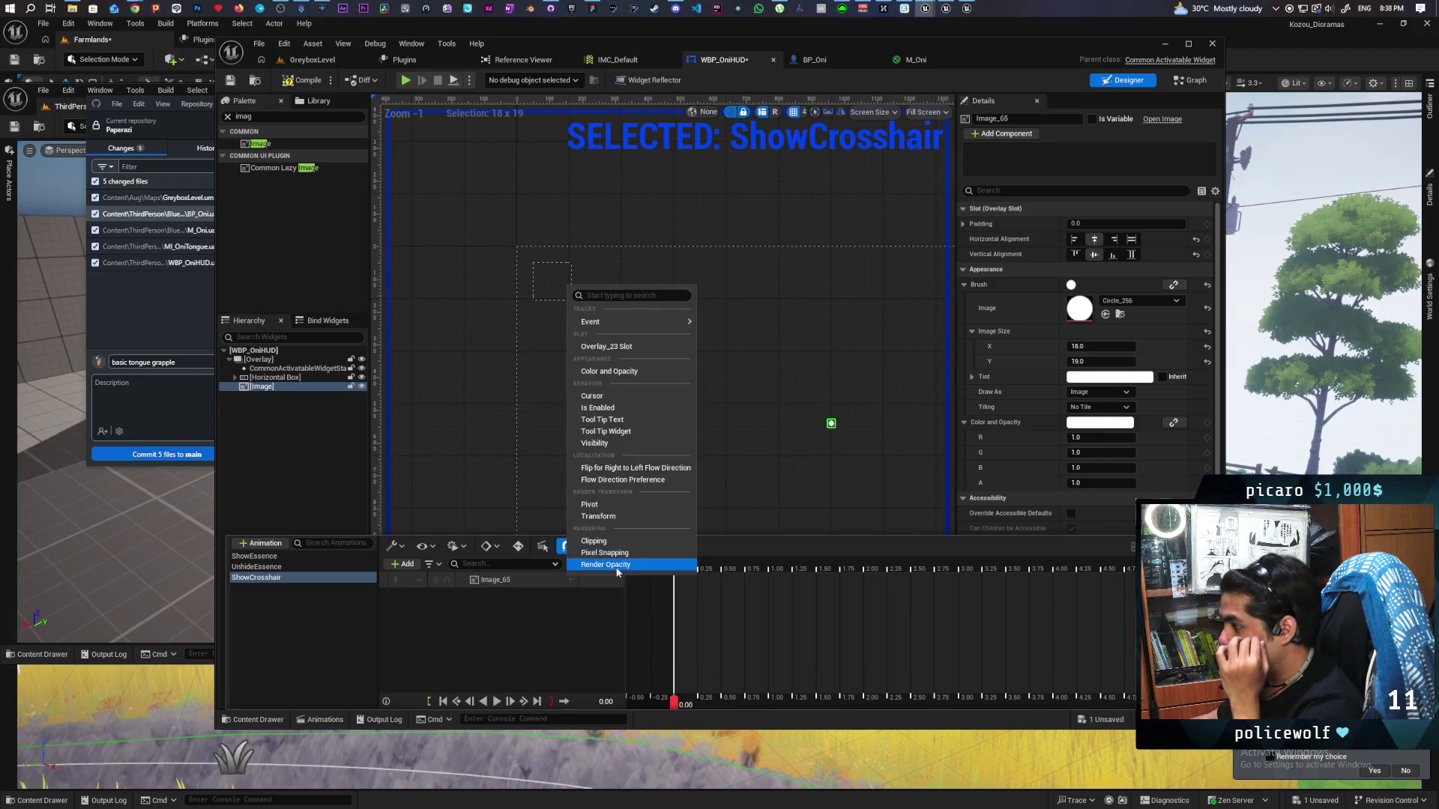
pyautogui.click(614, 564)
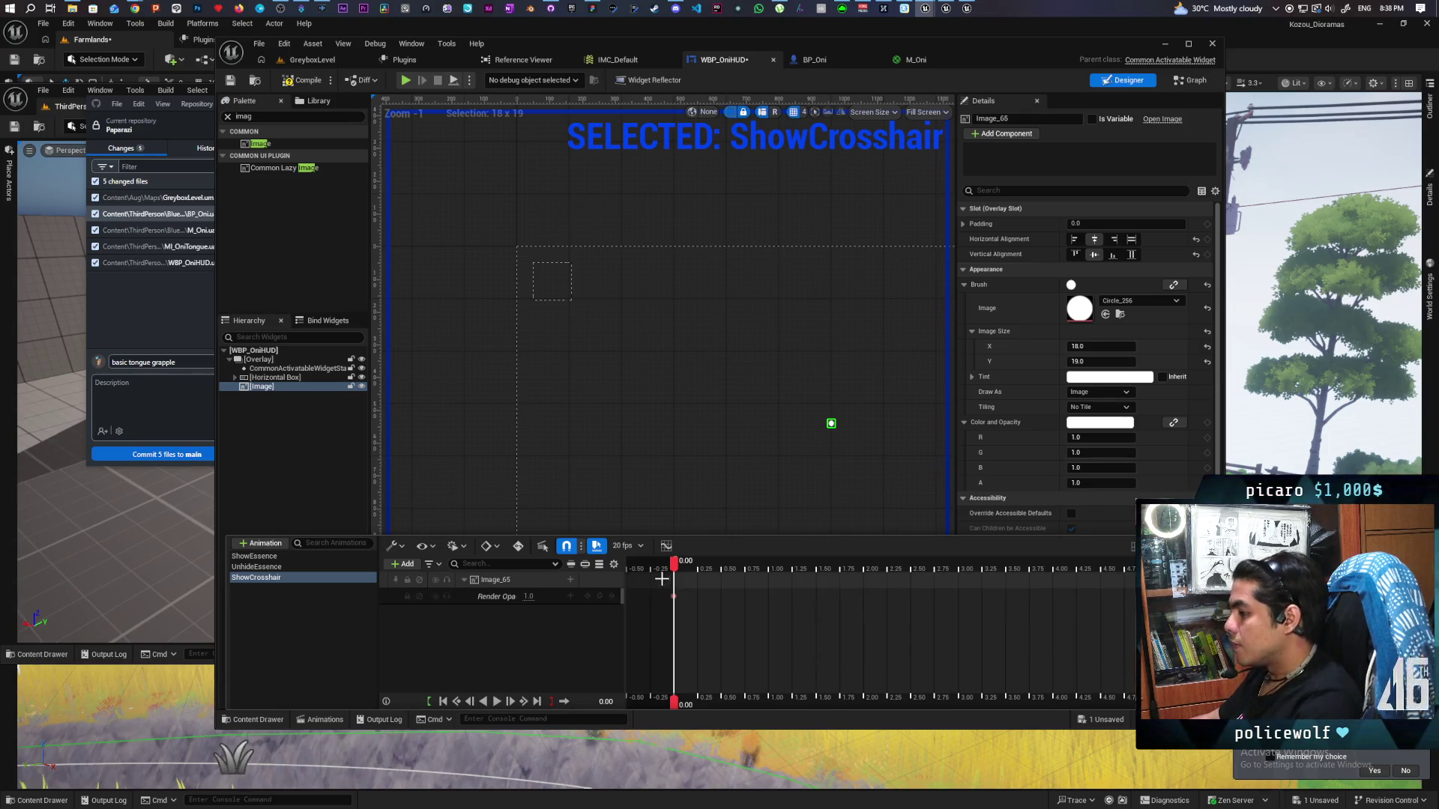
pyautogui.click(691, 571)
pyautogui.click(696, 572)
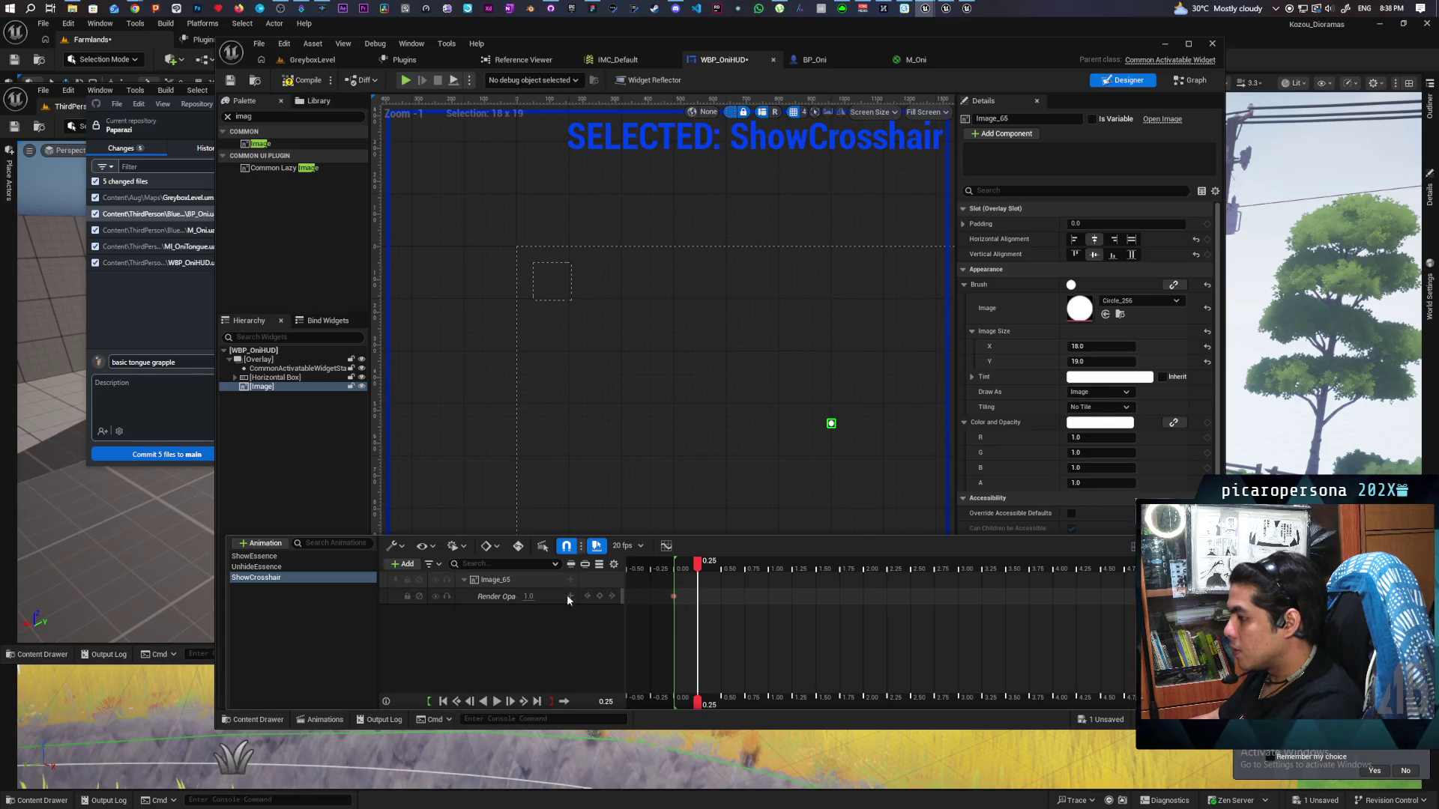
pyautogui.click(600, 596)
pyautogui.moveTo(694, 573); pyautogui.dragTo(673, 566)
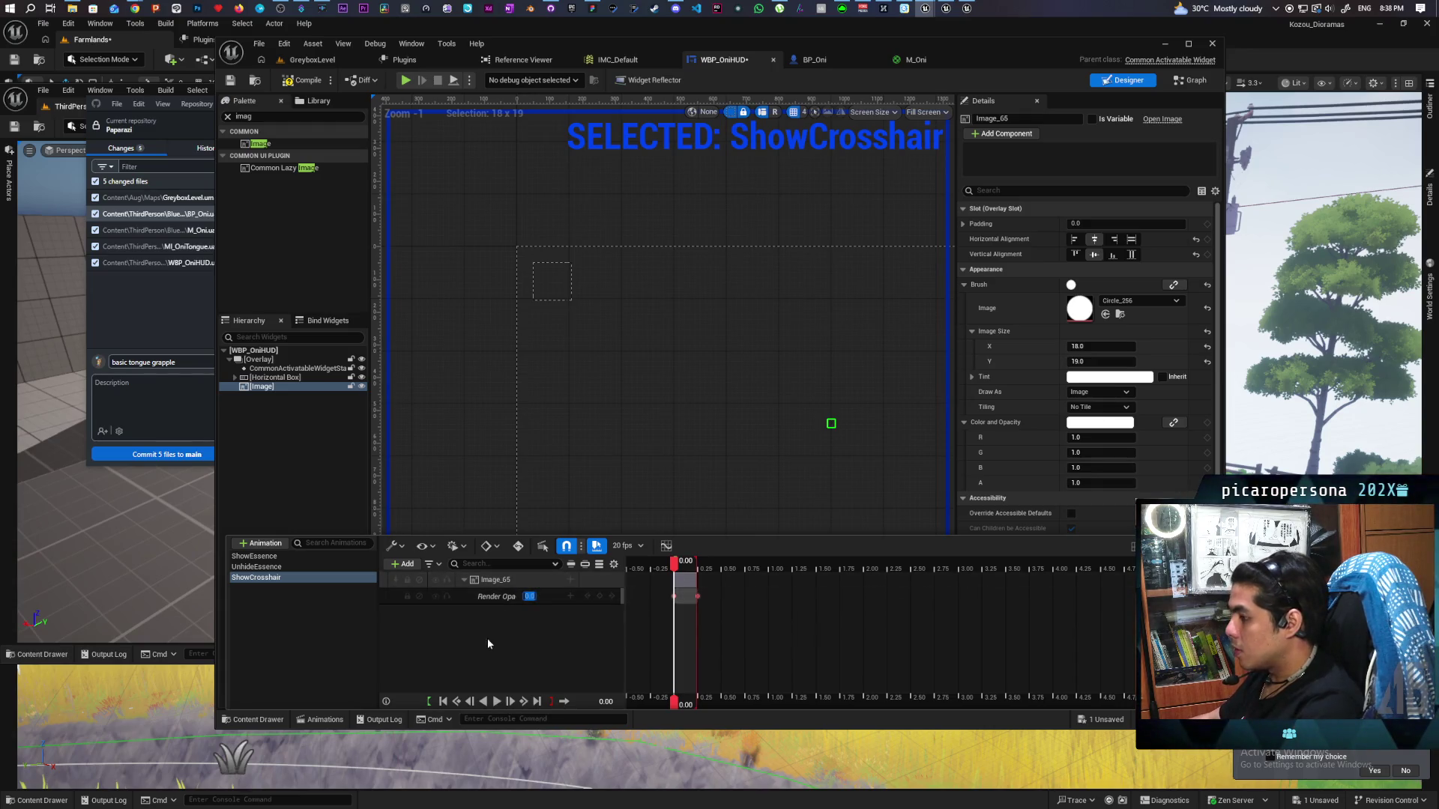
# Save WBP_OniHUD and close the animations list with ShowCrosshair deselected
pyautogui.hotkey('ctrl', 's')
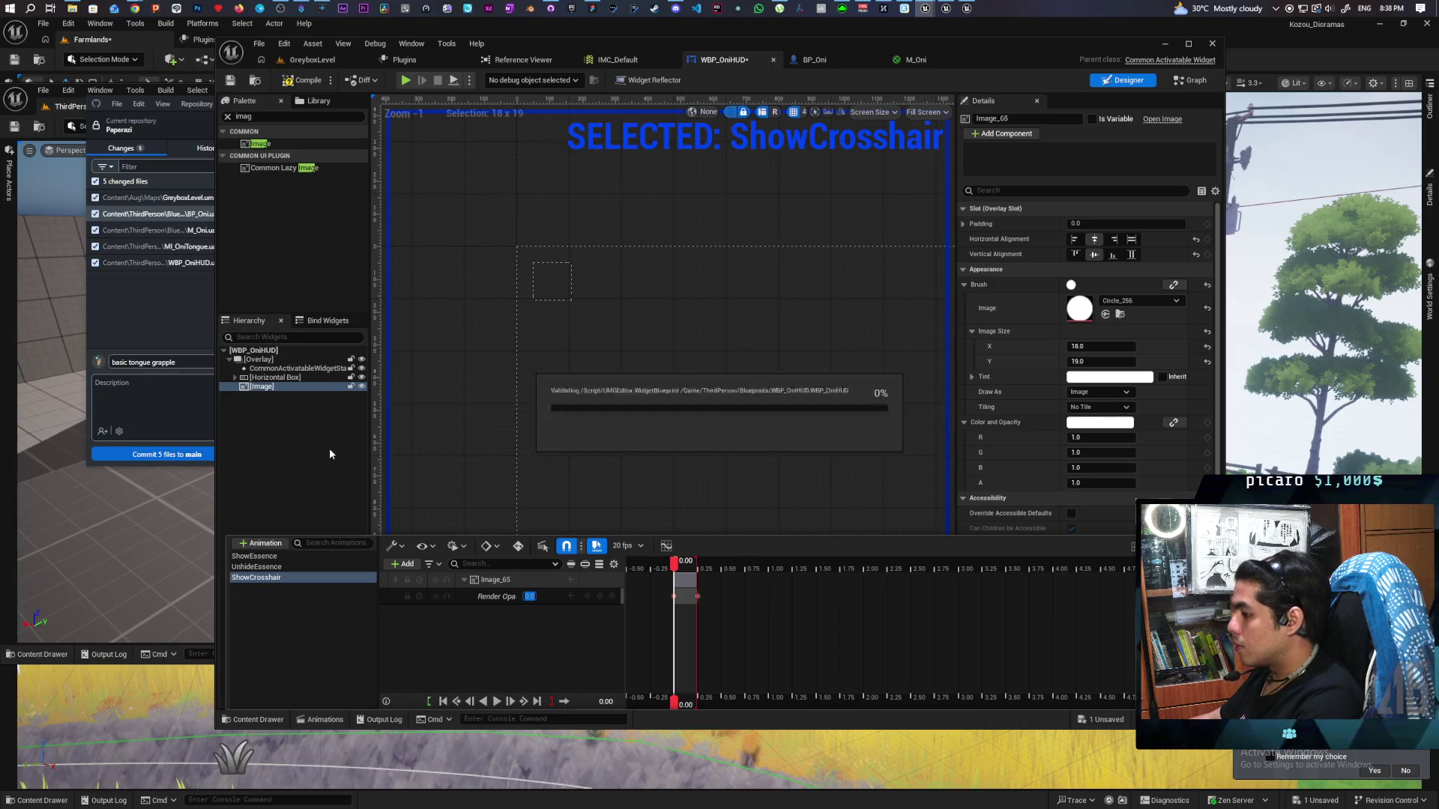
pyautogui.click(294, 412)
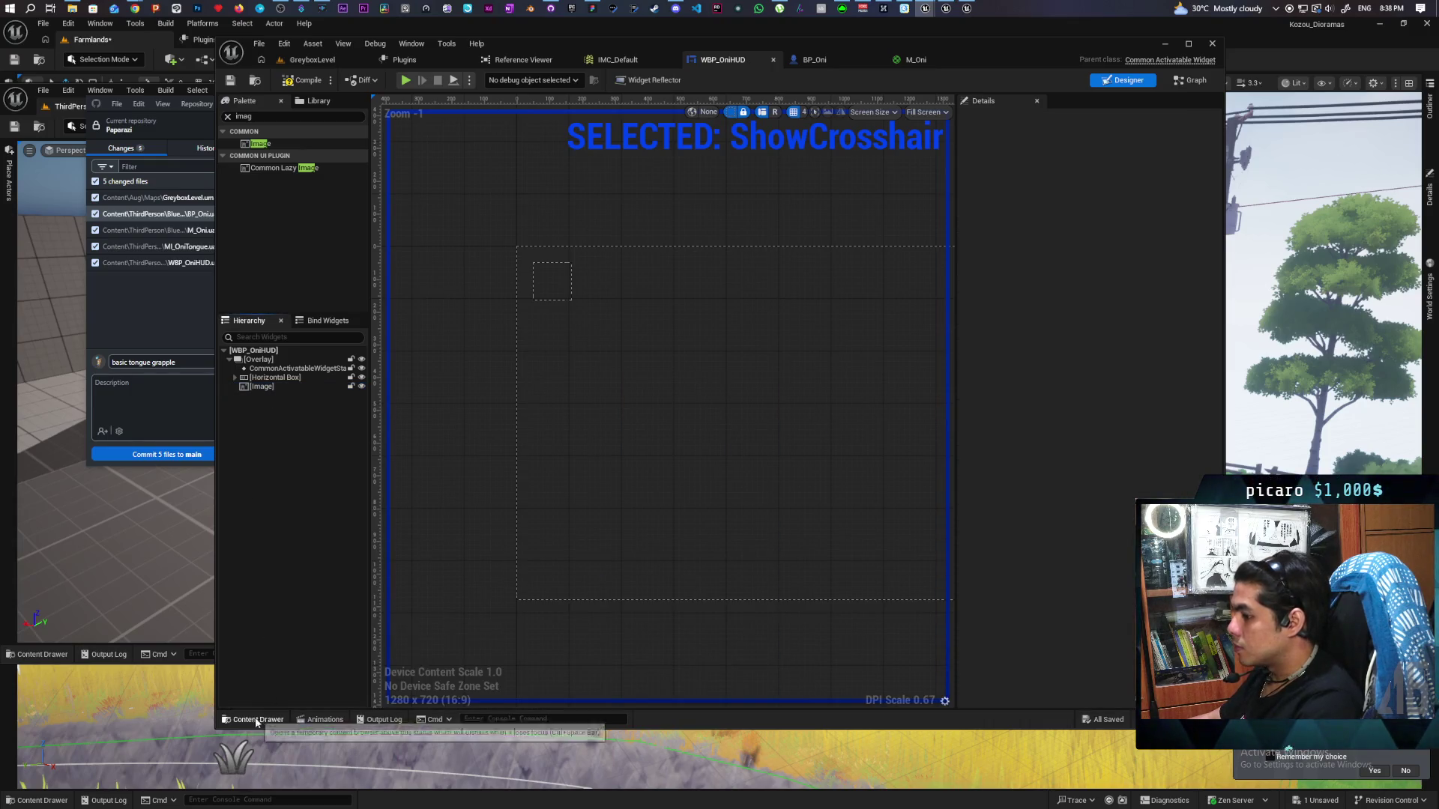
pyautogui.click(320, 719)
pyautogui.click(277, 694)
pyautogui.click(296, 485)
# Set the Image_65 widget's Render Opacity to 0.0
pyautogui.click(262, 387)
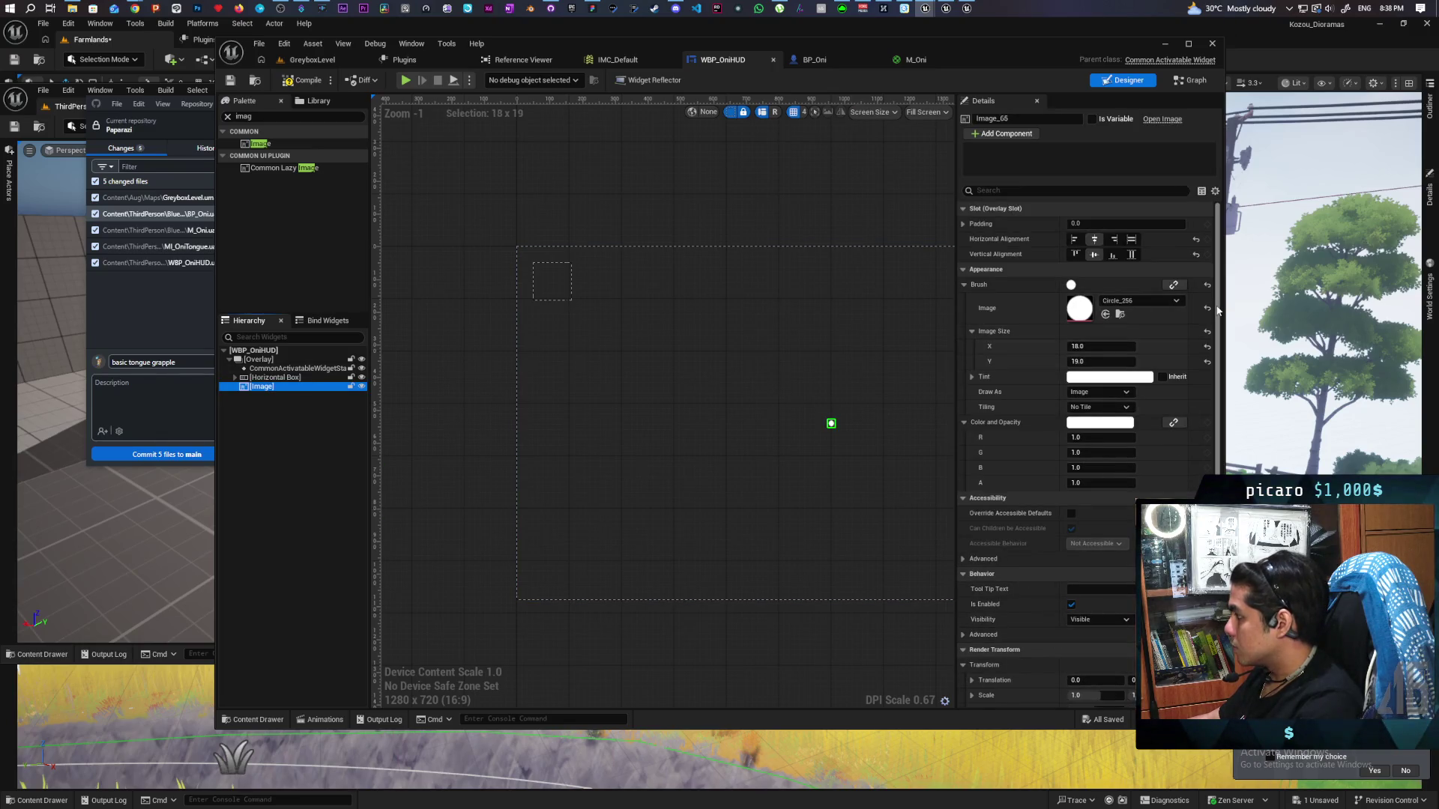
pyautogui.scroll(-5, 1218, 310)
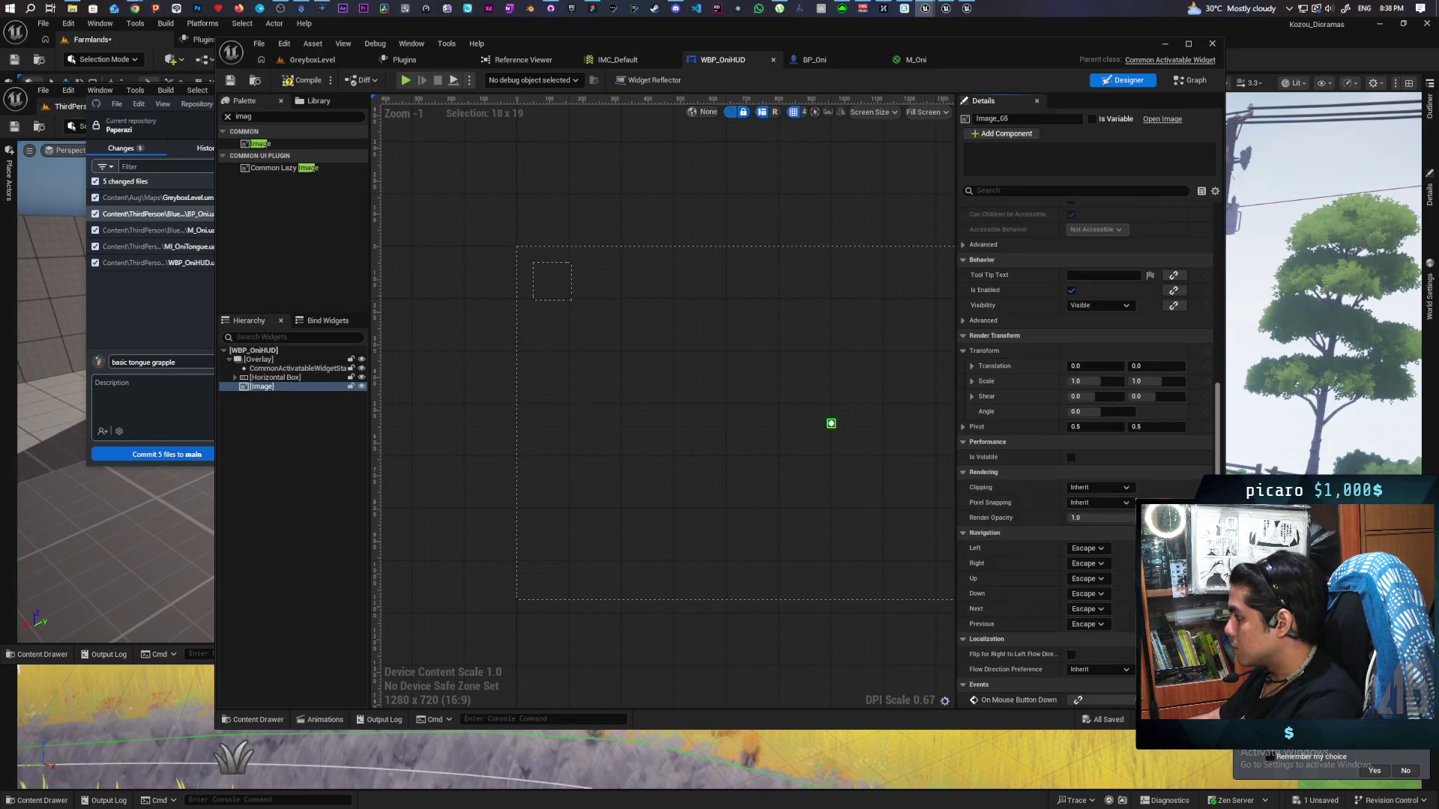
pyautogui.click(1087, 517)
pyautogui.write('0')
pyautogui.press('Return')
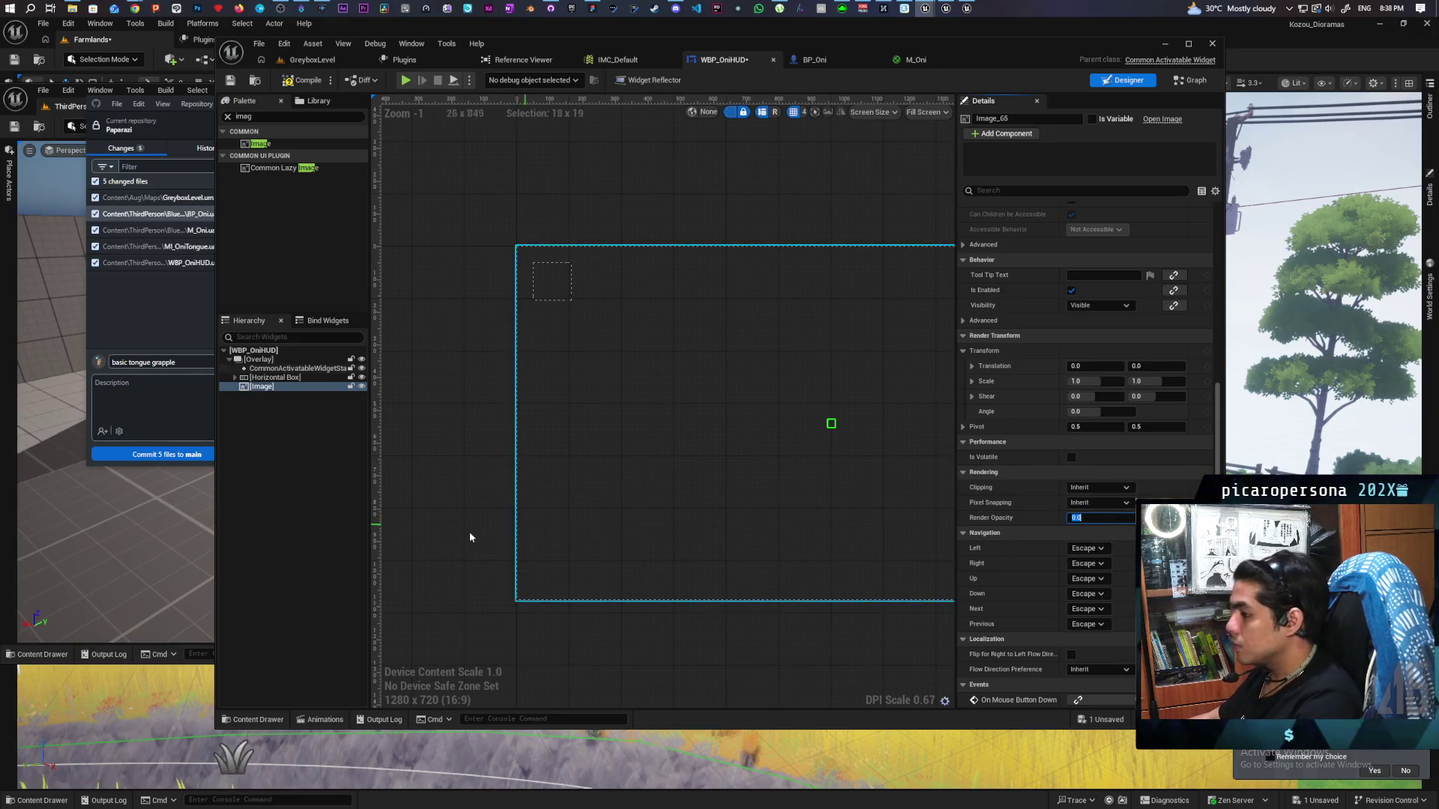
pyautogui.click(470, 537)
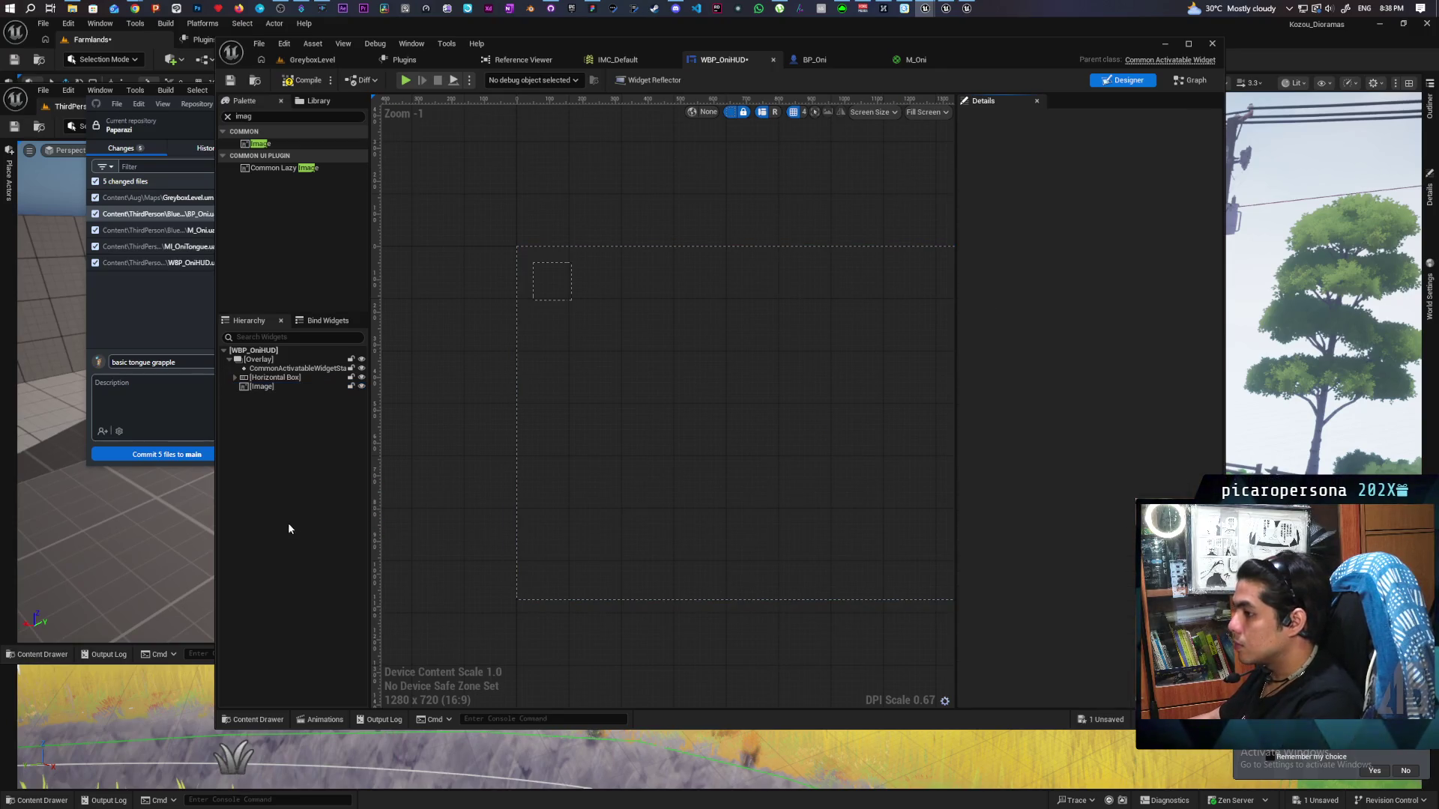
# In the HUD event graph, add a Show Crosshair custom event wired into a Branch
pyautogui.click(1190, 80)
pyautogui.scroll(-2, 761, 391)
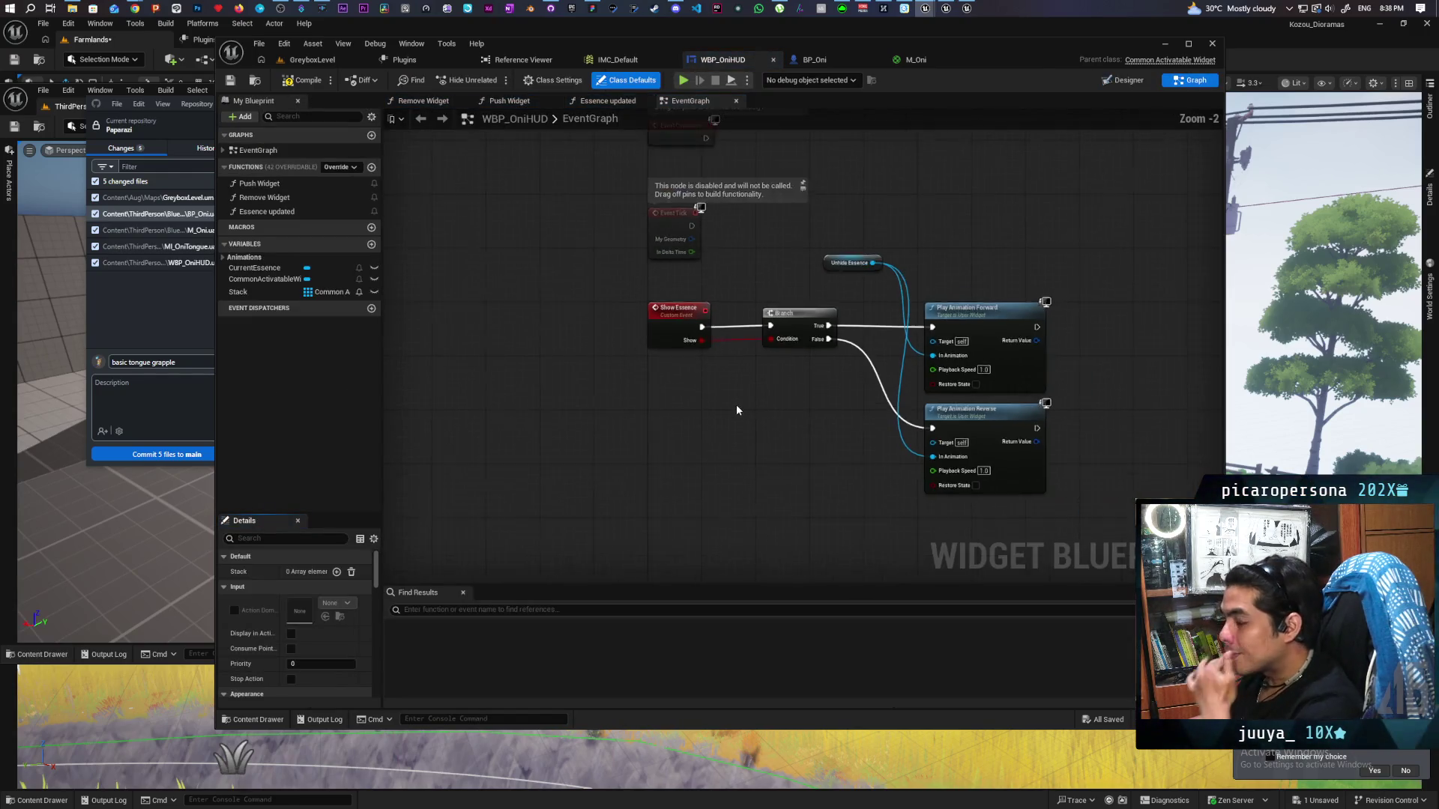
pyautogui.scroll(-1, 736, 331)
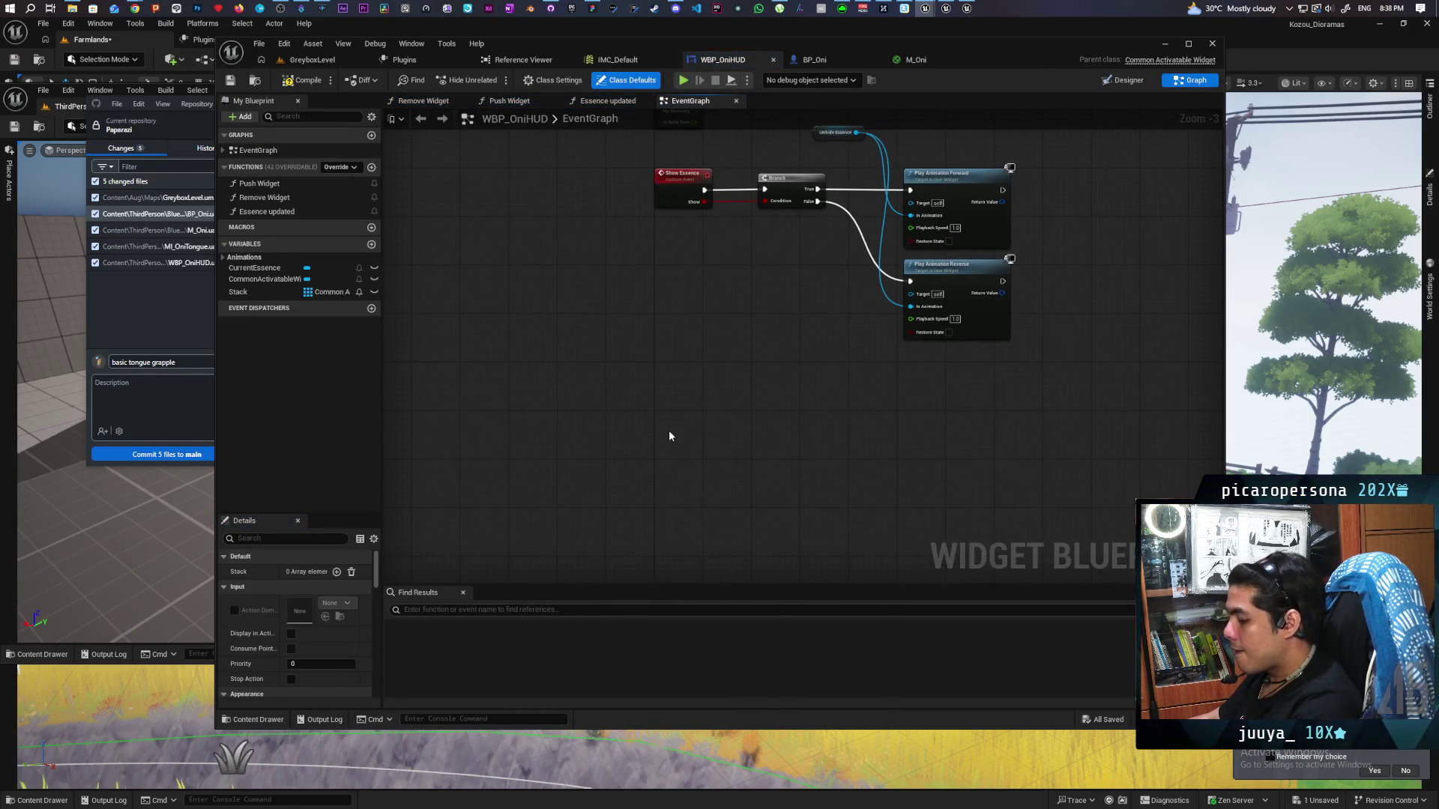
pyautogui.click(659, 409)
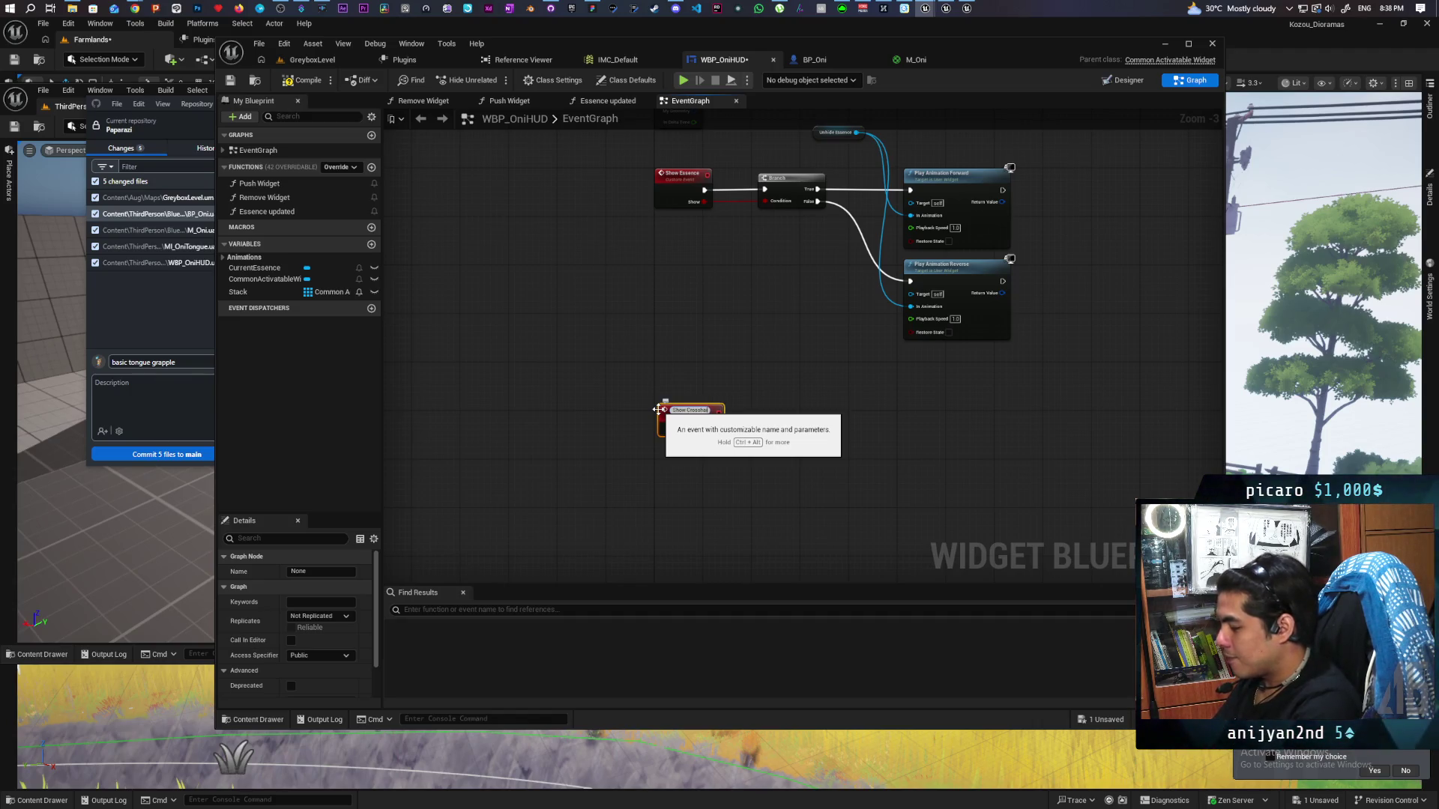
pyautogui.click(808, 438)
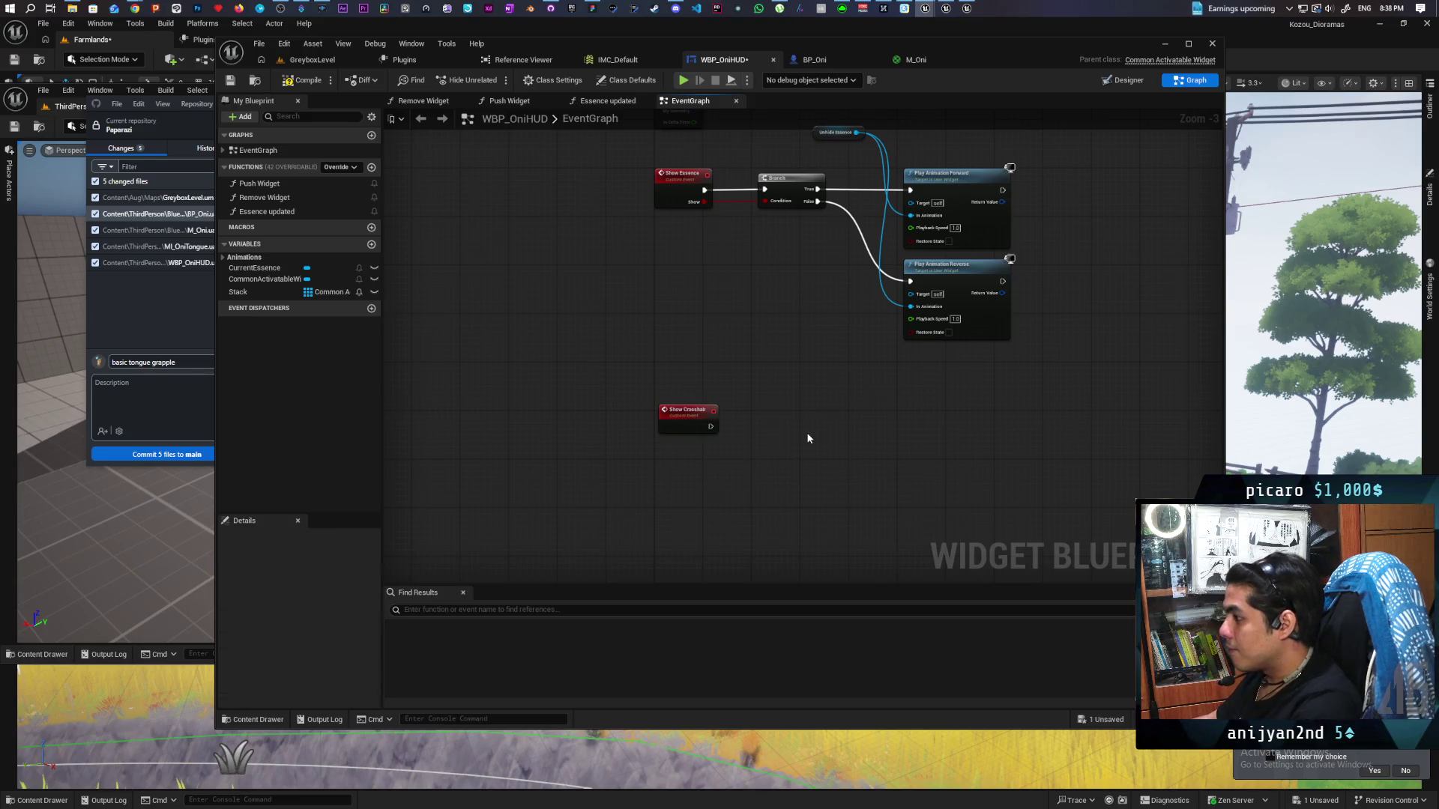
pyautogui.click(749, 418)
pyautogui.moveTo(711, 426)
pyautogui.mouseDown()
pyautogui.moveTo(787, 423)
pyautogui.moveTo(772, 450)
pyautogui.moveTo(705, 439)
pyautogui.mouseUp()
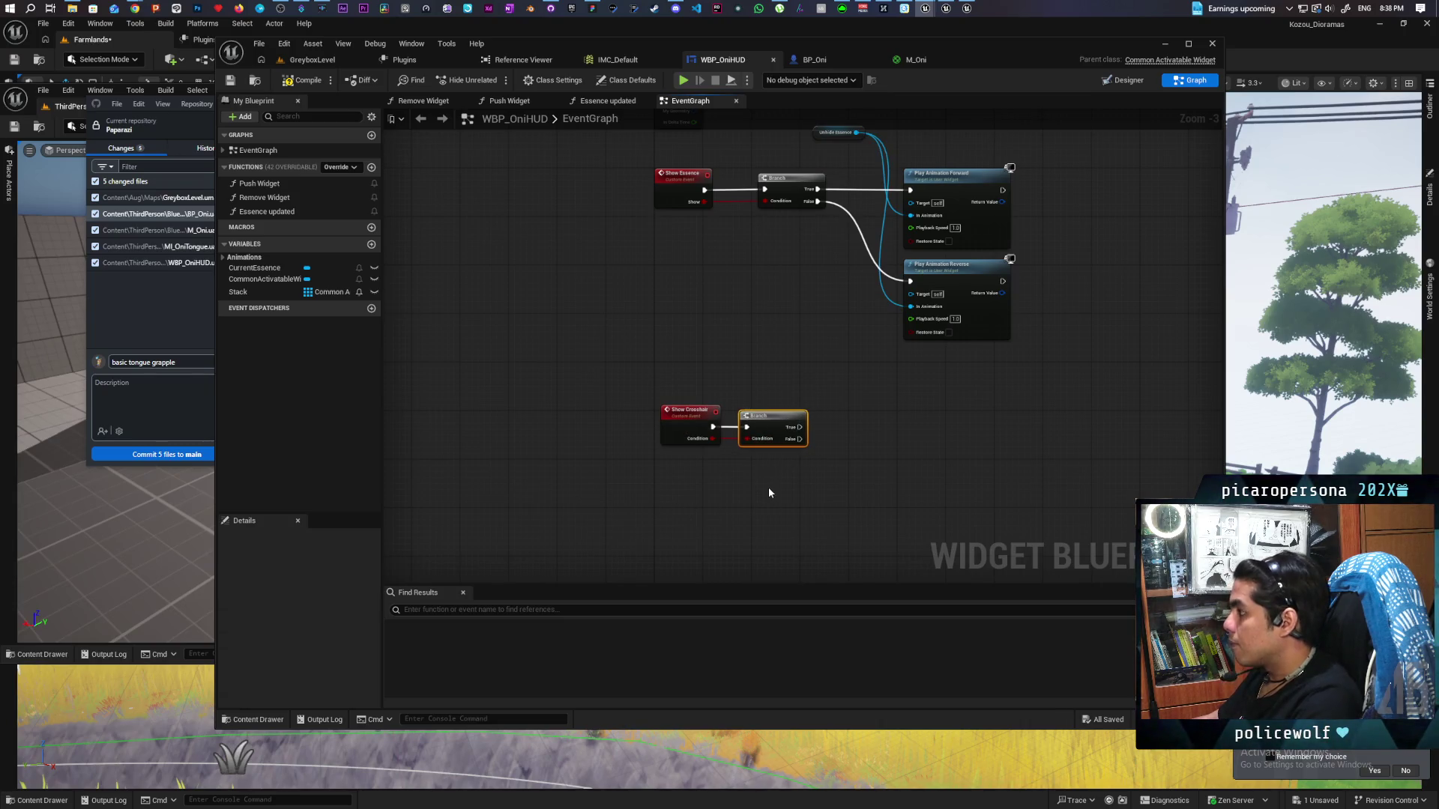
# Place a ShowCrosshair animation getter near the Branch
pyautogui.moveTo(842, 465); pyautogui.dragTo(782, 549)
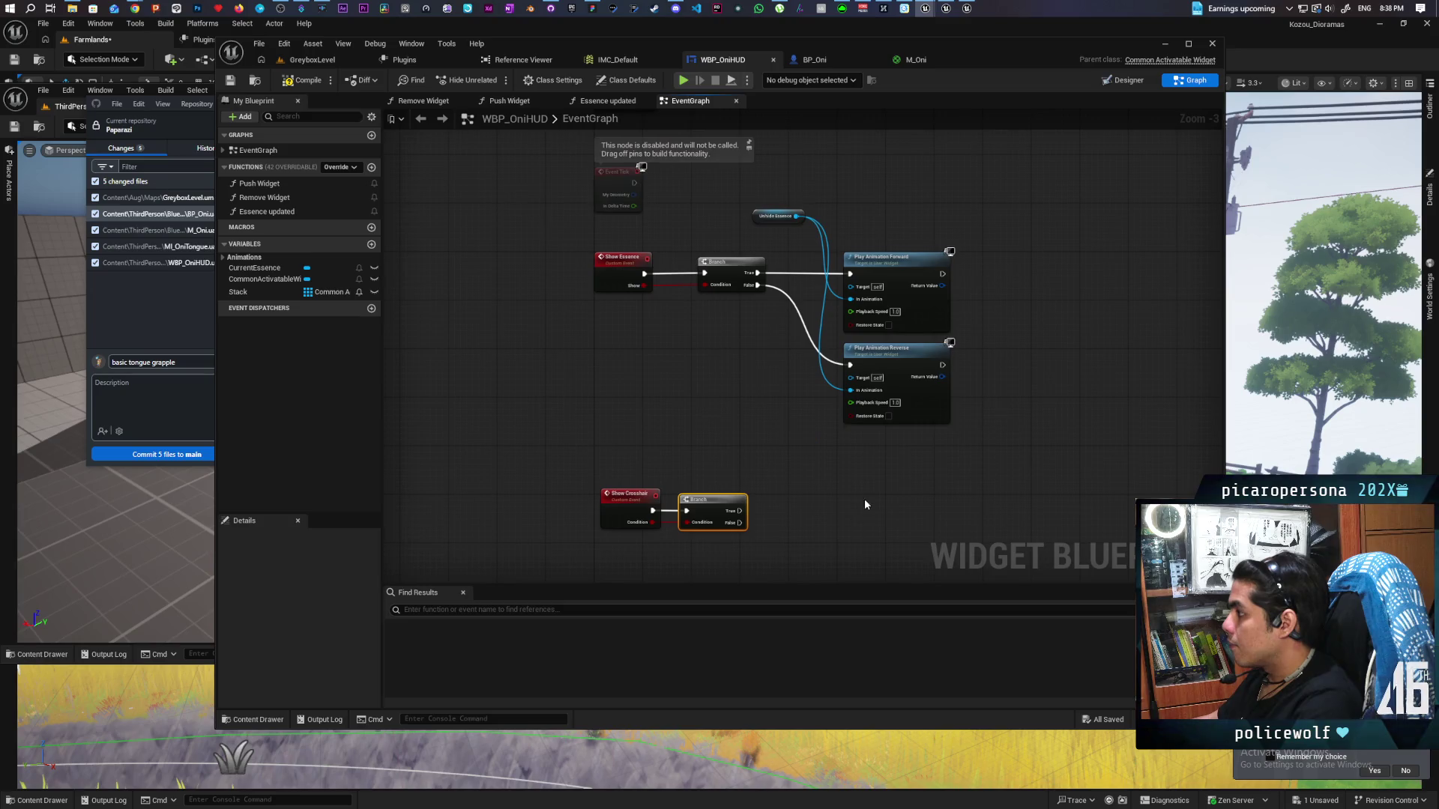
pyautogui.click(244, 257)
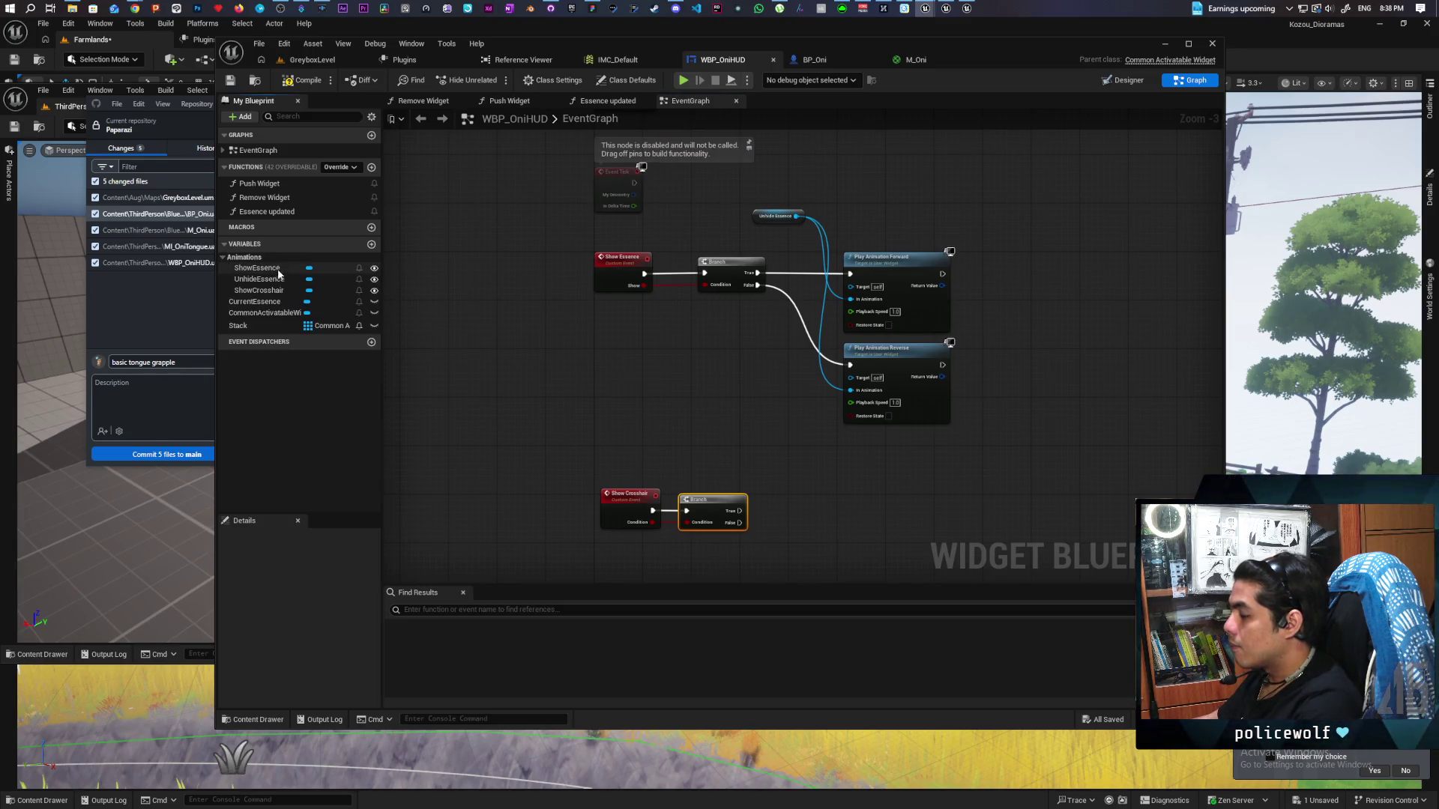
pyautogui.moveTo(258, 290); pyautogui.dragTo(780, 558)
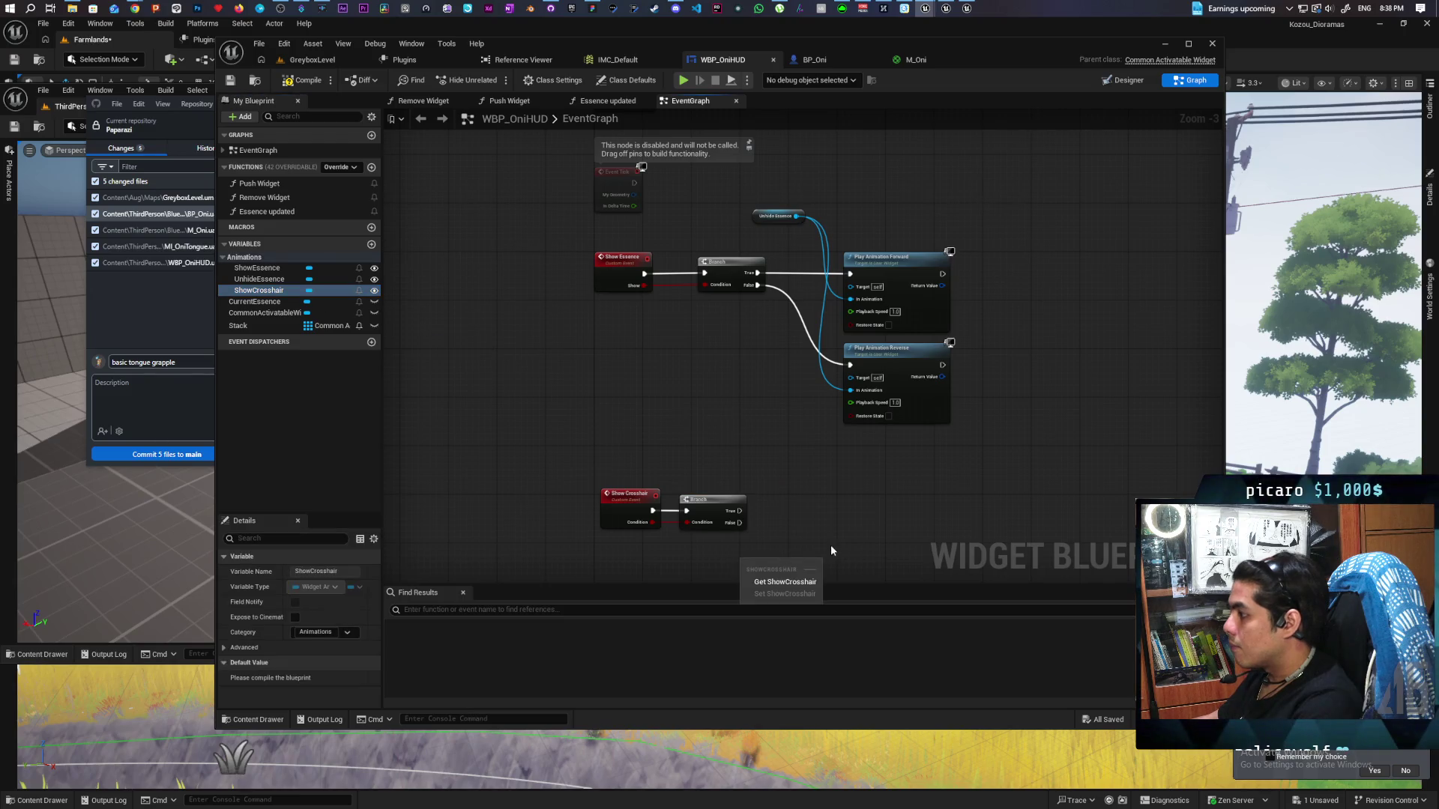
pyautogui.click(808, 581)
pyautogui.moveTo(989, 247); pyautogui.dragTo(919, 389)
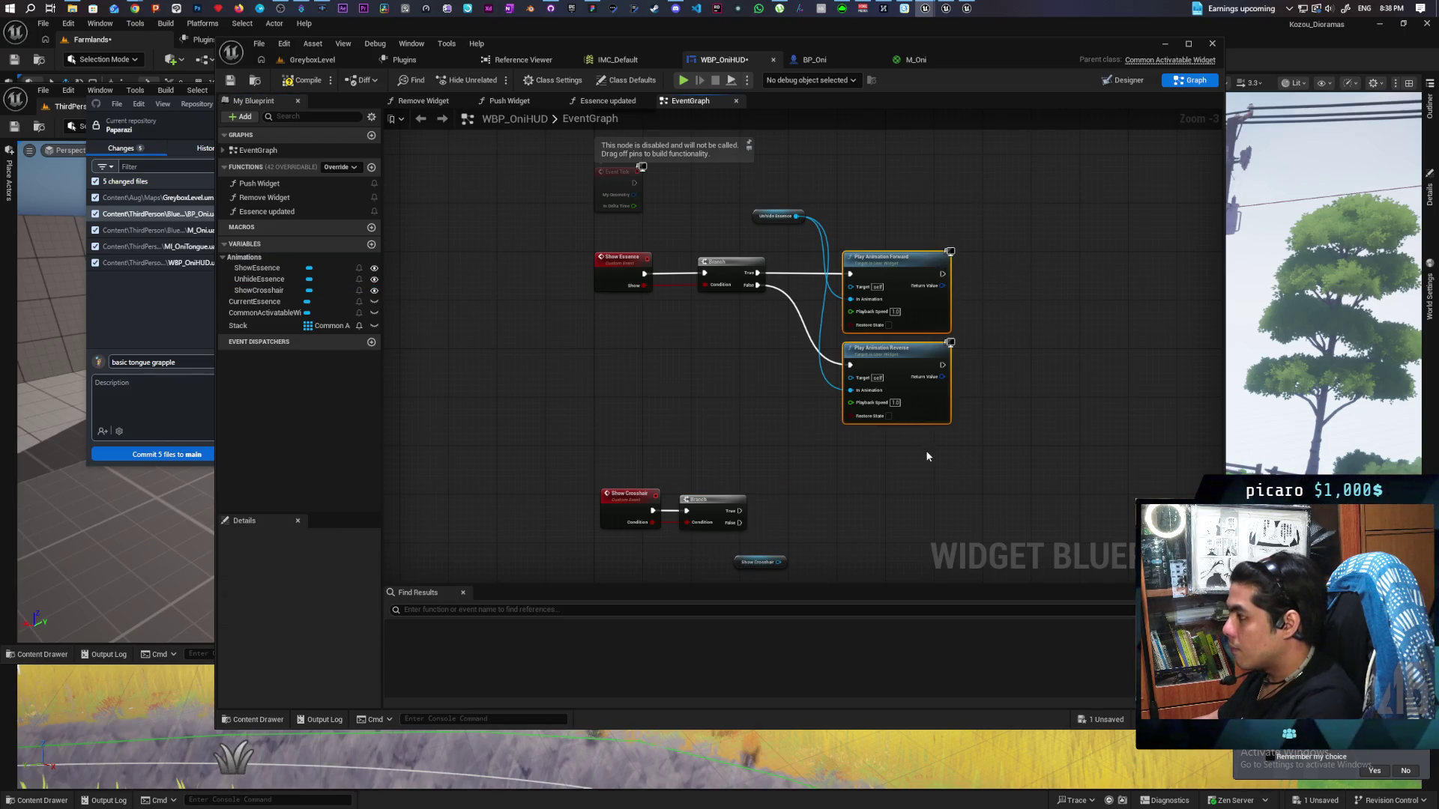
# Duplicate the two Play Animation nodes beside Show Crosshair and wire Branch True to Play Forward
pyautogui.hotkey('ctrl', 'c')
pyautogui.hotkey('ctrl', 'v')
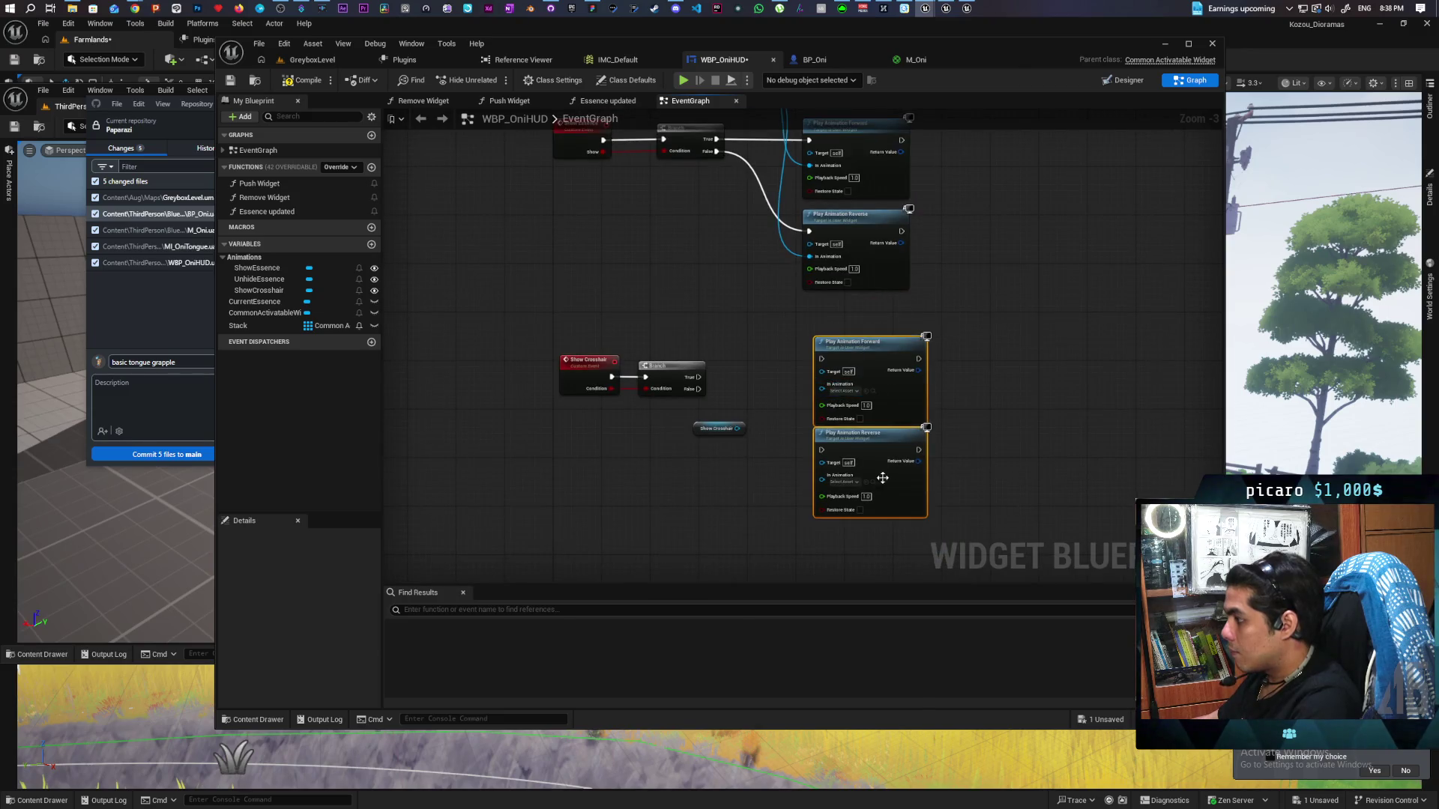
pyautogui.moveTo(886, 431); pyautogui.dragTo(845, 455)
pyautogui.moveTo(698, 377)
pyautogui.mouseDown()
pyautogui.moveTo(779, 377)
pyautogui.moveTo(778, 468)
pyautogui.moveTo(780, 402)
pyautogui.mouseUp()
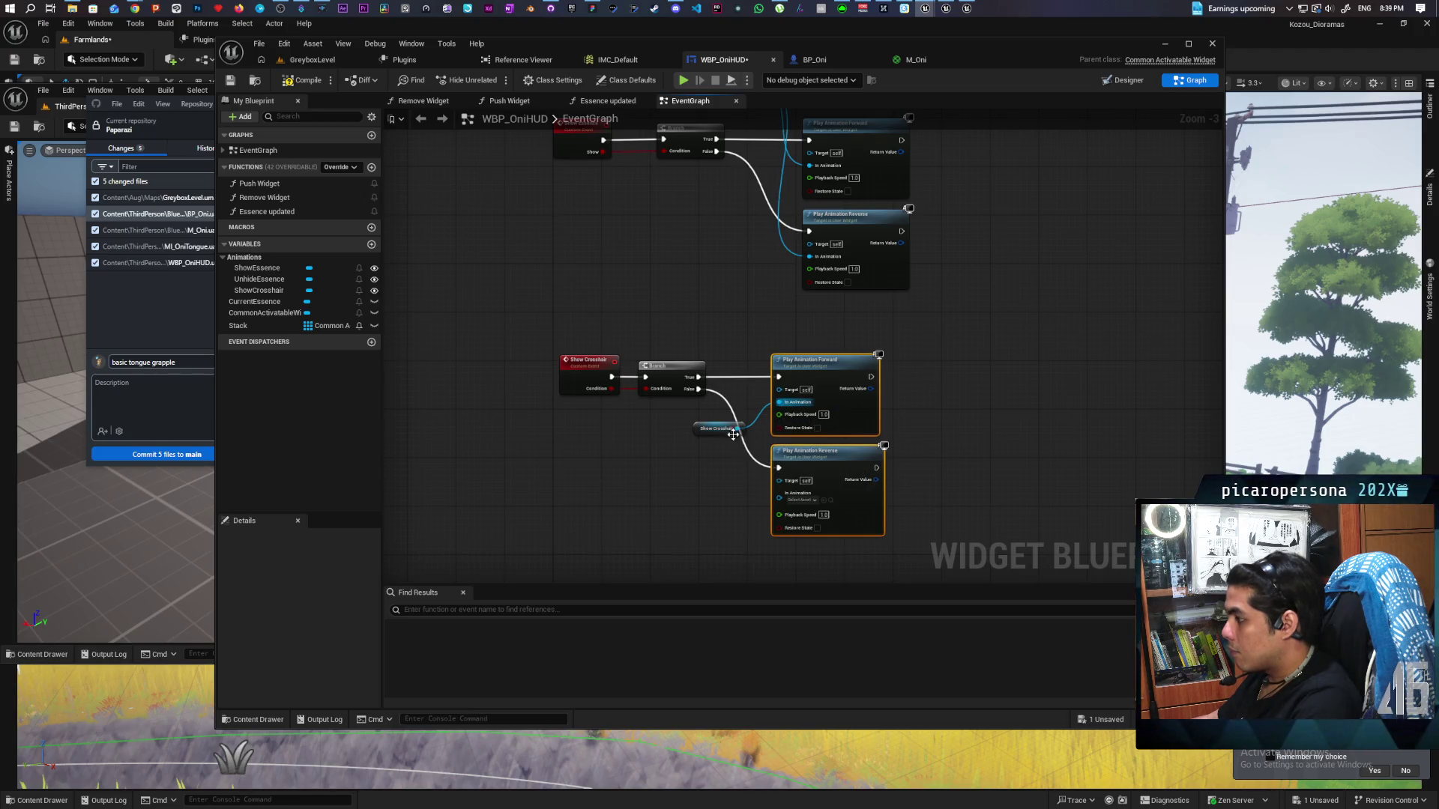
# Feed the ShowCrosshair animation into the Reverse node's In Animation and save WBP_OniHUD
pyautogui.click(814, 501)
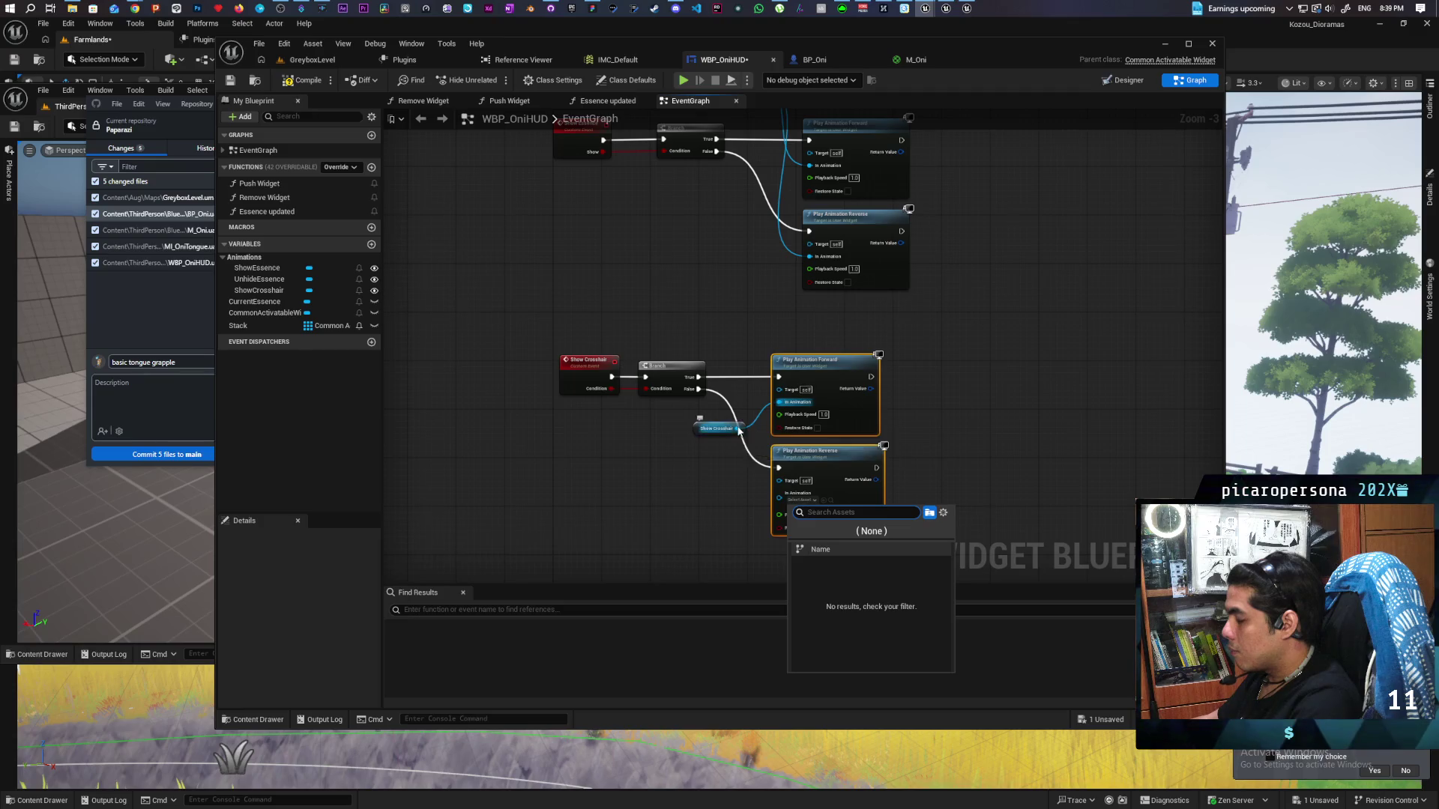
pyautogui.moveTo(738, 428); pyautogui.dragTo(780, 495)
pyautogui.click(691, 446)
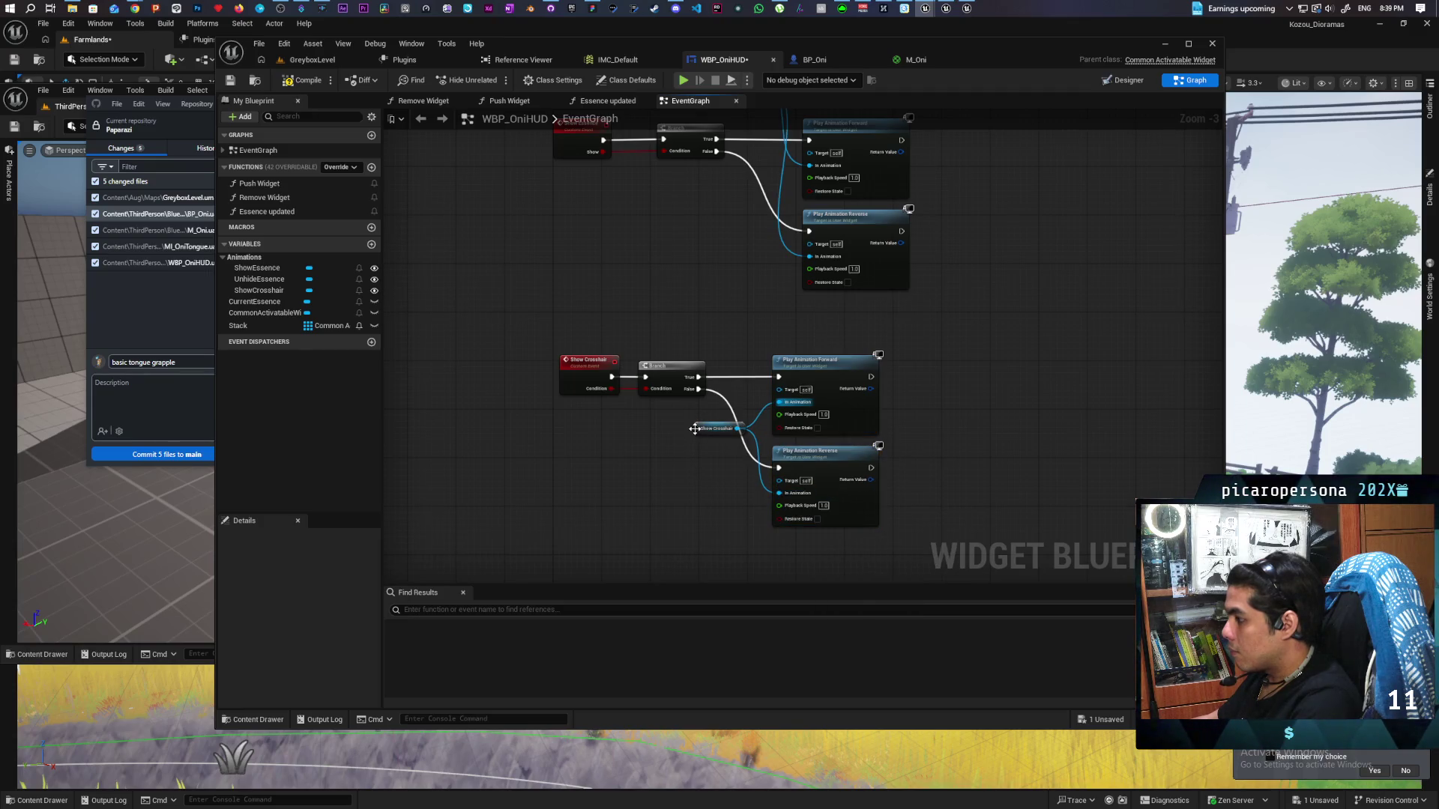
pyautogui.moveTo(694, 428); pyautogui.dragTo(673, 435)
pyautogui.moveTo(833, 365)
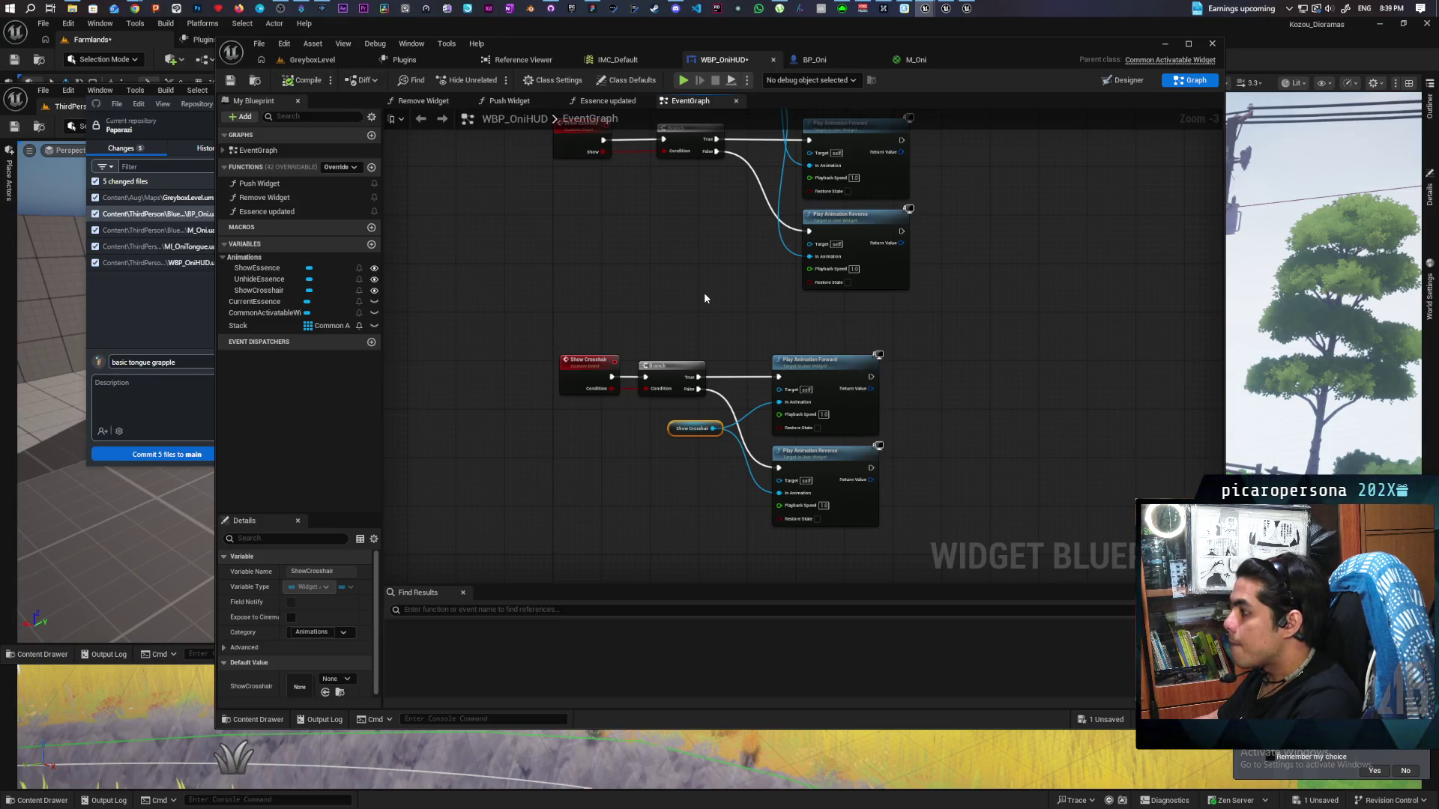
pyautogui.hotkey('ctrl', 's')
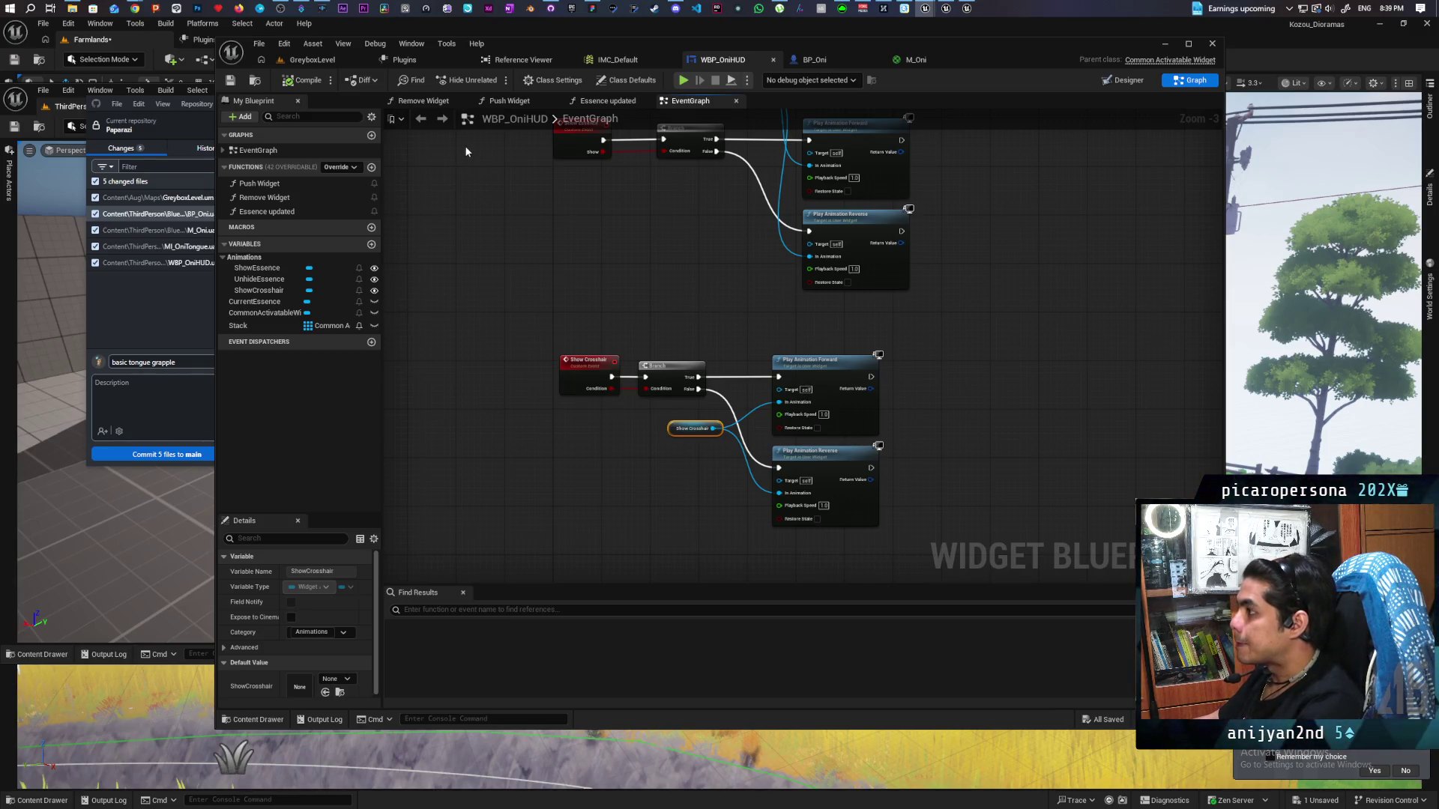
pyautogui.click(311, 62)
# In BP_Oni's graph, shift the Timeline, Switch, Set and Lerp nodes right to make room
pyautogui.click(754, 60)
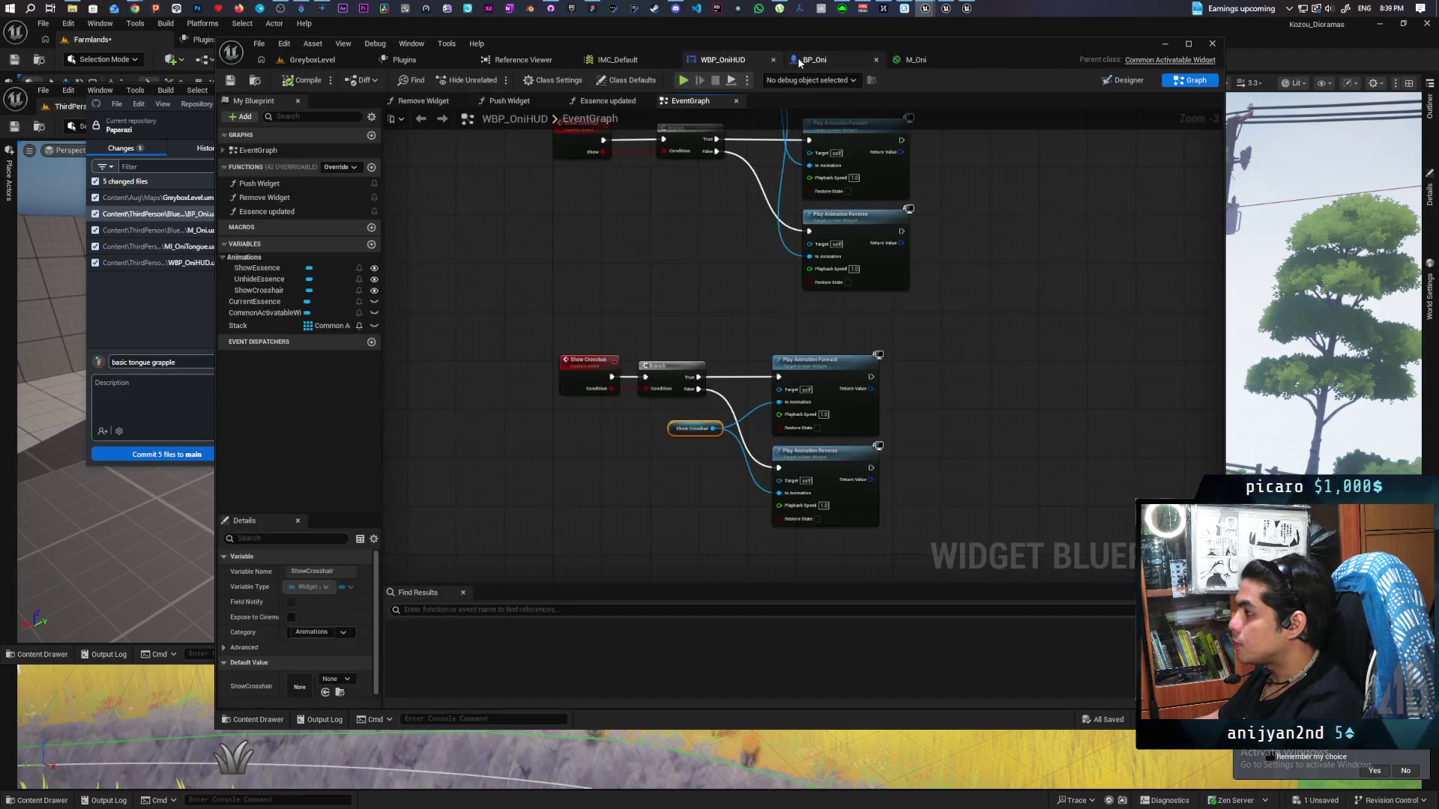
pyautogui.click(834, 65)
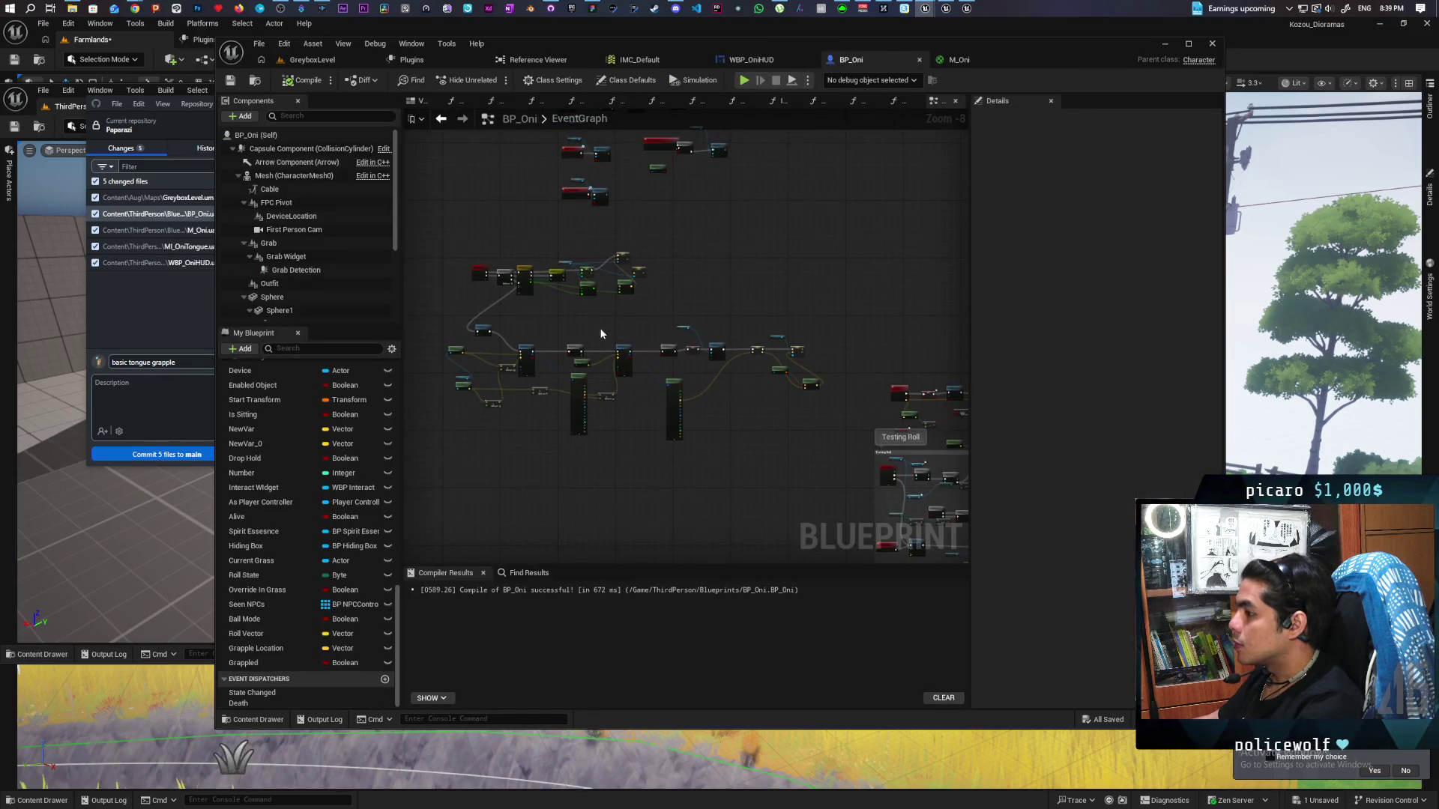
pyautogui.scroll(5, 480, 283)
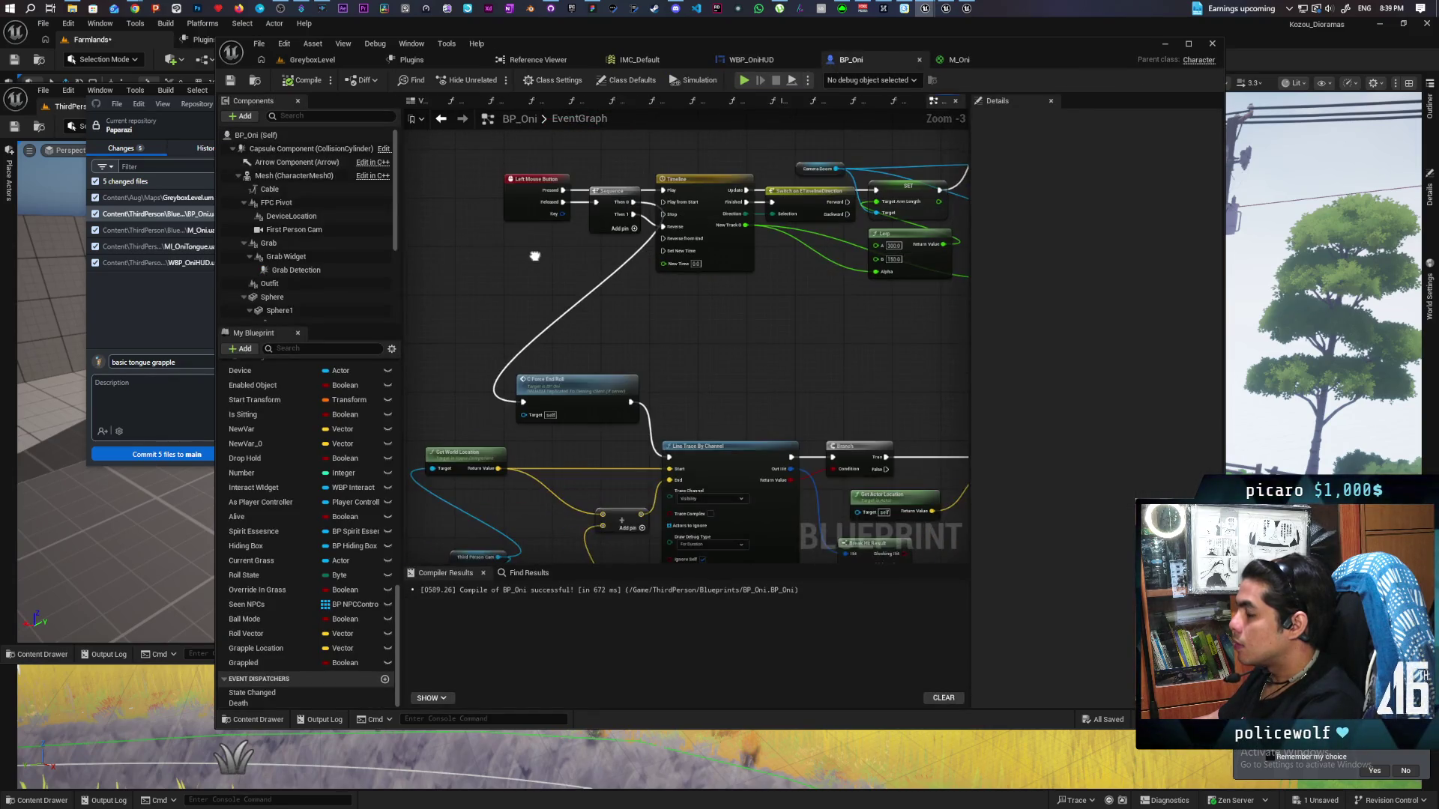
pyautogui.moveTo(508, 288)
pyautogui.mouseDown()
pyautogui.moveTo(456, 327)
pyautogui.moveTo(465, 338)
pyautogui.moveTo(395, 337)
pyautogui.mouseUp()
pyautogui.moveTo(558, 174)
pyautogui.mouseDown()
pyautogui.moveTo(586, 178)
pyautogui.moveTo(627, 315)
pyautogui.moveTo(880, 430)
pyautogui.mouseUp()
pyautogui.moveTo(559, 264); pyautogui.dragTo(727, 262)
# Place an As Player Controller getter in the freed space near the Left Mouse Button logic
pyautogui.rightClick(582, 240)
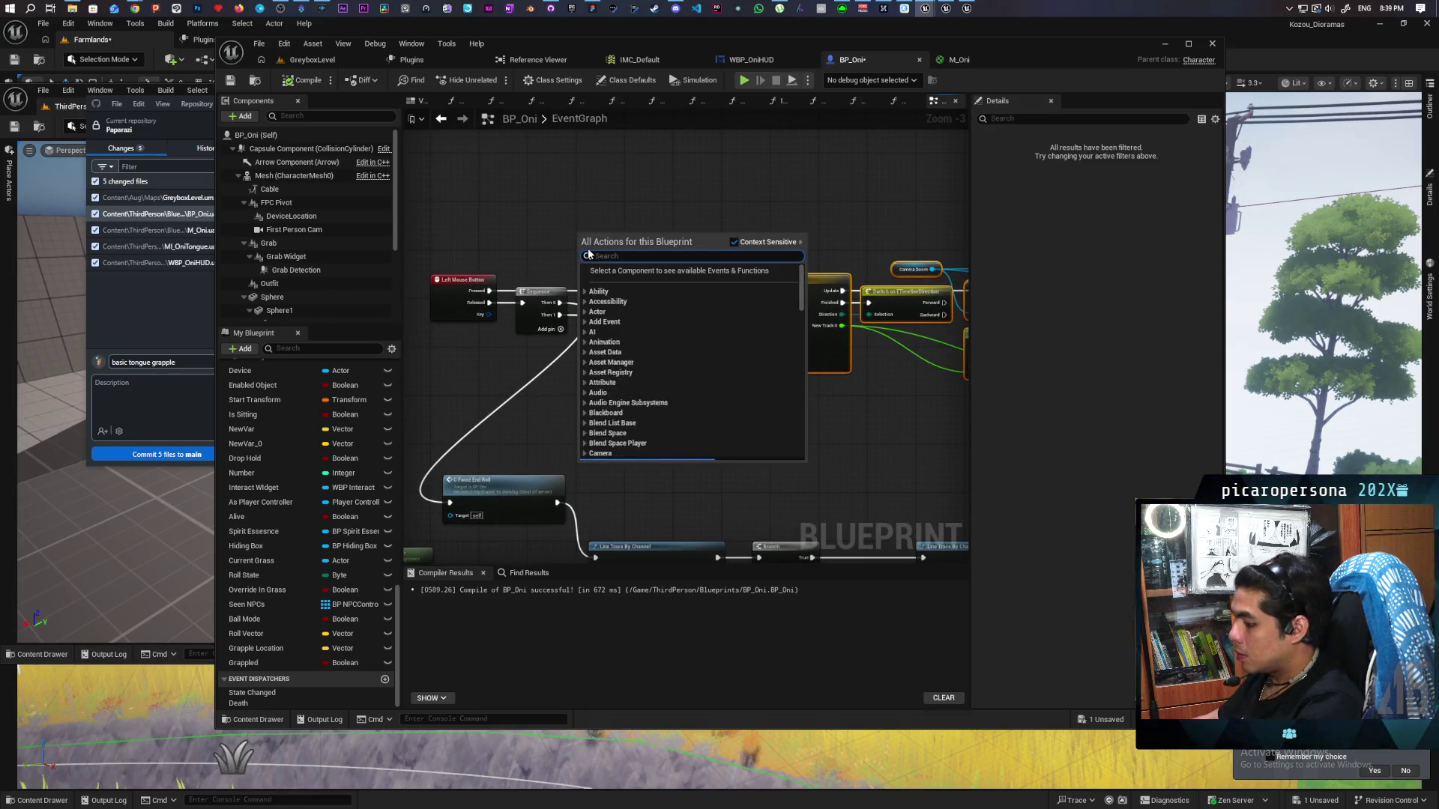
pyautogui.write('get')
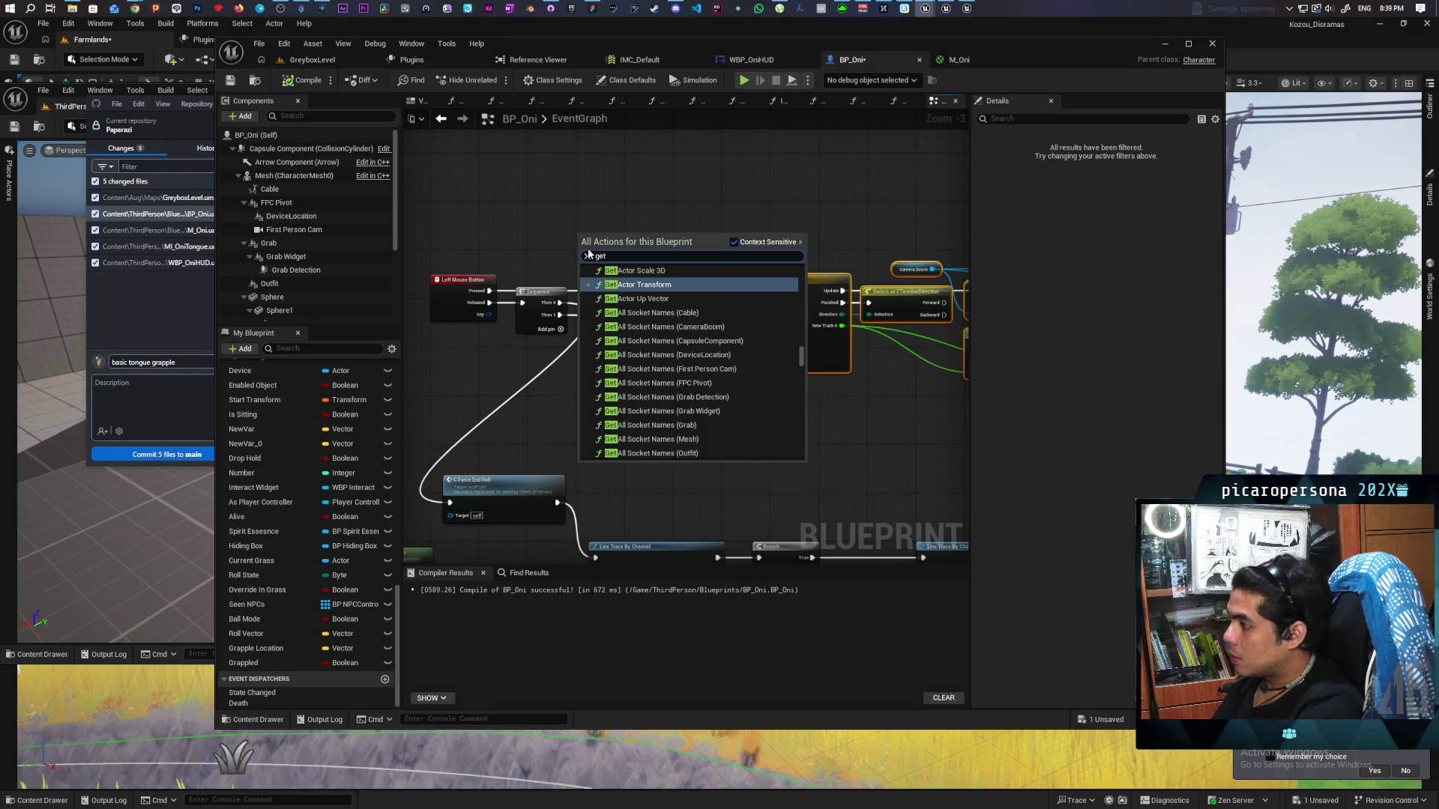
pyautogui.write(' controll')
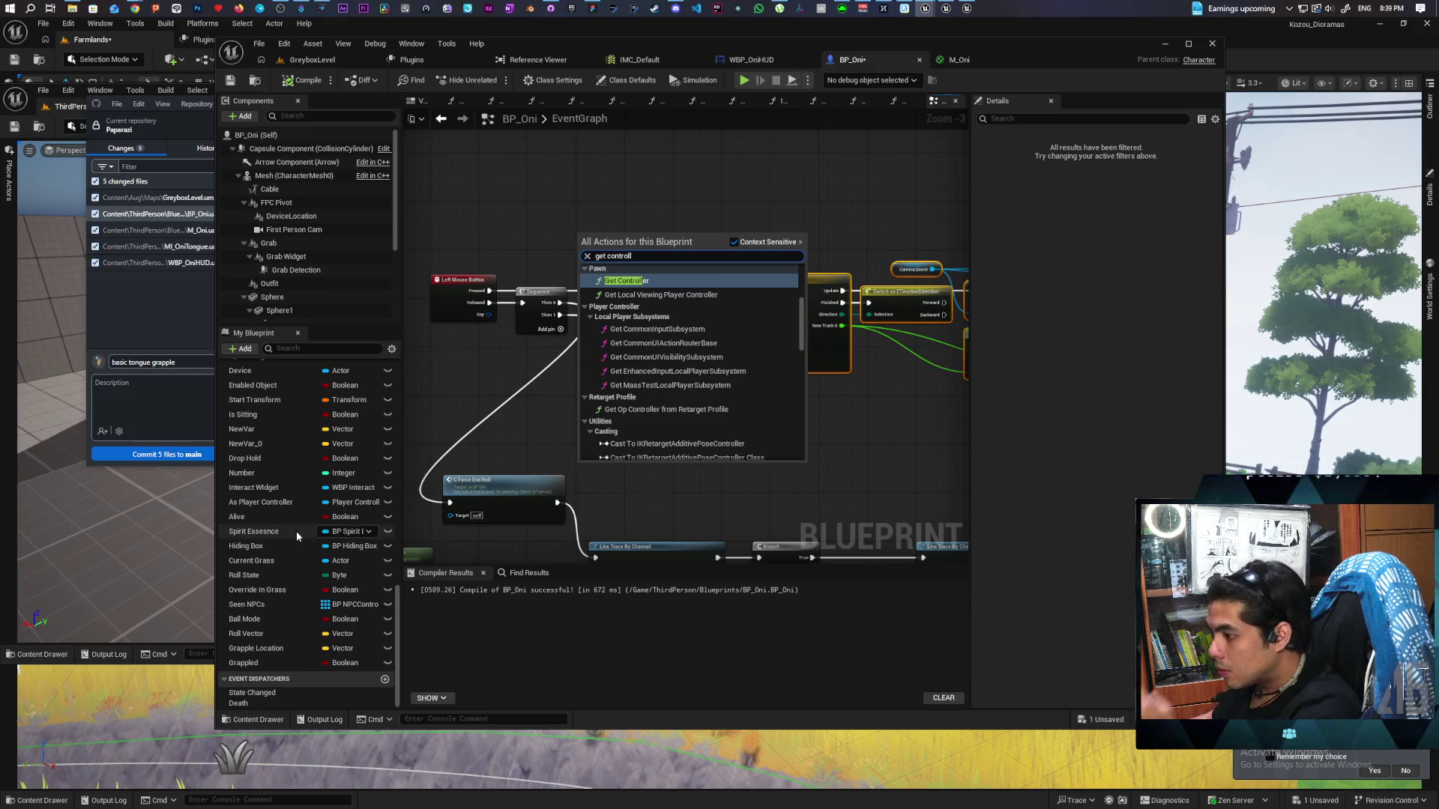
pyautogui.scroll(5, 286, 510)
pyautogui.scroll(3, 285, 505)
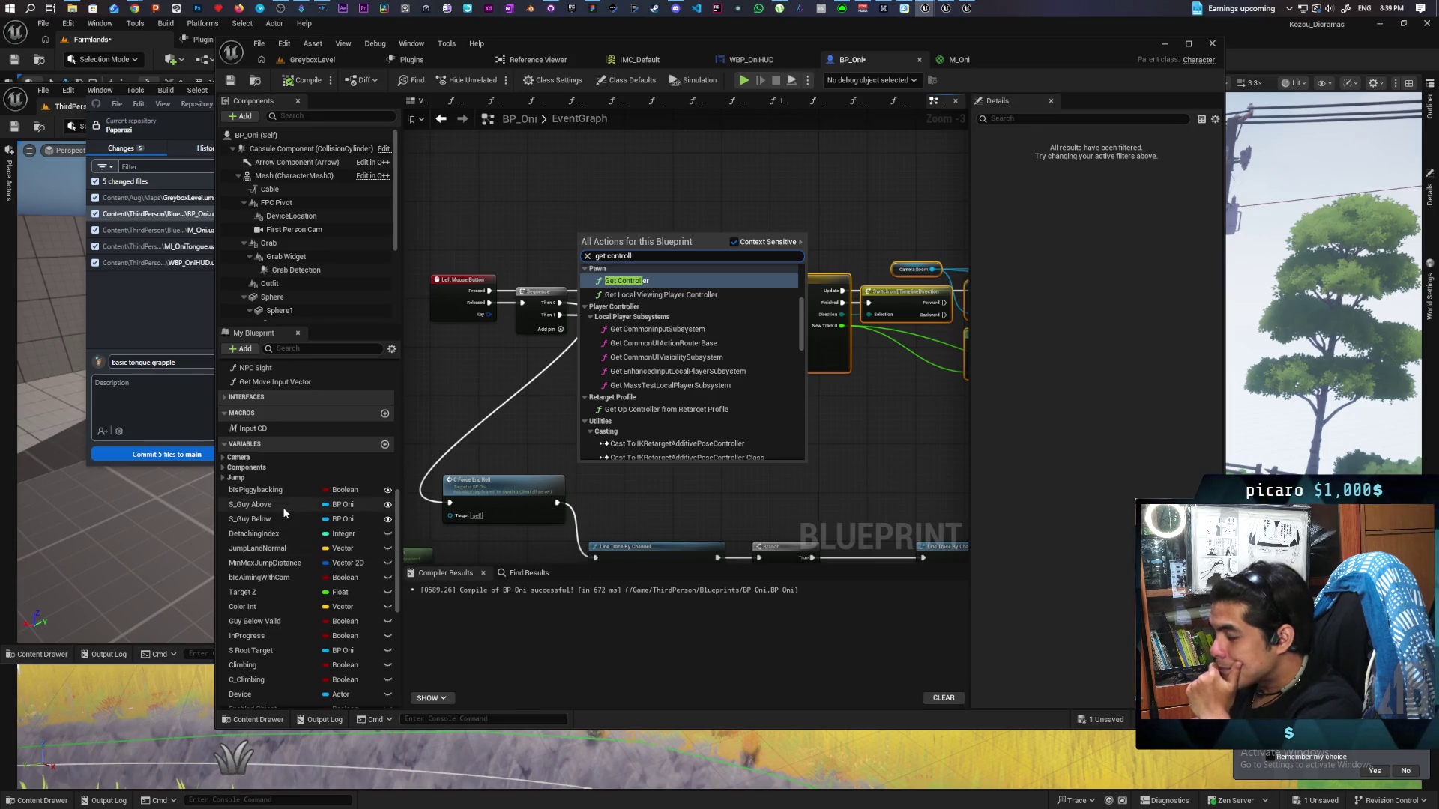
pyautogui.scroll(-5, 273, 488)
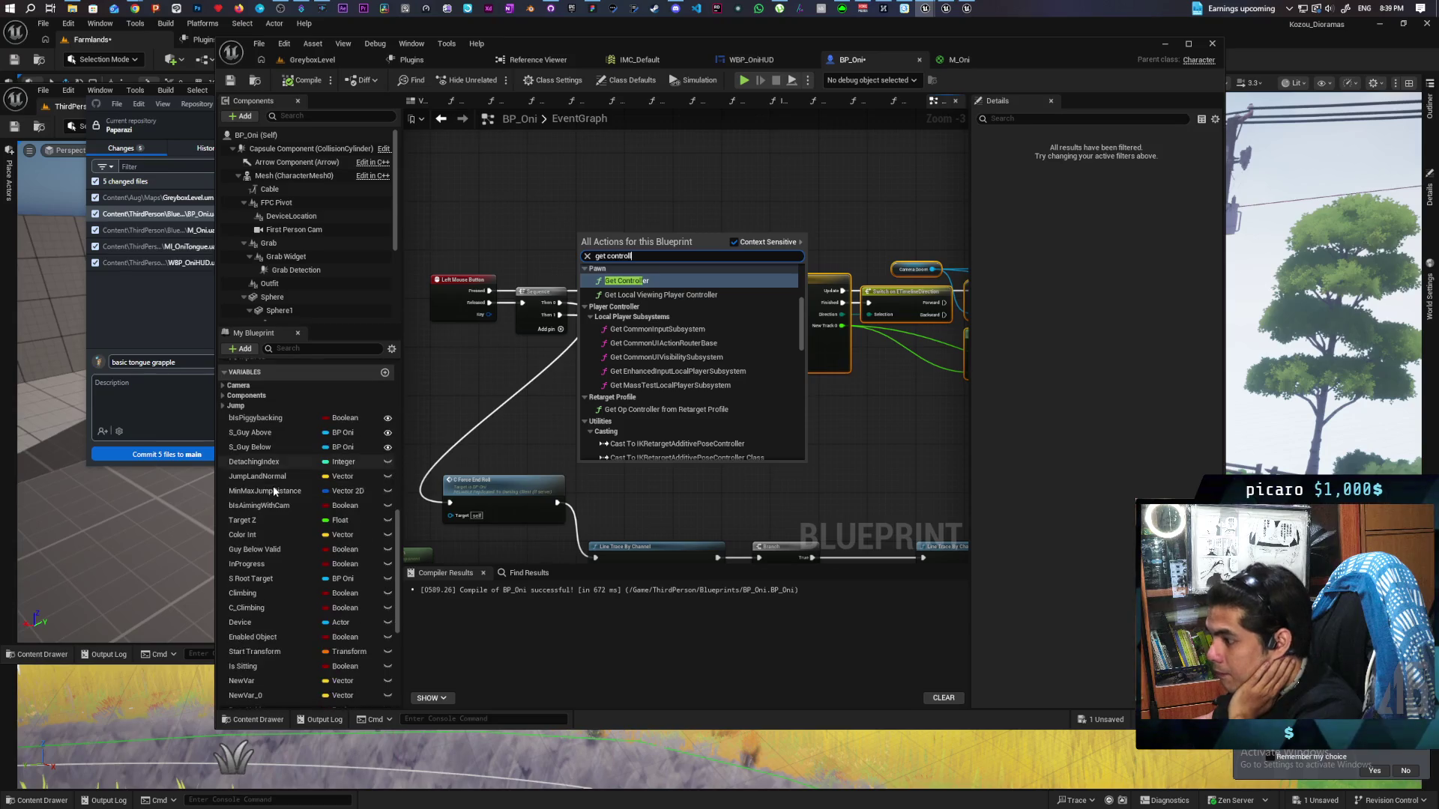
pyautogui.scroll(-2, 273, 485)
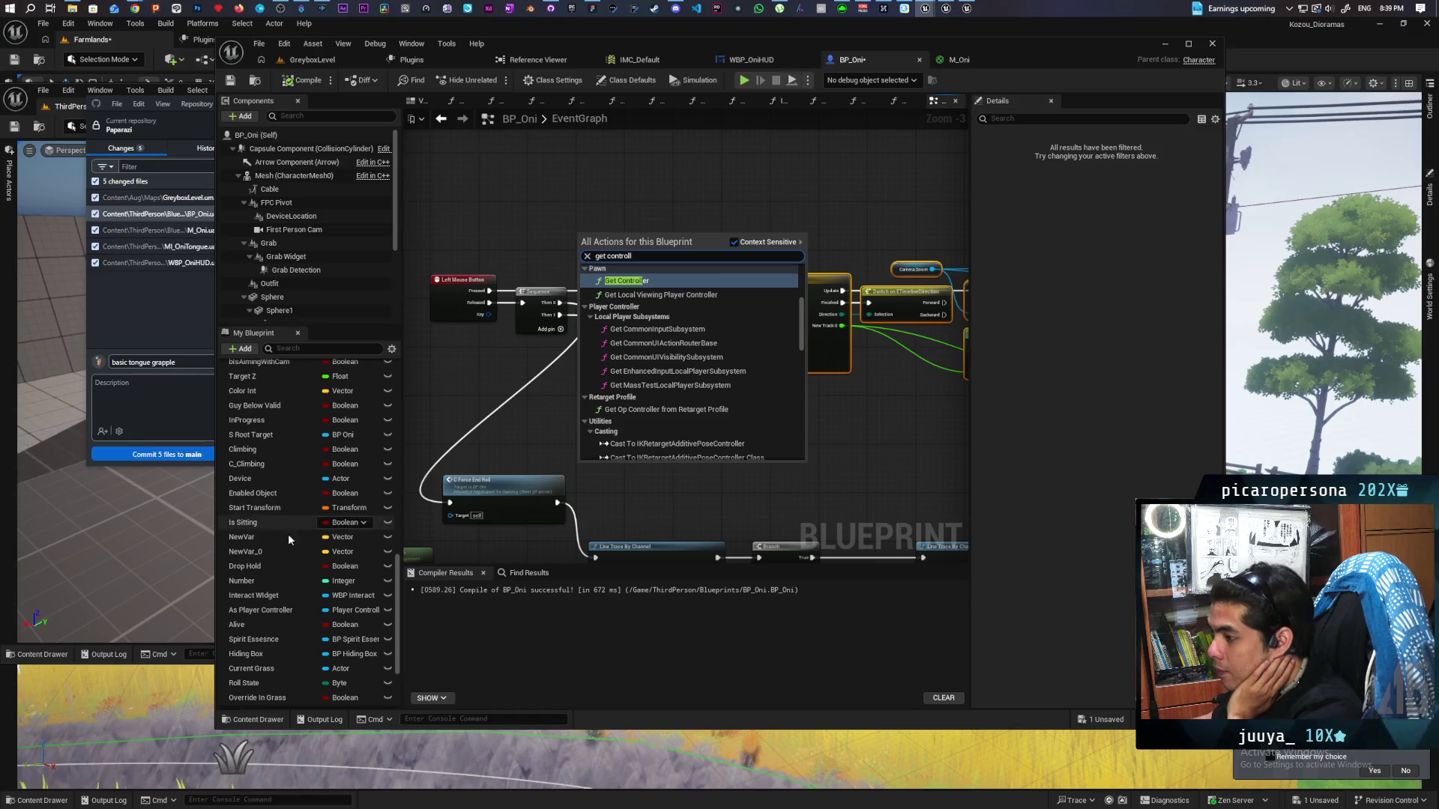
pyautogui.moveTo(276, 609)
pyautogui.mouseDown()
pyautogui.moveTo(420, 419)
pyautogui.moveTo(526, 219)
pyautogui.moveTo(600, 258)
pyautogui.mouseUp()
pyautogui.click(591, 240)
# Add a Get HUD node targeting As Player Controller and position it beside the getter
pyautogui.write('get hud')
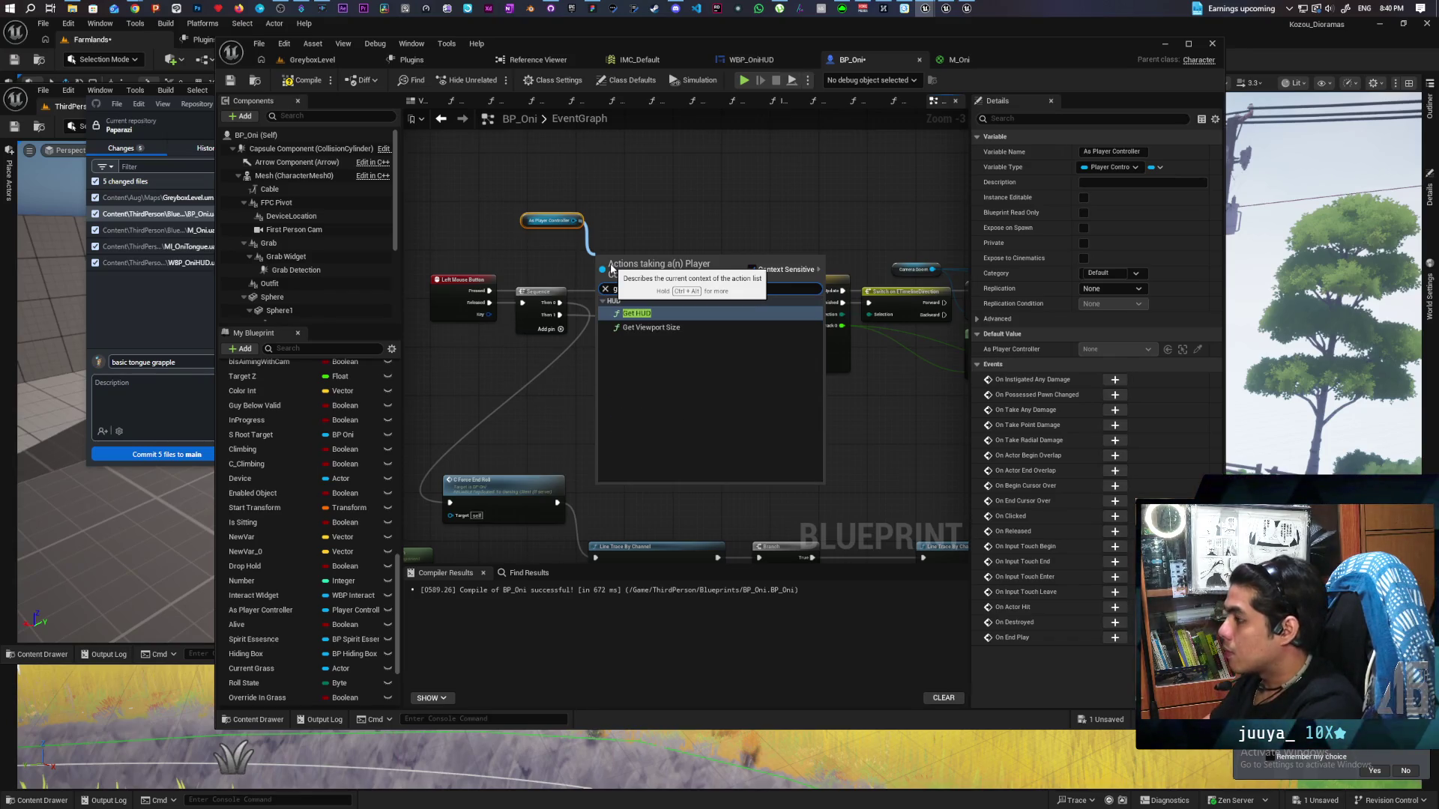
pyautogui.click(636, 313)
pyautogui.moveTo(622, 275); pyautogui.dragTo(522, 242)
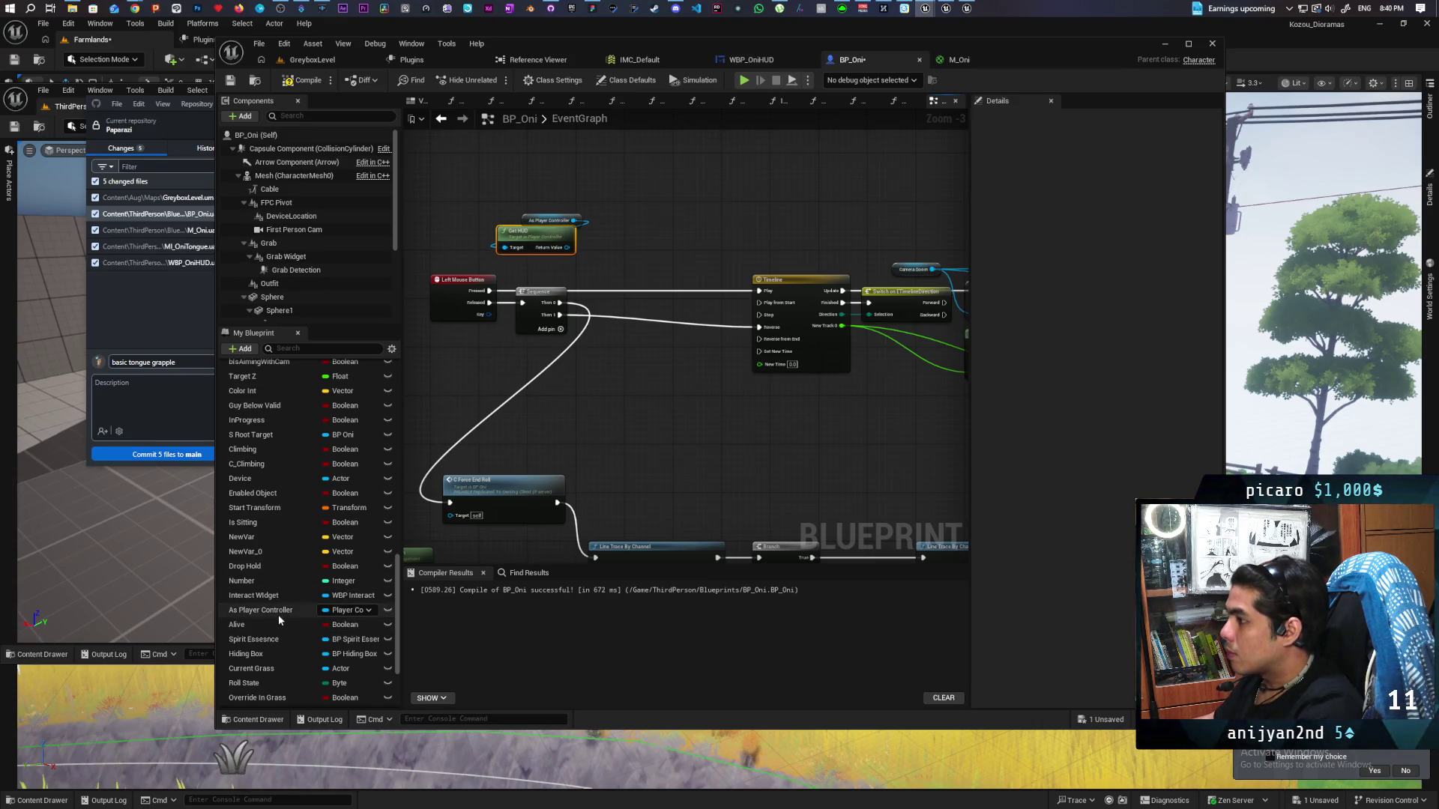
pyautogui.moveTo(567, 247)
pyautogui.mouseDown()
pyautogui.moveTo(676, 237)
pyautogui.moveTo(638, 211)
pyautogui.moveTo(573, 220)
pyautogui.moveTo(683, 214)
pyautogui.mouseUp()
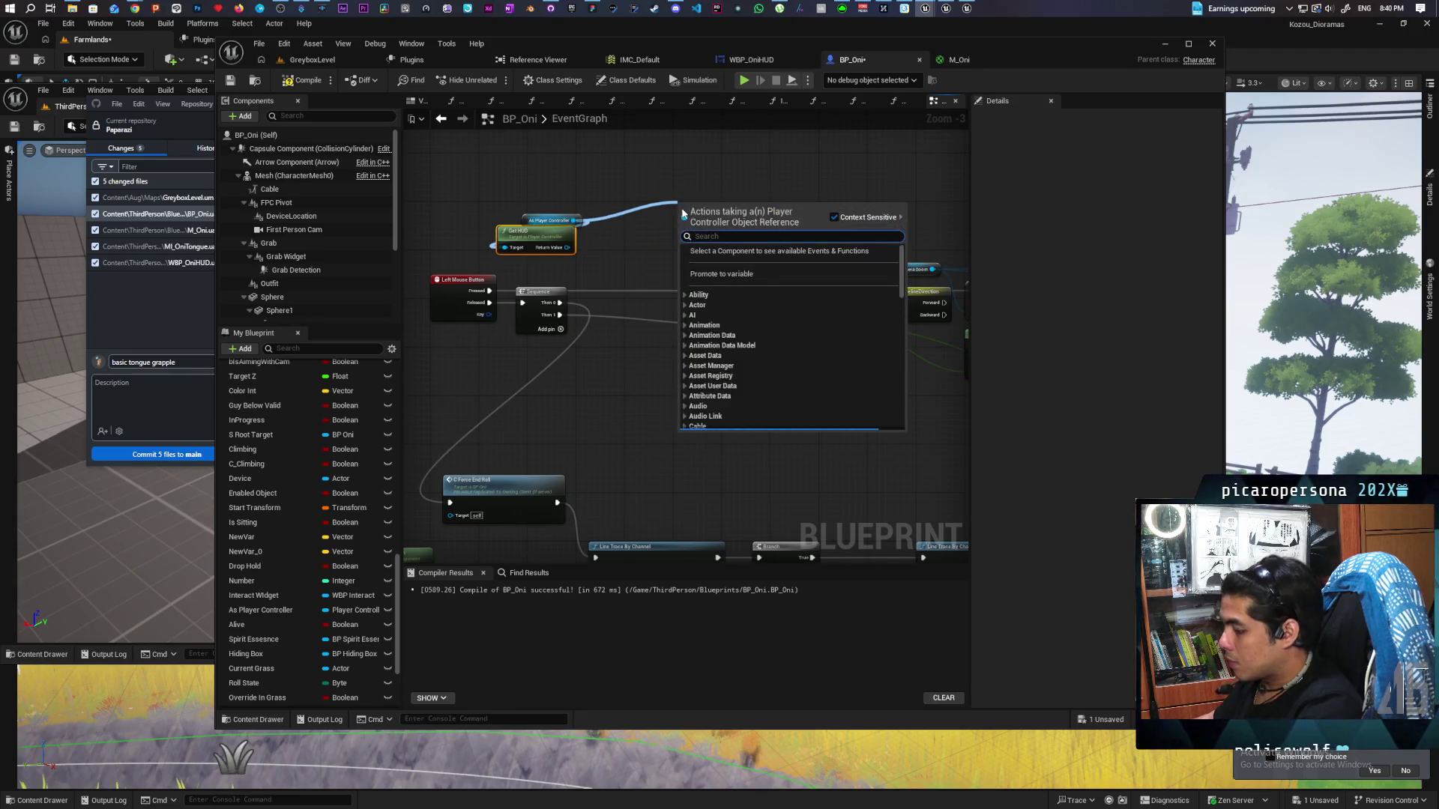
pyautogui.write('get hud')
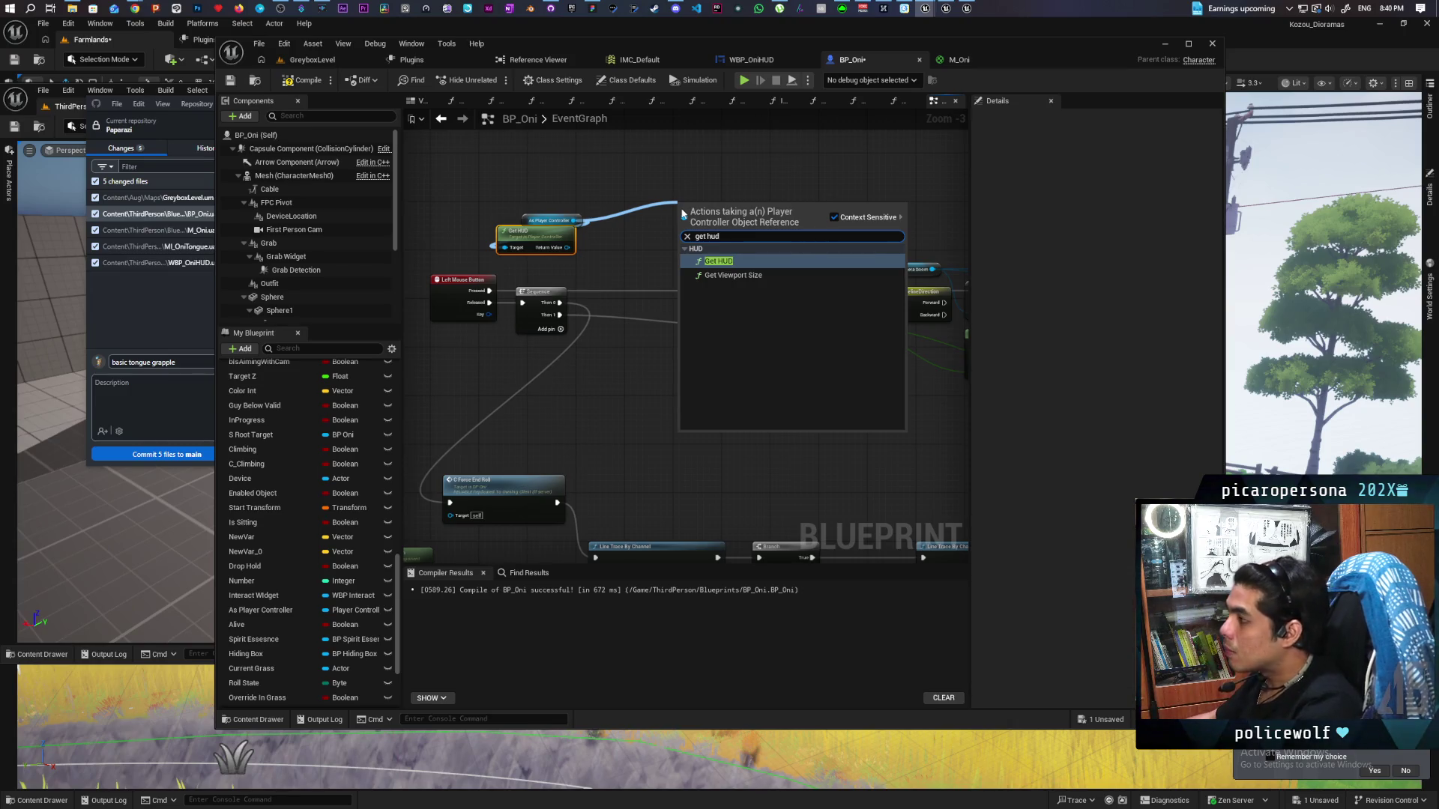
pyautogui.press('Escape')
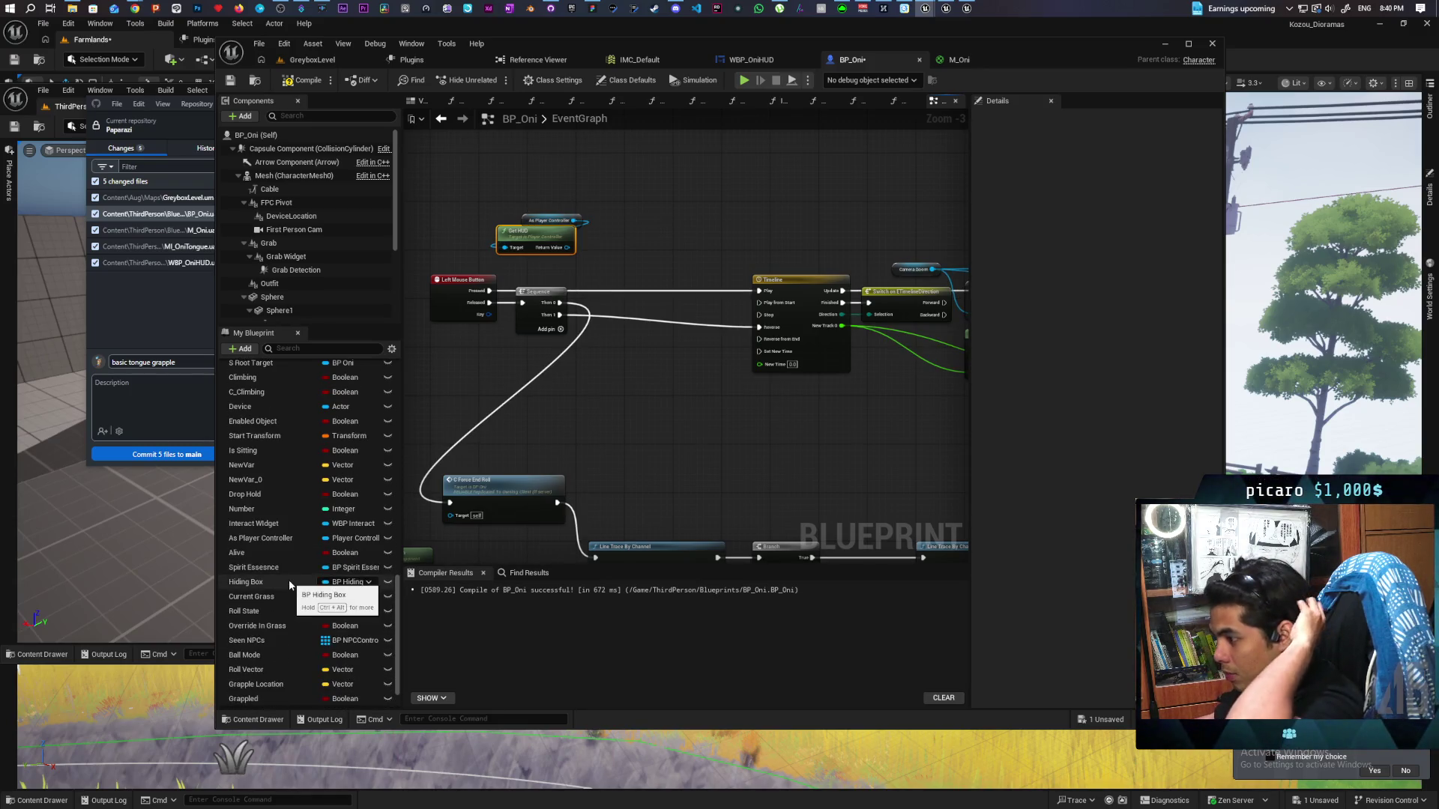
pyautogui.scroll(-3, 290, 578)
# Try a pure cast to BP_OniHUD from Get HUD, then delete Get HUD and that cast
pyautogui.scroll(3, 651, 208)
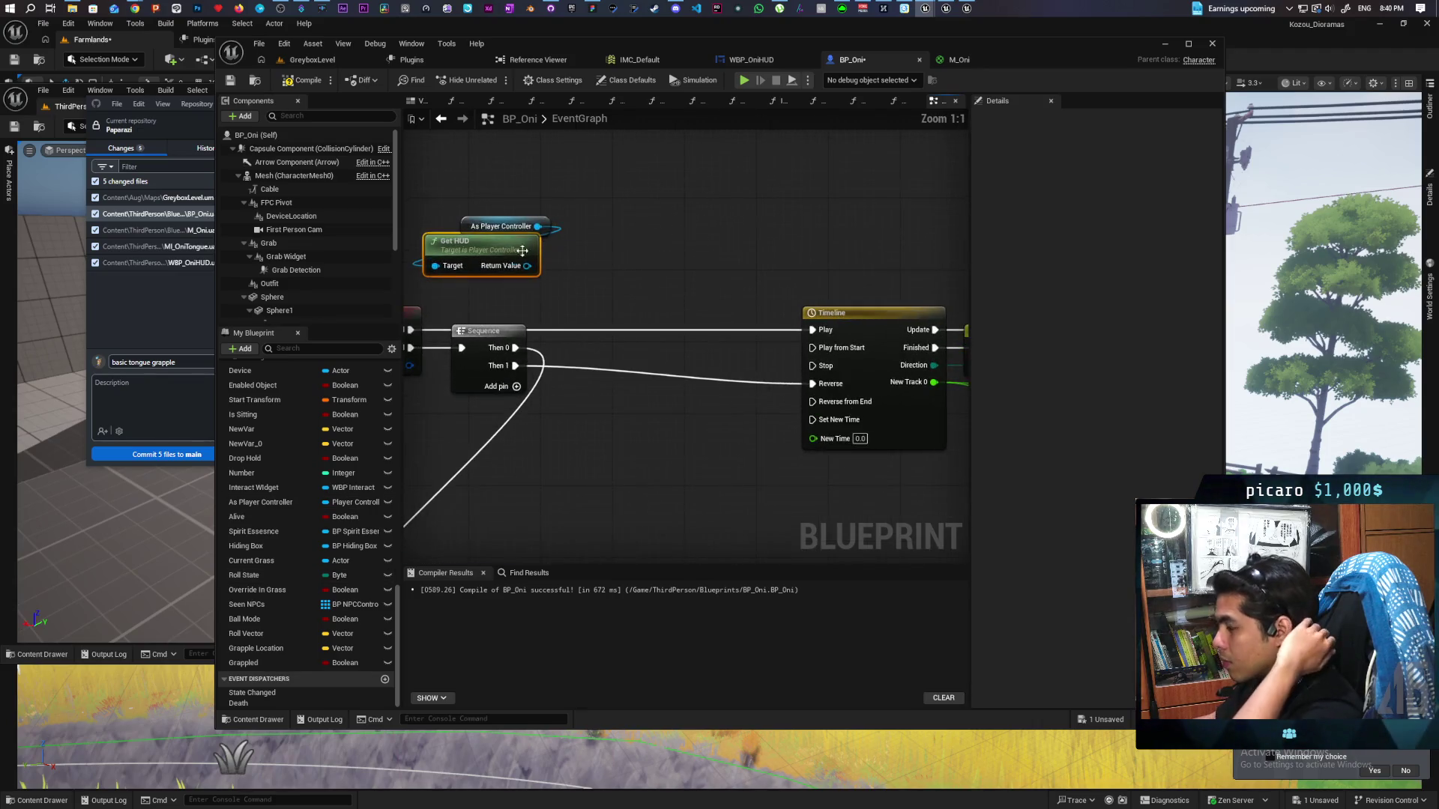
pyautogui.moveTo(510, 269); pyautogui.dragTo(610, 262)
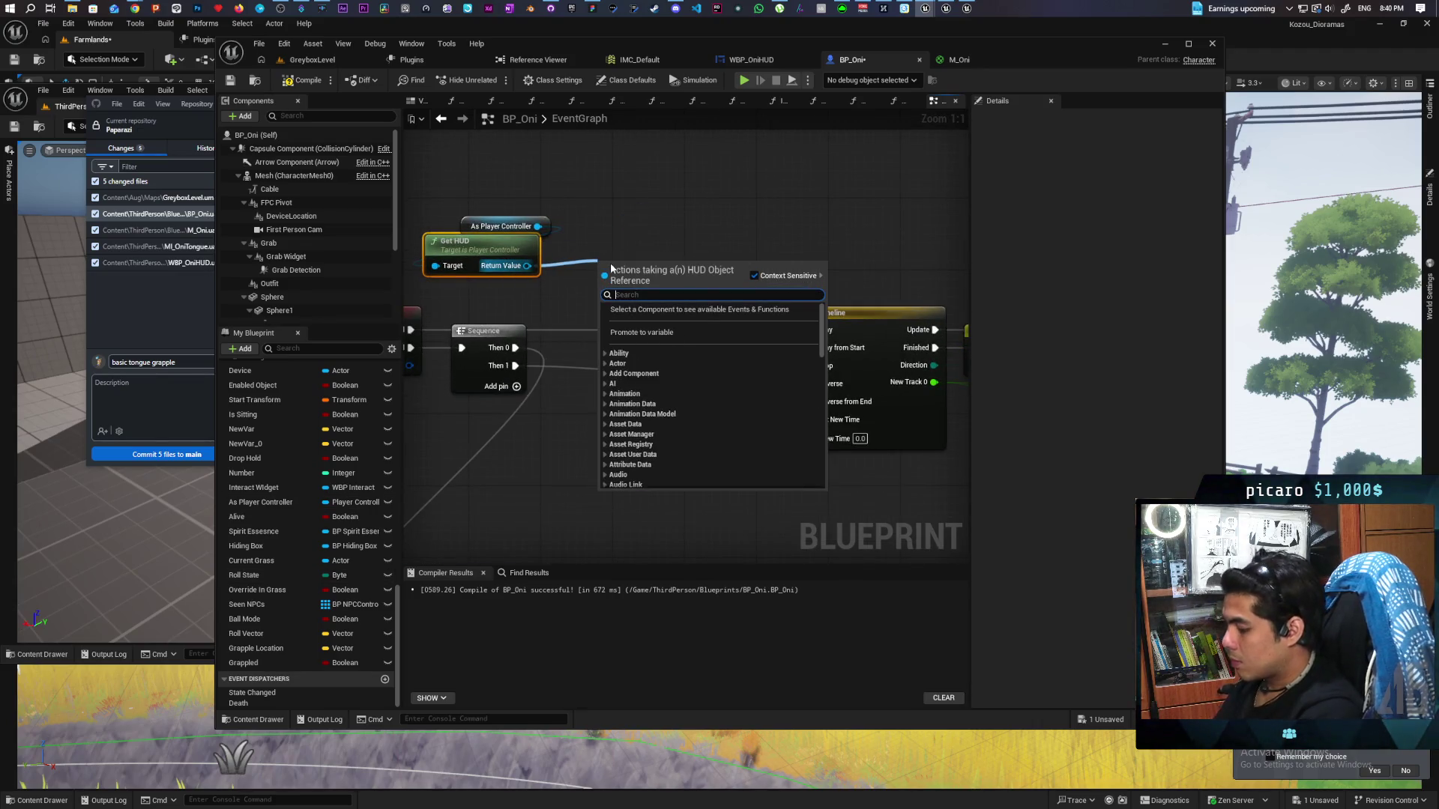
pyautogui.write('cast to o')
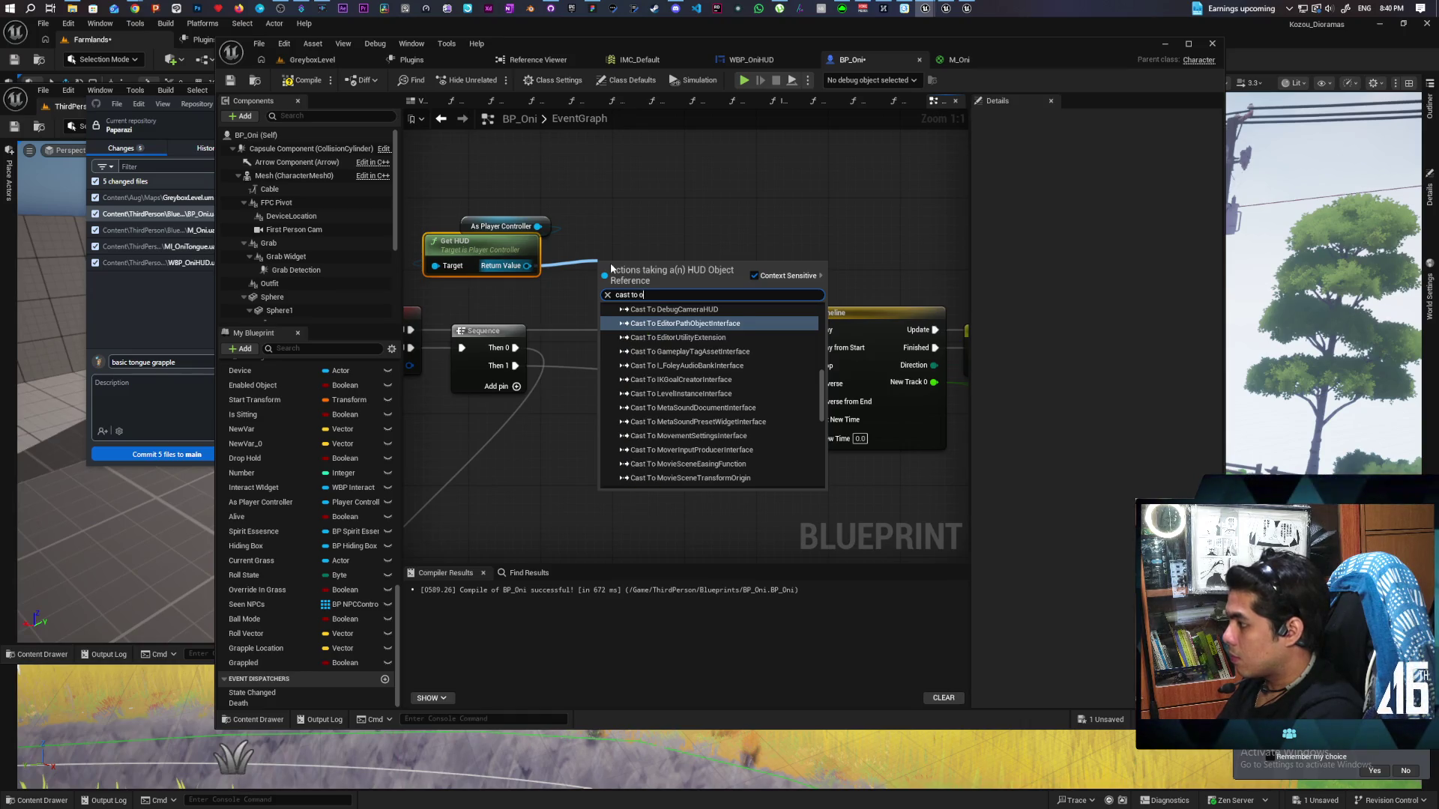
pyautogui.write('ni')
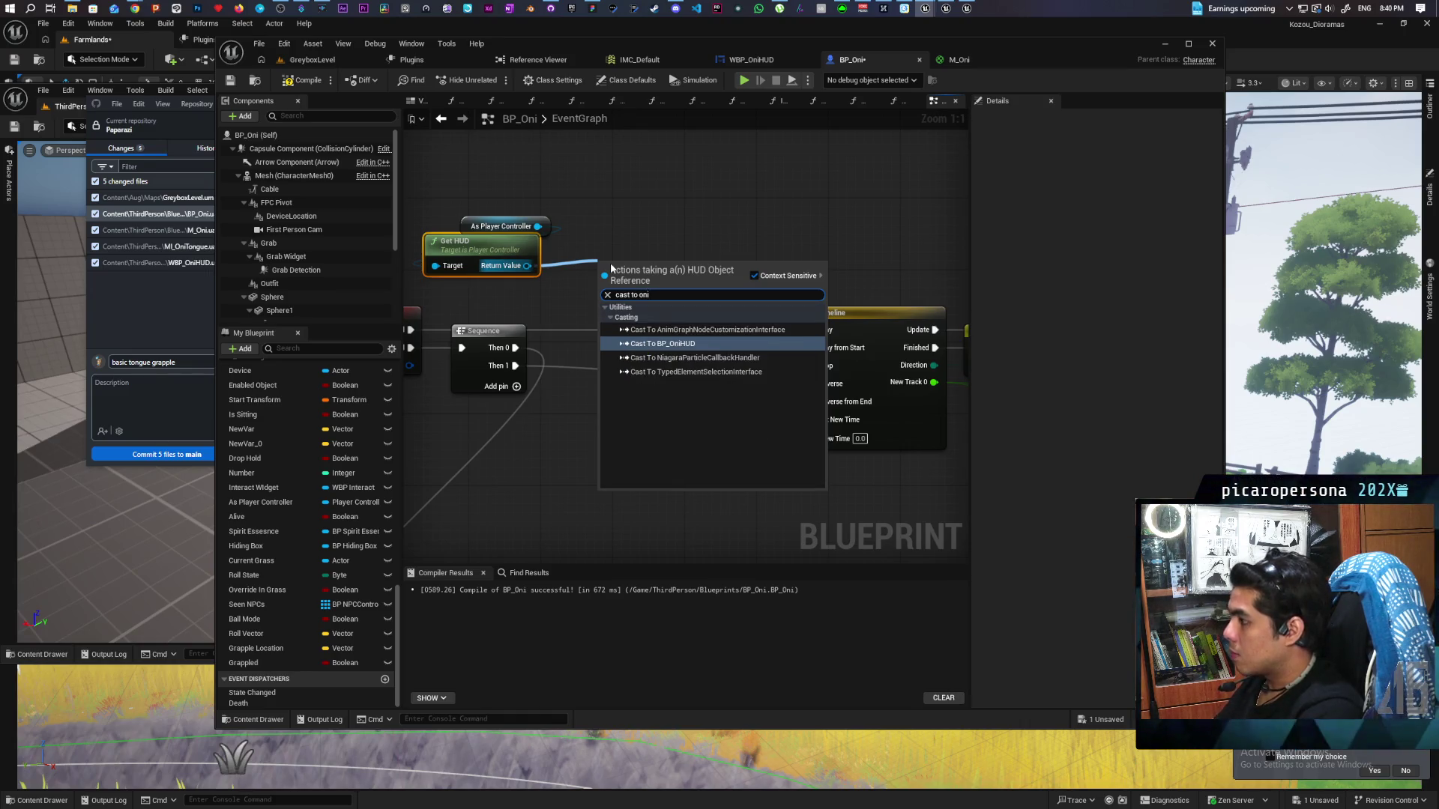
pyautogui.press('Return')
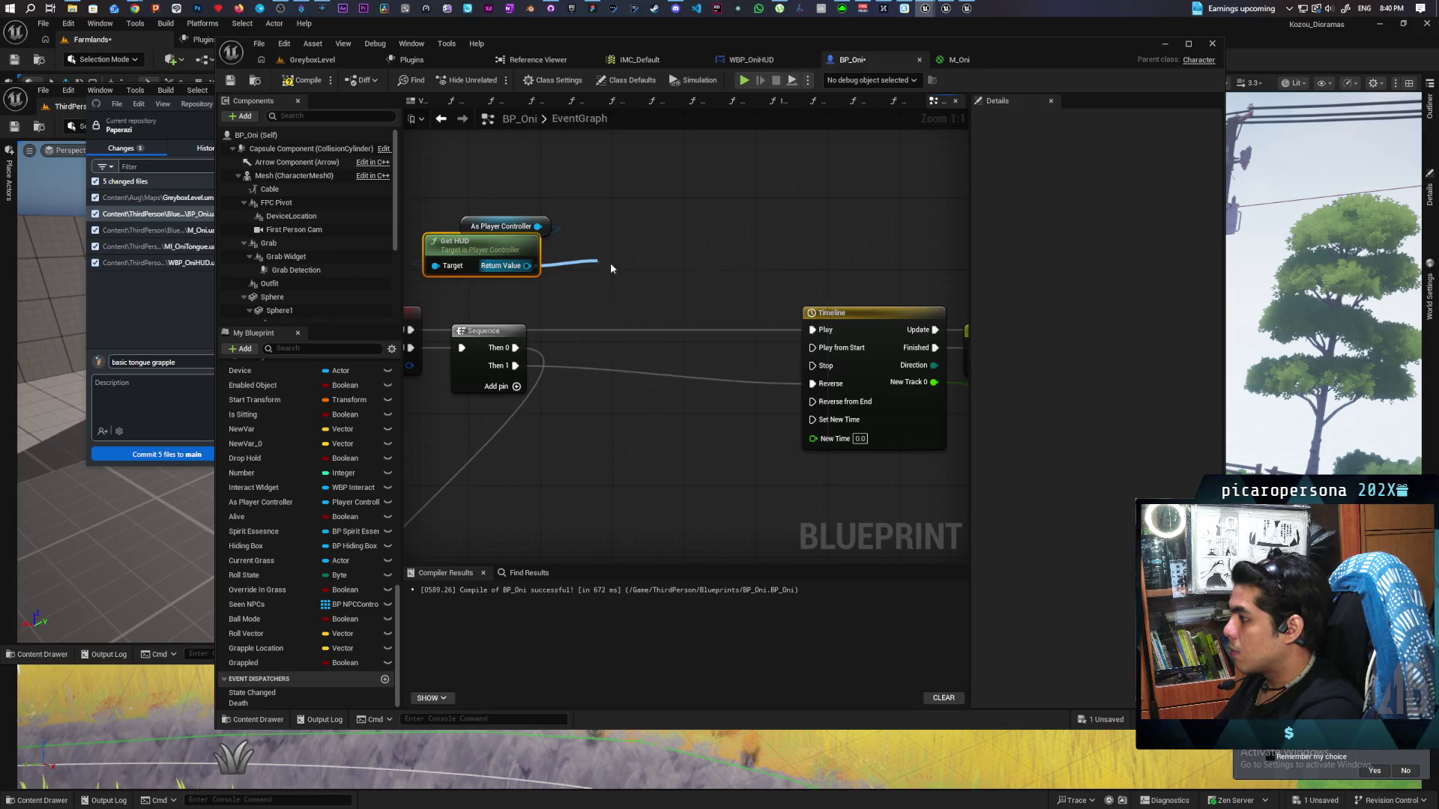
pyautogui.rightClick(636, 263)
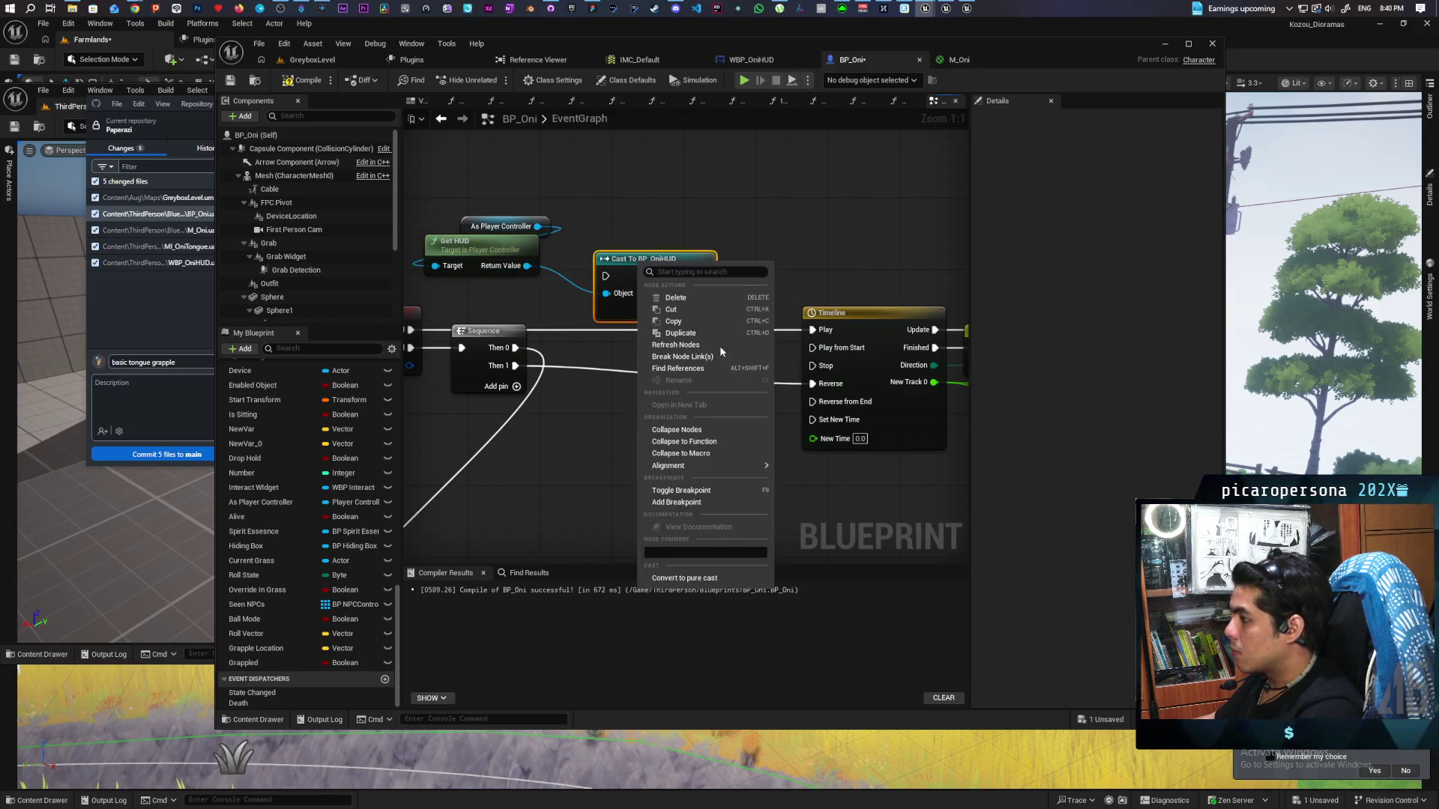
pyautogui.click(661, 419)
pyautogui.moveTo(704, 275); pyautogui.dragTo(761, 264)
pyautogui.write('get hud')
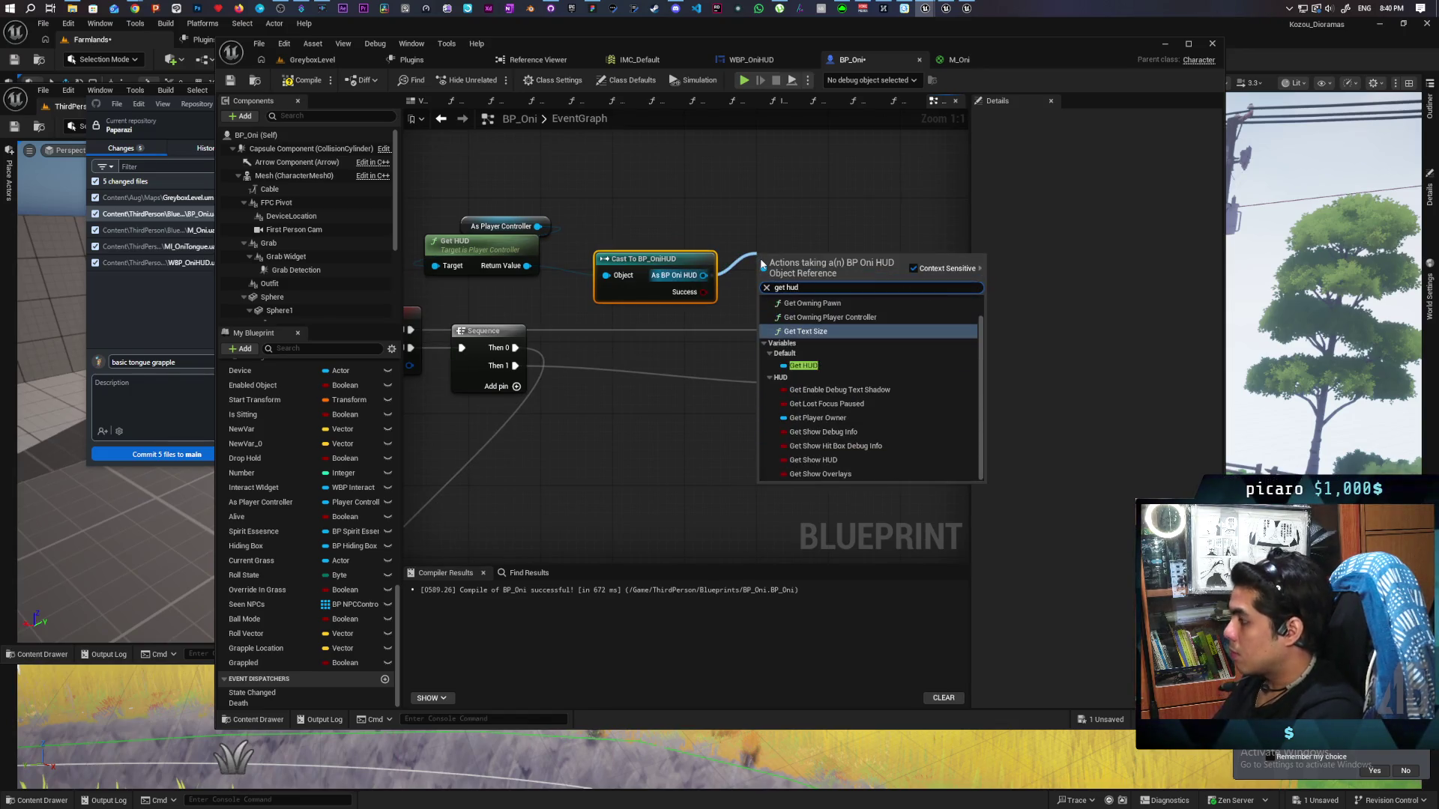
pyautogui.click(592, 231)
pyautogui.moveTo(538, 283); pyautogui.dragTo(636, 263)
pyautogui.press('Delete')
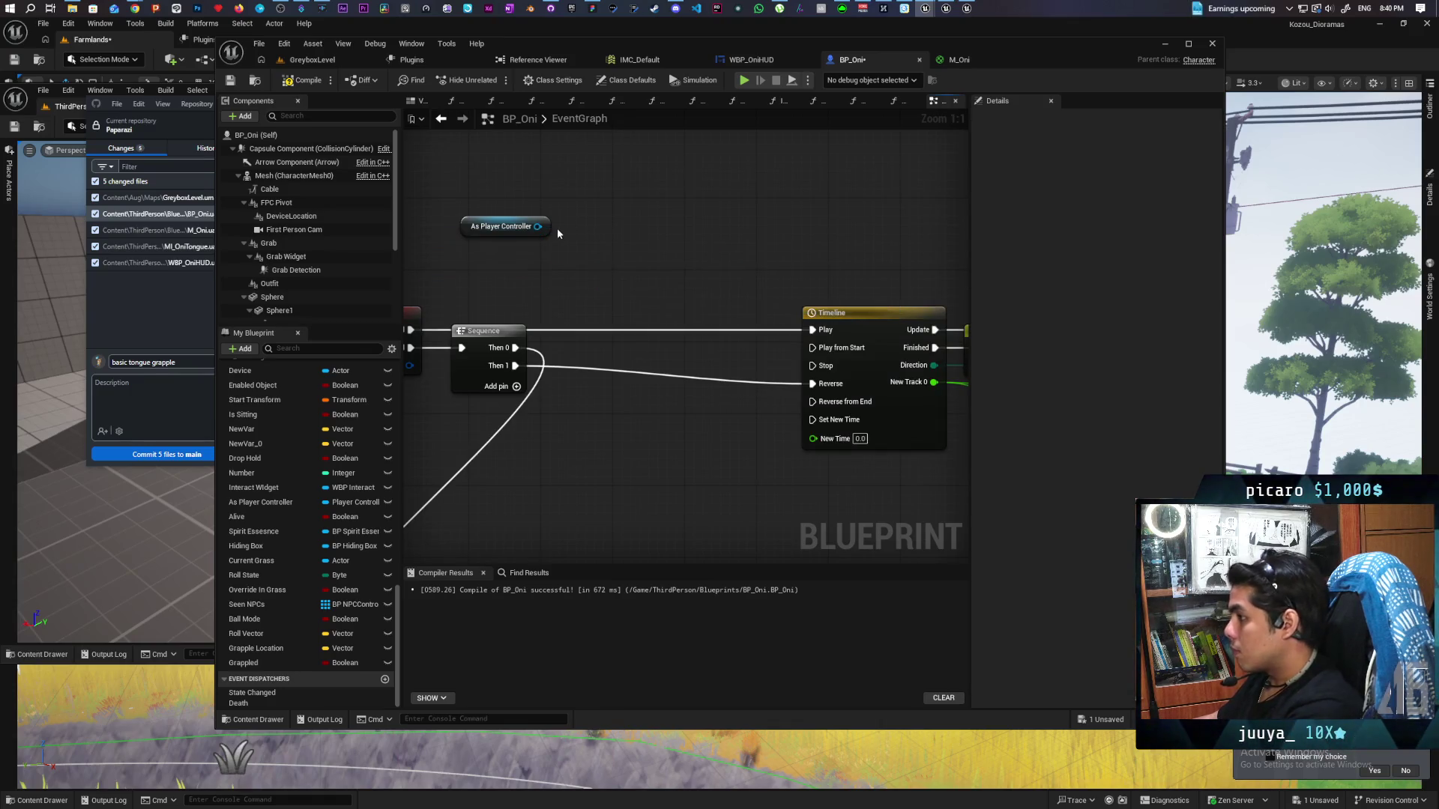
# Pure-cast As Player Controller to BP_ThirdPersonPlayerController and add a getter for its HUD variable
pyautogui.moveTo(537, 226); pyautogui.dragTo(534, 264)
pyautogui.write('cas')
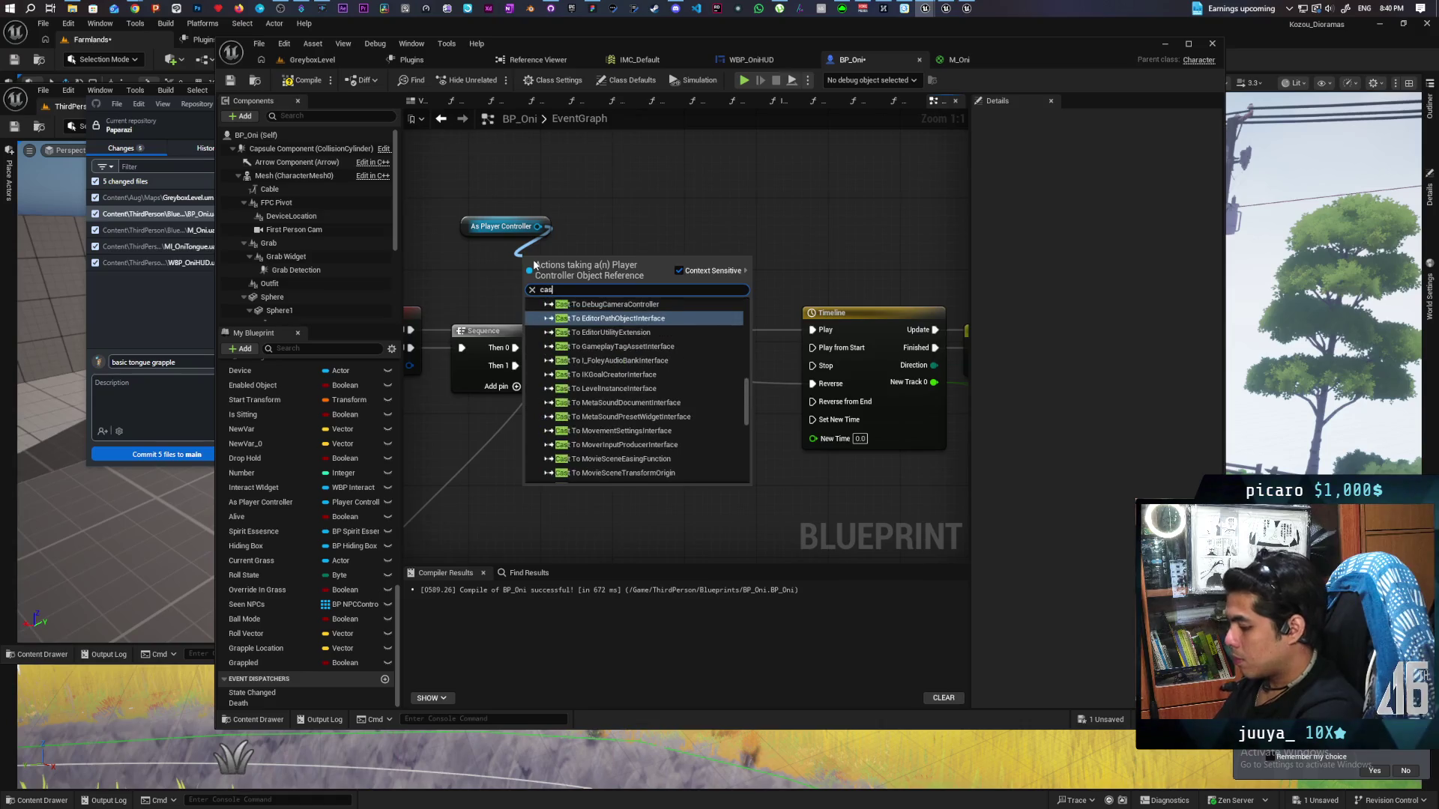
pyautogui.write('t to third')
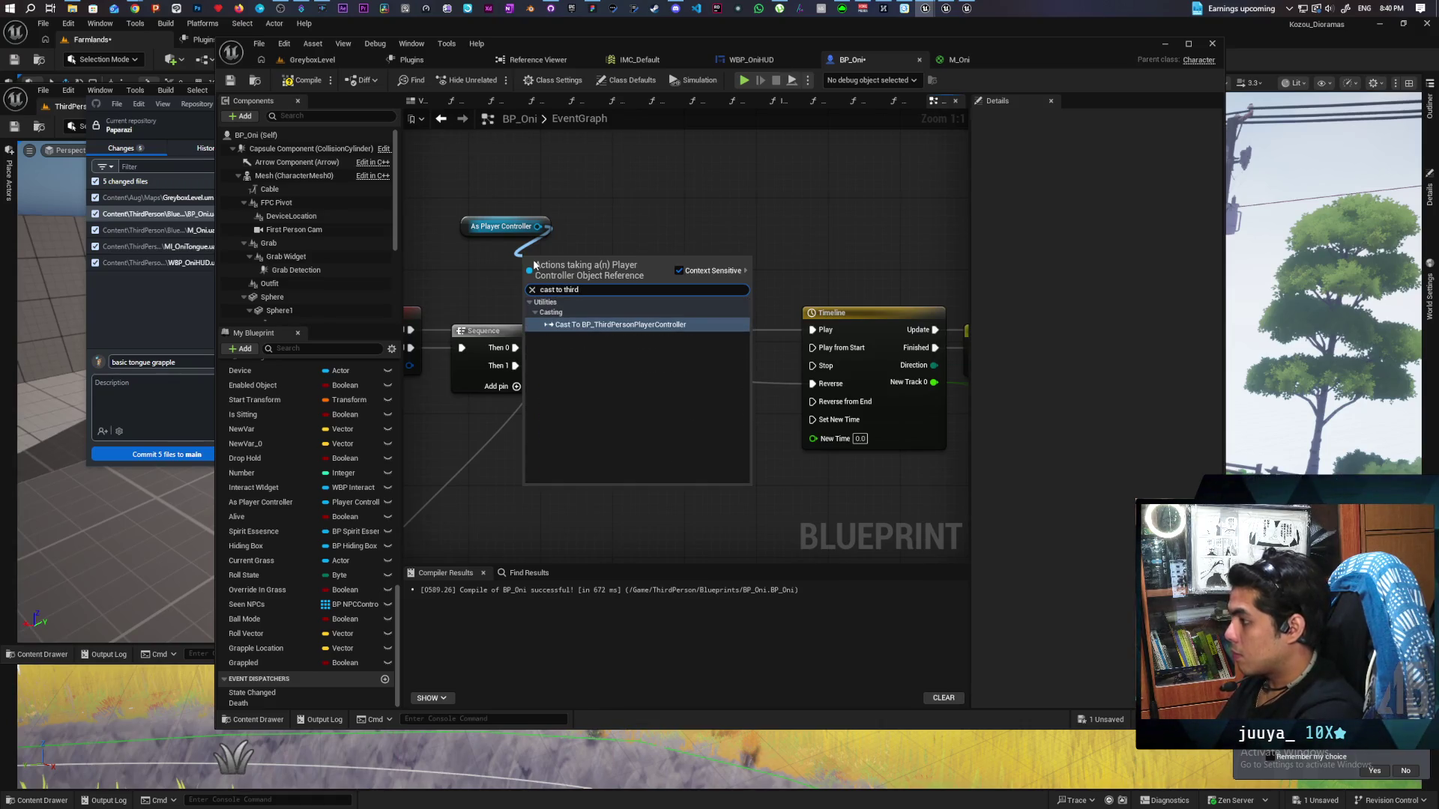
pyautogui.press('Return')
pyautogui.rightClick(575, 271)
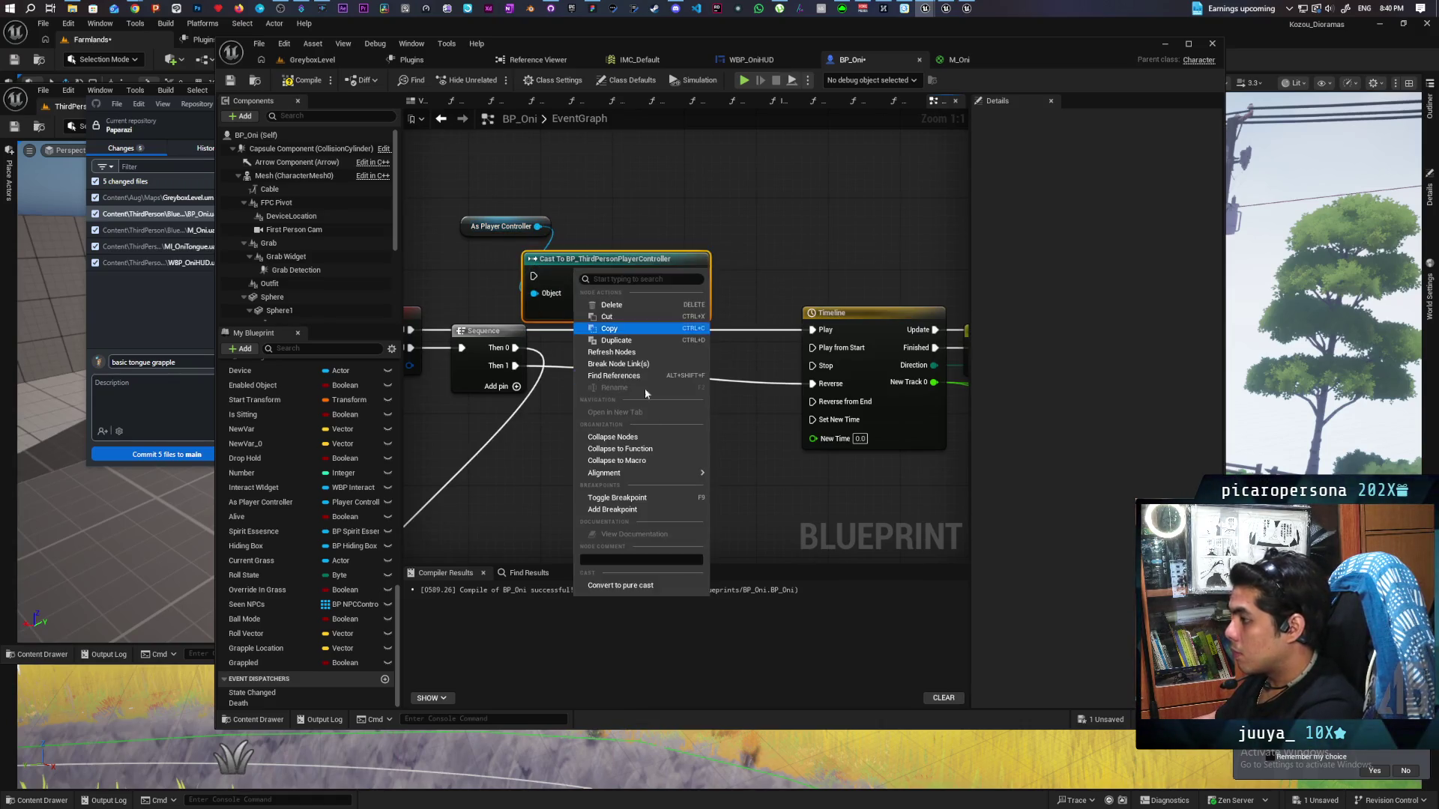
pyautogui.click(621, 585)
pyautogui.moveTo(592, 260); pyautogui.dragTo(405, 234)
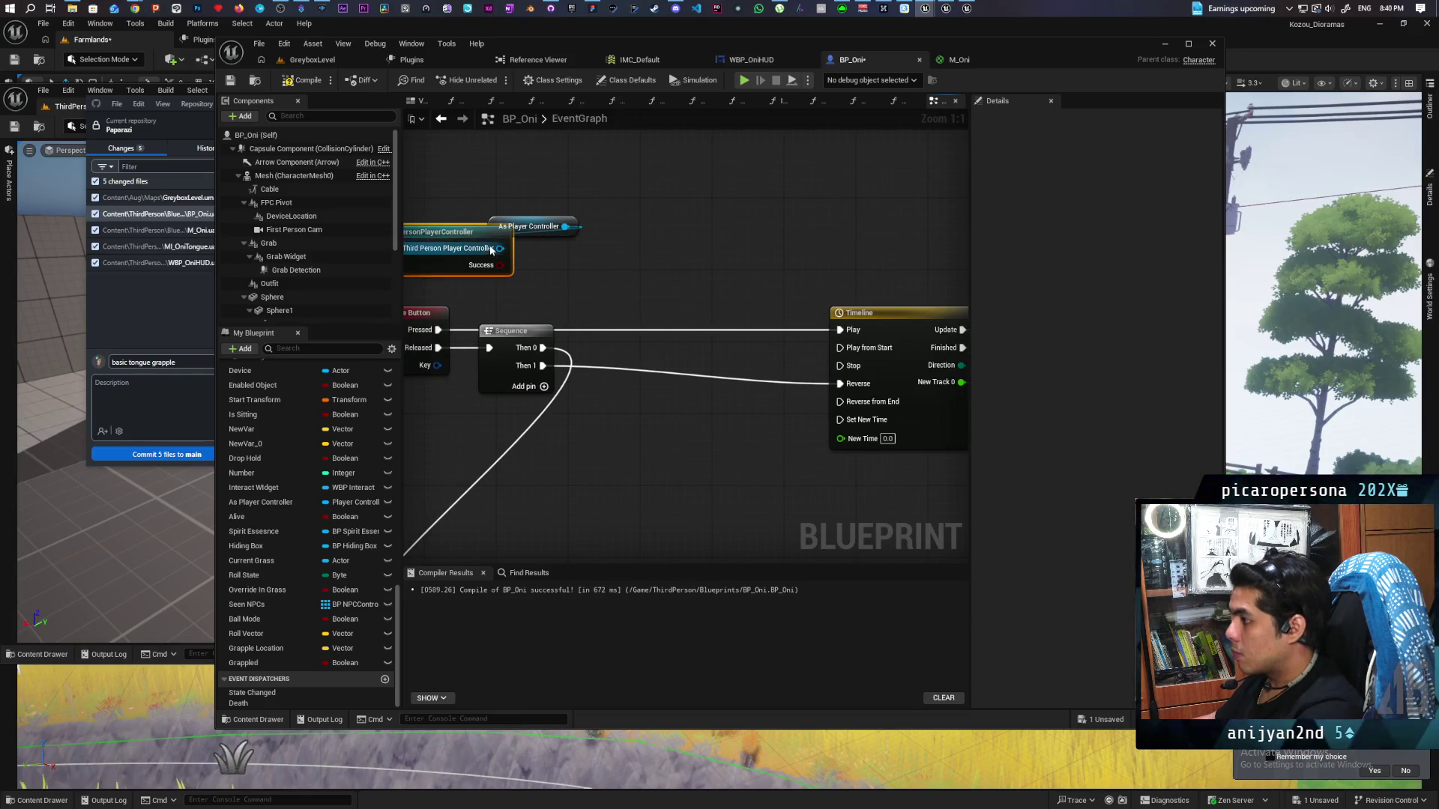
pyautogui.moveTo(500, 248); pyautogui.dragTo(603, 264)
pyautogui.write('get hud')
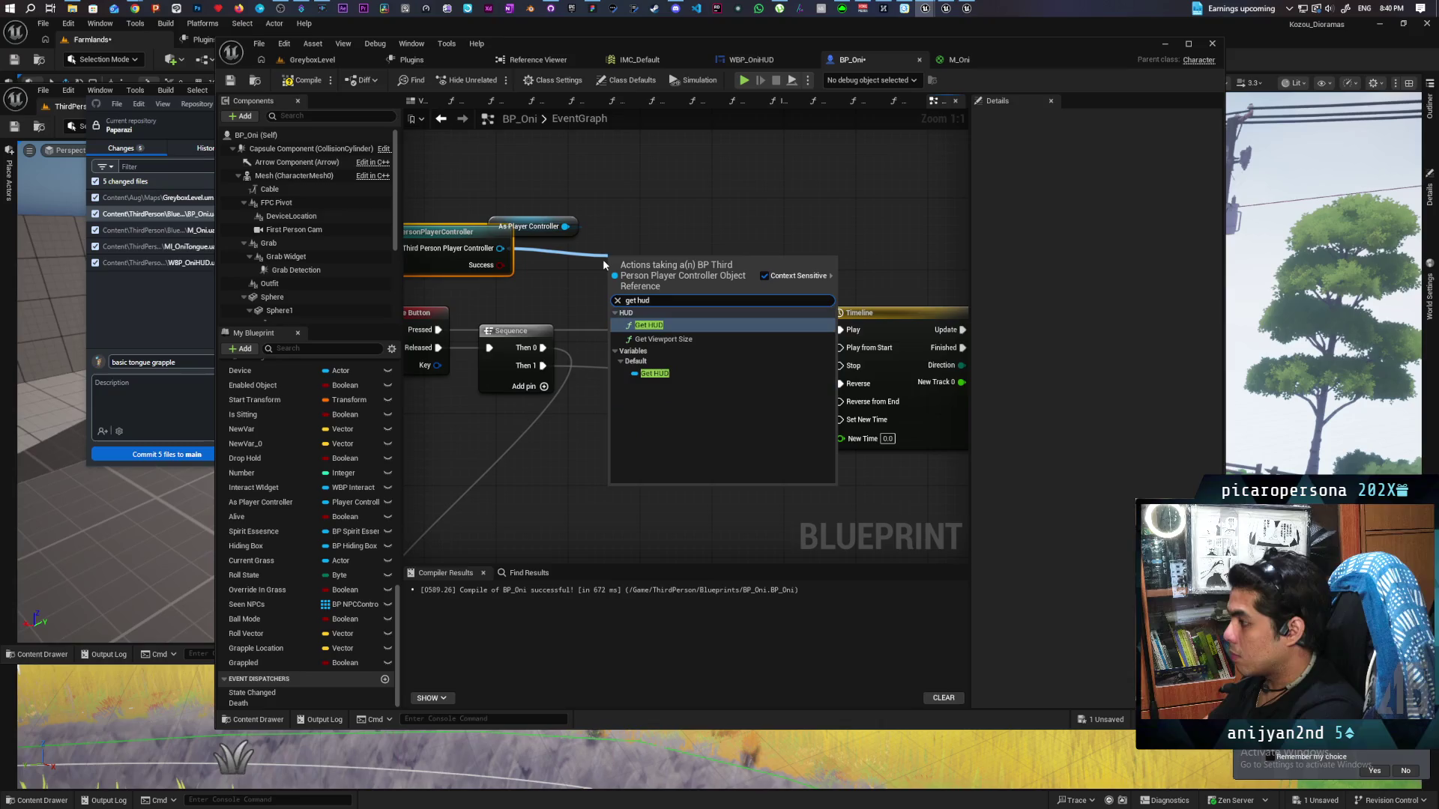
pyautogui.click(654, 374)
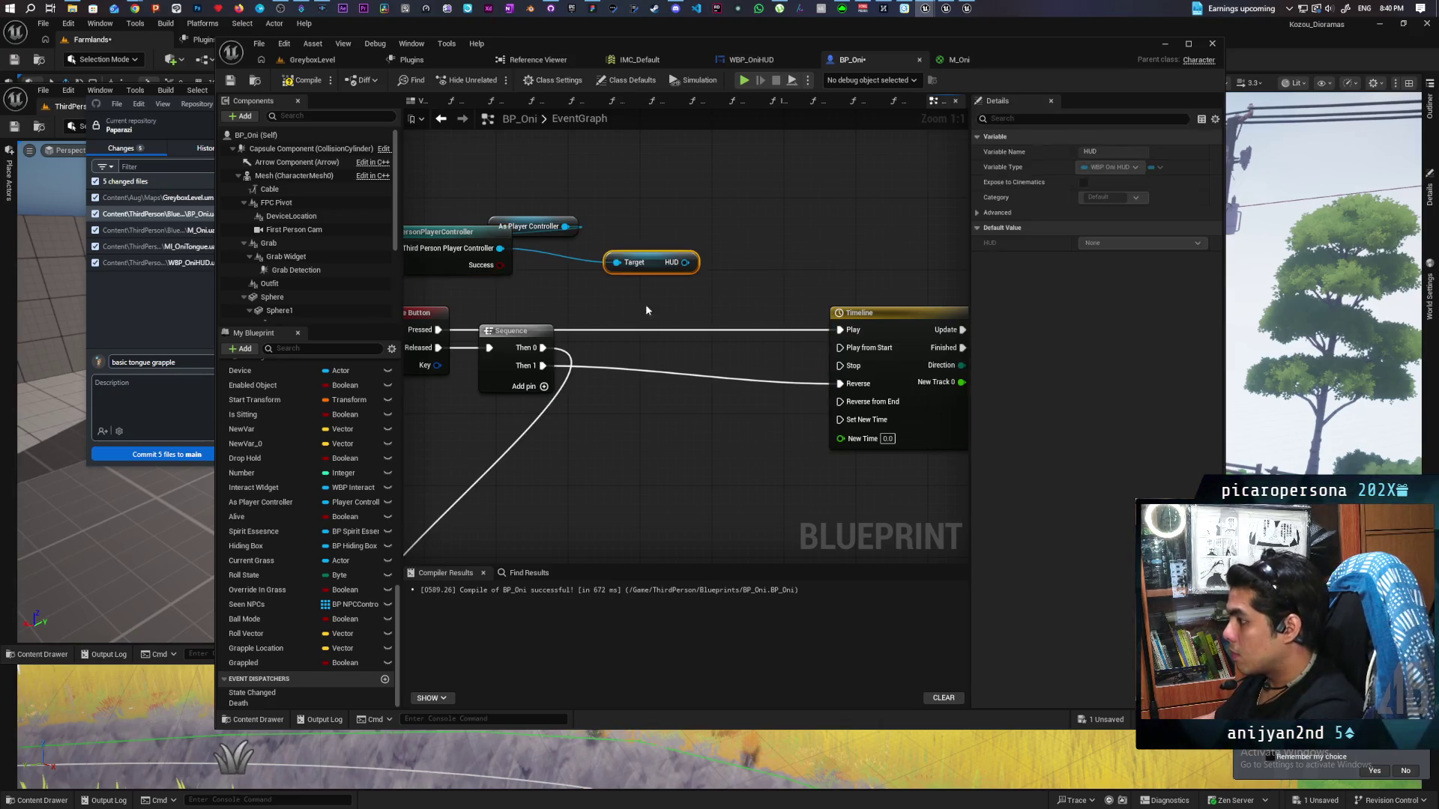
pyautogui.moveTo(653, 260)
pyautogui.mouseDown()
pyautogui.moveTo(518, 294)
pyautogui.moveTo(600, 283)
pyautogui.mouseUp()
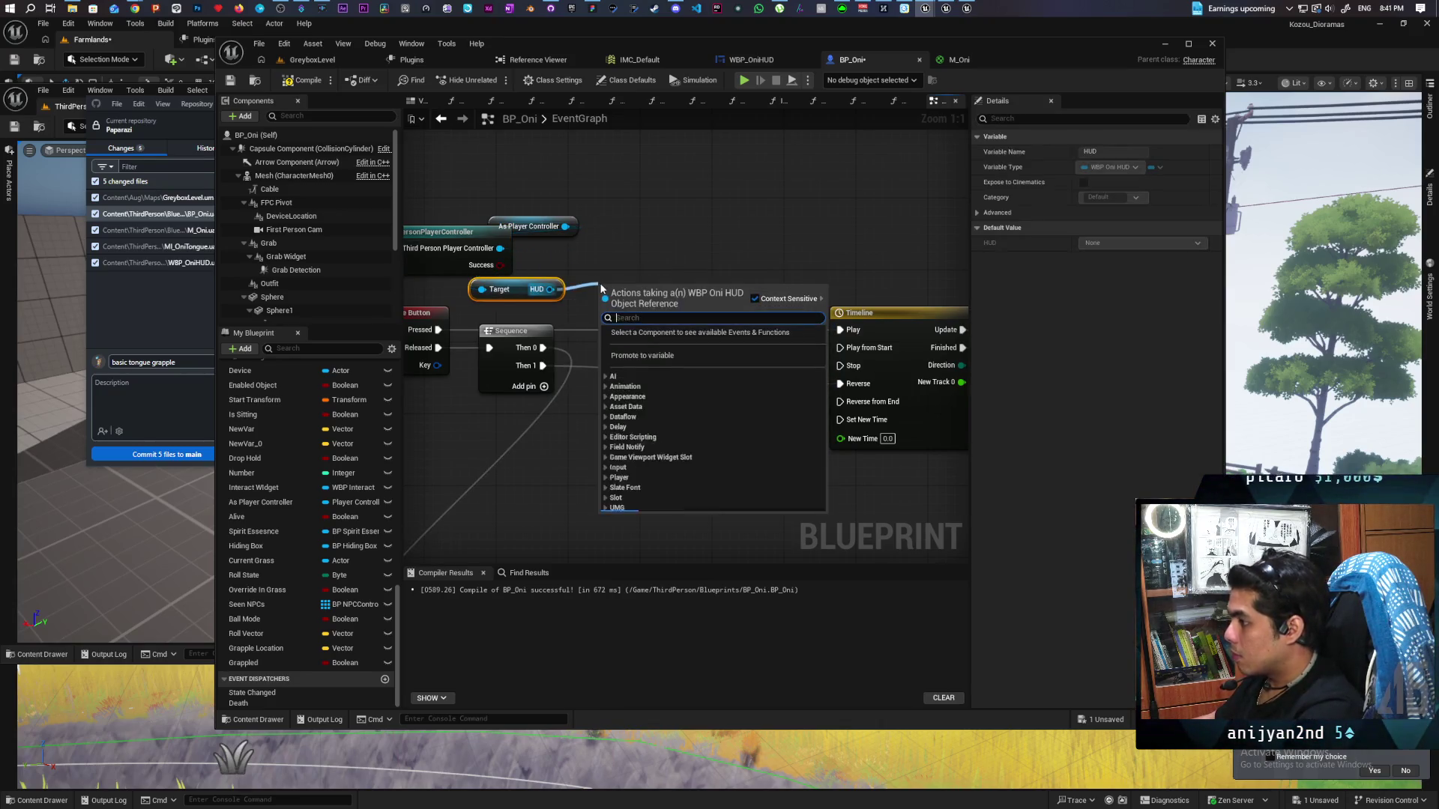
# Add a HUD Show Crosshair call and route the mouse press through it into Timeline Play
pyautogui.write('show')
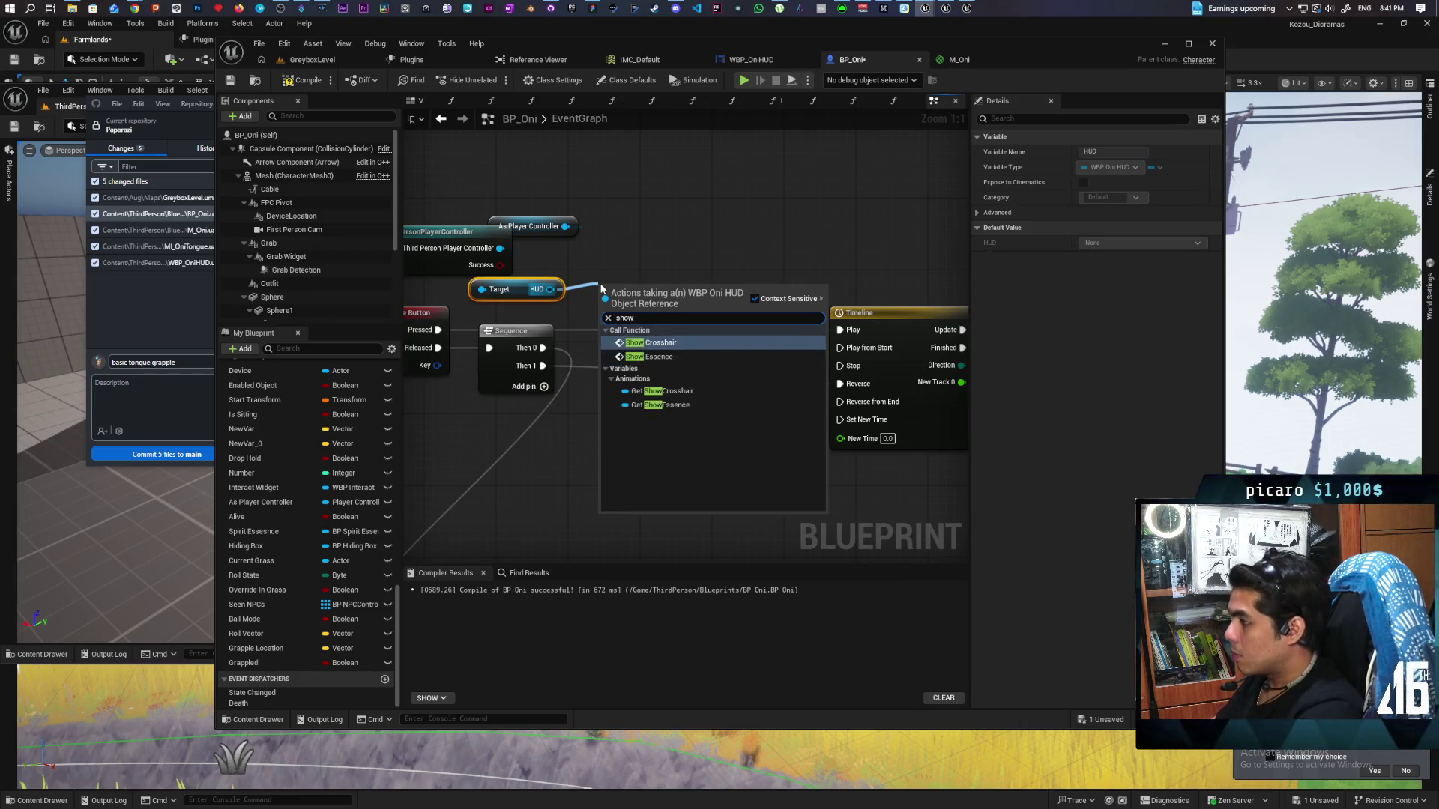
pyautogui.click(650, 343)
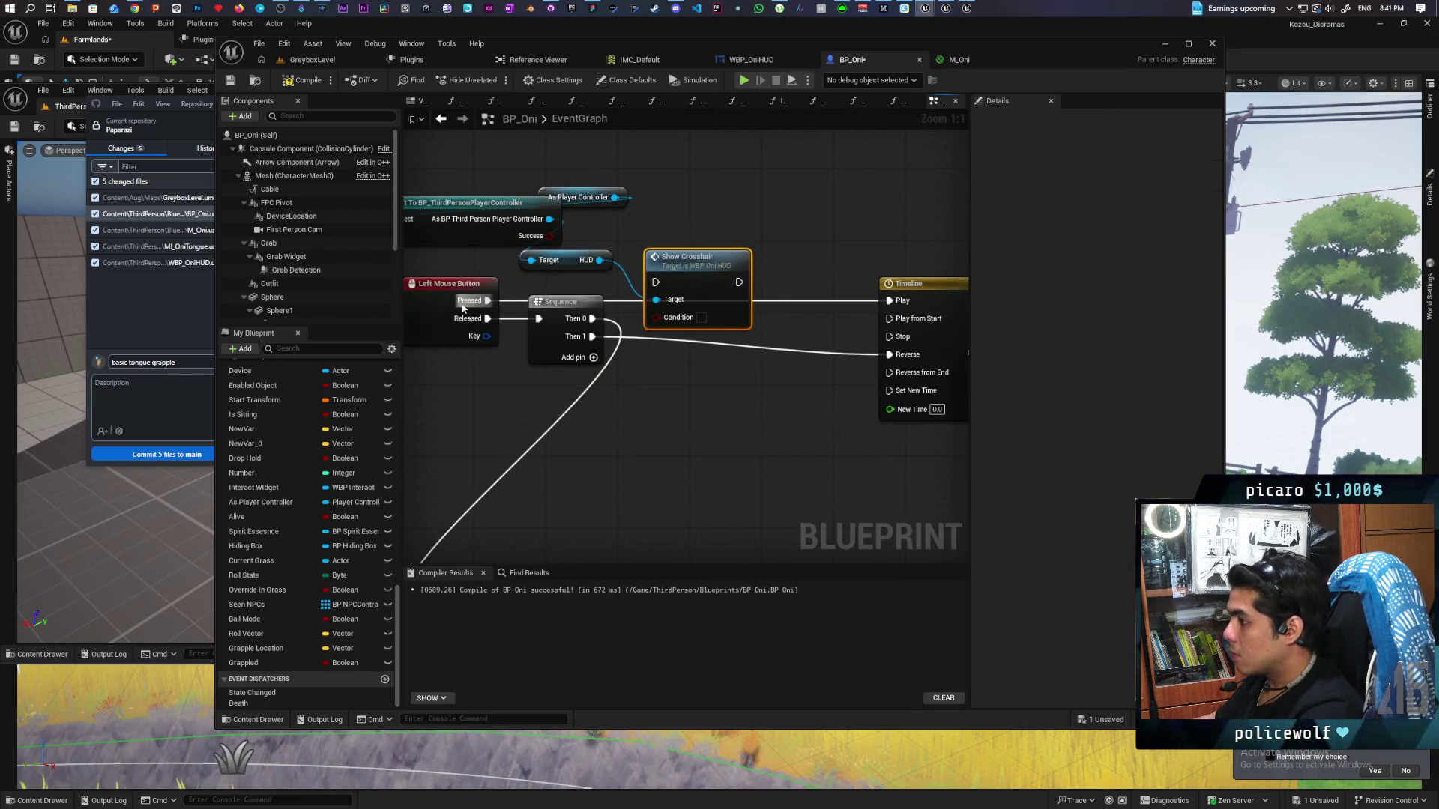
pyautogui.moveTo(474, 302)
pyautogui.mouseDown()
pyautogui.moveTo(656, 283)
pyautogui.moveTo(901, 307)
pyautogui.mouseUp()
pyautogui.moveTo(687, 272); pyautogui.dragTo(759, 281)
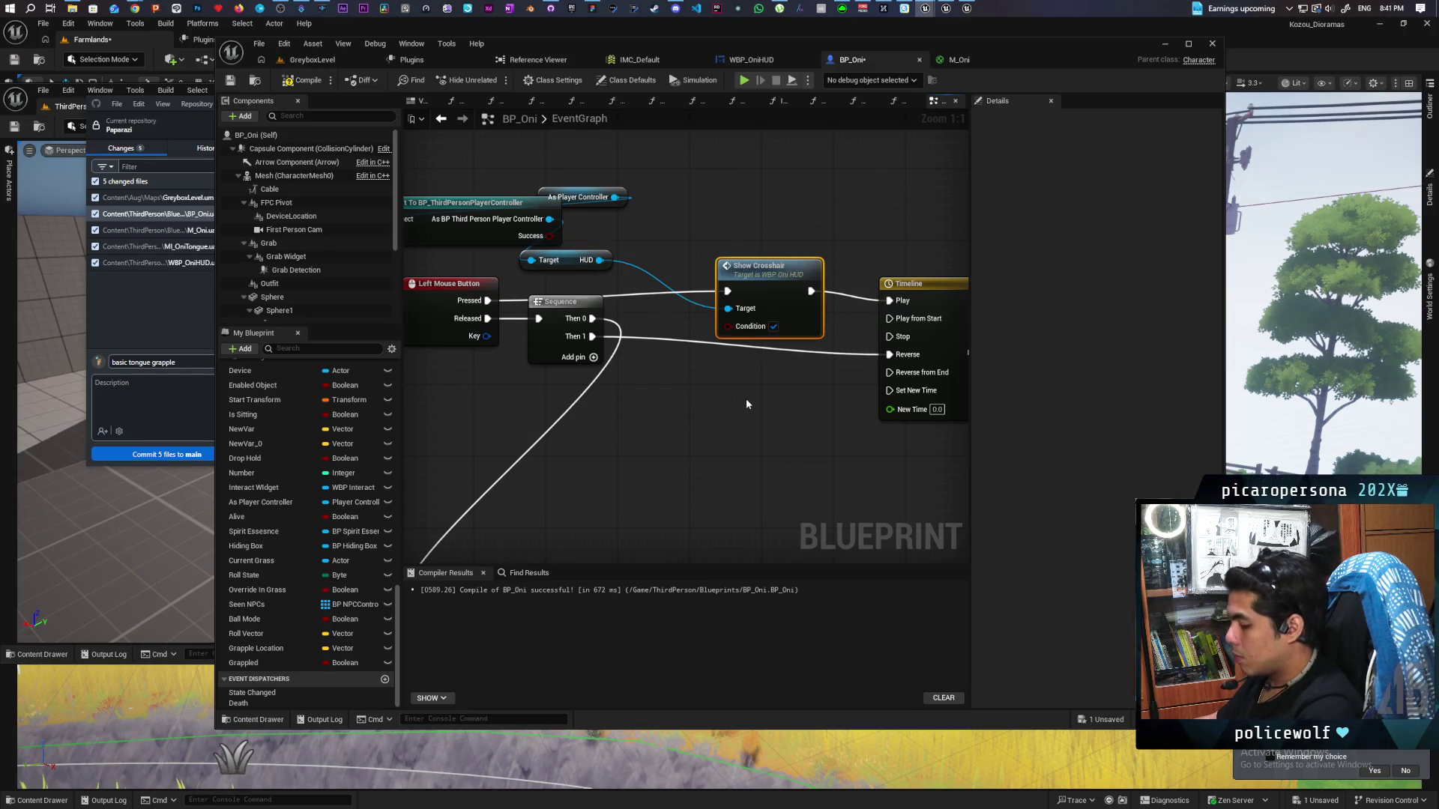
# Duplicate Show Crosshair for the release path with Condition off and HUD target, then compile and save
pyautogui.hotkey('ctrl', 'c')
pyautogui.hotkey('ctrl', 'v')
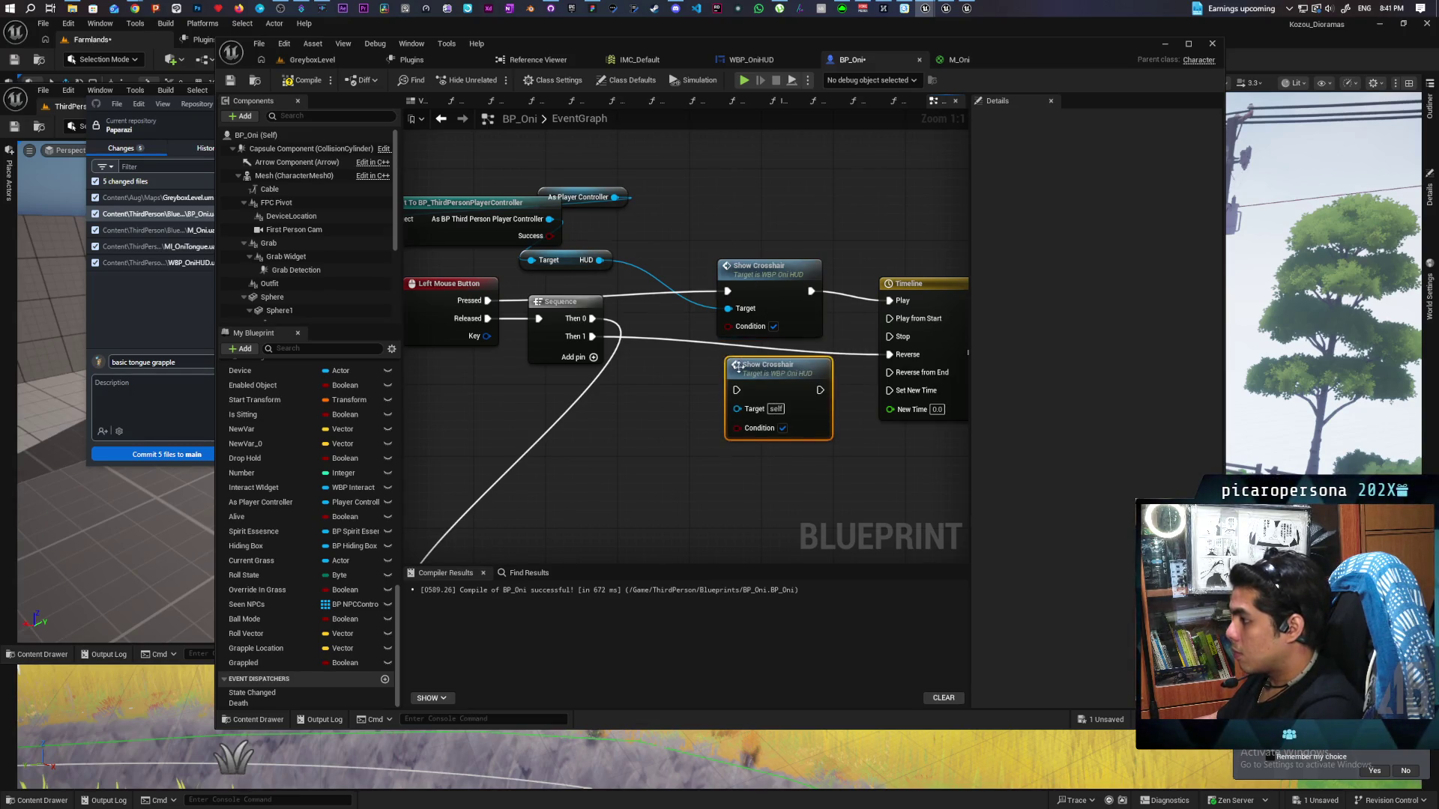
pyautogui.moveTo(592, 337)
pyautogui.mouseDown()
pyautogui.moveTo(738, 390)
pyautogui.moveTo(851, 332)
pyautogui.moveTo(799, 396)
pyautogui.mouseUp()
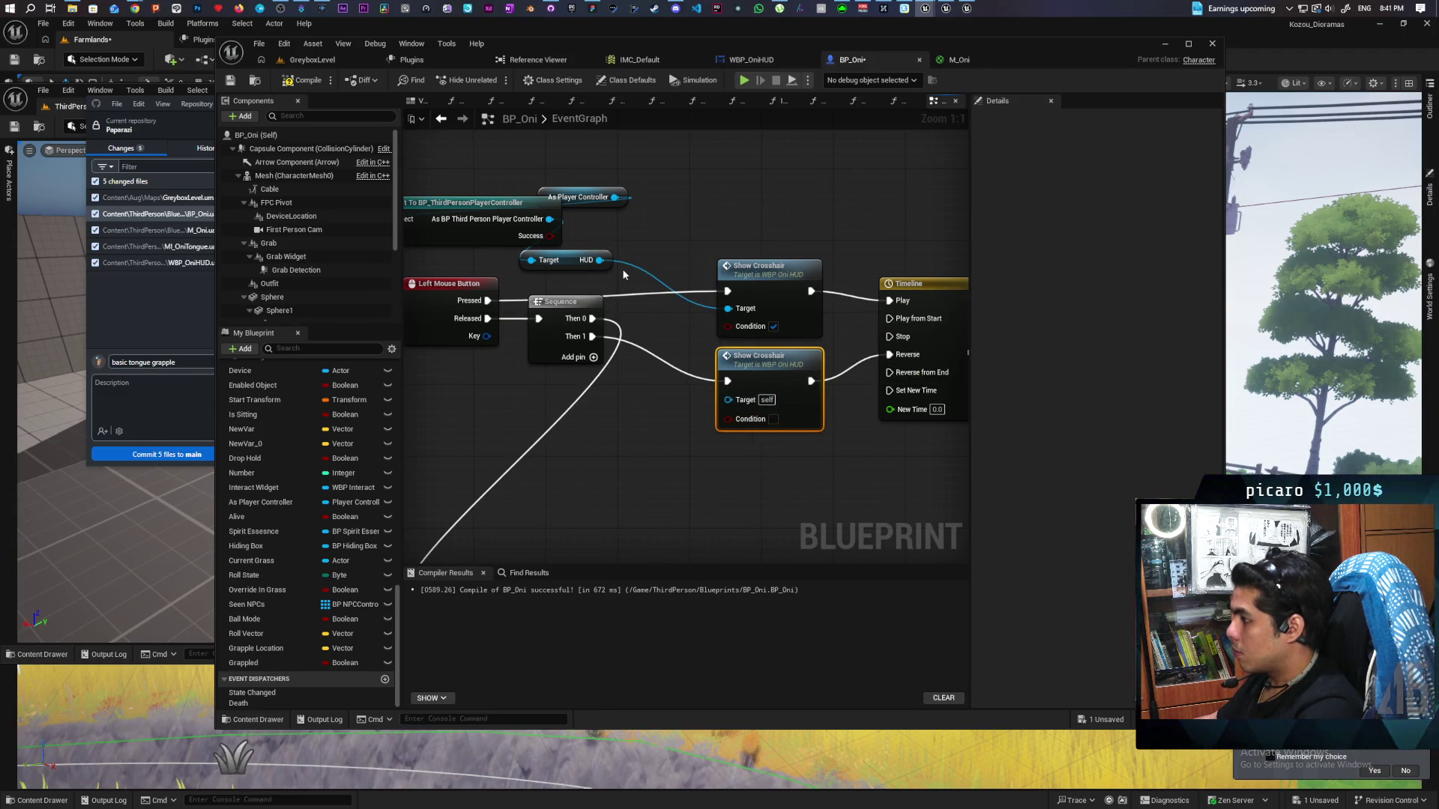
pyautogui.moveTo(598, 260); pyautogui.dragTo(727, 400)
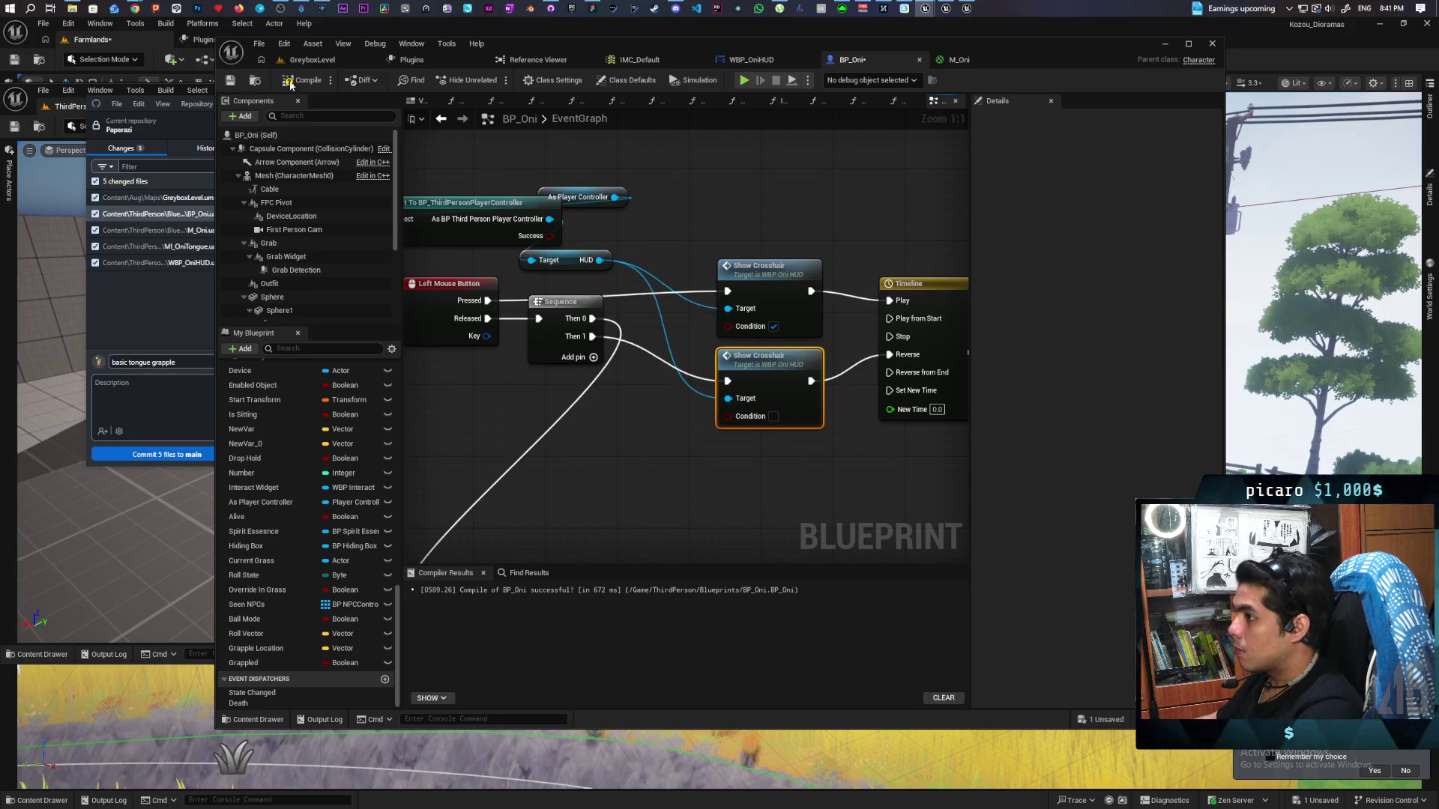
pyautogui.press('F7')
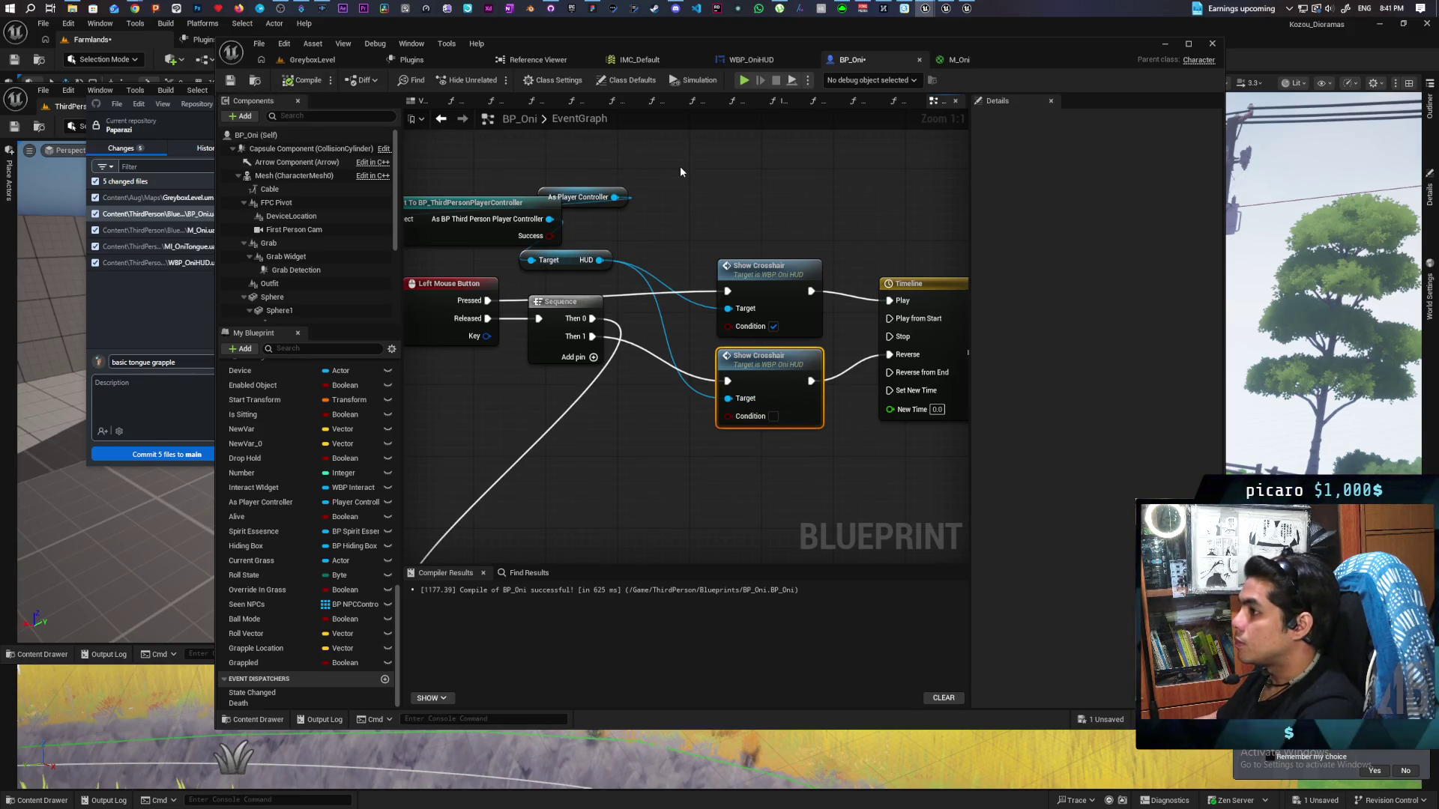
pyautogui.hotkey('ctrl', 's')
# Start playing GreyboxLevel and fire the tongue grapple repeatedly at the arch and its pillars
pyautogui.click(331, 59)
pyautogui.click(497, 80)
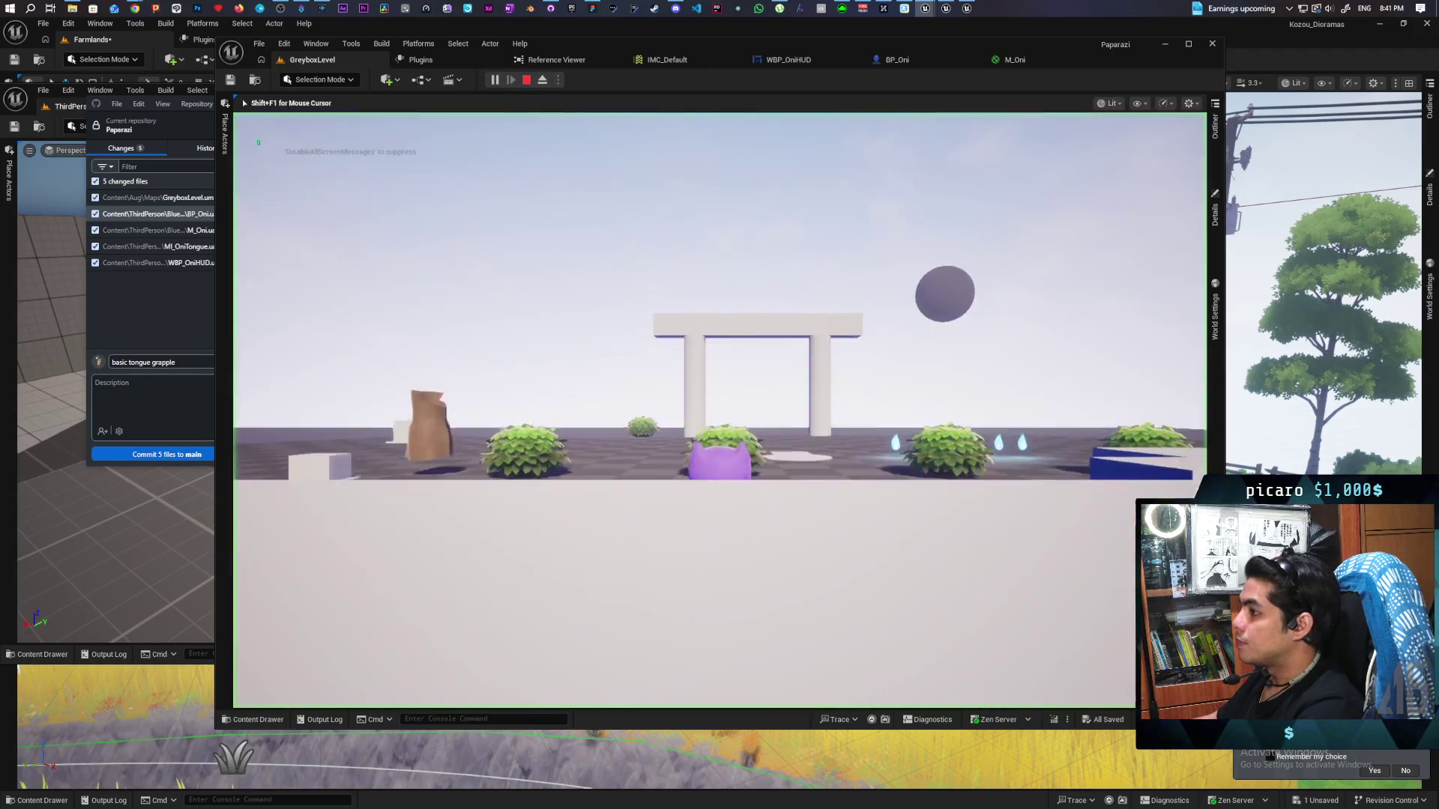
pyautogui.click(720, 410)
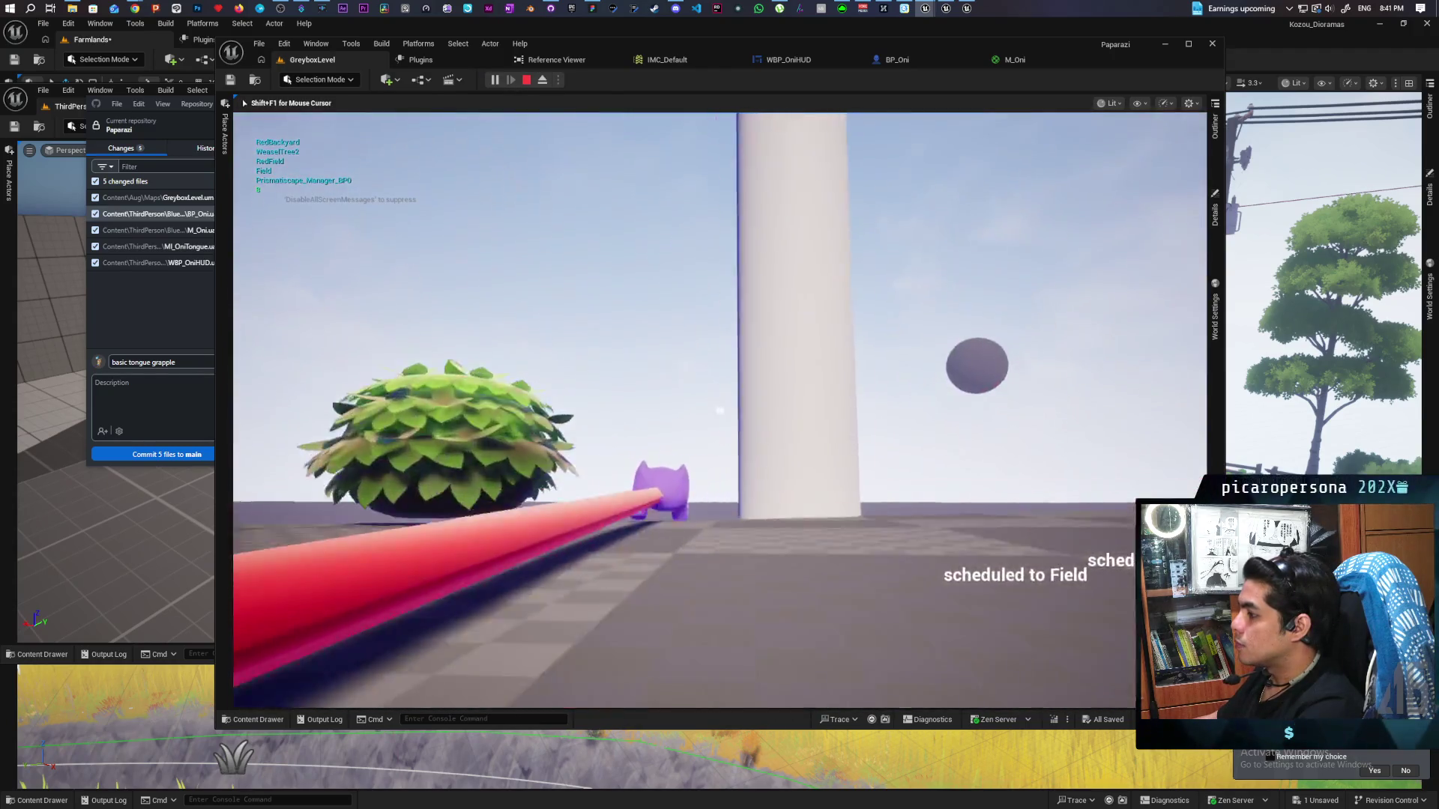
pyautogui.click(719, 410)
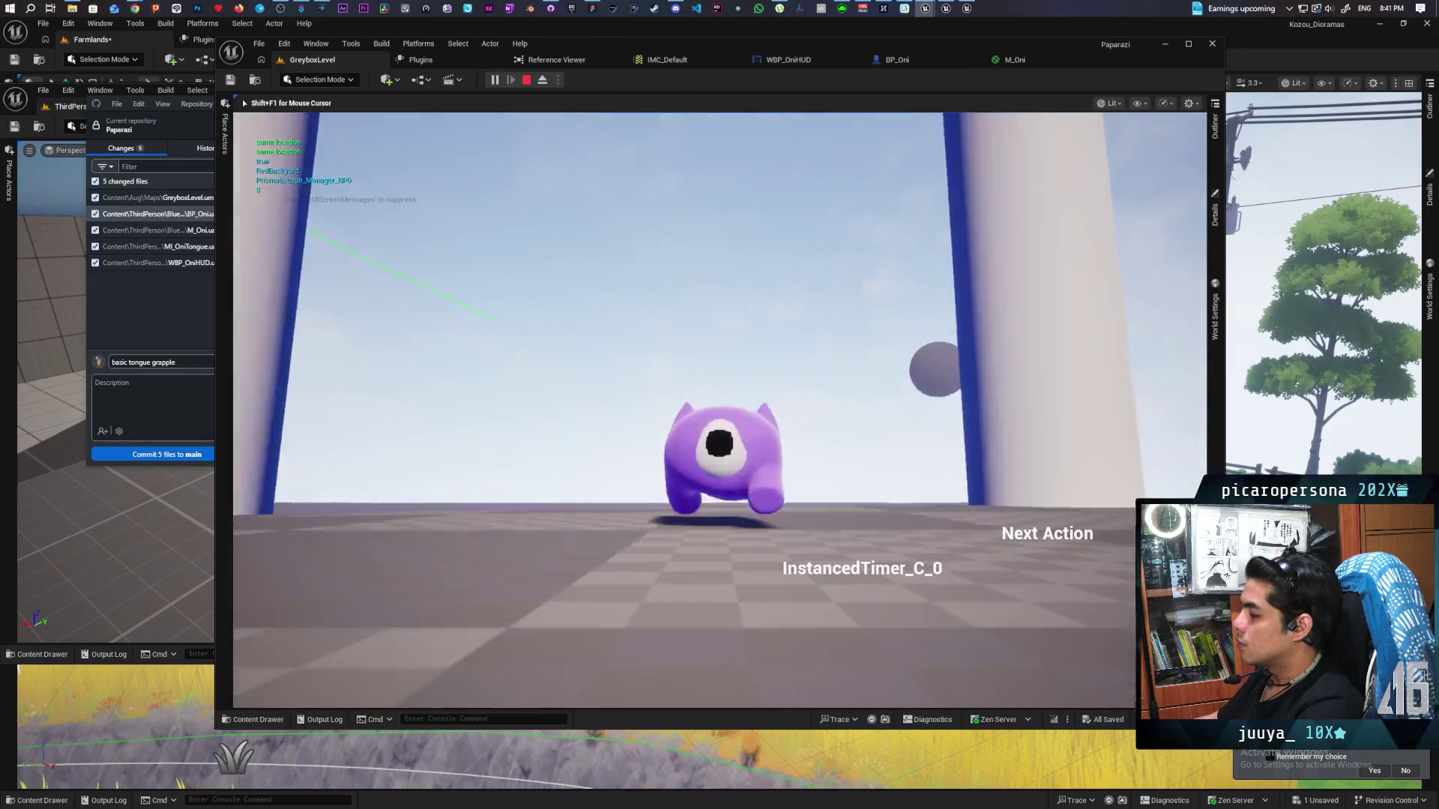
pyautogui.click(719, 410)
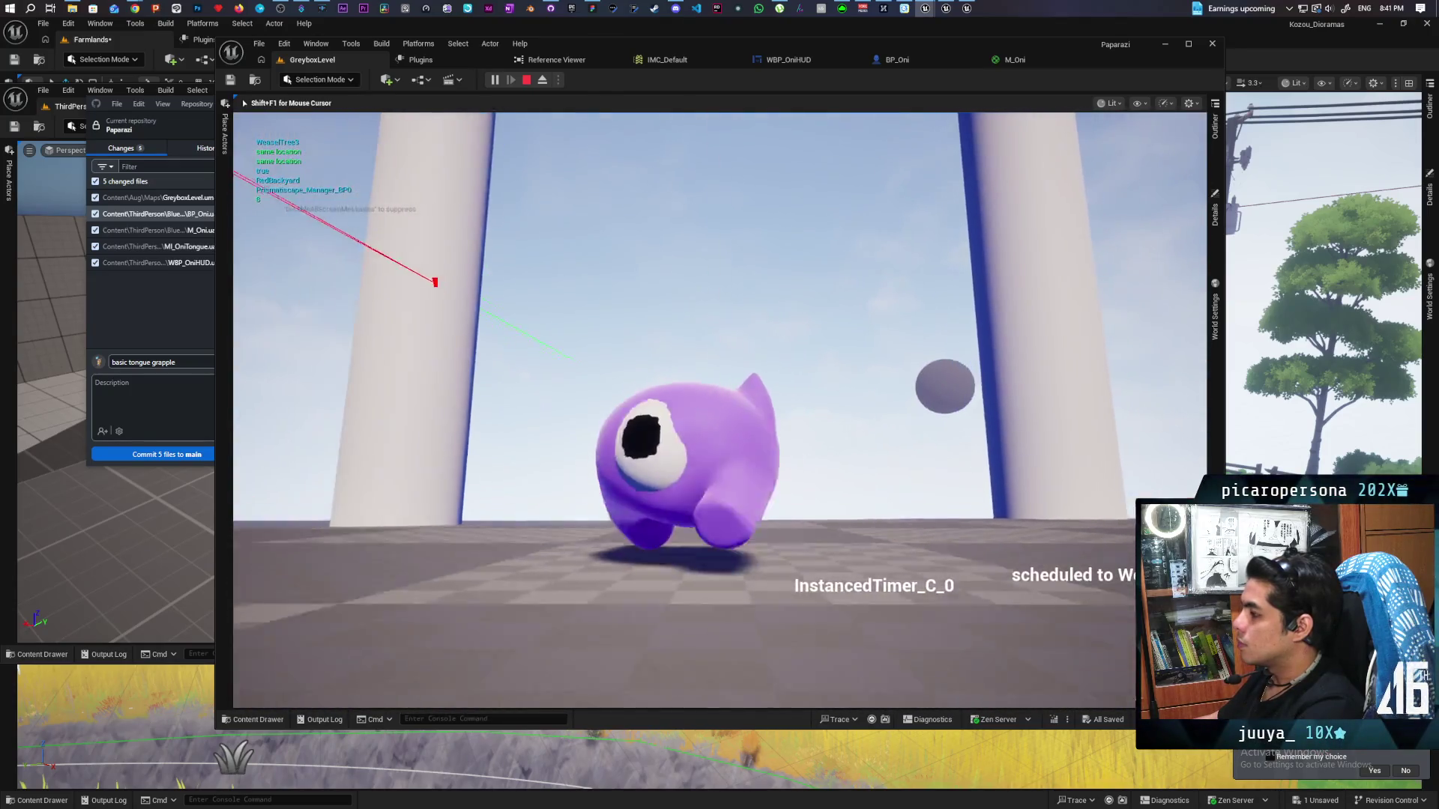
pyautogui.click(719, 410)
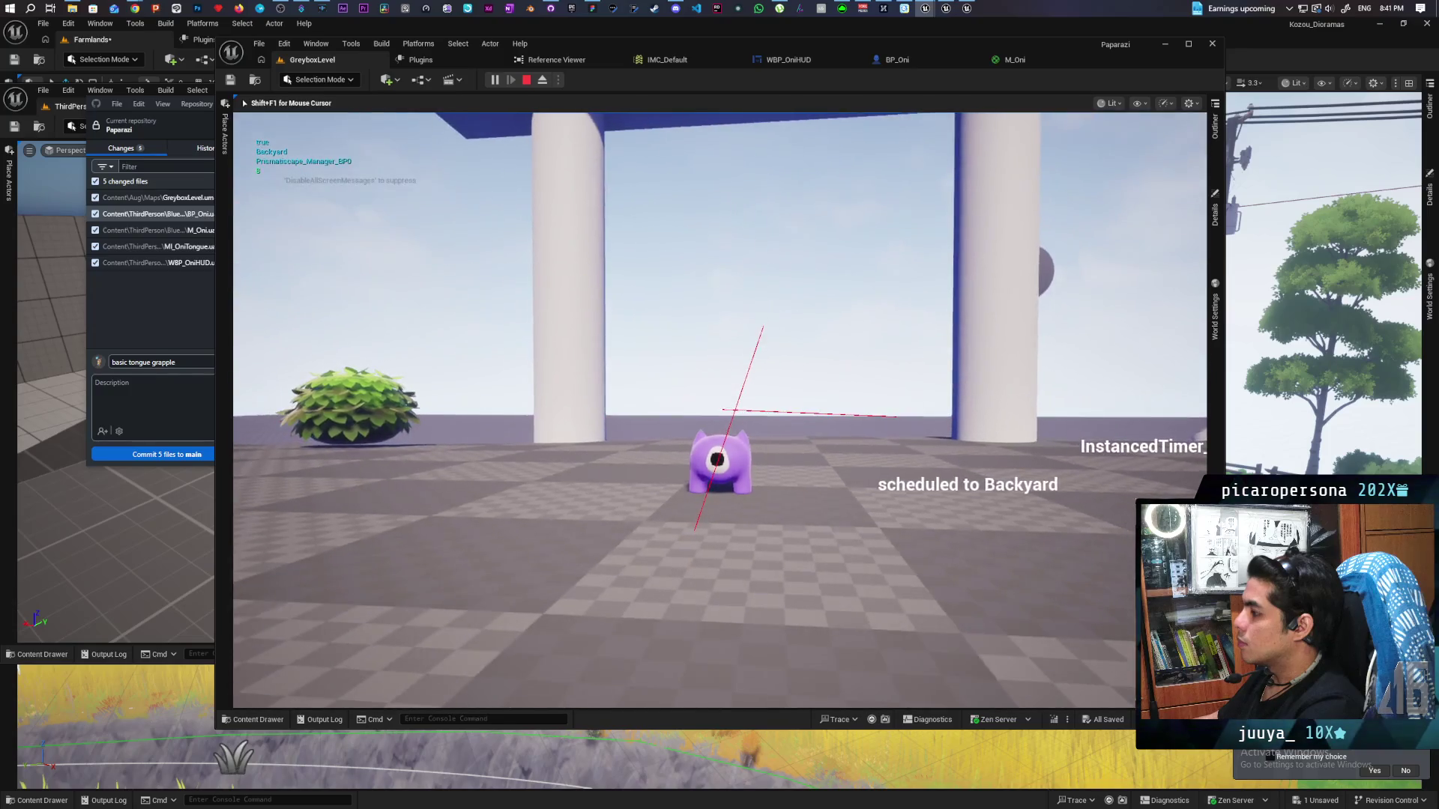
pyautogui.click(719, 410)
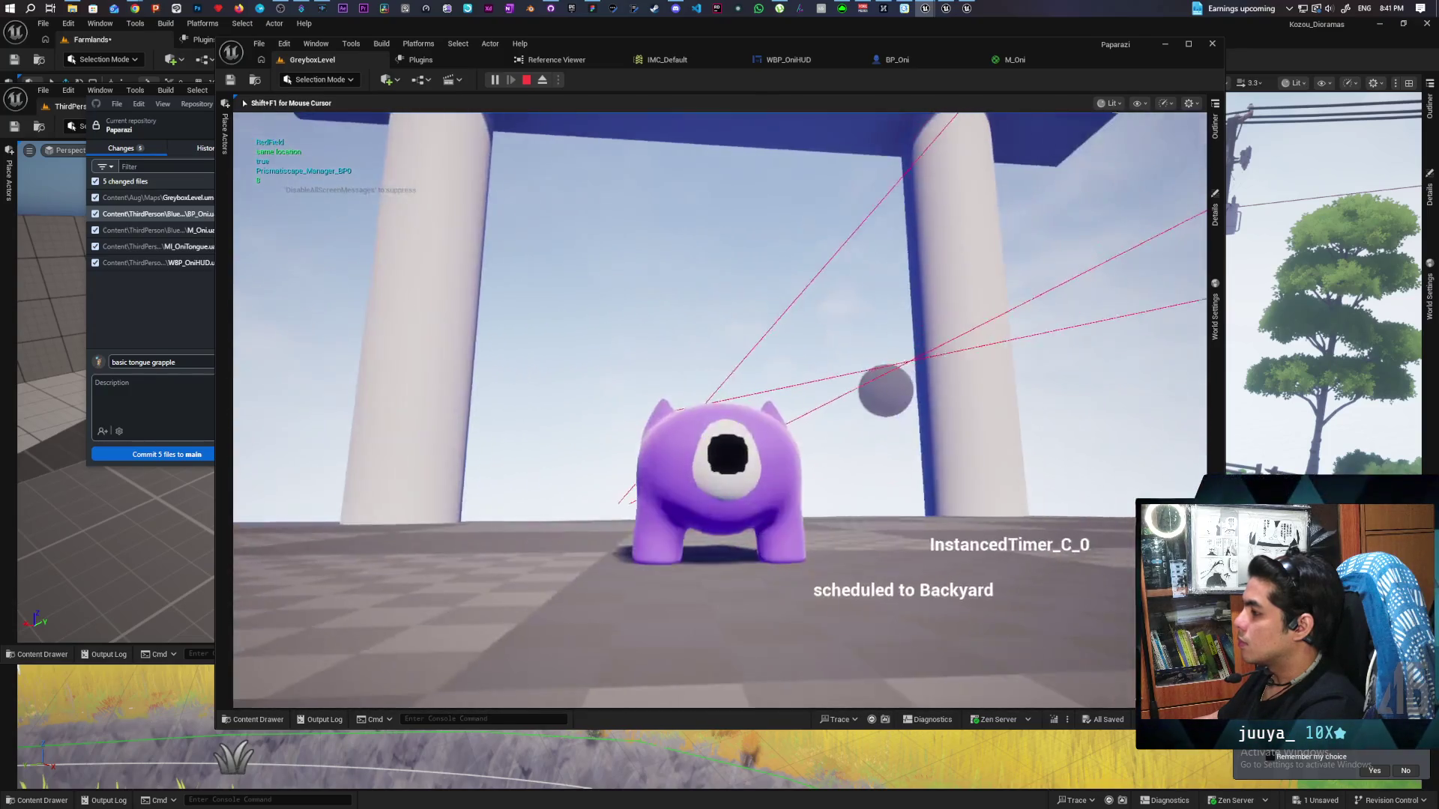
pyautogui.click(720, 410)
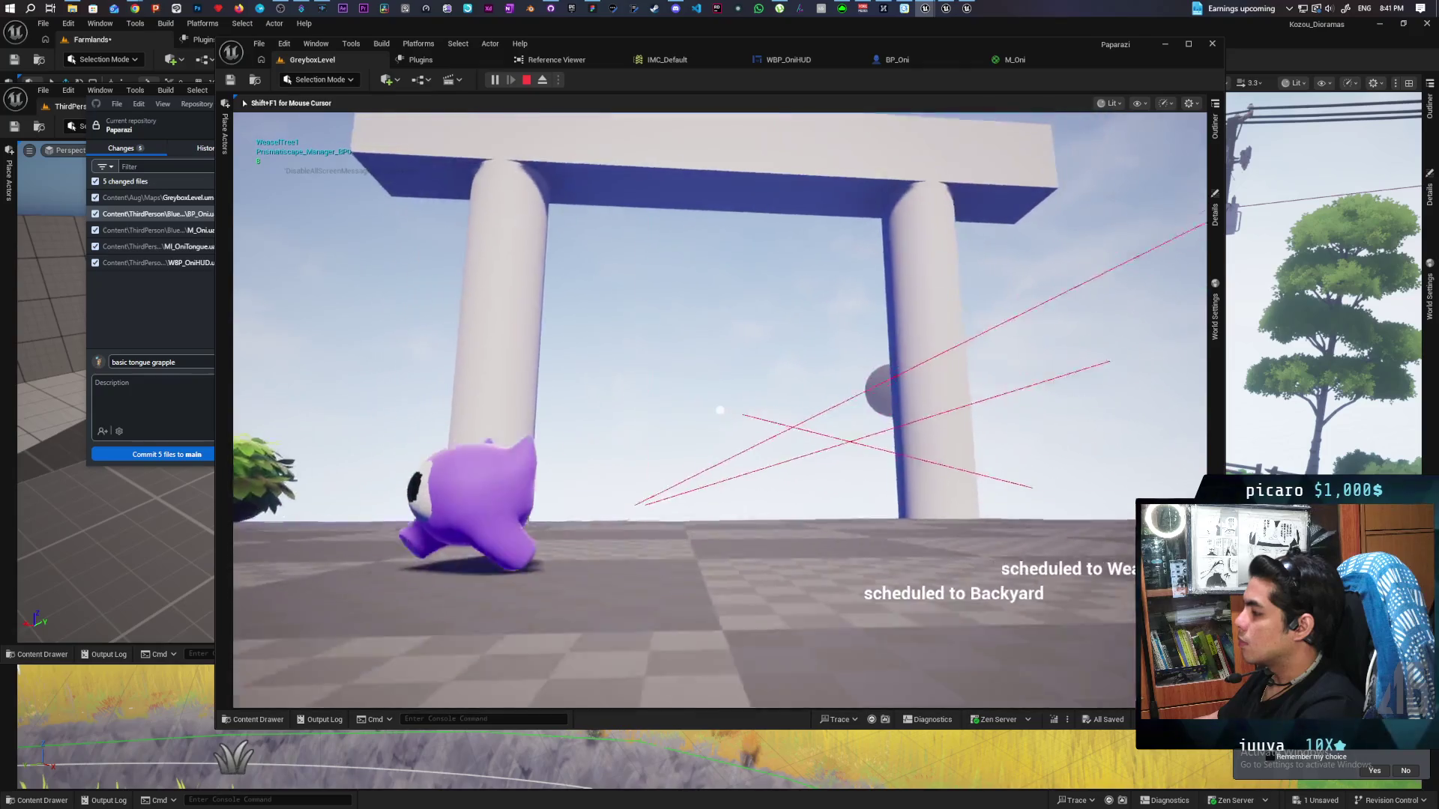
pyautogui.click(719, 410)
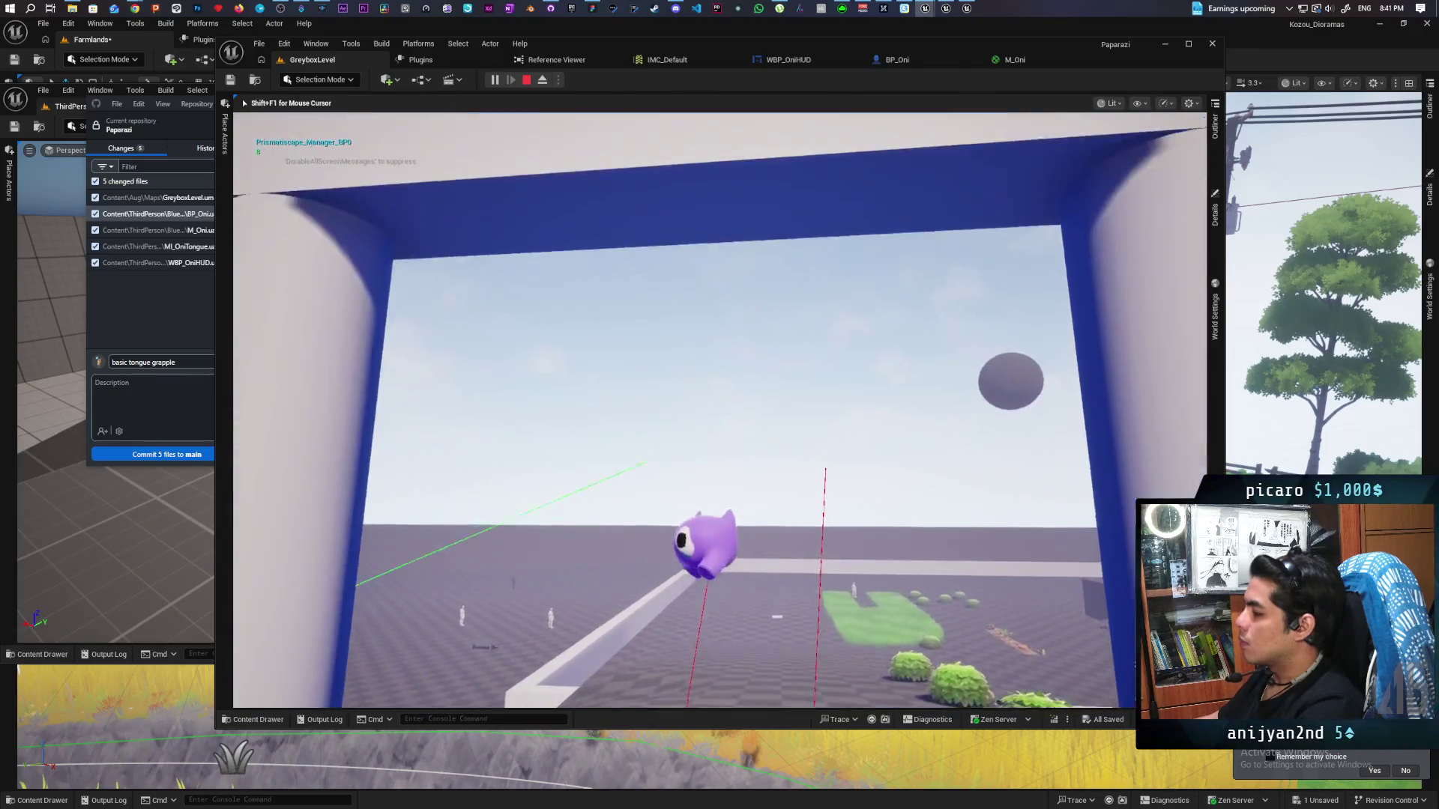
pyautogui.click(719, 410)
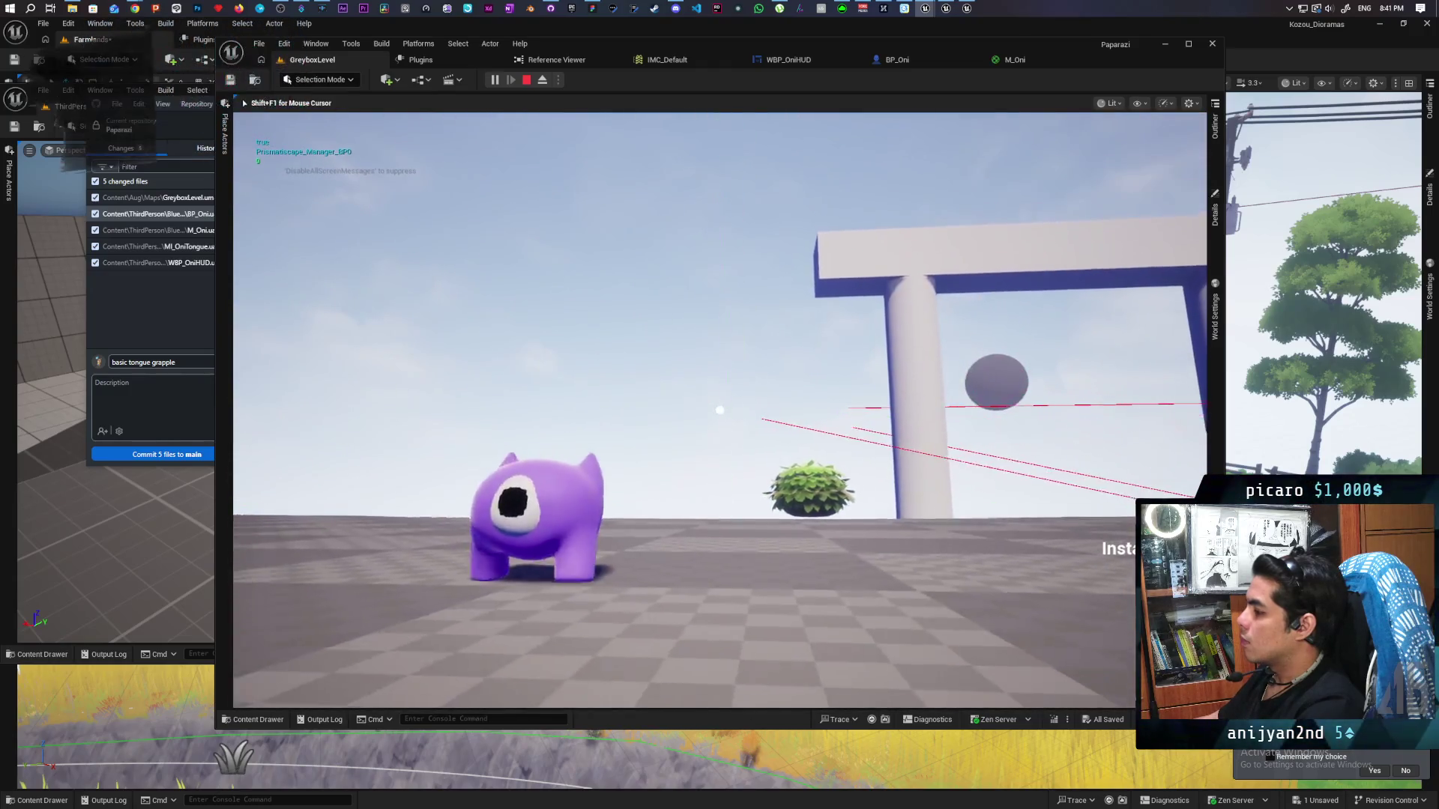
pyautogui.click(720, 410)
pyautogui.click(719, 410)
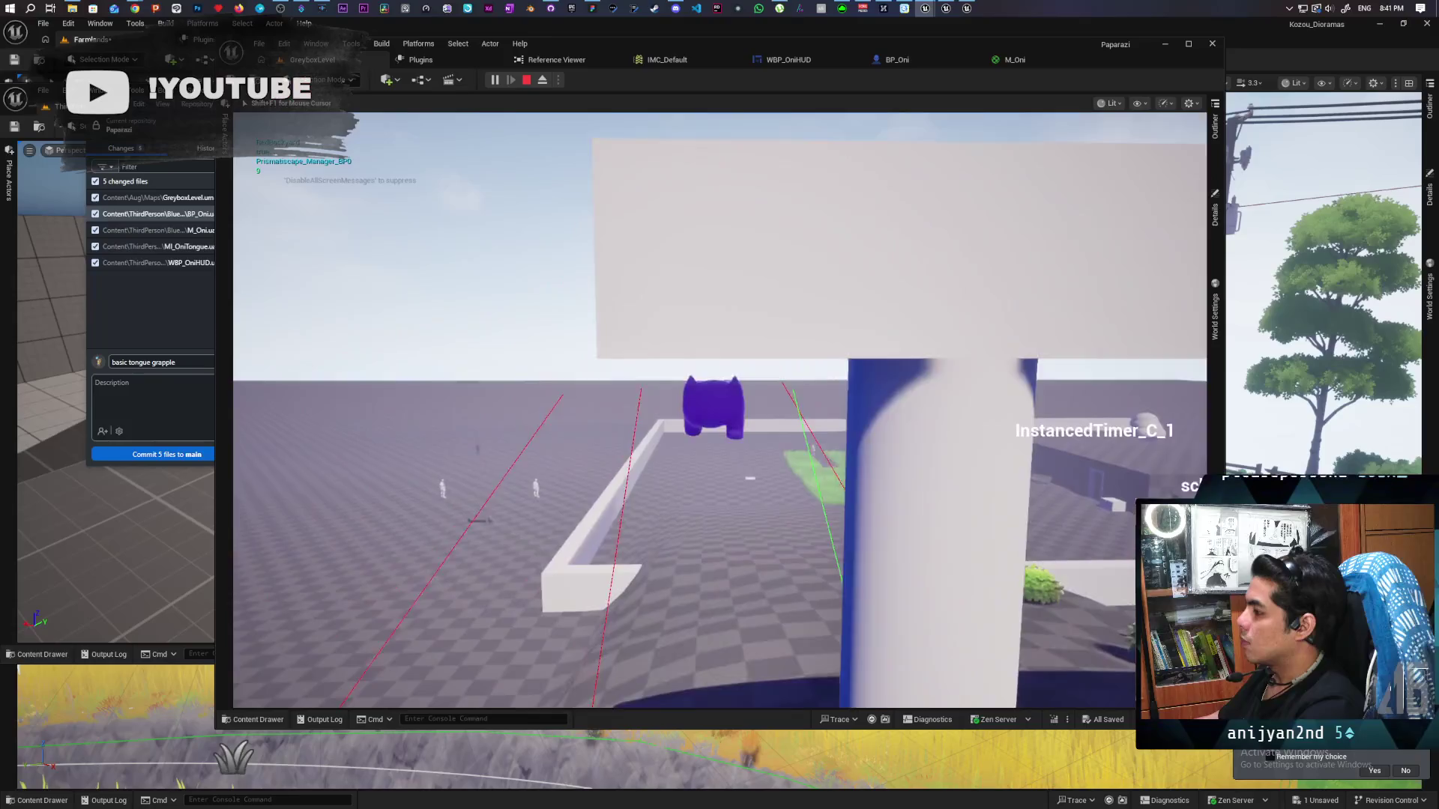
pyautogui.click(720, 410)
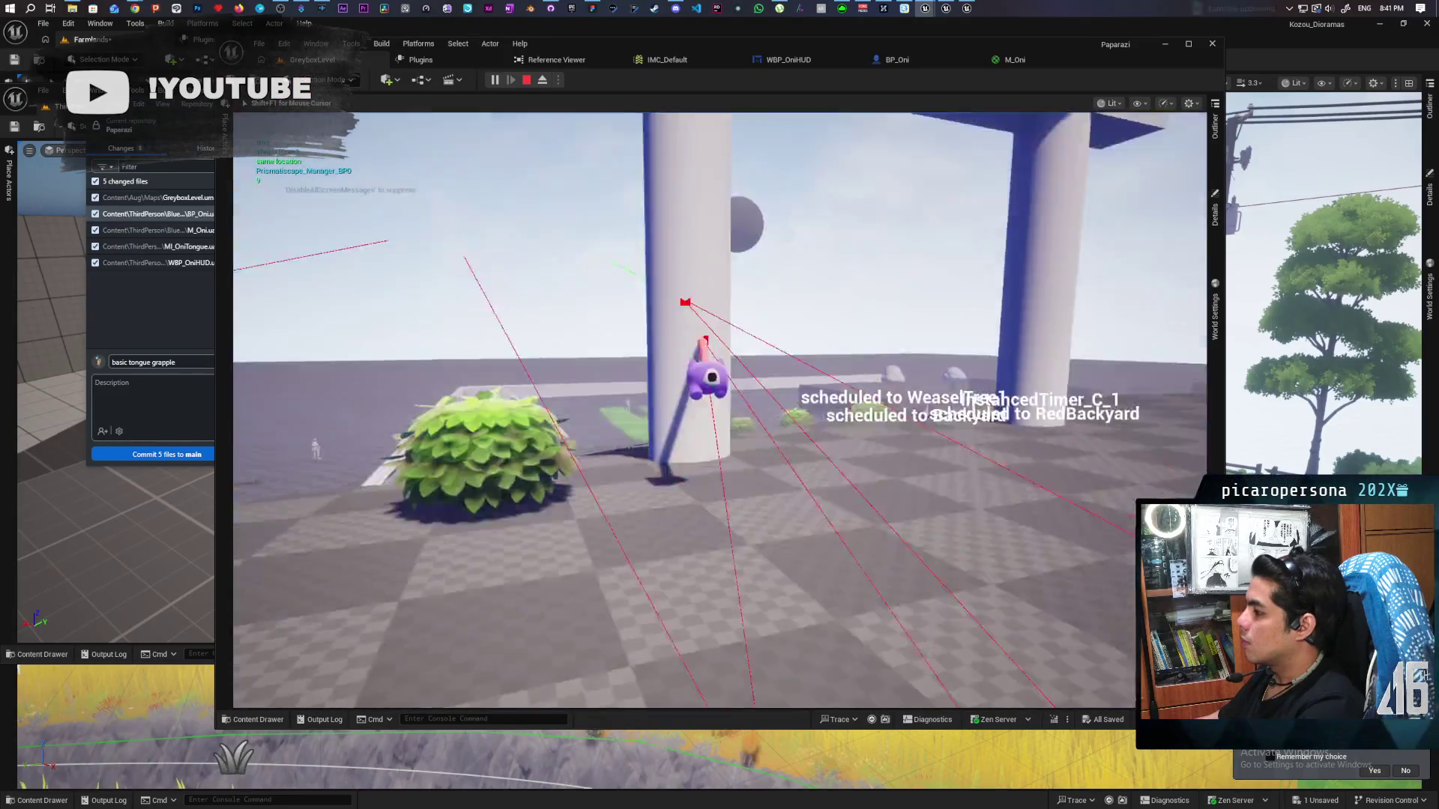
# Grapple toward the blue wall, white block and across the grass field, then stop play
pyautogui.press('w')
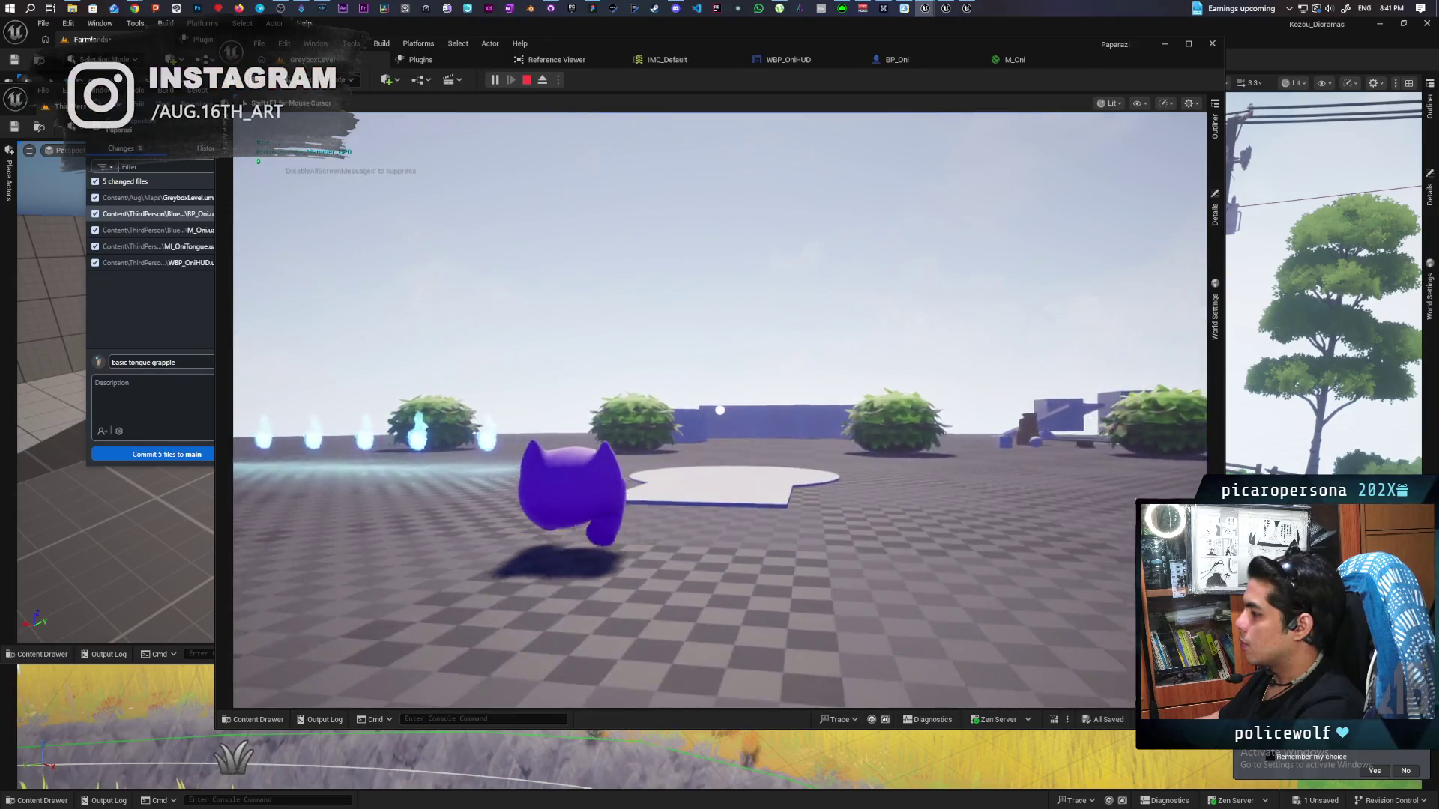
pyautogui.click(719, 410)
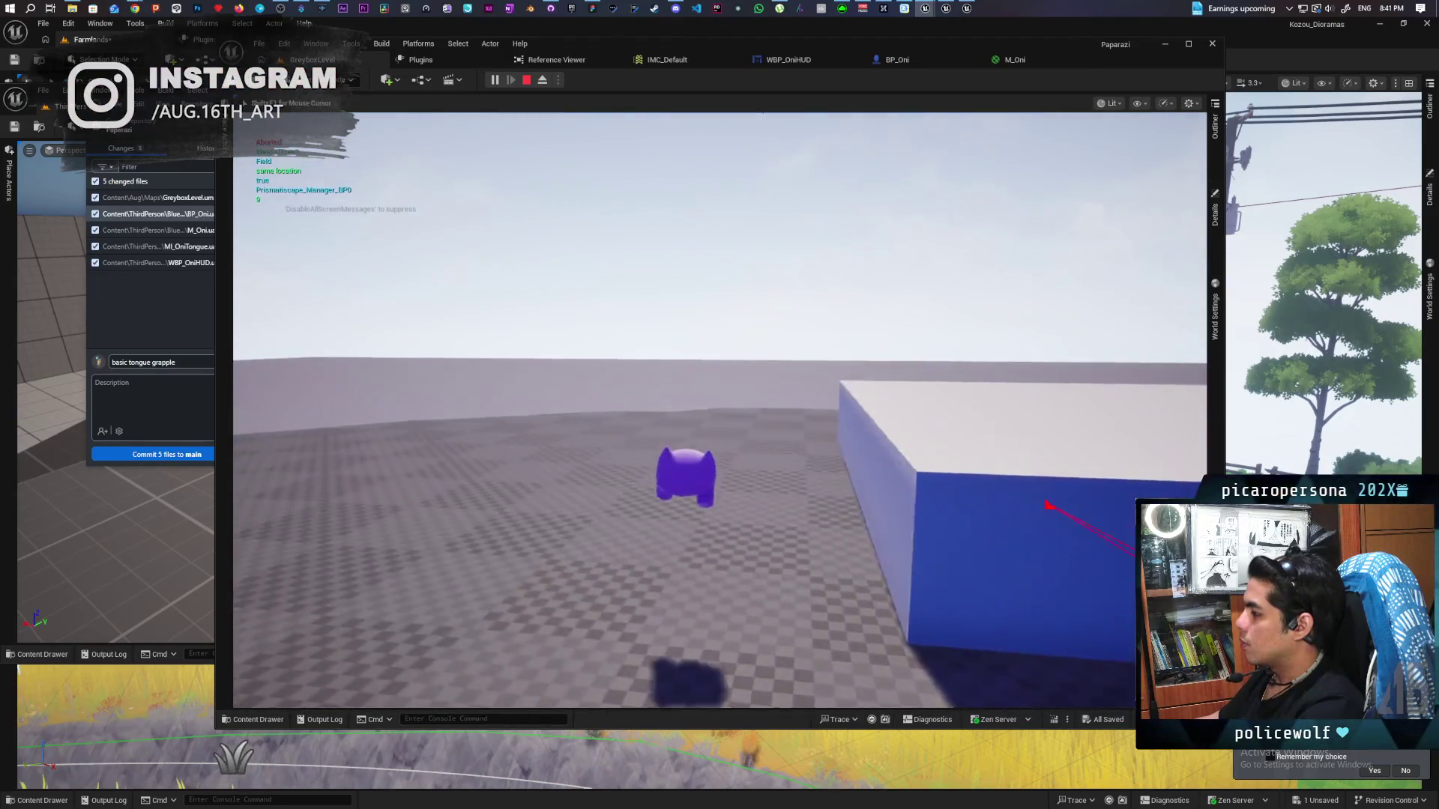
pyautogui.click(719, 410)
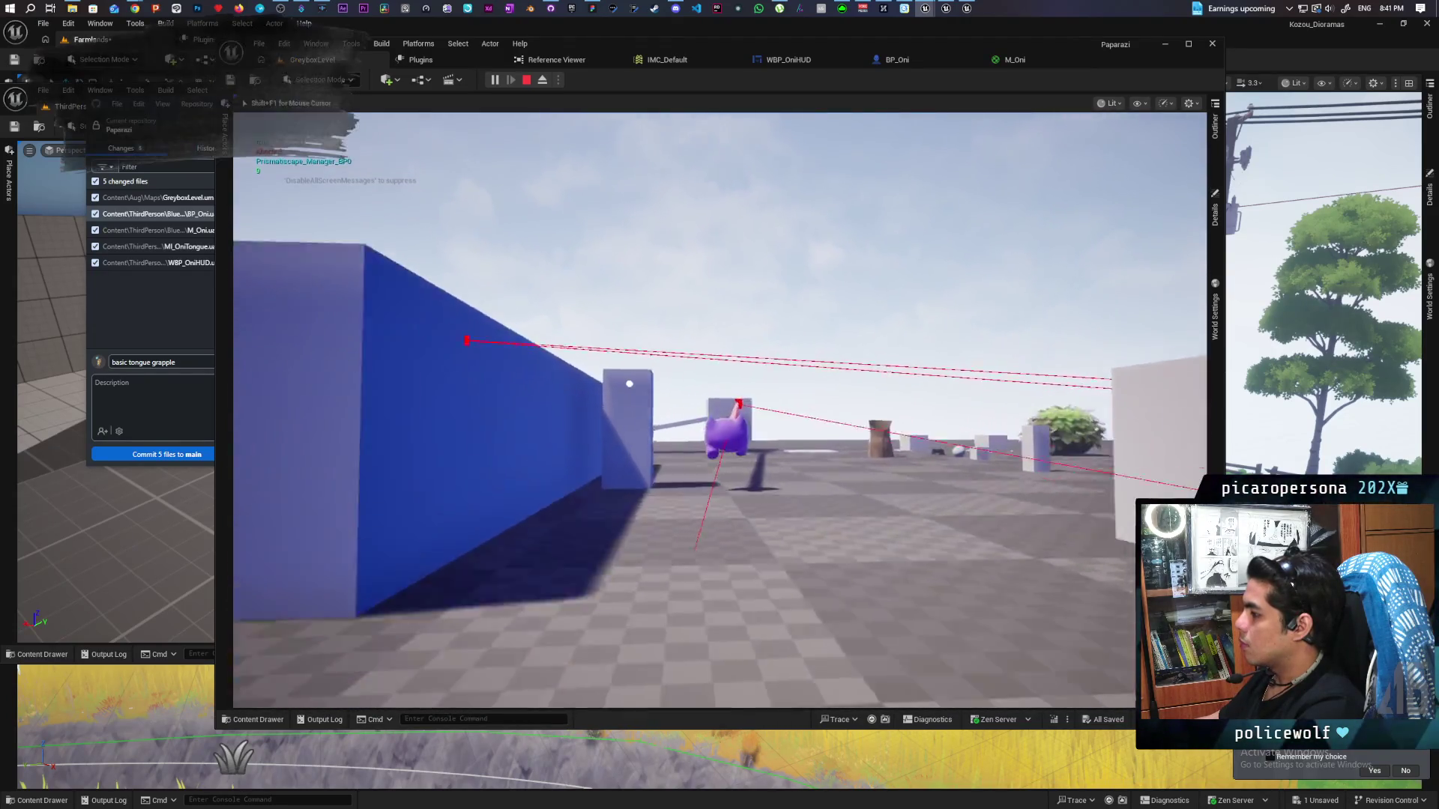
pyautogui.click(719, 410)
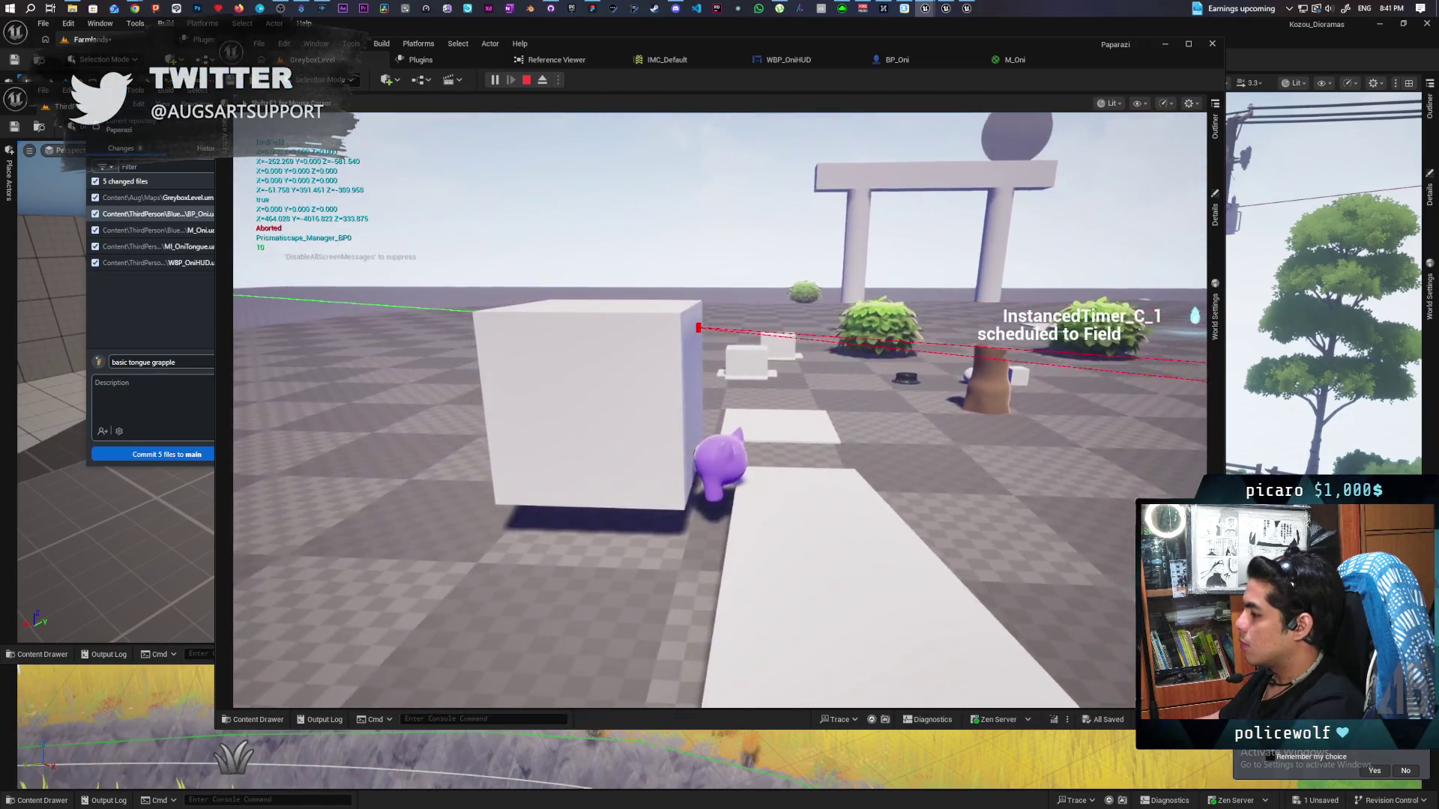
pyautogui.click(719, 410)
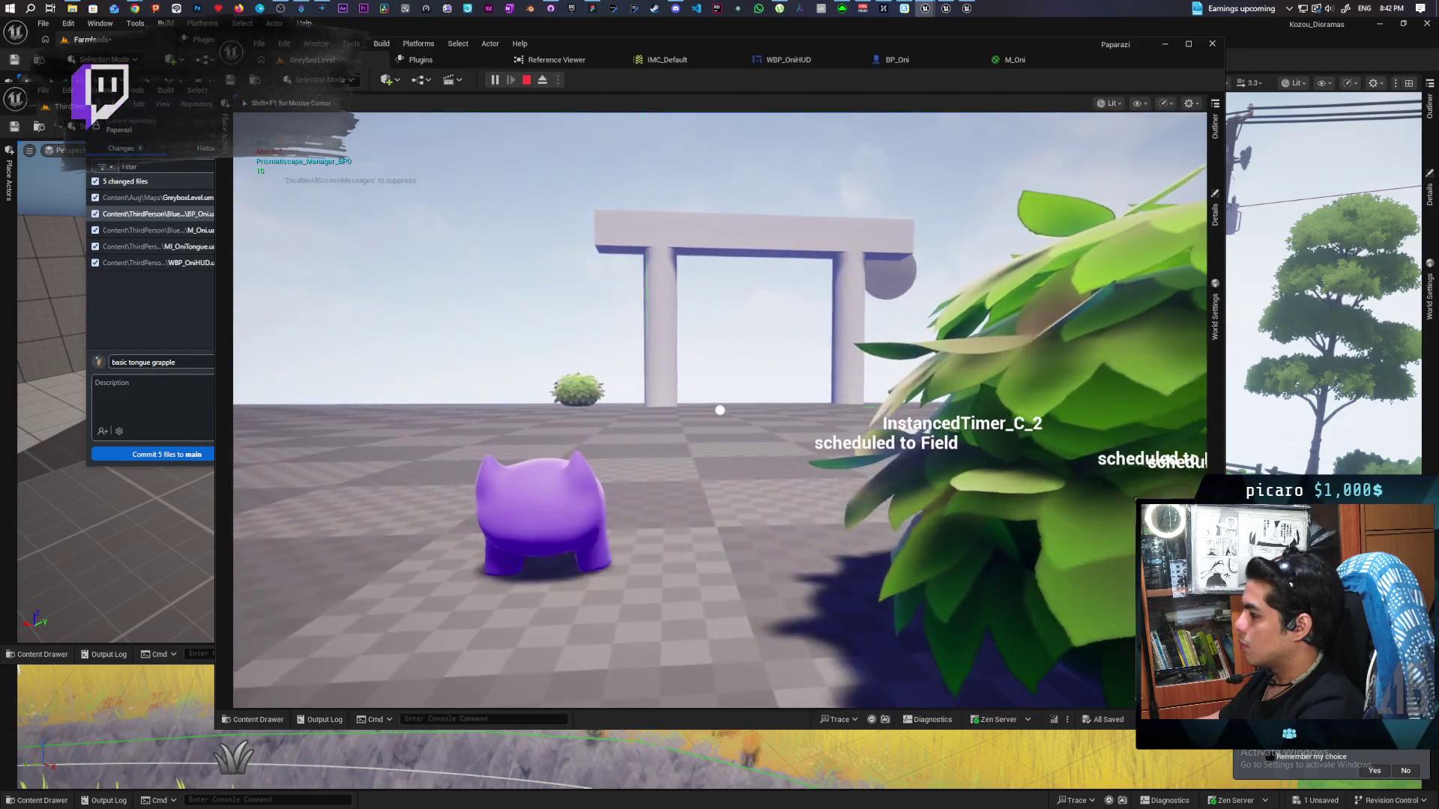
pyautogui.click(719, 410)
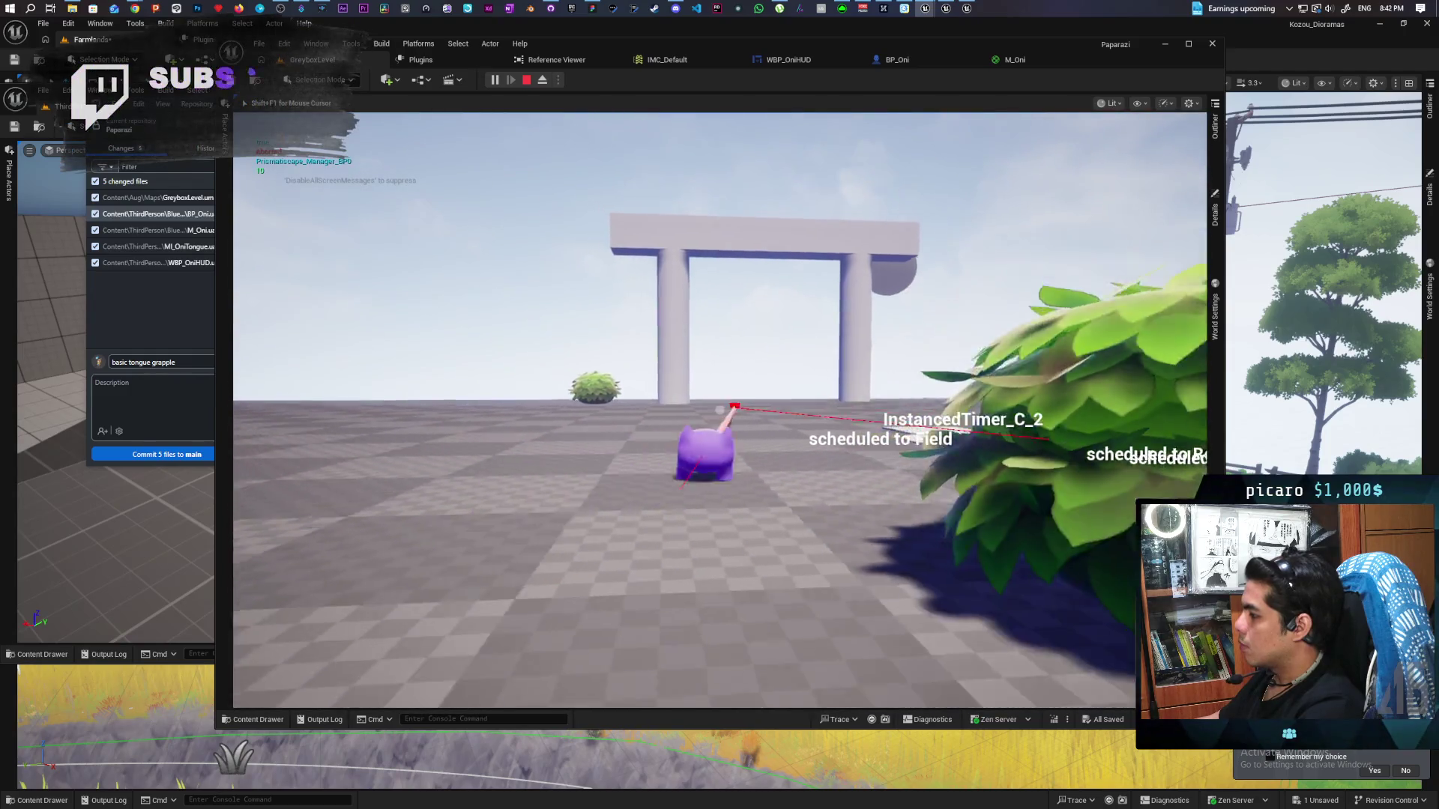
pyautogui.click(719, 410)
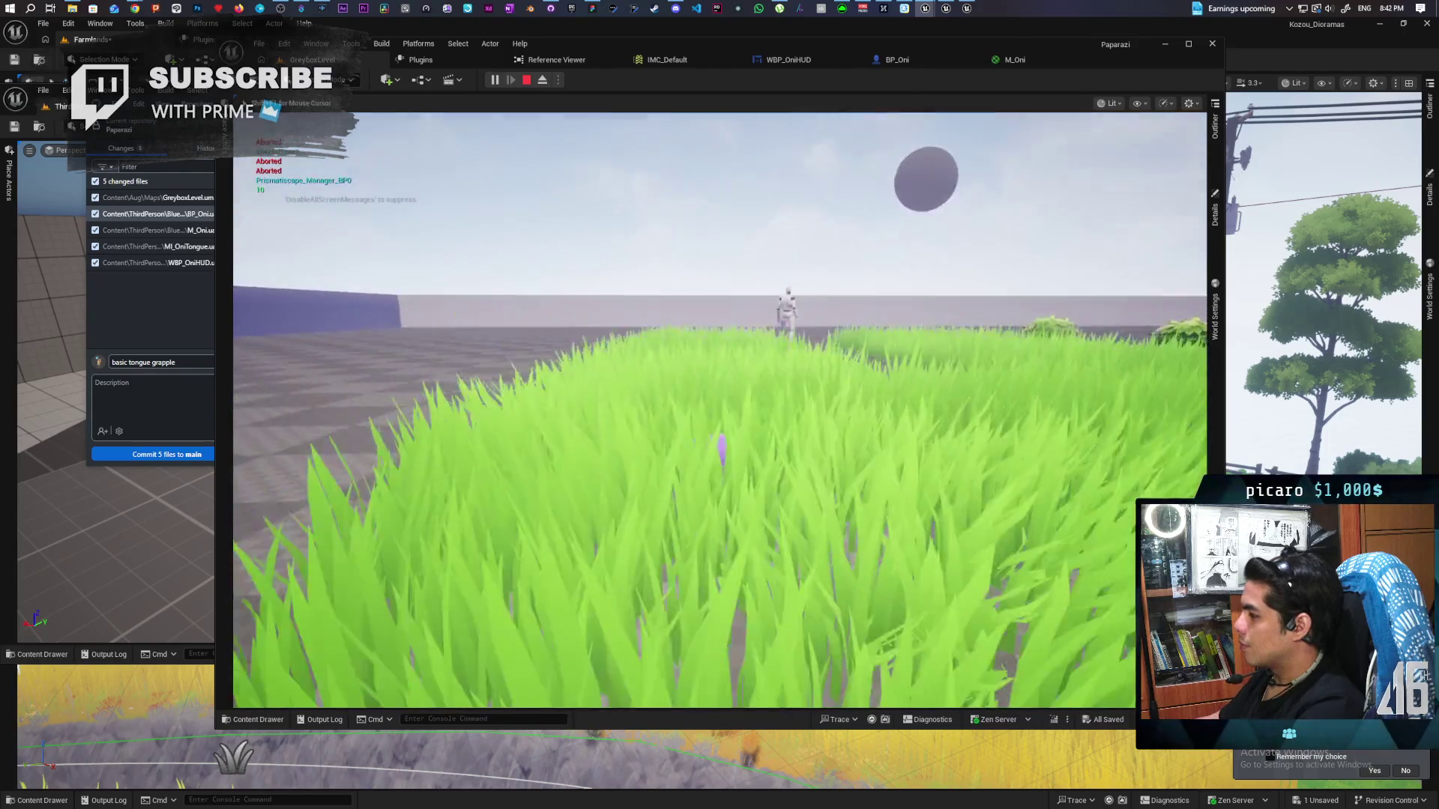
pyautogui.click(719, 410)
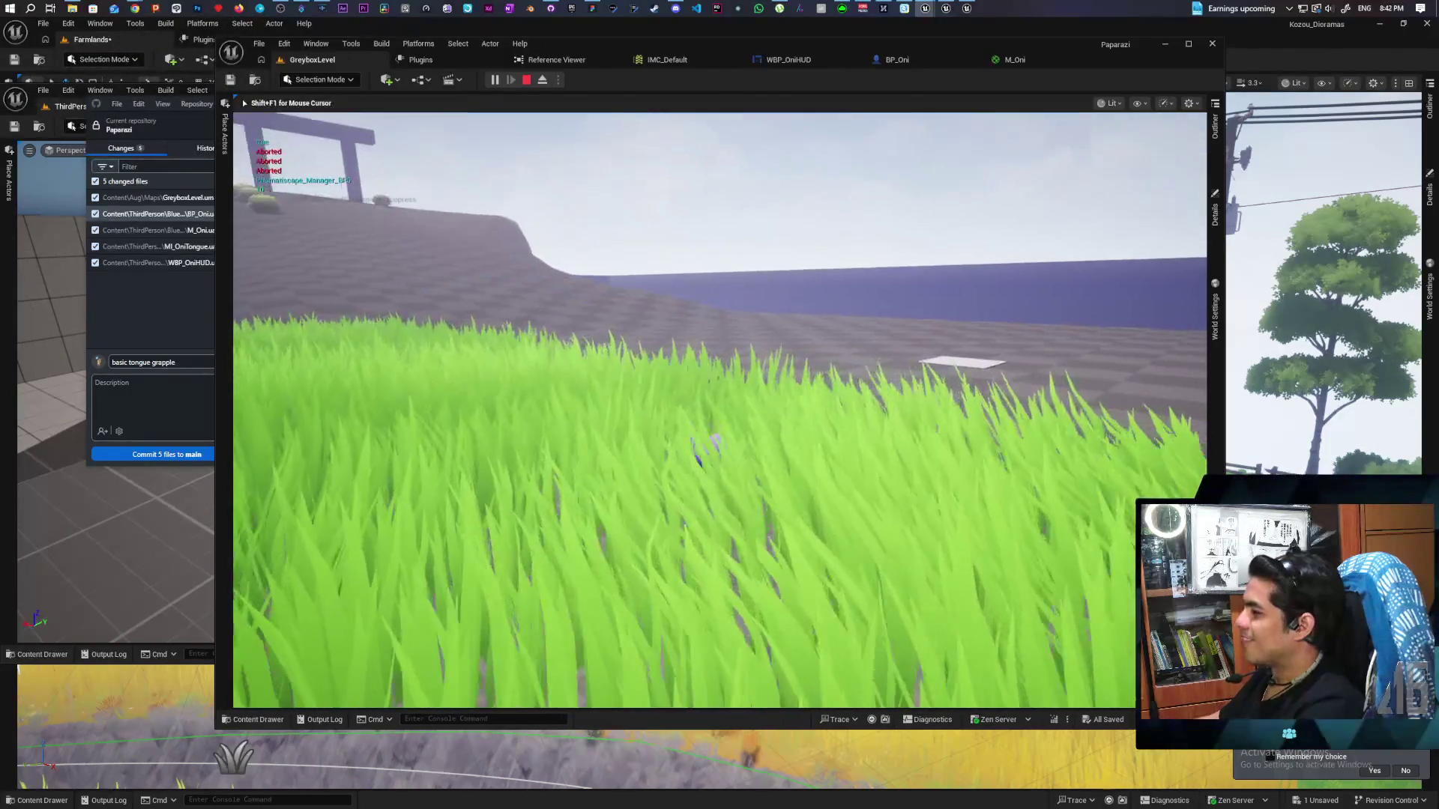
pyautogui.press('Escape')
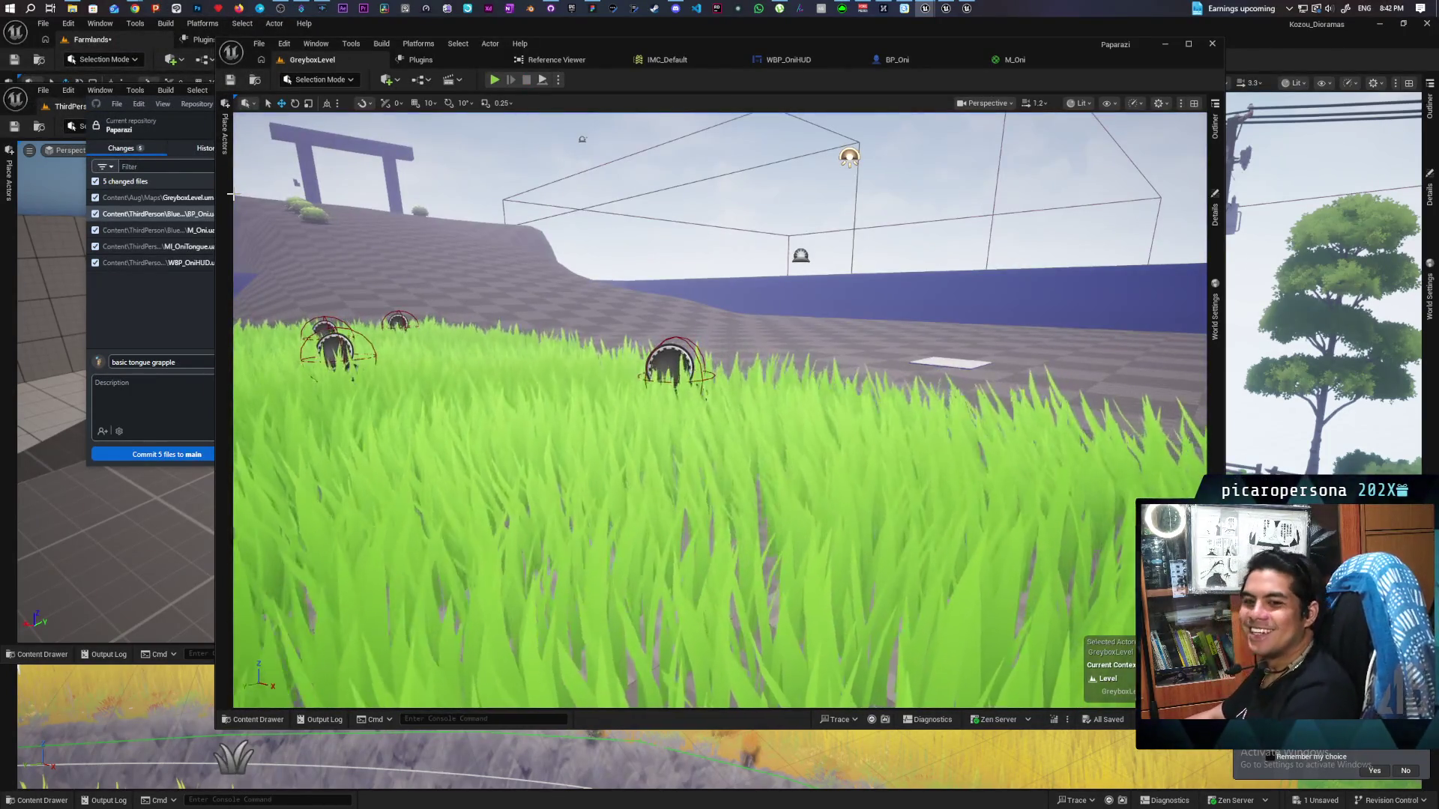
# Try committing the 5 changed files to main in GitHub Desktop and dismiss the commit-failed error
pyautogui.click(106, 335)
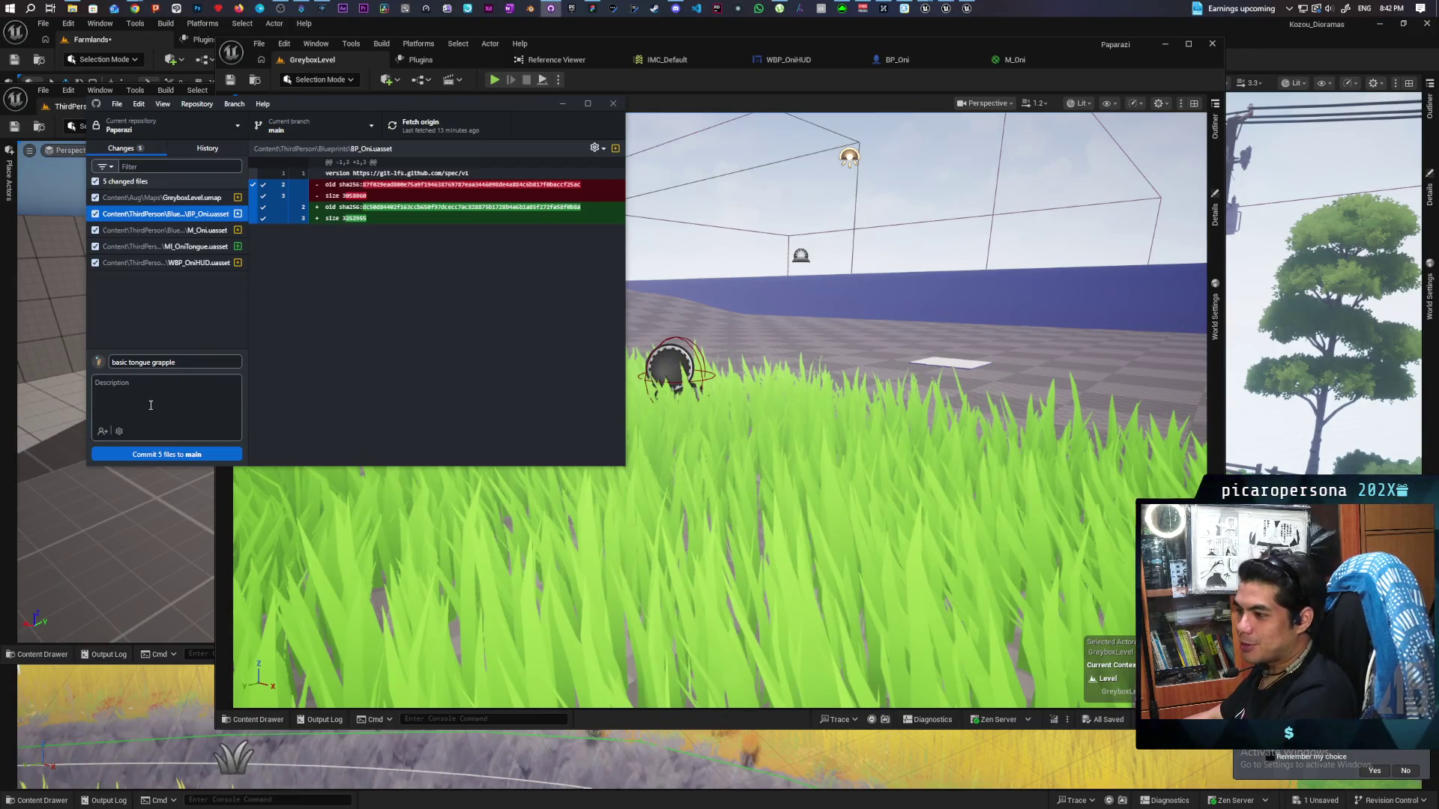
pyautogui.click(171, 453)
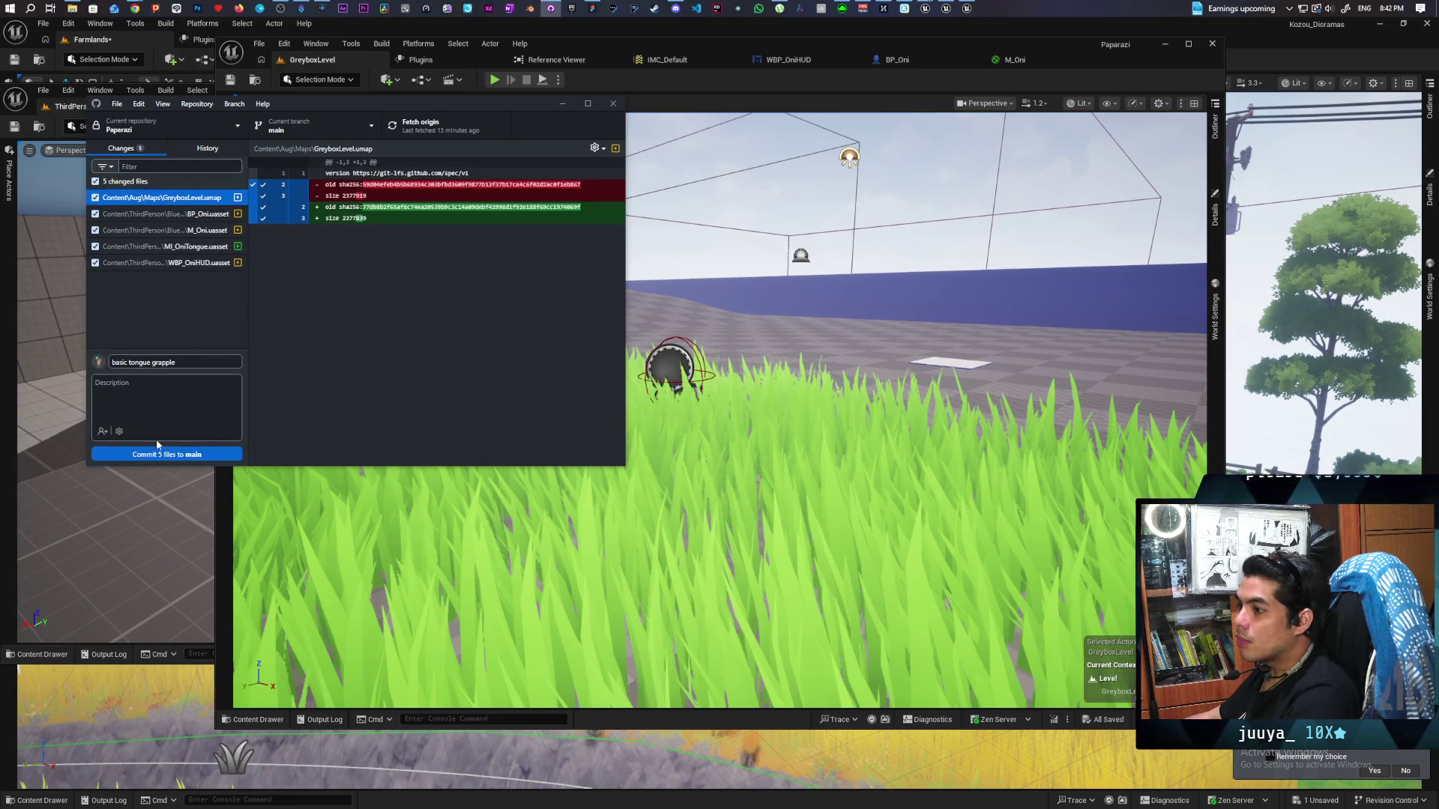
pyautogui.click(176, 454)
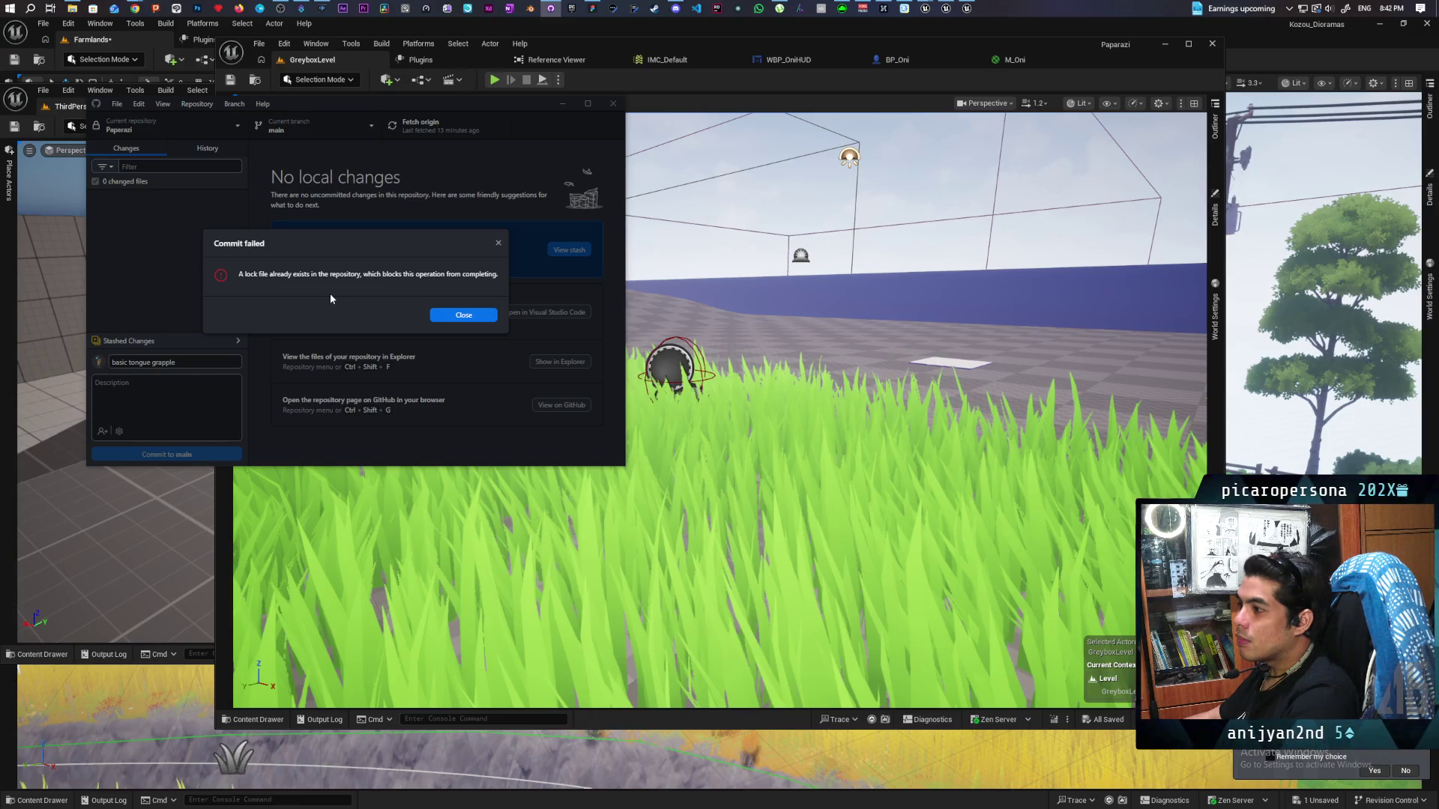
pyautogui.click(450, 315)
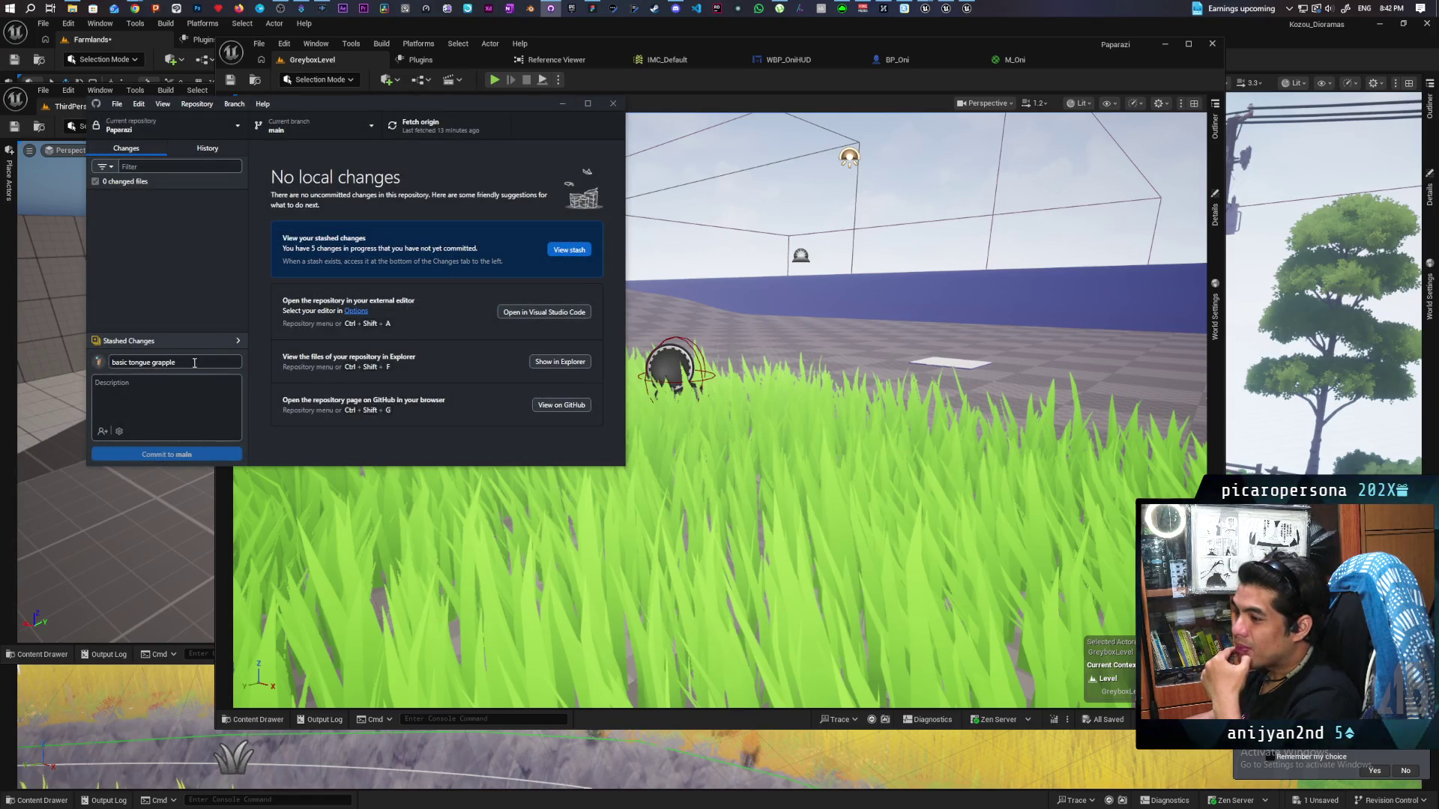
# Commit the 5 files as 'basic tongue grapple', push to origin, and return to Unreal
pyautogui.click(176, 341)
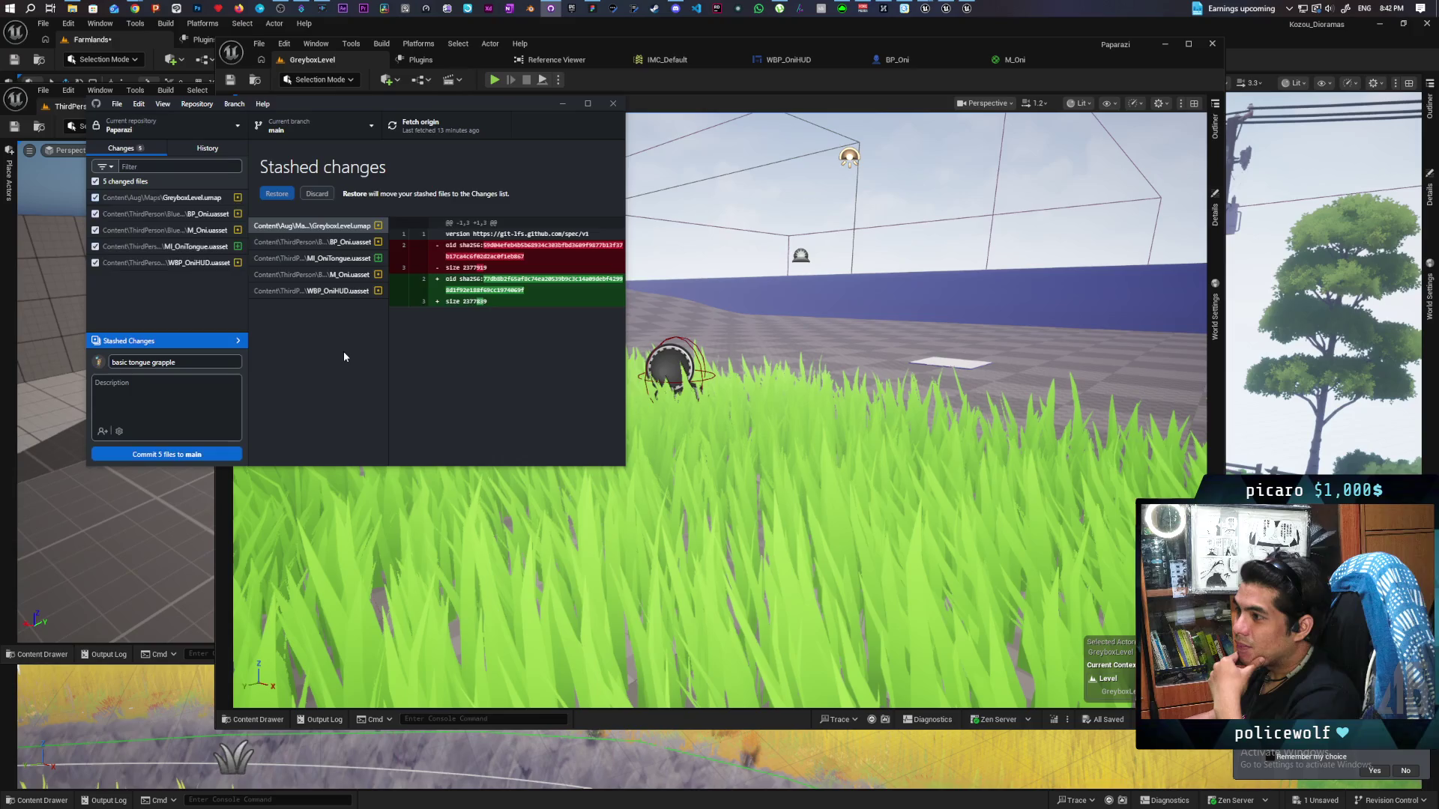
pyautogui.click(174, 455)
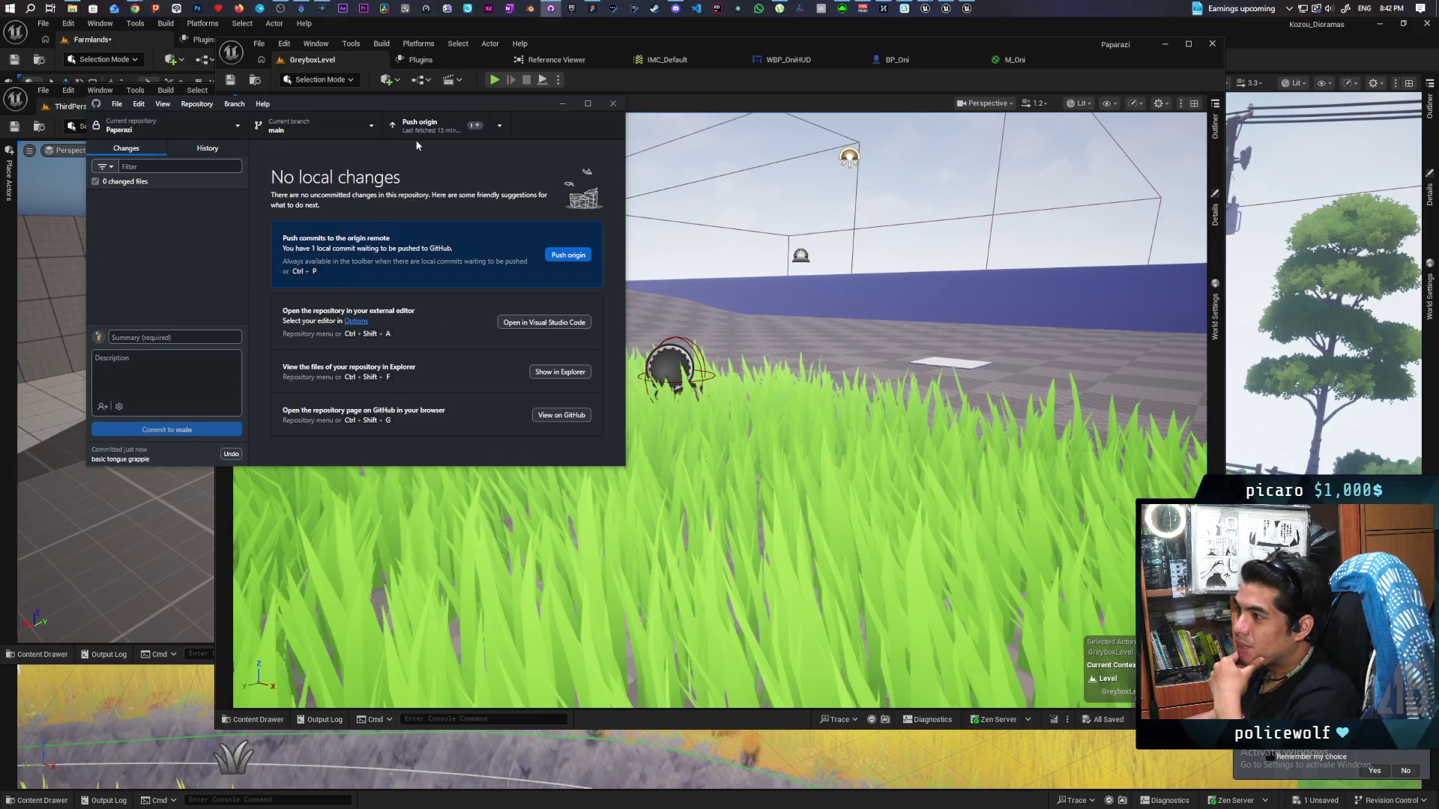
pyautogui.click(484, 124)
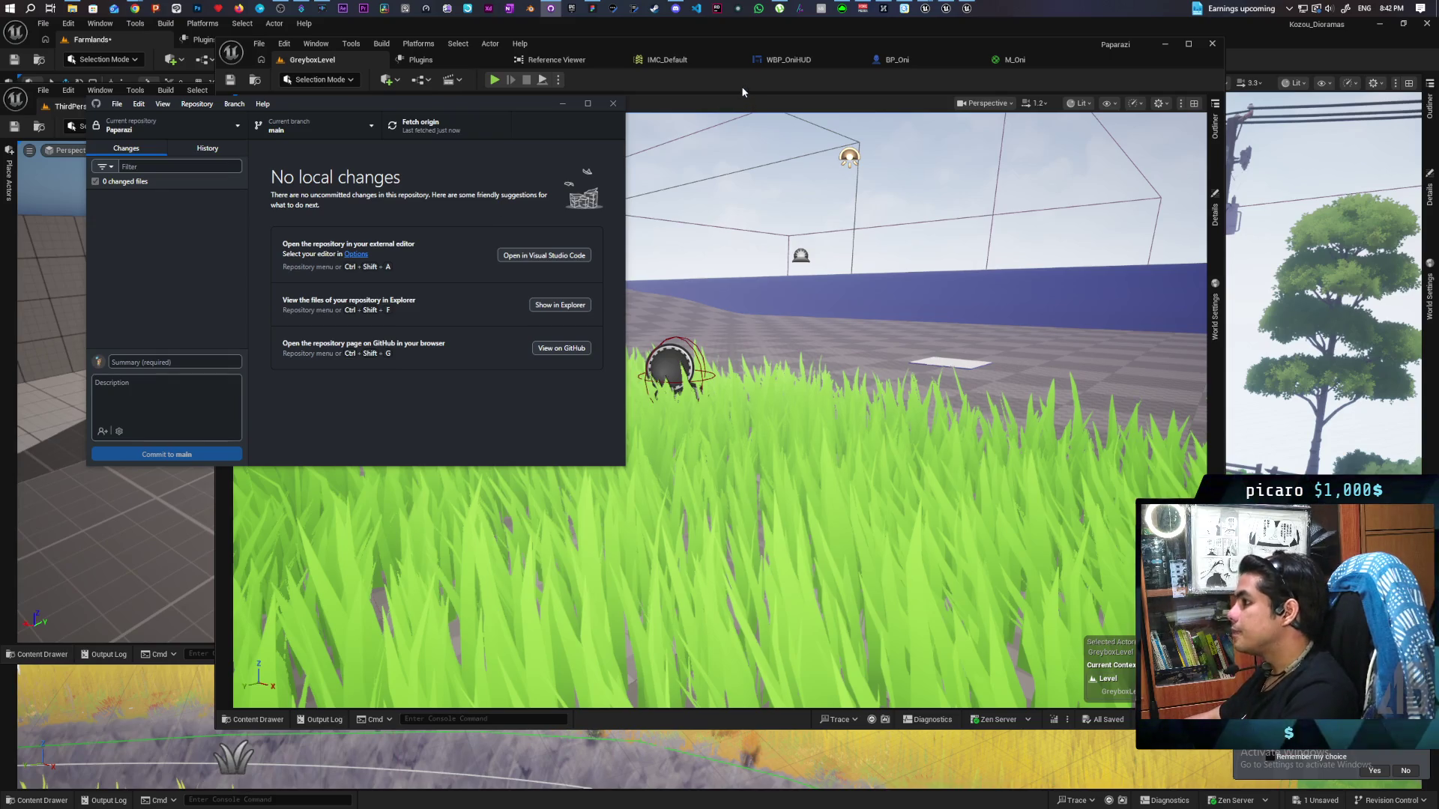
pyautogui.click(708, 83)
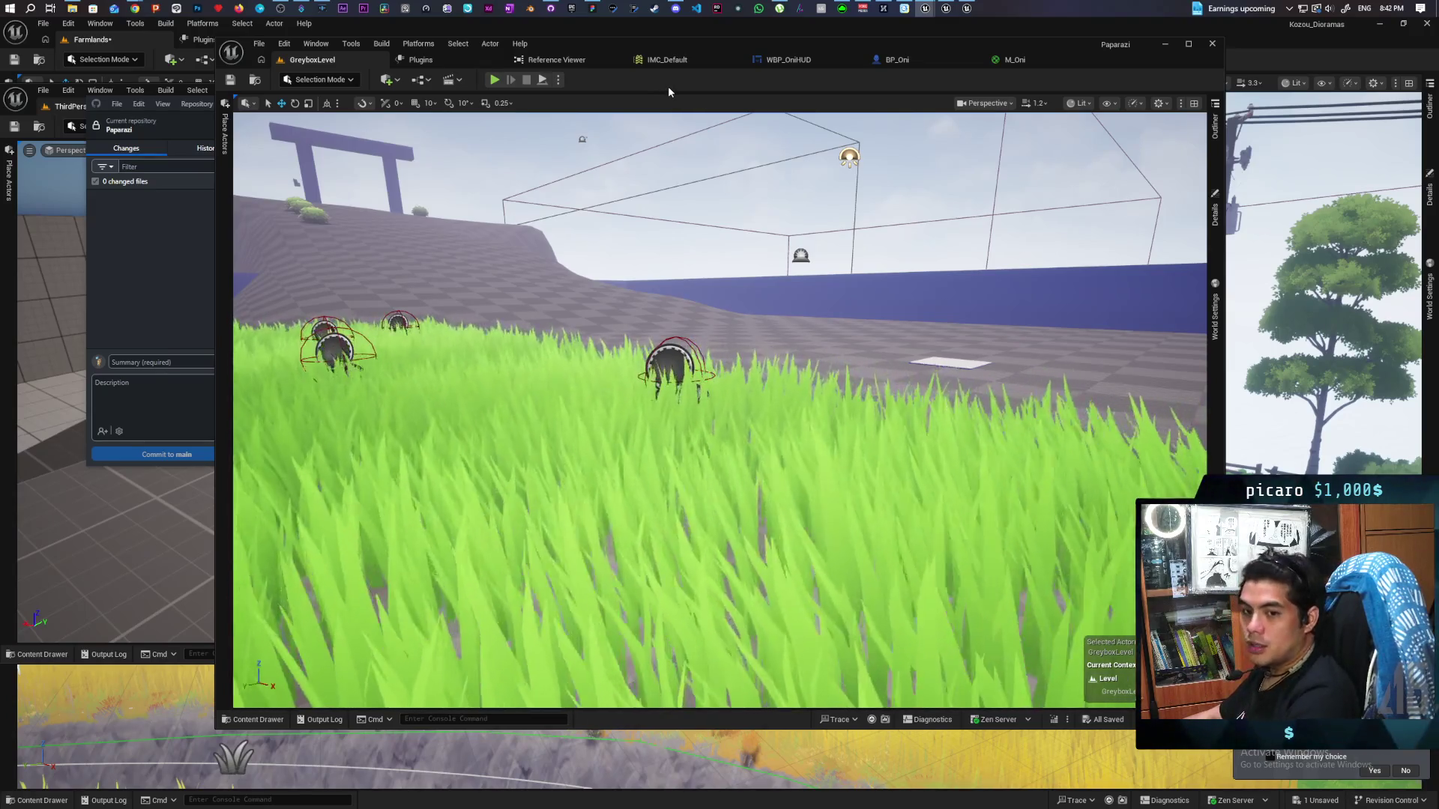
# Bring up BP_Oni's Event Graph with the mouse-button Show Crosshair calls feeding the Timeline
pyautogui.click(898, 60)
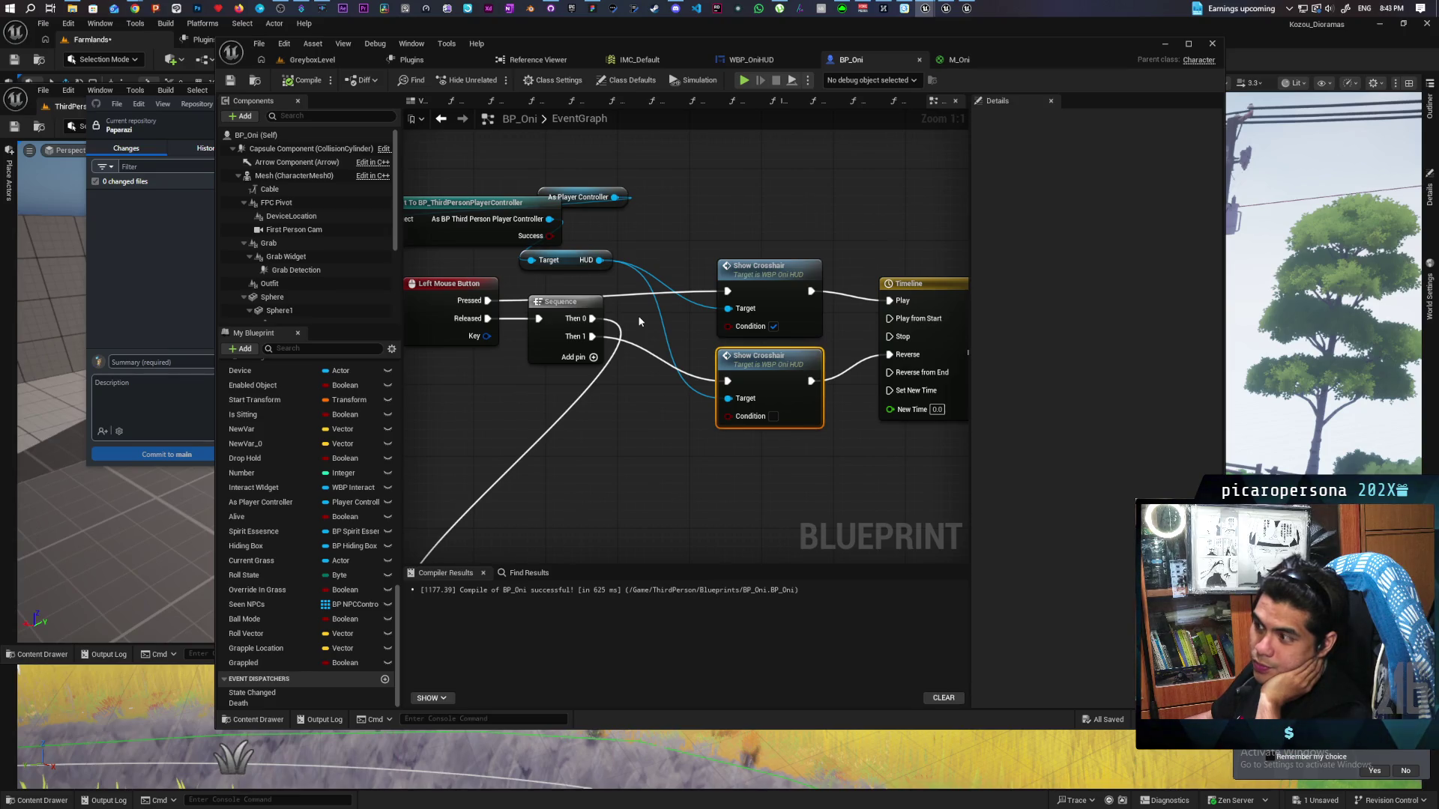
pyautogui.moveTo(948, 9)
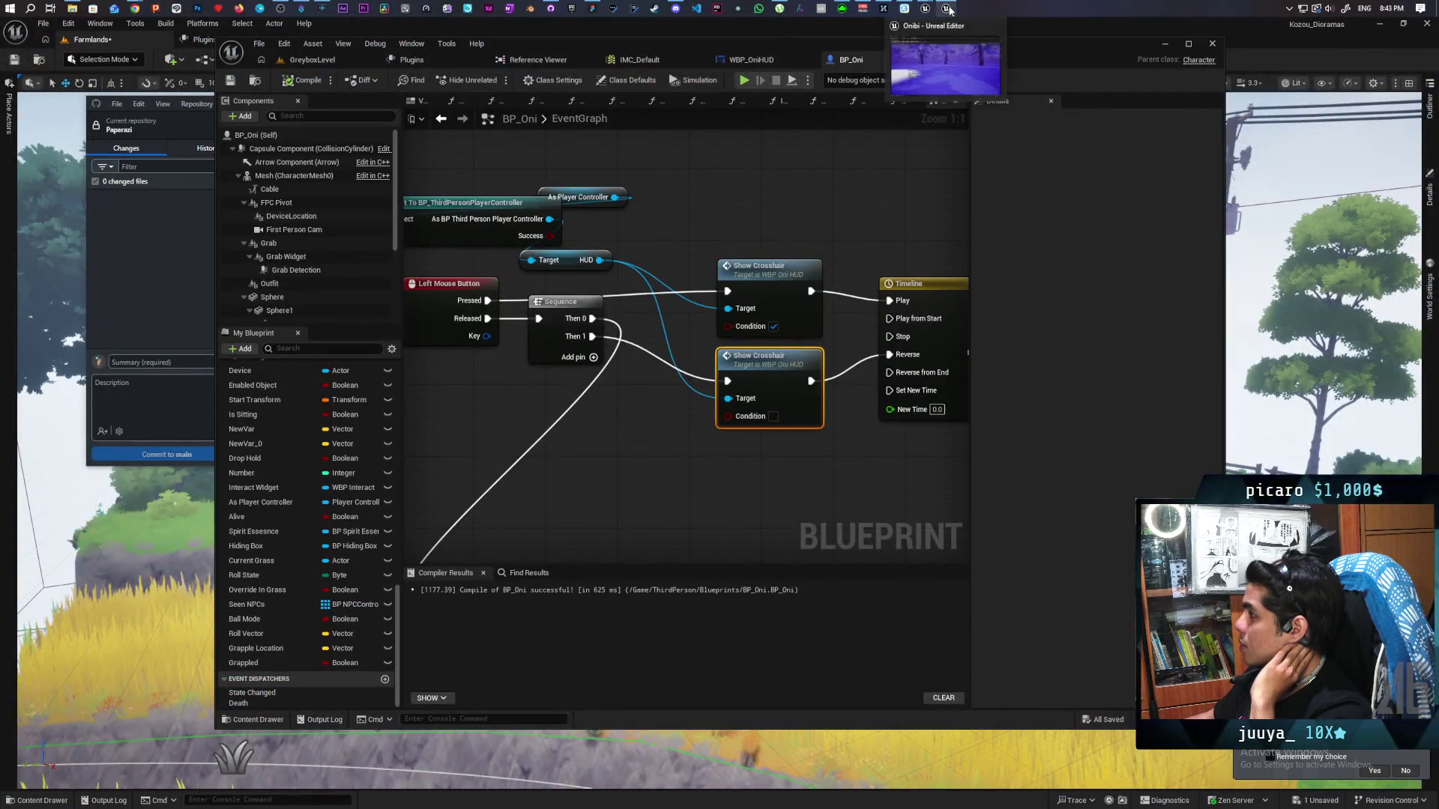
# In the Onibi editor, open the TestLevel map from the Content Drawer
pyautogui.click(948, 9)
pyautogui.moveTo(774, 341); pyautogui.dragTo(639, 487)
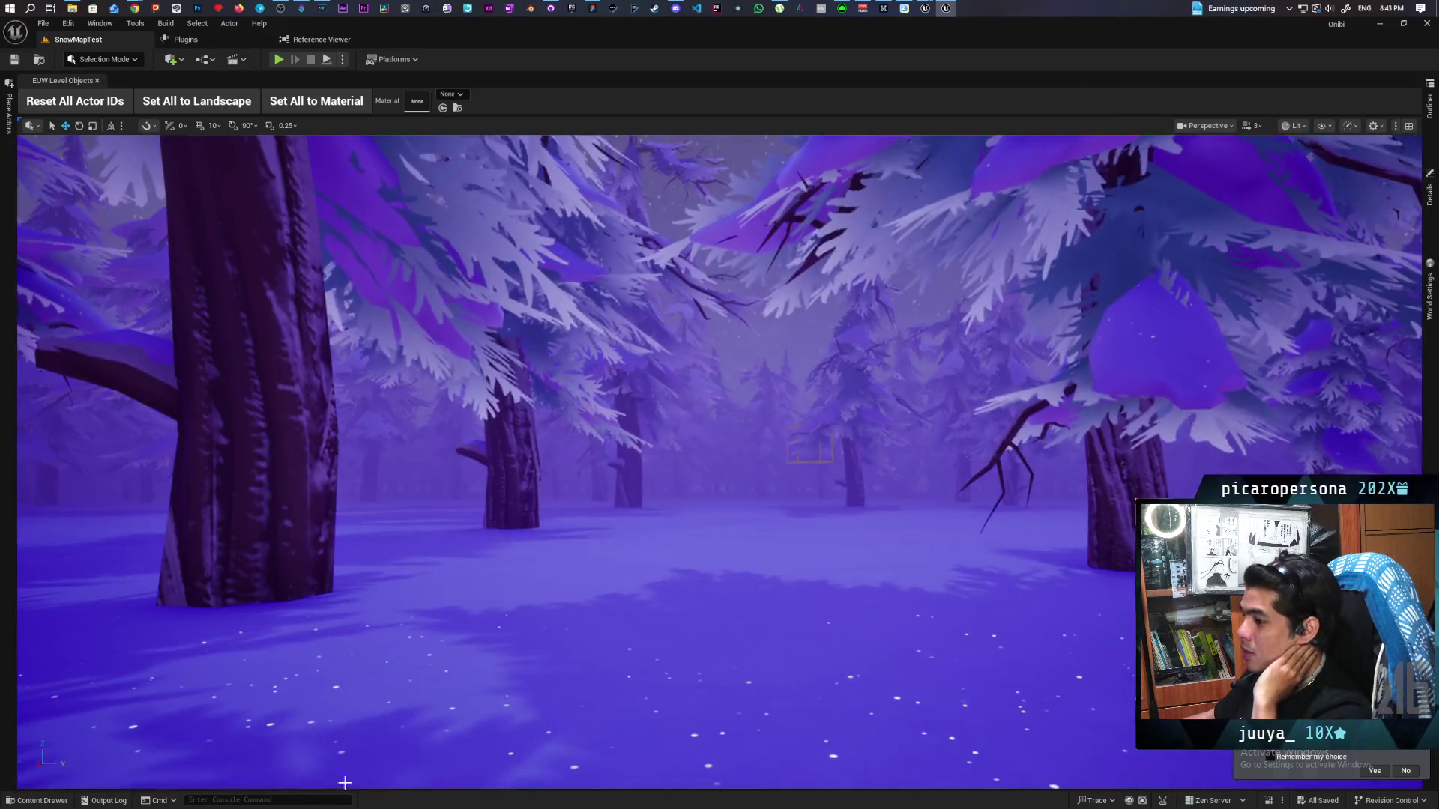
pyautogui.hotkey('ctrl', 'space')
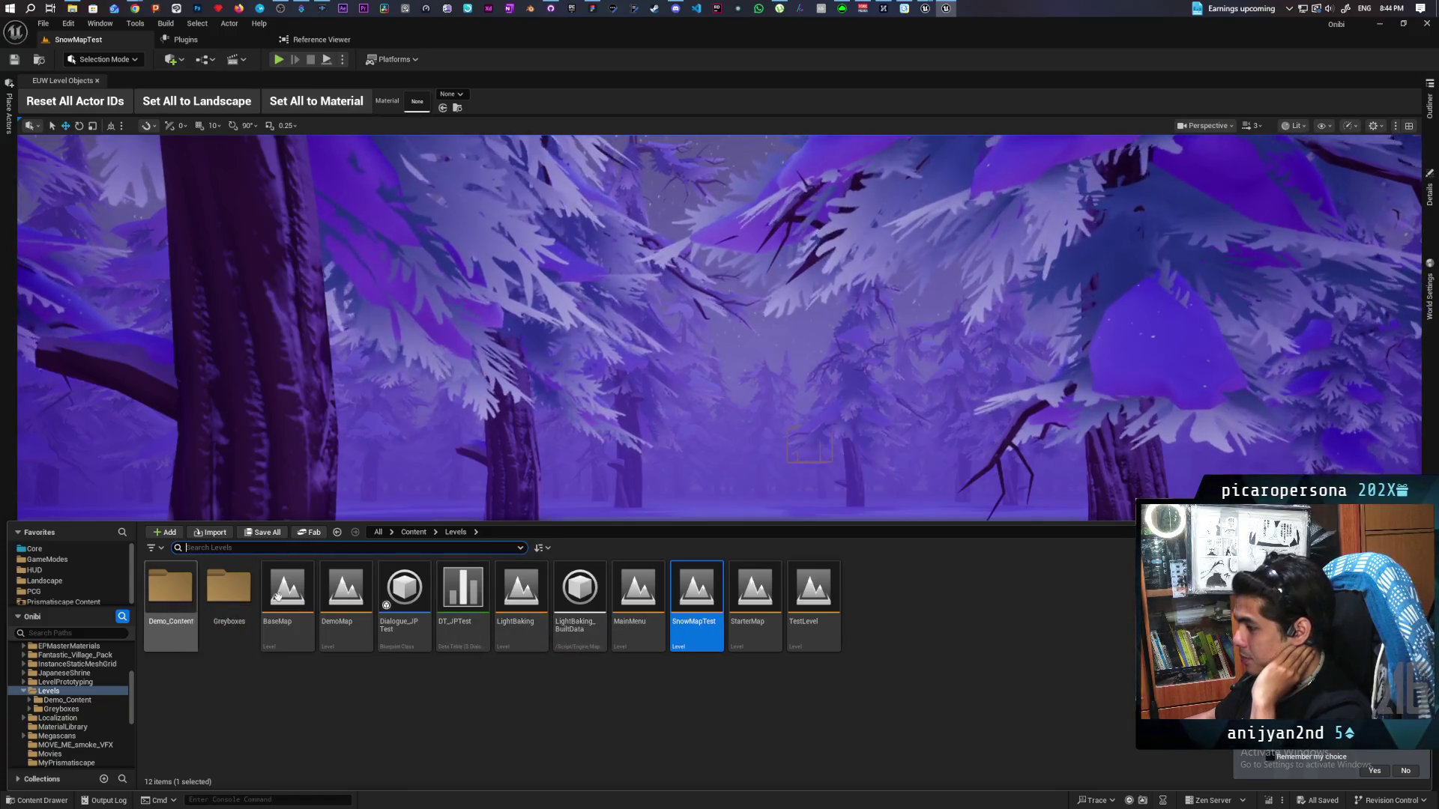
pyautogui.click(414, 532)
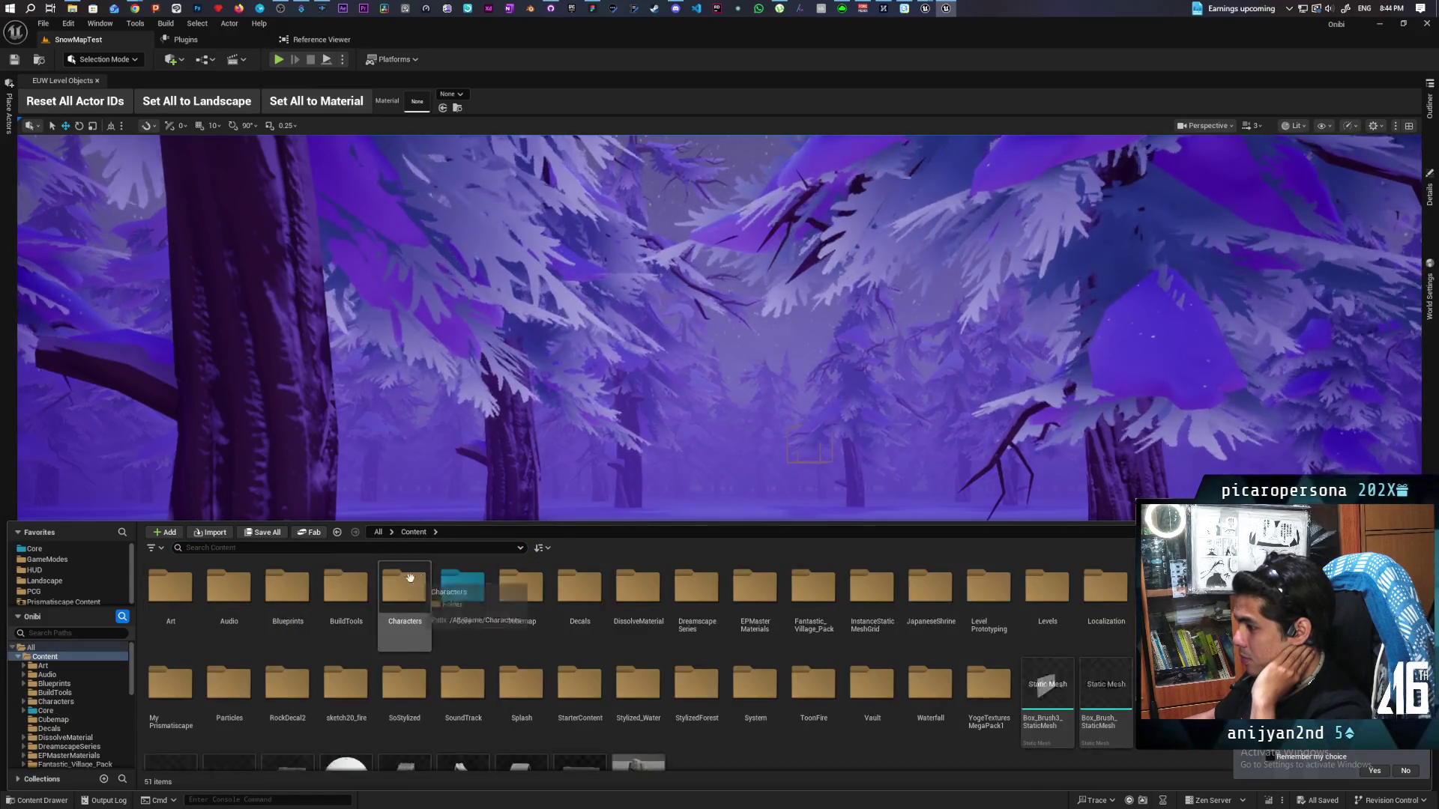
pyautogui.click(39, 60)
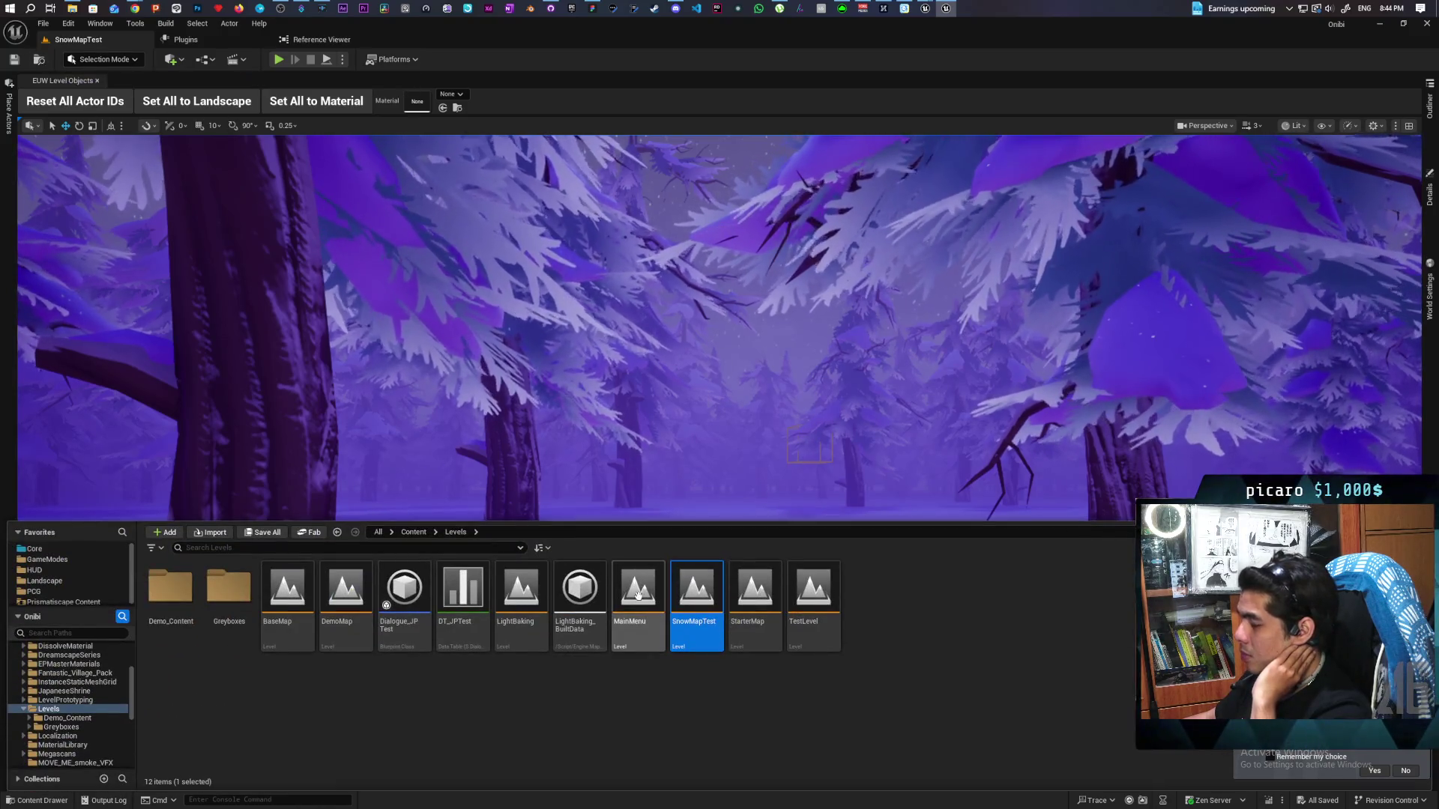
pyautogui.doubleClick(829, 603)
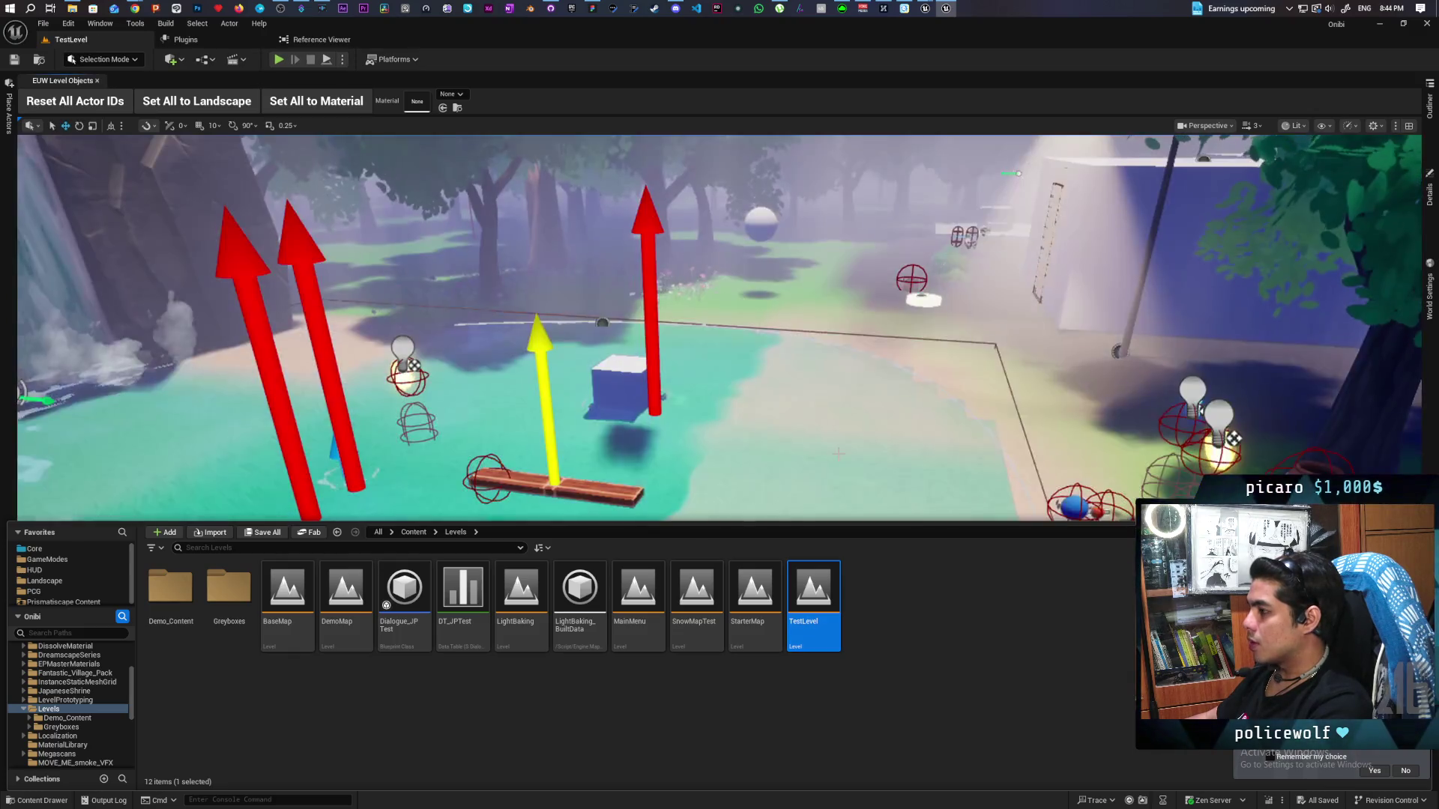
# Bring up the BP_Item actor's details and the level's Outliner to open BP_Item
pyautogui.moveTo(838, 452); pyautogui.dragTo(818, 386)
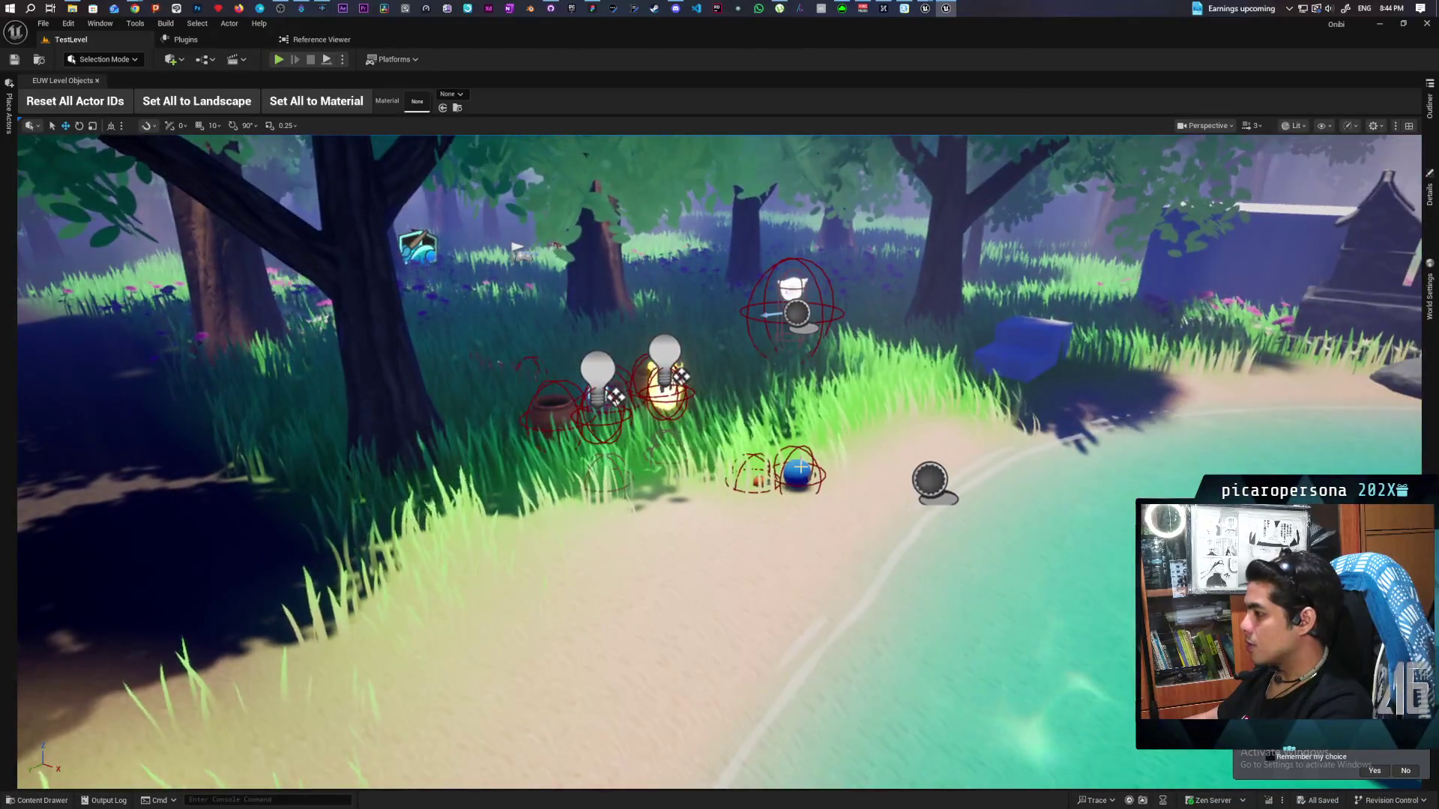
pyautogui.click(1429, 191)
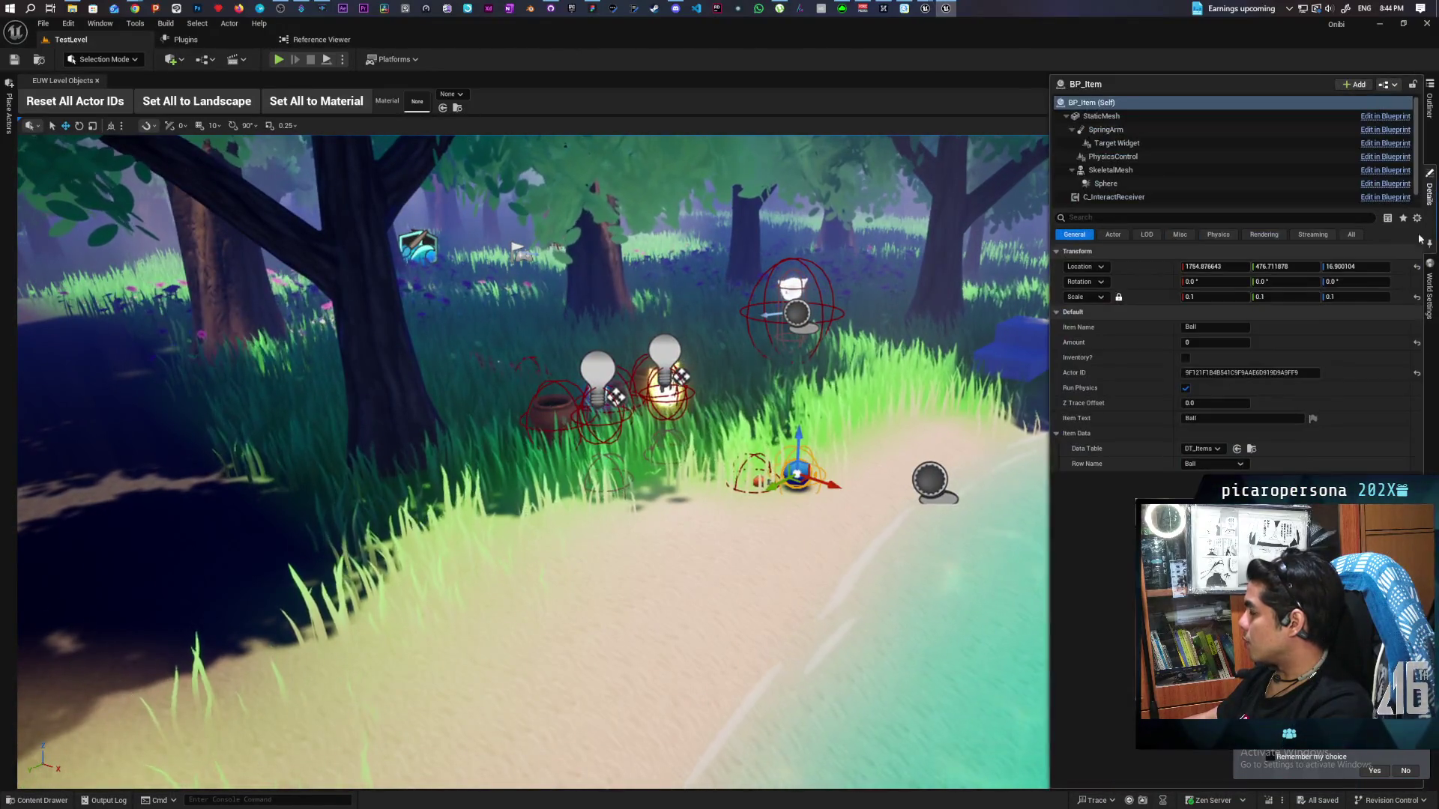
pyautogui.click(1428, 105)
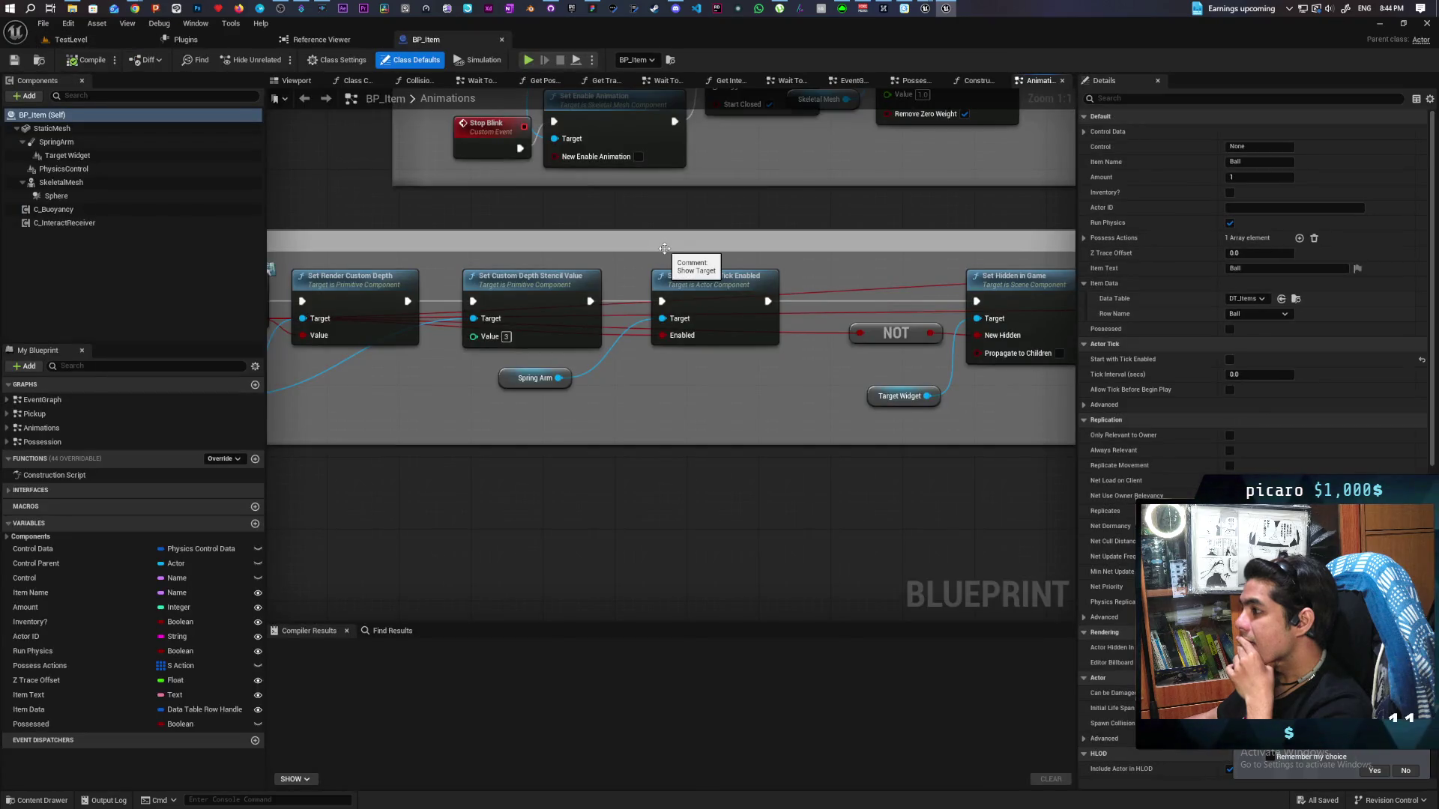
# Inspect BP_Item's PhysicsControl component settings, then go back to the Paparazi editor's BP_Oni graph
pyautogui.click(68, 168)
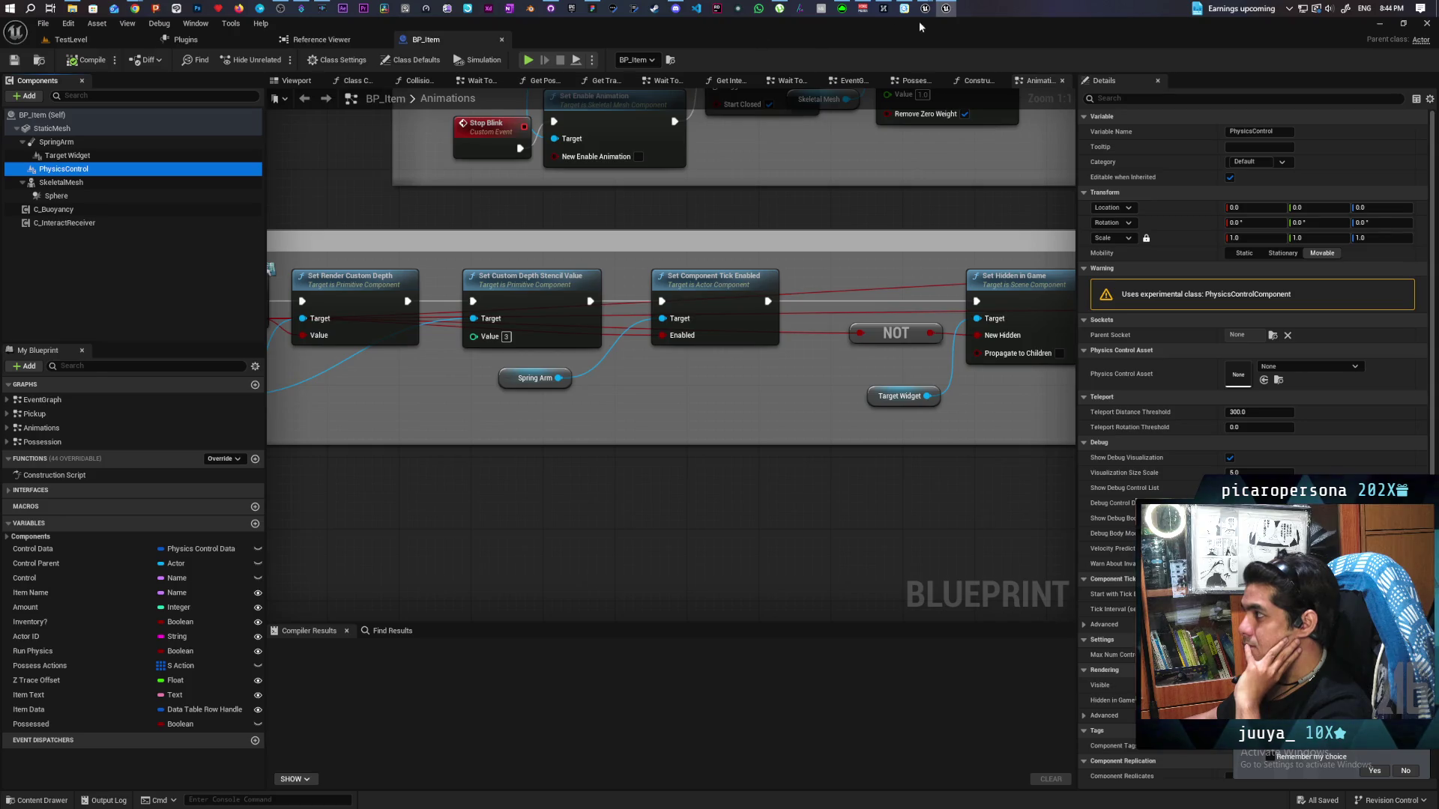
pyautogui.moveTo(933, 10)
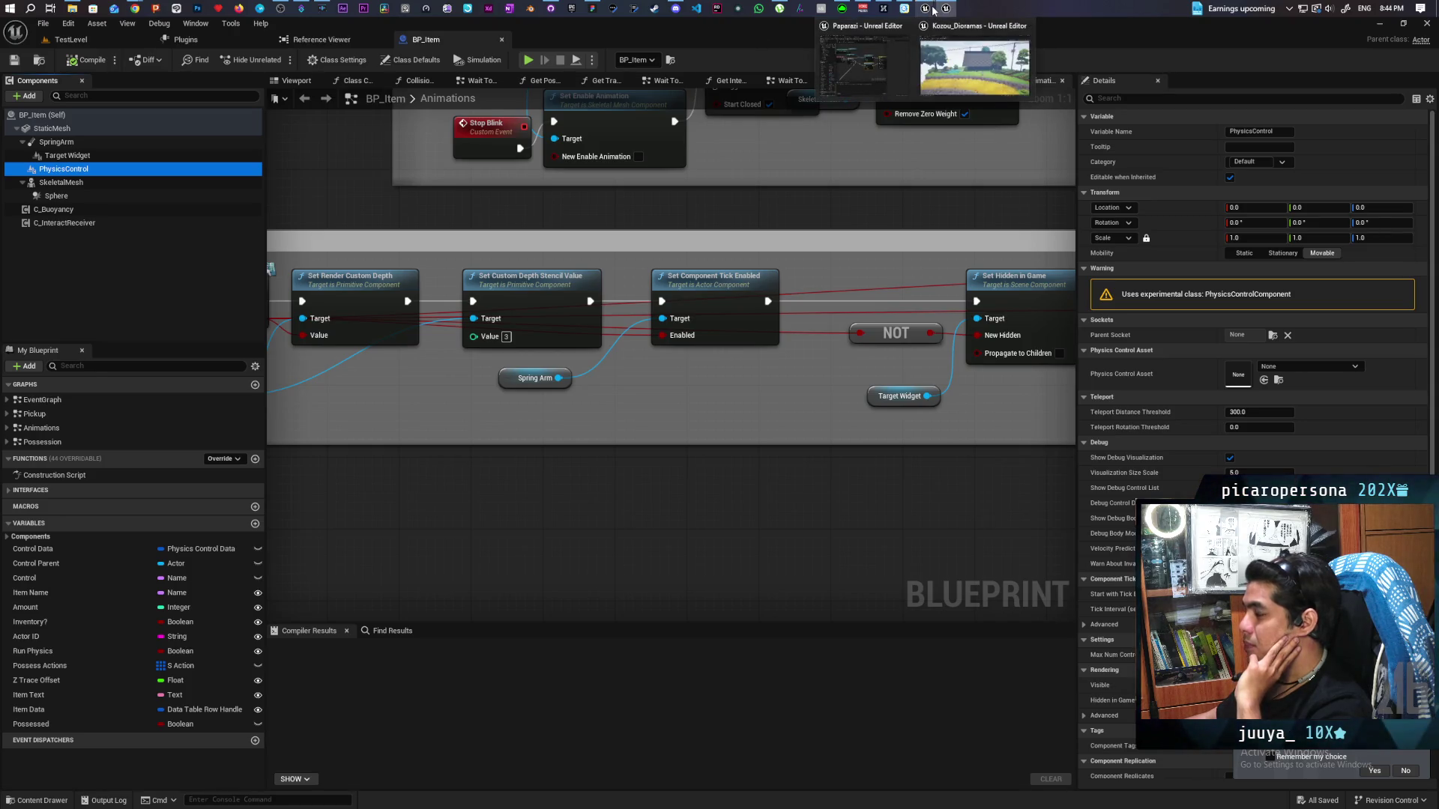
pyautogui.click(883, 42)
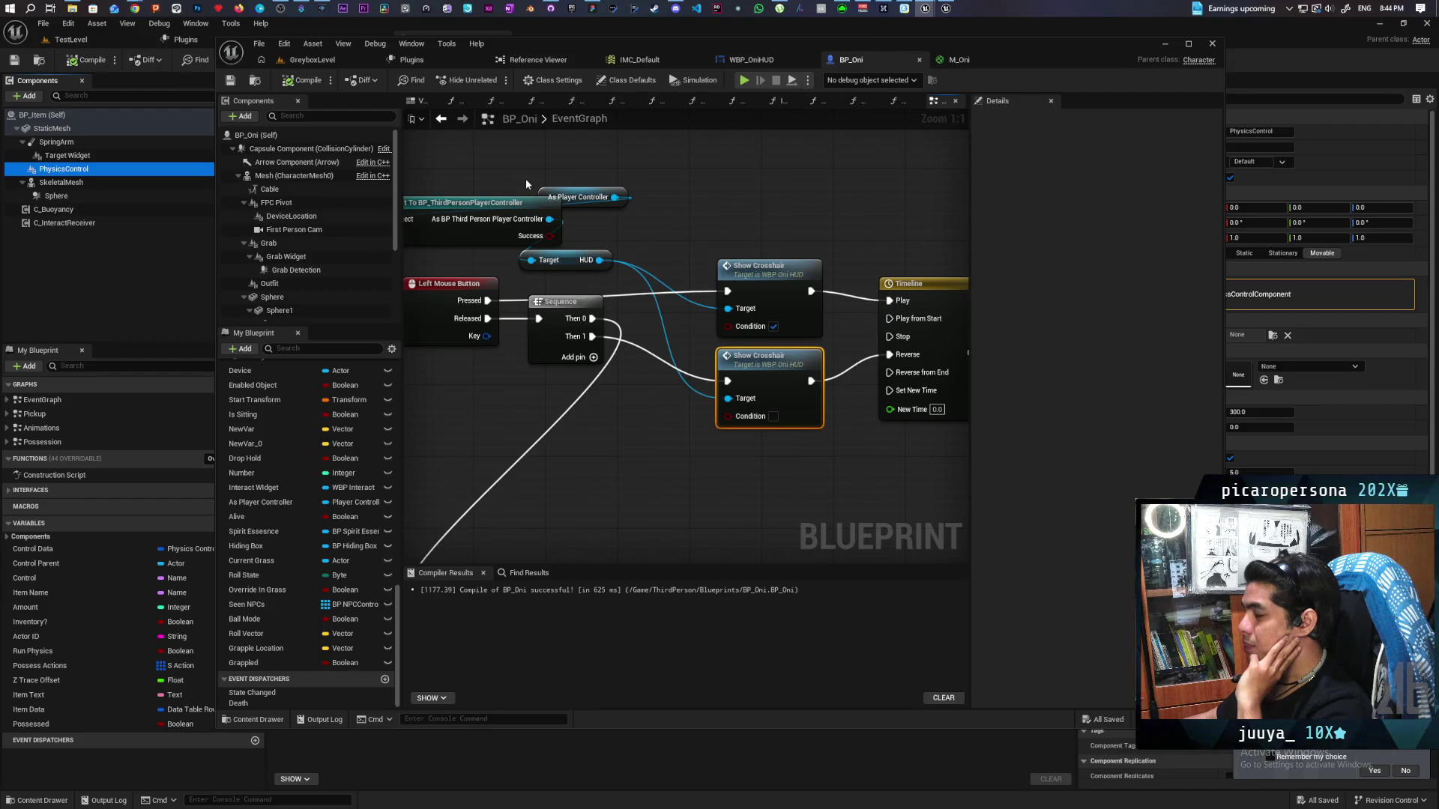
# Select the small cube in GreyboxLevel and open its BP_ObjectBase Blueprint for editing
pyautogui.click(360, 60)
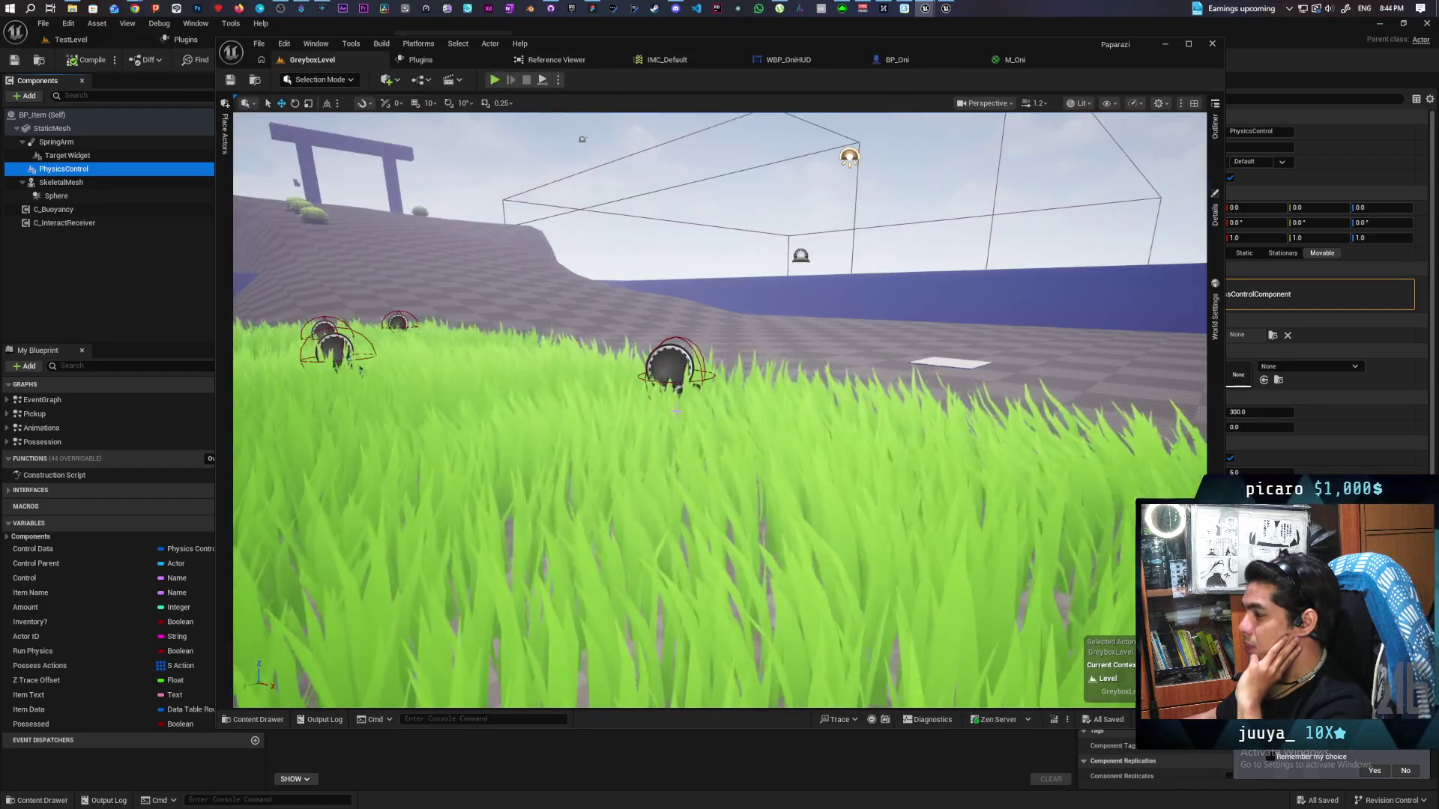
pyautogui.scroll(-5, 676, 410)
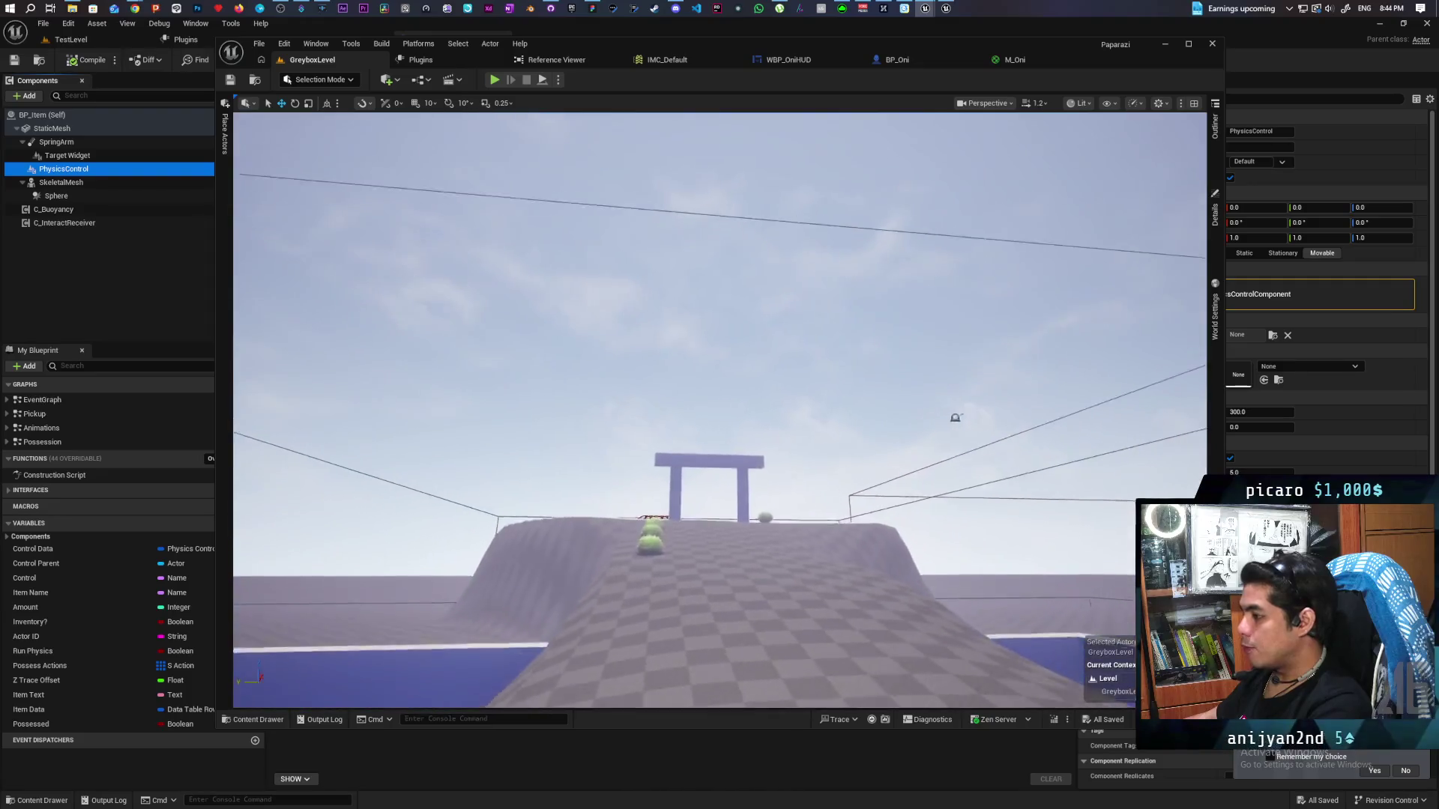
pyautogui.scroll(10, 720, 410)
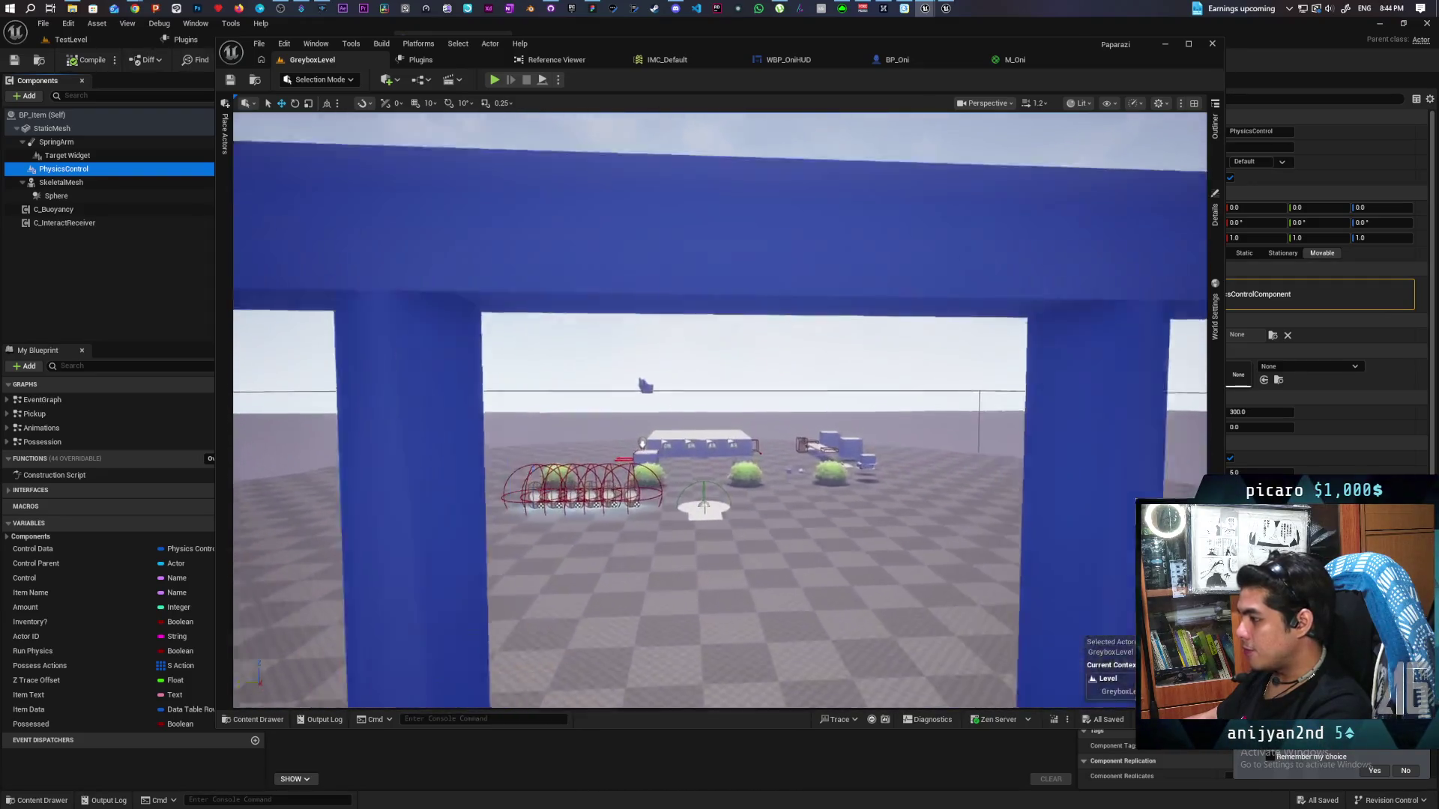
pyautogui.scroll(10, 684, 522)
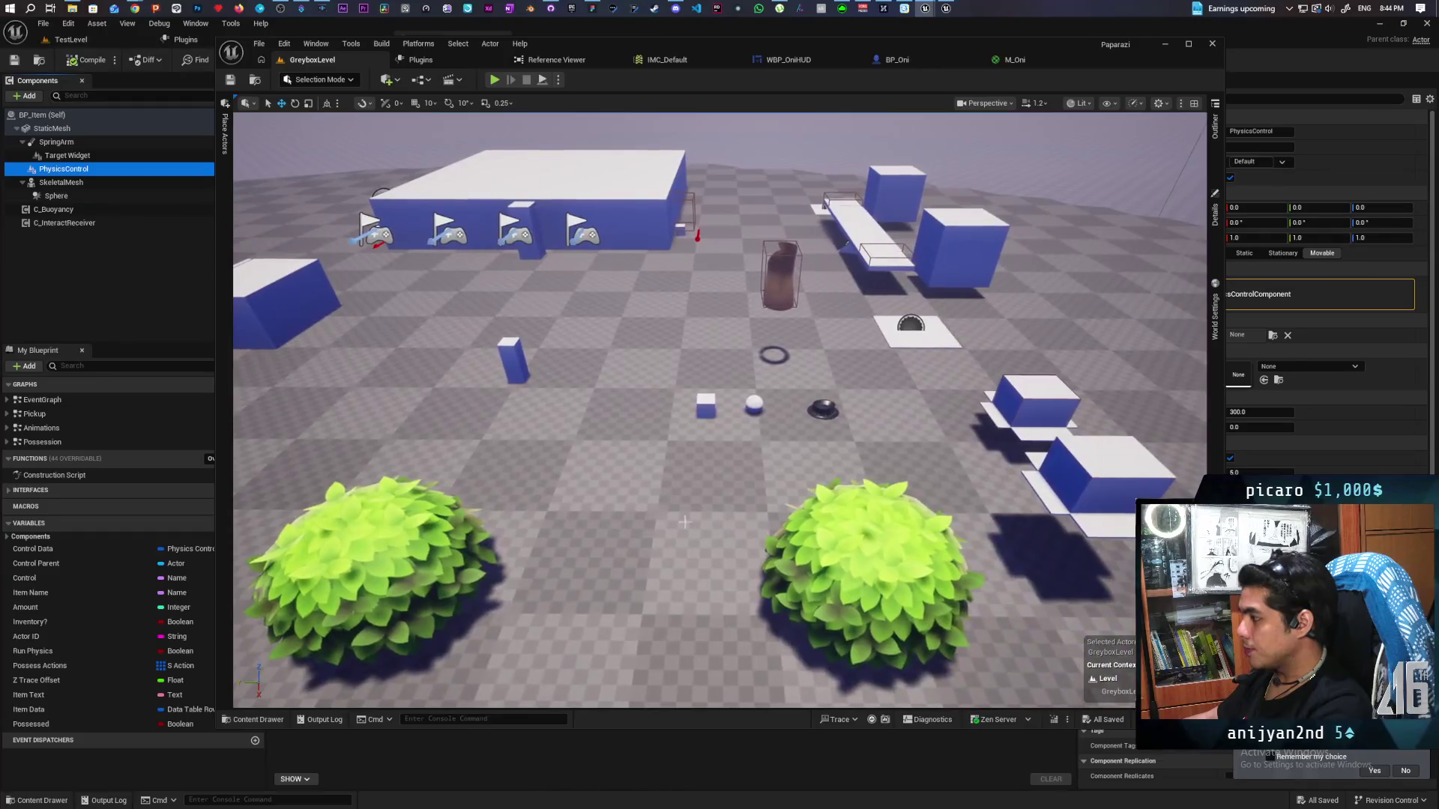
pyautogui.click(708, 405)
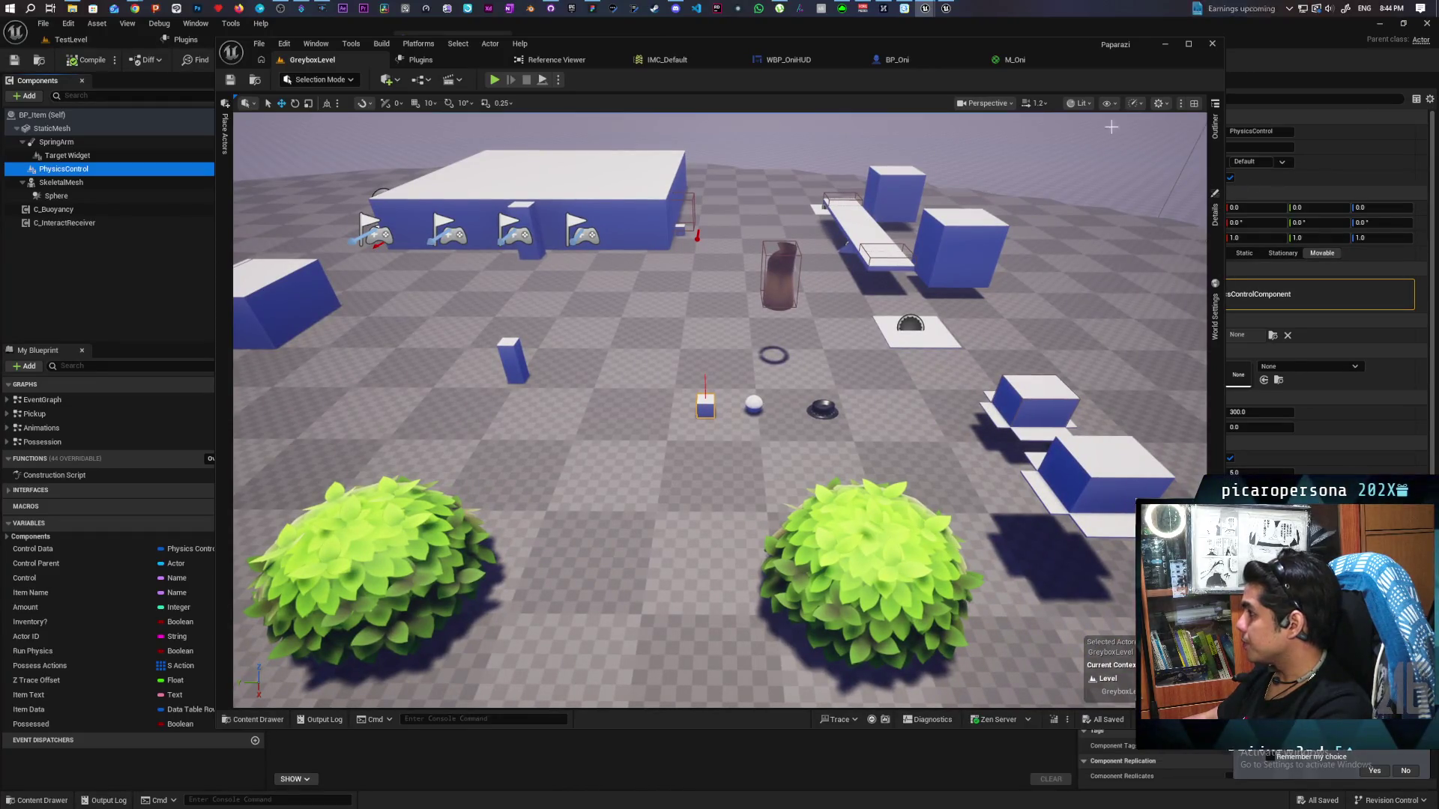
pyautogui.click(1216, 138)
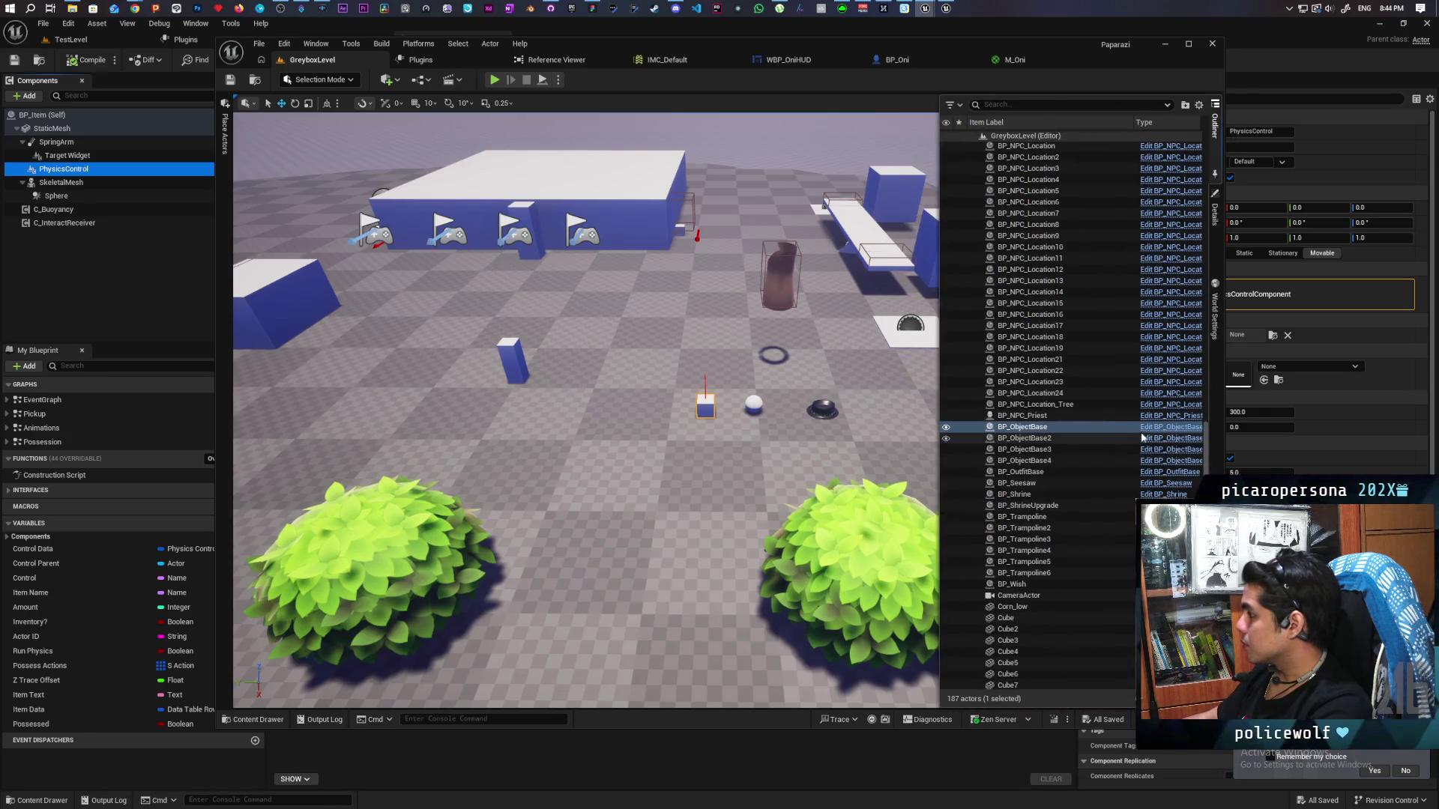
pyautogui.click(1144, 434)
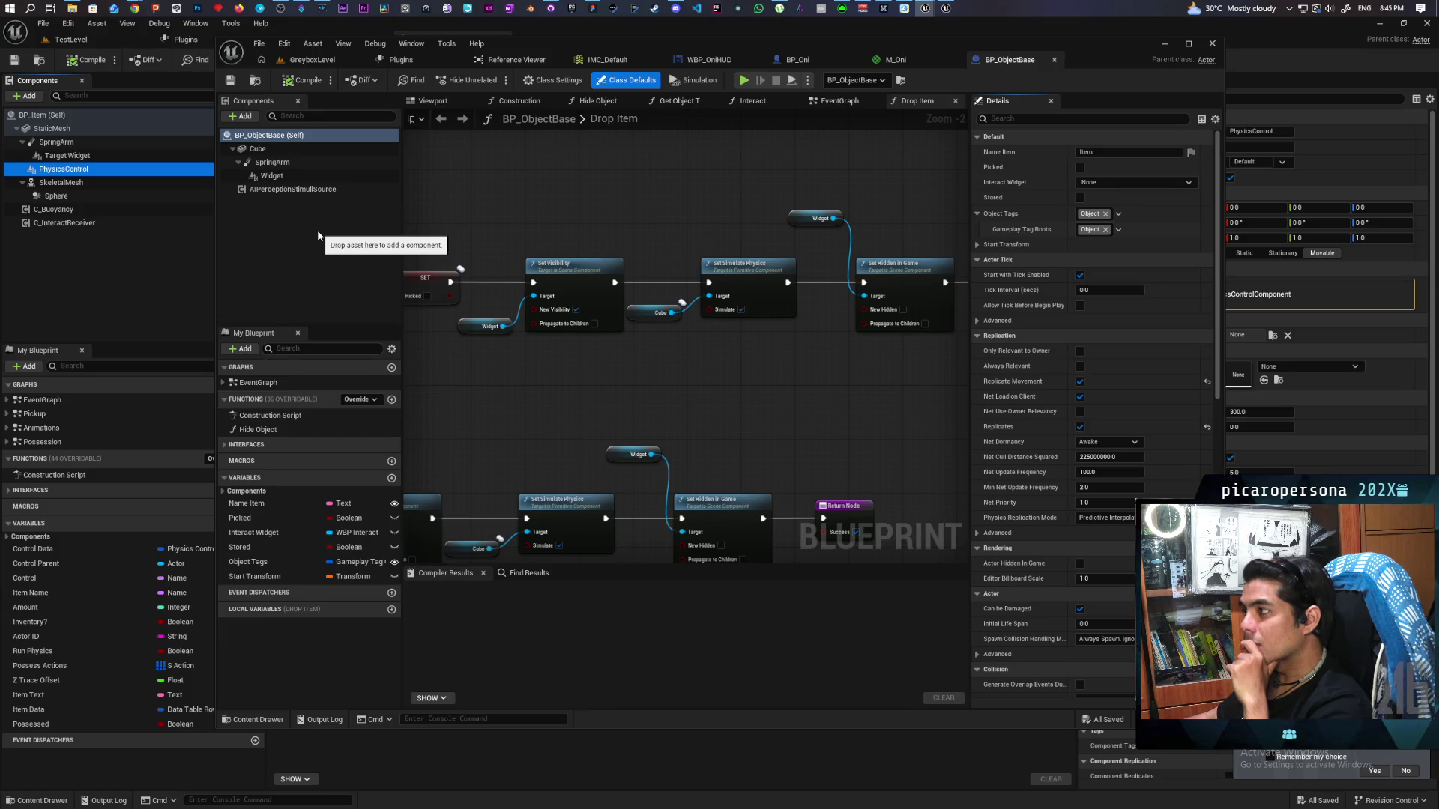
pyautogui.click(102, 276)
# In a new Chrome tab, search Google for 'lasso objects ue5'
pyautogui.moveTo(135, 8)
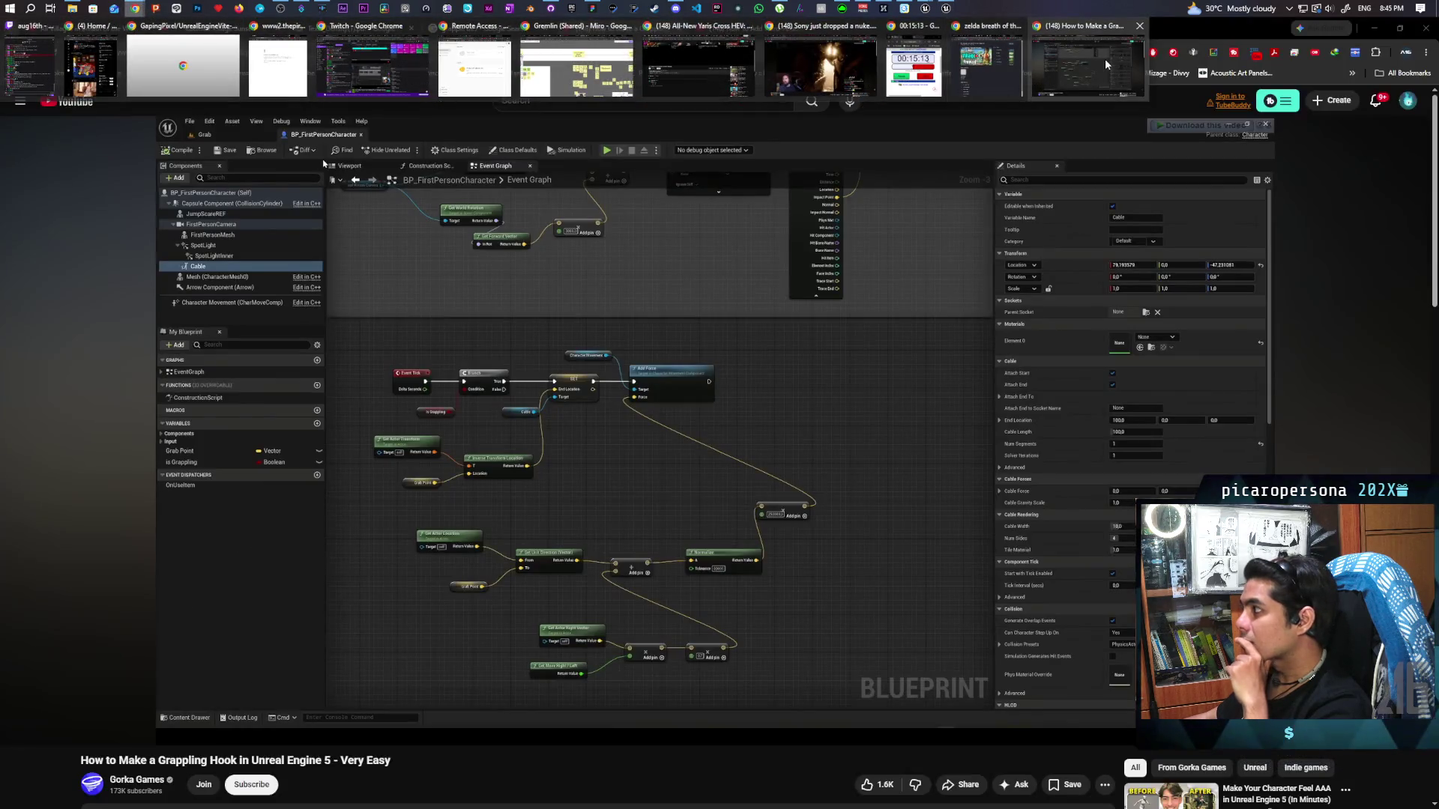
pyautogui.click(1106, 64)
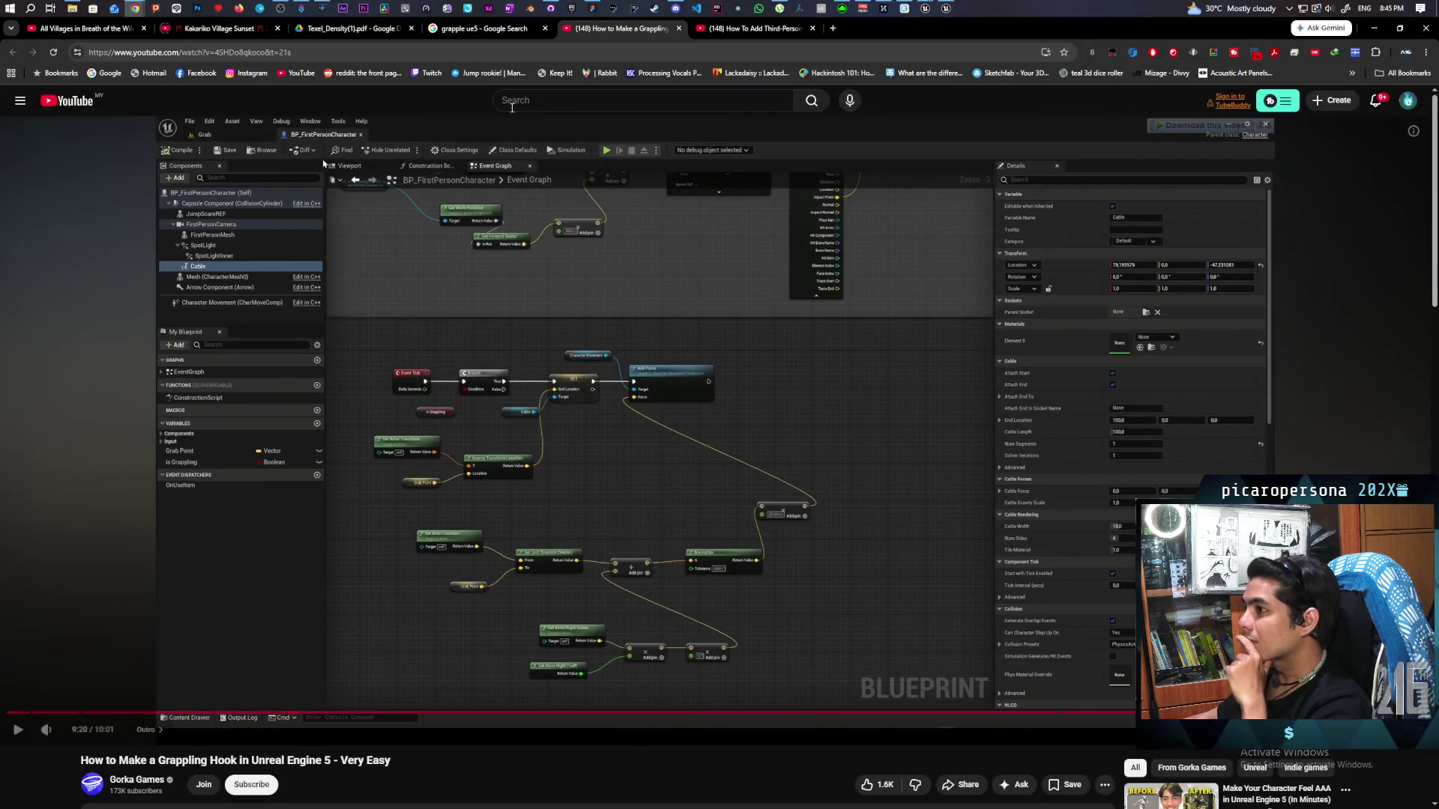
pyautogui.click(833, 30)
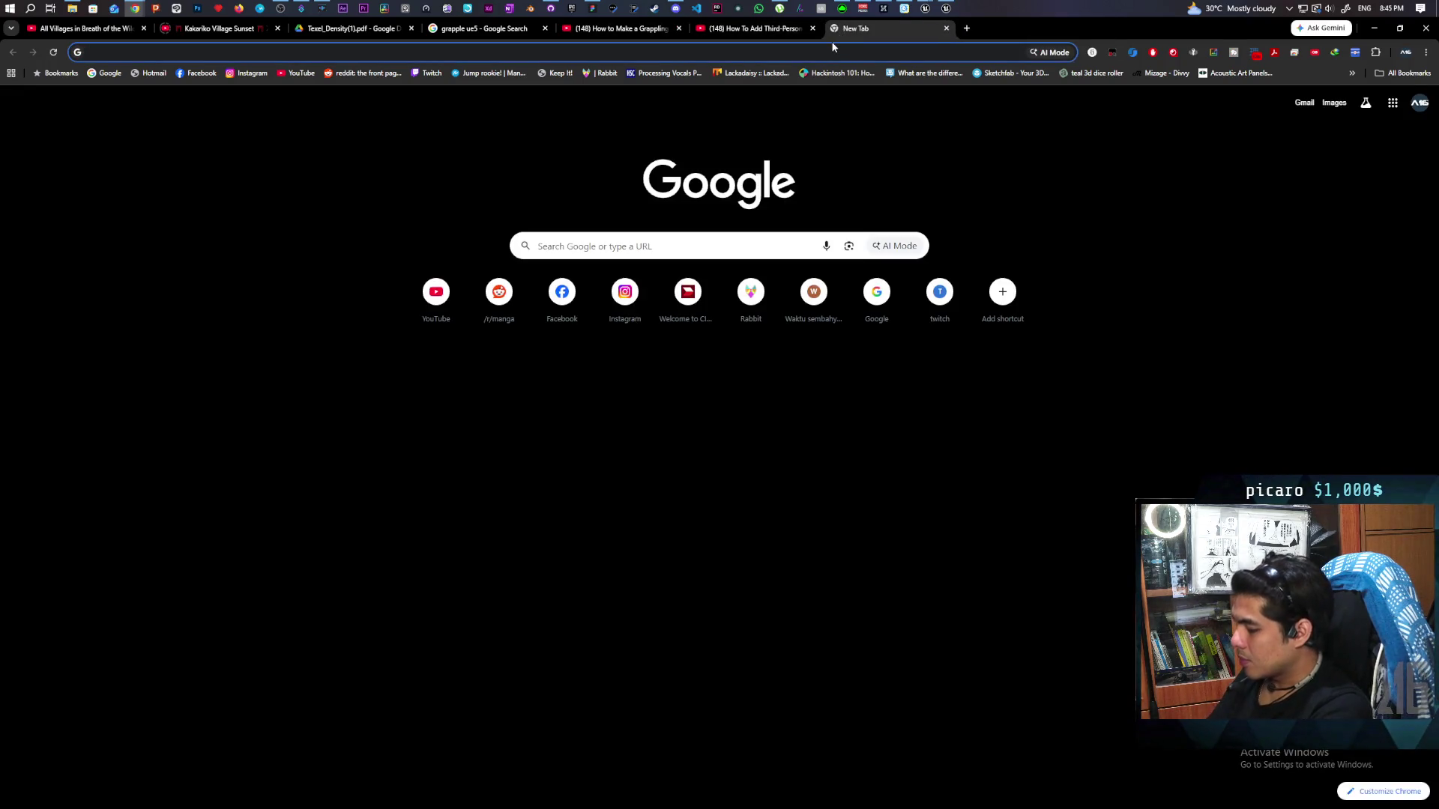
pyautogui.write('lasso ')
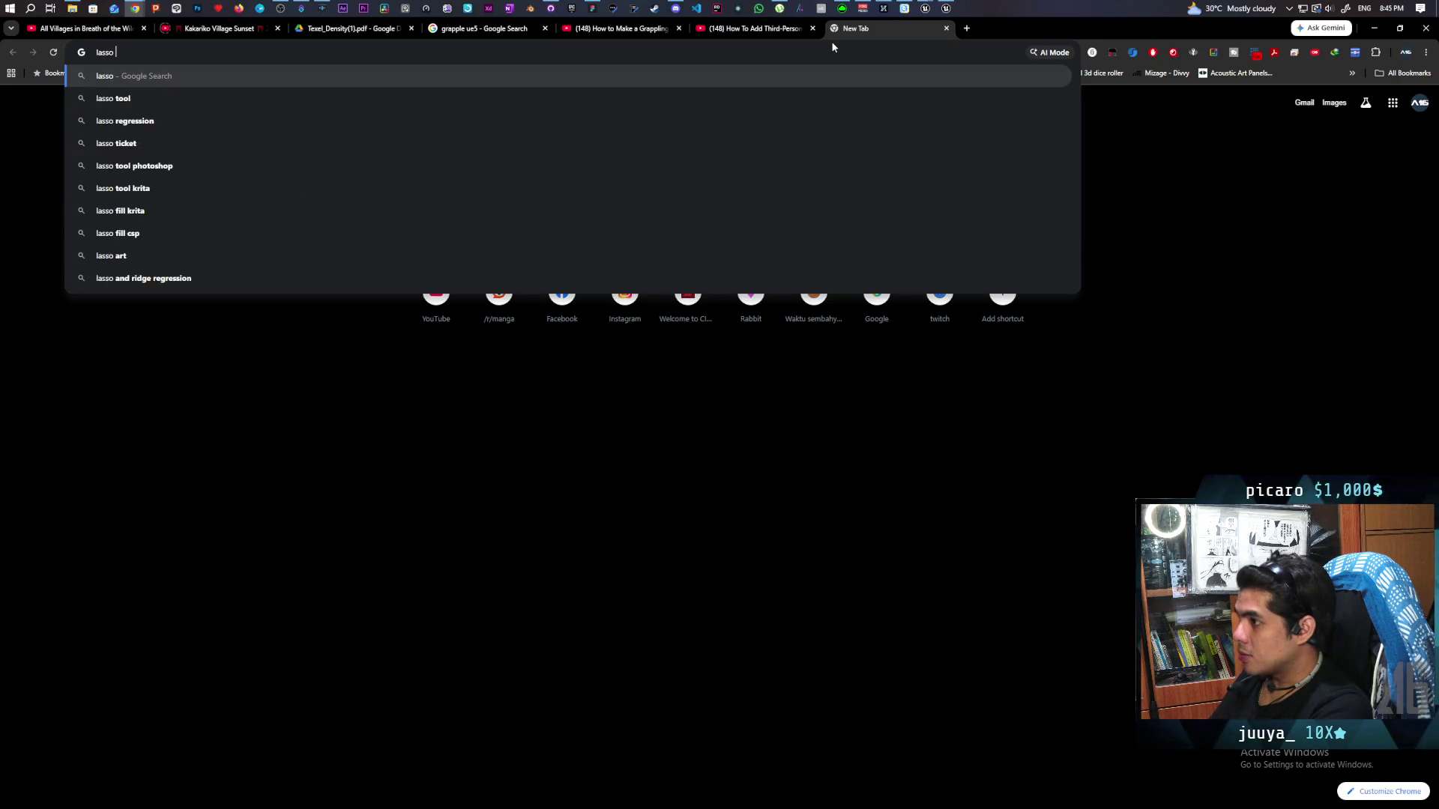
pyautogui.write('objects ')
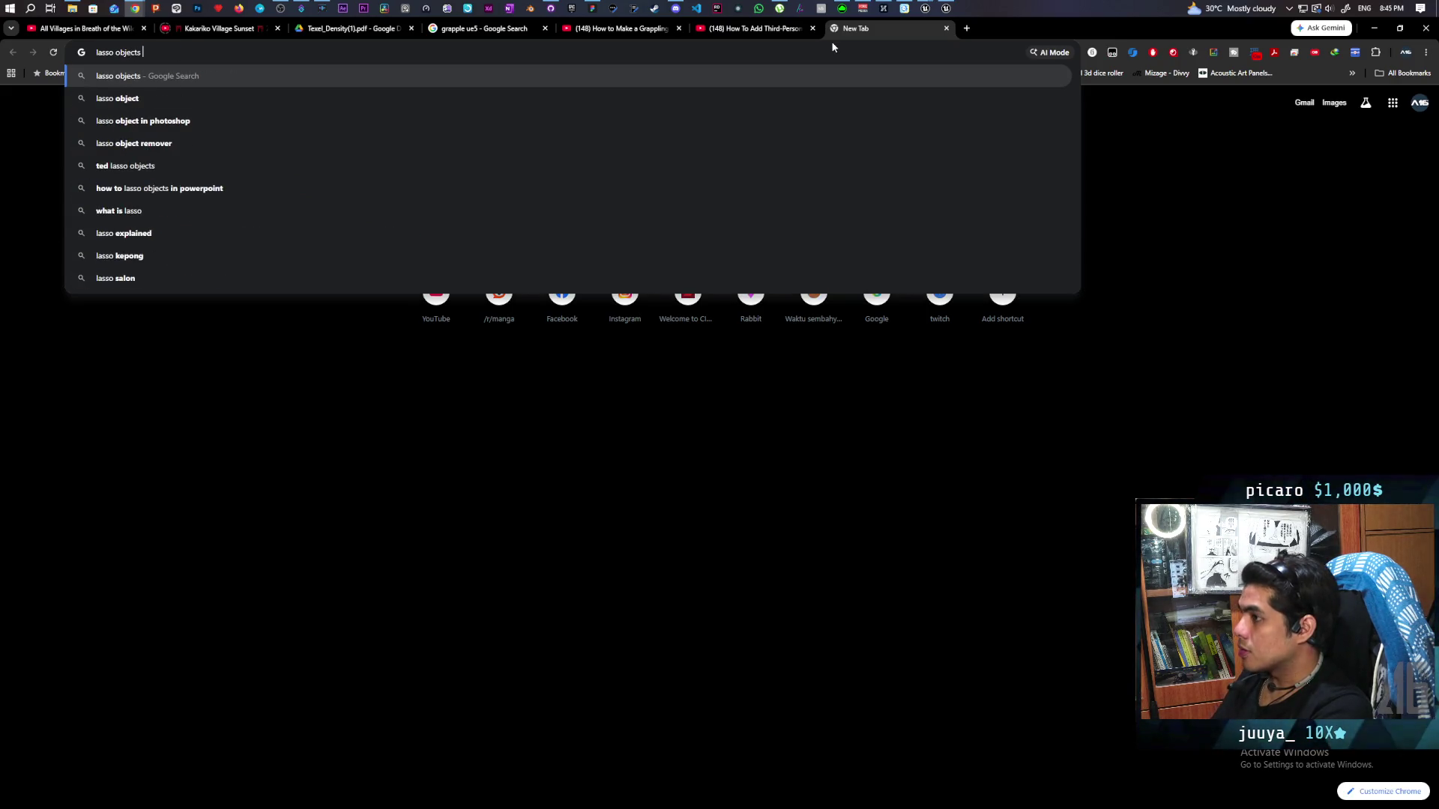
pyautogui.write('ue5')
pyautogui.press('Return')
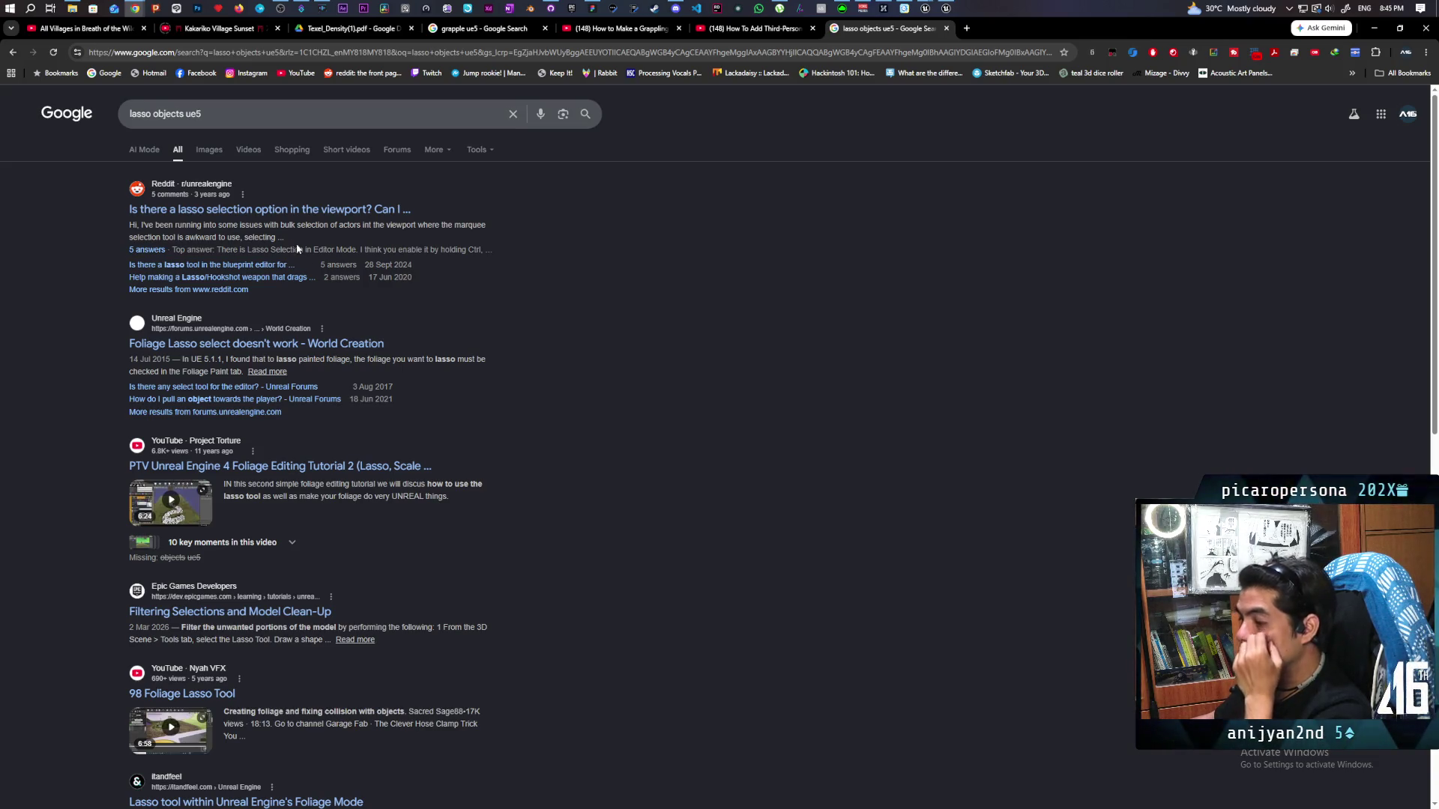
# Change the query to 'pull objects ue5' and rerun the search
pyautogui.doubleClick(140, 114)
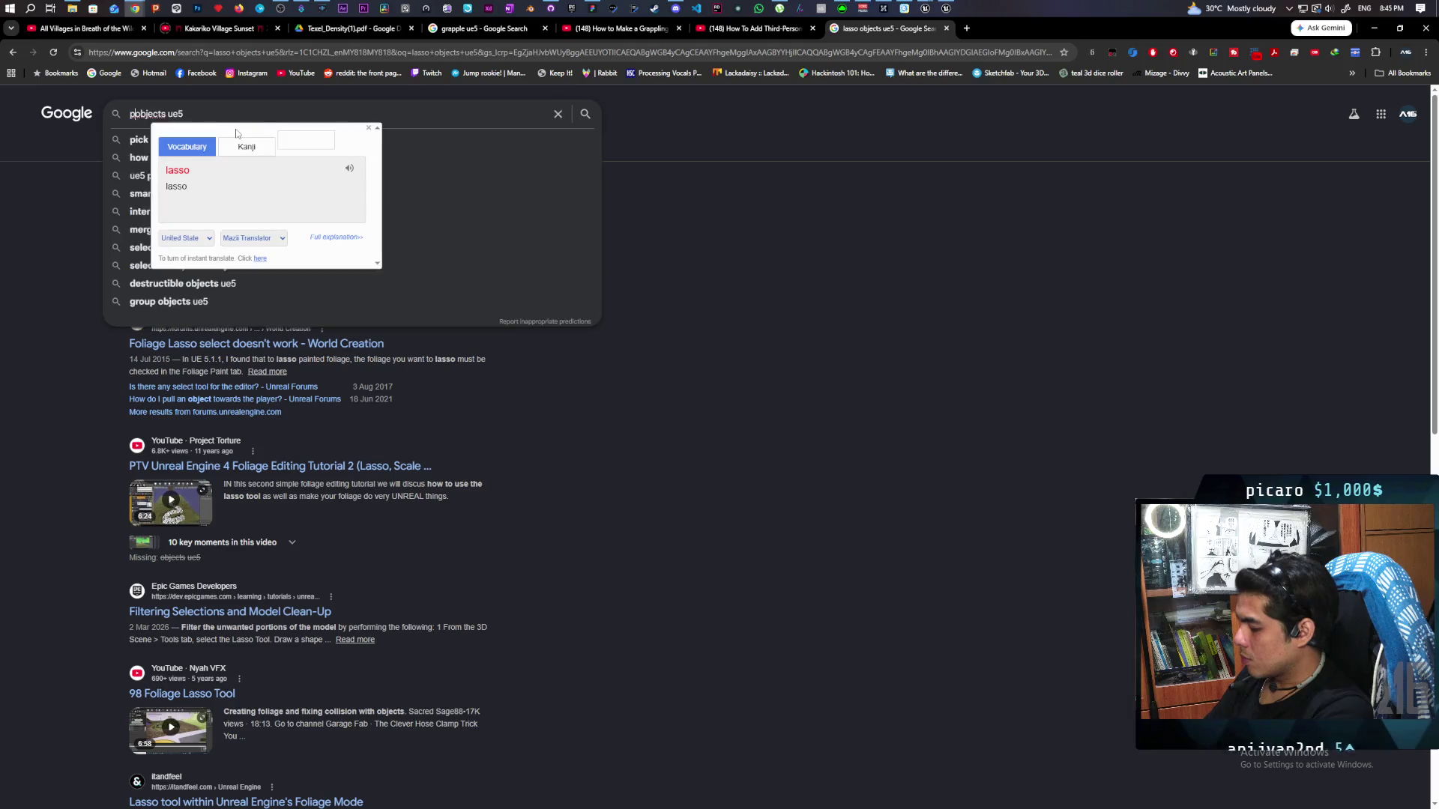
pyautogui.write('pull')
pyautogui.press('Return')
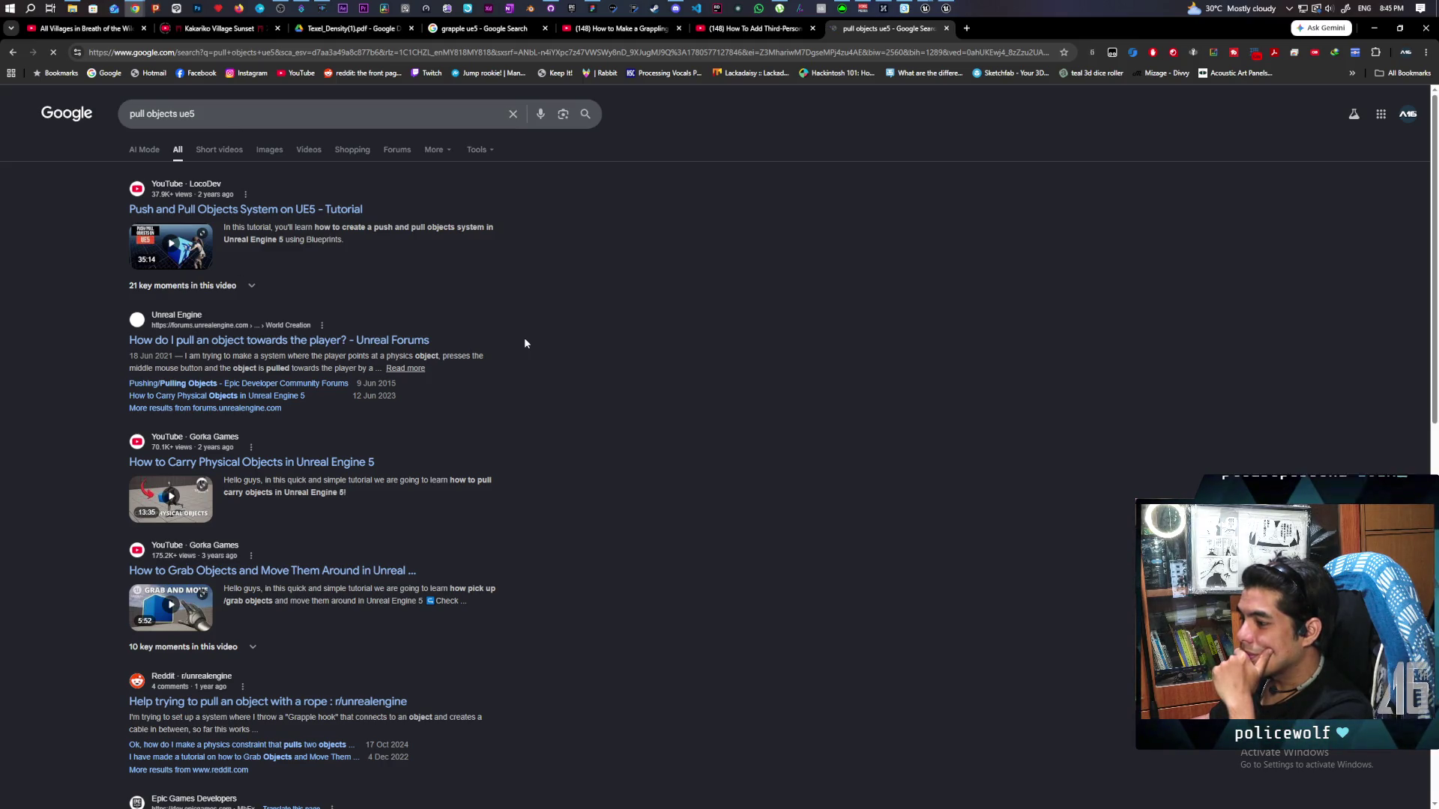
# Scroll the results and open the 'Physics Pull Mechanic in Unreal Engine 5 | Tutorial' YouTube video
pyautogui.scroll(-2, 525, 343)
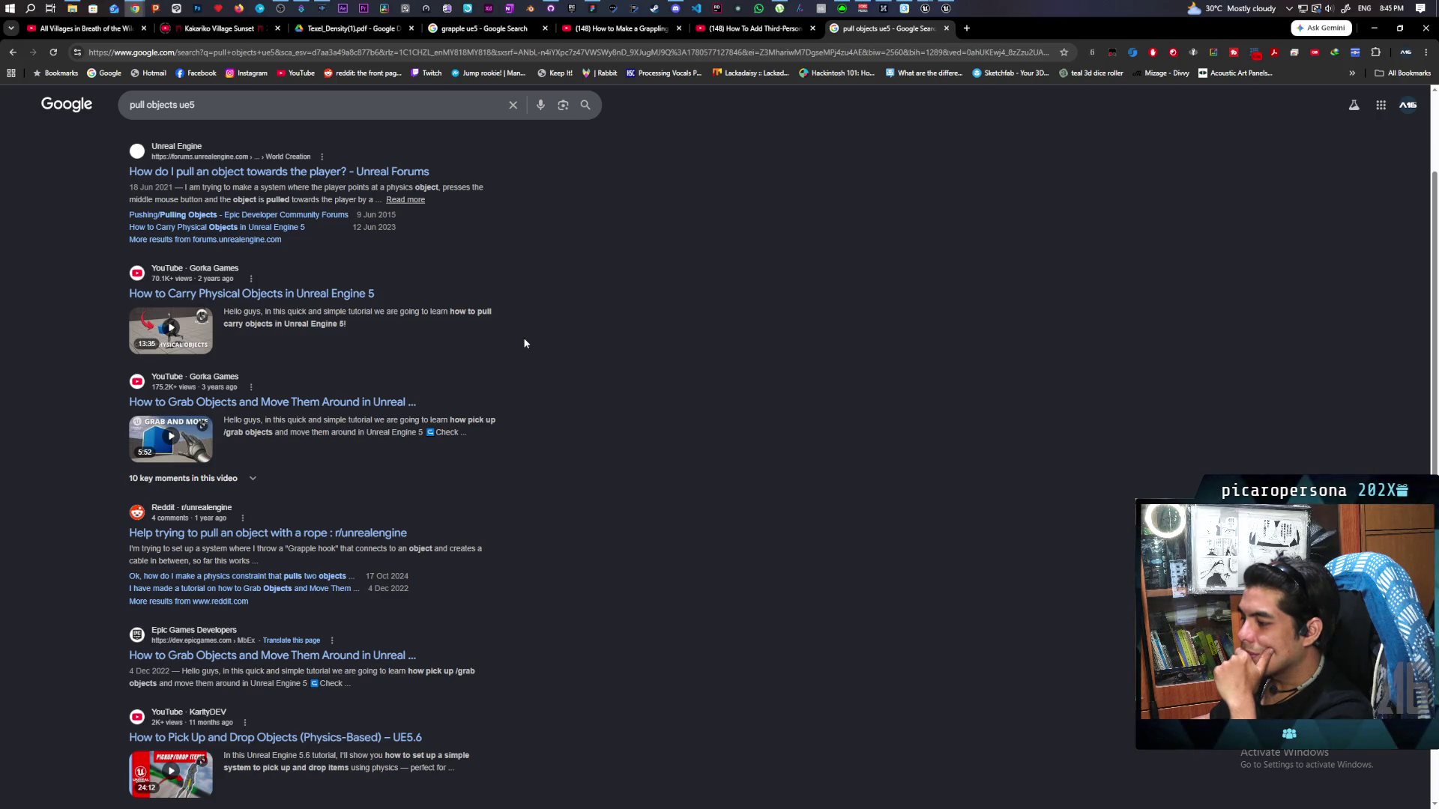
pyautogui.scroll(-3, 514, 334)
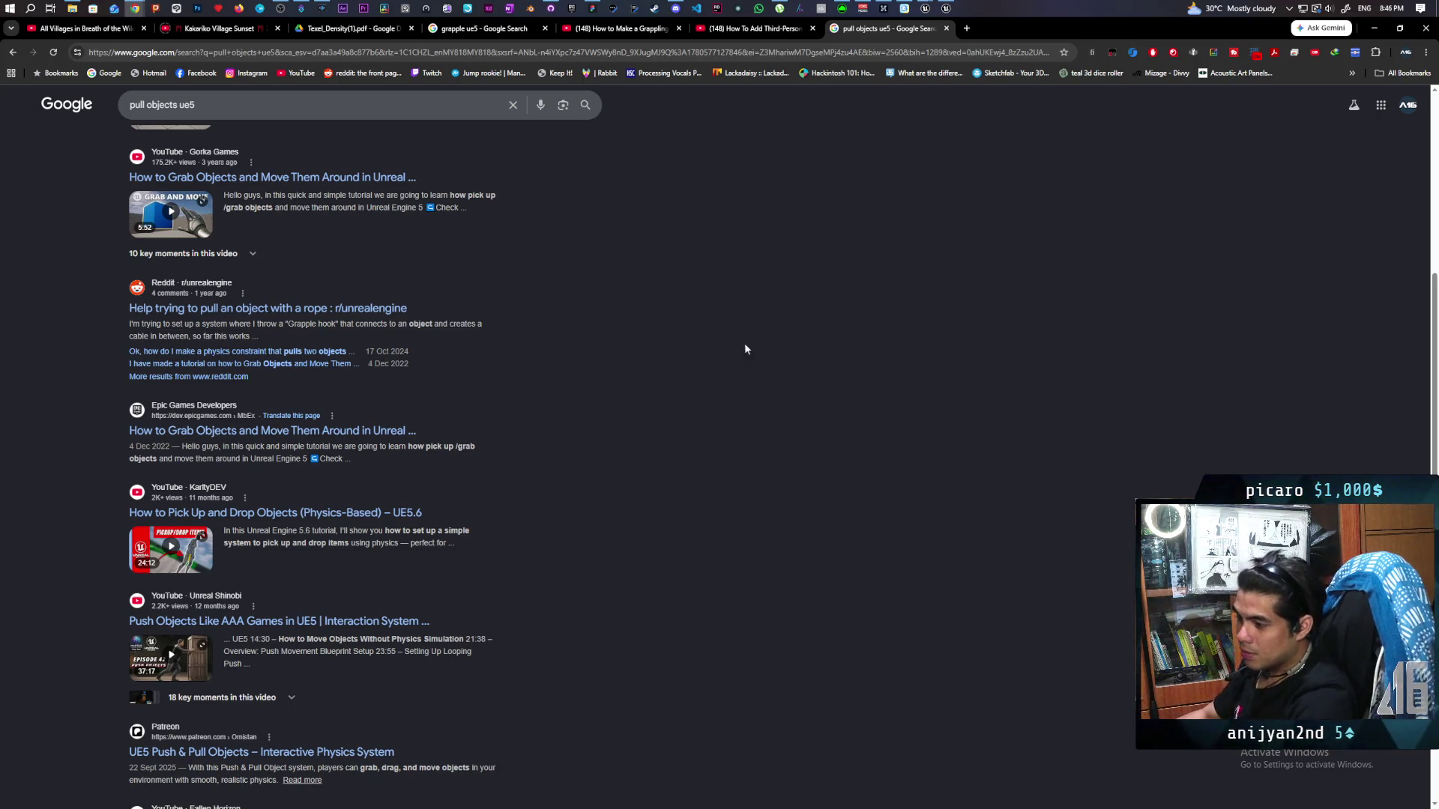
pyautogui.scroll(-4, 698, 374)
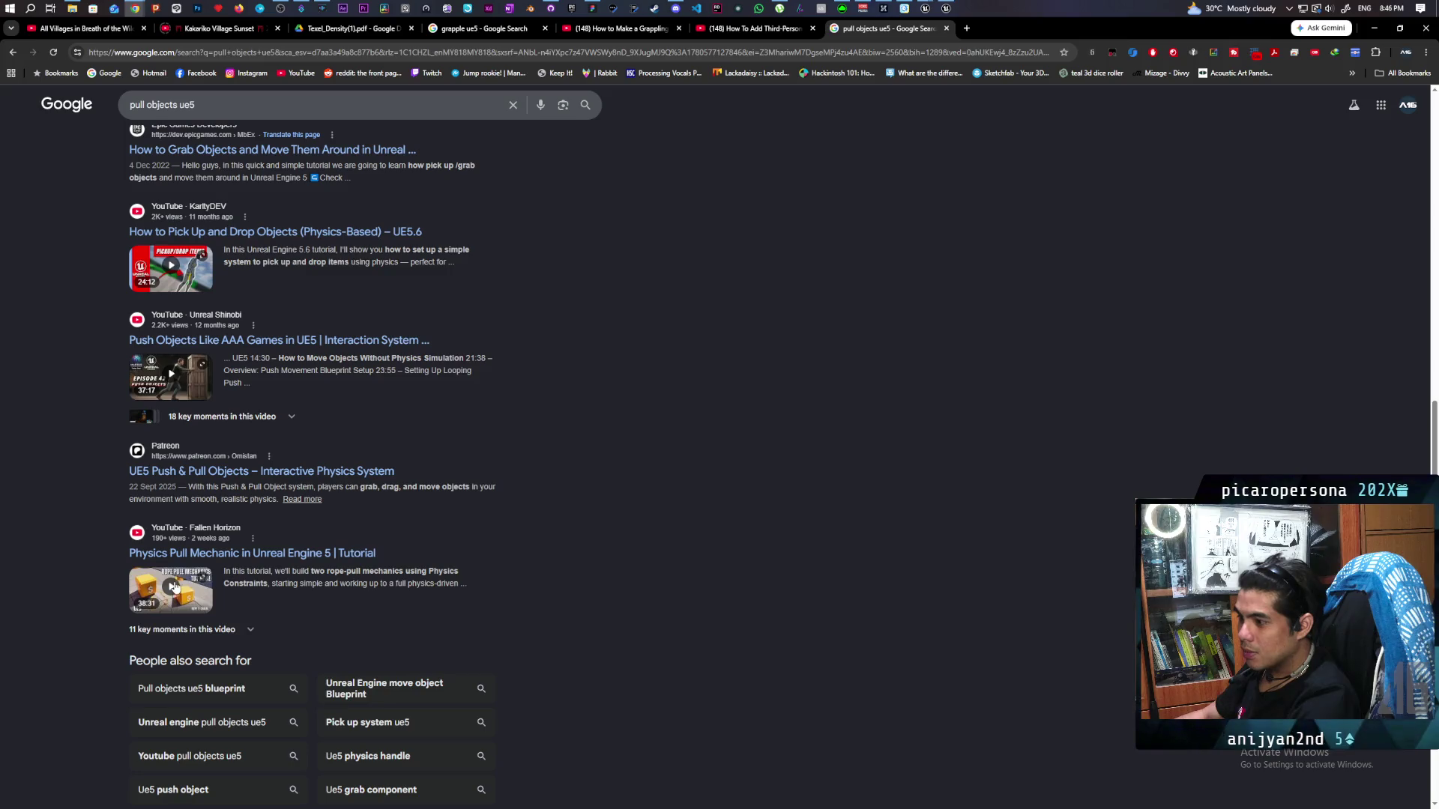
pyautogui.click(224, 554)
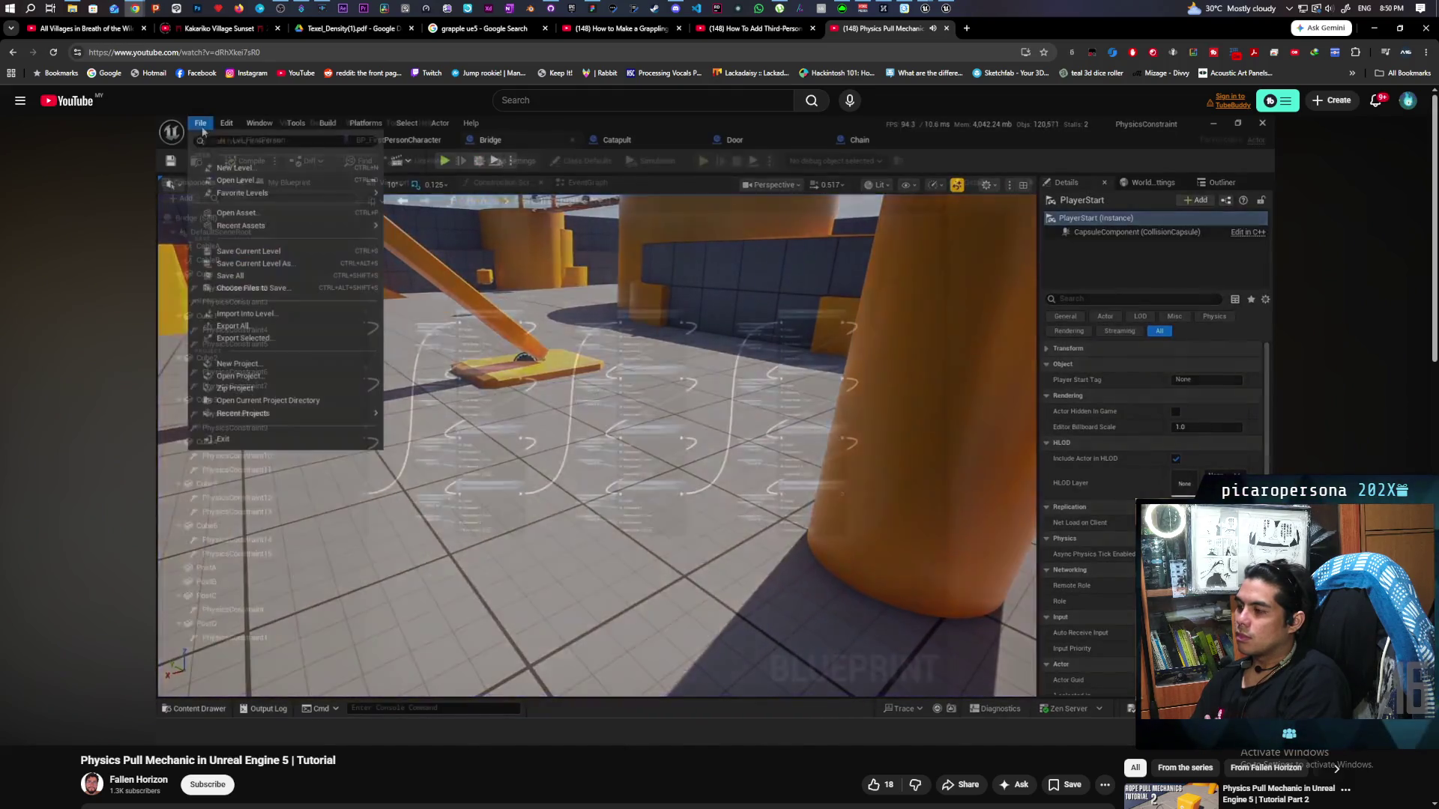
# Pause the tutorial video and go back to the 'pull objects ue5' Google results
pyautogui.press('space')
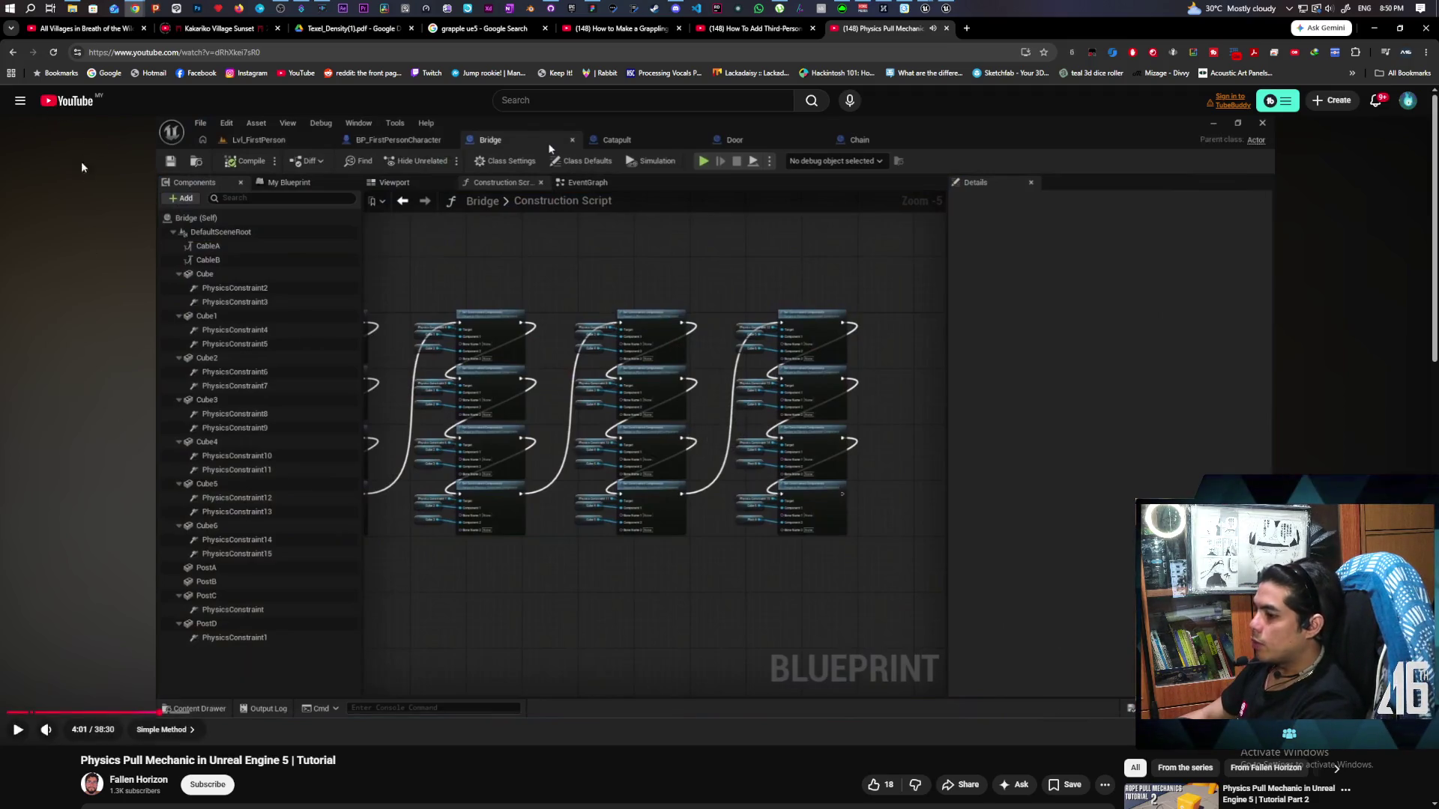
pyautogui.click(20, 56)
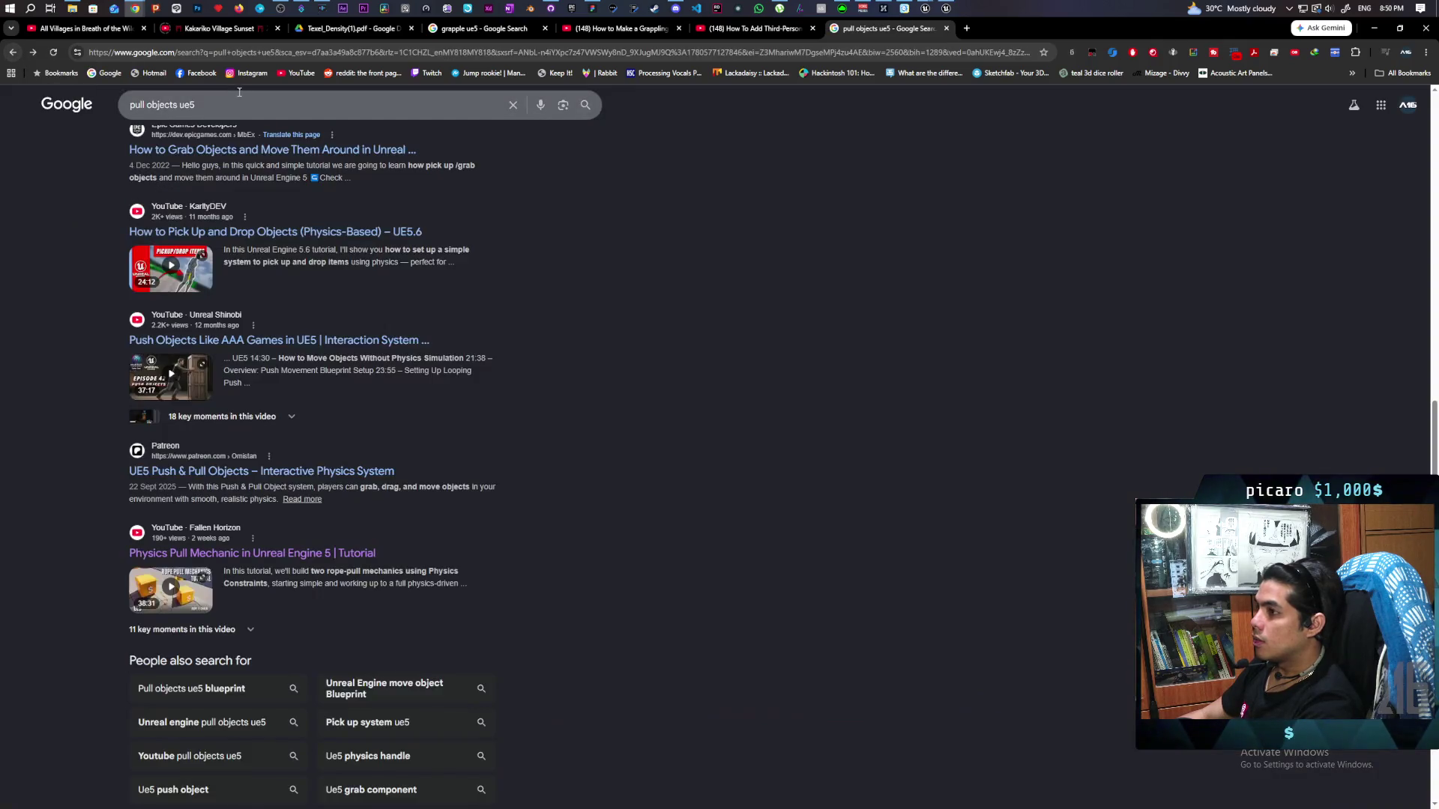
# Search 'force pull objects ue5' and scroll down through the AI Overview and Reddit results
pyautogui.click(132, 106)
pyautogui.write('force')
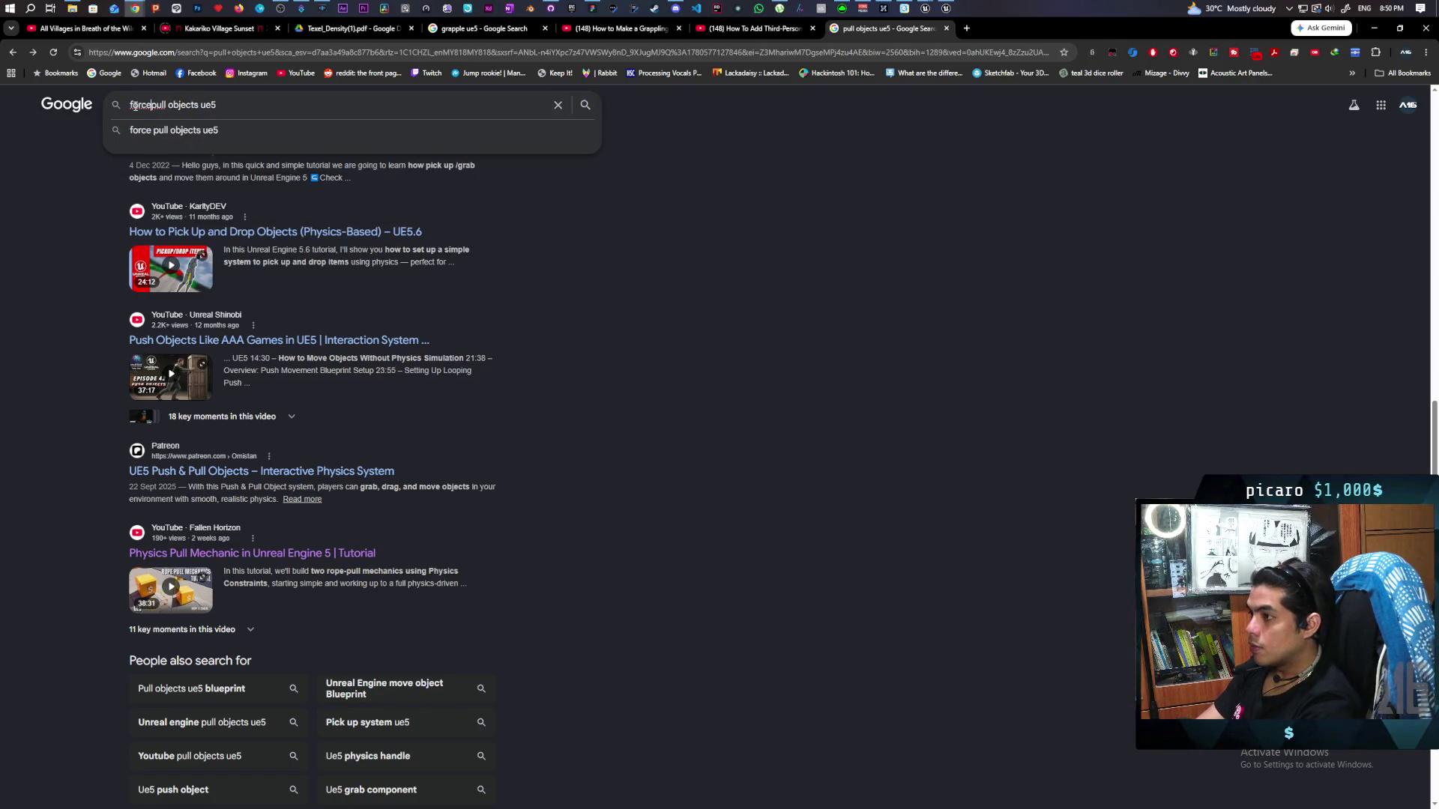
pyautogui.press('Return')
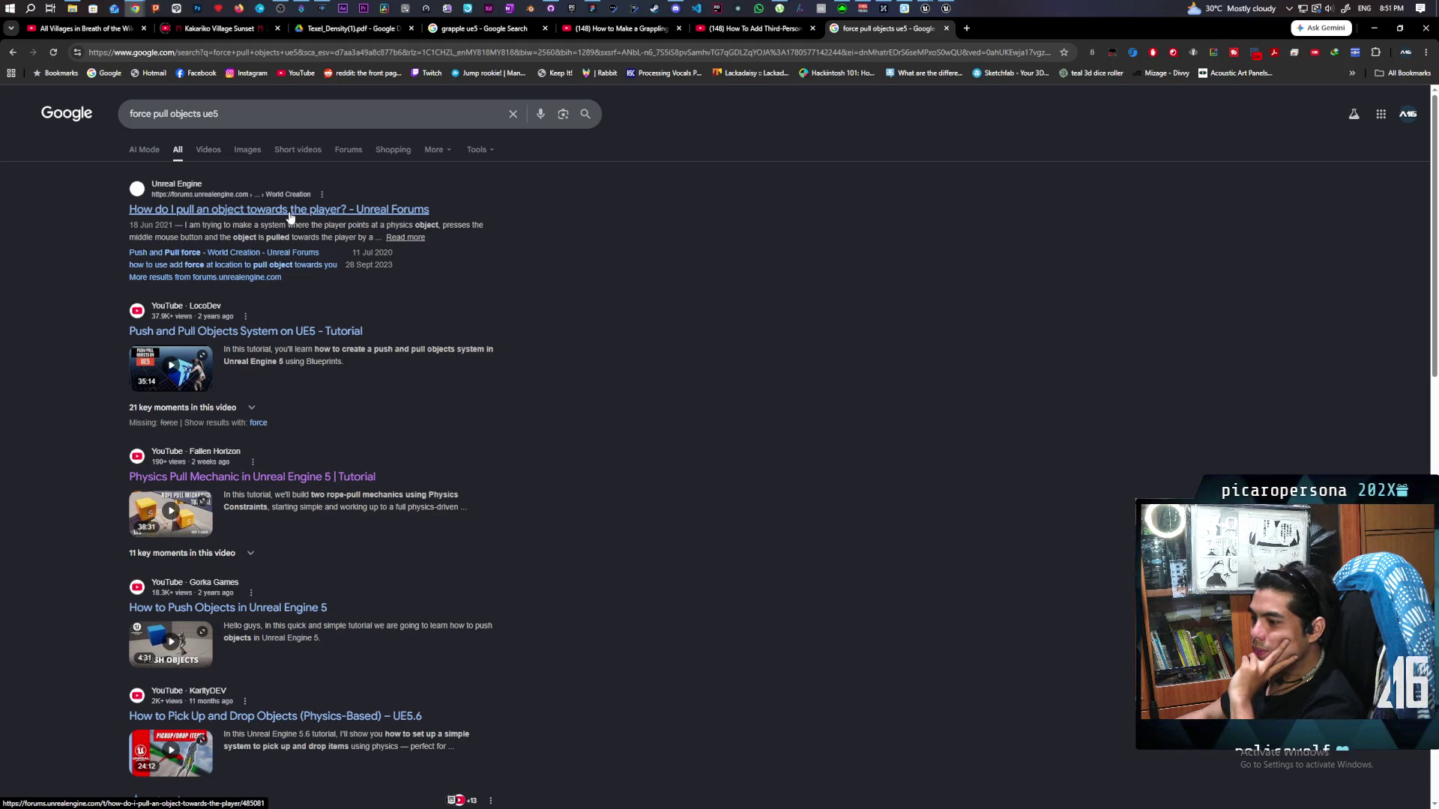
pyautogui.scroll(-4, 482, 343)
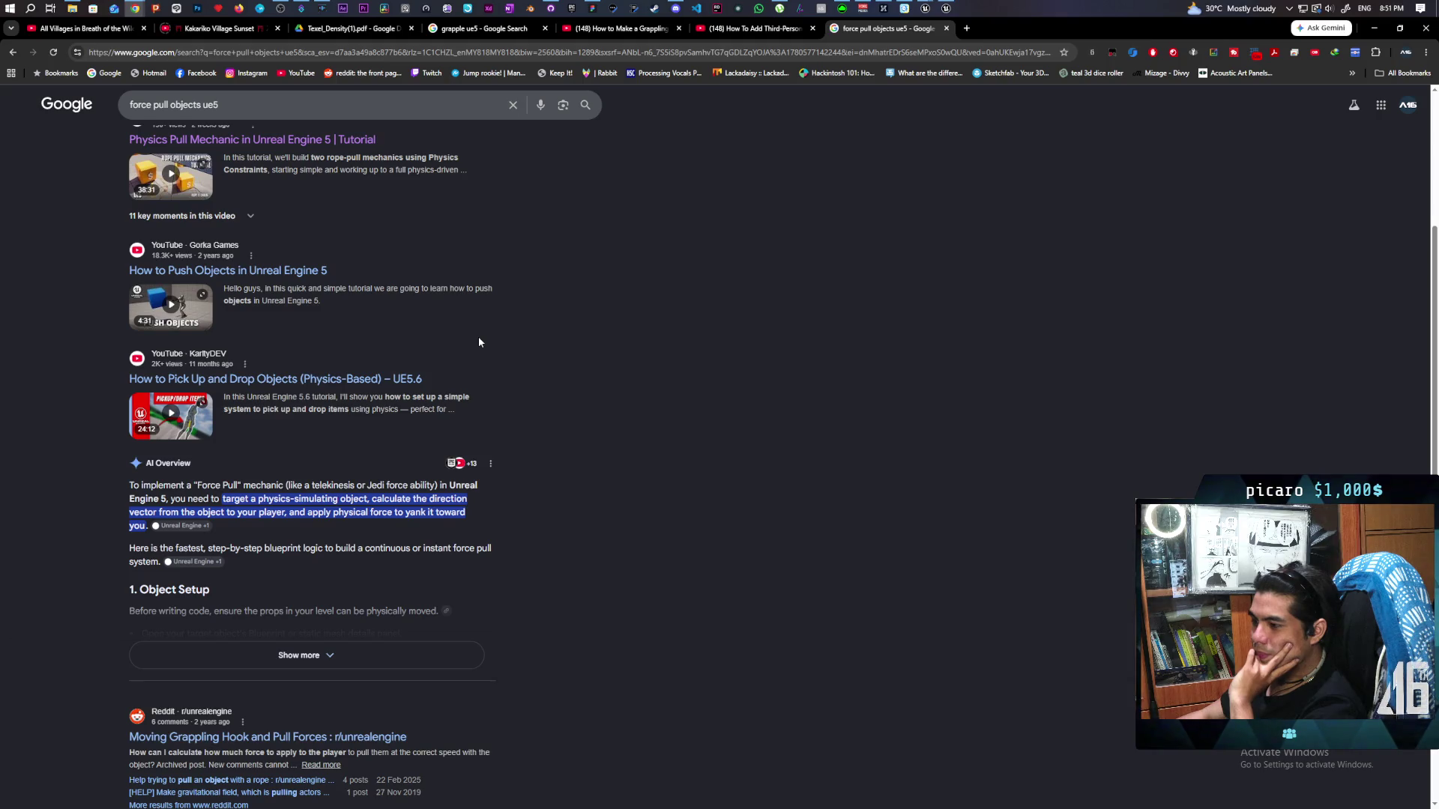
pyautogui.scroll(-1, 479, 342)
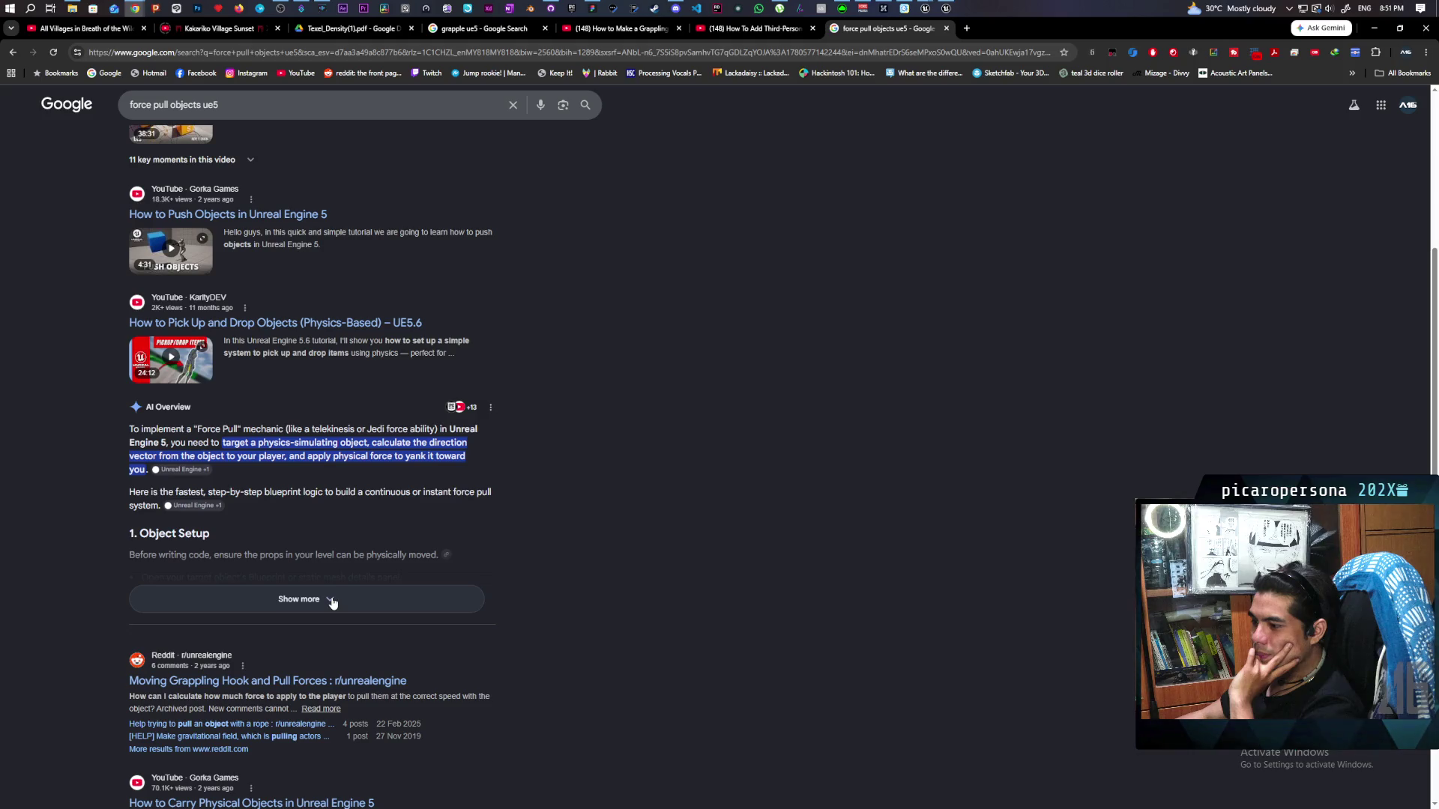
pyautogui.scroll(-3, 332, 604)
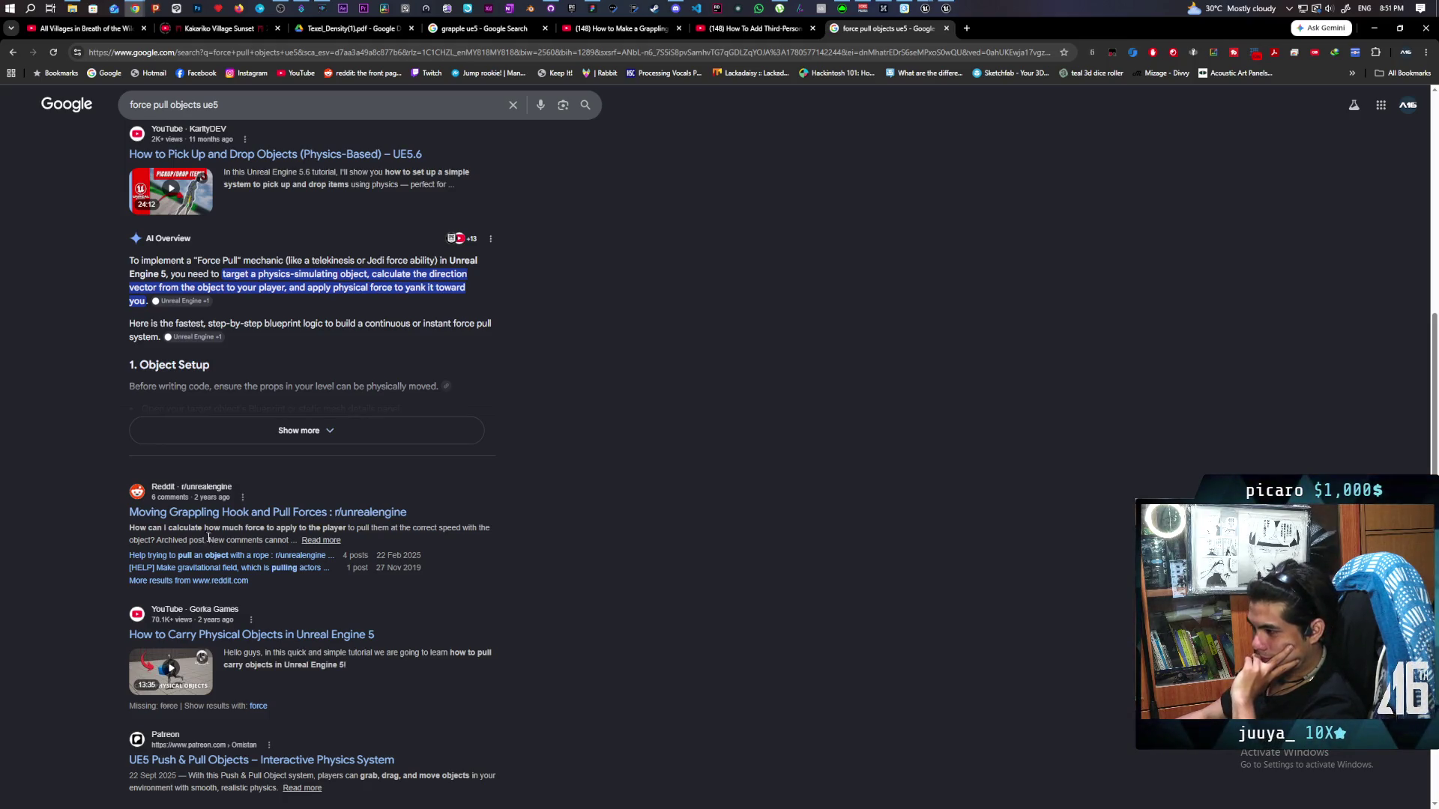
pyautogui.click(247, 517)
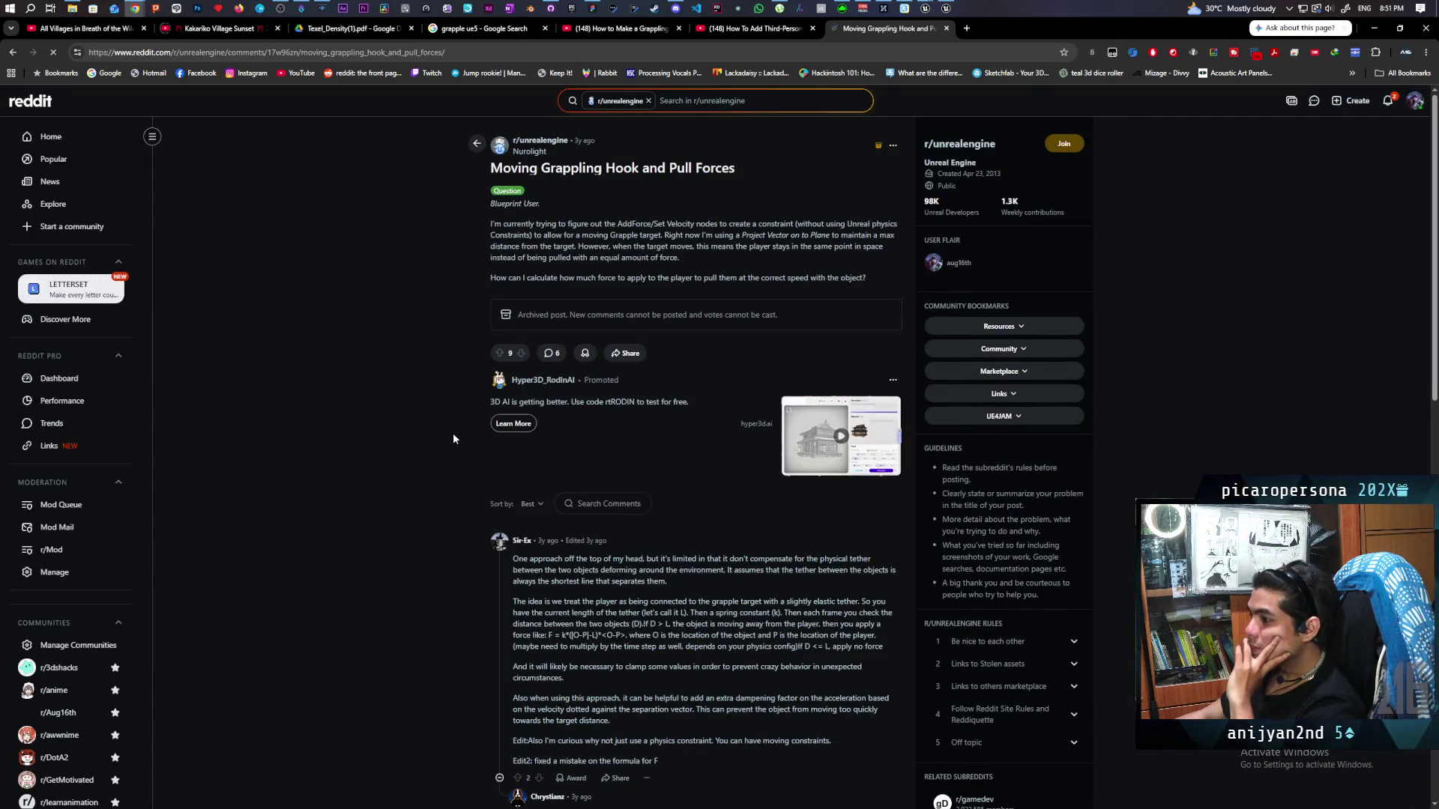
pyautogui.scroll(-2, 452, 439)
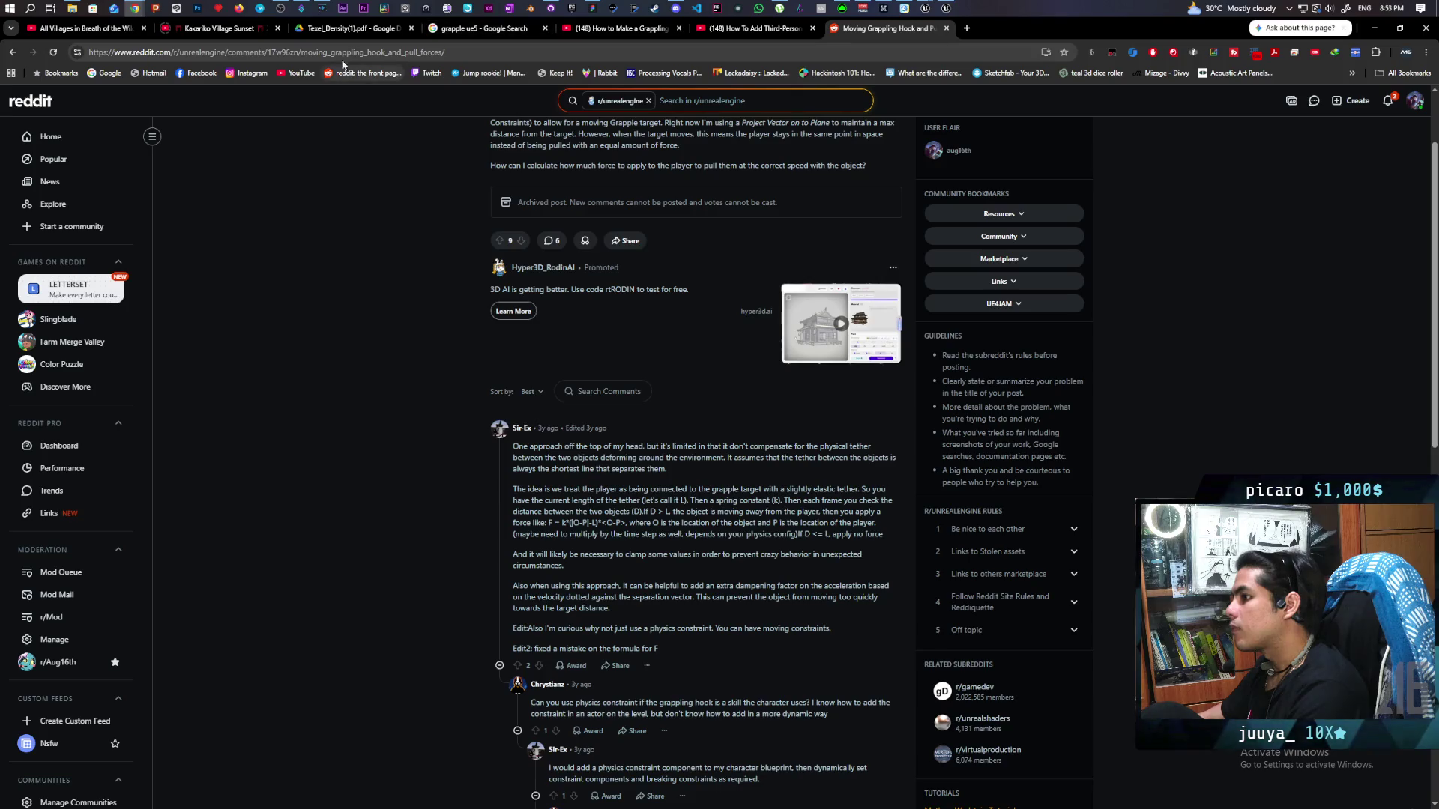
pyautogui.moveTo(945, 11)
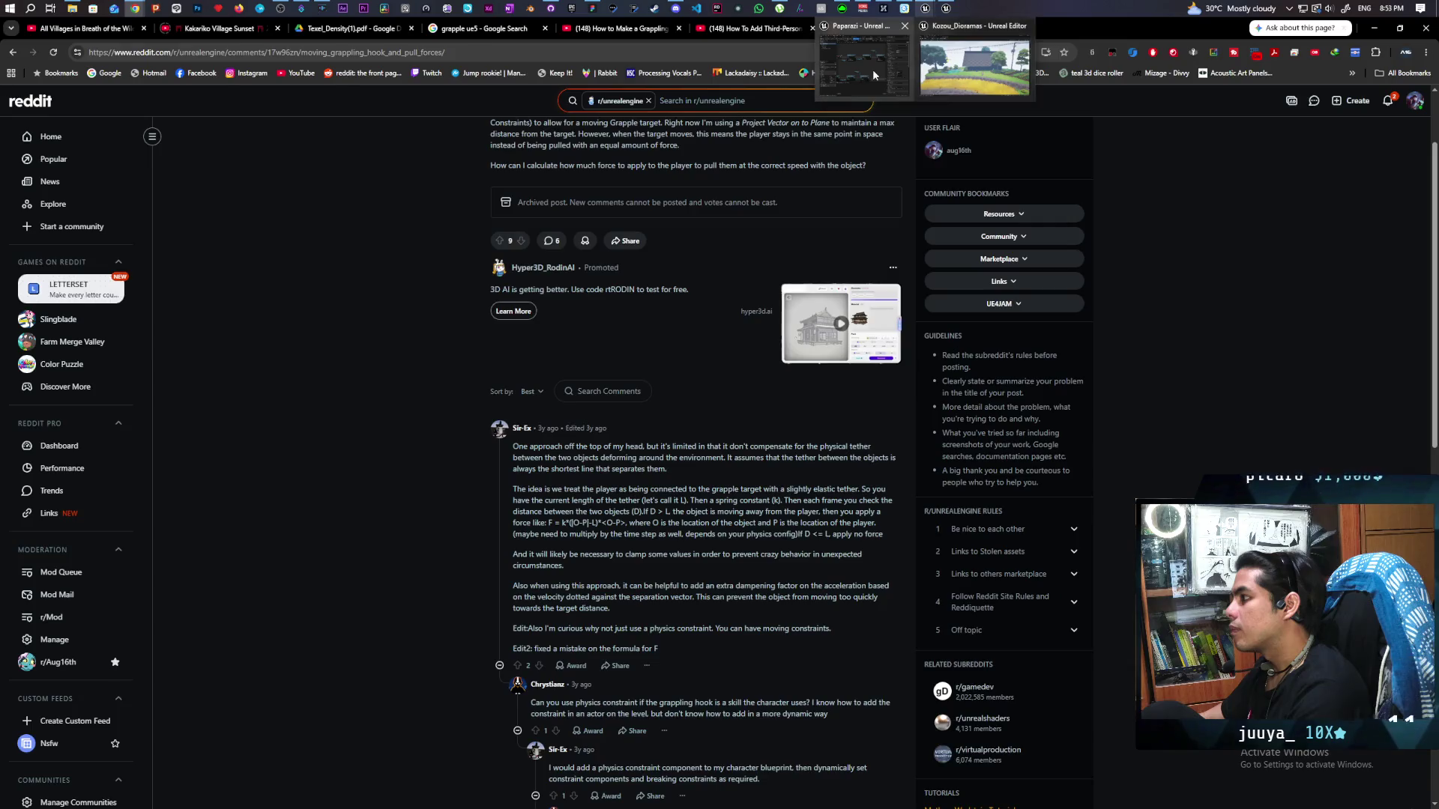
# Bring the BP_ObjectBase blueprint editor to the front, maximized, and look over its event graph
pyautogui.click(871, 70)
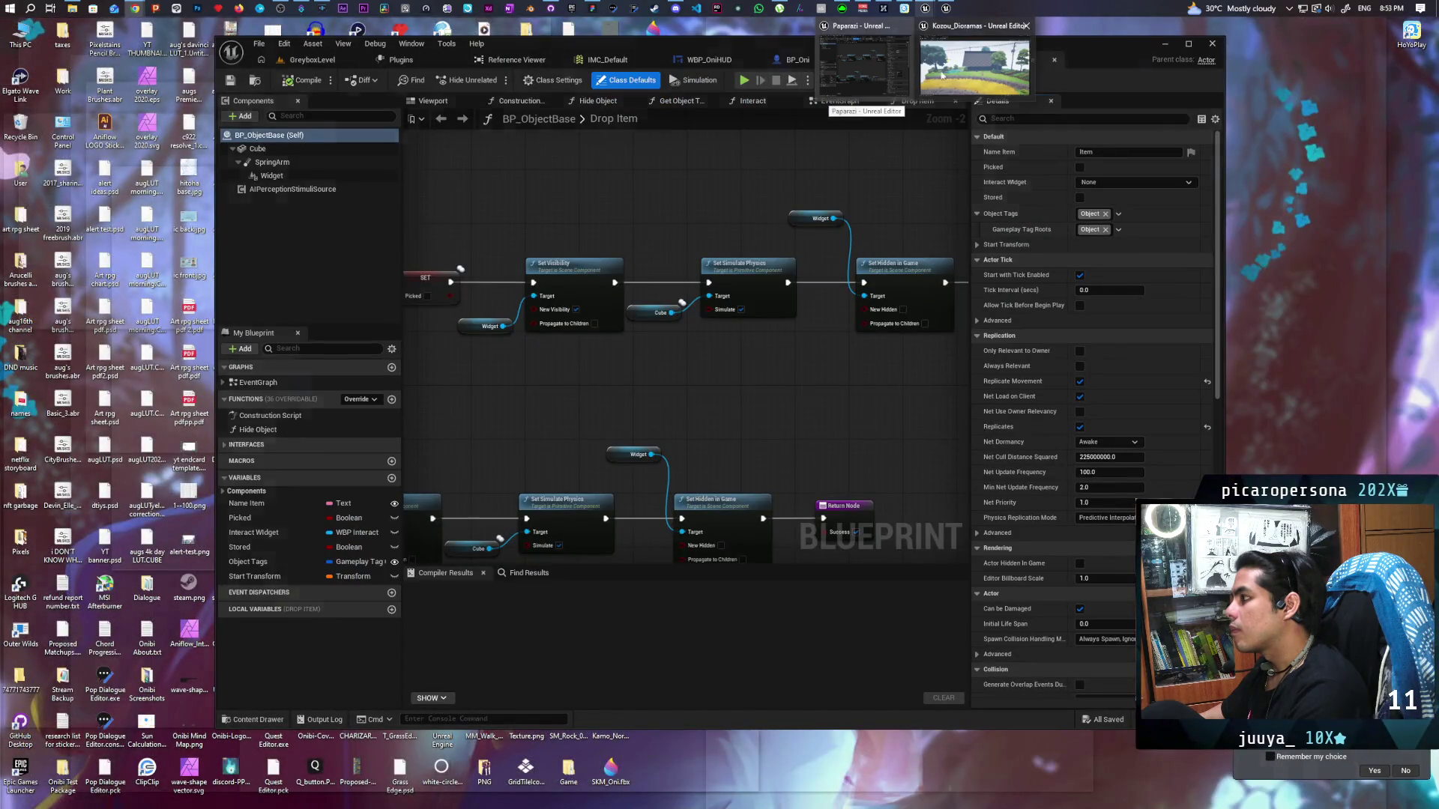
pyautogui.moveTo(975, 69)
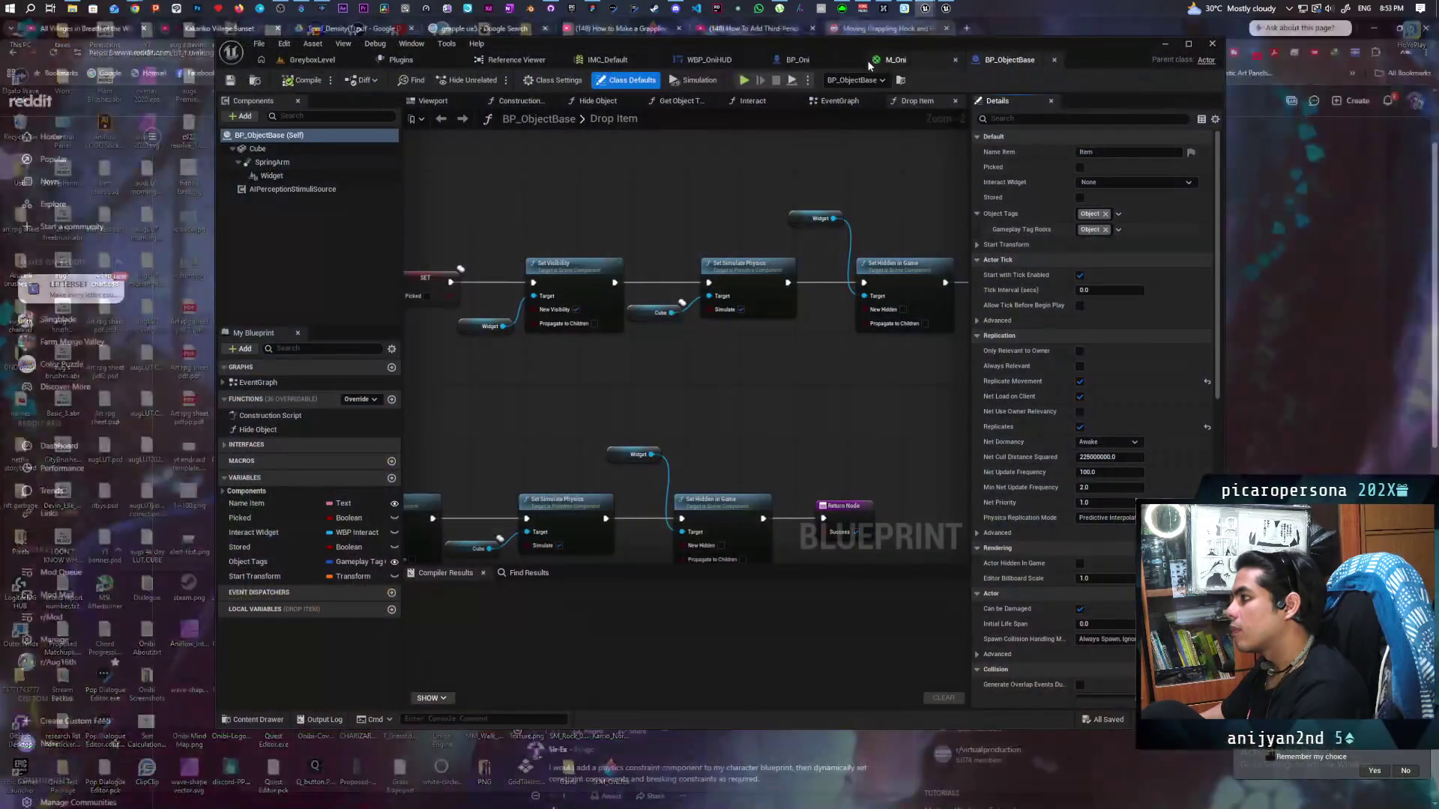
pyautogui.click(867, 60)
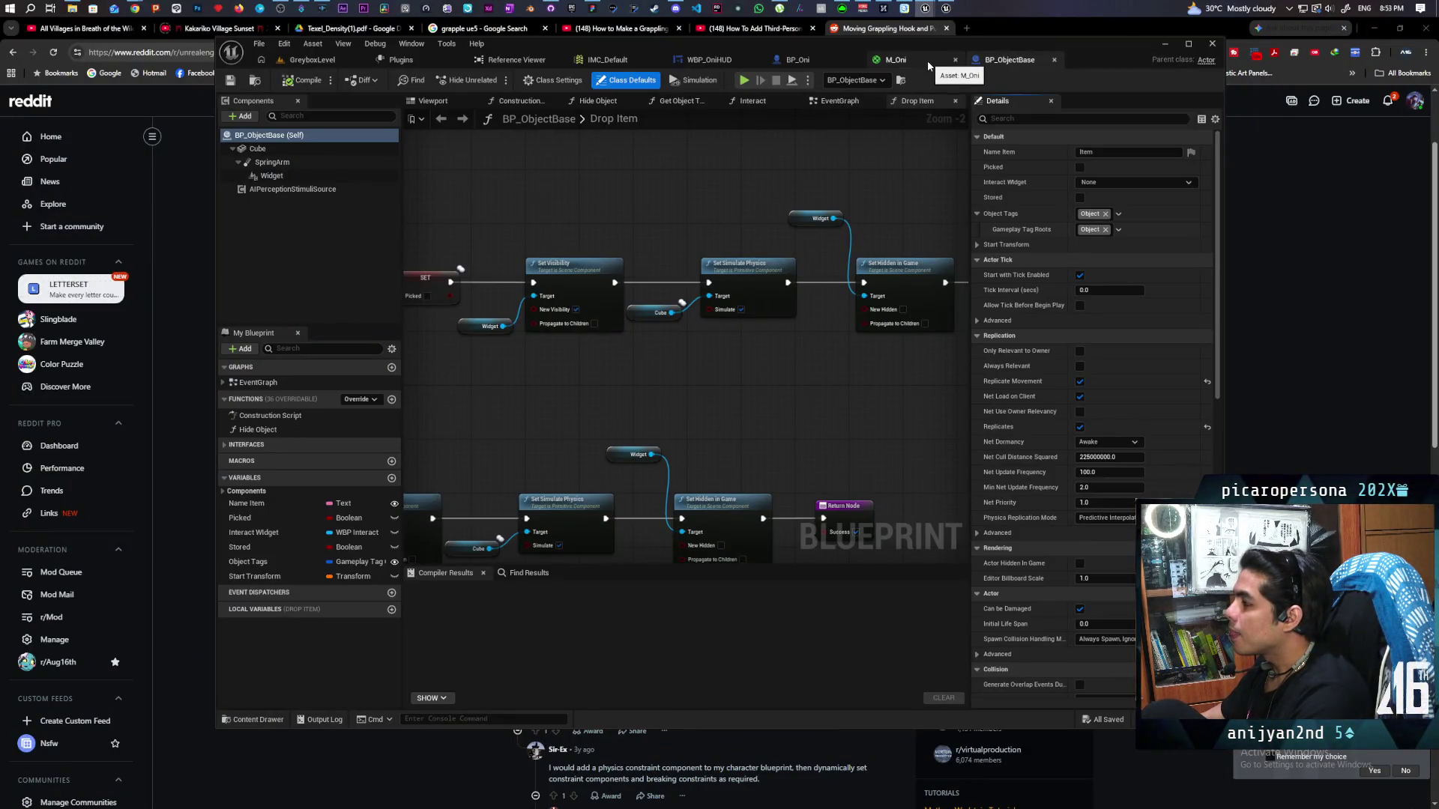
pyautogui.doubleClick(1106, 52)
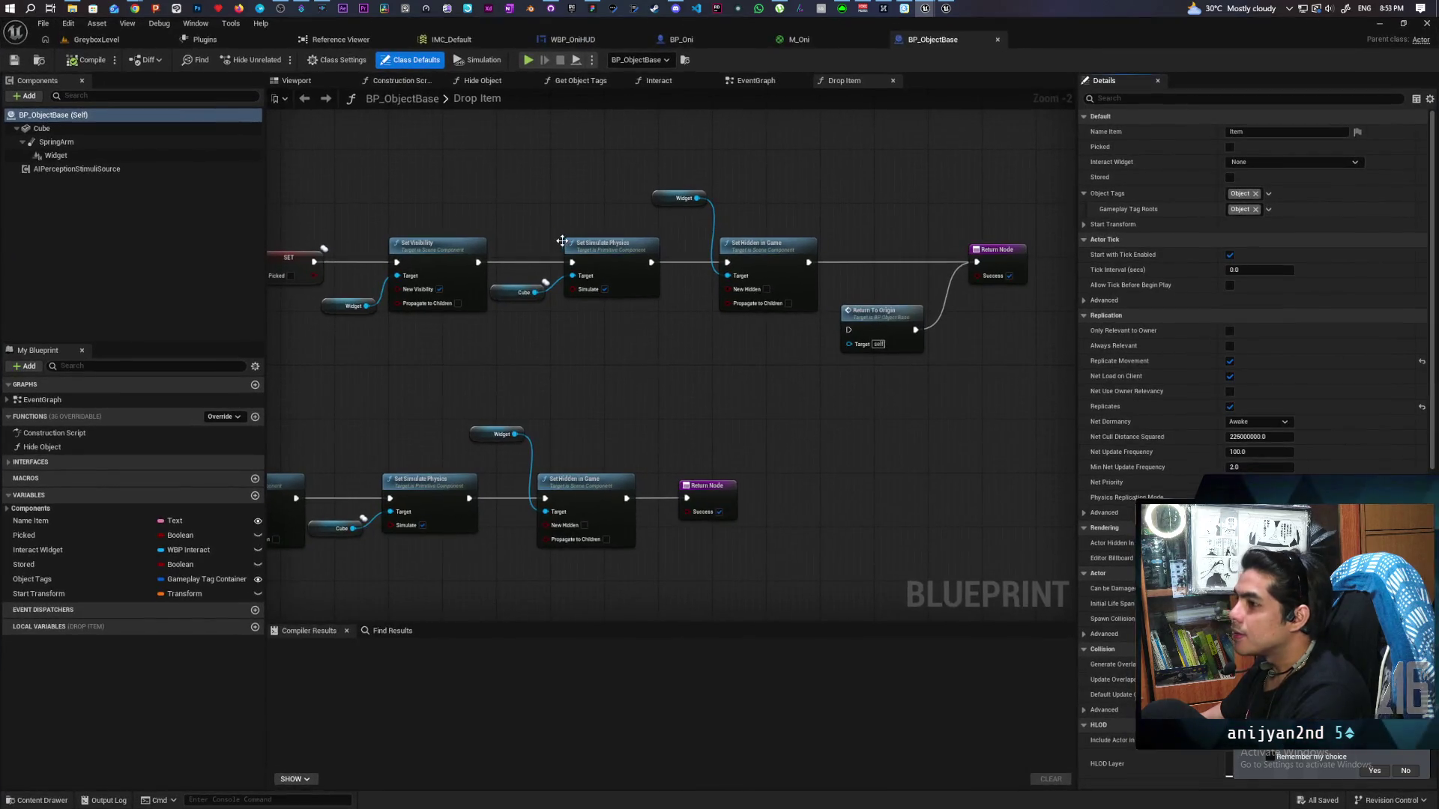
pyautogui.scroll(-5, 731, 276)
pyautogui.scroll(1, 731, 276)
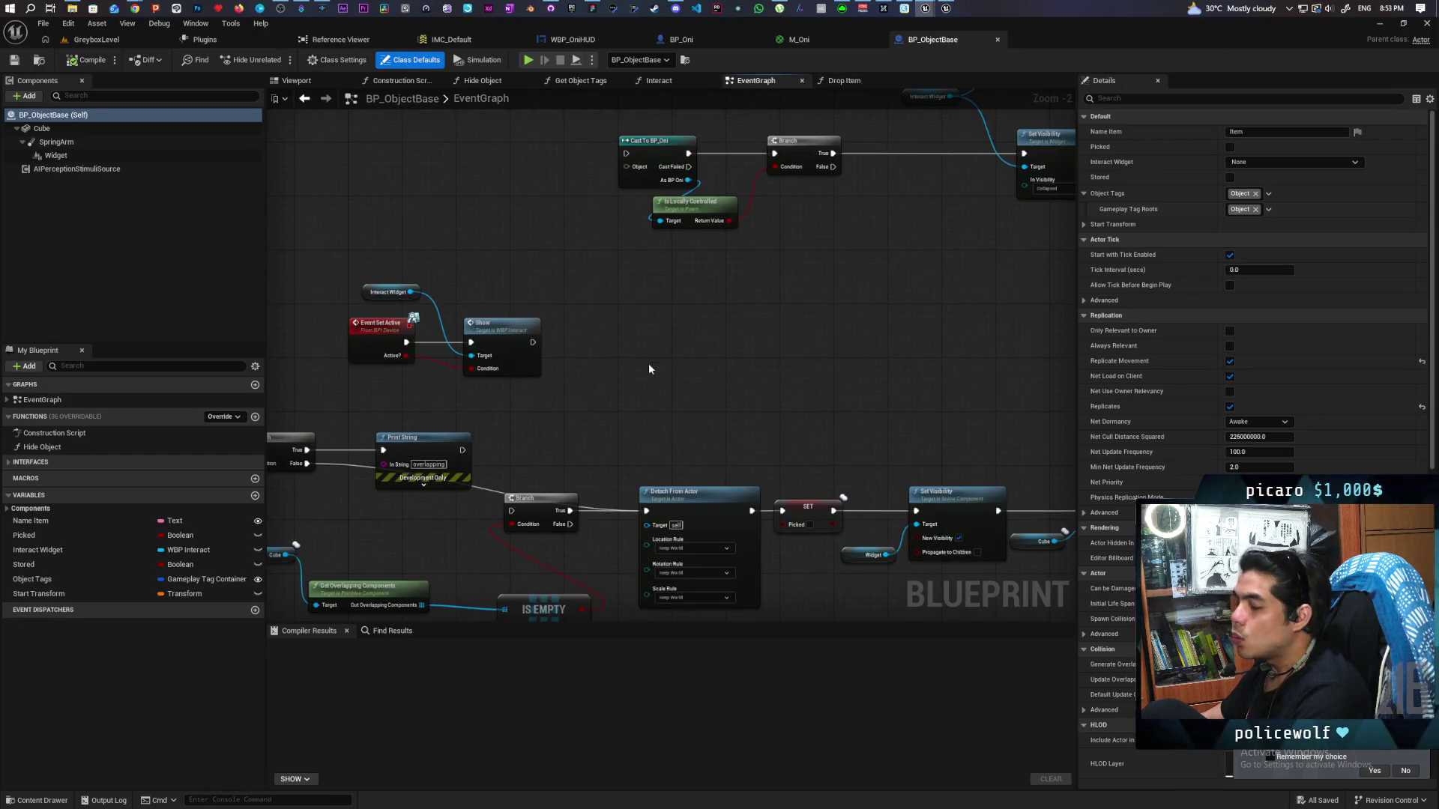
pyautogui.scroll(-6, 646, 350)
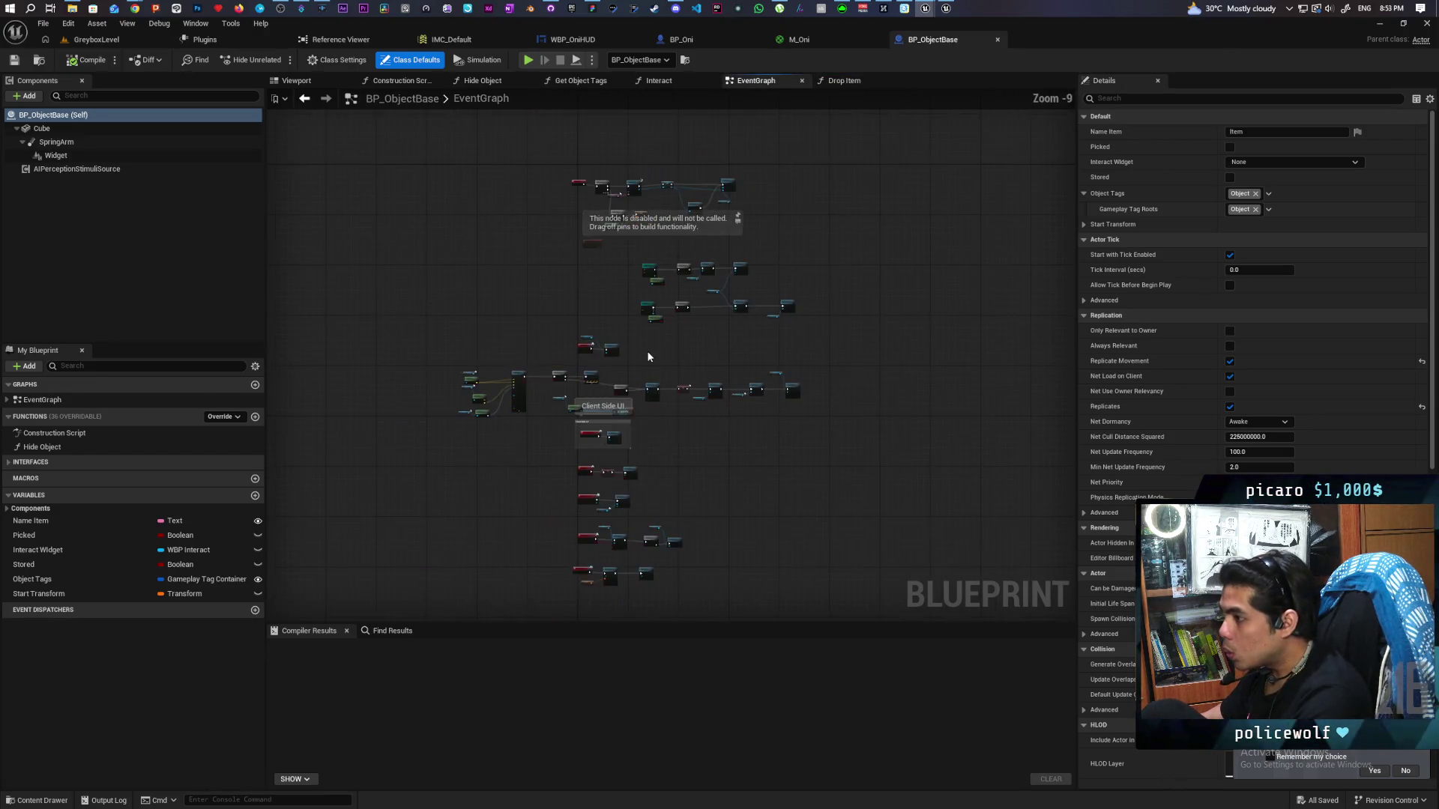
pyautogui.scroll(6, 626, 296)
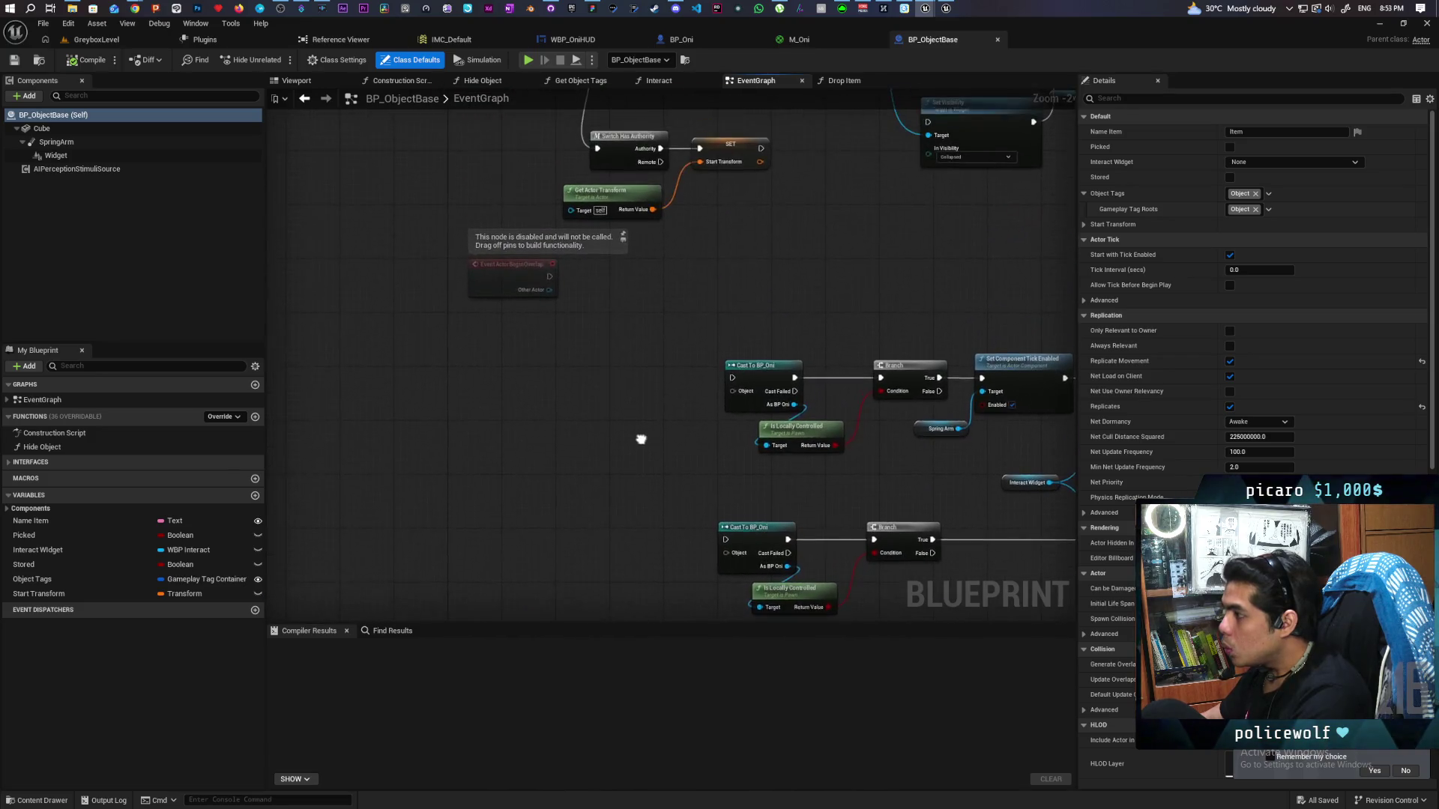
pyautogui.scroll(-6, 641, 552)
pyautogui.scroll(2, 615, 381)
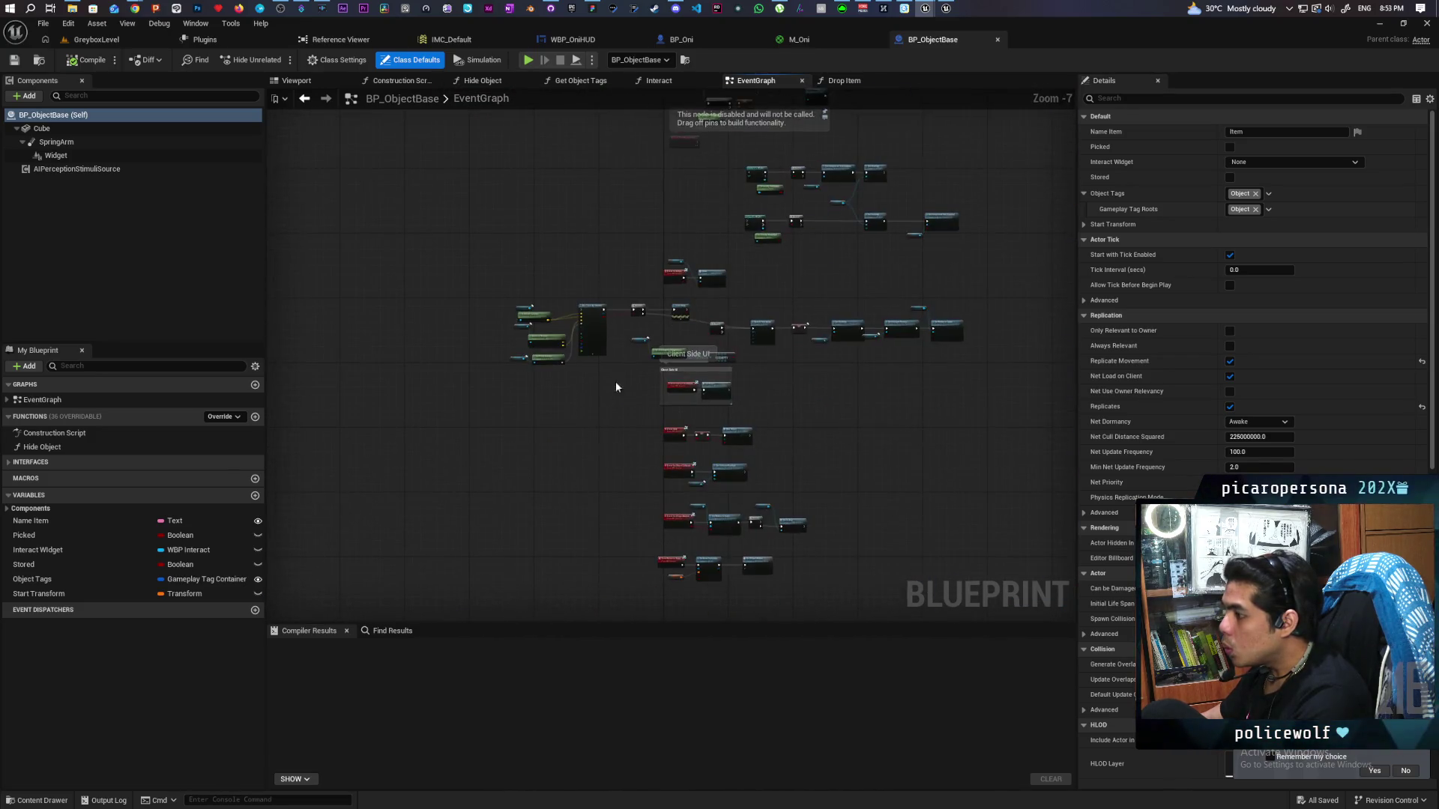
pyautogui.moveTo(617, 402)
pyautogui.mouseDown()
pyautogui.moveTo(604, 285)
pyautogui.moveTo(459, 373)
pyautogui.moveTo(506, 368)
pyautogui.mouseUp()
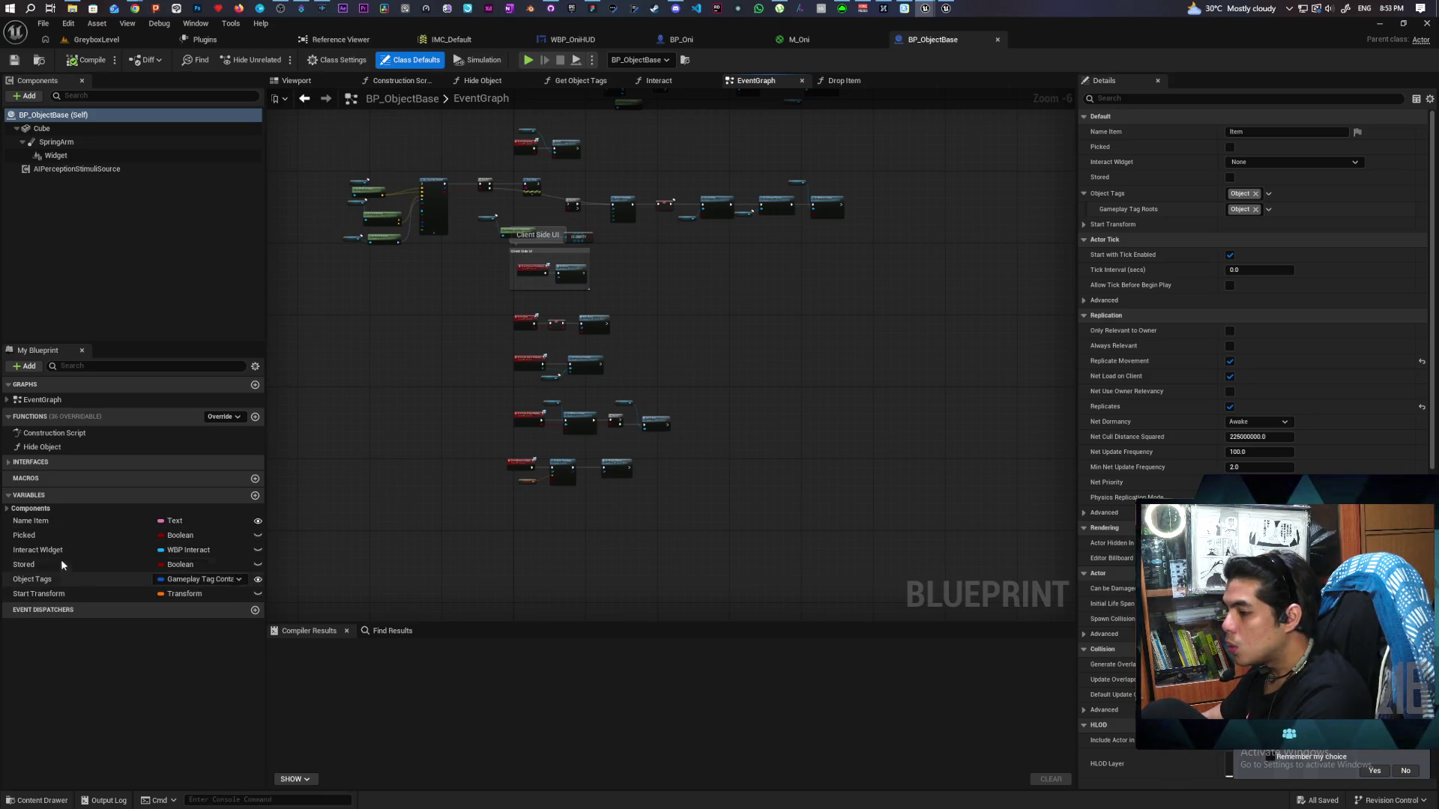
# Select the Cube component, save BP_ObjectBase, and locate it among the Interactables content assets
pyautogui.click(7, 508)
pyautogui.click(7, 509)
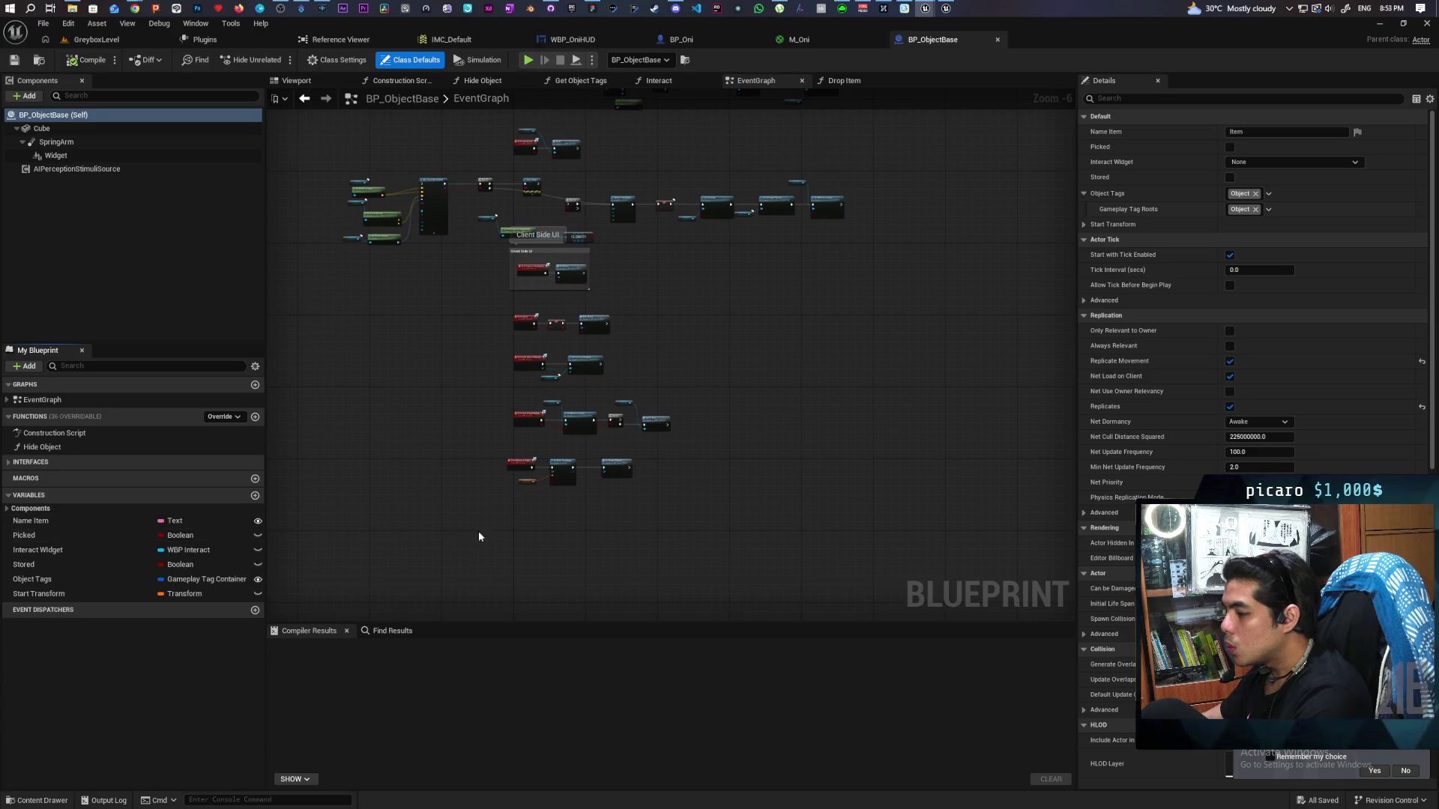
pyautogui.scroll(4, 434, 520)
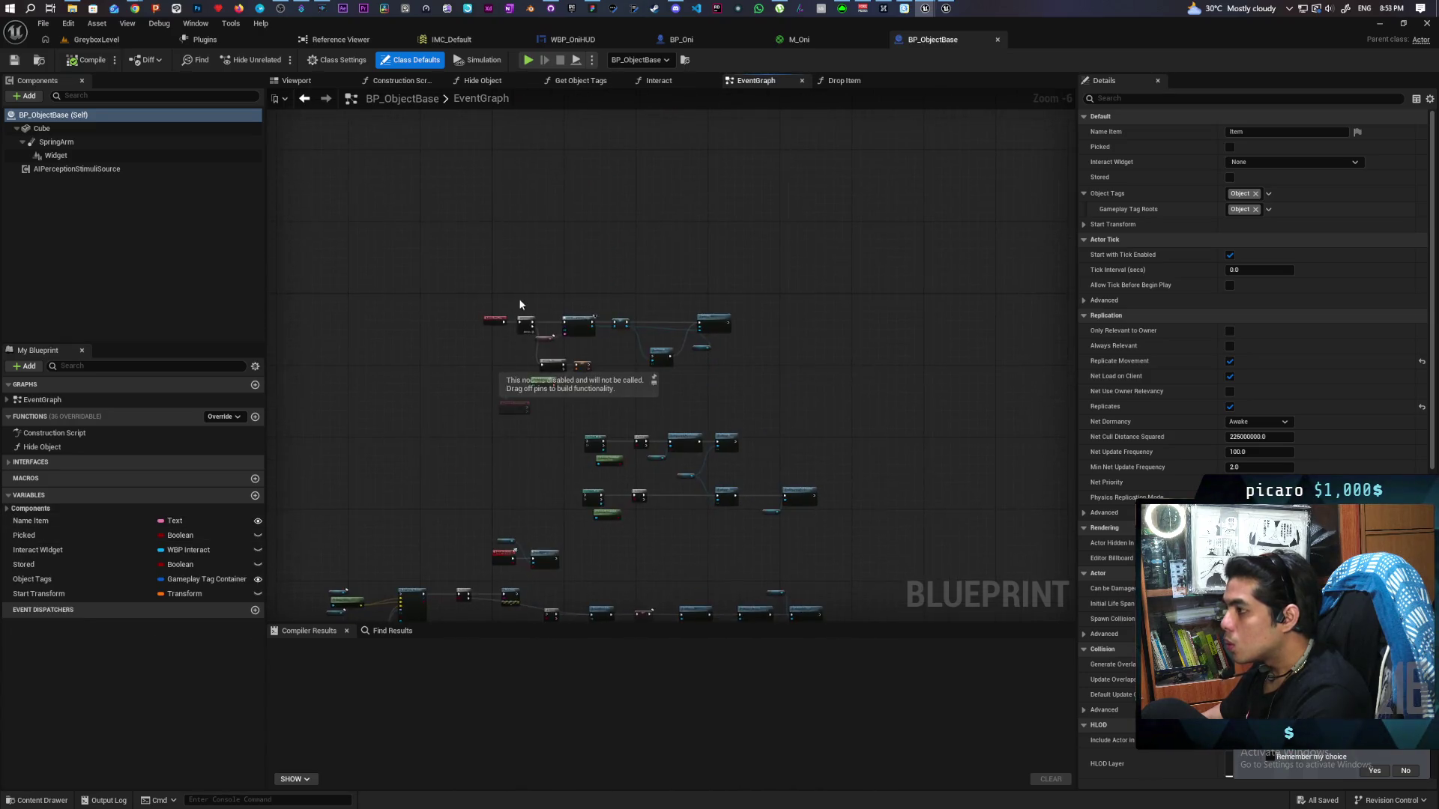
pyautogui.moveTo(532, 326); pyautogui.dragTo(550, 221)
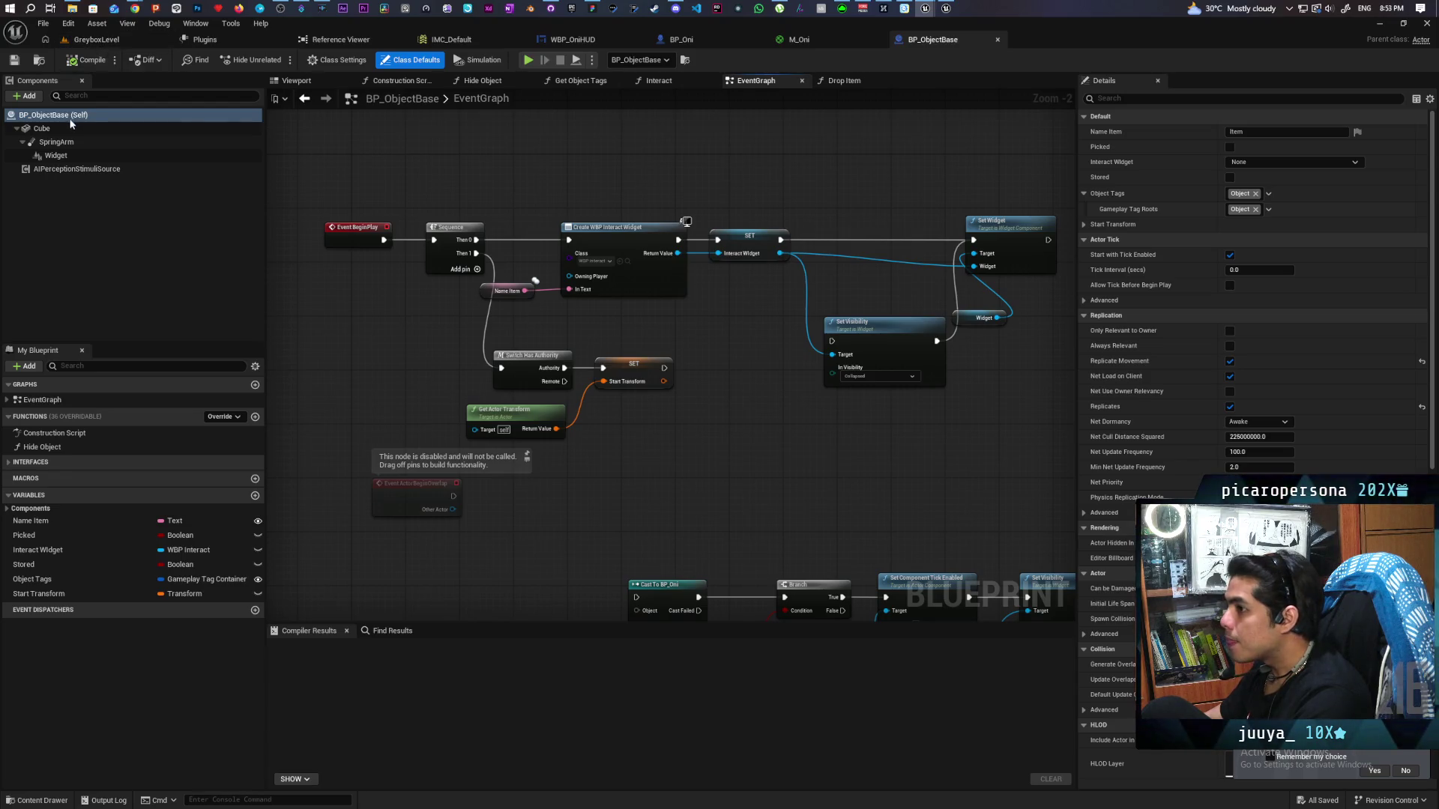
pyautogui.click(53, 129)
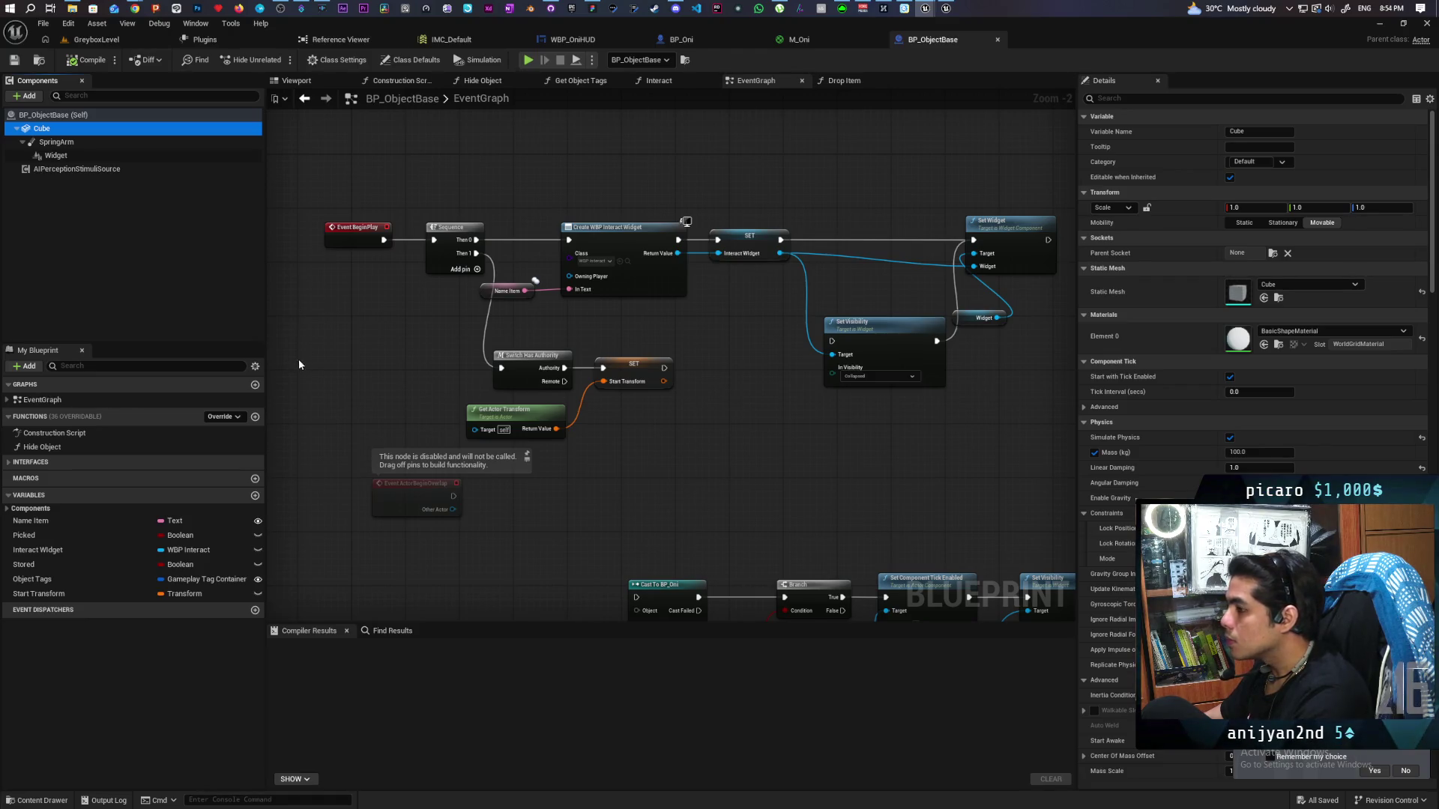
pyautogui.click(14, 60)
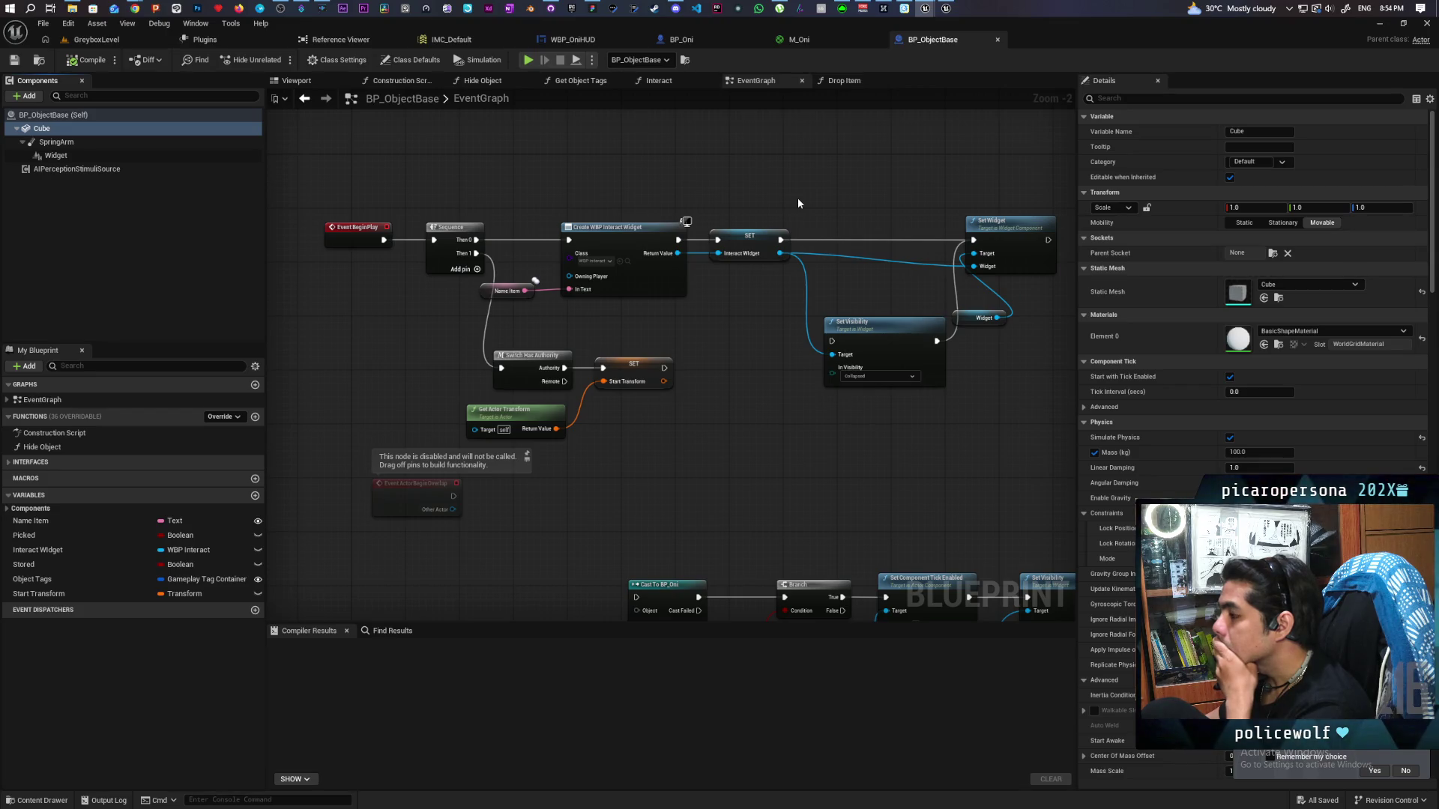
pyautogui.click(35, 63)
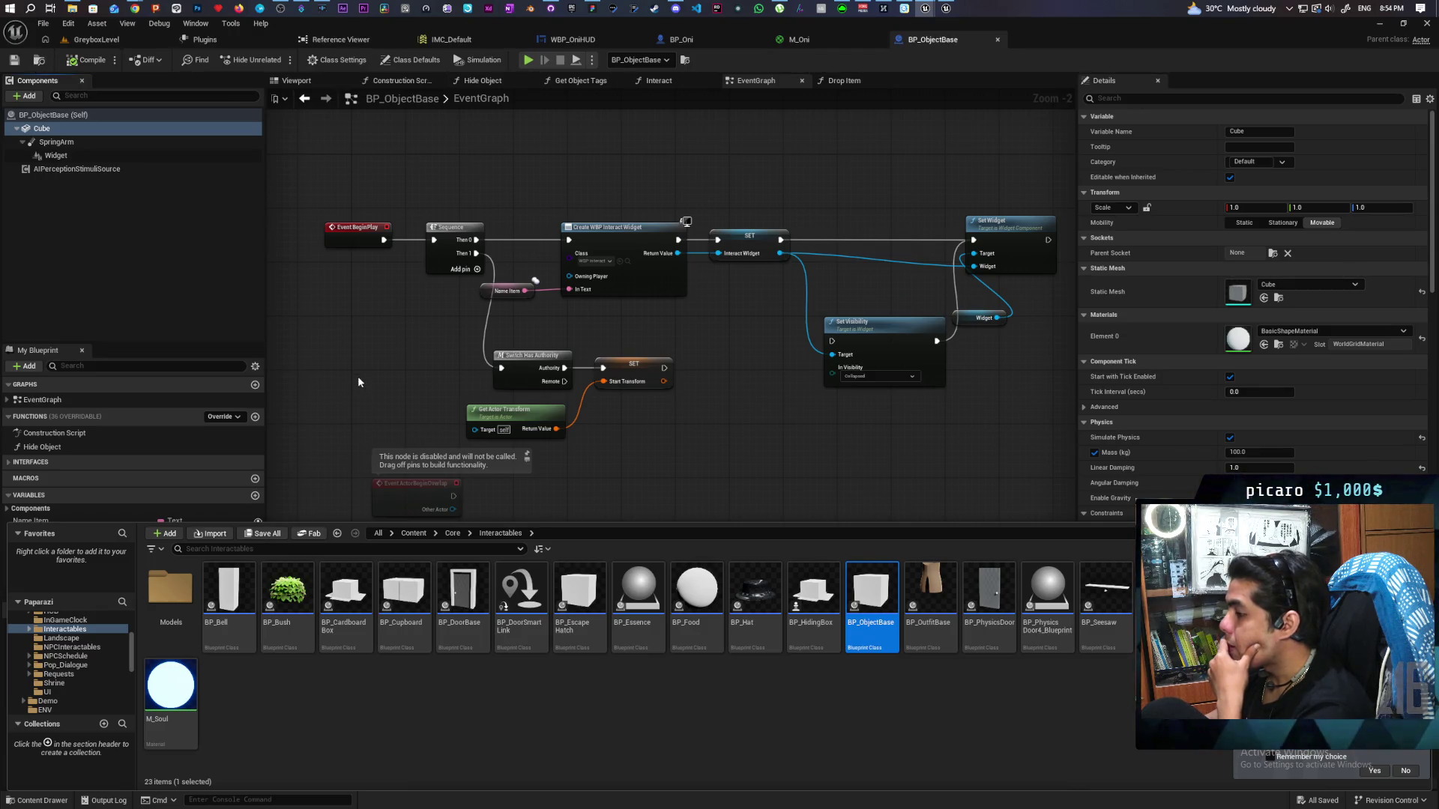
# Add an Event Tick node to the BP_ObjectBase event graph and frame it with Home
pyautogui.rightClick(434, 480)
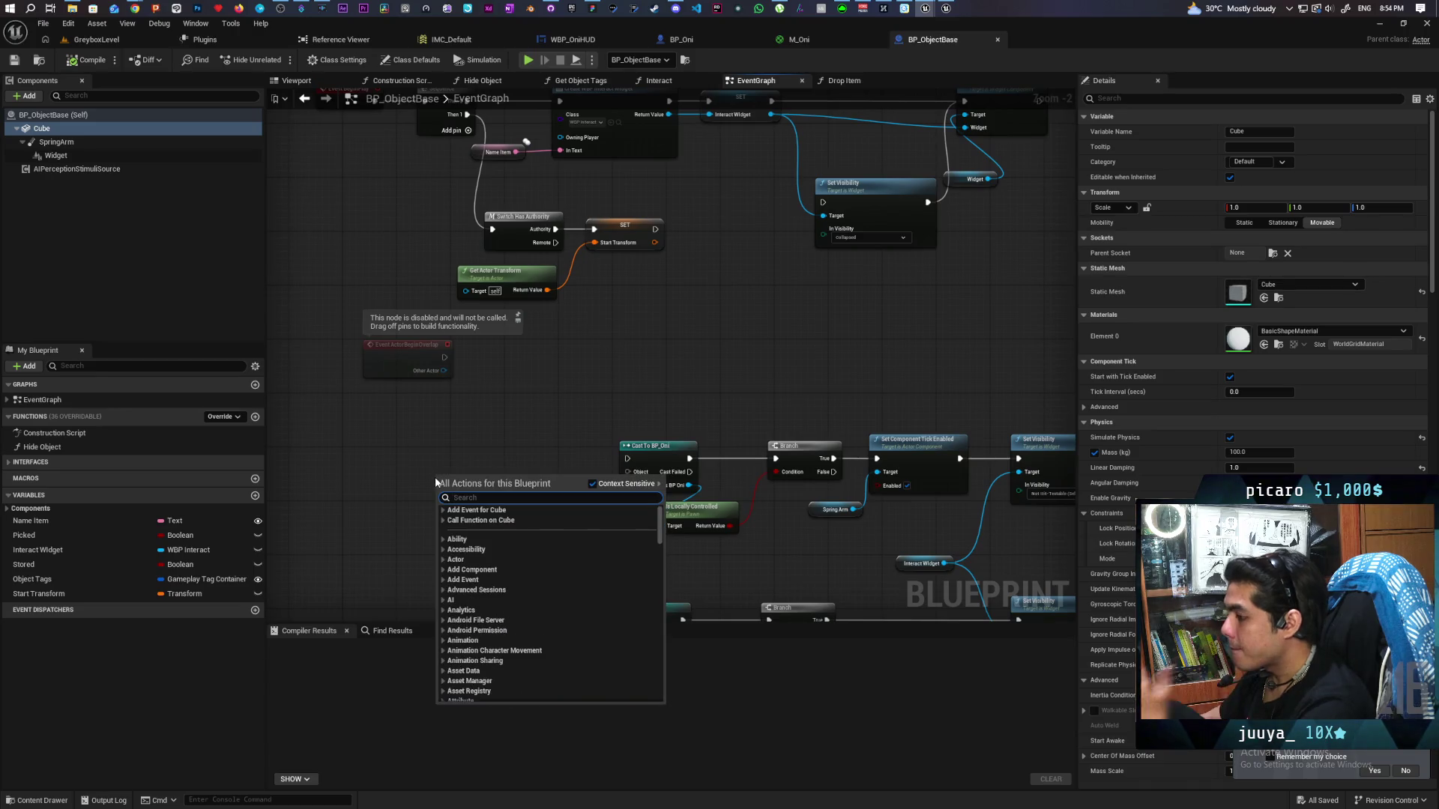
pyautogui.write('tick')
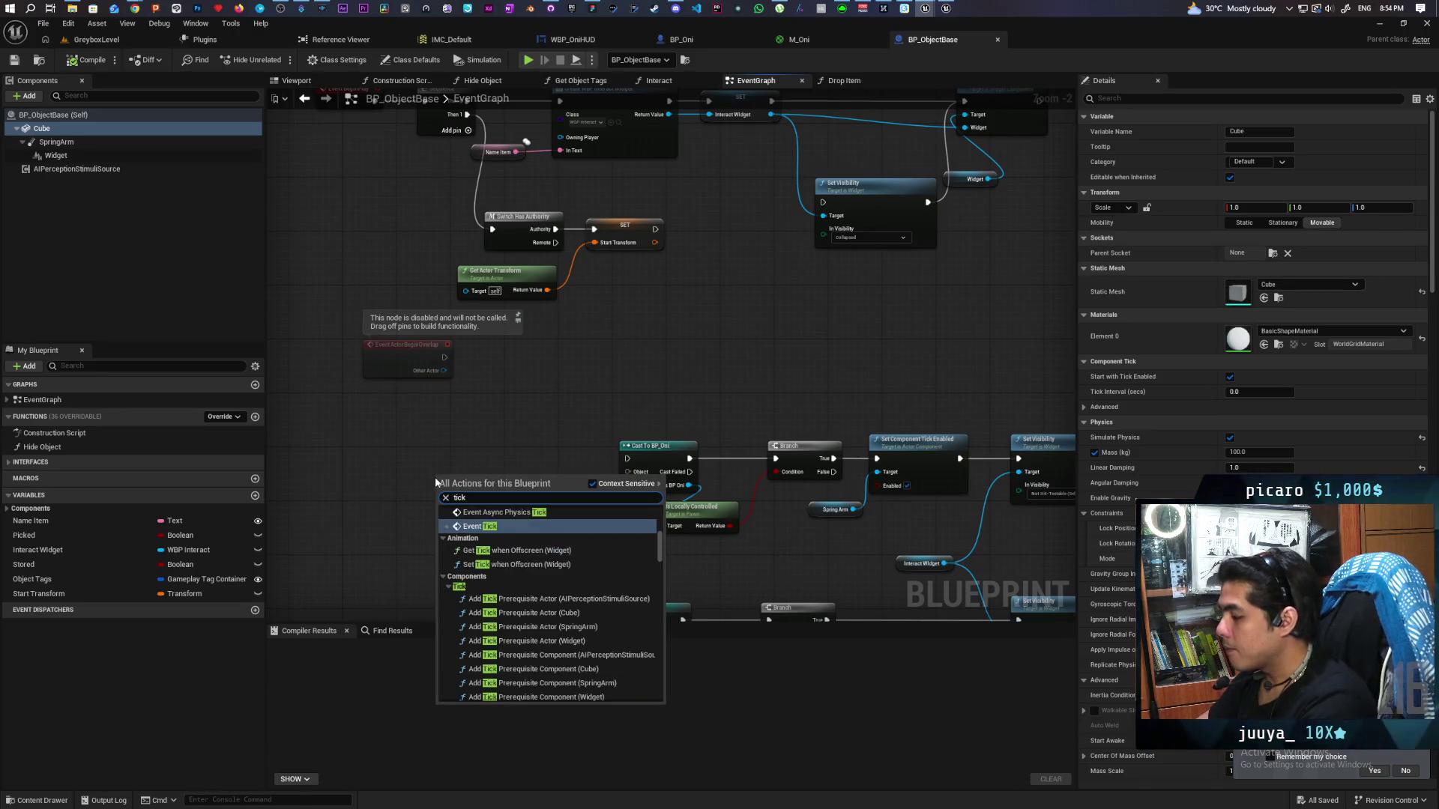
pyautogui.press('Return')
pyautogui.scroll(-3, 551, 420)
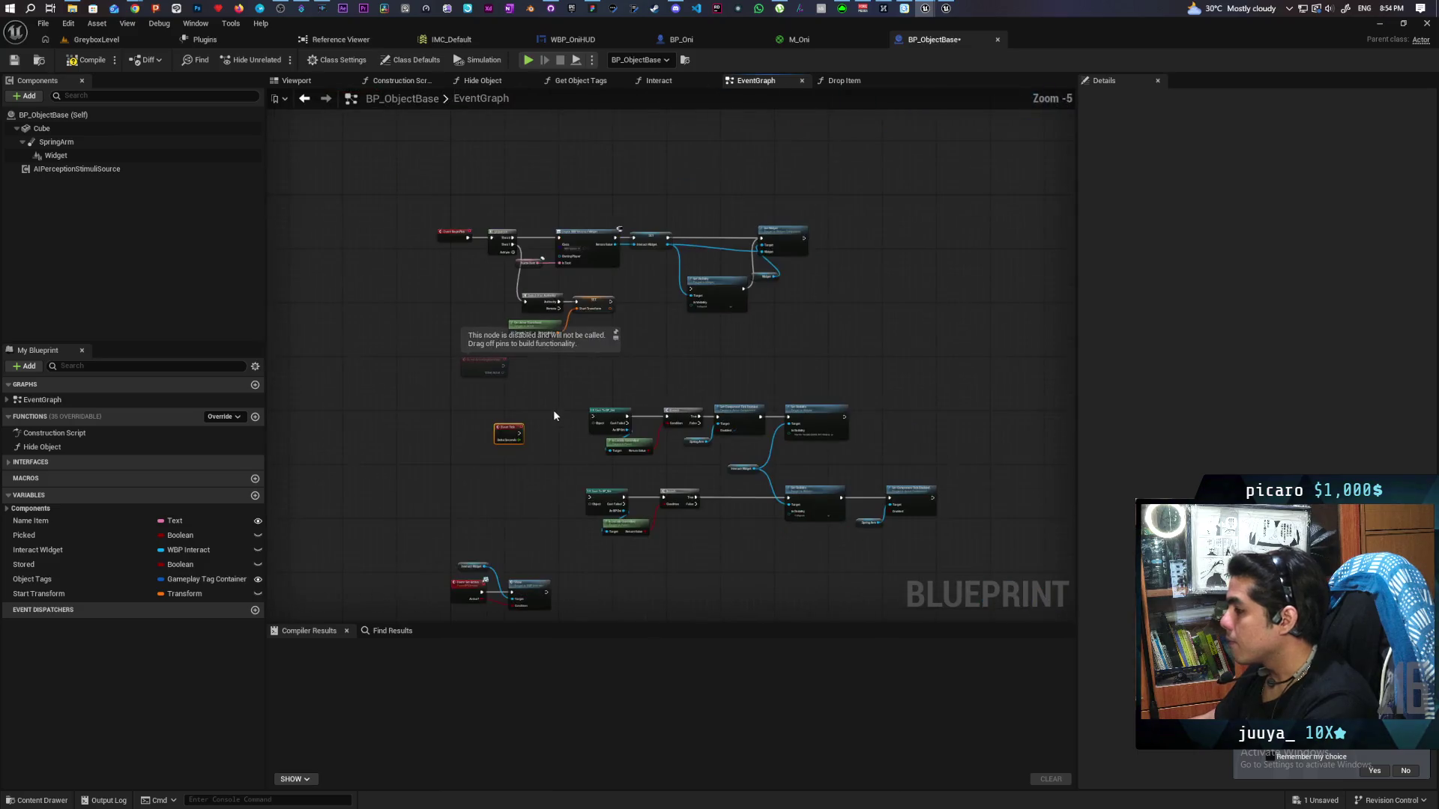
pyautogui.click(424, 63)
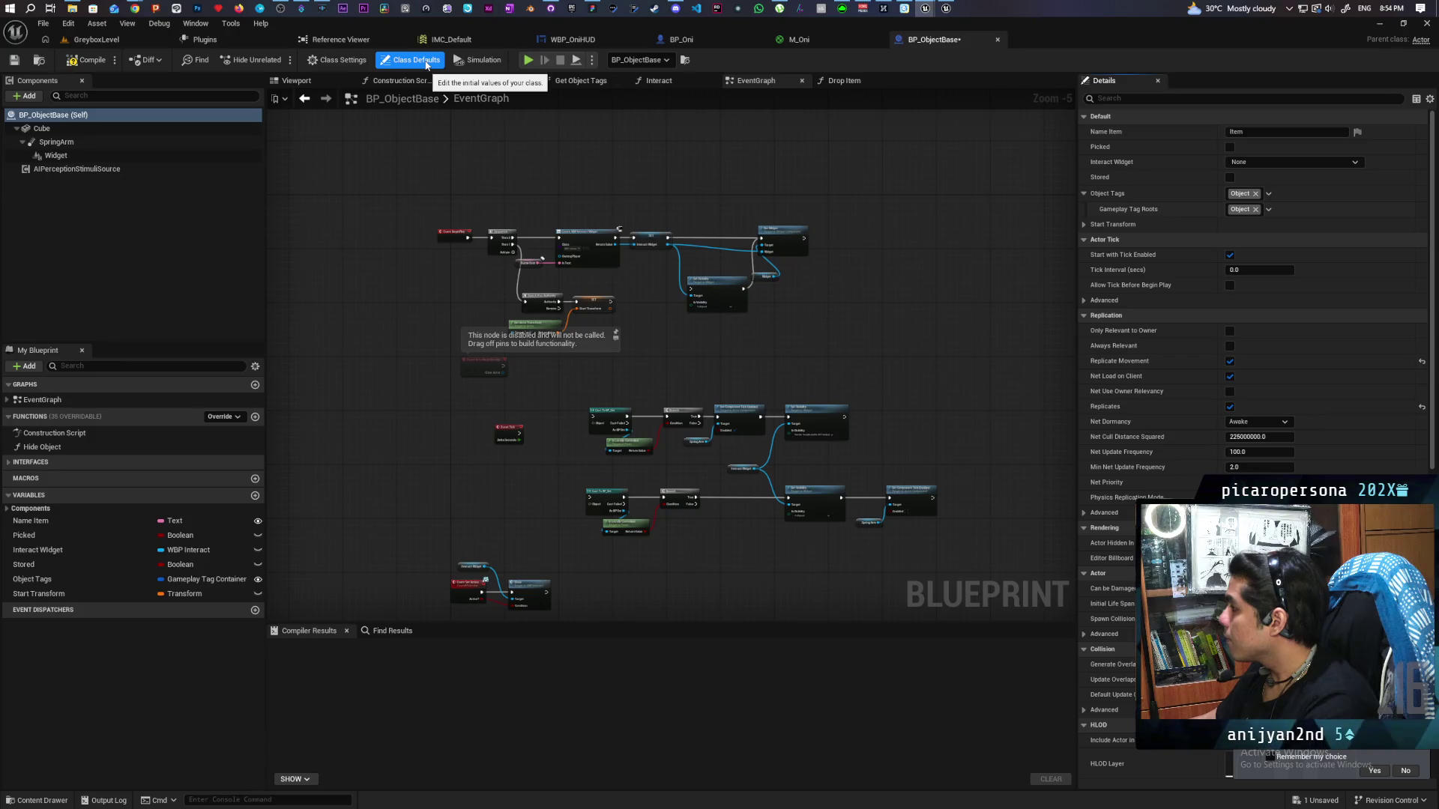
pyautogui.moveTo(431, 475)
pyautogui.mouseDown()
pyautogui.moveTo(542, 259)
pyautogui.moveTo(574, 532)
pyautogui.moveTo(1117, 431)
pyautogui.moveTo(733, 155)
pyautogui.moveTo(593, 165)
pyautogui.mouseUp()
pyautogui.press('Home')
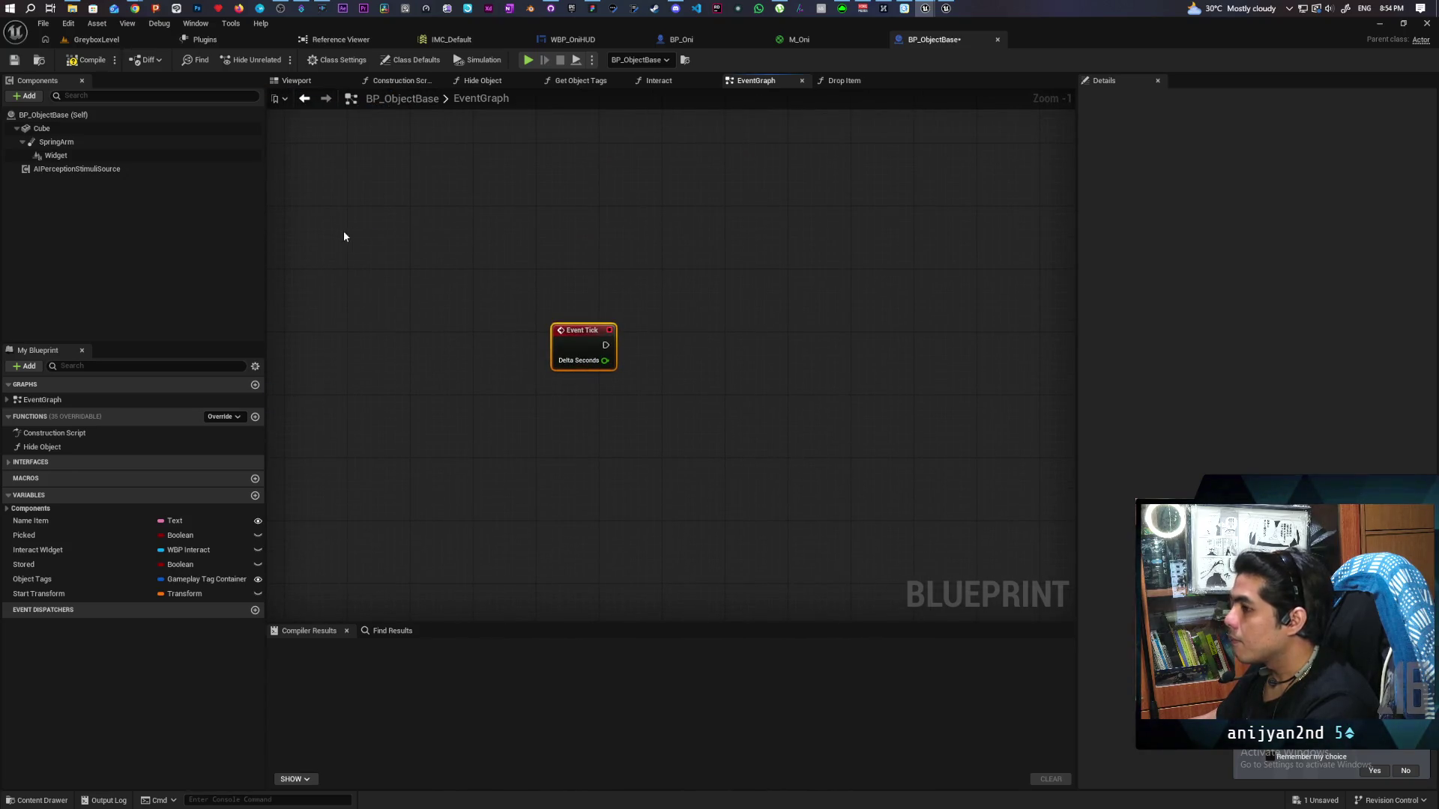
# Compile BP_ObjectBase and save it with Ctrl+S, leaving only Event Tick in the graph
pyautogui.click(89, 65)
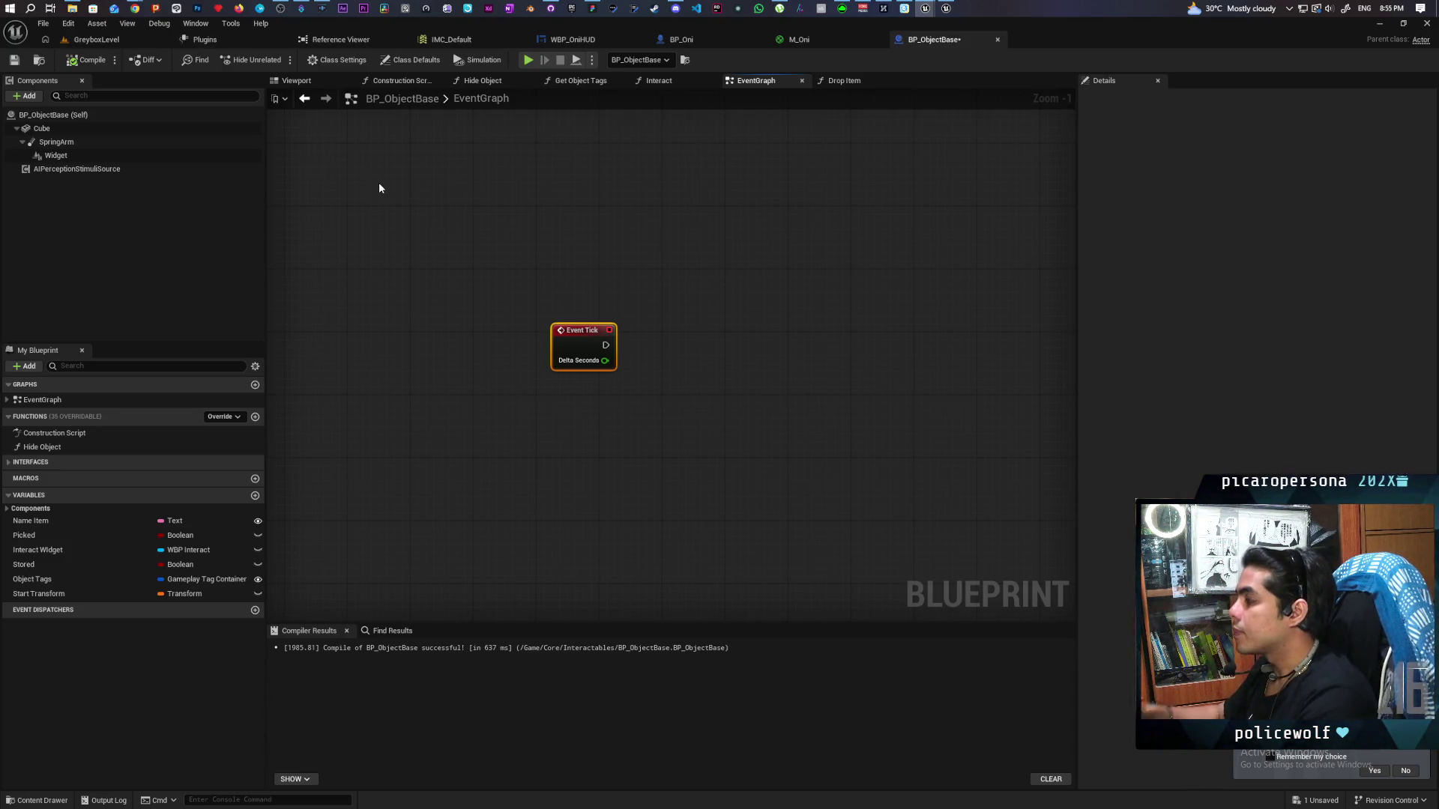
pyautogui.hotkey('ctrl', 's')
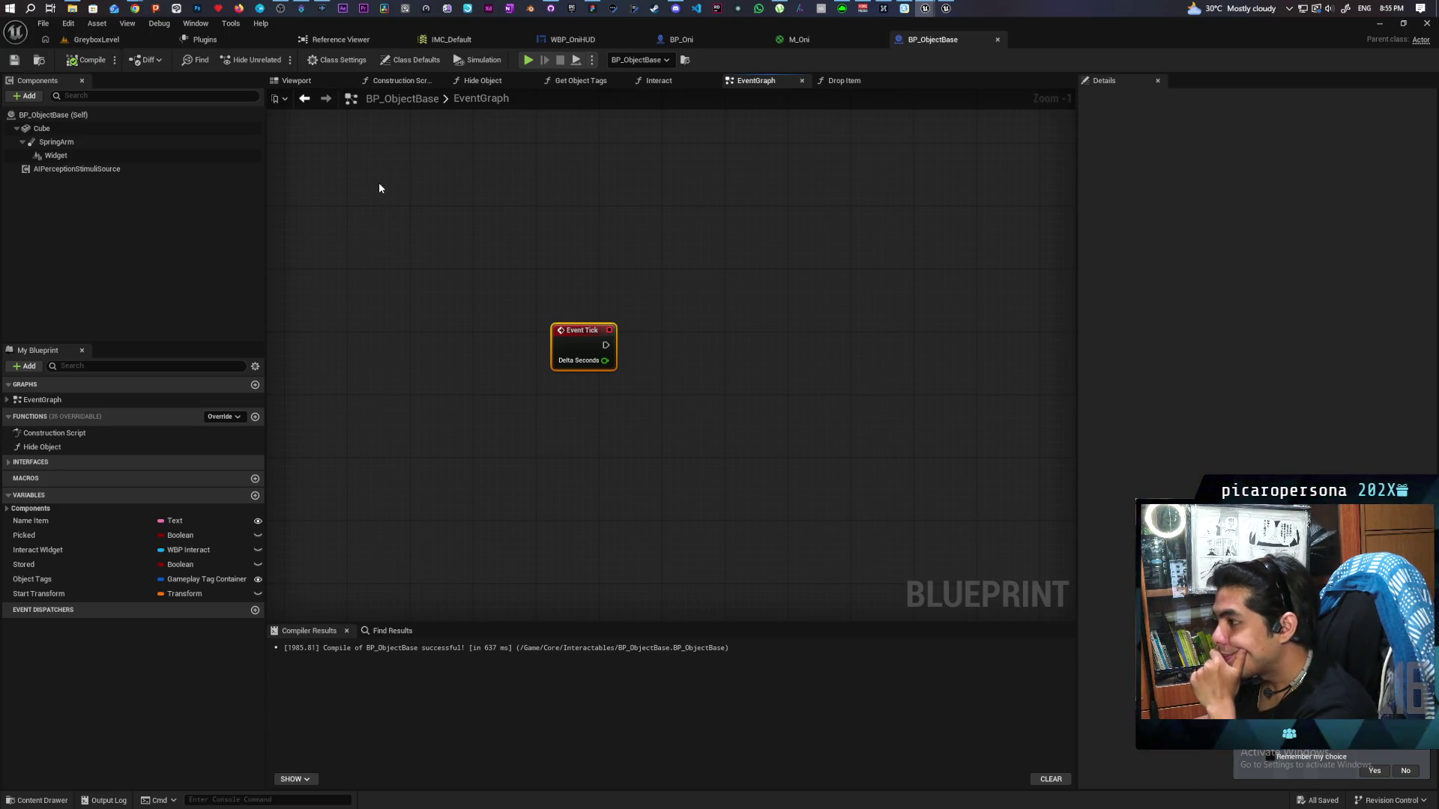
pyautogui.moveTo(417, 215)
pyautogui.mouseDown()
pyautogui.moveTo(408, 199)
pyautogui.moveTo(386, 236)
pyautogui.moveTo(386, 210)
pyautogui.mouseUp()
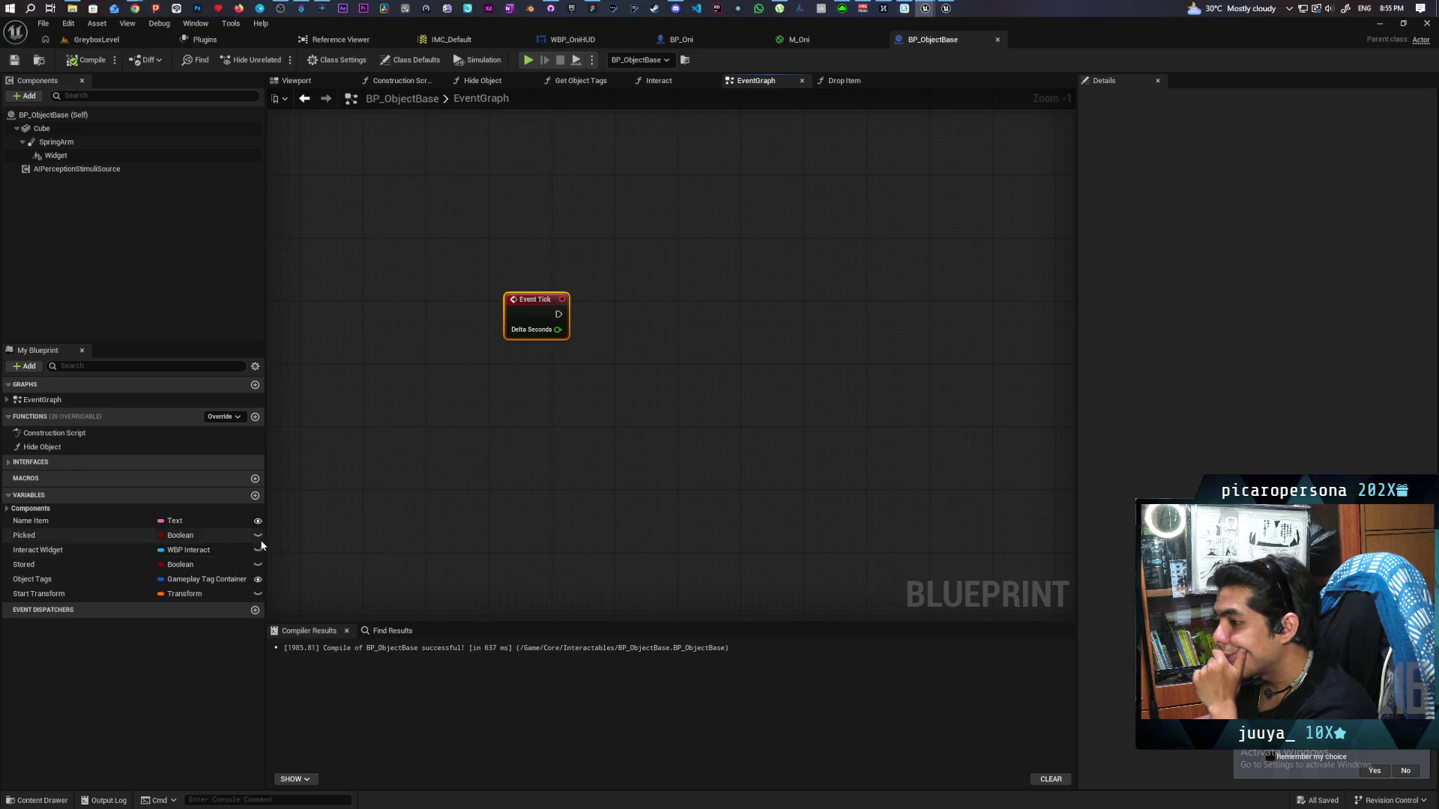
pyautogui.click(6, 510)
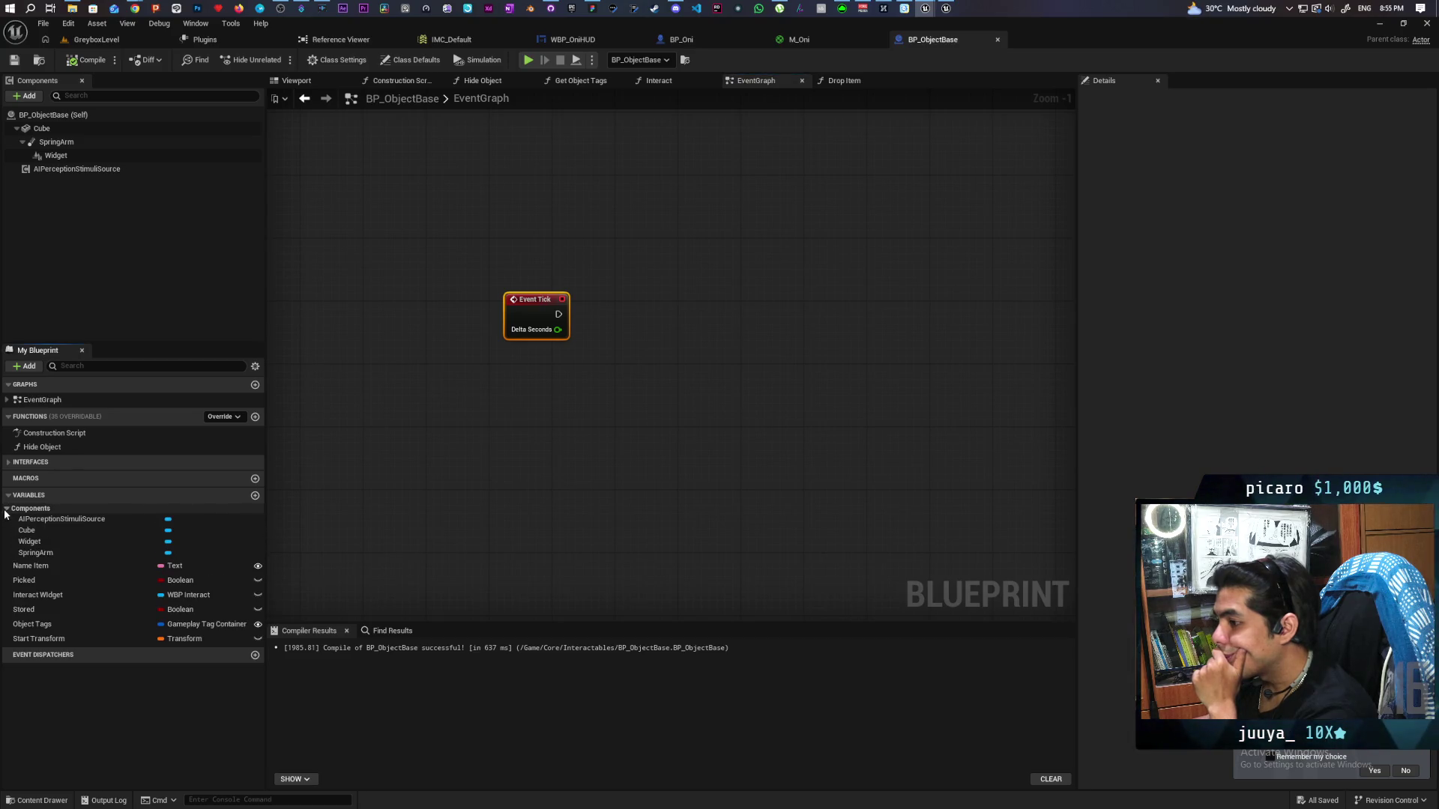
pyautogui.click(6, 509)
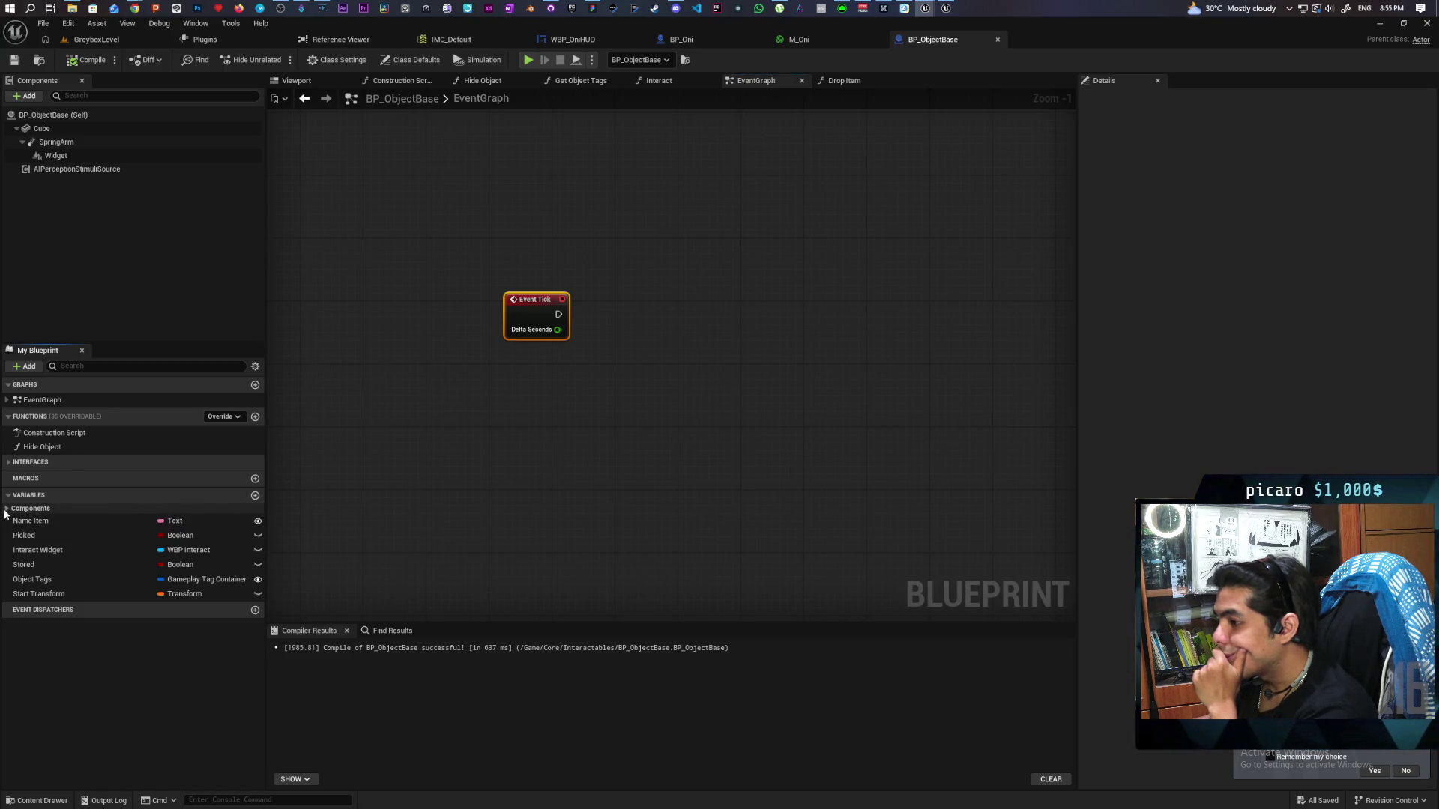
# Create an Actor-reference variable named Grapler, compile, and drop a Grapler getter beside Event Tick
pyautogui.click(254, 495)
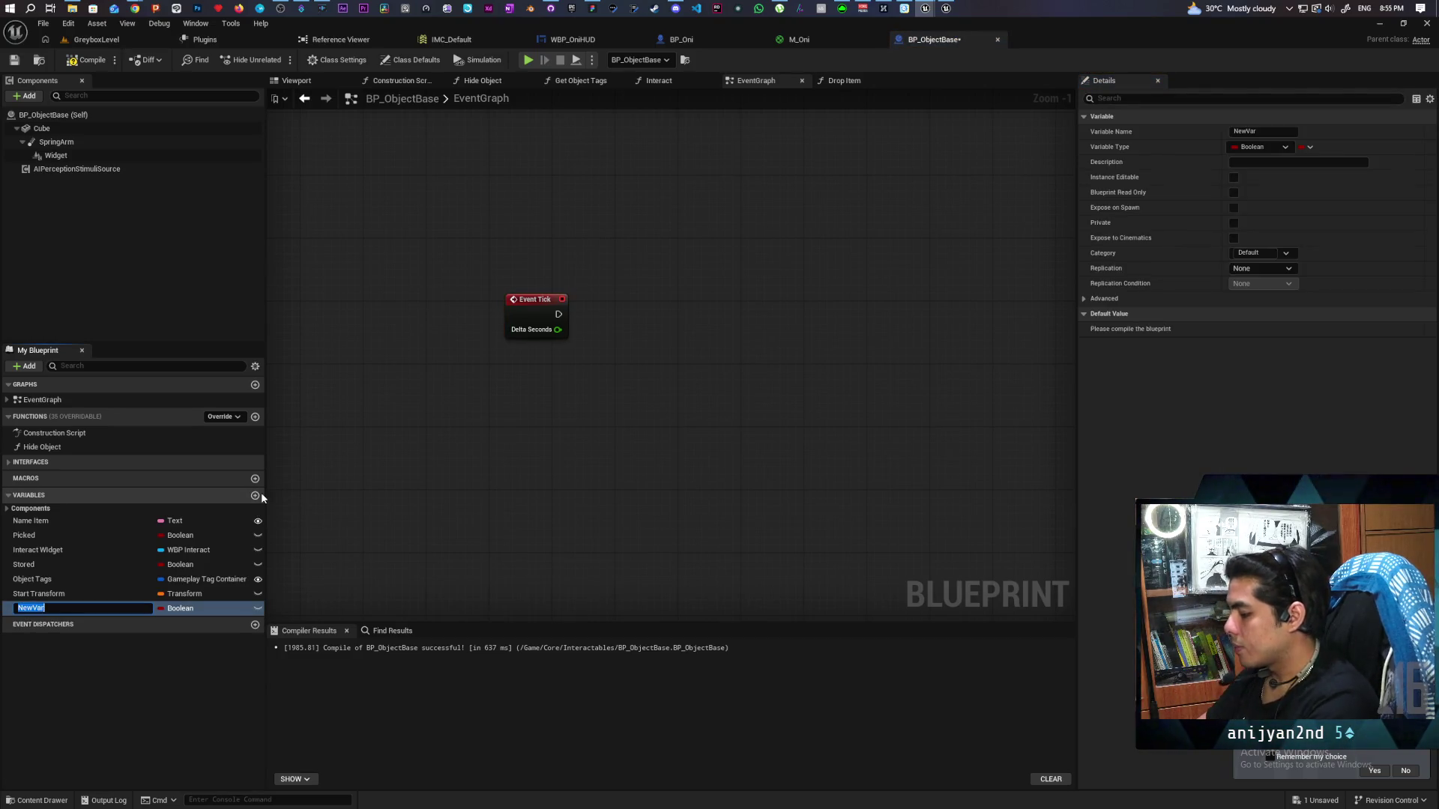
pyautogui.write('Graple')
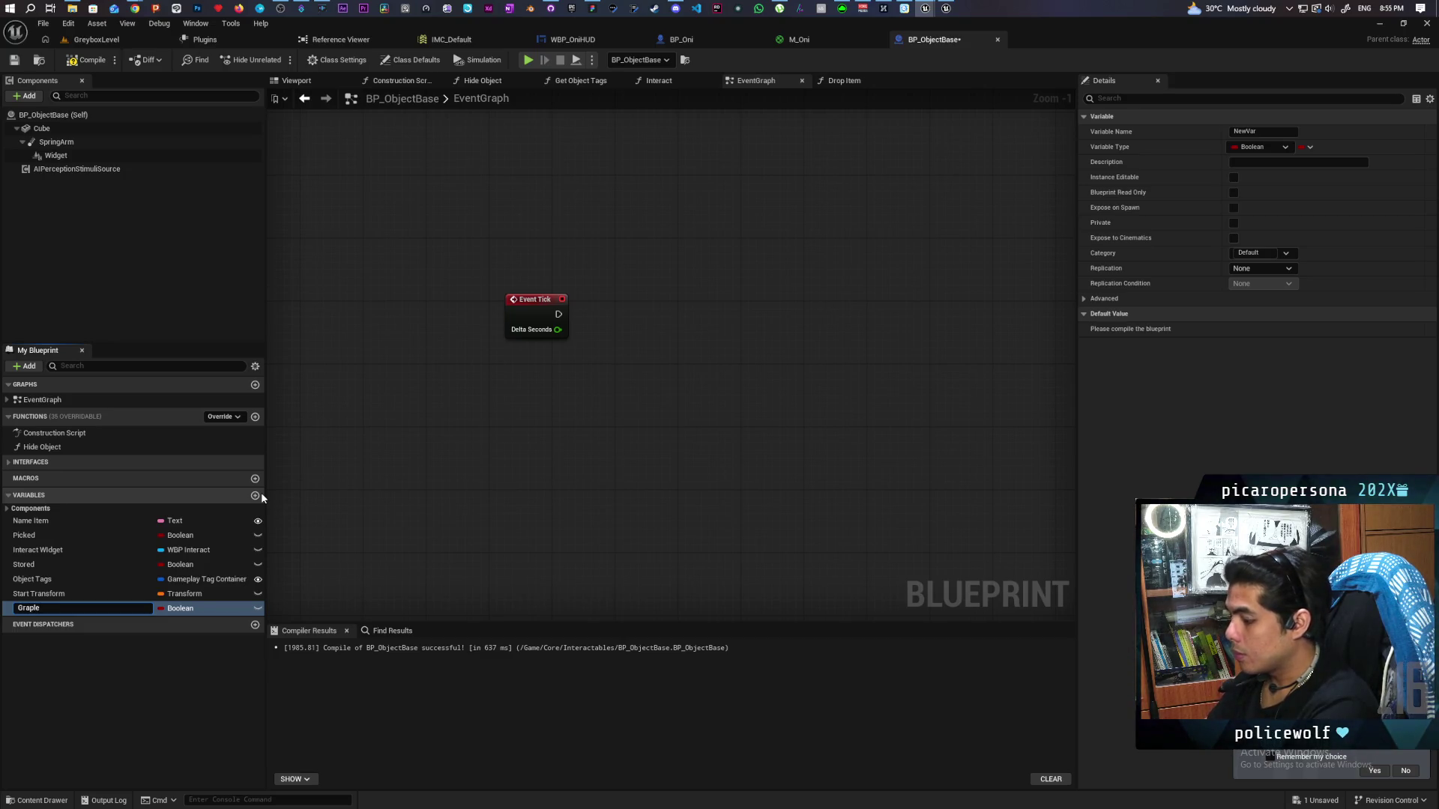
pyautogui.write('r')
pyautogui.press('Return')
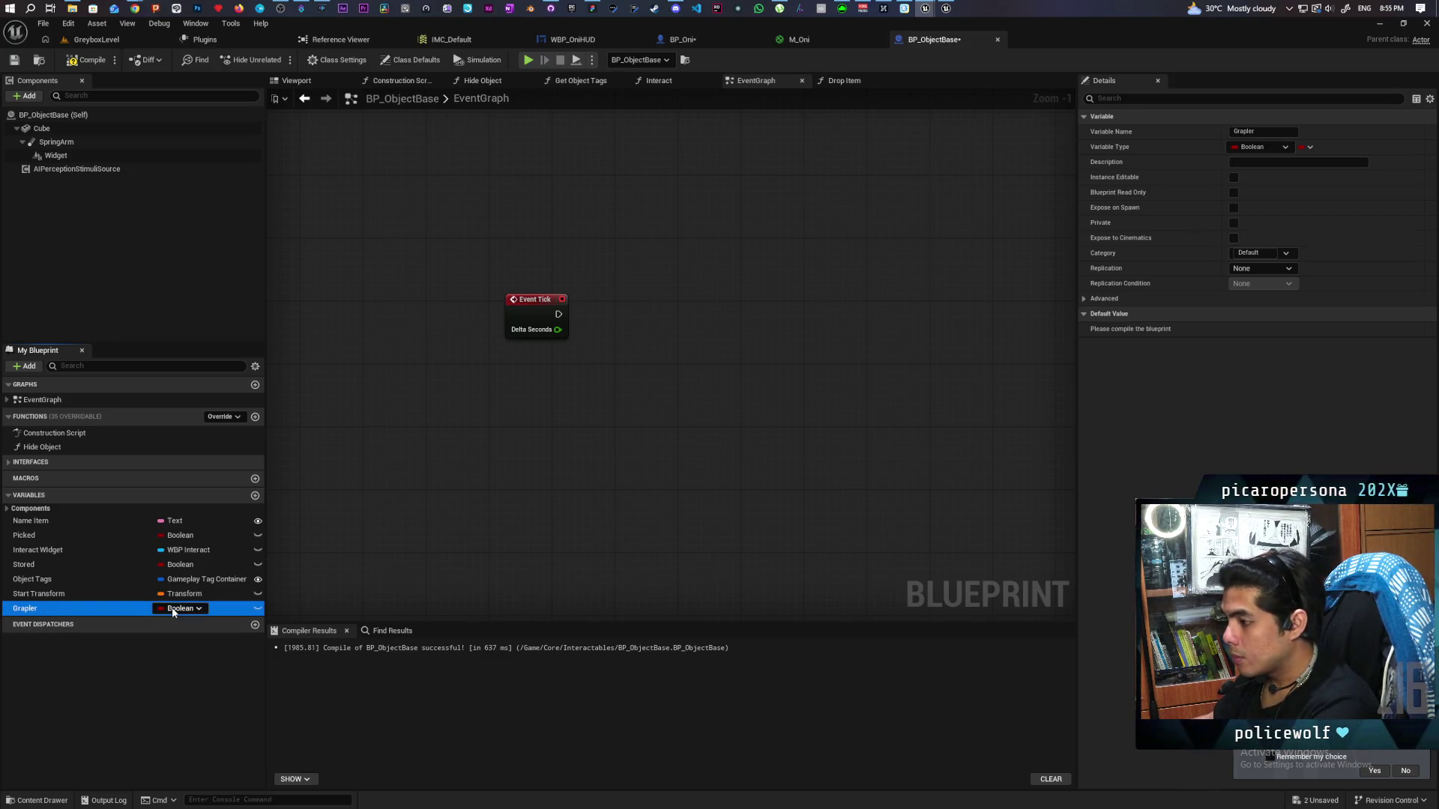
pyautogui.click(173, 609)
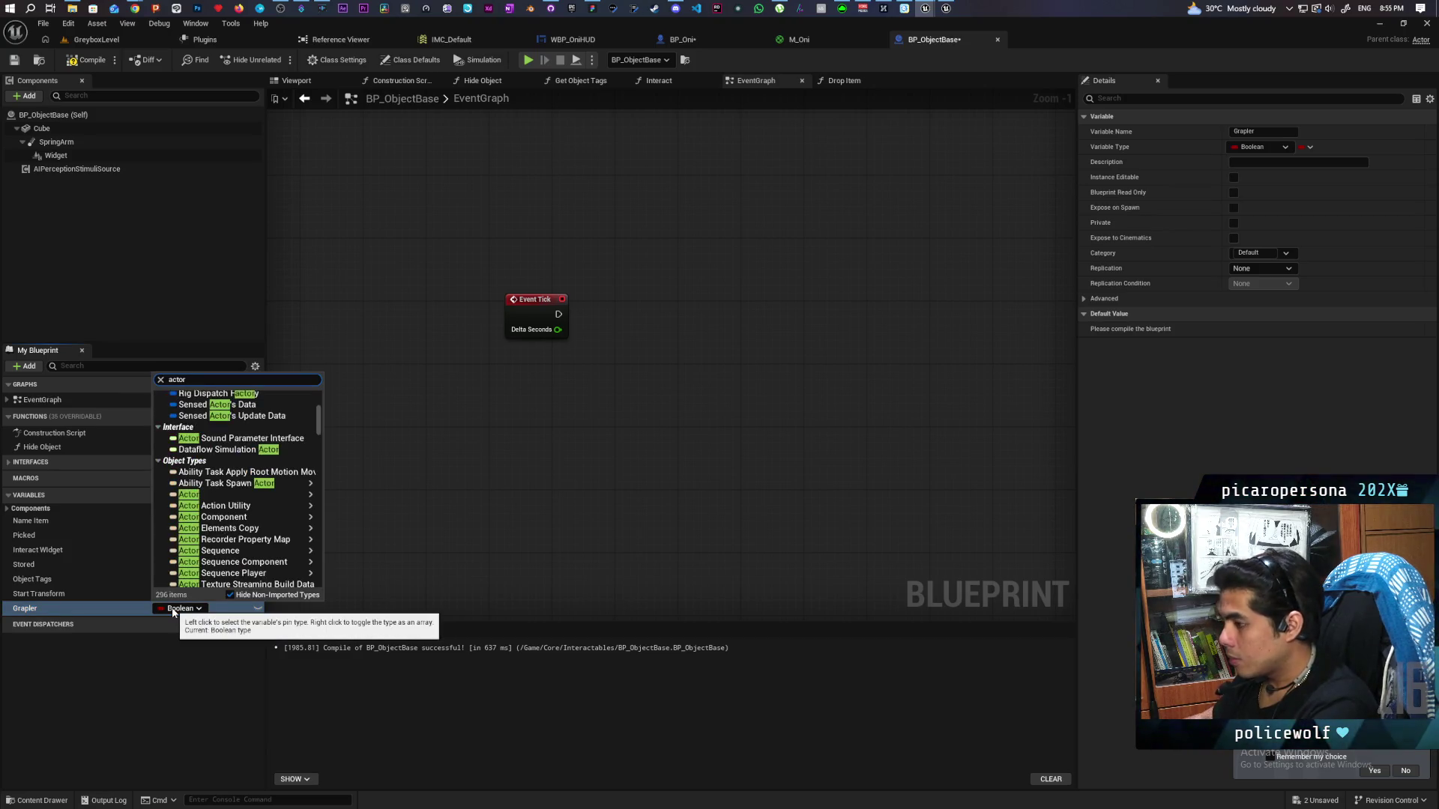
pyautogui.click(346, 496)
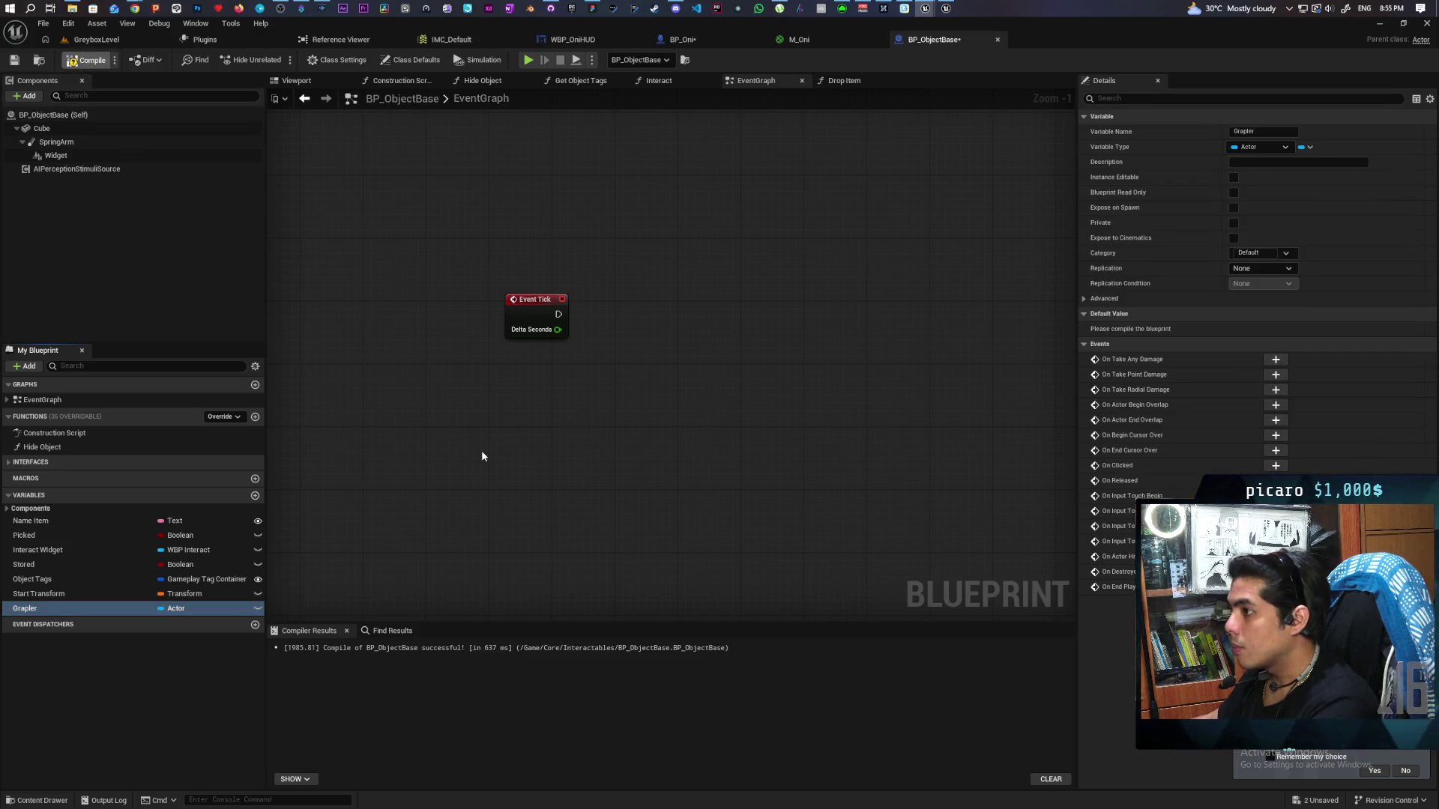
pyautogui.press('F7')
pyautogui.moveTo(45, 608); pyautogui.dragTo(529, 391)
# Convert the Grapler getter to a validated get, wire Event Tick into it, and save
pyautogui.rightClick(520, 398)
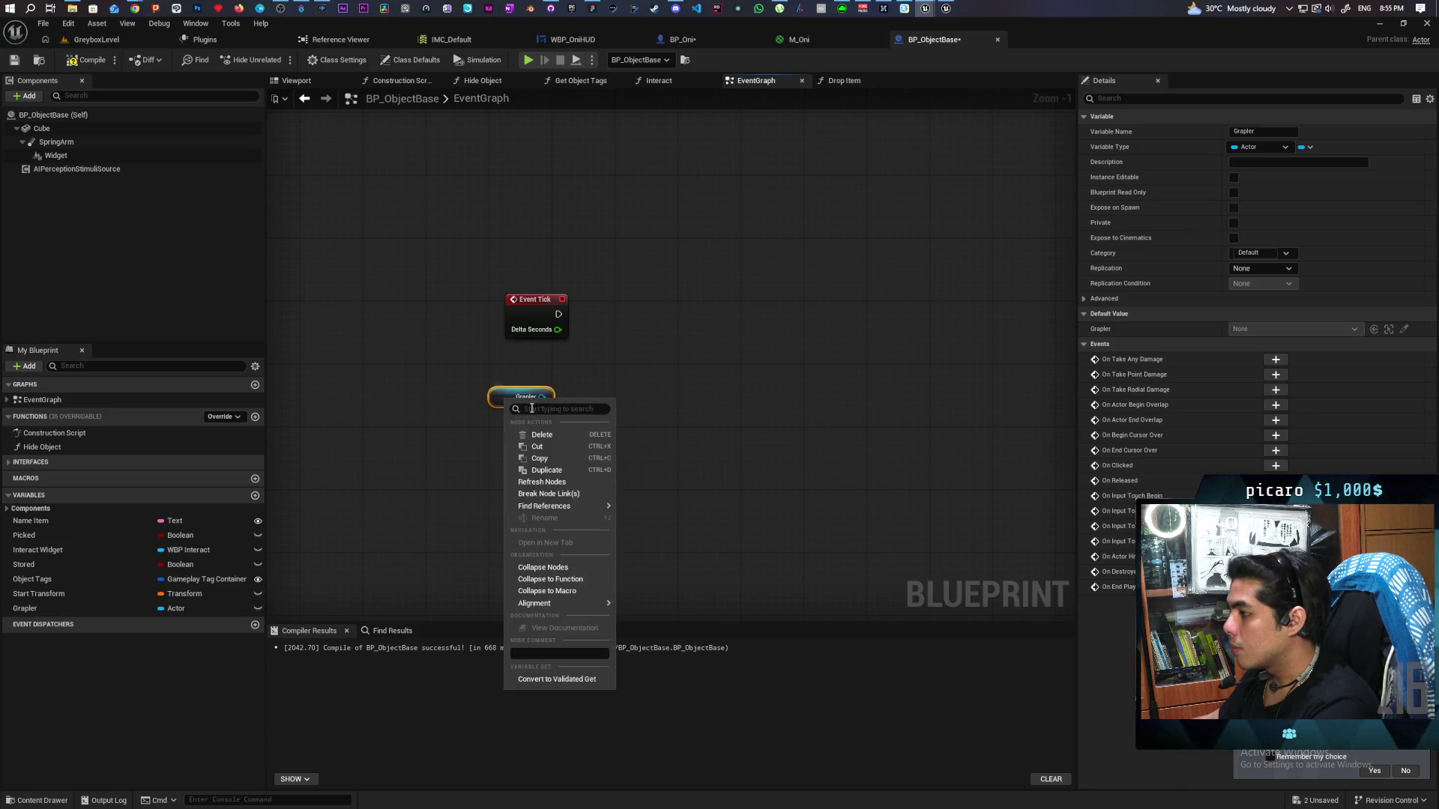
pyautogui.click(557, 678)
pyautogui.moveTo(534, 397)
pyautogui.mouseDown()
pyautogui.moveTo(637, 302)
pyautogui.moveTo(602, 314)
pyautogui.mouseUp()
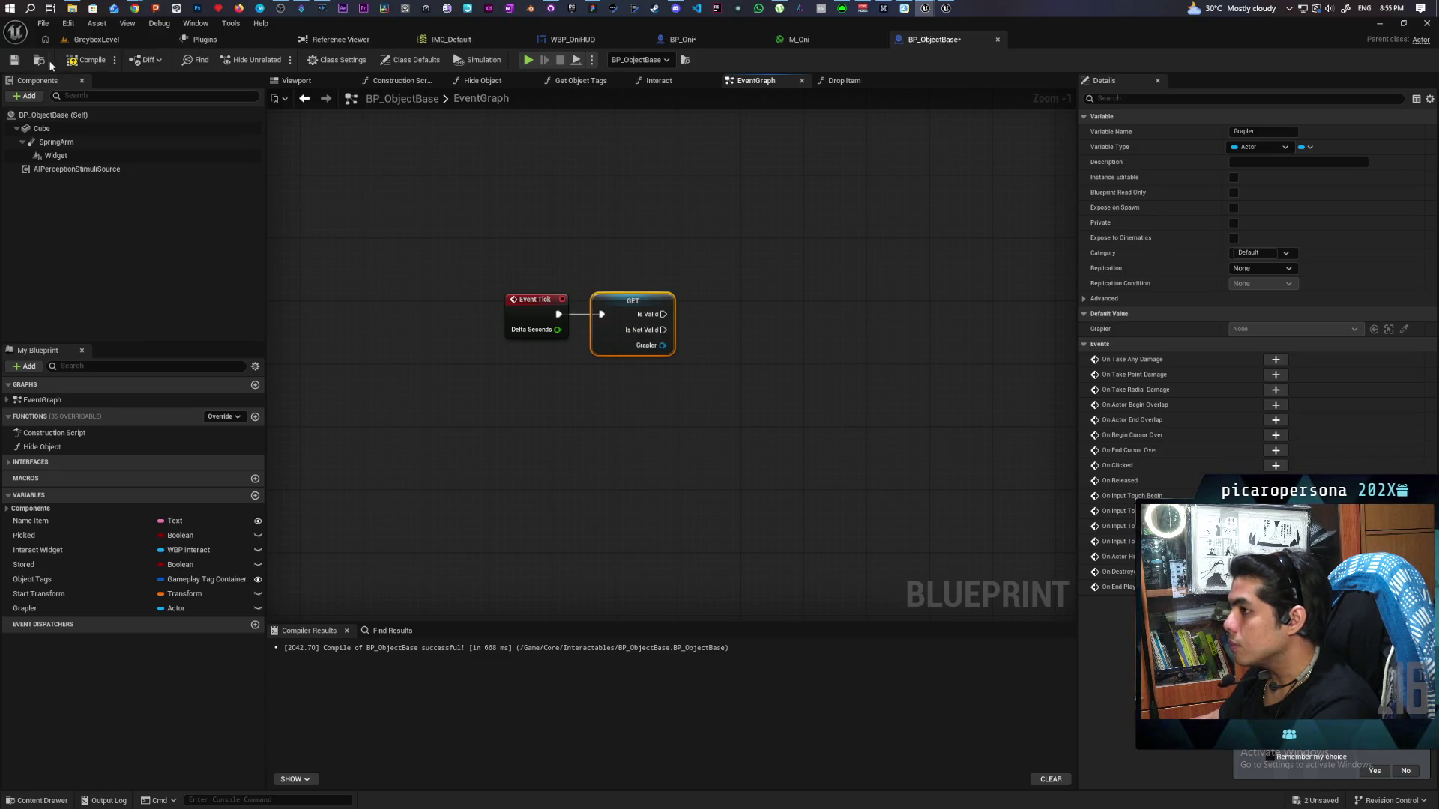
pyautogui.moveTo(482, 273)
pyautogui.mouseDown()
pyautogui.moveTo(729, 408)
pyautogui.moveTo(573, 425)
pyautogui.moveTo(544, 527)
pyautogui.moveTo(571, 460)
pyautogui.mouseUp()
pyautogui.click(698, 403)
pyautogui.hotkey('ctrl', 's')
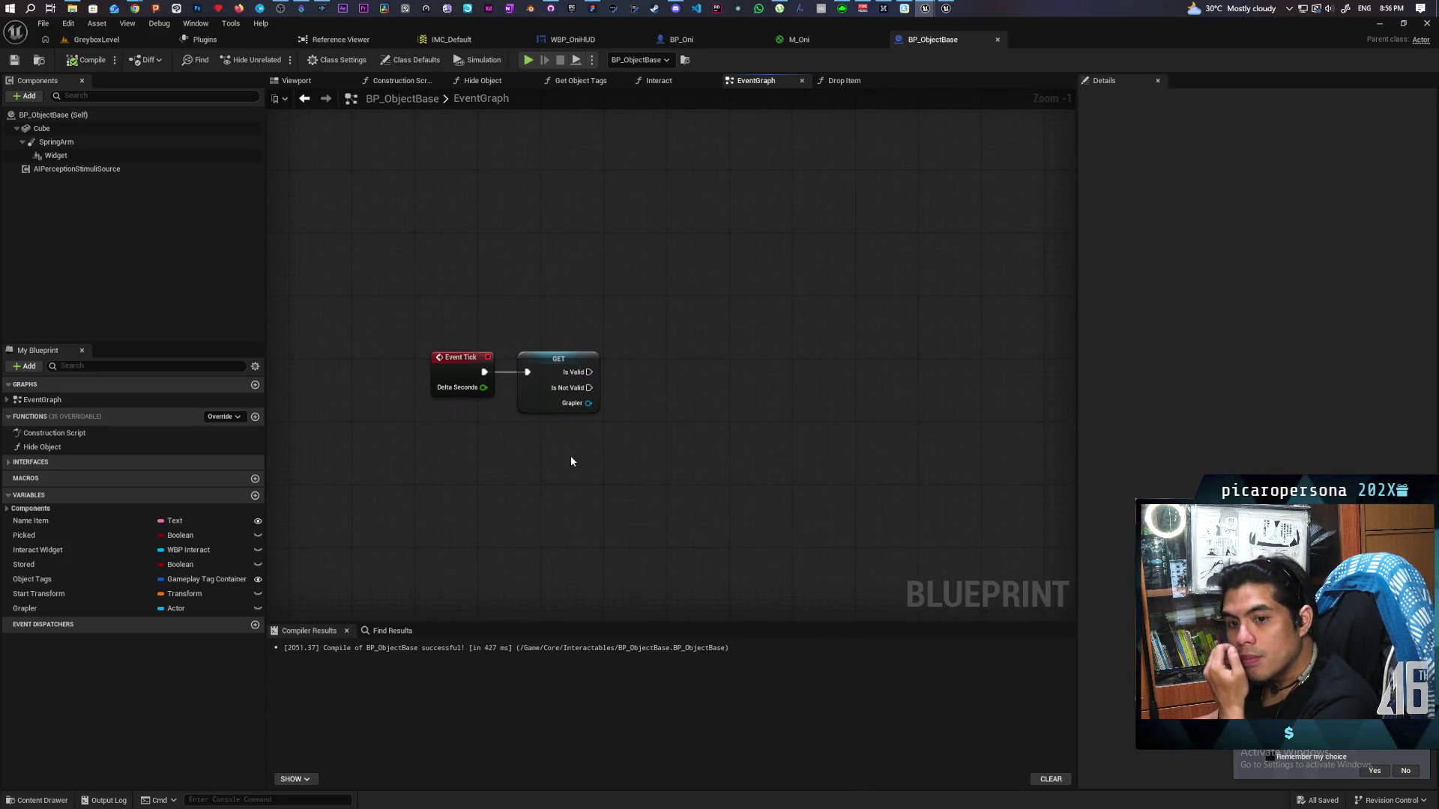
# Tidy the Event Tick and GET nodes, save again, and add a Cube component reference
pyautogui.scroll(1, 568, 446)
pyautogui.moveTo(565, 439)
pyautogui.mouseDown()
pyautogui.moveTo(496, 440)
pyautogui.moveTo(514, 420)
pyautogui.mouseUp()
pyautogui.click(500, 456)
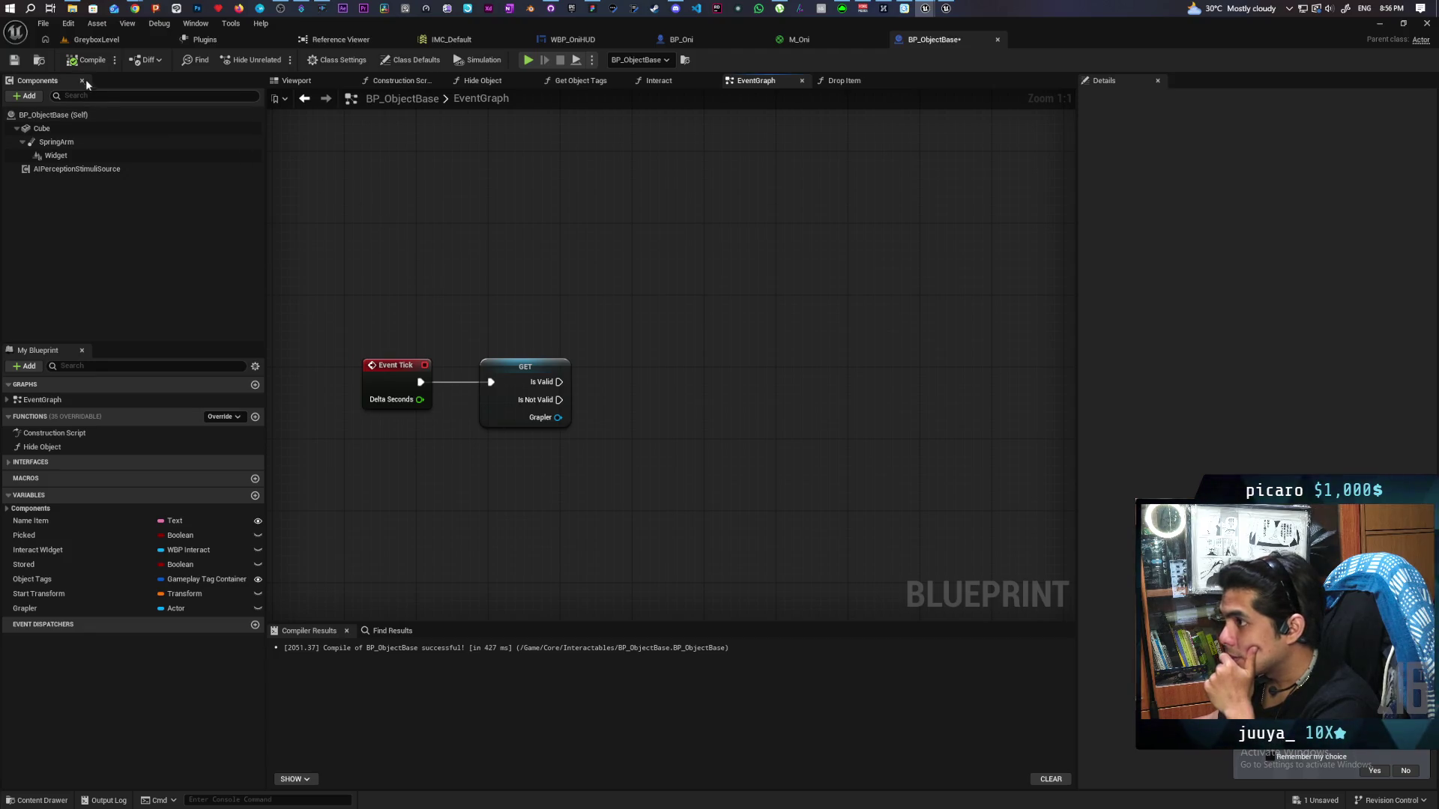
pyautogui.click(14, 60)
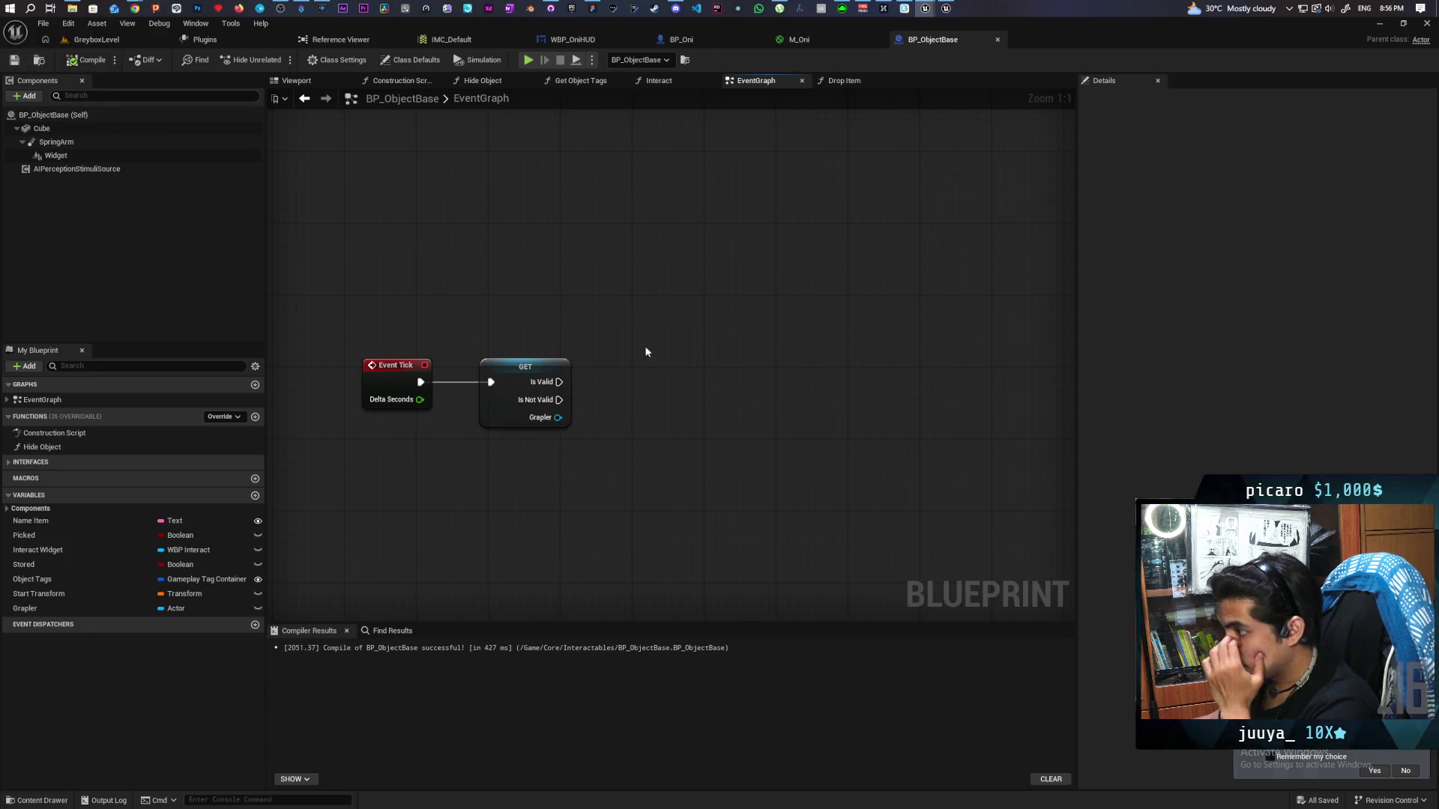
pyautogui.moveTo(647, 351); pyautogui.dragTo(613, 303)
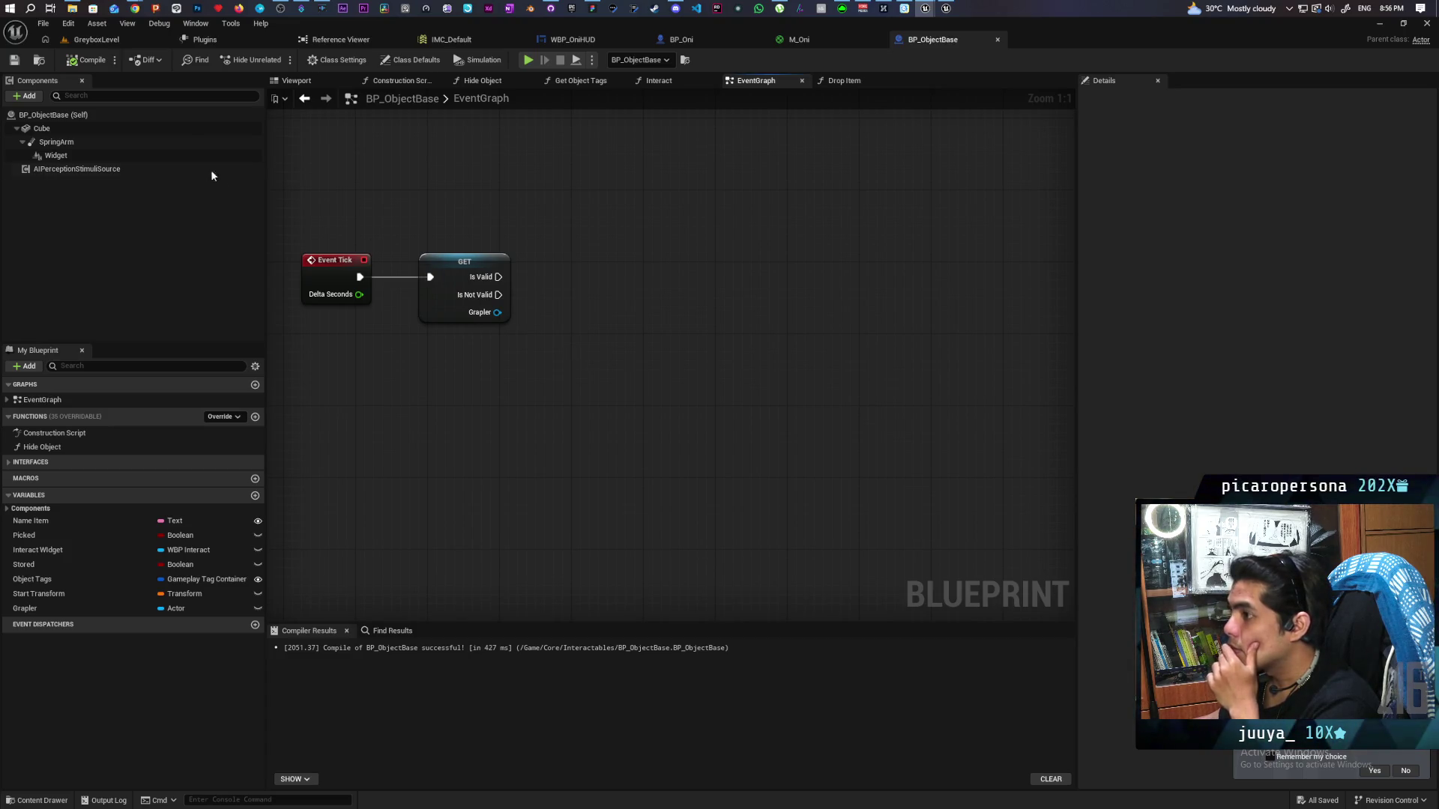
pyautogui.moveTo(41, 128)
pyautogui.mouseDown()
pyautogui.moveTo(496, 182)
pyautogui.moveTo(325, 165)
pyautogui.moveTo(430, 196)
pyautogui.mouseUp()
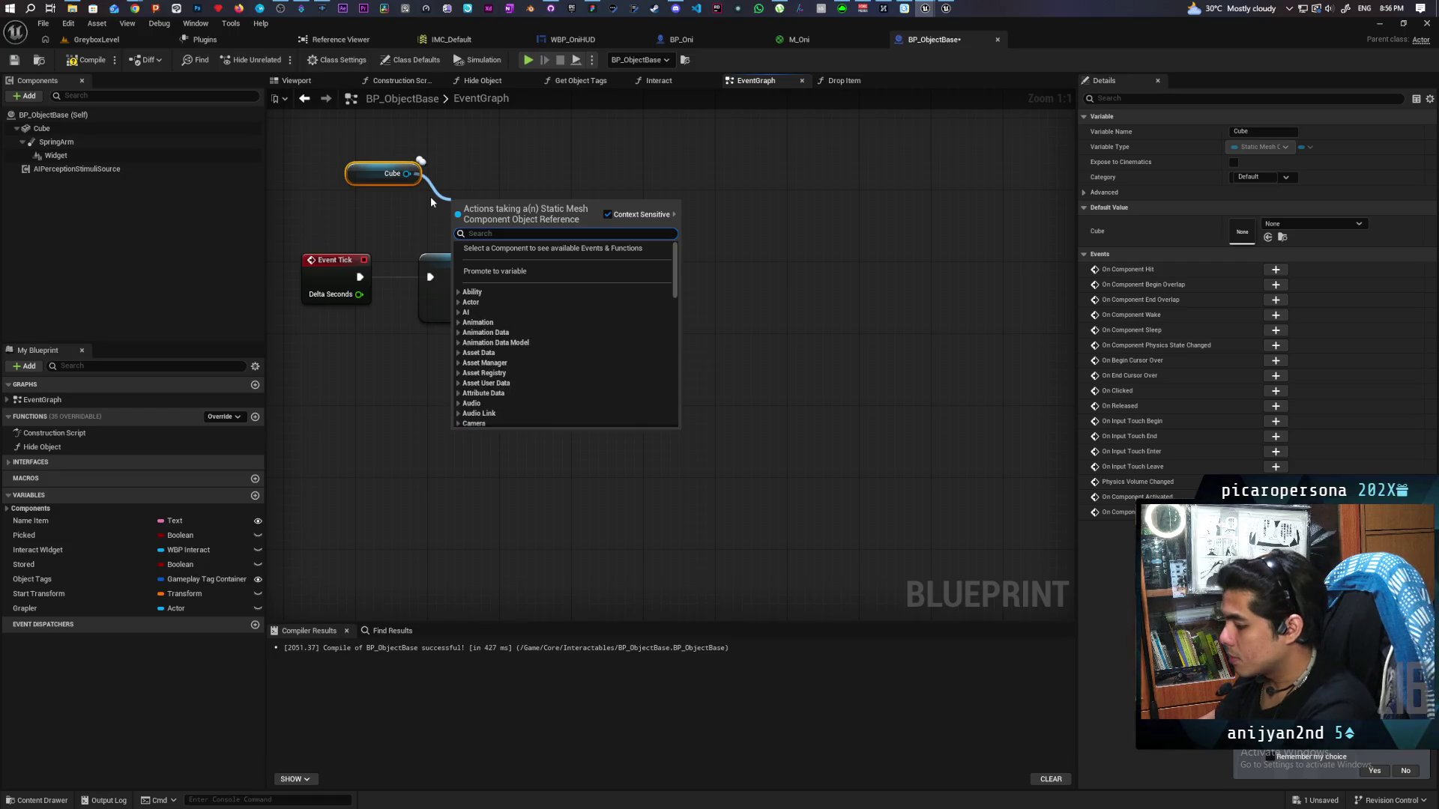
# Add an Is Any Simulating Physics node beside Cube and move the GET node right to make room
pyautogui.write('has any')
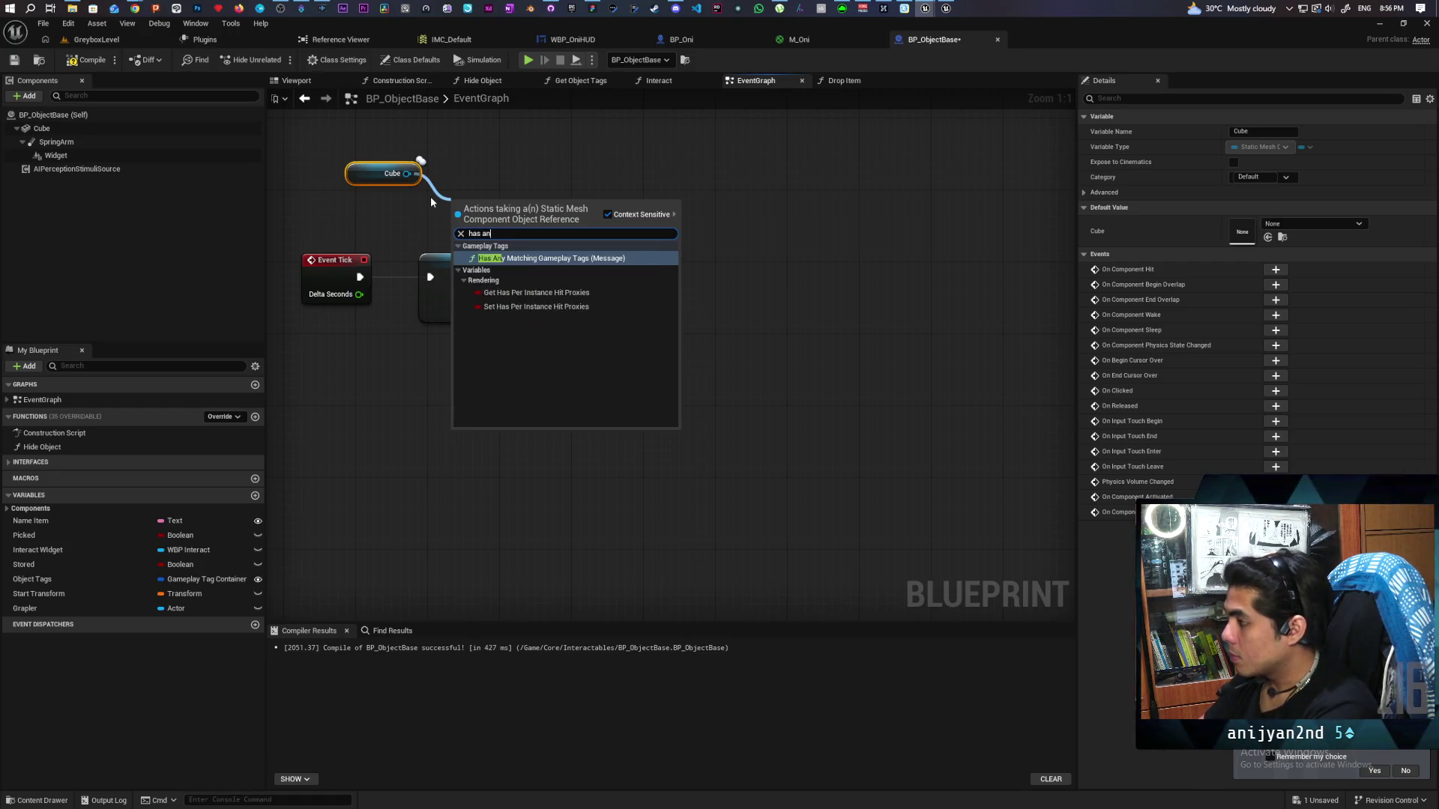
pyautogui.press('BackSpace')
pyautogui.press('BackSpace')
pyautogui.press('BackSpace')
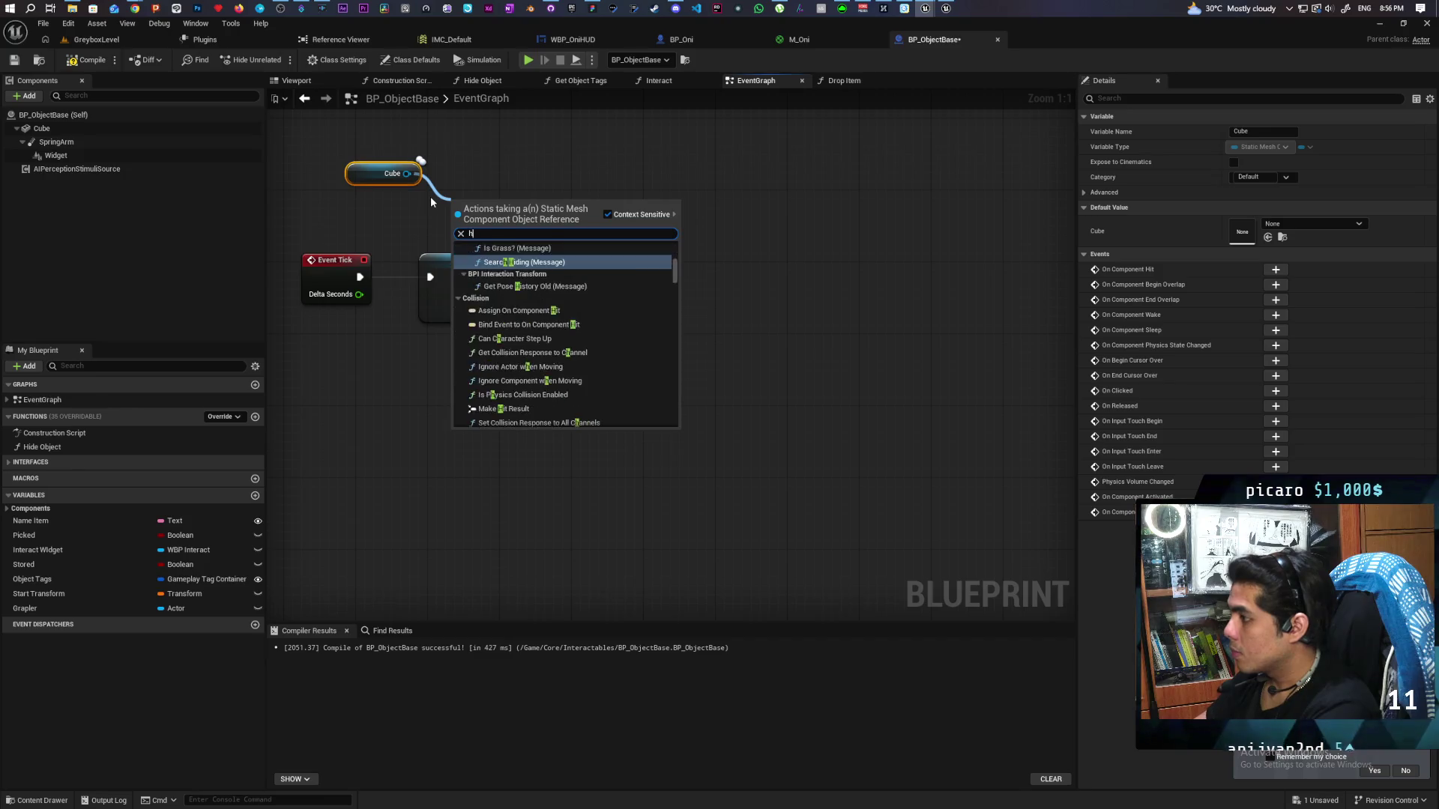
pyautogui.write('any physi')
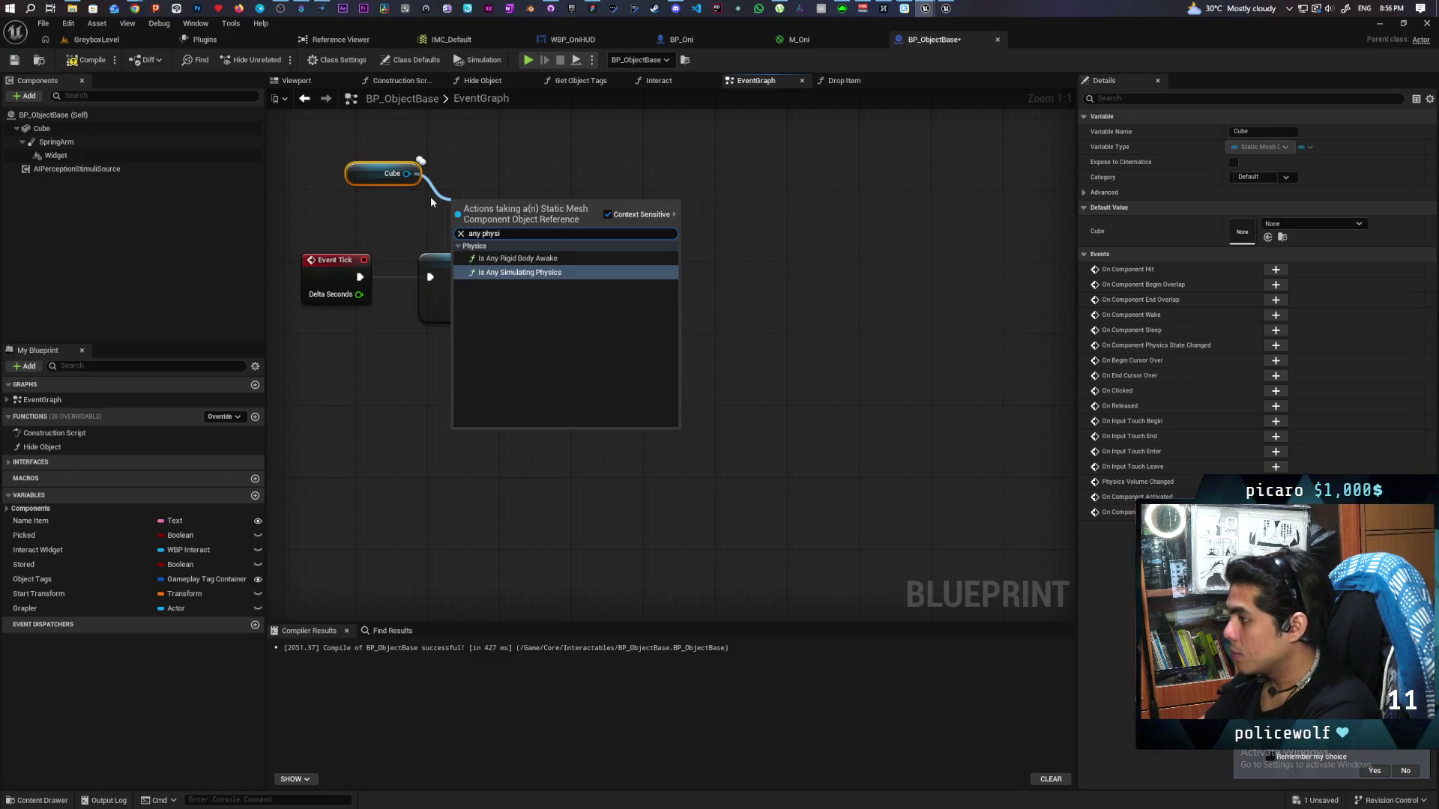
pyautogui.press('Return')
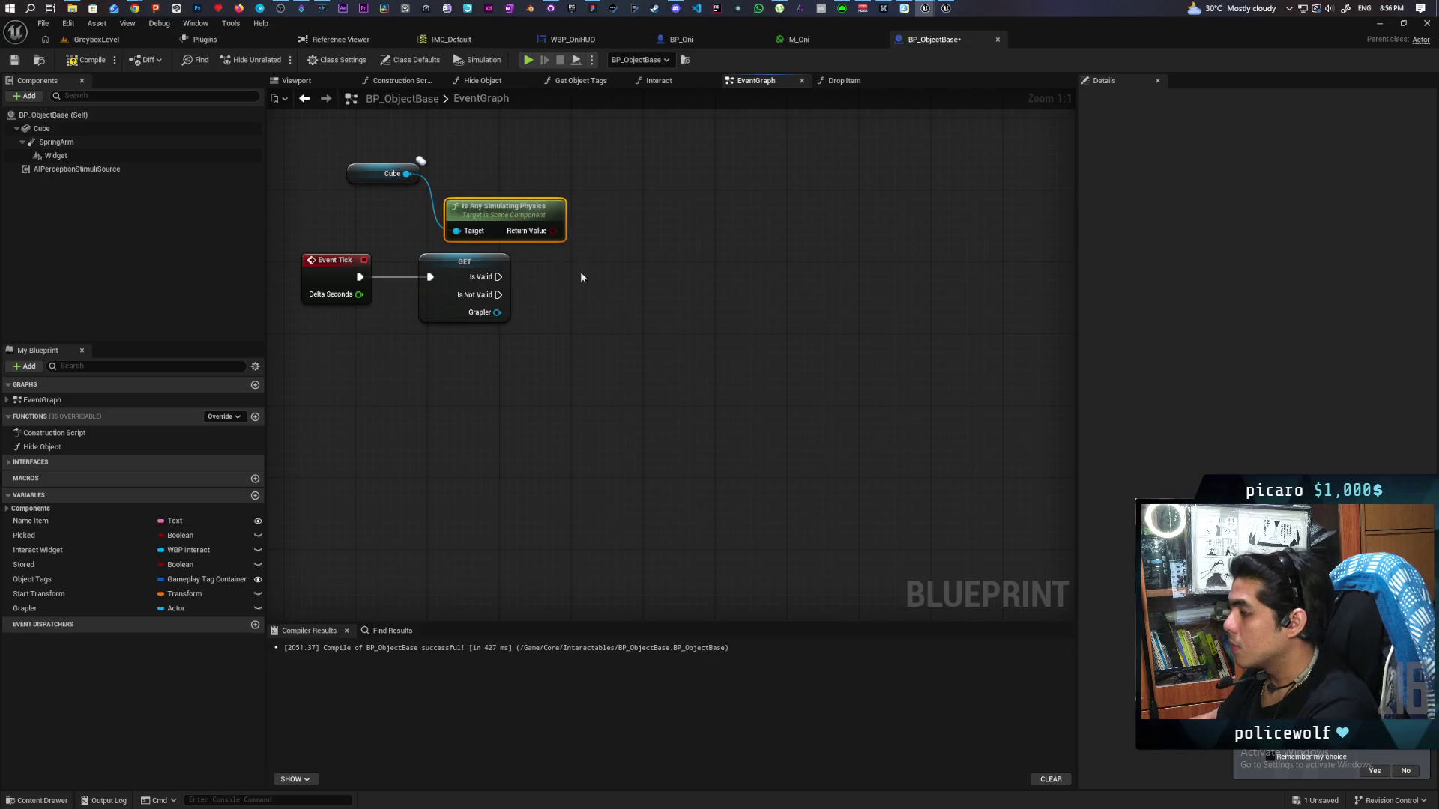
pyautogui.moveTo(530, 221); pyautogui.dragTo(382, 213)
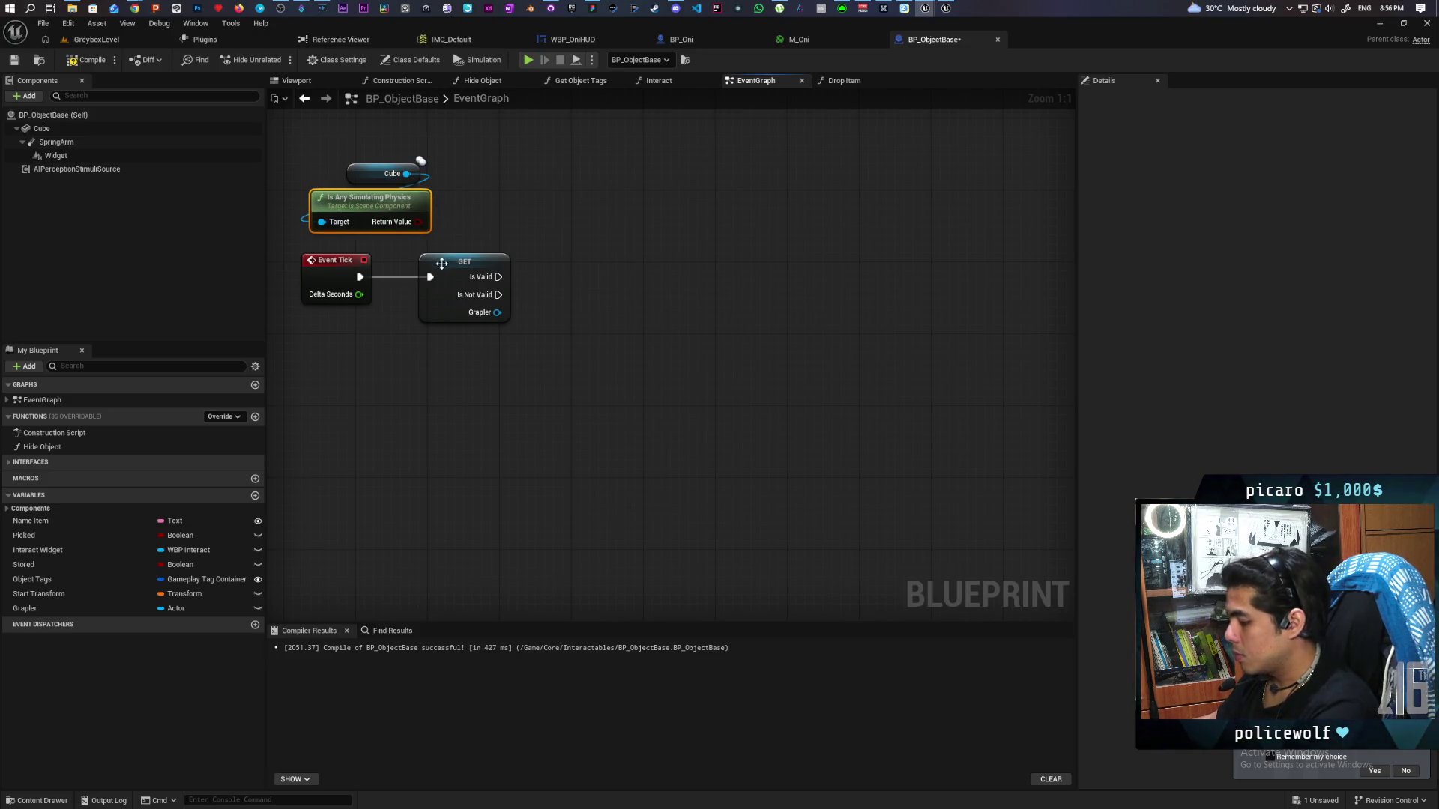
pyautogui.moveTo(444, 262); pyautogui.dragTo(567, 254)
# Insert a Branch between Event Tick and GET, feed the physics result into its Condition, and save
pyautogui.click(445, 328)
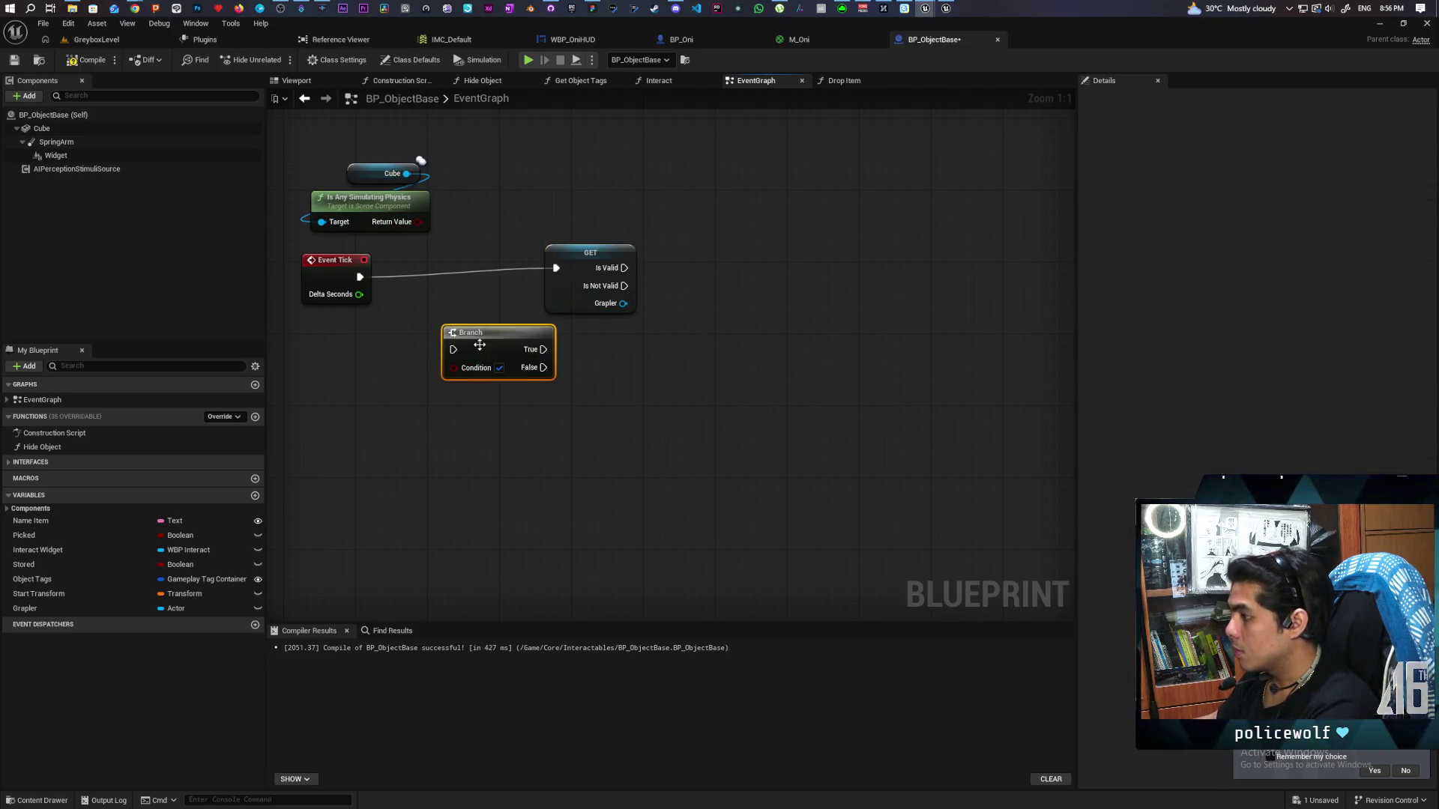
pyautogui.moveTo(445, 327)
pyautogui.mouseDown()
pyautogui.moveTo(414, 260)
pyautogui.moveTo(432, 278)
pyautogui.moveTo(420, 278)
pyautogui.mouseUp()
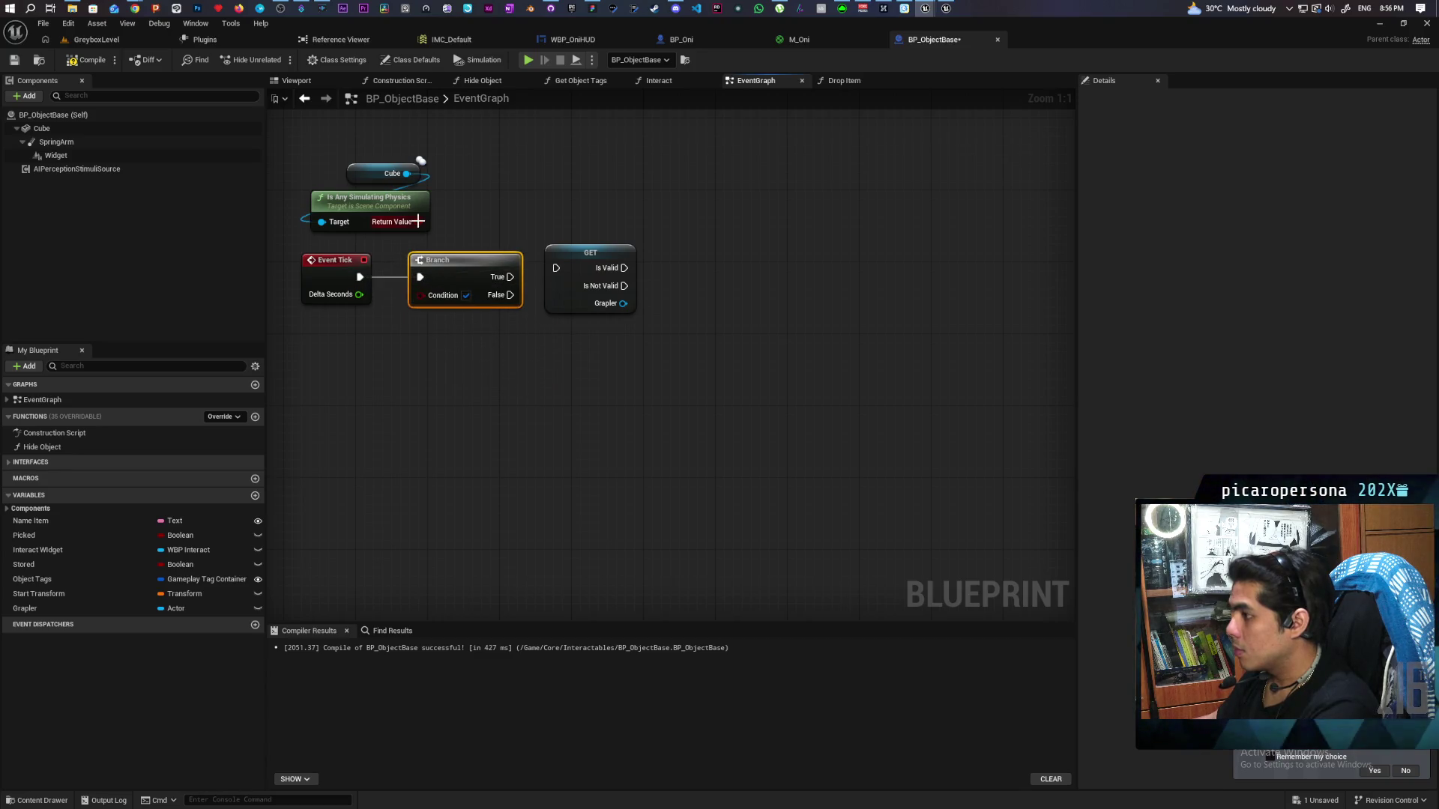
pyautogui.moveTo(418, 222)
pyautogui.mouseDown()
pyautogui.moveTo(420, 303)
pyautogui.moveTo(556, 267)
pyautogui.moveTo(588, 311)
pyautogui.moveTo(458, 308)
pyautogui.mouseUp()
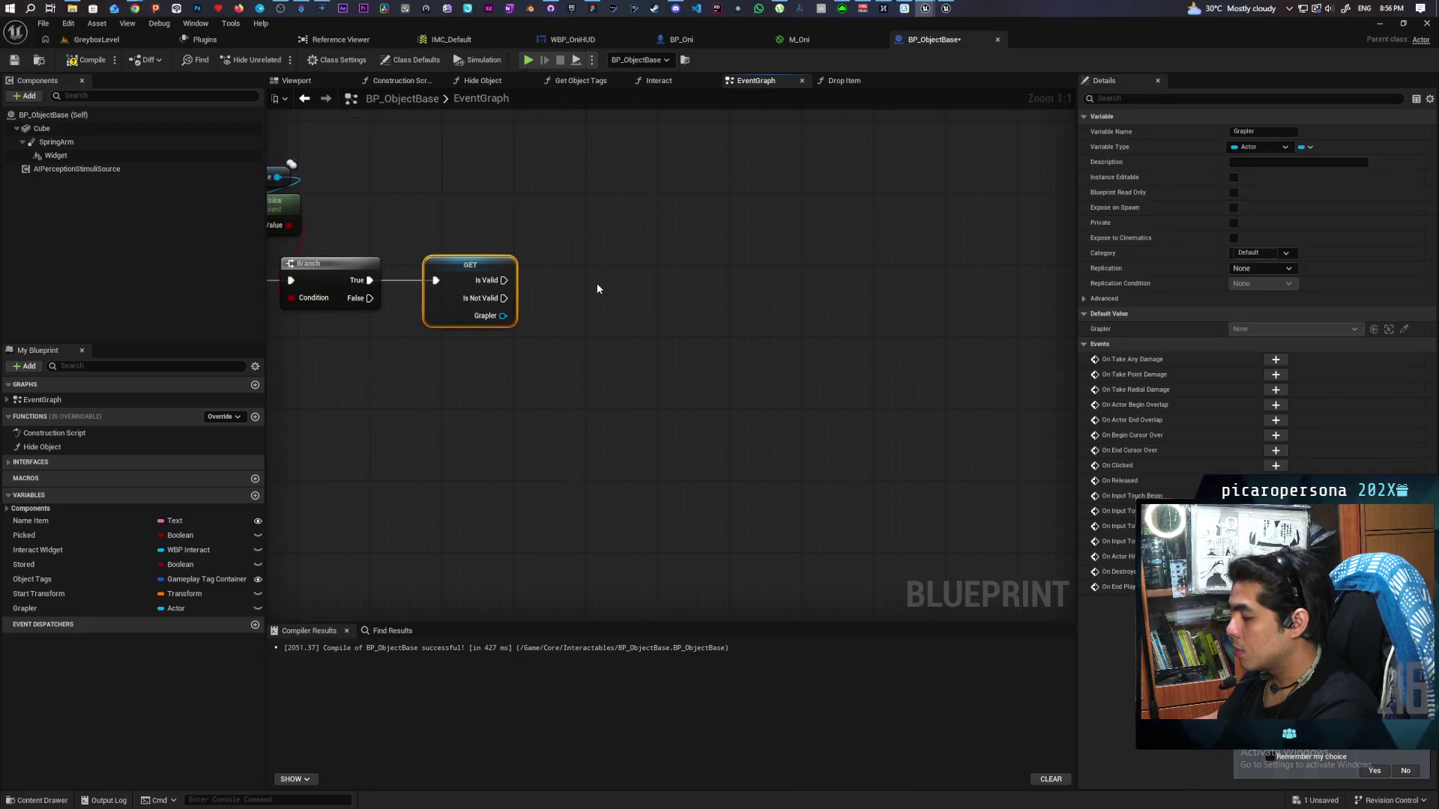
pyautogui.hotkey('ctrl', 's')
pyautogui.moveTo(598, 274); pyautogui.dragTo(774, 293)
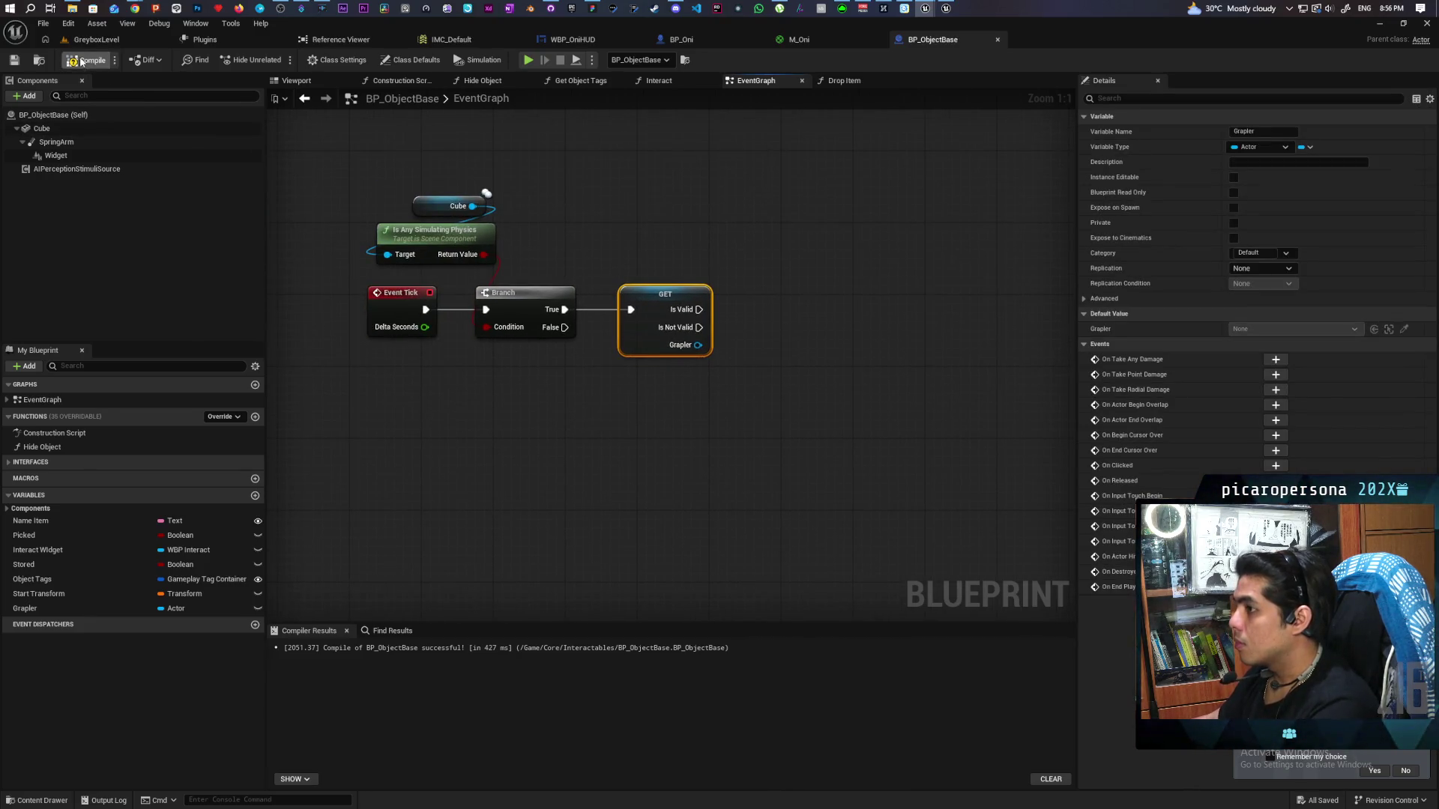
pyautogui.moveTo(598, 253)
pyautogui.mouseDown()
pyautogui.moveTo(682, 243)
pyautogui.moveTo(611, 332)
pyautogui.moveTo(591, 392)
pyautogui.moveTo(618, 361)
pyautogui.mouseUp()
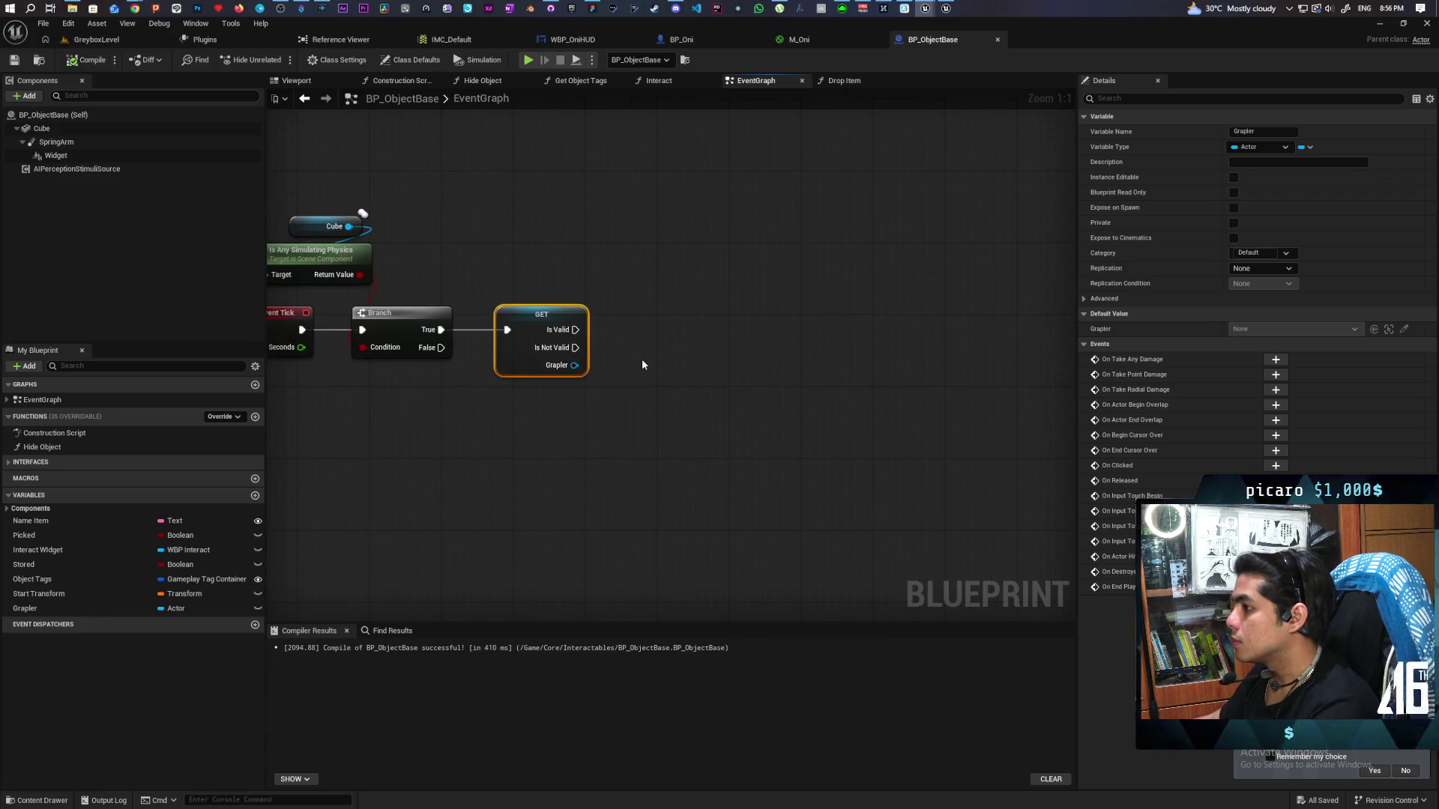
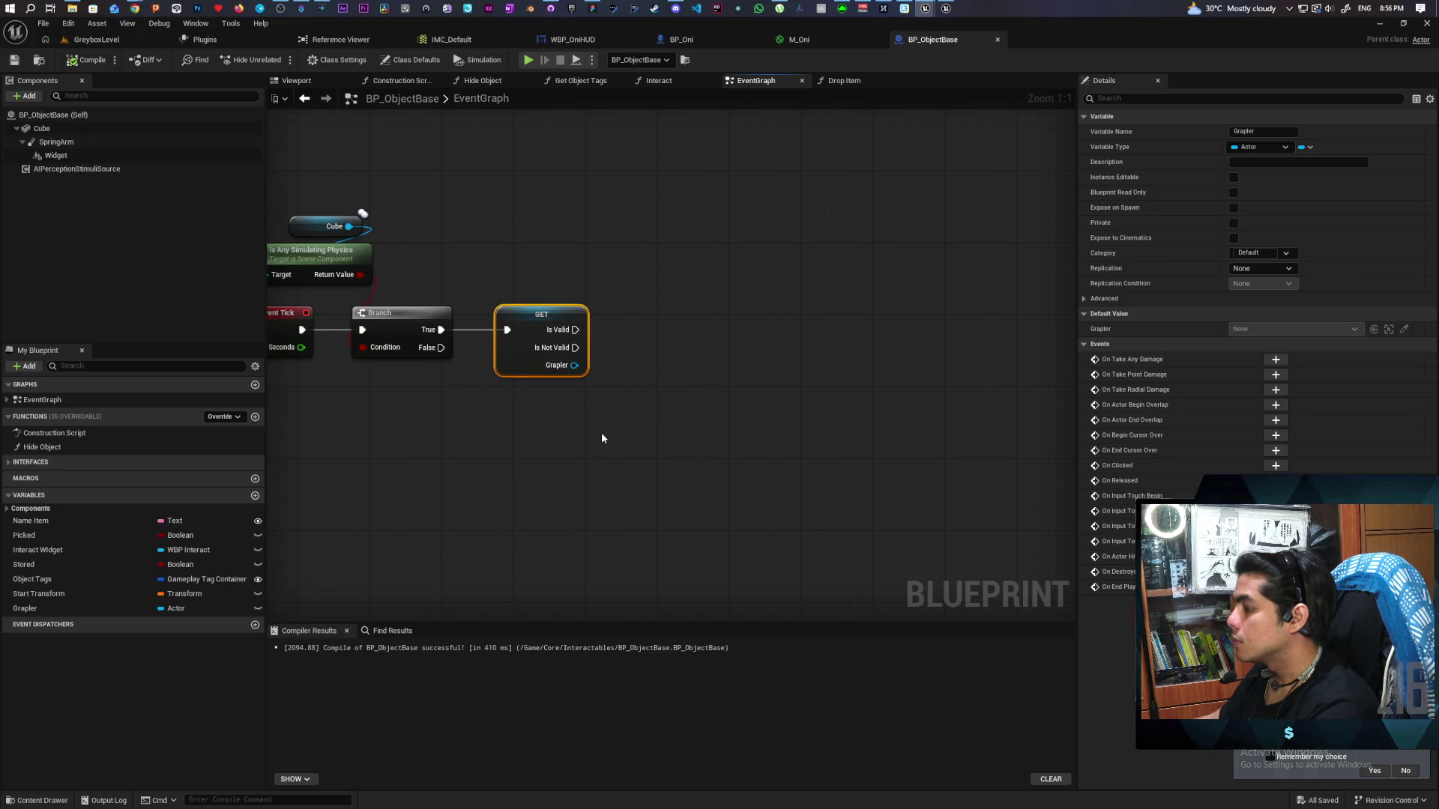
# Place a Cube getter and create an Add Force node targeting the Cube component
pyautogui.moveTo(602, 439)
pyautogui.mouseDown()
pyautogui.moveTo(687, 414)
pyautogui.moveTo(591, 421)
pyautogui.moveTo(651, 404)
pyautogui.mouseUp()
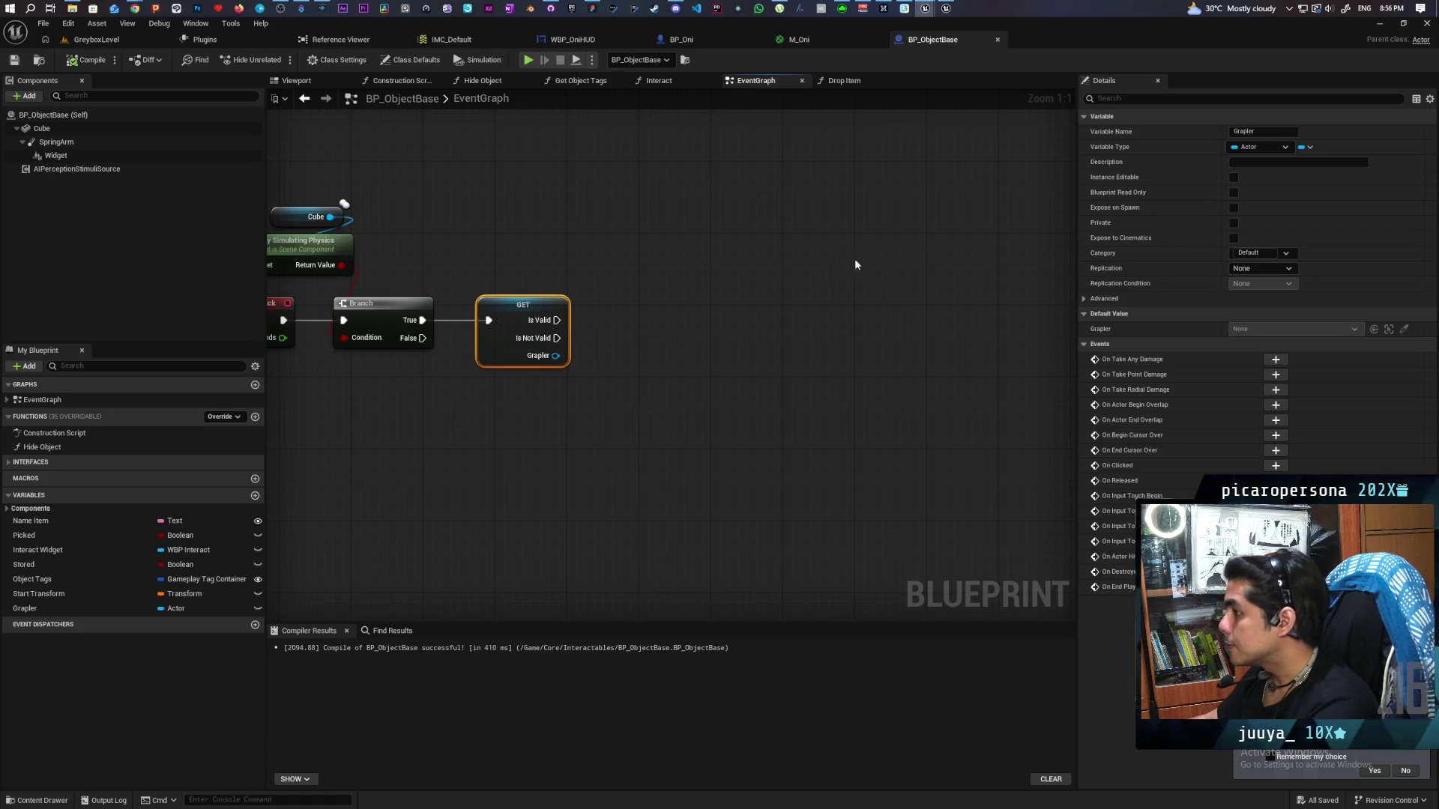
pyautogui.moveTo(562, 365); pyautogui.dragTo(658, 406)
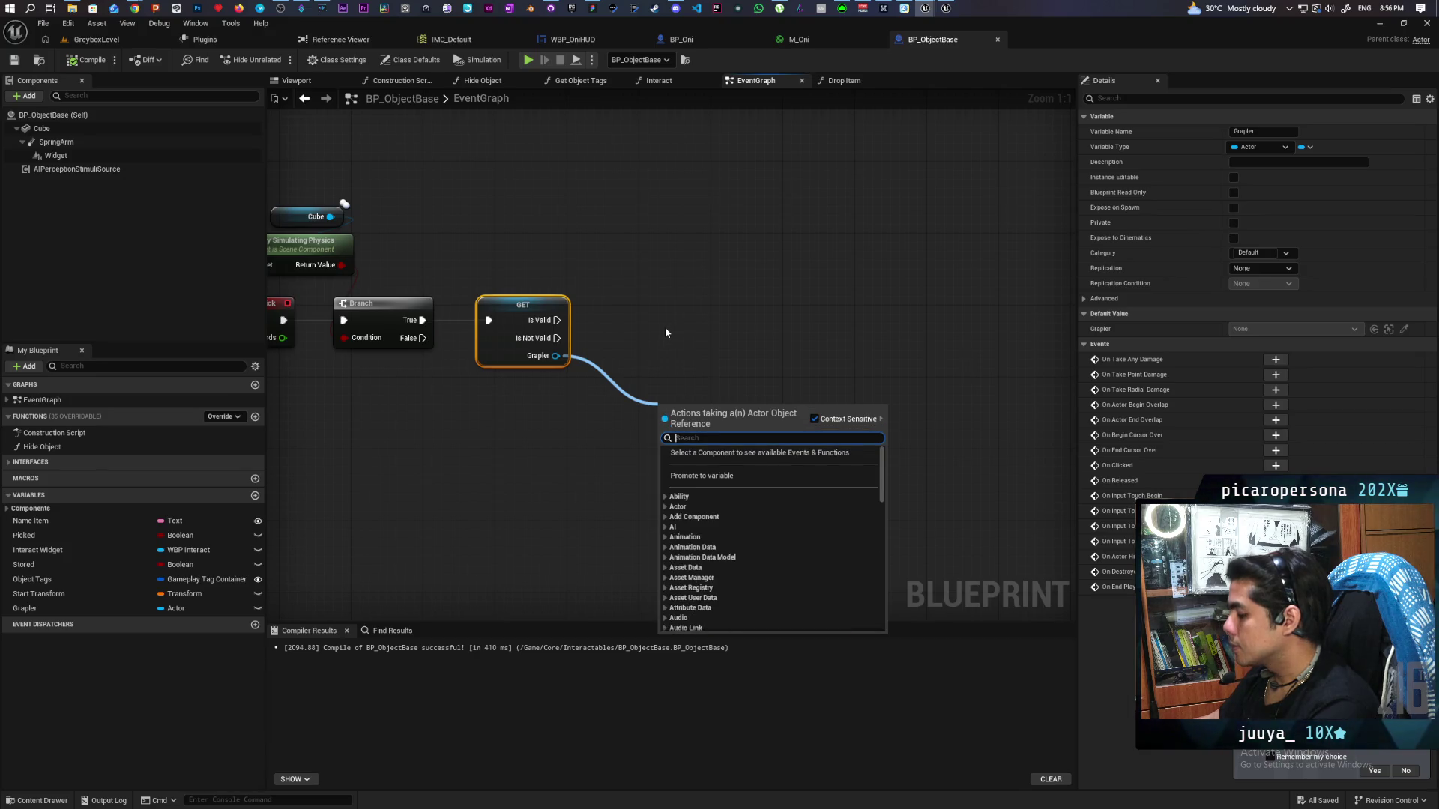
pyautogui.click(666, 332)
pyautogui.rightClick(619, 256)
pyautogui.press('Escape')
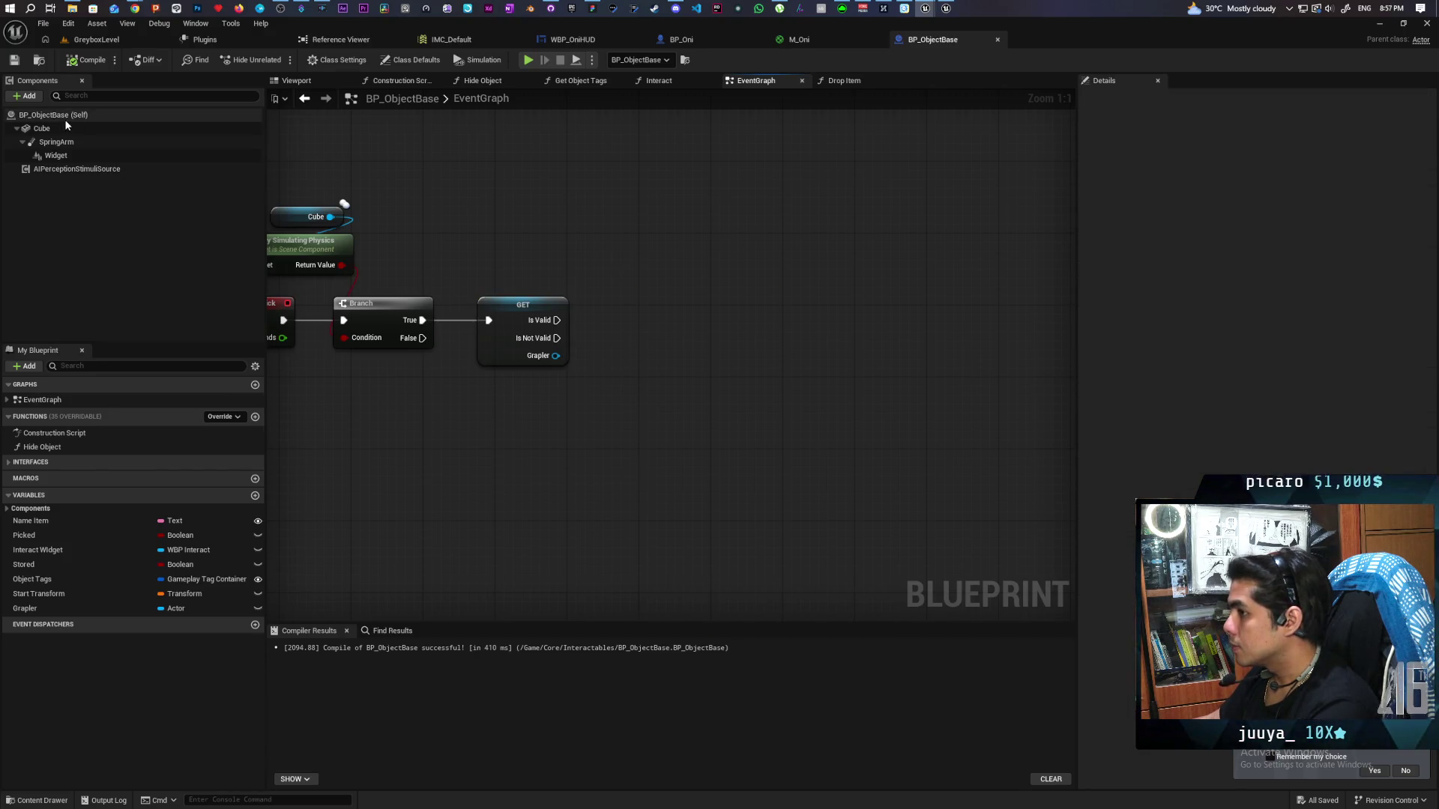
pyautogui.moveTo(66, 126)
pyautogui.mouseDown()
pyautogui.moveTo(659, 296)
pyautogui.moveTo(567, 235)
pyautogui.moveTo(627, 290)
pyautogui.mouseUp()
pyautogui.write('a')
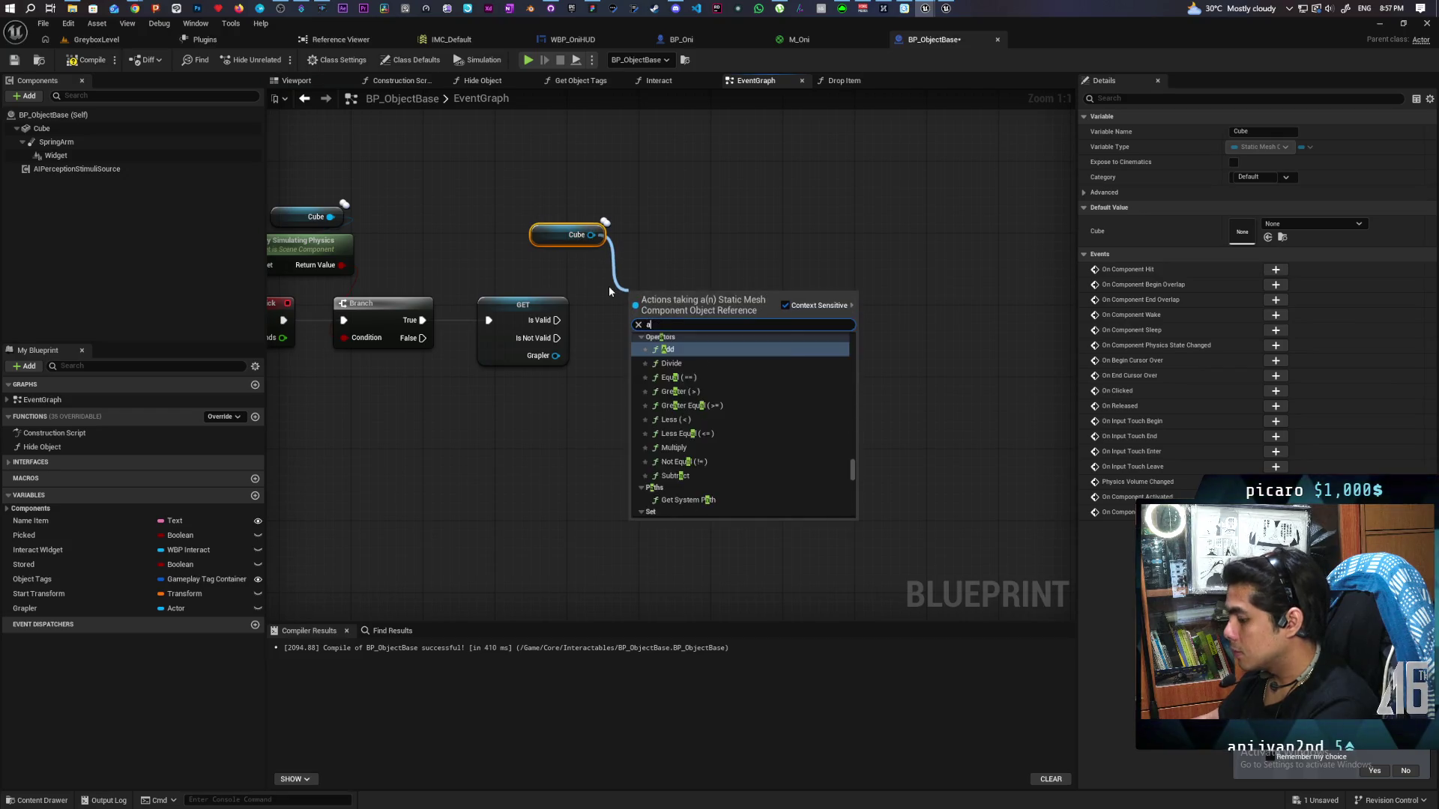
pyautogui.write('dd force')
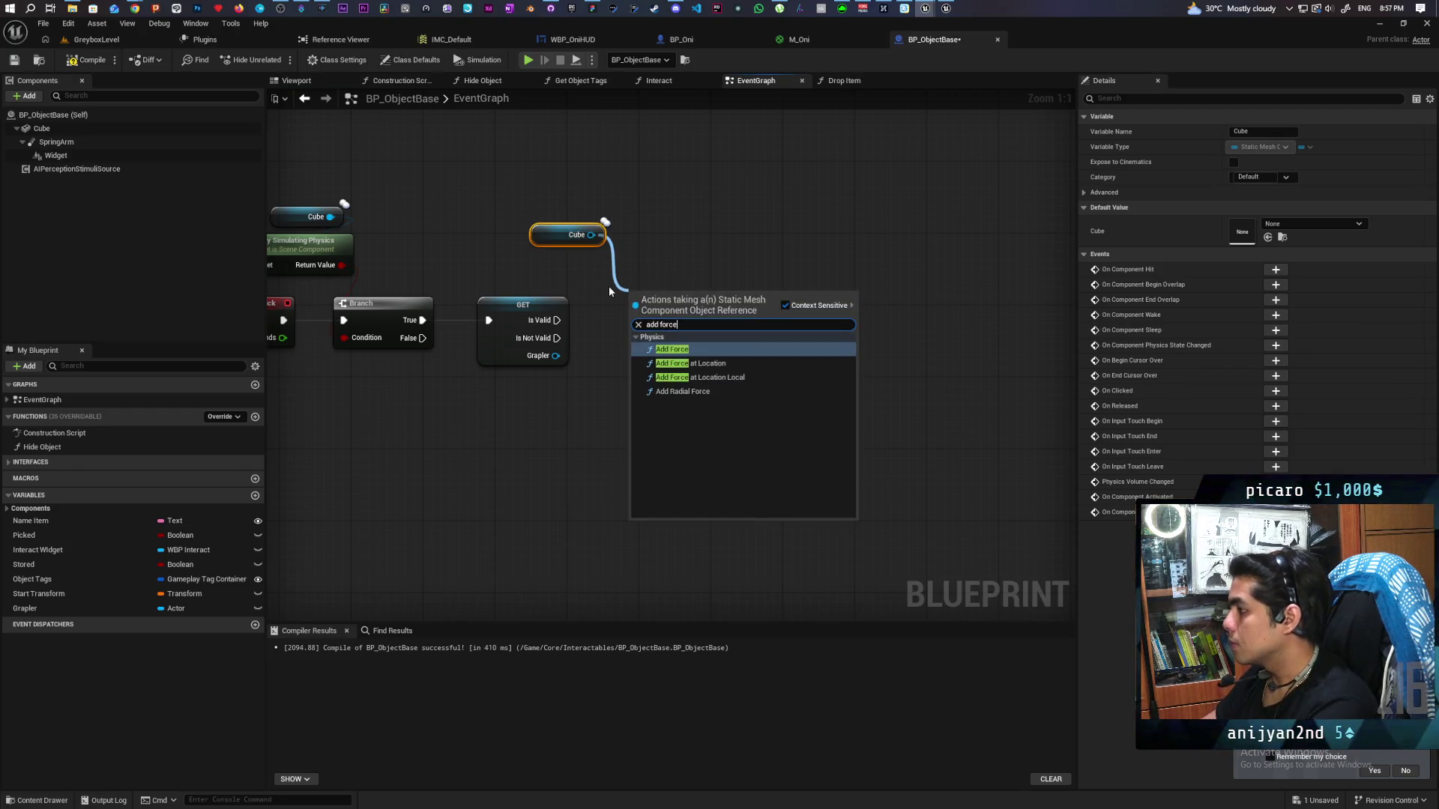
pyautogui.press('Return')
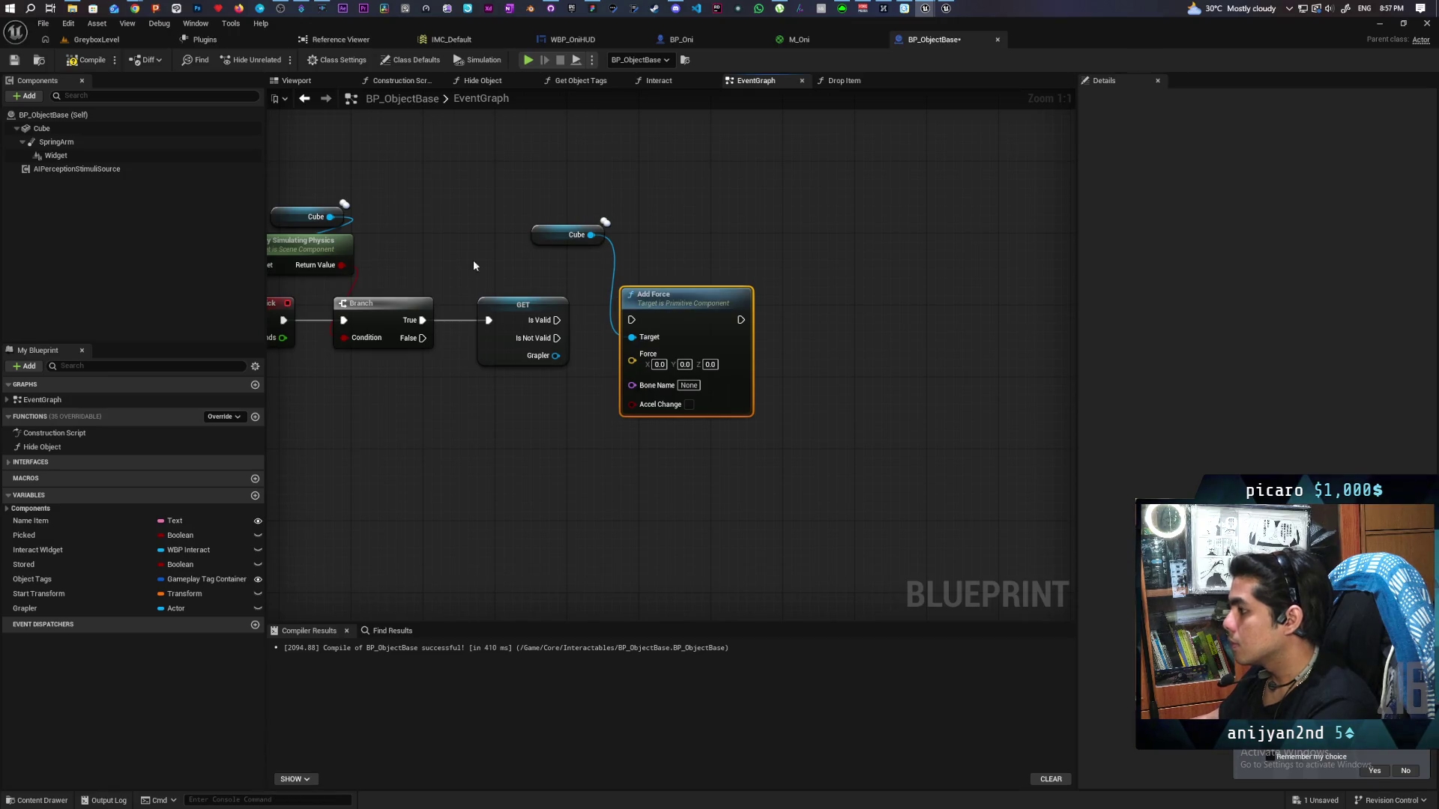
# Wire the Grapler Is Valid exec into Add Force and tidy the node layout
pyautogui.moveTo(738, 318); pyautogui.dragTo(792, 319)
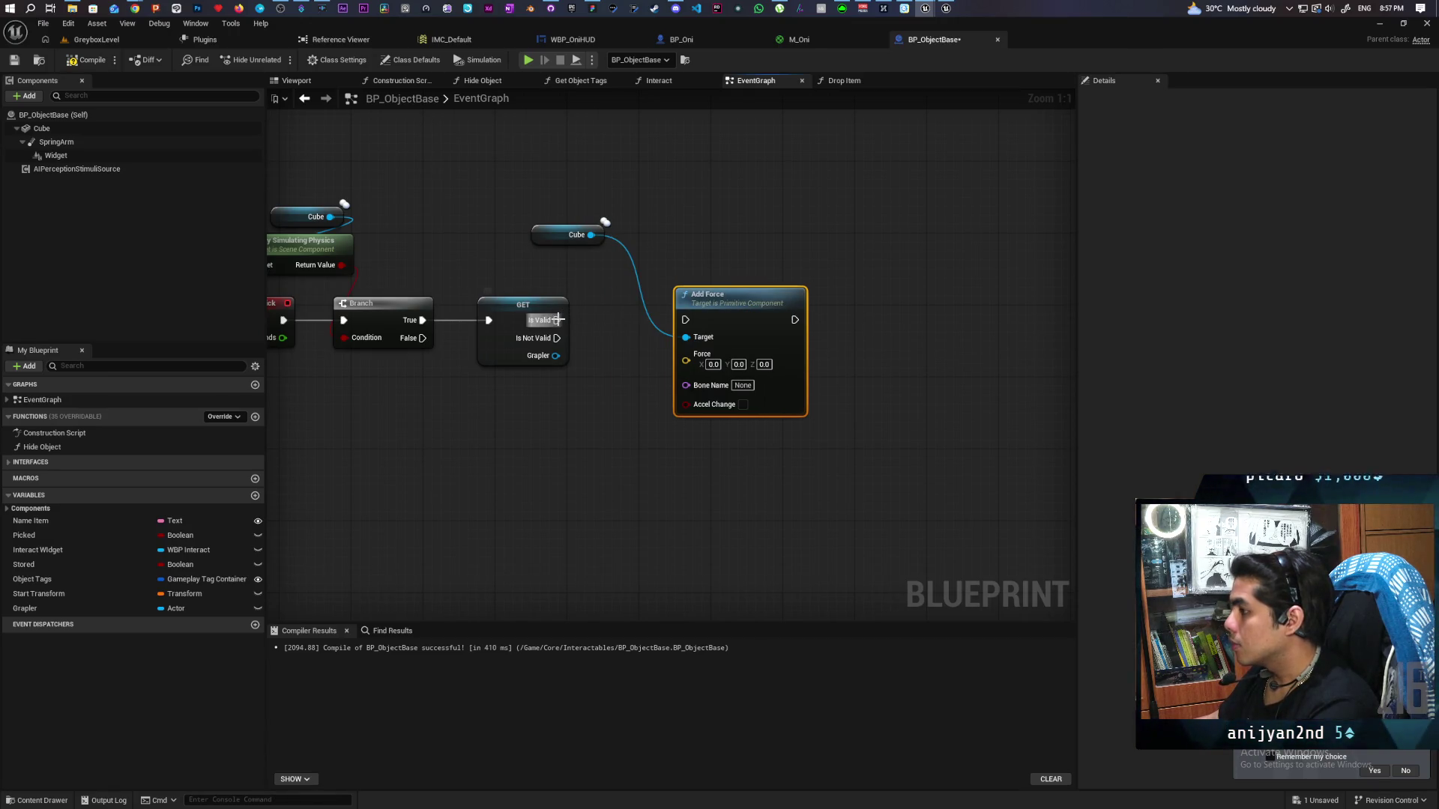
pyautogui.moveTo(557, 320); pyautogui.dragTo(815, 320)
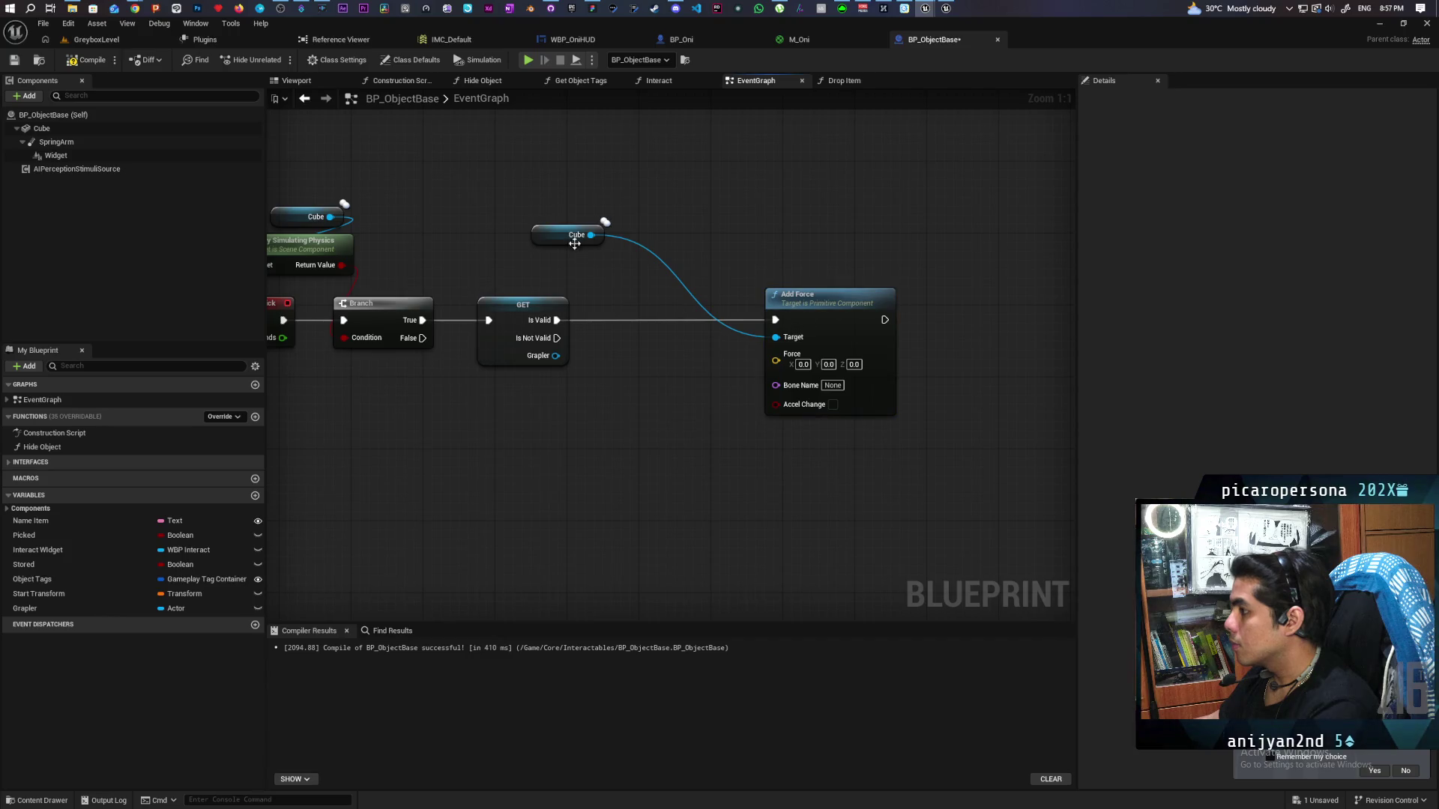
pyautogui.moveTo(569, 234)
pyautogui.mouseDown()
pyautogui.moveTo(694, 243)
pyautogui.moveTo(619, 176)
pyautogui.mouseUp()
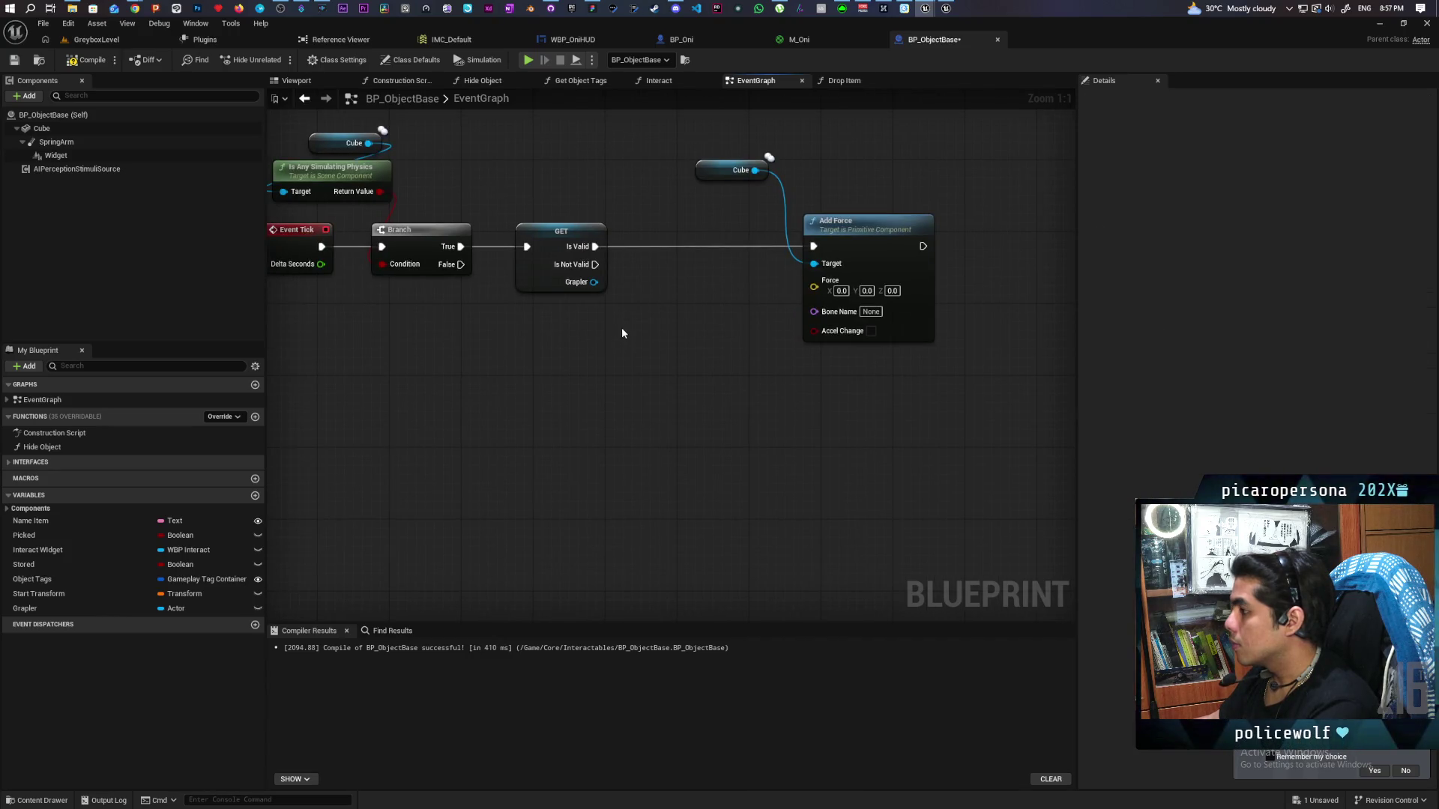
pyautogui.moveTo(622, 326); pyautogui.dragTo(629, 392)
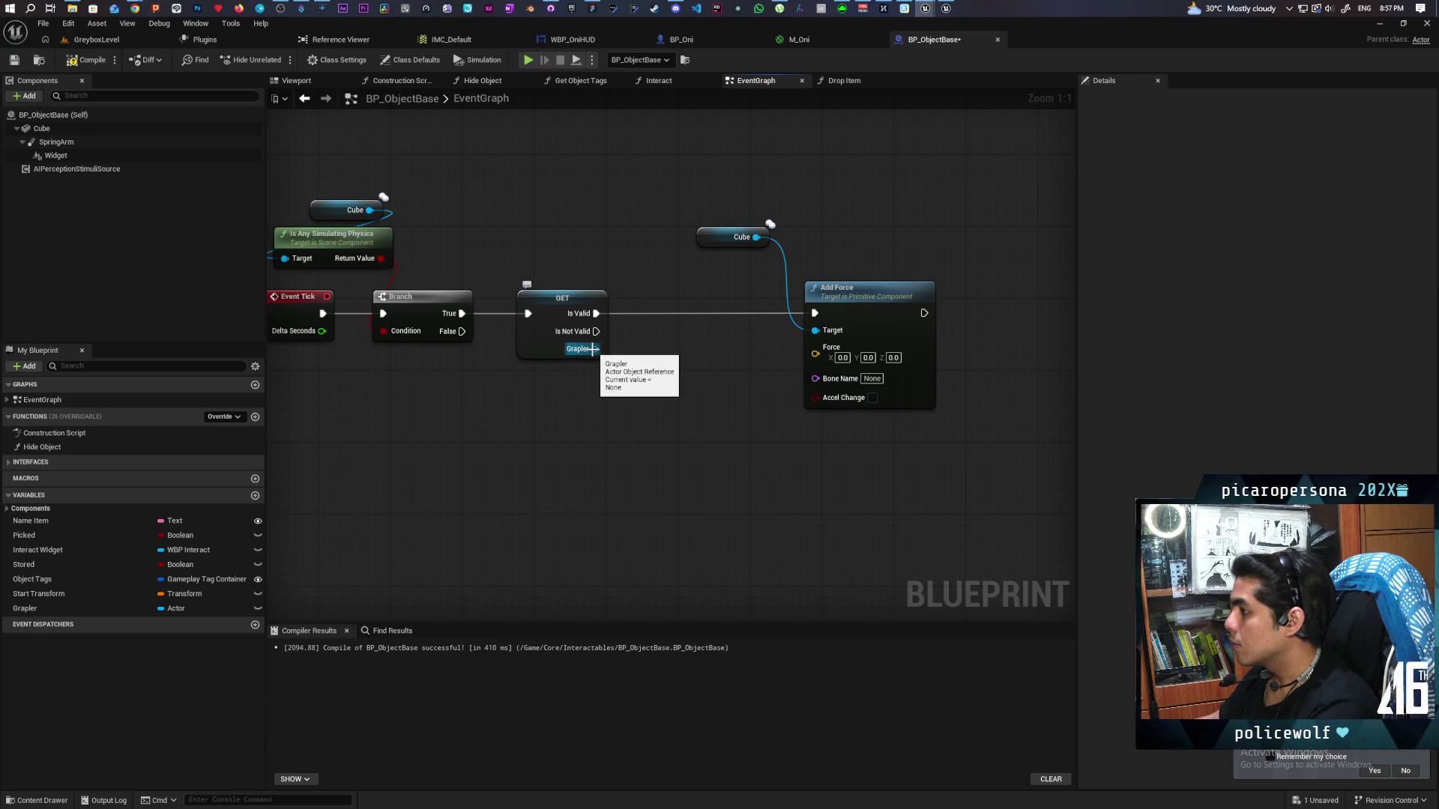
# Feed this actor's Get Actor Location into a Get Unit Direction (Vector) node as From
pyautogui.rightClick(542, 418)
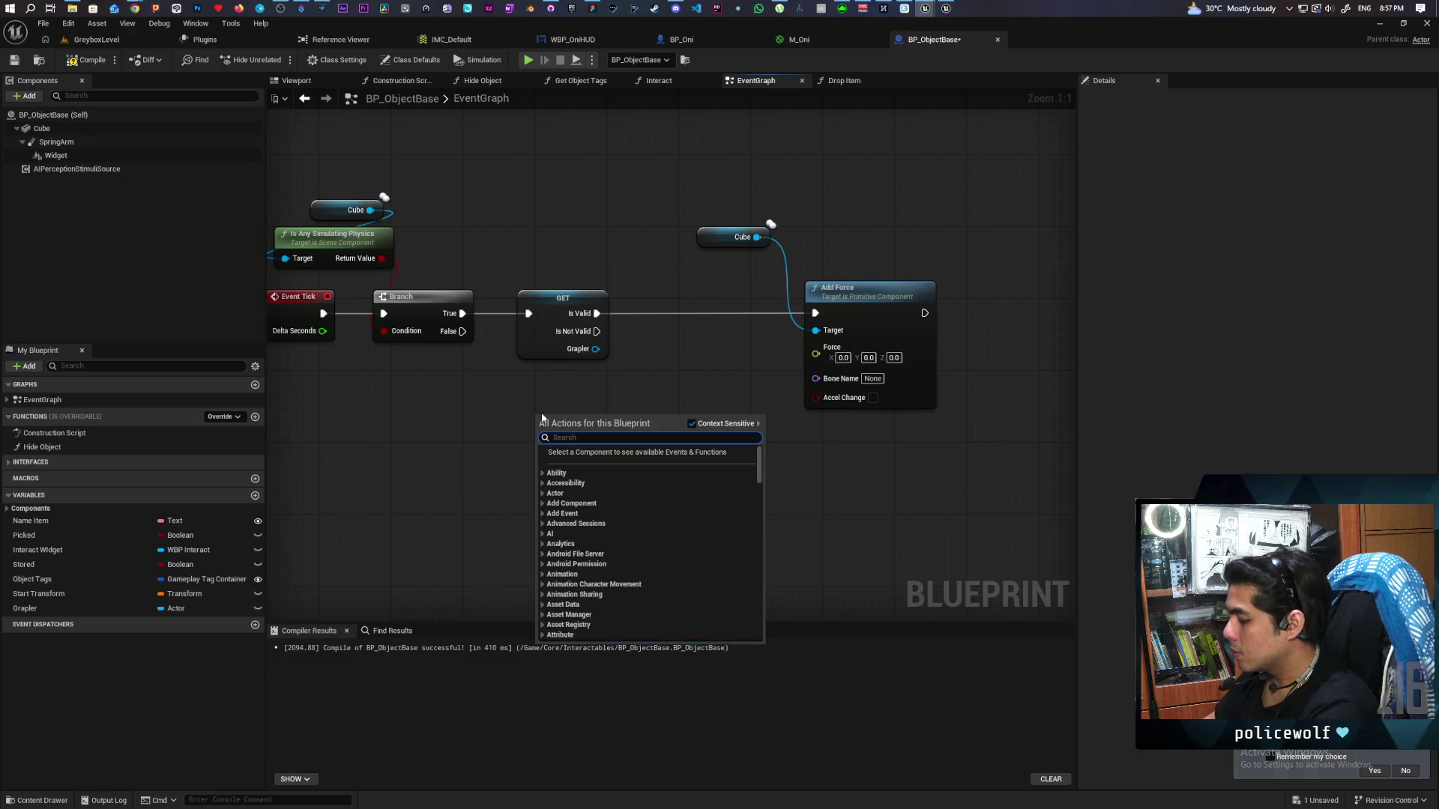
pyautogui.write('get actor location')
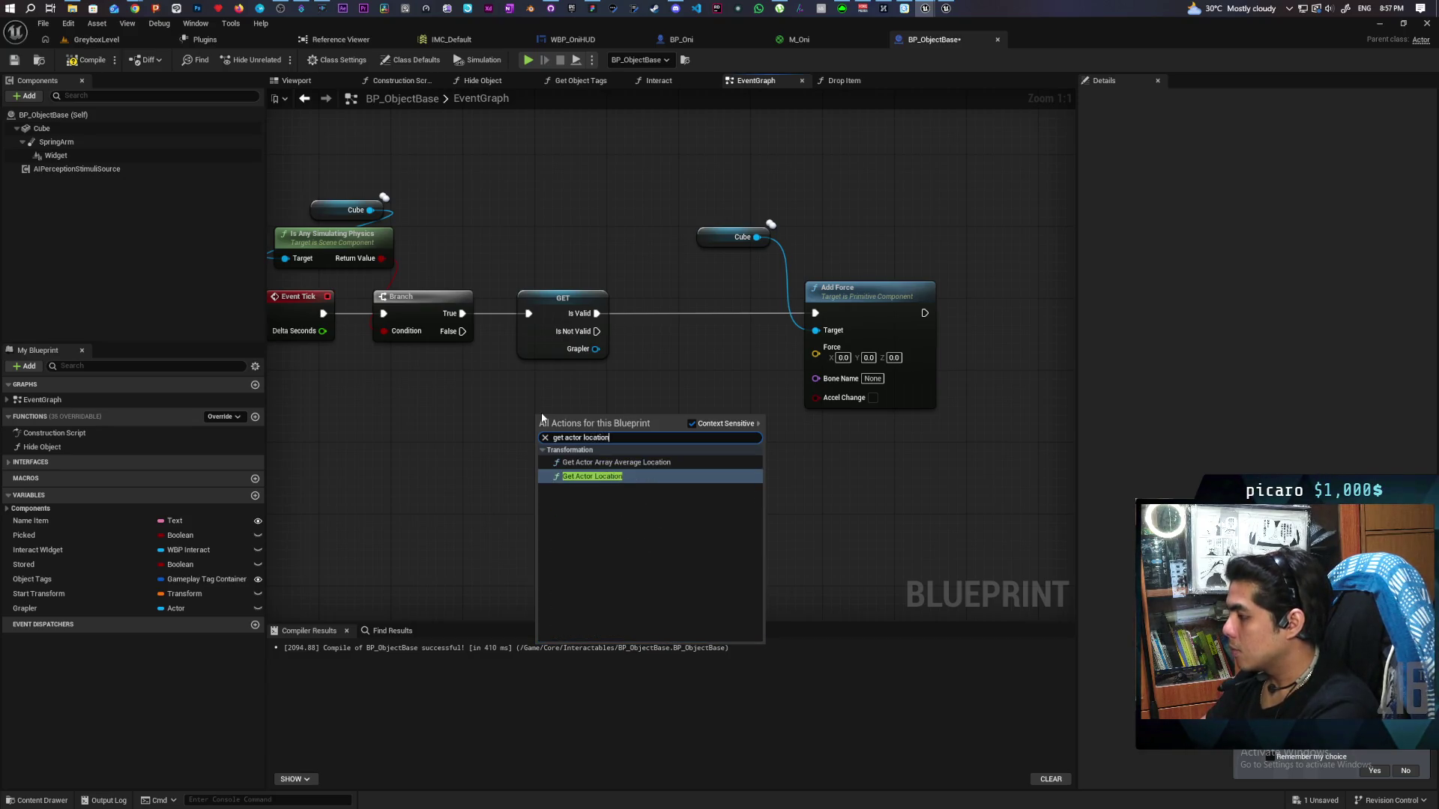
pyautogui.press('Return')
pyautogui.moveTo(541, 413)
pyautogui.mouseDown()
pyautogui.moveTo(396, 405)
pyautogui.moveTo(433, 404)
pyautogui.mouseUp()
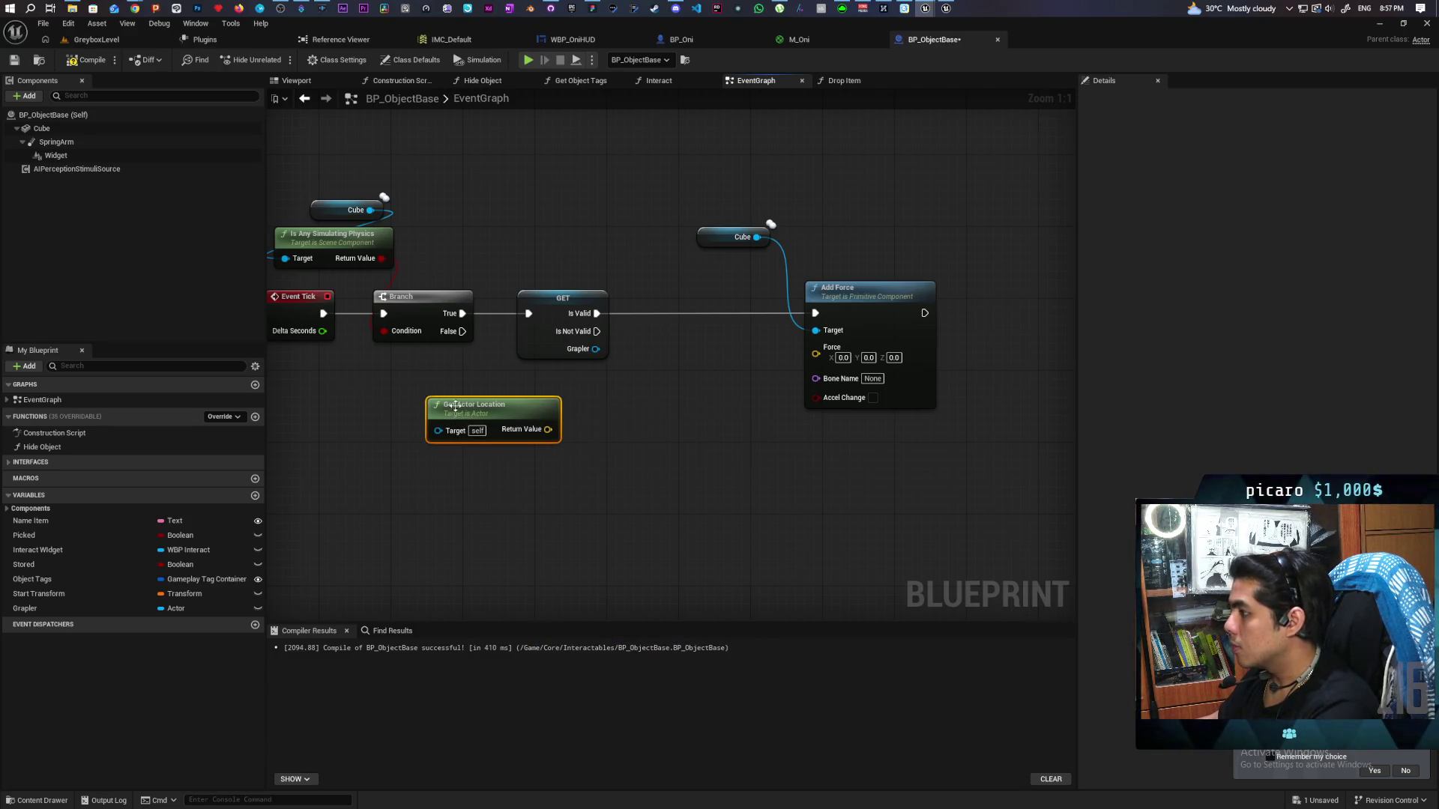
pyautogui.moveTo(543, 436); pyautogui.dragTo(576, 484)
pyautogui.write('unit veco')
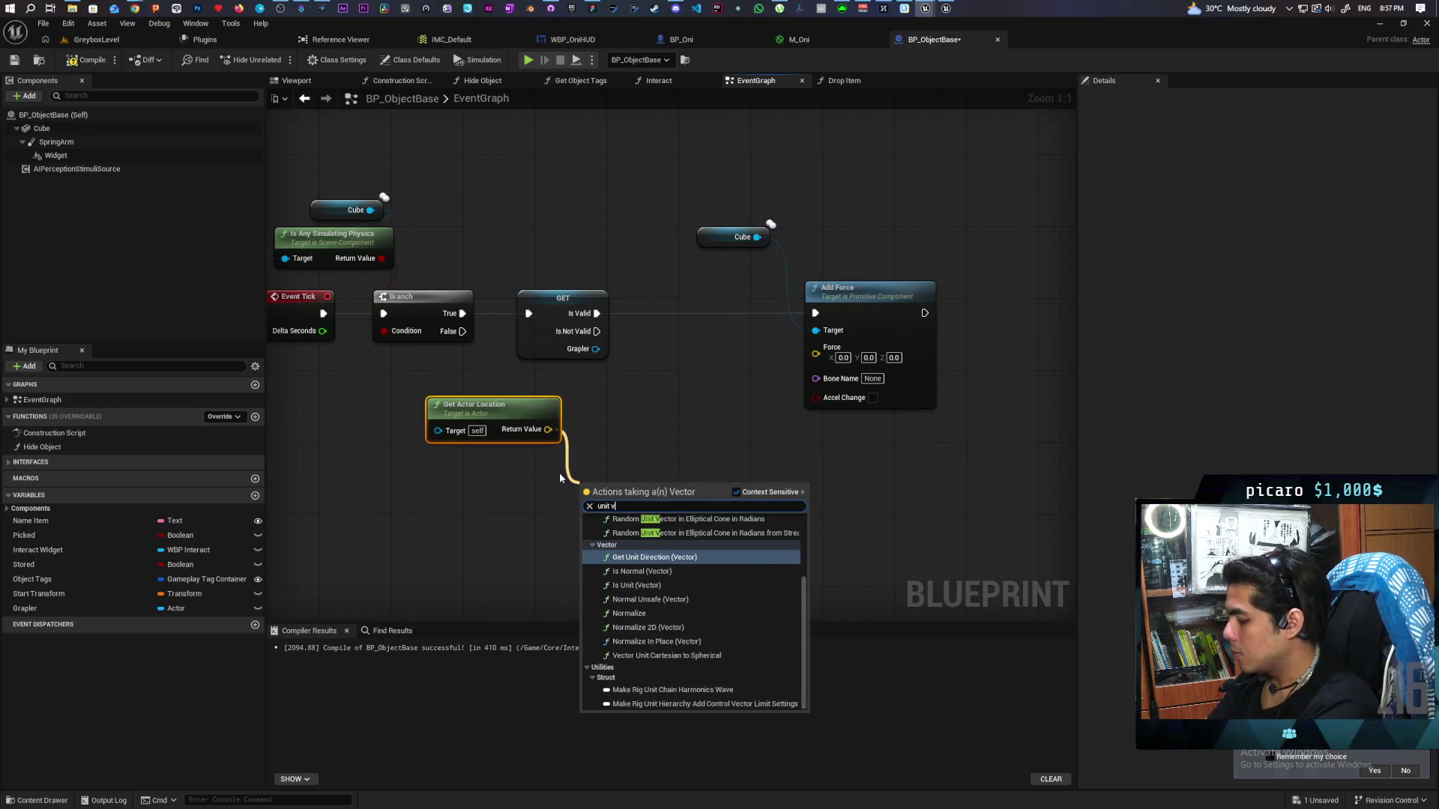
pyautogui.press('BackSpace')
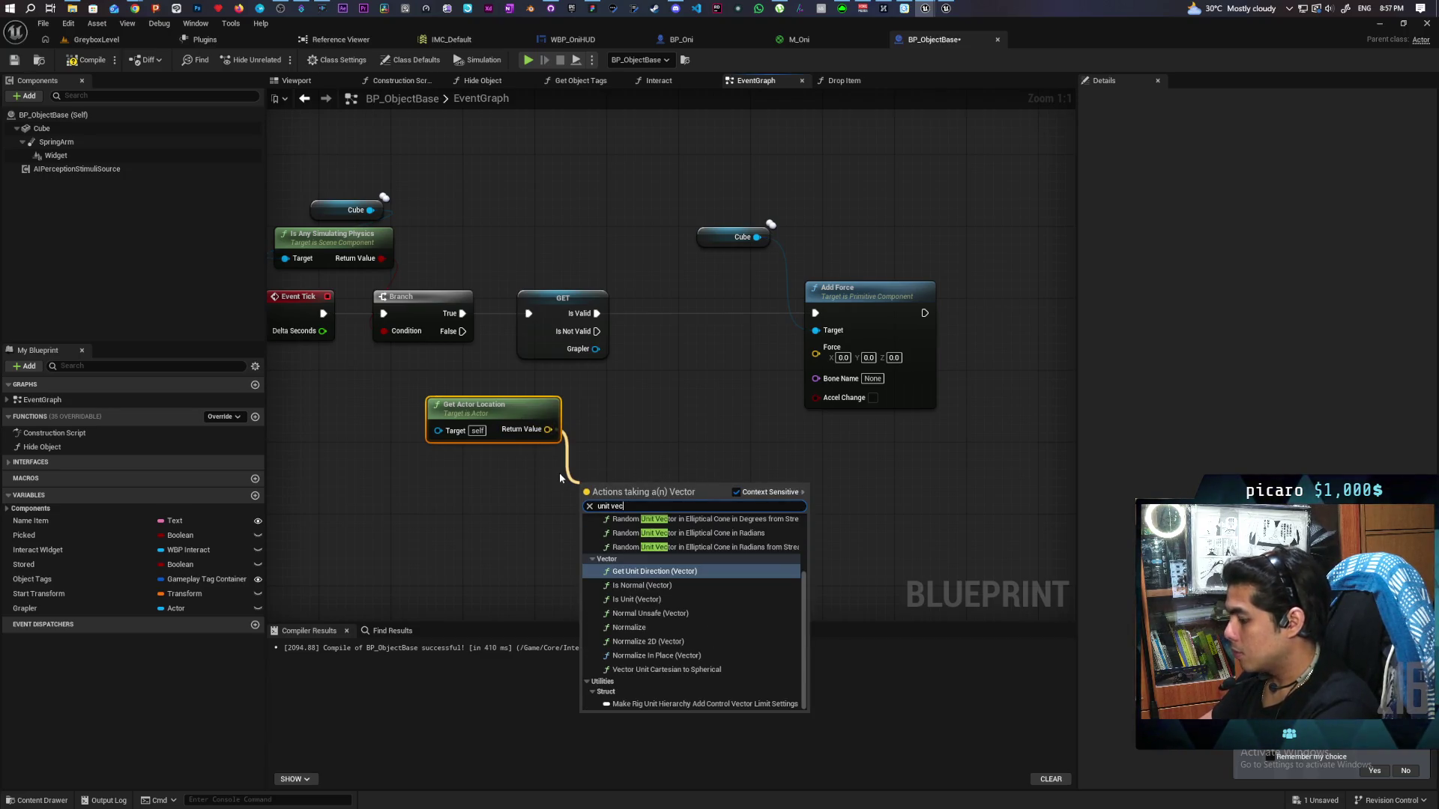
pyautogui.write('tor')
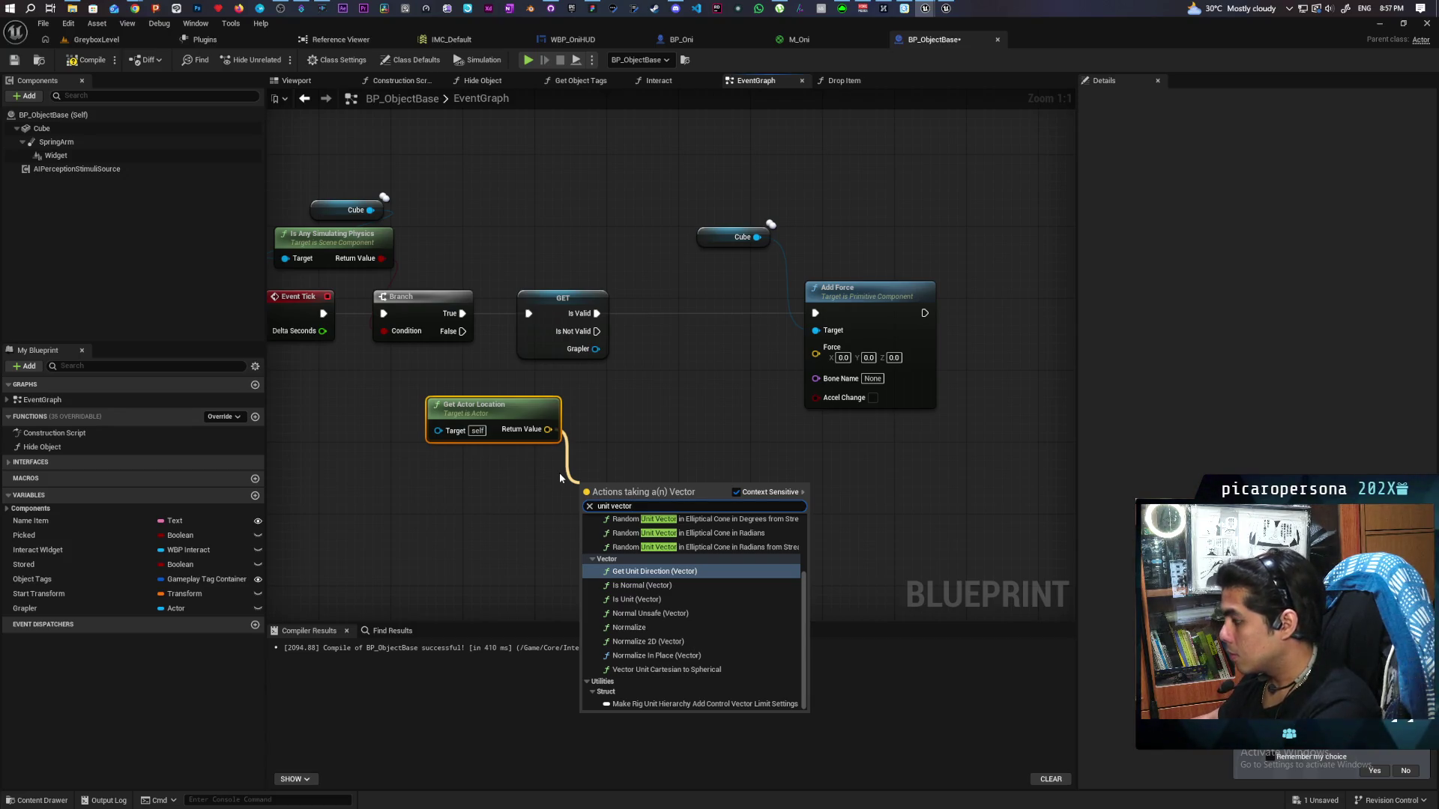
pyautogui.click(654, 571)
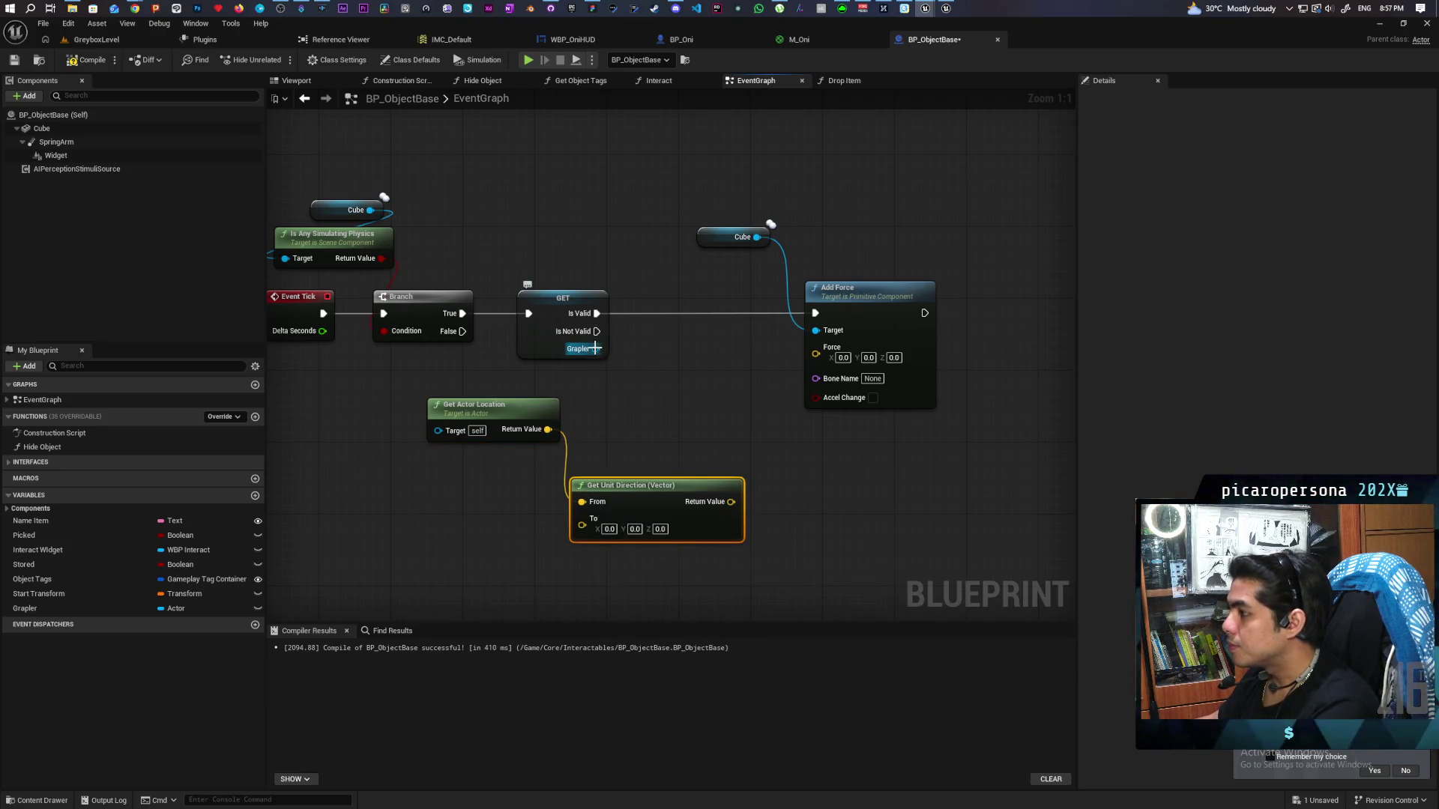
# Wire the Grapler's Get Actor Location into the direction's To input and place another Cube getter
pyautogui.moveTo(596, 349); pyautogui.dragTo(483, 548)
pyautogui.write('get actor loca')
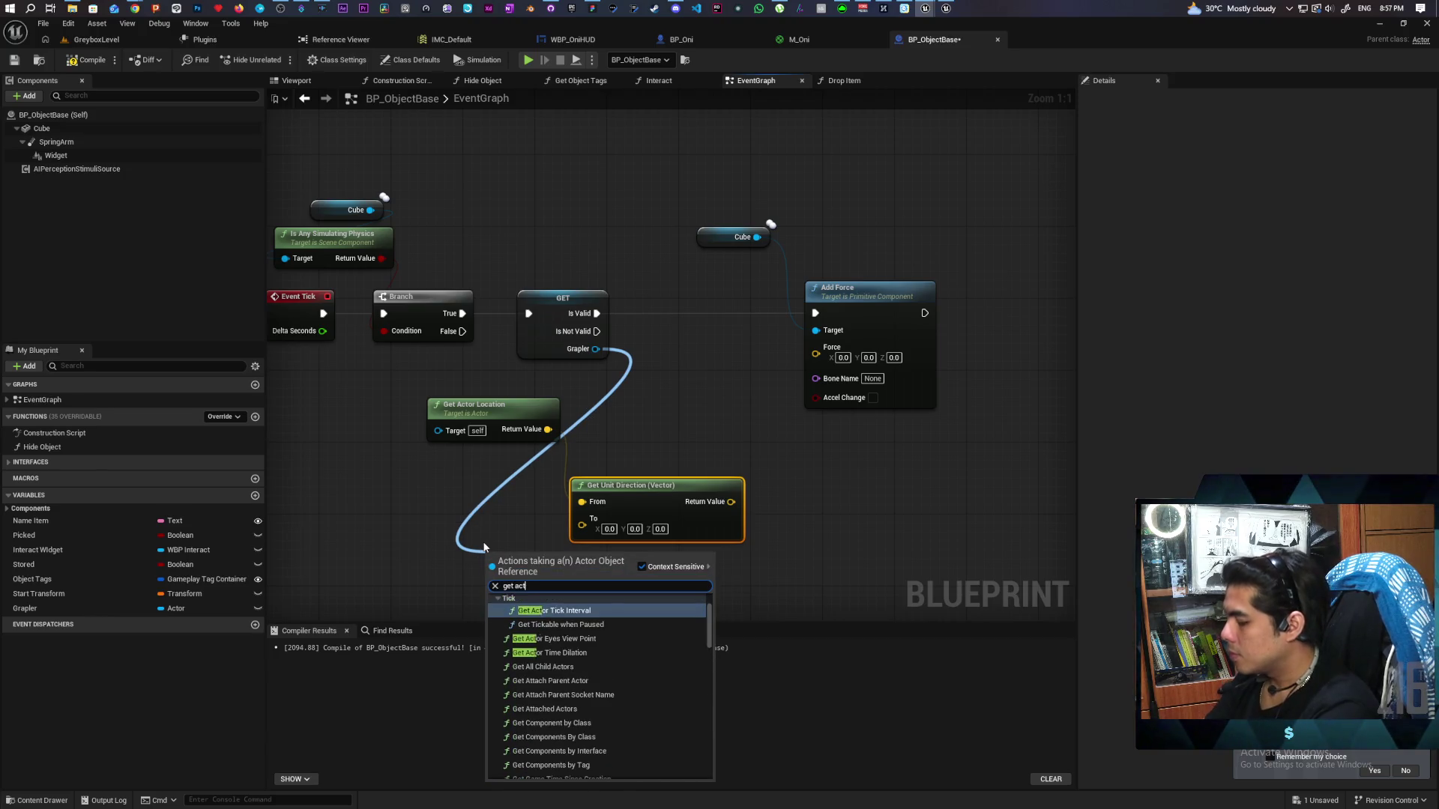
pyautogui.press('Down')
pyautogui.press('Return')
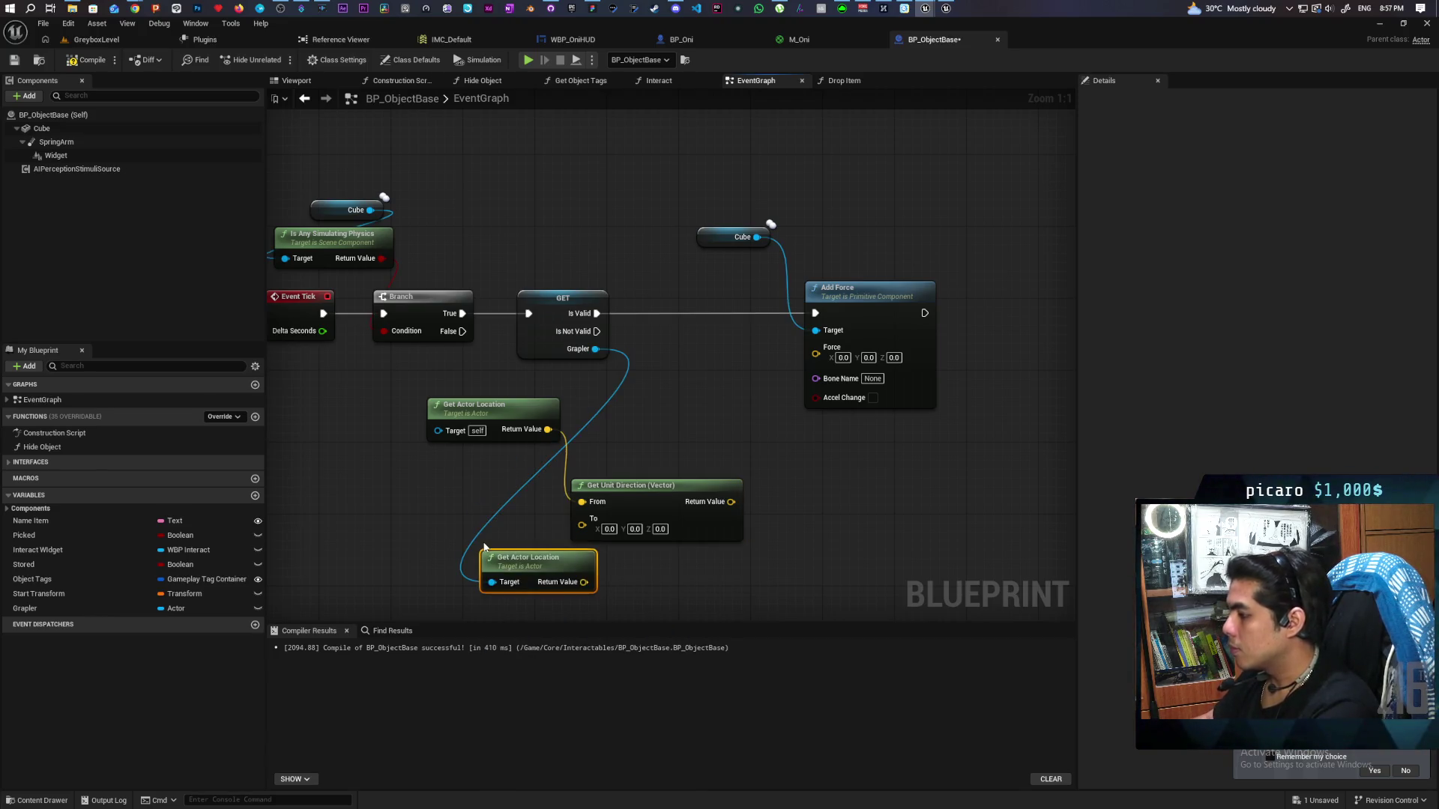
pyautogui.moveTo(555, 566)
pyautogui.mouseDown()
pyautogui.moveTo(435, 530)
pyautogui.moveTo(582, 526)
pyautogui.mouseUp()
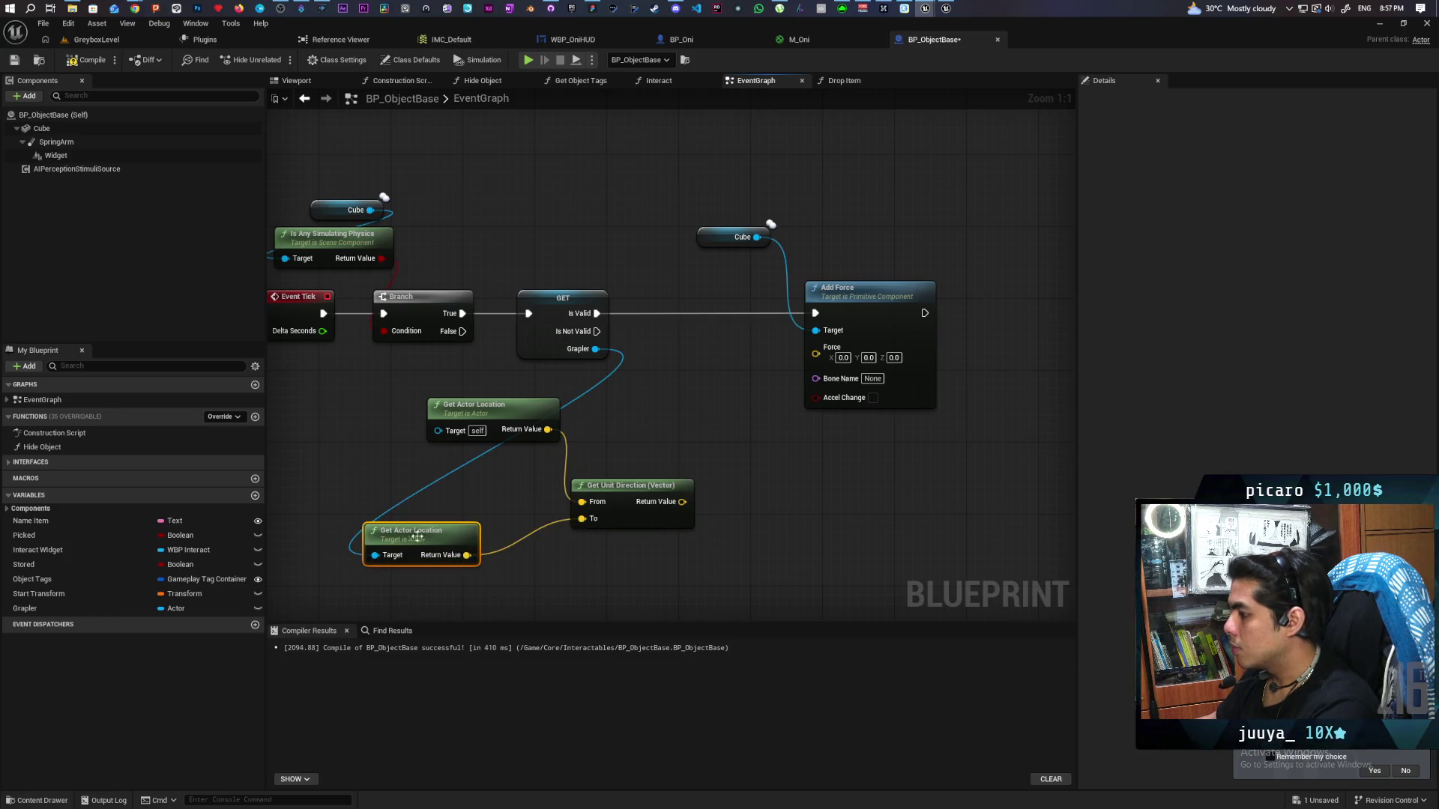
pyautogui.moveTo(415, 533)
pyautogui.mouseDown()
pyautogui.moveTo(469, 520)
pyautogui.moveTo(459, 514)
pyautogui.moveTo(477, 503)
pyautogui.mouseUp()
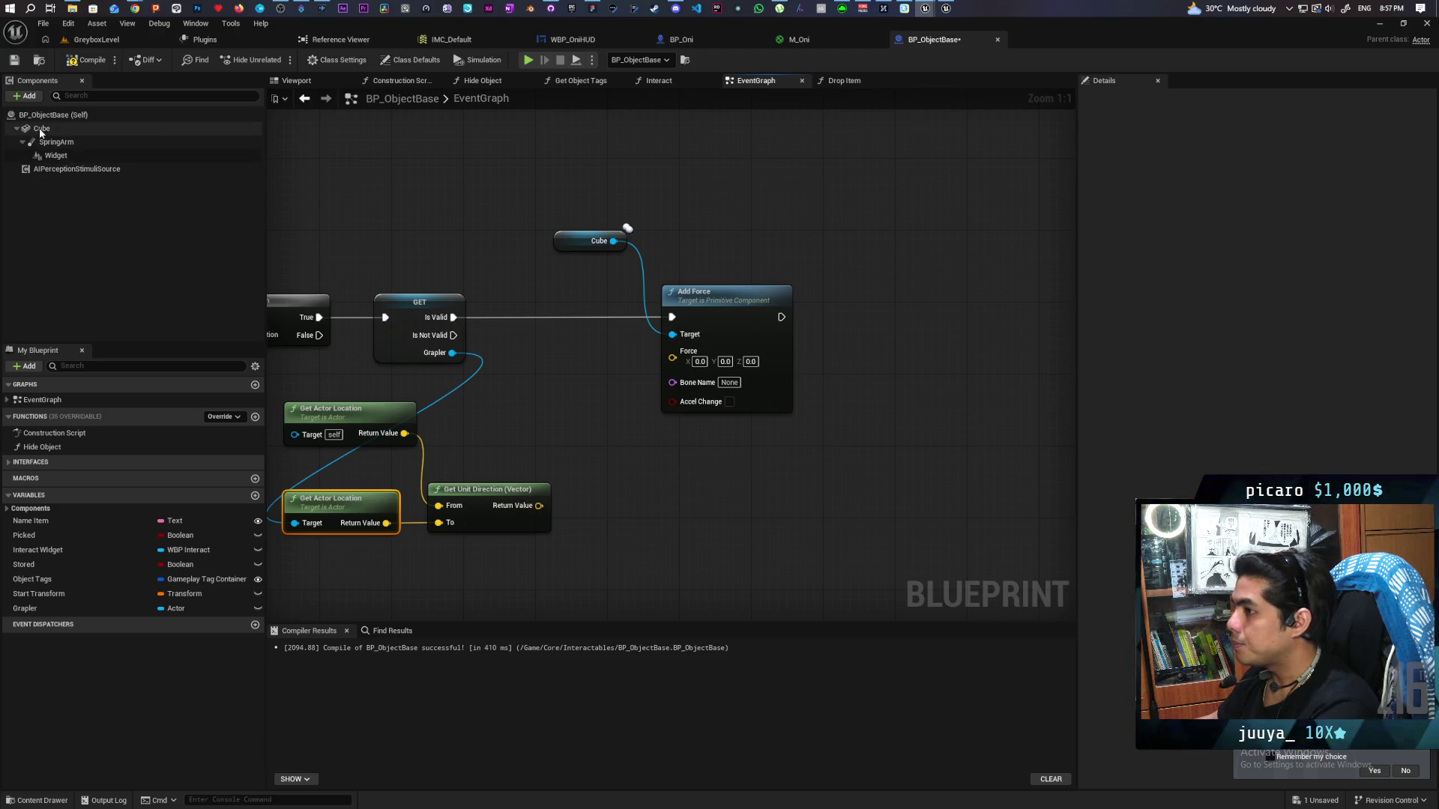
pyautogui.moveTo(41, 128)
pyautogui.mouseDown()
pyautogui.moveTo(491, 581)
pyautogui.moveTo(581, 567)
pyautogui.mouseUp()
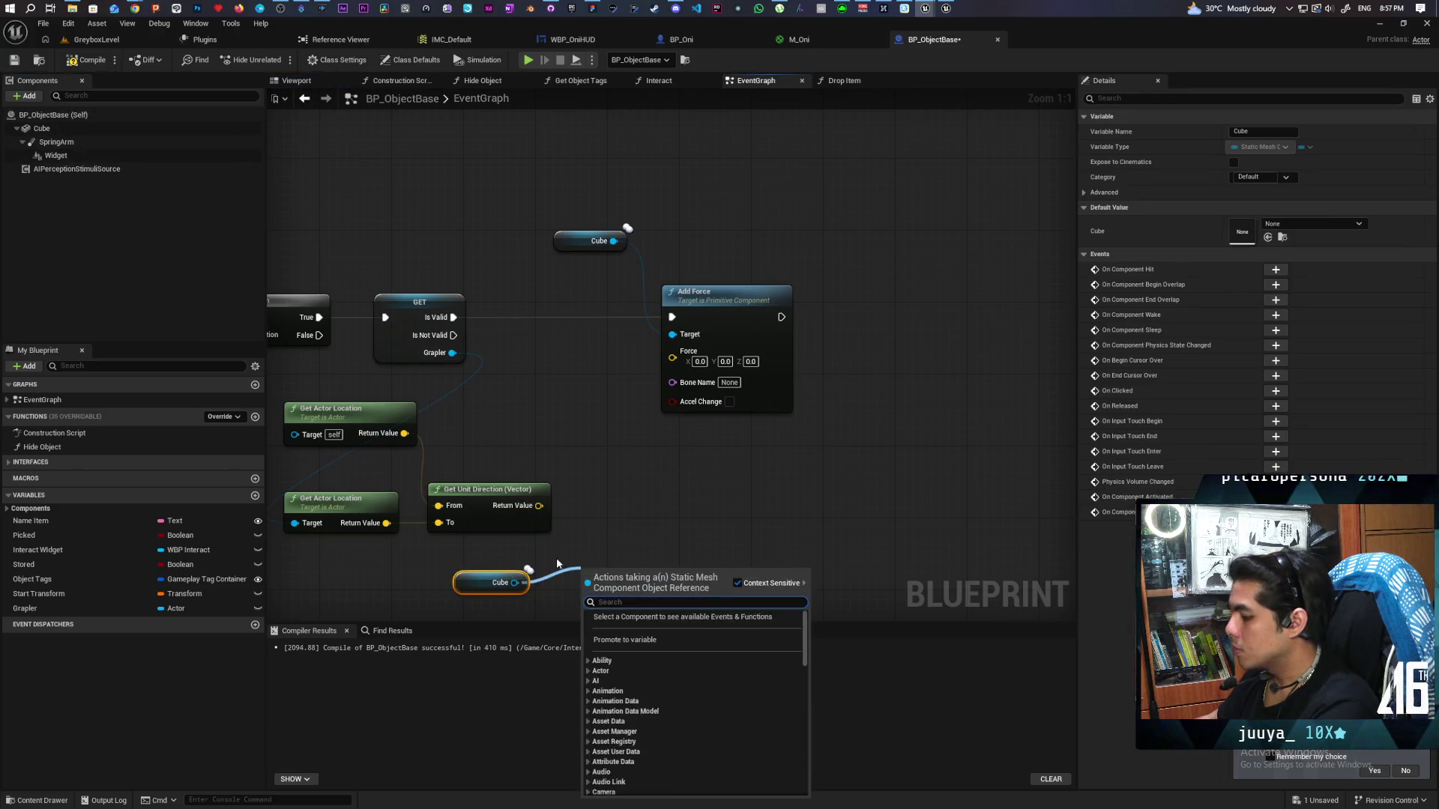
# Multiply the unit direction by the Cube's Get Mass value
pyautogui.write('get mass')
pyautogui.press('Return')
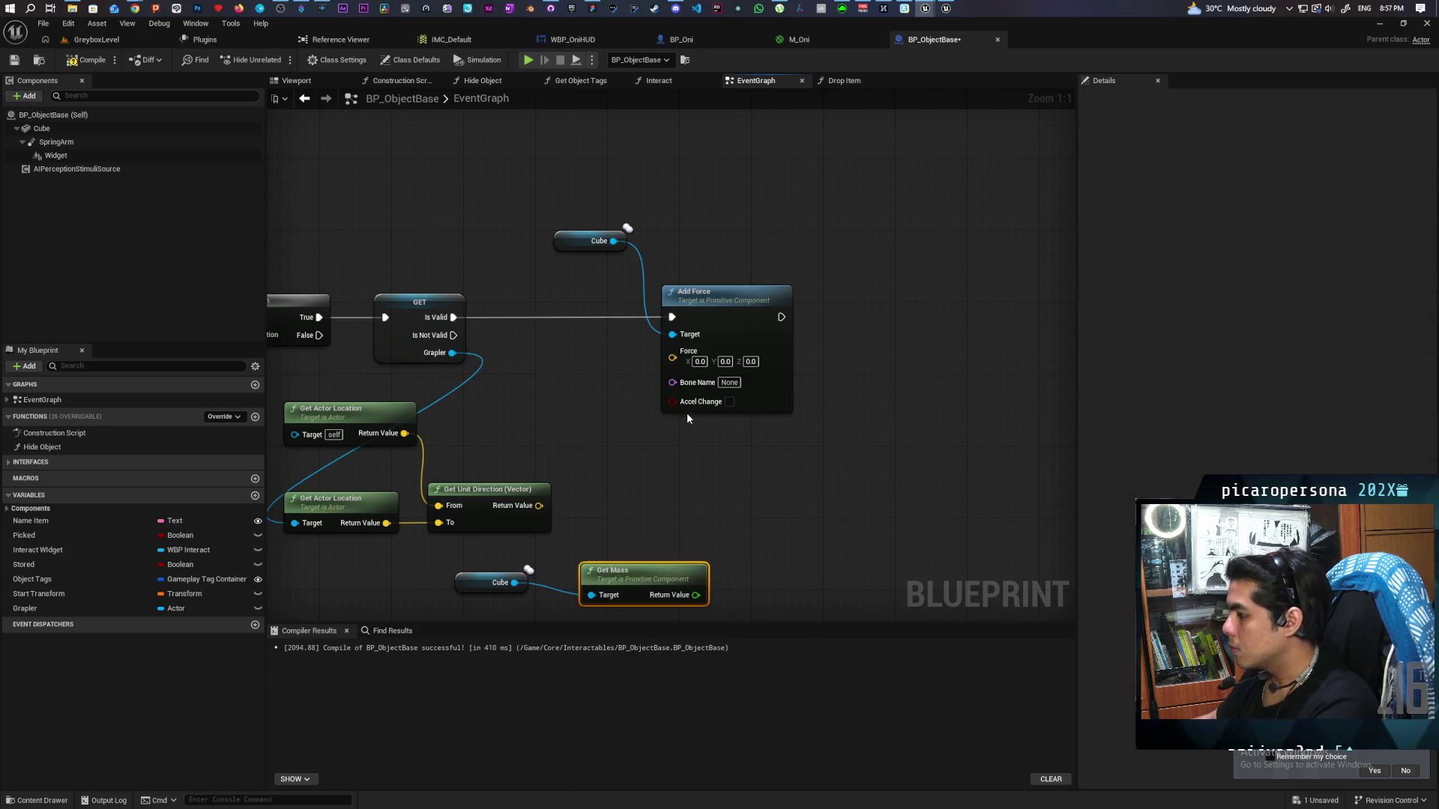
pyautogui.moveTo(538, 505); pyautogui.dragTo(598, 469)
pyautogui.write('multi')
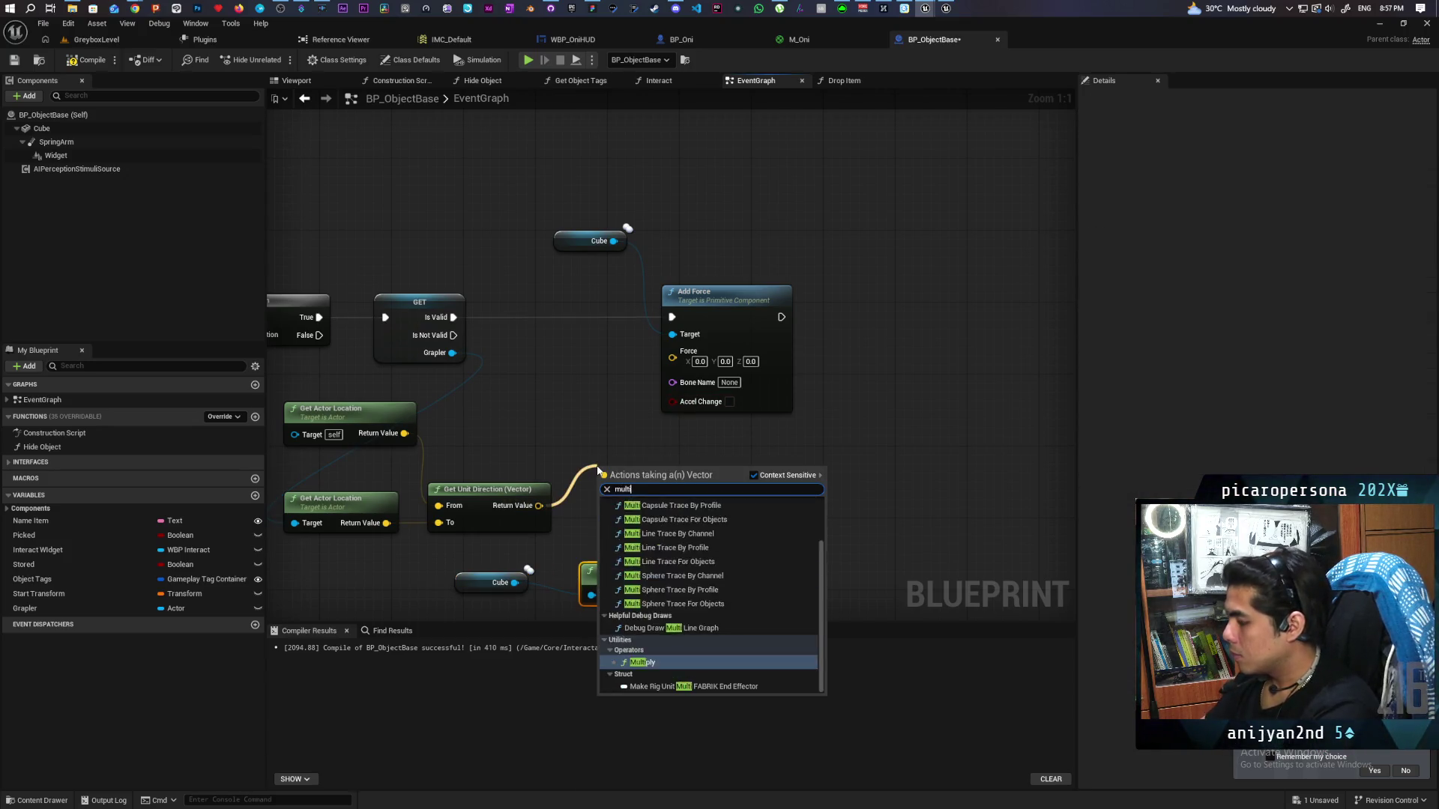
pyautogui.press('Return')
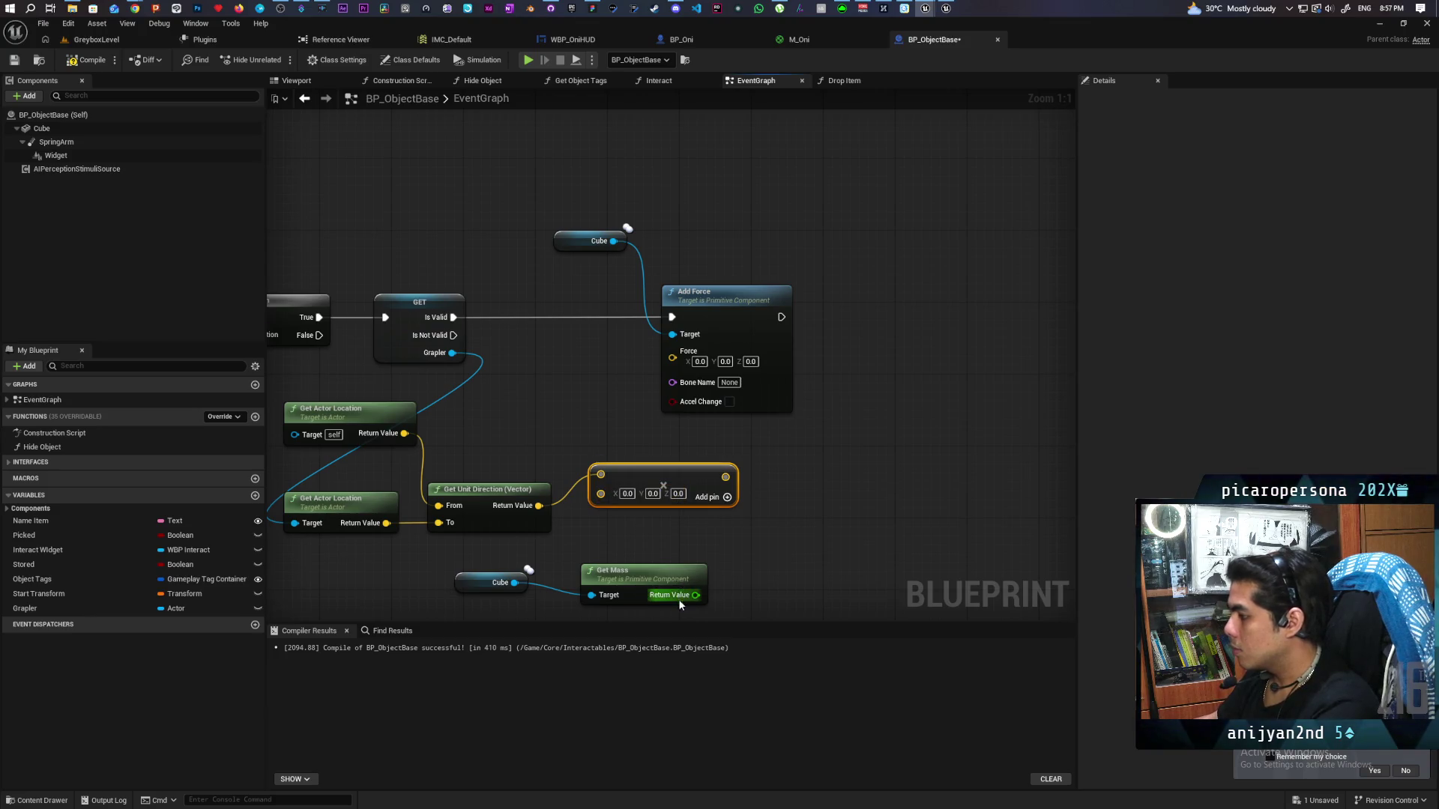
pyautogui.moveTo(680, 600); pyautogui.dragTo(601, 494)
pyautogui.moveTo(502, 583); pyautogui.dragTo(430, 581)
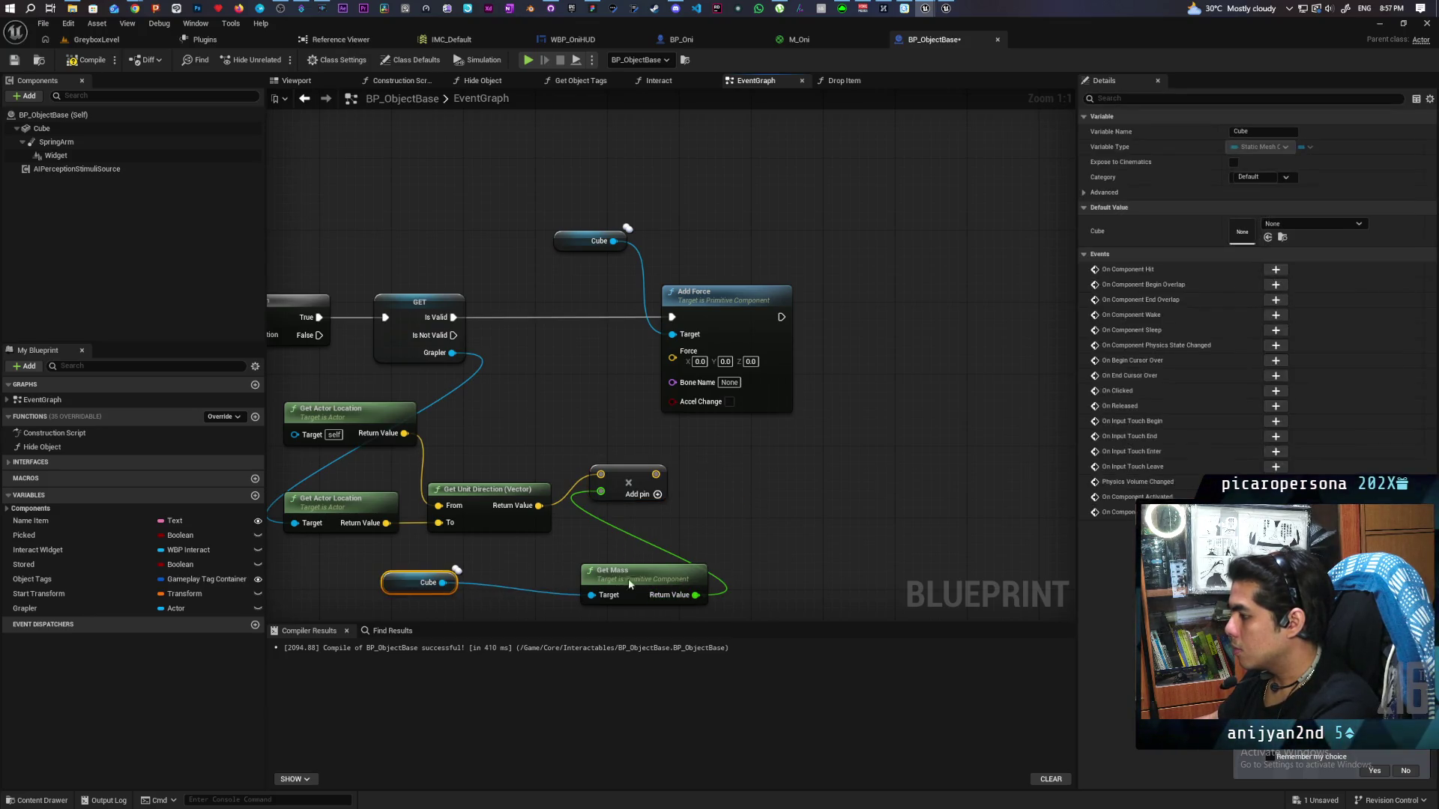
pyautogui.moveTo(628, 584); pyautogui.dragTo(519, 563)
# Add a third float input of 1000 to the Multiply node
pyautogui.click(657, 495)
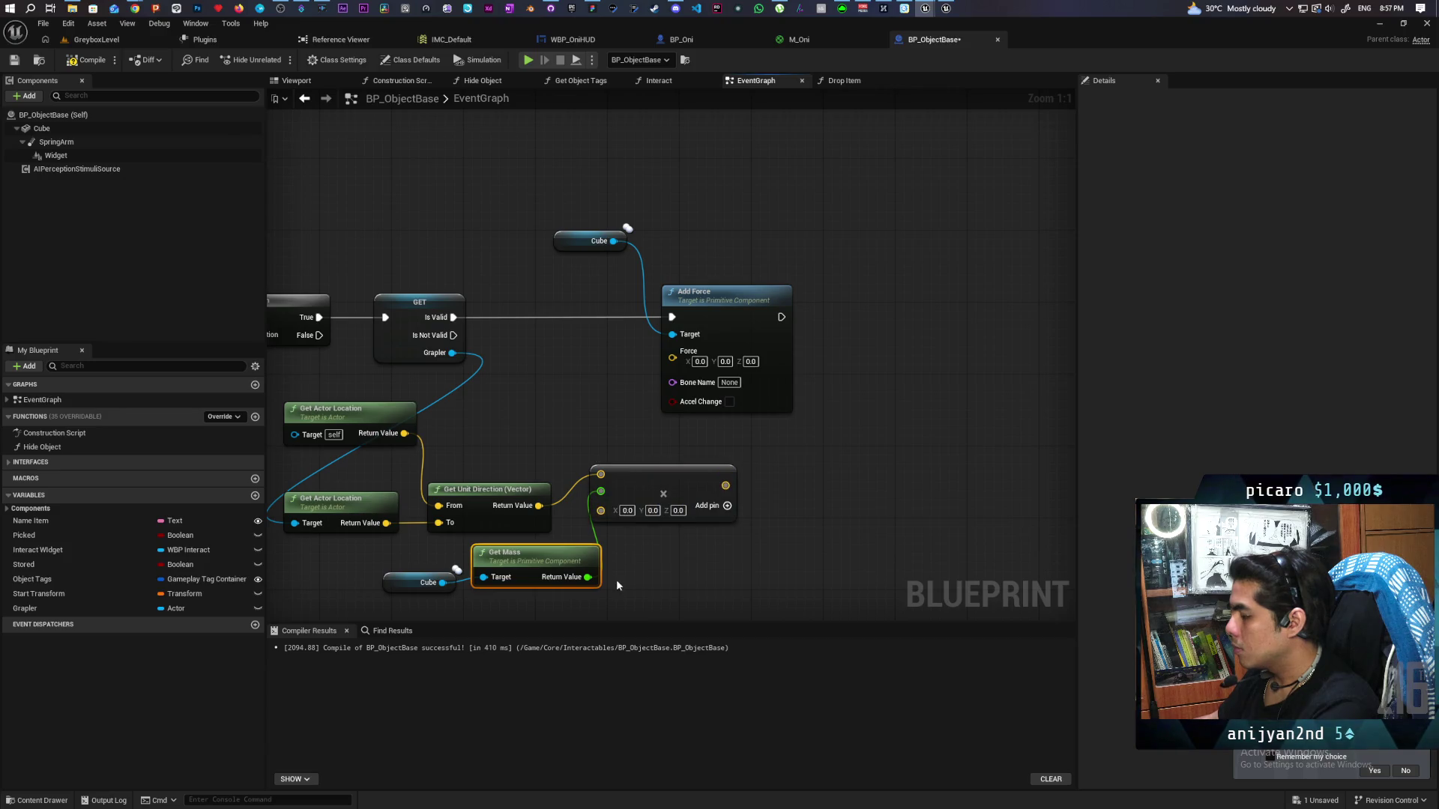
pyautogui.keyDown('ctrl'); pyautogui.click(419, 582); pyautogui.keyUp('ctrl')
pyautogui.moveTo(524, 569); pyautogui.dragTo(472, 577)
pyautogui.click(616, 532)
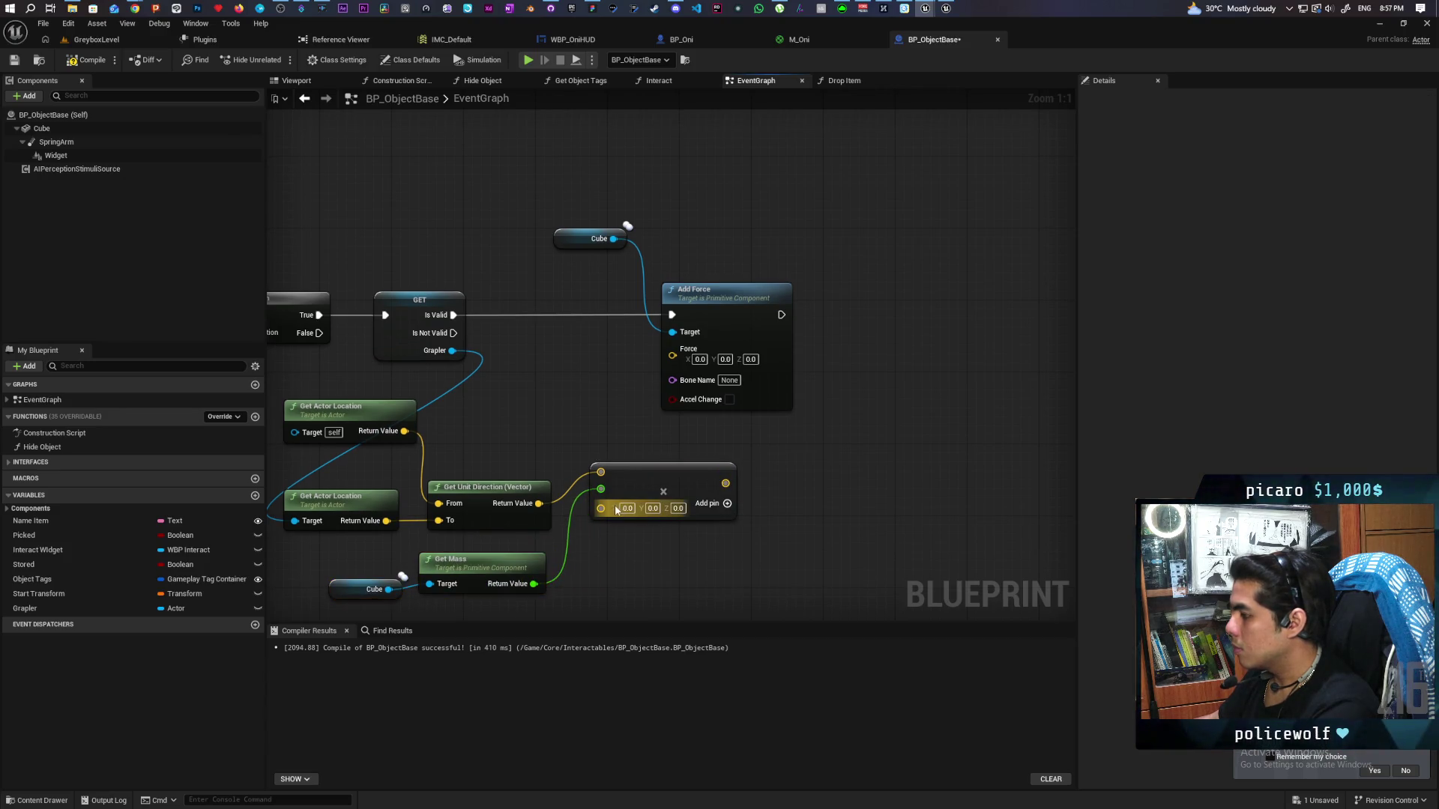
pyautogui.rightClick(600, 510)
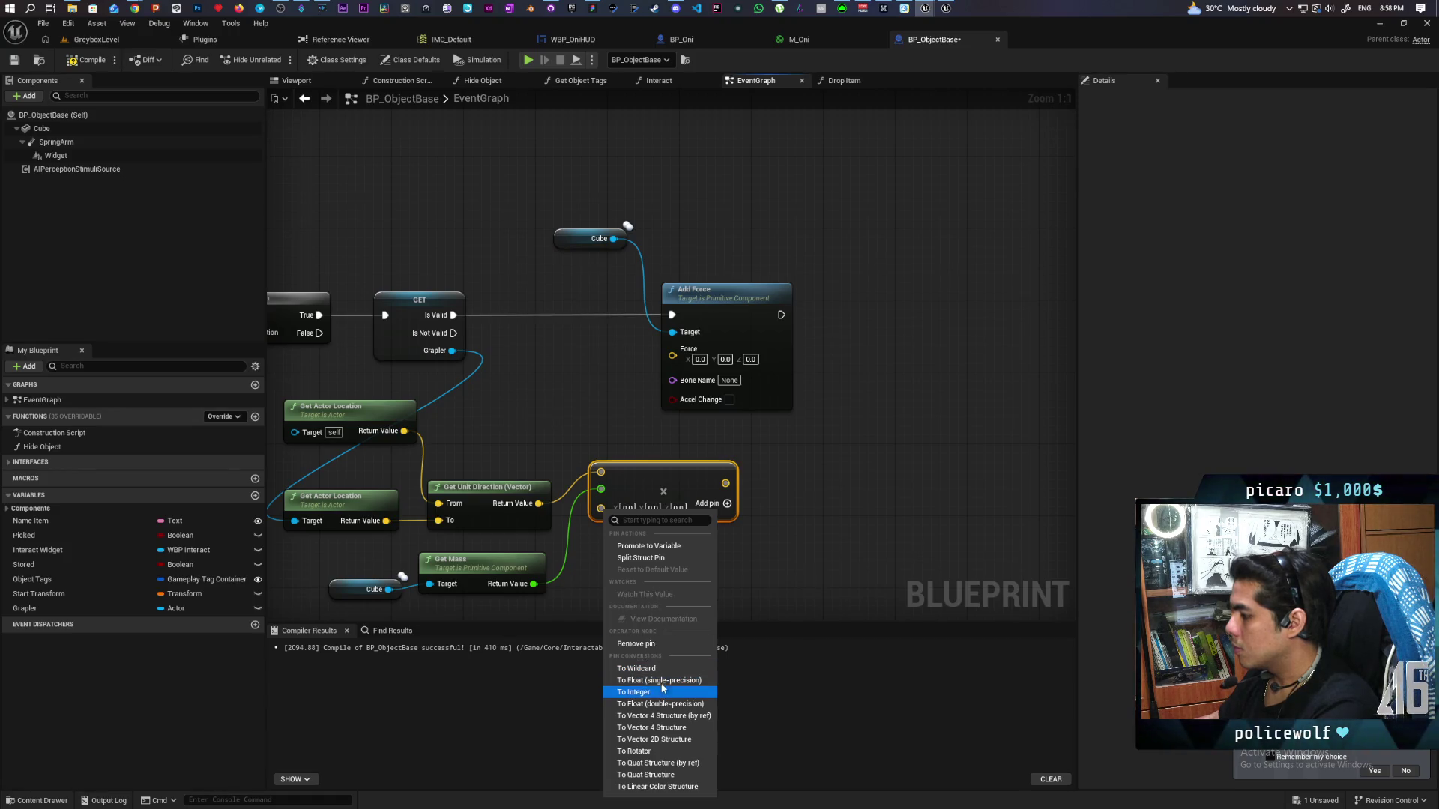
pyautogui.click(660, 704)
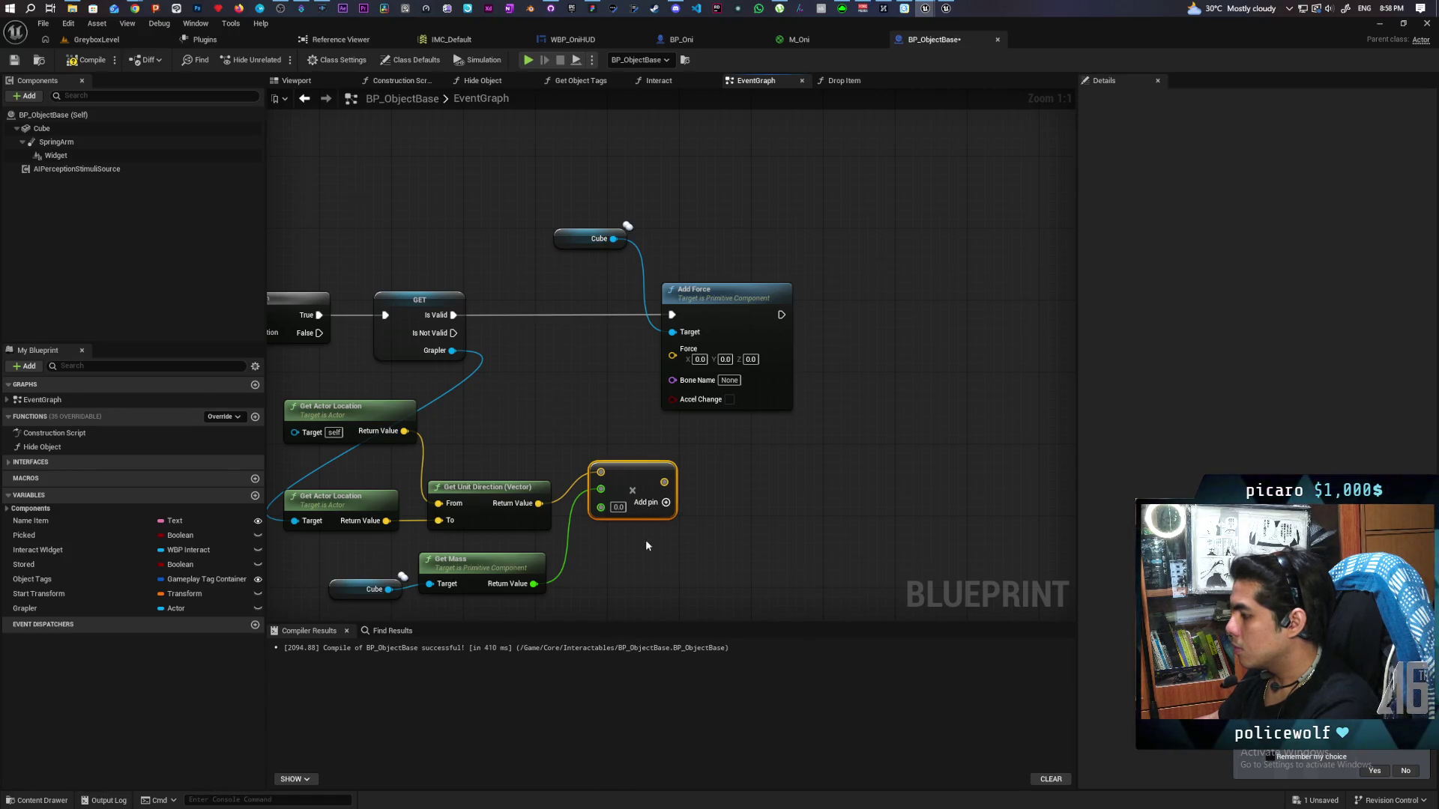
pyautogui.write('1000')
pyautogui.click(693, 515)
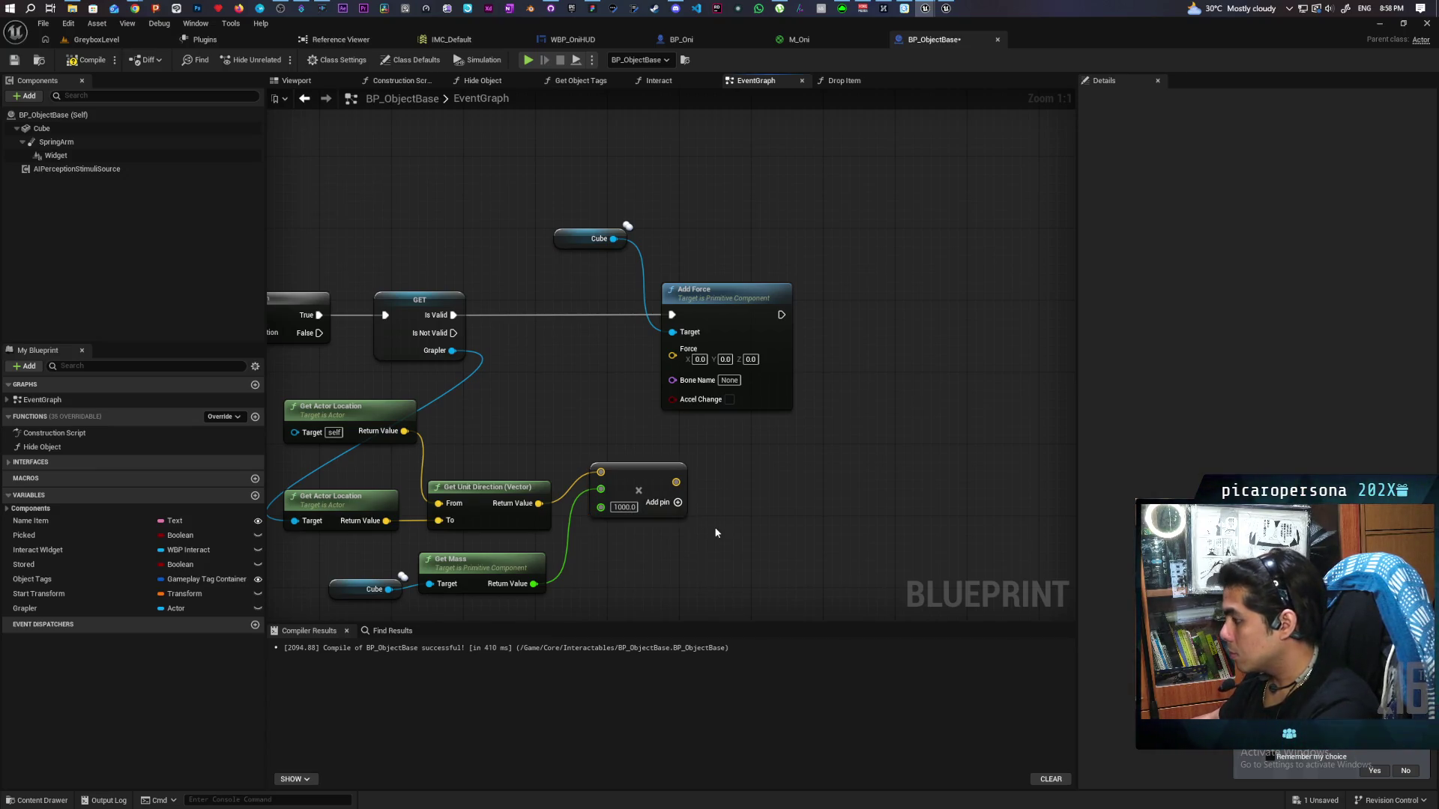
# Add a fourth float input of 10, wire the product into Add Force's Force, and compile
pyautogui.click(679, 507)
pyautogui.rightClick(650, 532)
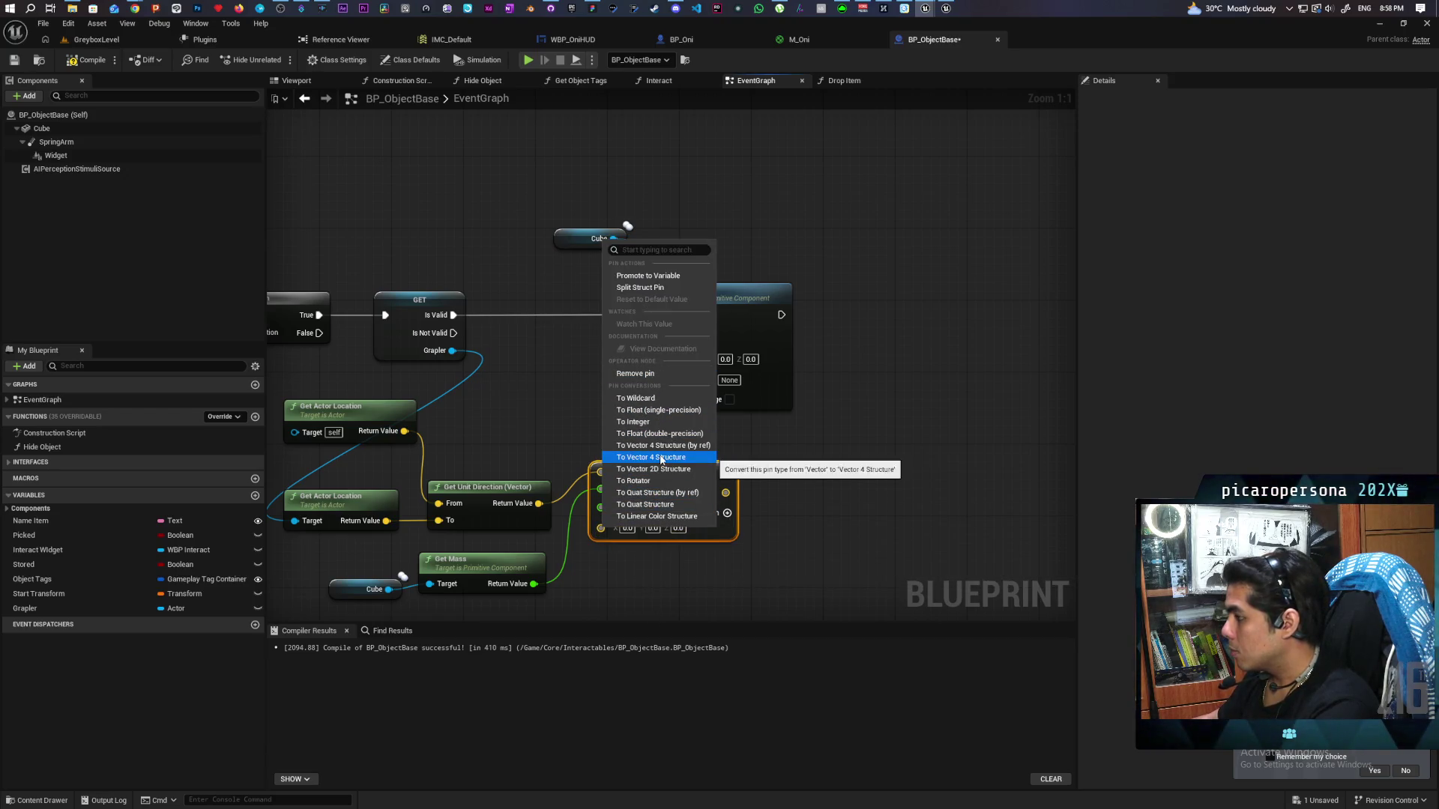
pyautogui.click(658, 410)
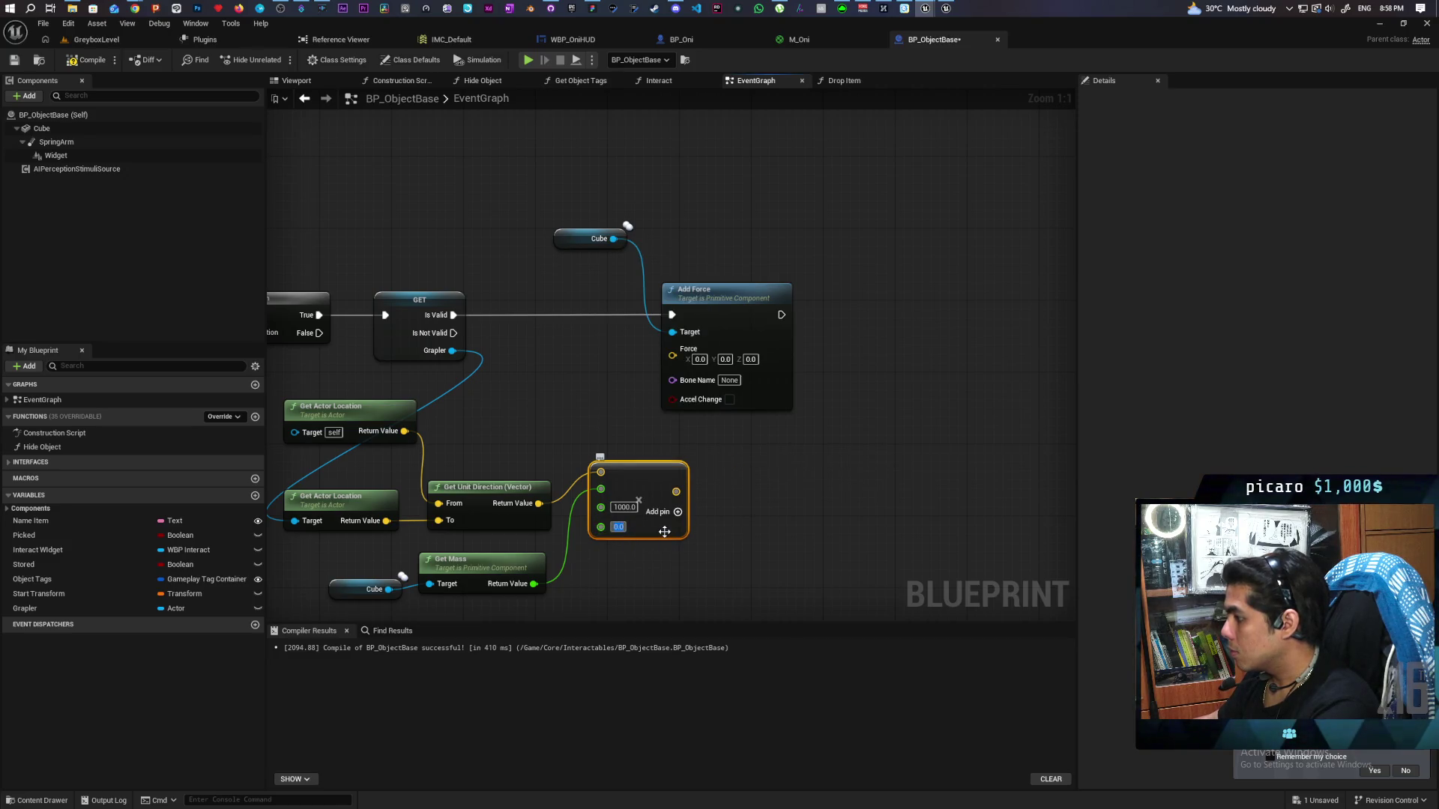
pyautogui.click(619, 526)
pyautogui.write('10')
pyautogui.click(767, 525)
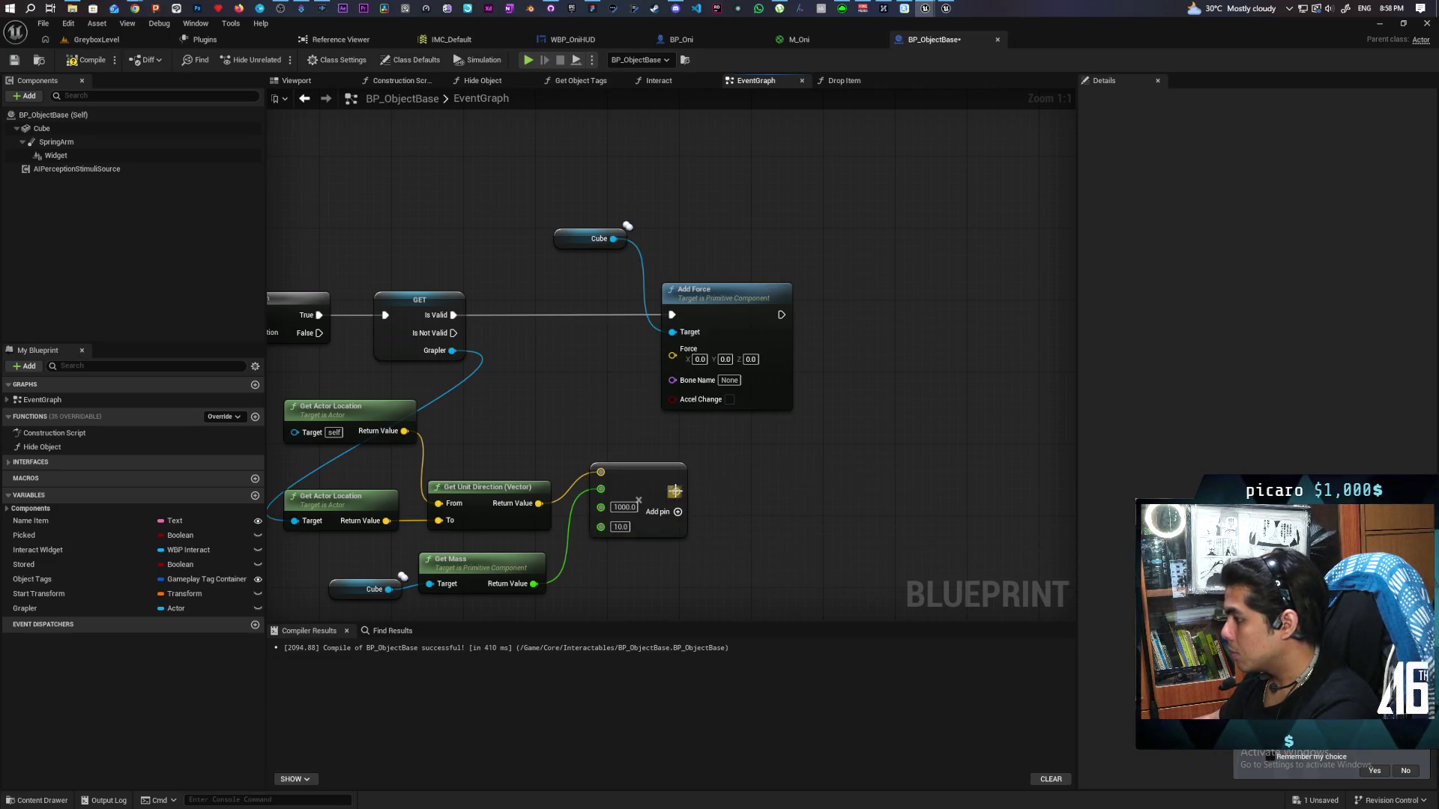
pyautogui.moveTo(674, 492)
pyautogui.mouseDown()
pyautogui.moveTo(693, 450)
pyautogui.moveTo(689, 350)
pyautogui.mouseUp()
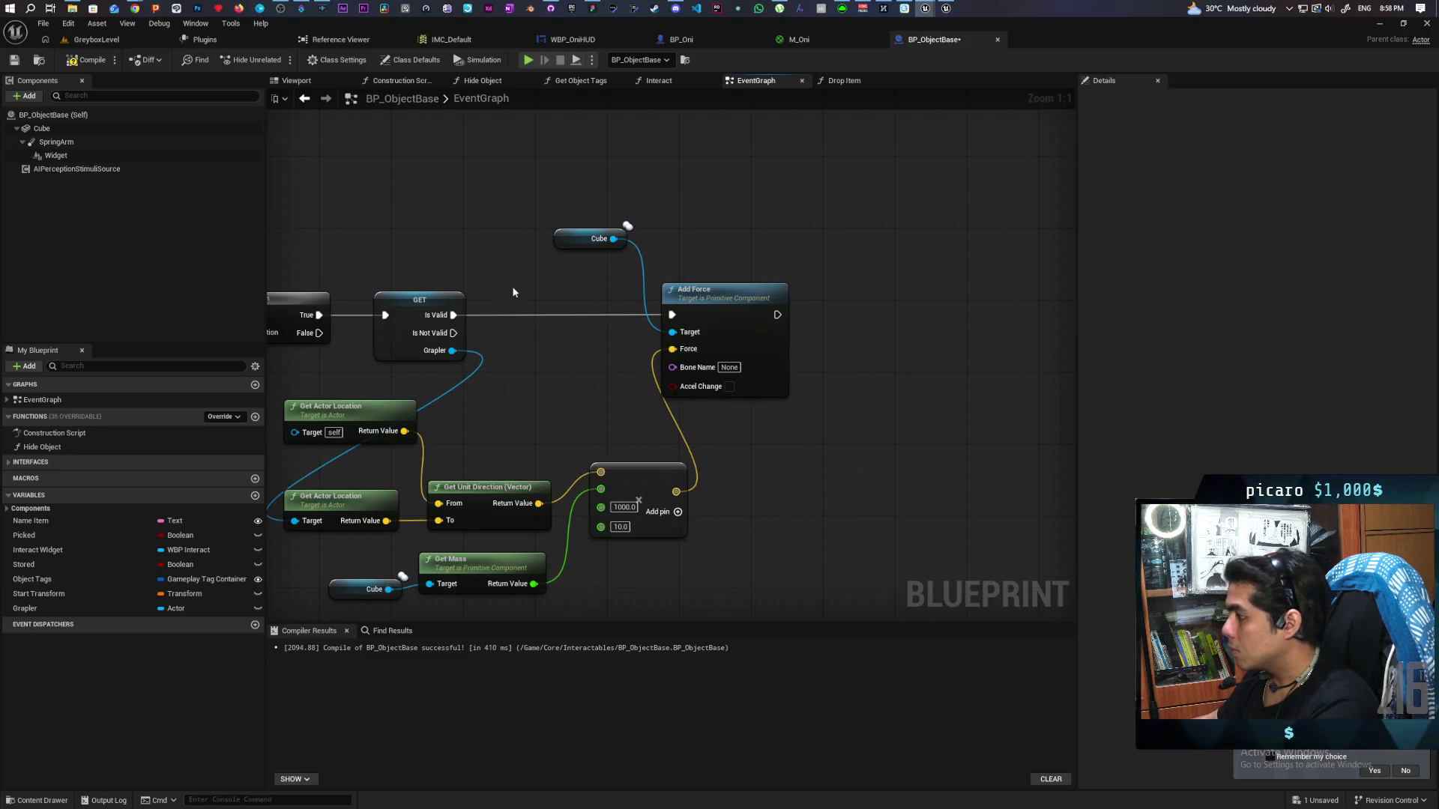
pyautogui.press('F7')
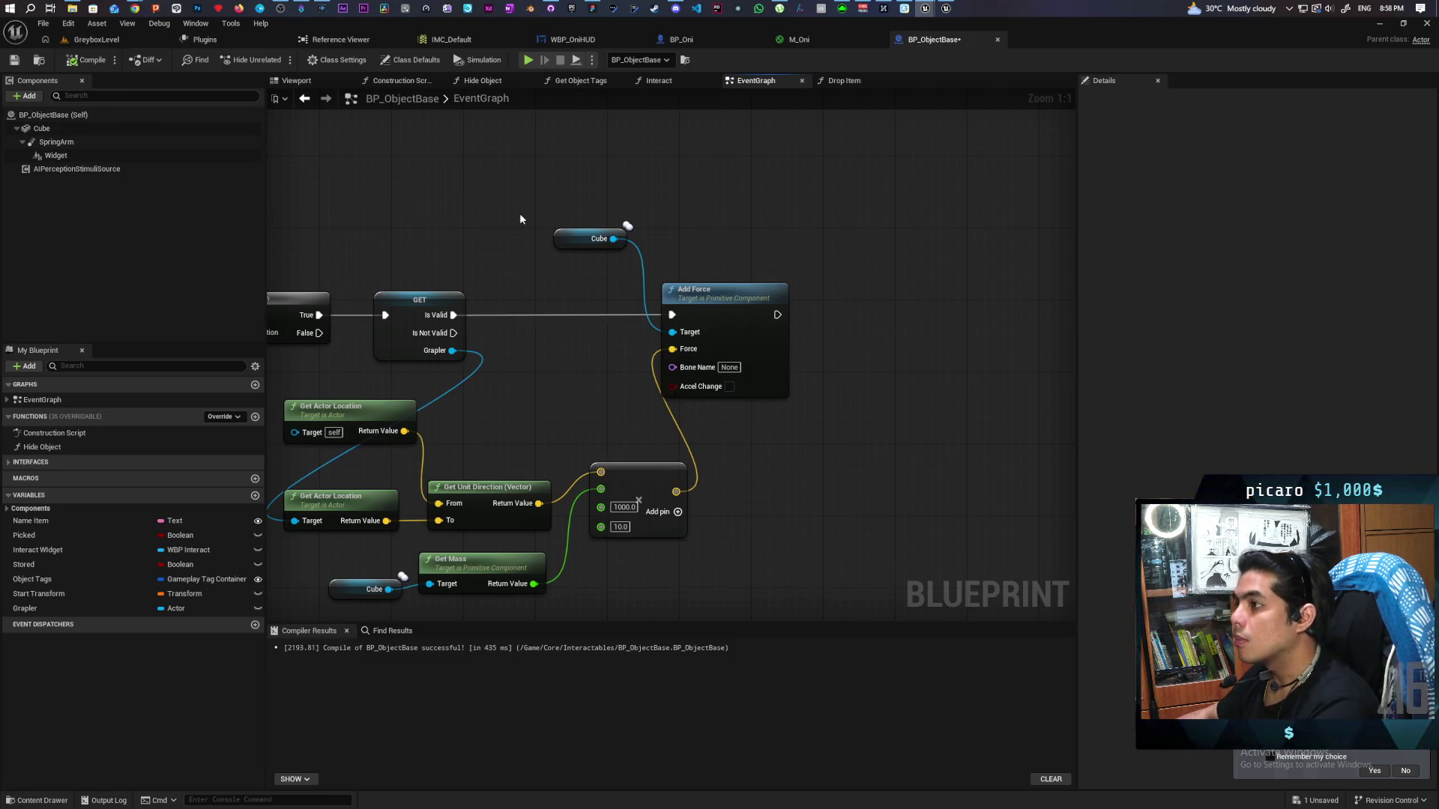
# Compile and save the BP_ObjectBase blueprint
pyautogui.hotkey('ctrl', 's')
pyautogui.moveTo(533, 222)
pyautogui.mouseDown()
pyautogui.moveTo(481, 180)
pyautogui.moveTo(529, 170)
pyautogui.moveTo(742, 253)
pyautogui.mouseUp()
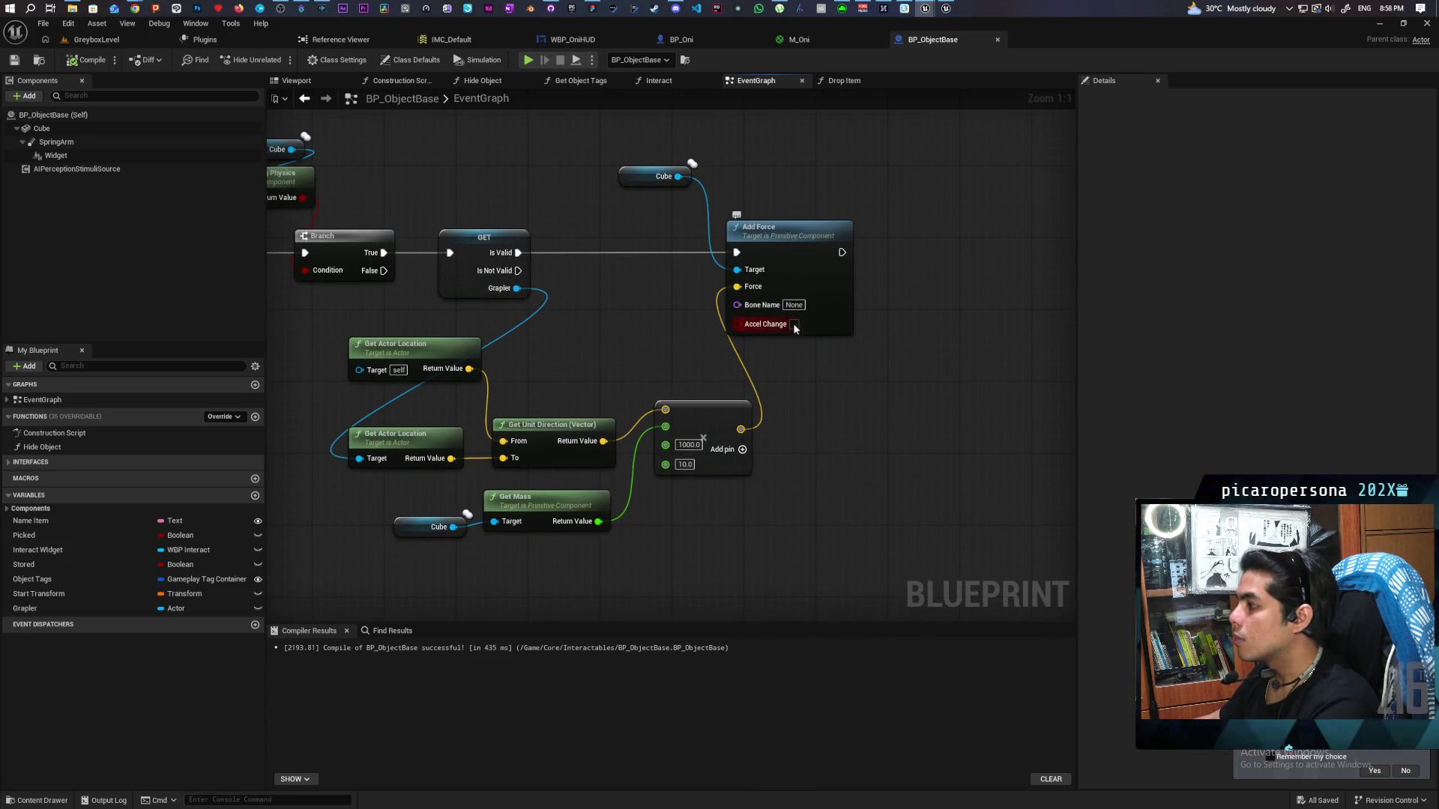
pyautogui.press('F7')
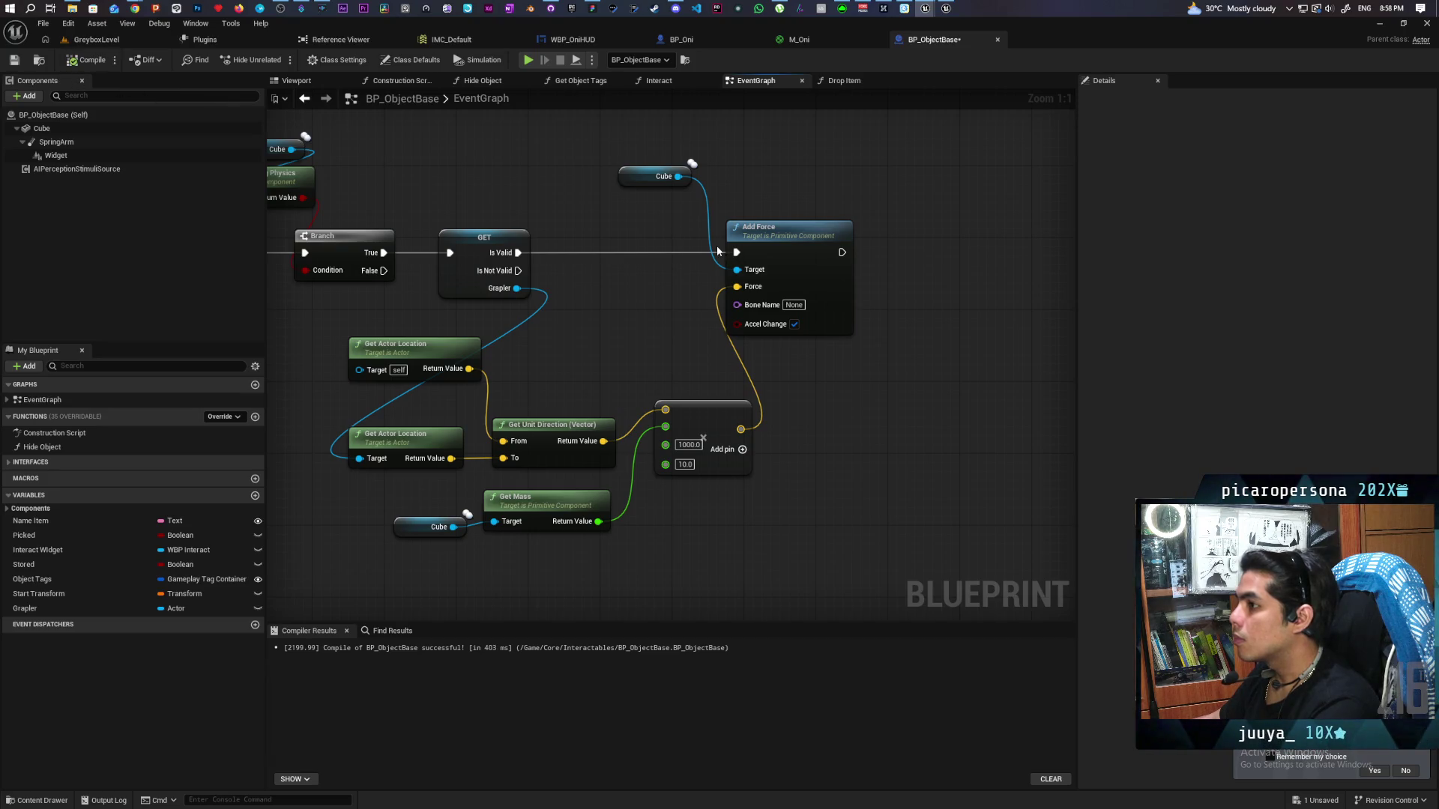
pyautogui.hotkey('ctrl', 's')
pyautogui.moveTo(716, 245)
pyautogui.mouseDown()
pyautogui.moveTo(597, 339)
pyautogui.moveTo(732, 330)
pyautogui.moveTo(609, 364)
pyautogui.mouseUp()
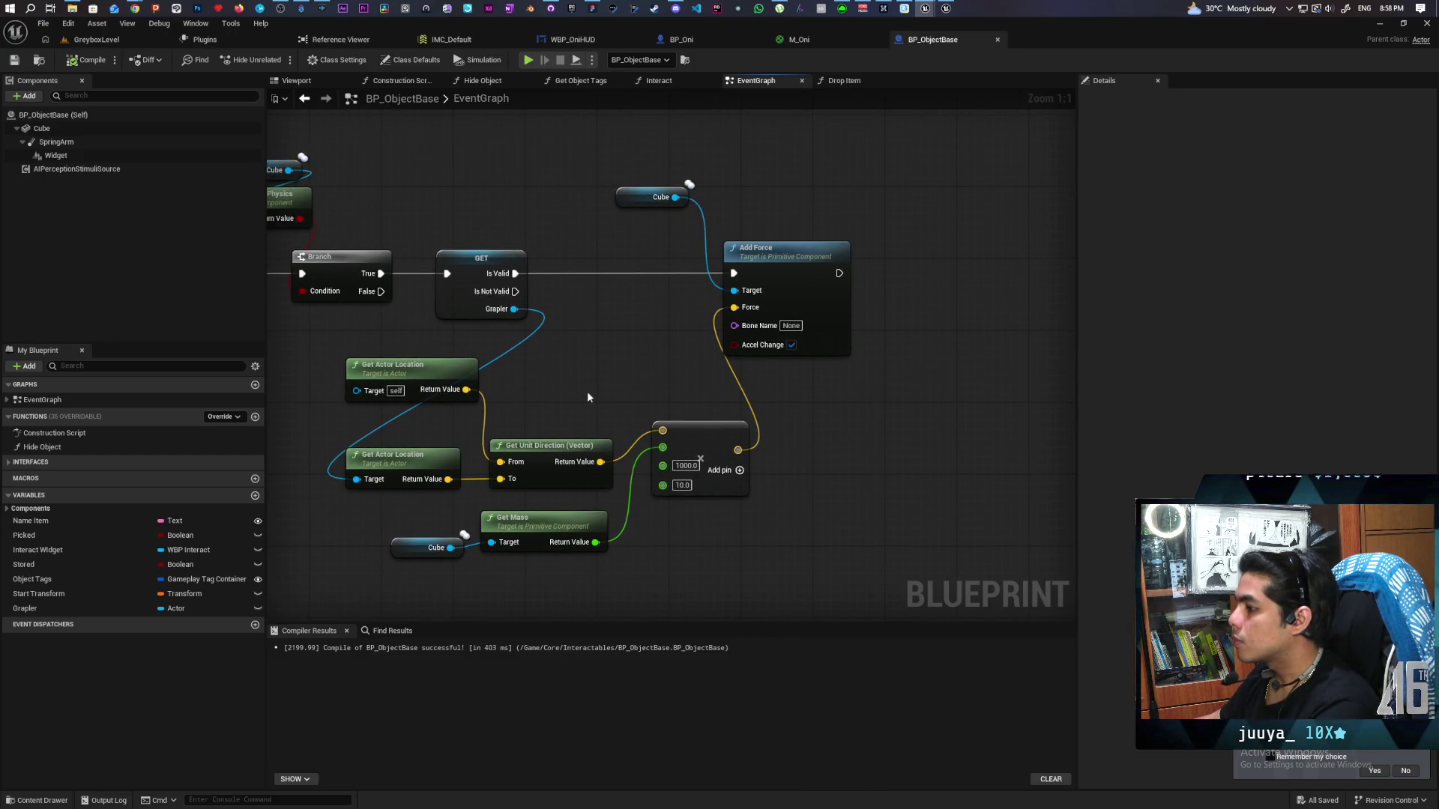
# Measure the Distance (Vector) between the two actor locations, with Is Valid driving Add Force
pyautogui.moveTo(466, 390); pyautogui.dragTo(560, 369)
pyautogui.write('d')
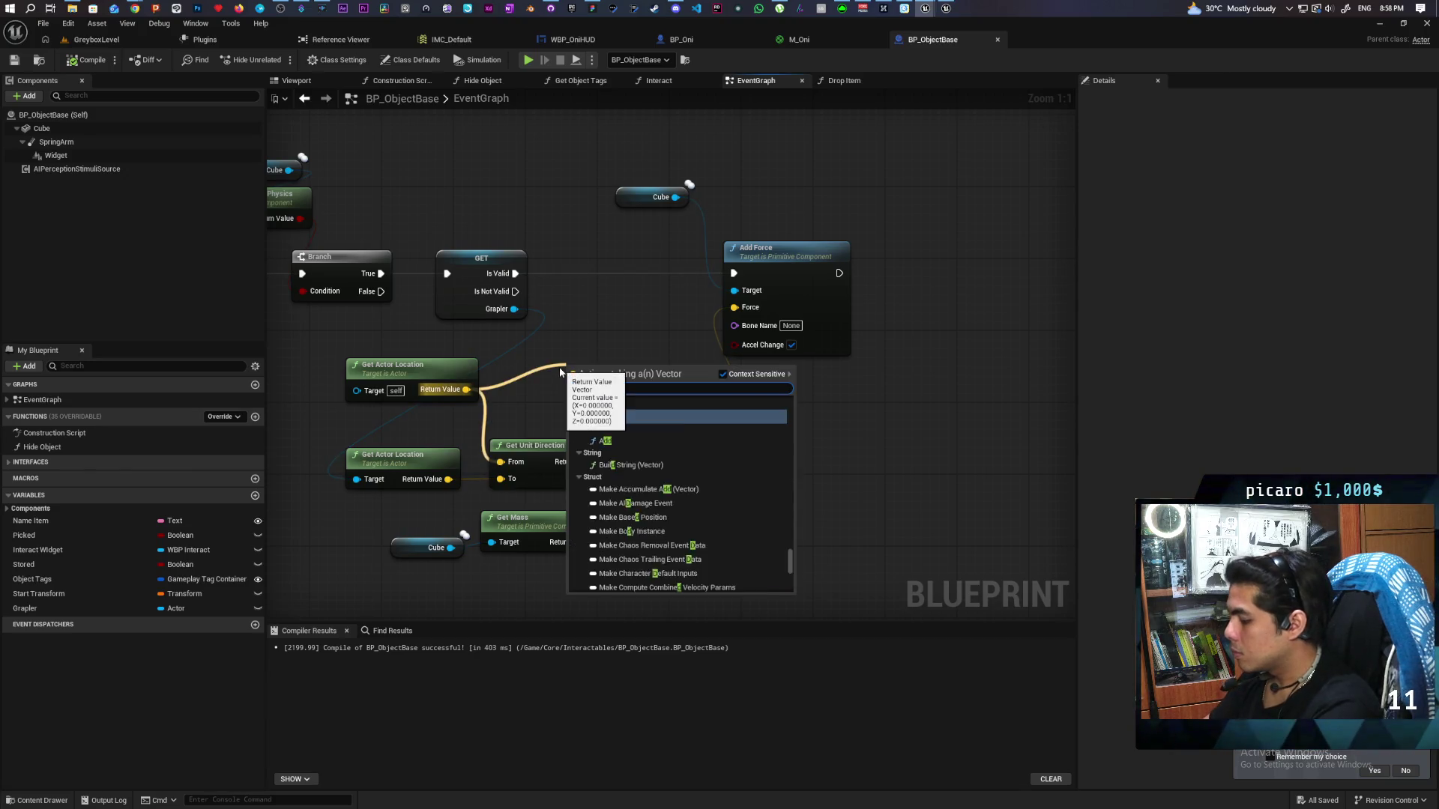
pyautogui.write('istance')
pyautogui.moveTo(515, 274); pyautogui.dragTo(720, 277)
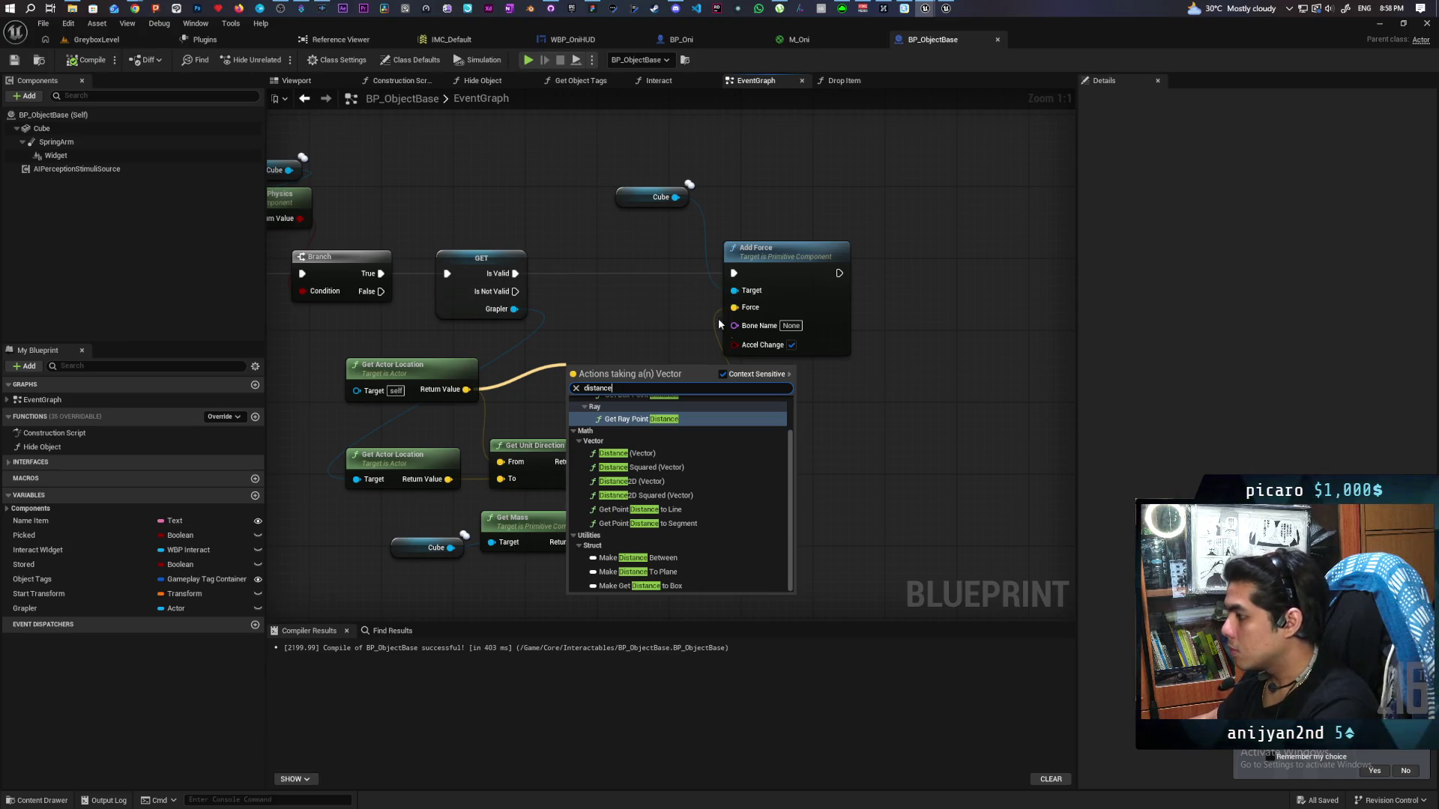
pyautogui.click(630, 453)
pyautogui.moveTo(450, 478)
pyautogui.mouseDown()
pyautogui.moveTo(572, 405)
pyautogui.moveTo(836, 379)
pyautogui.moveTo(776, 378)
pyautogui.mouseUp()
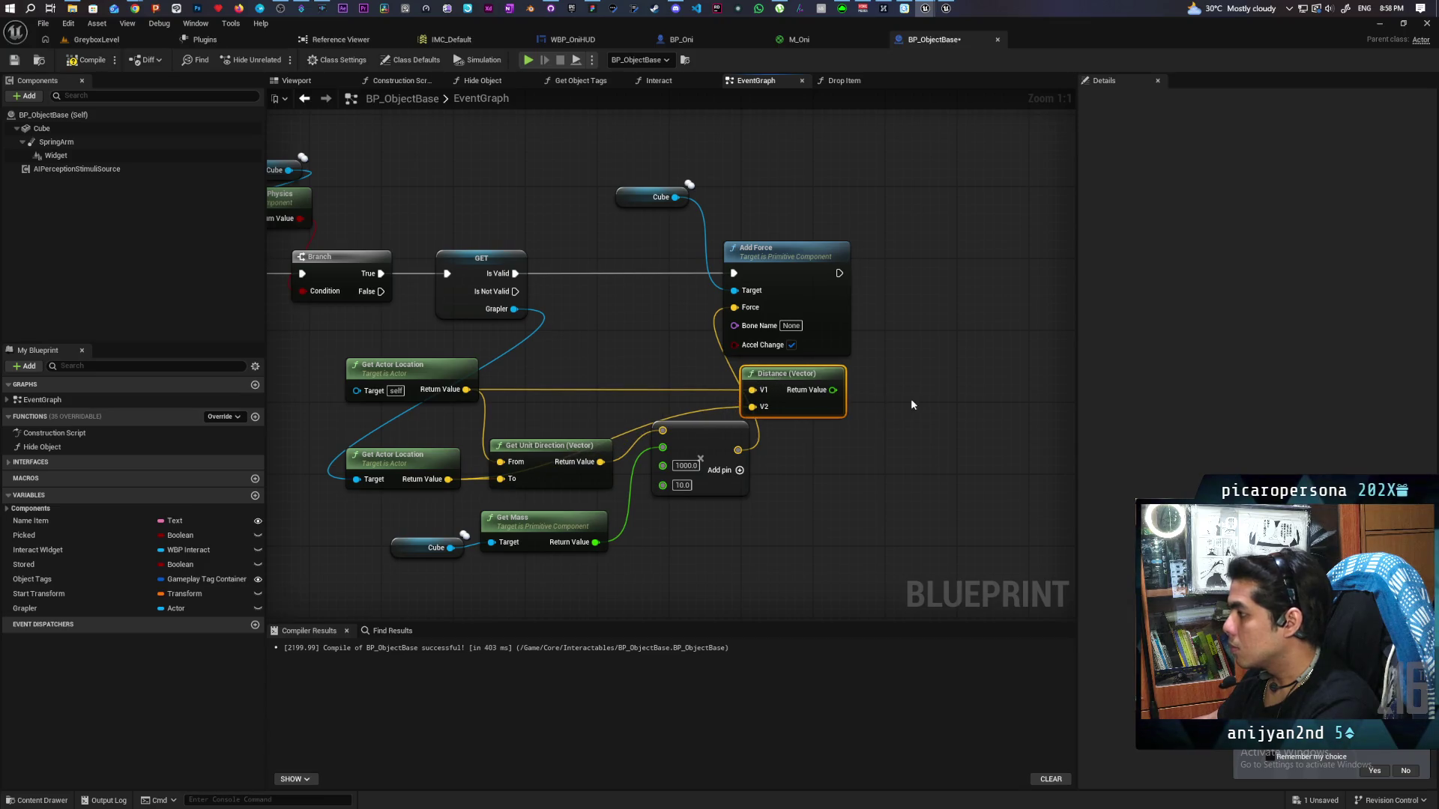
pyautogui.moveTo(915, 405); pyautogui.dragTo(827, 421)
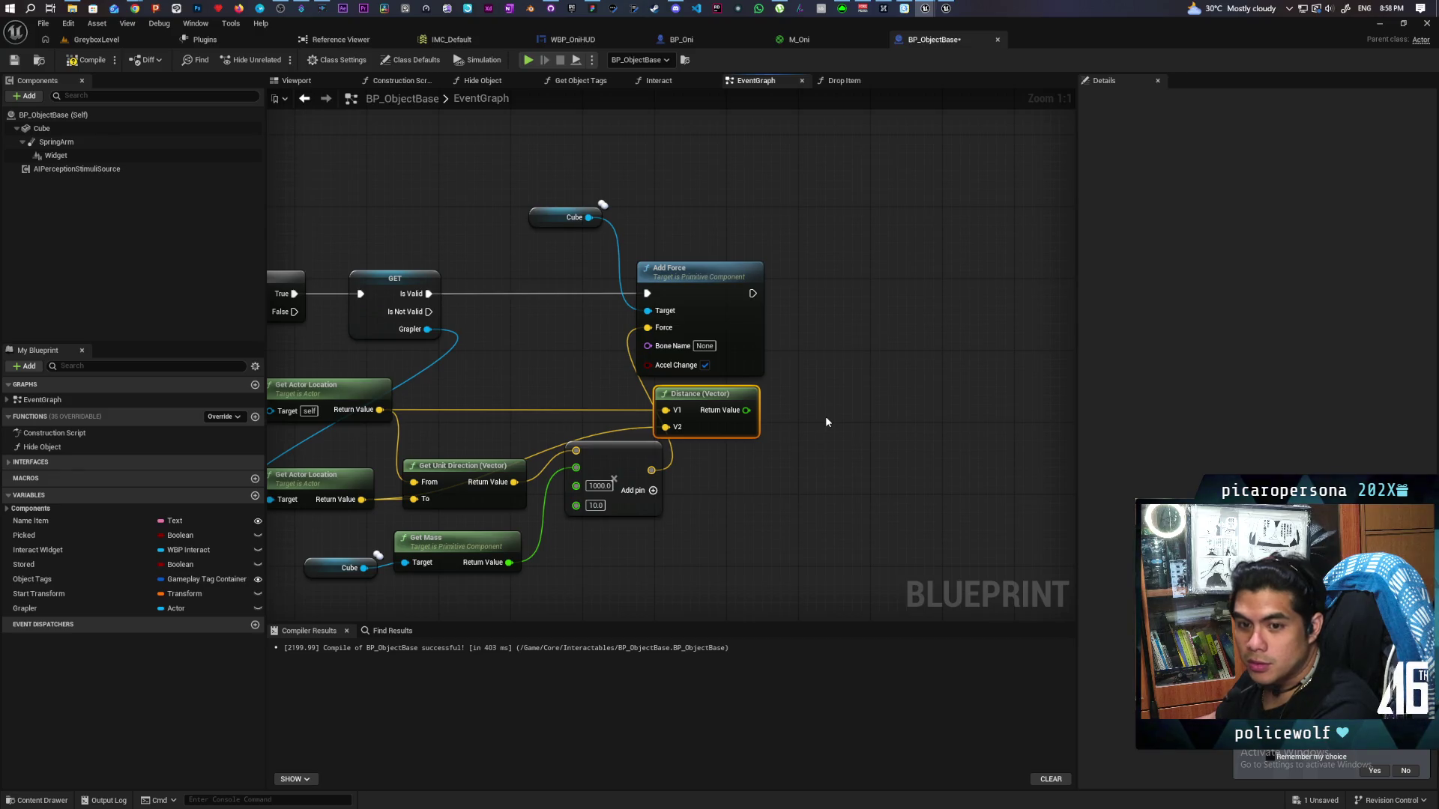
pyautogui.moveTo(825, 415)
pyautogui.mouseDown()
pyautogui.moveTo(932, 441)
pyautogui.moveTo(946, 425)
pyautogui.moveTo(741, 401)
pyautogui.moveTo(869, 363)
pyautogui.moveTo(827, 370)
pyautogui.mouseUp()
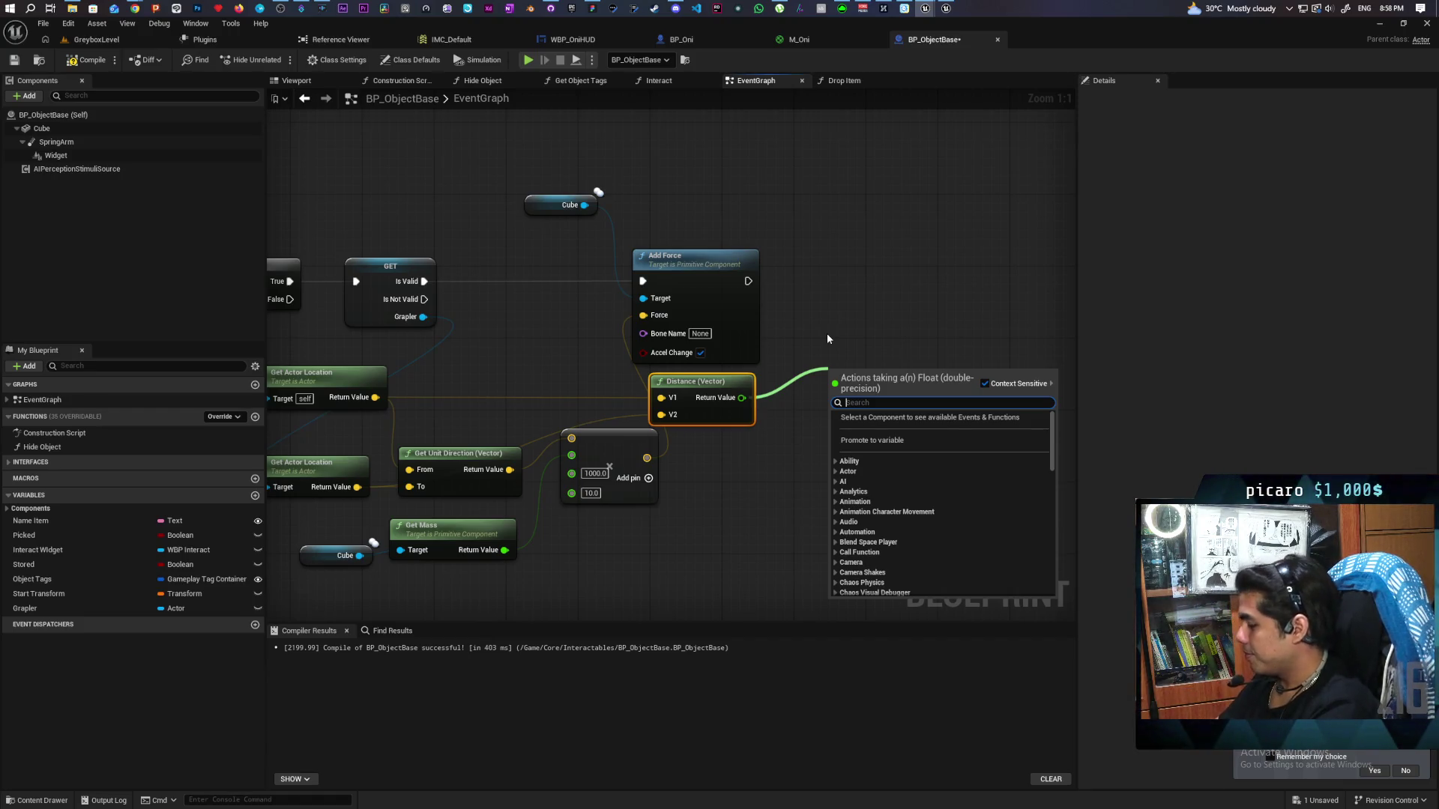
# Add a Branch after Add Force whose condition is distance < 30
pyautogui.write('<')
pyautogui.press('Return')
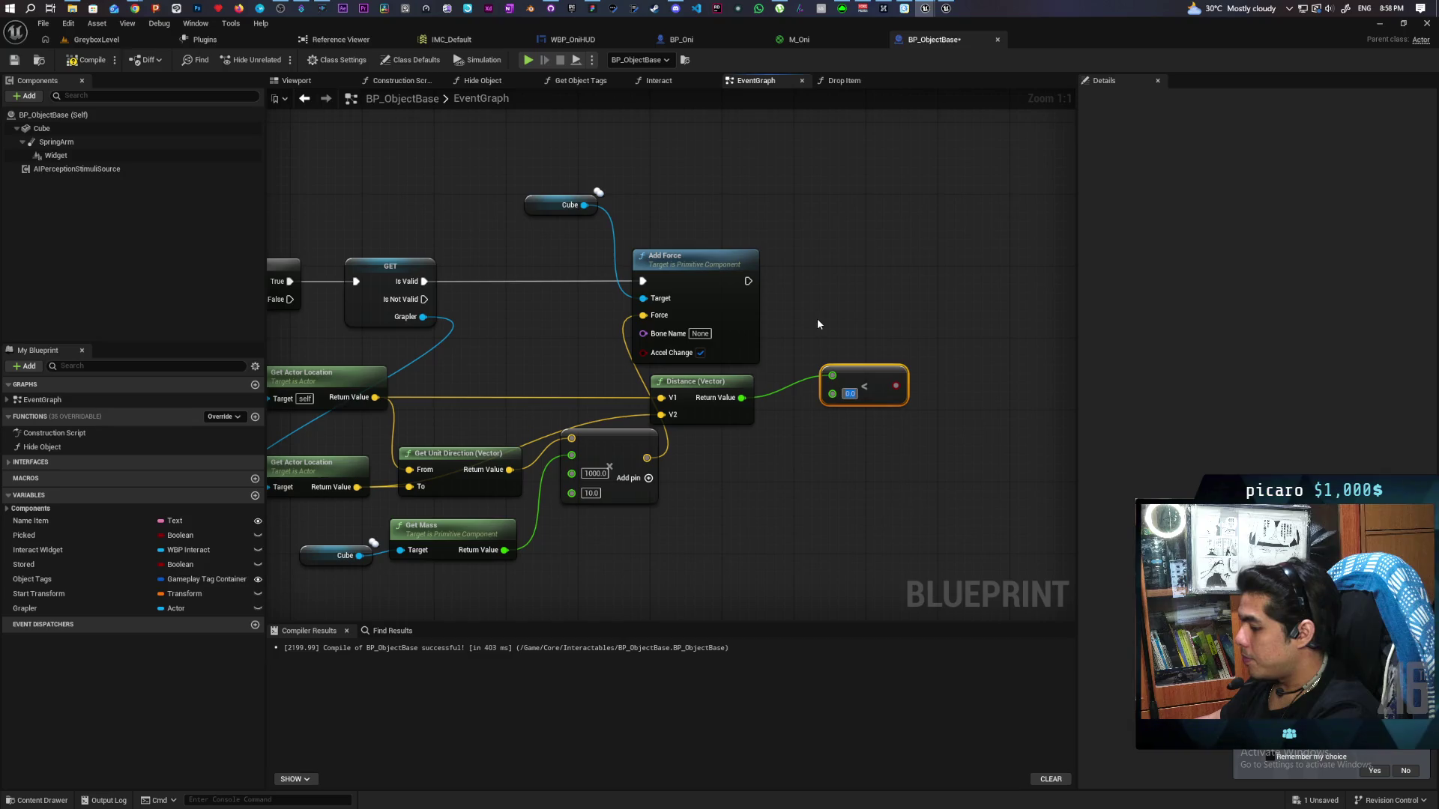
pyautogui.write('30')
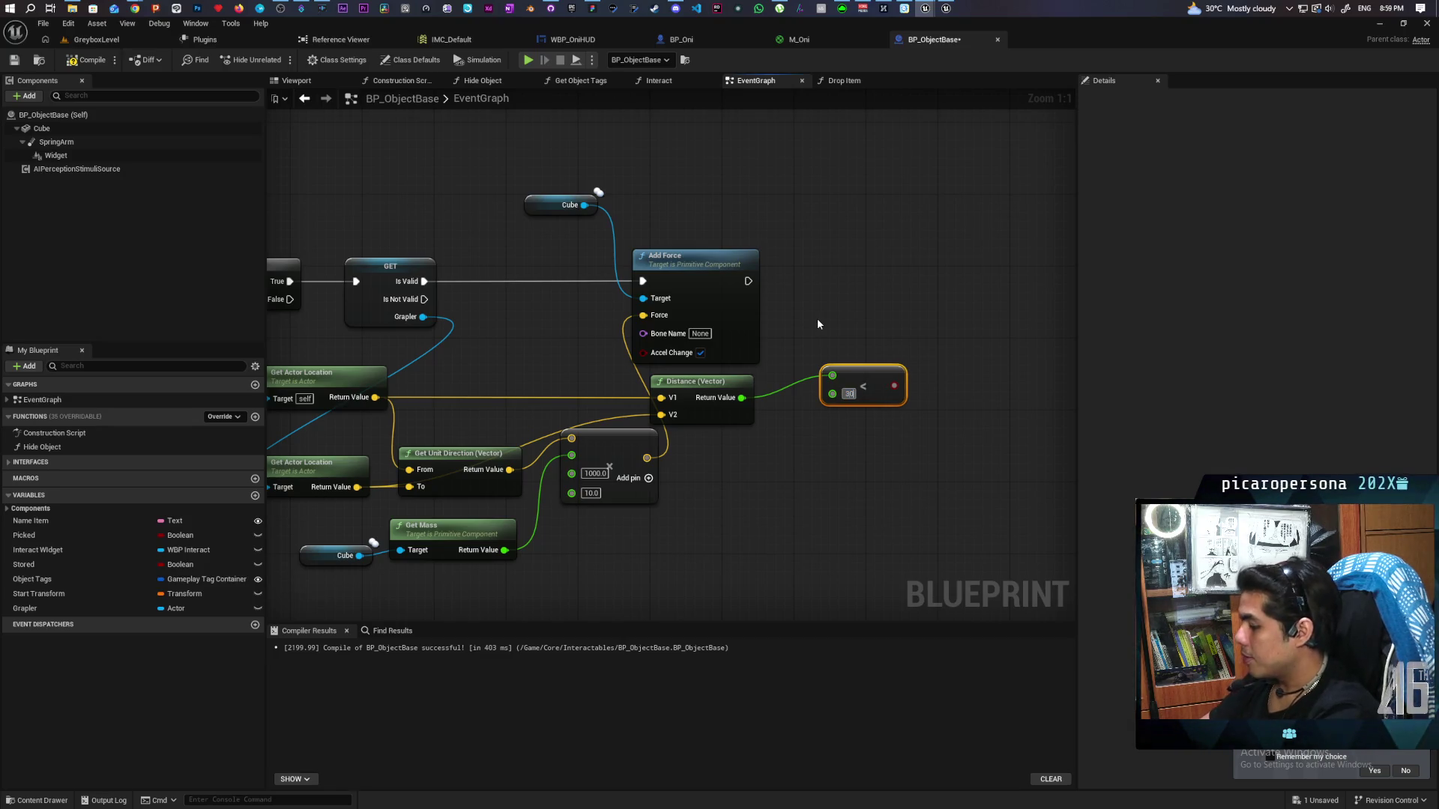
pyautogui.click(817, 317)
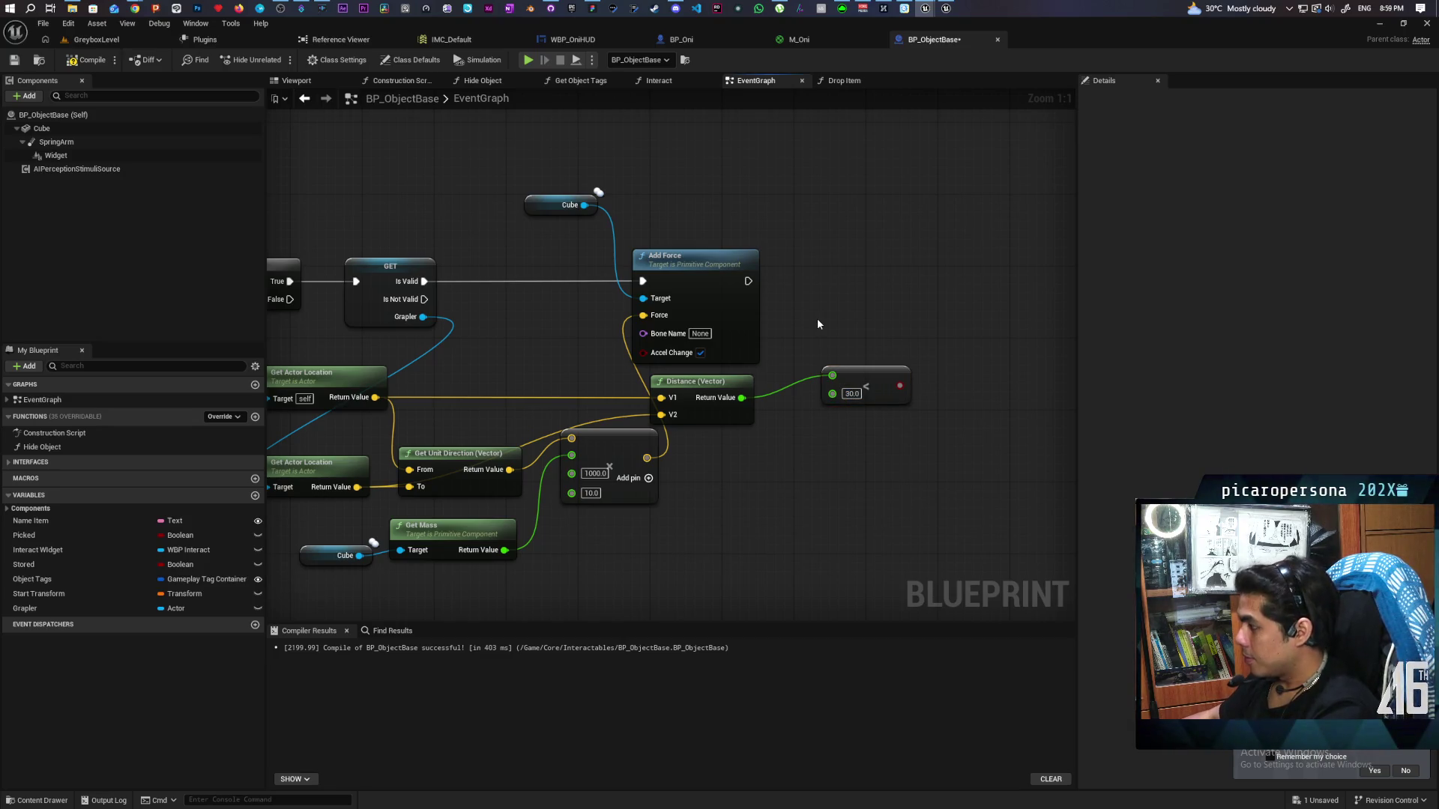
pyautogui.click(820, 245)
pyautogui.moveTo(749, 281); pyautogui.dragTo(903, 278)
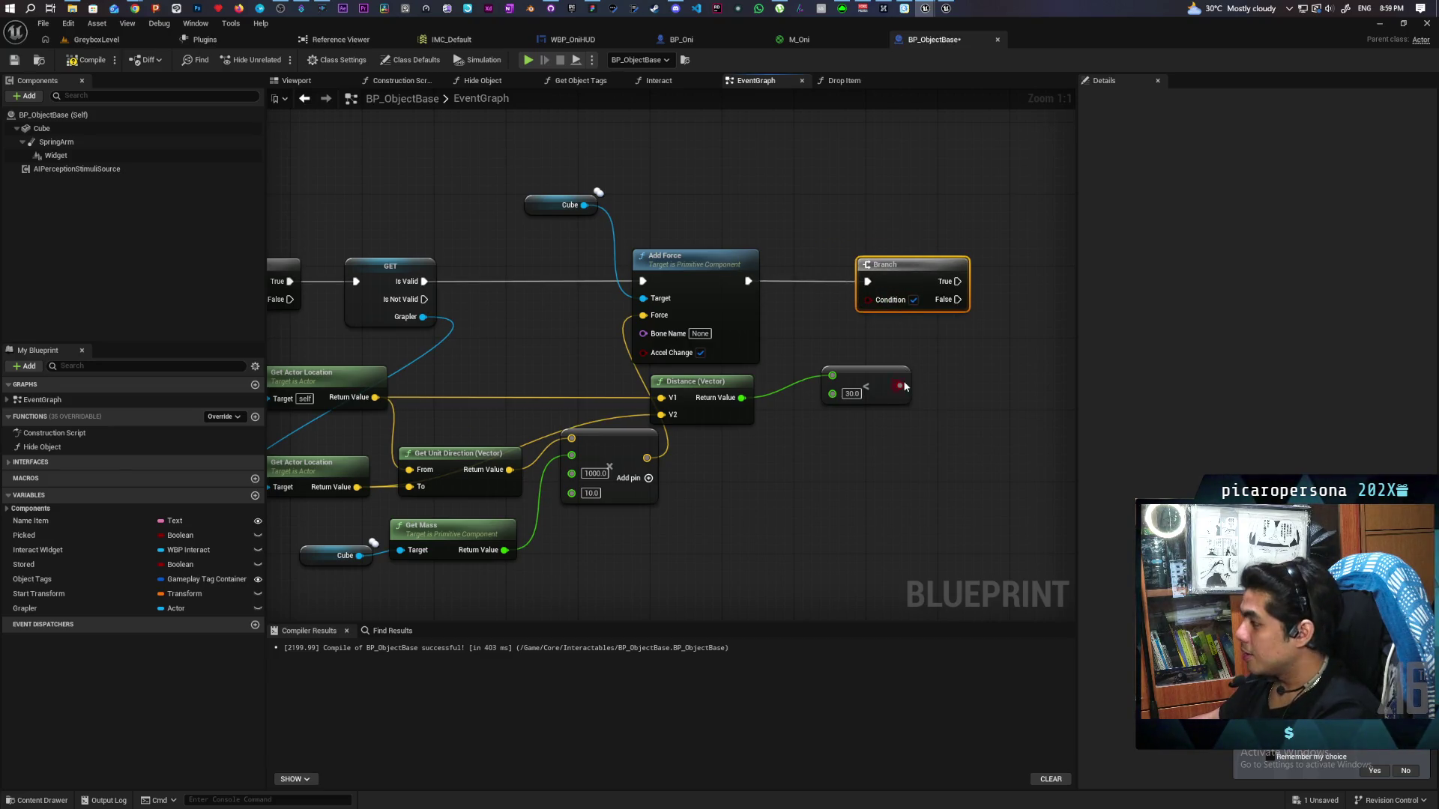
pyautogui.moveTo(899, 386); pyautogui.dragTo(869, 300)
# Put a Set Grapler node on the Branch's True path and compile
pyautogui.moveTo(915, 349)
pyautogui.mouseDown()
pyautogui.moveTo(667, 358)
pyautogui.moveTo(637, 346)
pyautogui.moveTo(656, 329)
pyautogui.mouseUp()
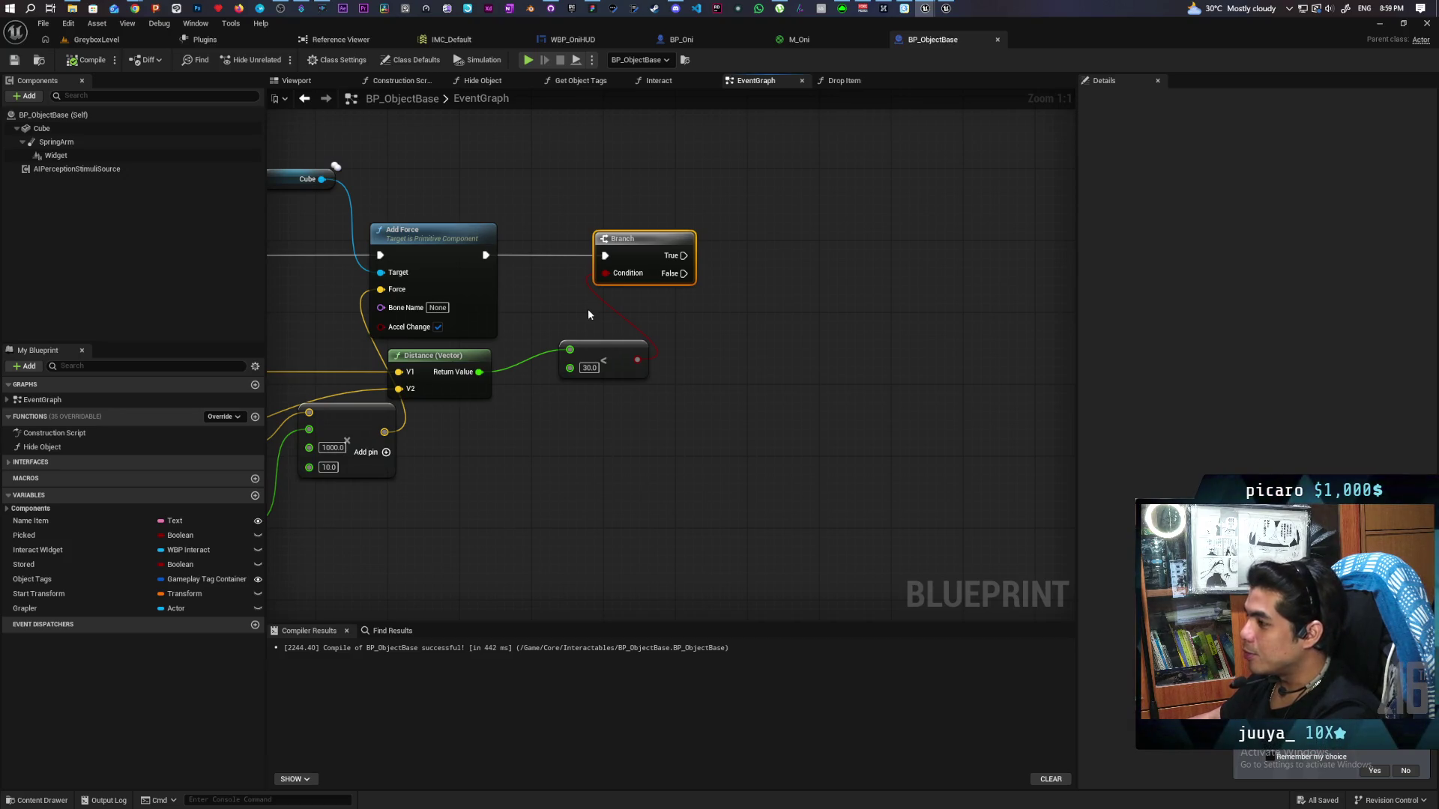
pyautogui.moveTo(586, 308)
pyautogui.mouseDown()
pyautogui.moveTo(585, 389)
pyautogui.moveTo(636, 434)
pyautogui.mouseUp()
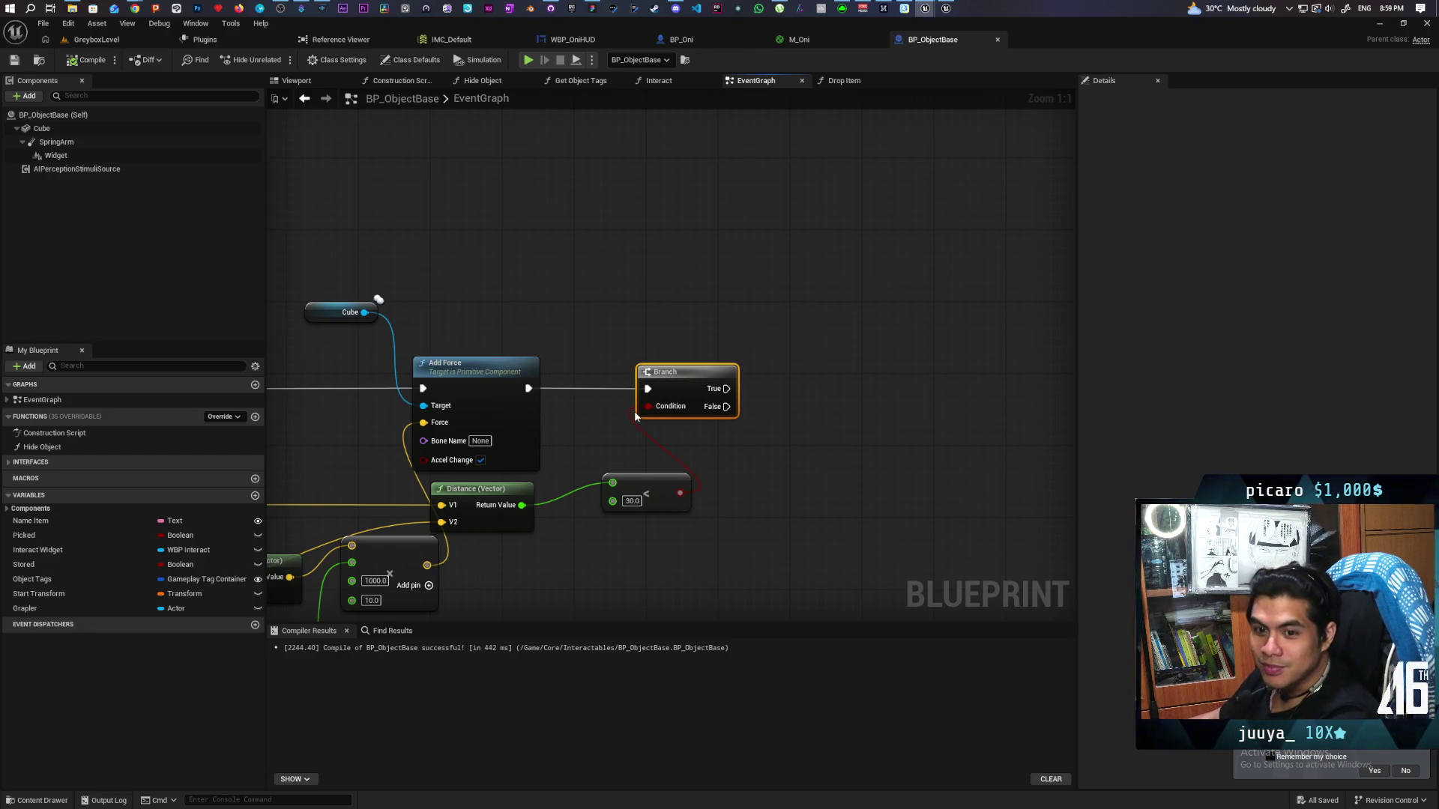
pyautogui.moveTo(625, 437)
pyautogui.mouseDown()
pyautogui.moveTo(821, 326)
pyautogui.moveTo(635, 375)
pyautogui.moveTo(858, 365)
pyautogui.moveTo(816, 367)
pyautogui.mouseUp()
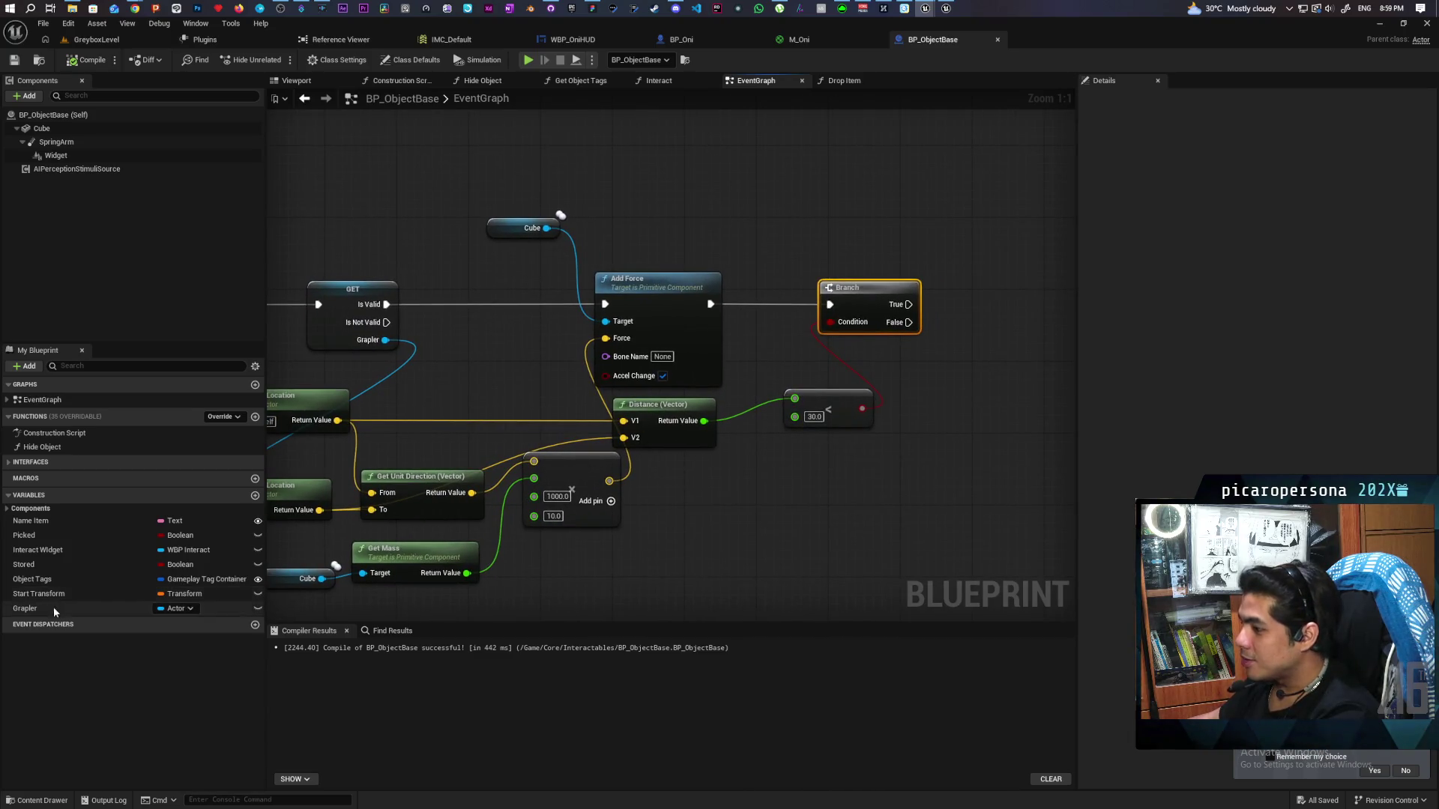
pyautogui.moveTo(30, 613)
pyautogui.mouseDown()
pyautogui.moveTo(928, 343)
pyautogui.moveTo(907, 306)
pyautogui.mouseUp()
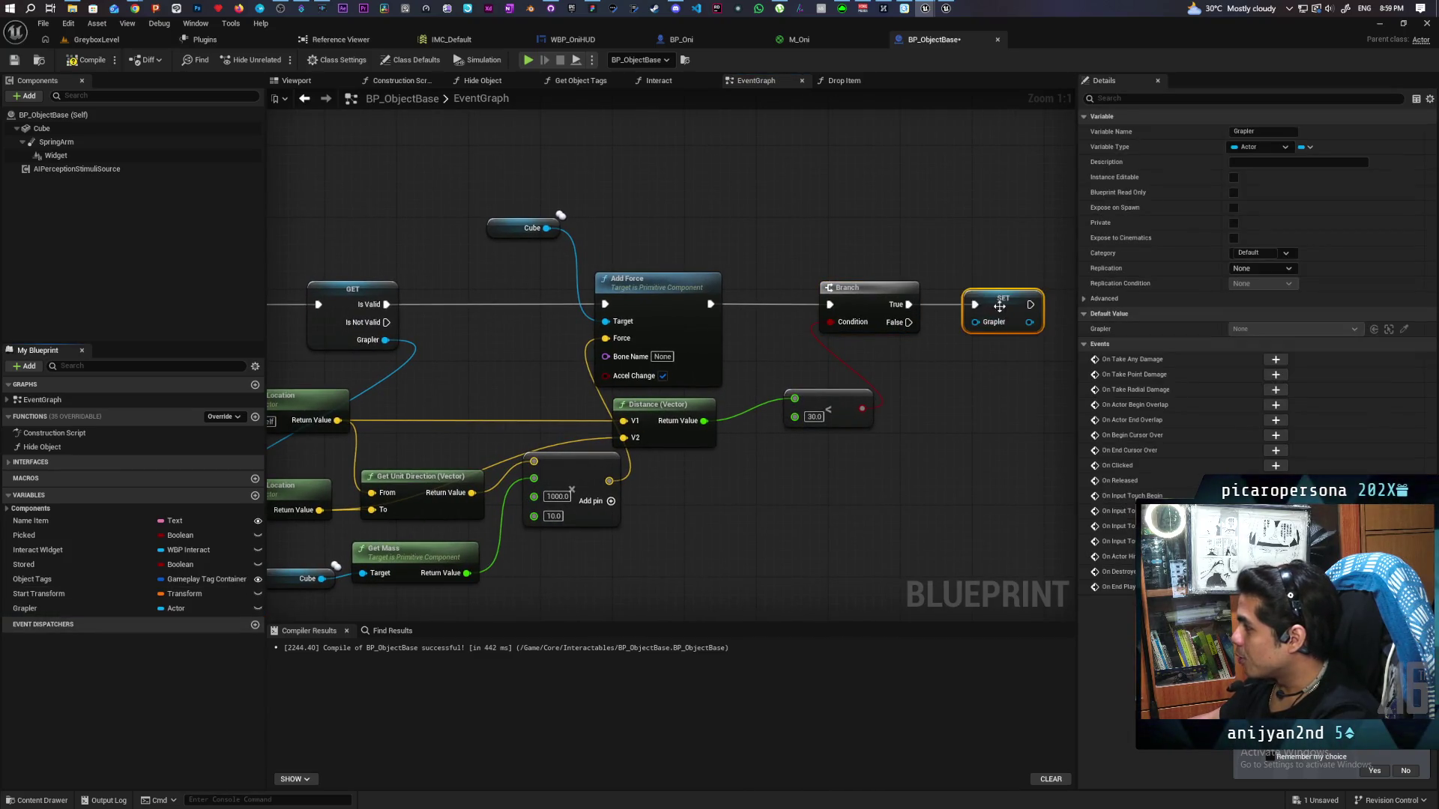
pyautogui.click(87, 60)
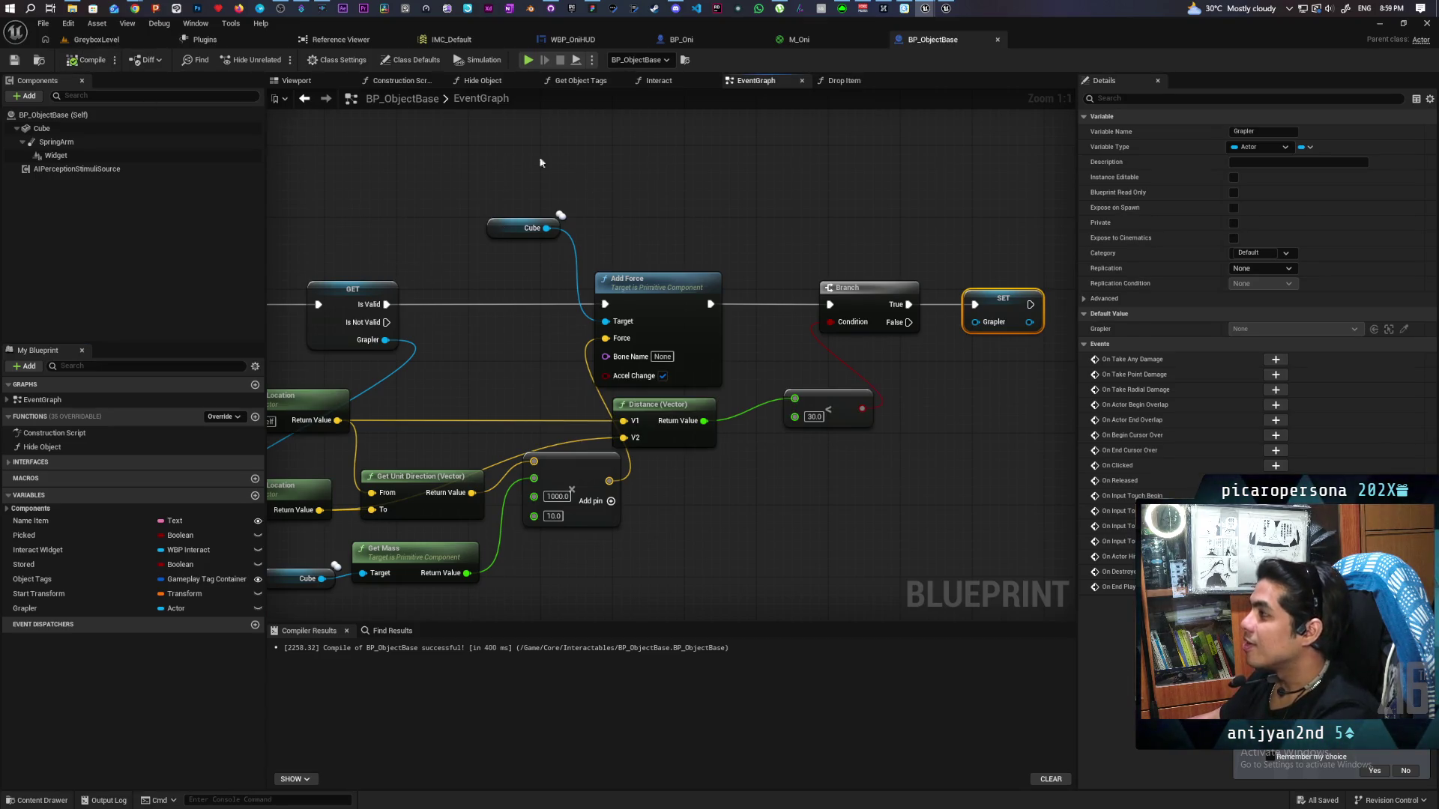
pyautogui.click(96, 39)
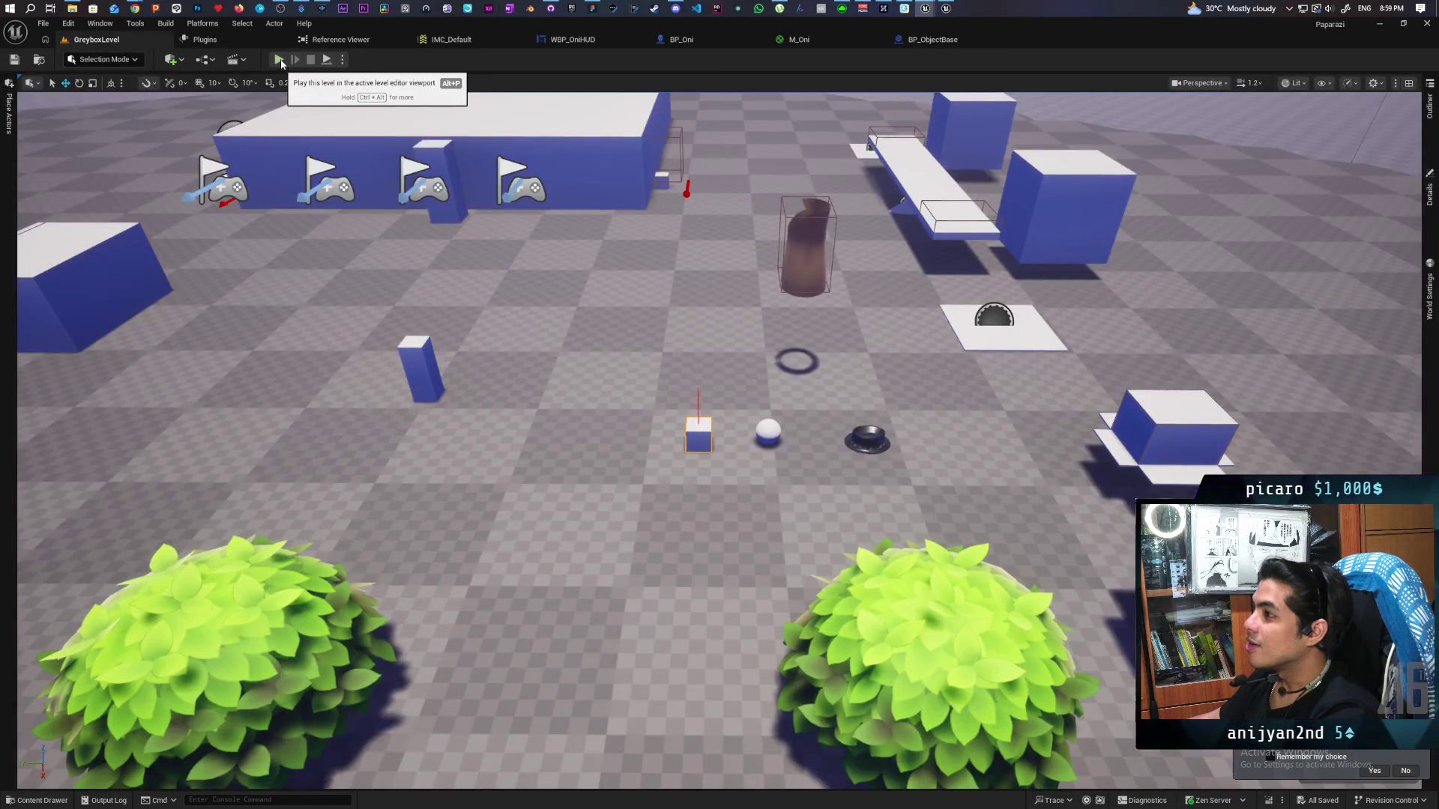
# In BP_Oni's Event Graph, shift the Grappled, Flying movement-mode and Grapple Location nodes right
pyautogui.doubleClick(801, 217)
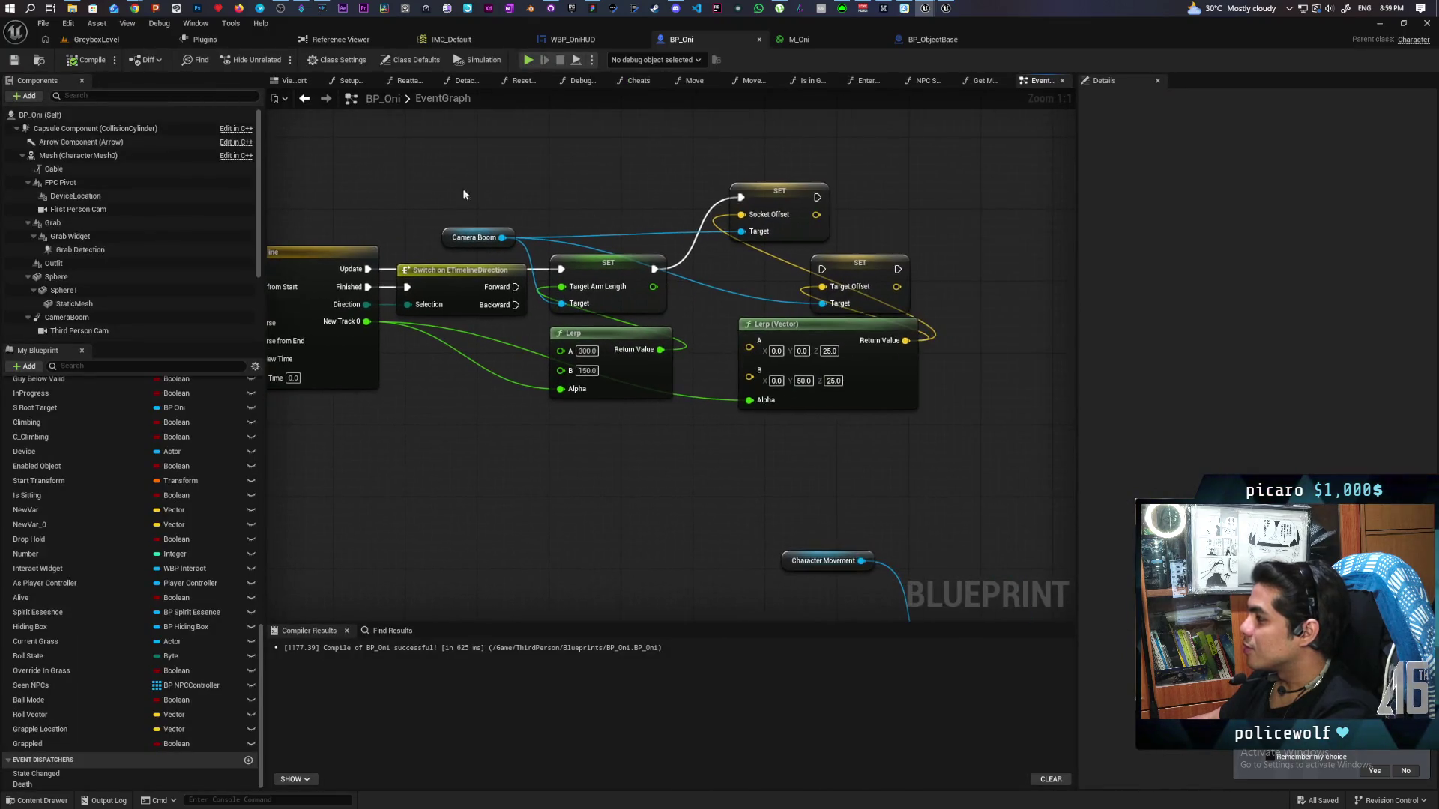
pyautogui.scroll(-4, 463, 194)
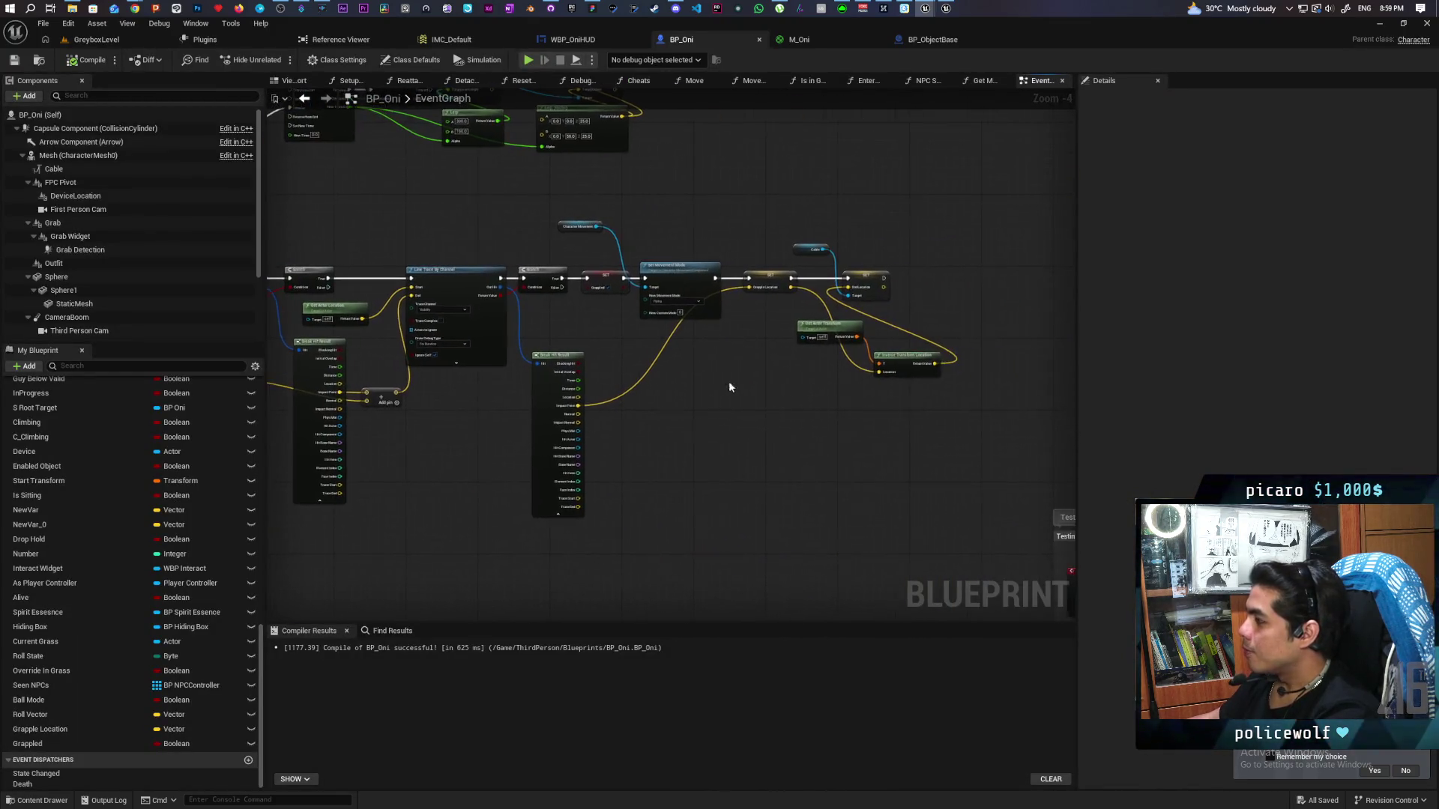
pyautogui.scroll(3, 731, 354)
pyautogui.moveTo(546, 350)
pyautogui.mouseDown()
pyautogui.moveTo(988, 347)
pyautogui.moveTo(929, 392)
pyautogui.moveTo(1063, 376)
pyautogui.moveTo(1041, 367)
pyautogui.mouseUp()
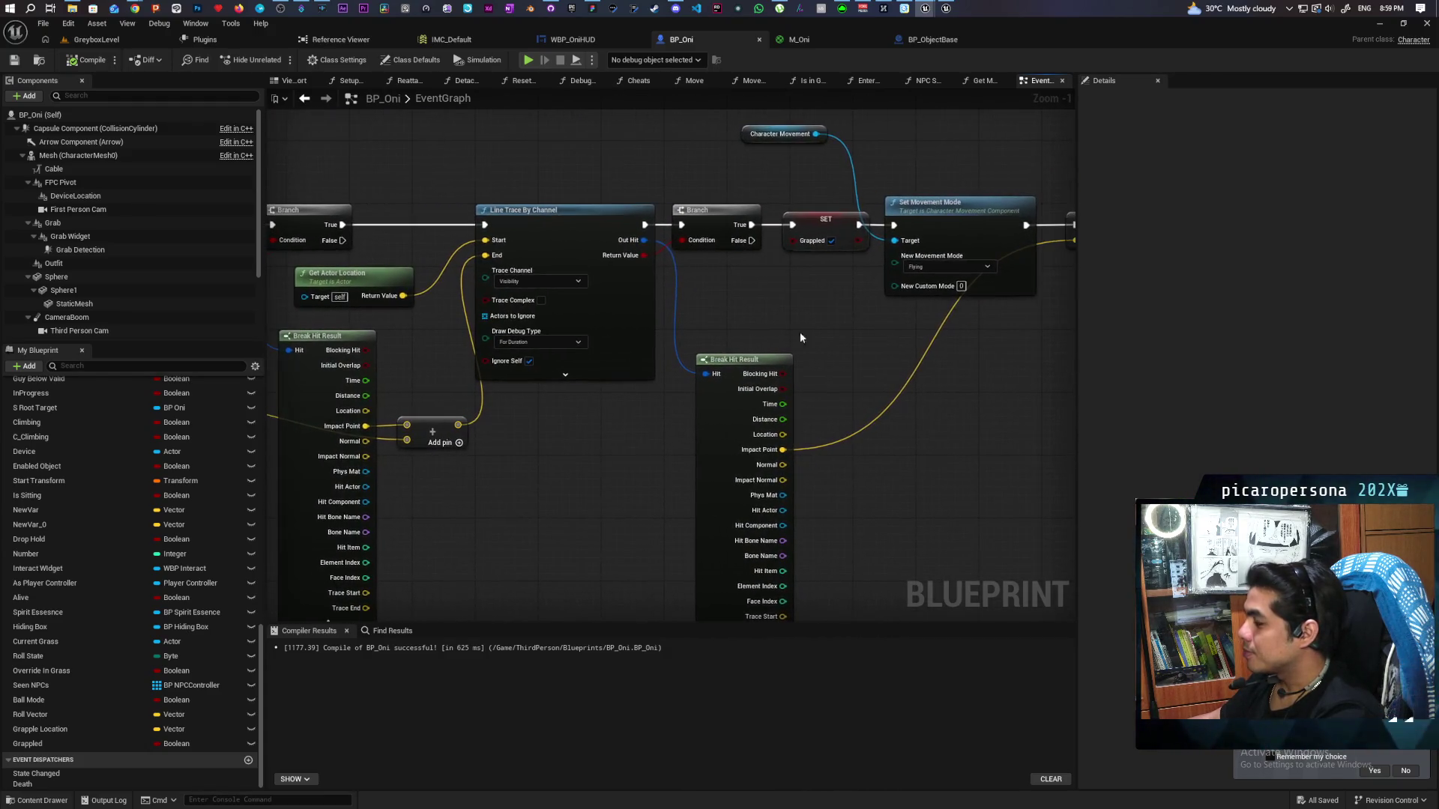
pyautogui.moveTo(705, 180); pyautogui.dragTo(677, 298)
pyautogui.scroll(-4, 678, 299)
pyautogui.scroll(2, 670, 331)
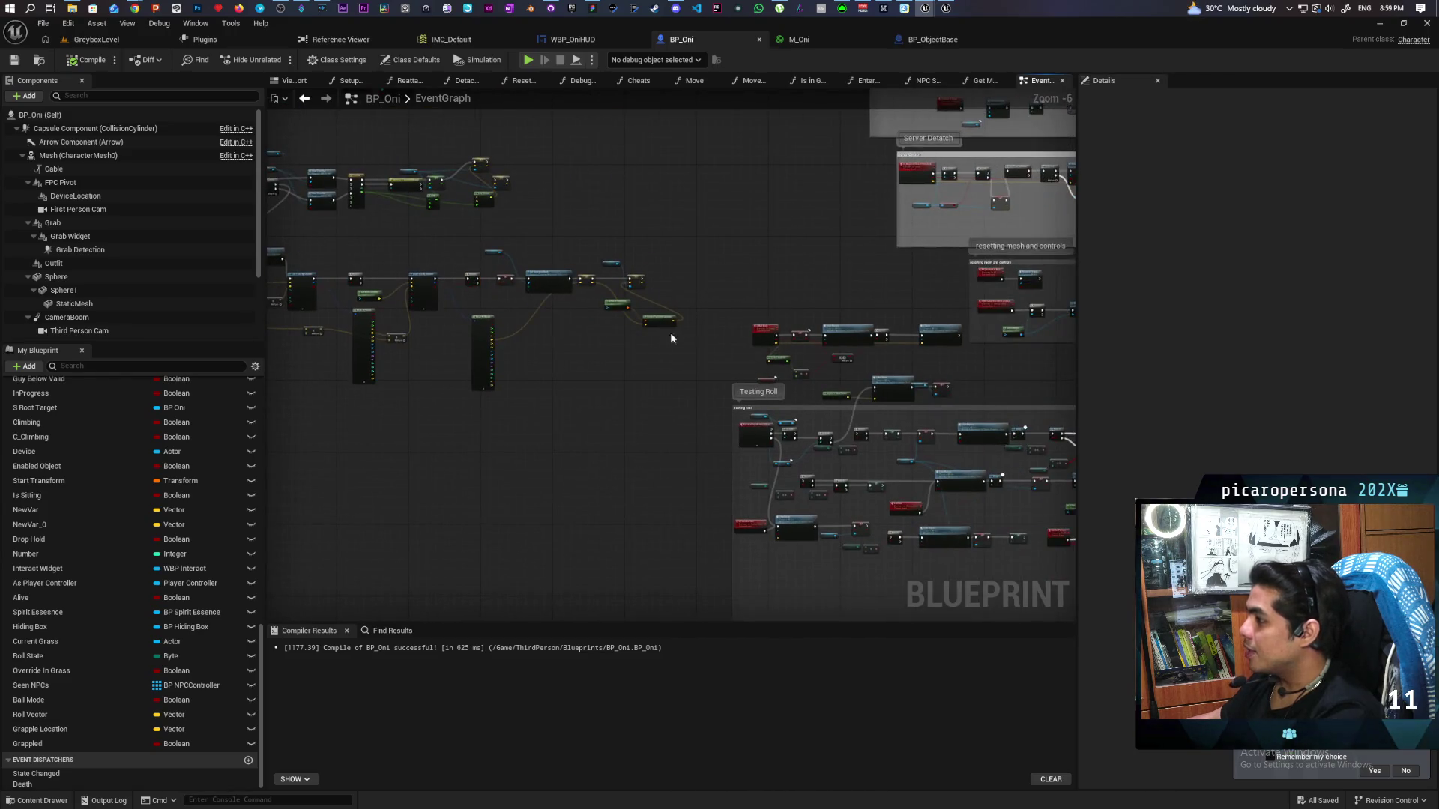
pyautogui.moveTo(794, 319); pyautogui.dragTo(917, 323)
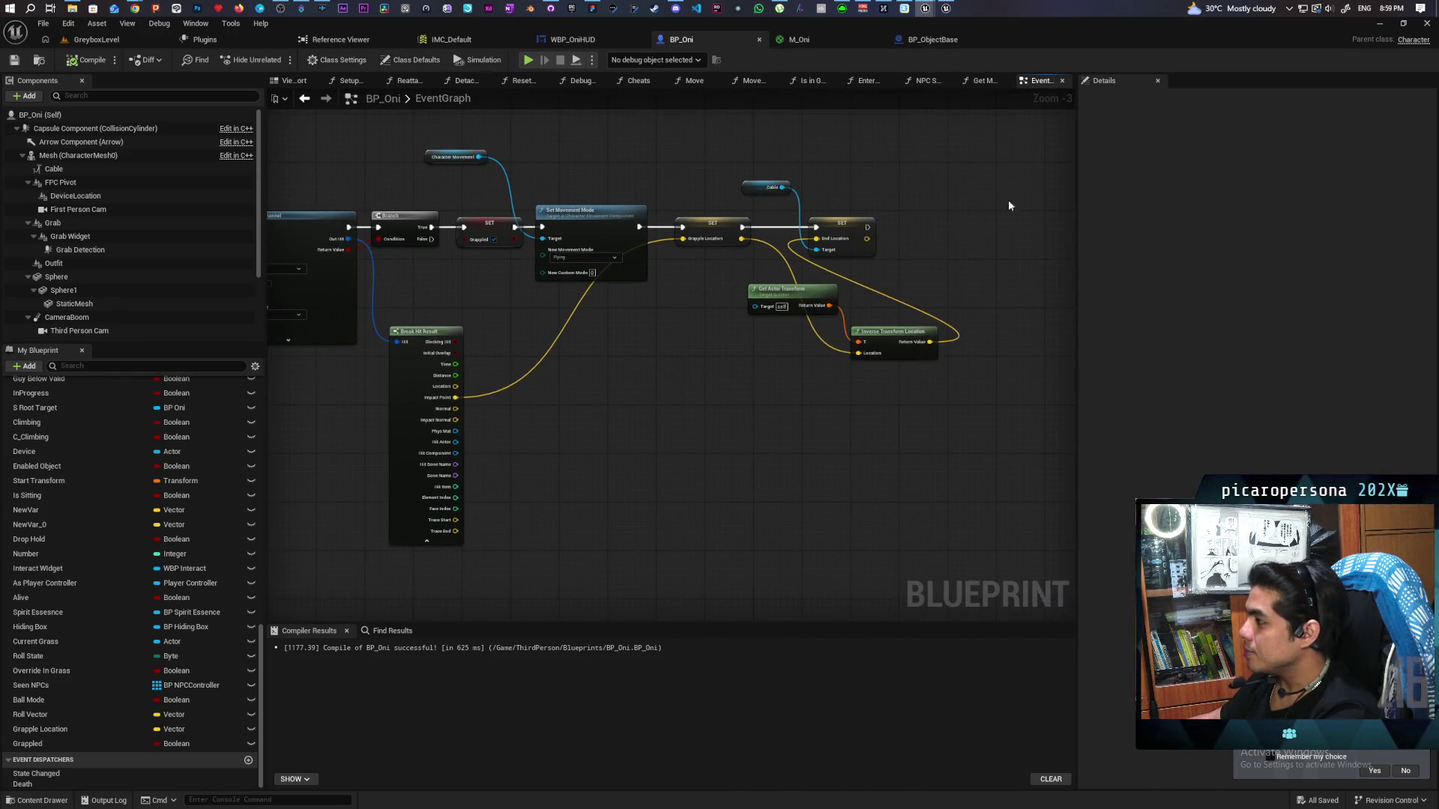
pyautogui.moveTo(993, 142)
pyautogui.mouseDown()
pyautogui.moveTo(520, 384)
pyautogui.moveTo(478, 361)
pyautogui.moveTo(493, 357)
pyautogui.mouseUp()
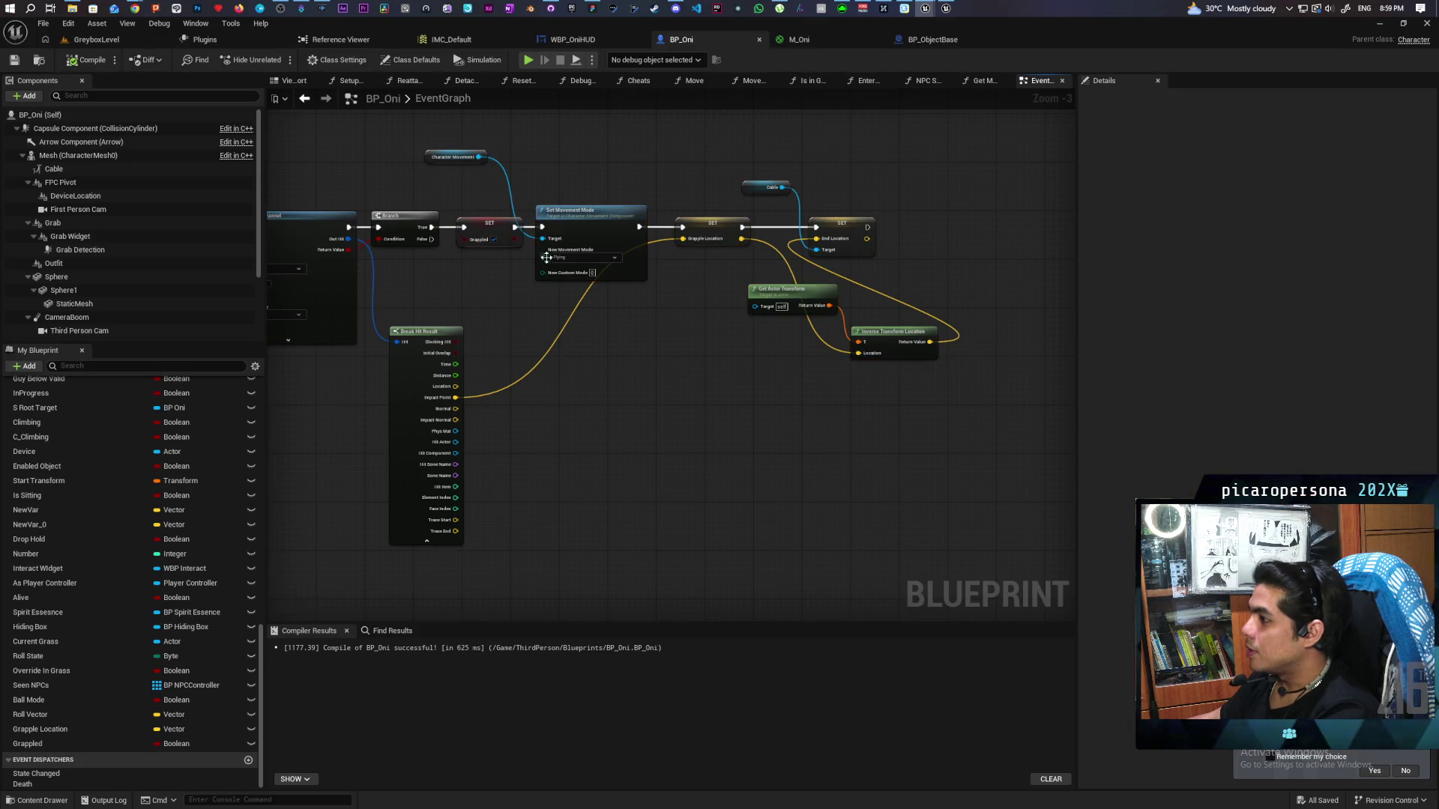
pyautogui.moveTo(477, 124); pyautogui.dragTo(934, 376)
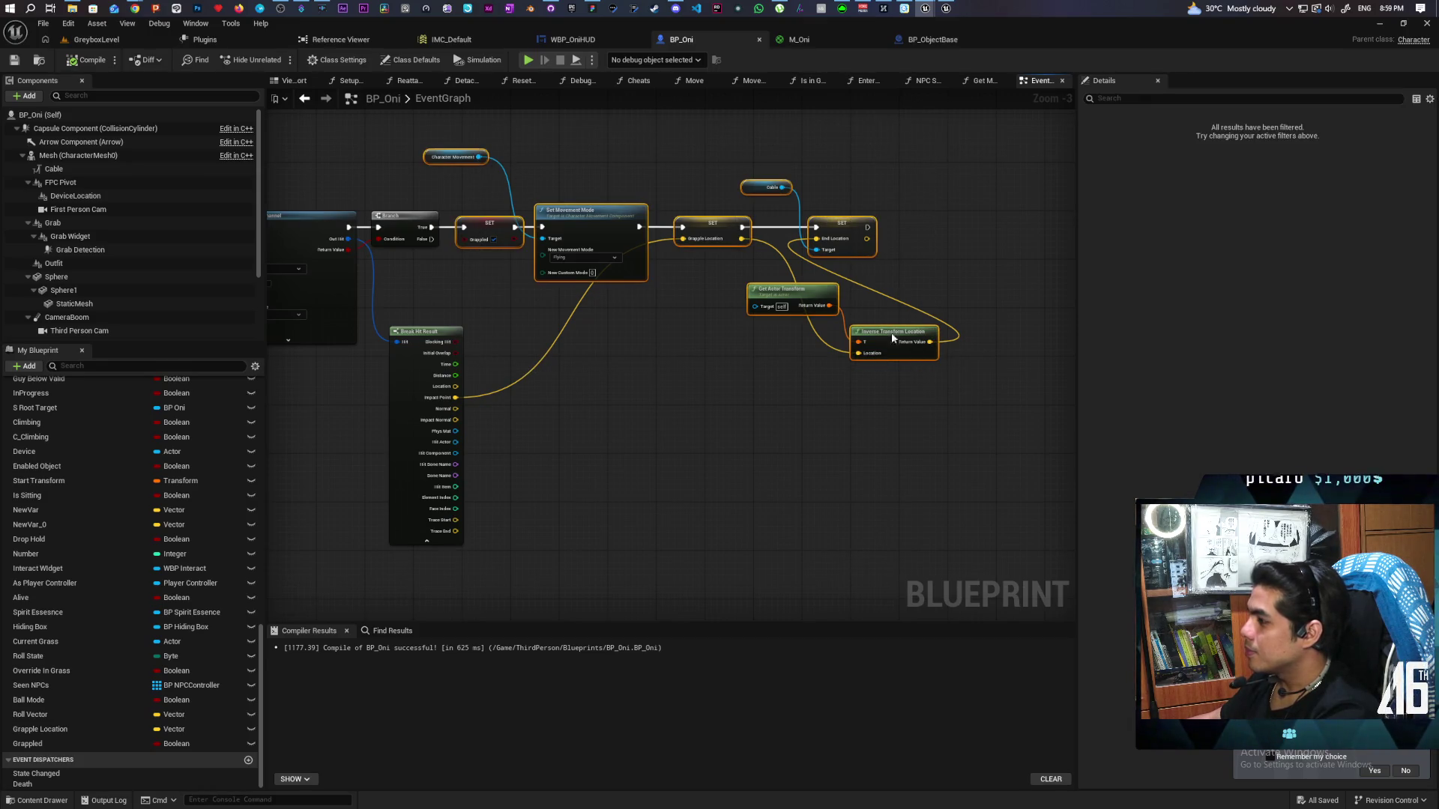
pyautogui.moveTo(475, 232)
pyautogui.mouseDown()
pyautogui.moveTo(646, 226)
pyautogui.moveTo(633, 237)
pyautogui.moveTo(649, 222)
pyautogui.mouseUp()
# Cast Hit Actor to BP_ObjectBase and wire the cast into the flow after the Branch
pyautogui.click(550, 343)
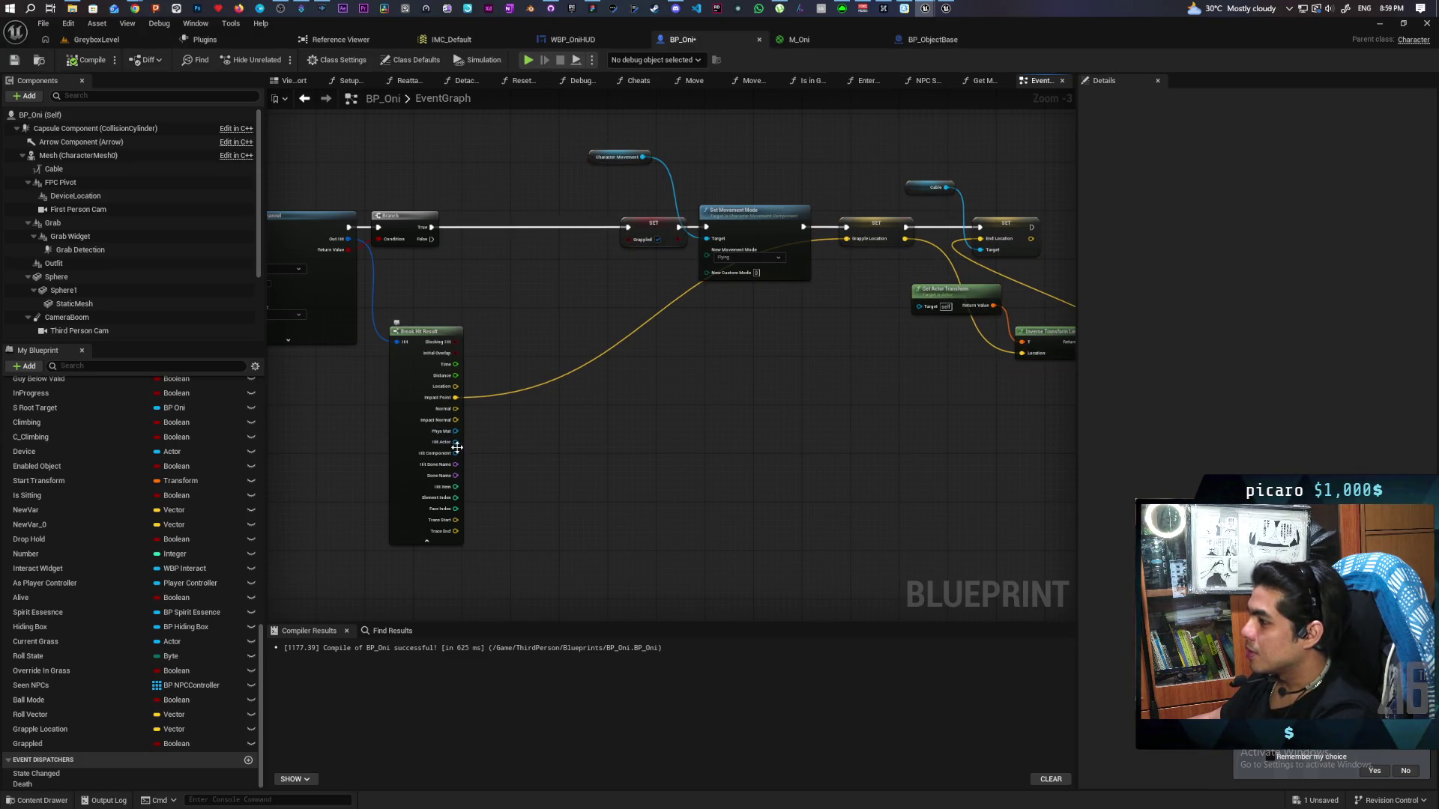
pyautogui.moveTo(456, 443); pyautogui.dragTo(472, 327)
pyautogui.write('ca')
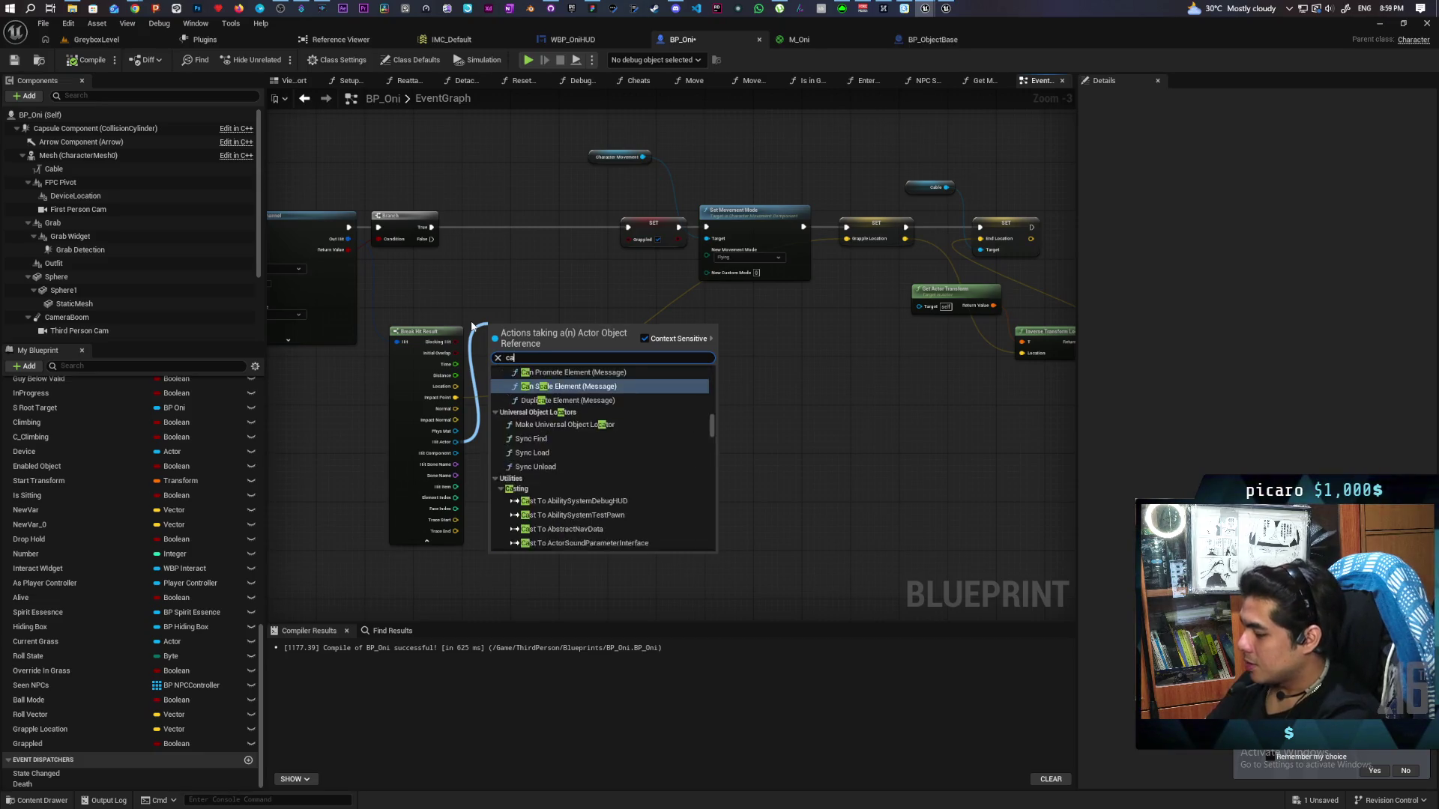
pyautogui.write('st to')
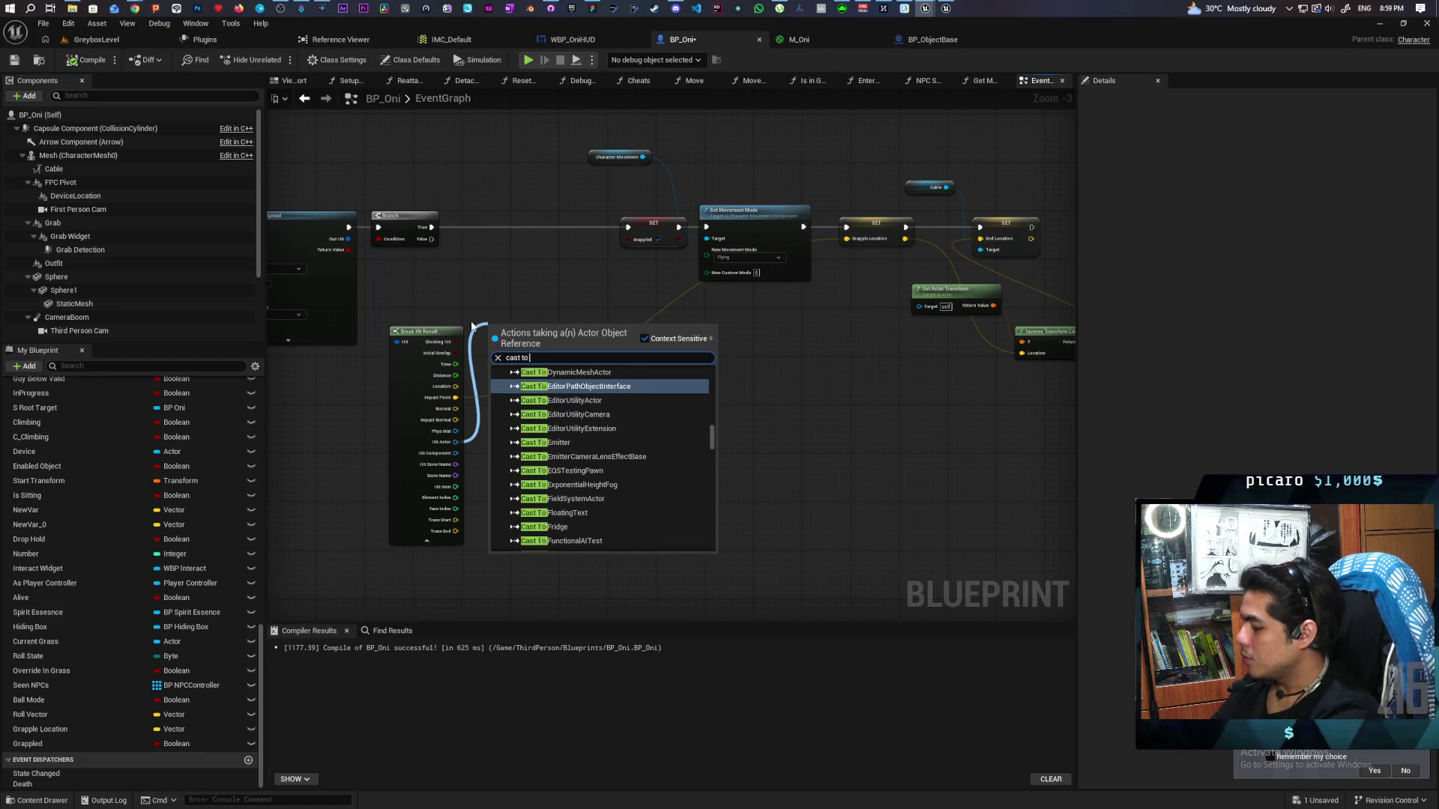
pyautogui.write(' bp objec')
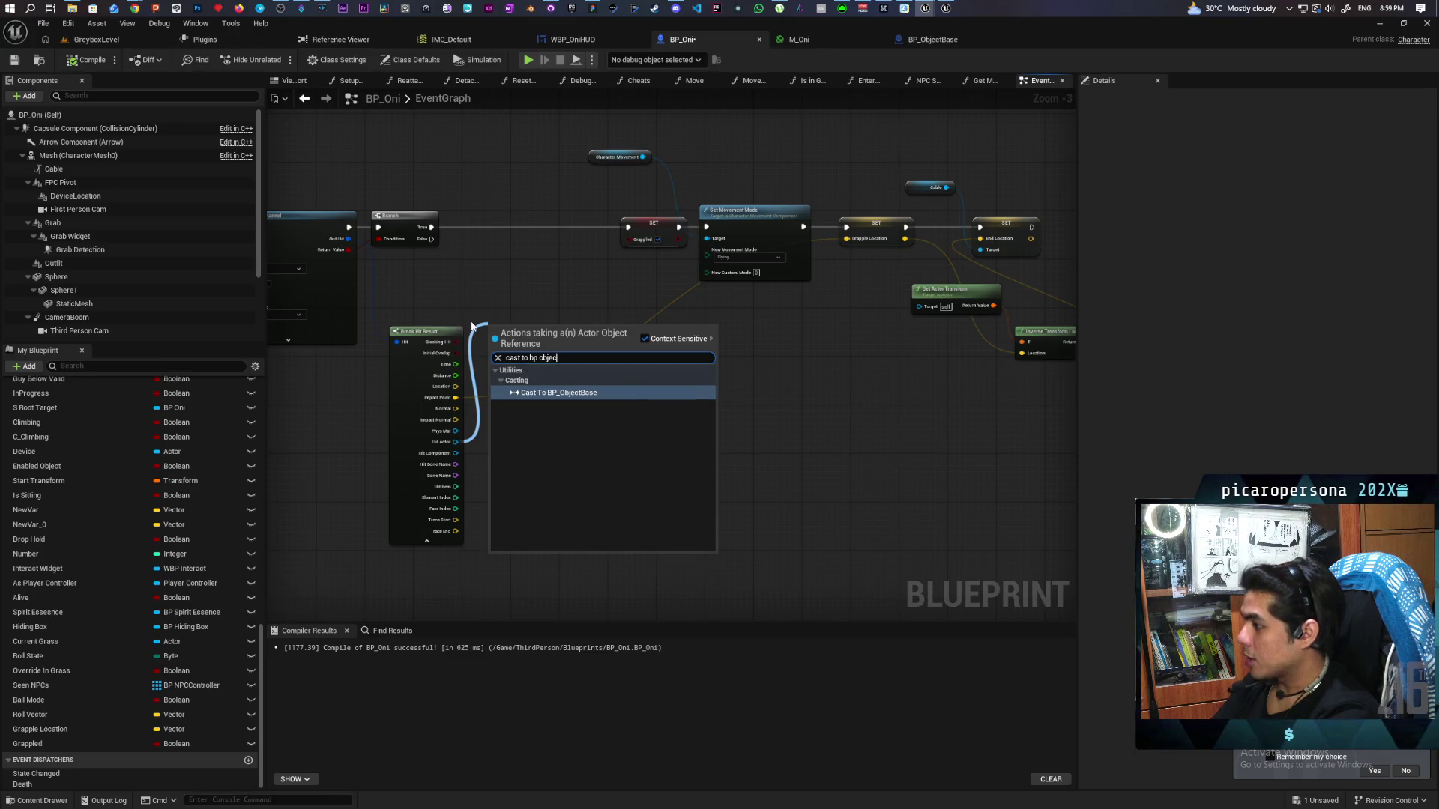
pyautogui.press('Return')
pyautogui.moveTo(500, 330)
pyautogui.mouseDown()
pyautogui.moveTo(502, 219)
pyautogui.moveTo(585, 244)
pyautogui.mouseUp()
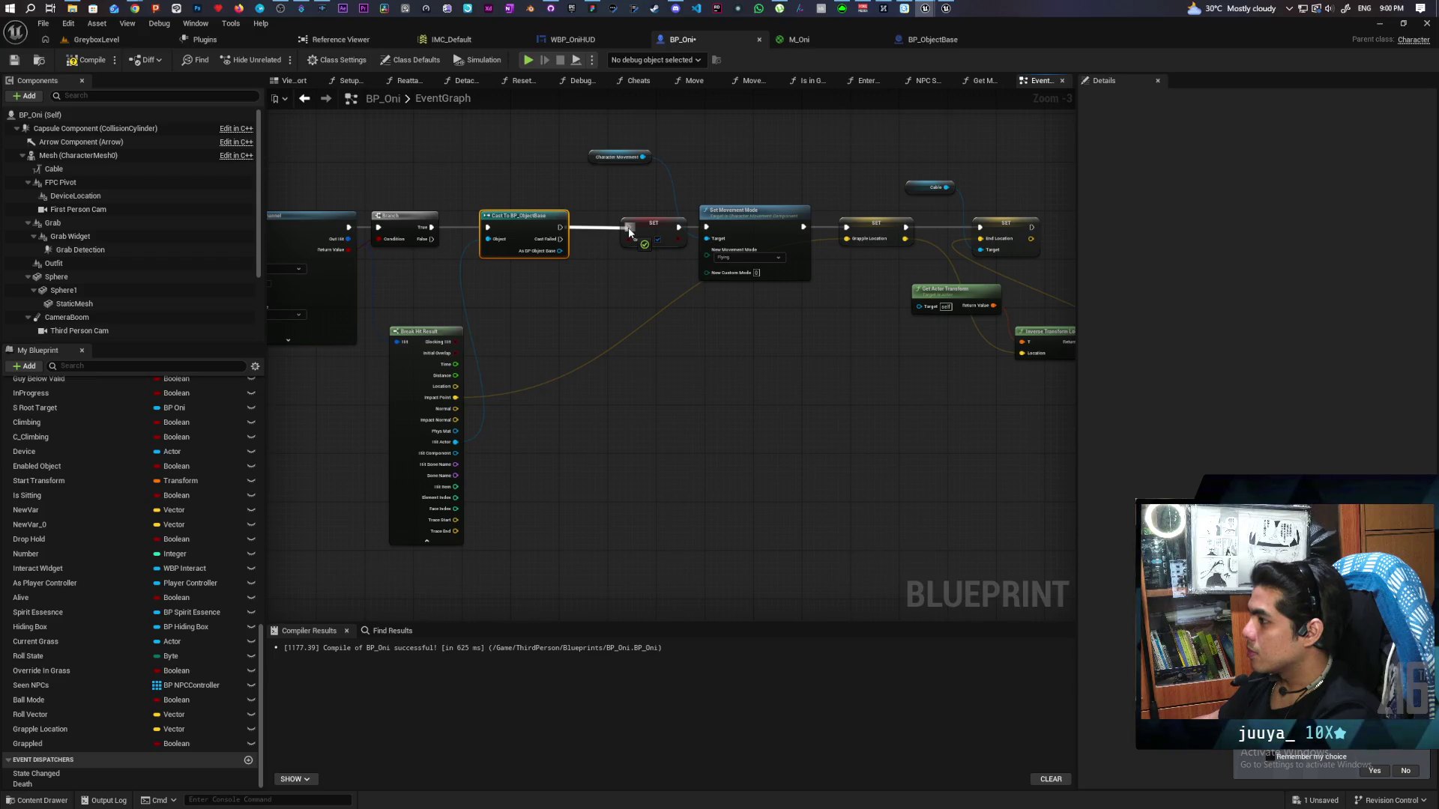
pyautogui.moveTo(628, 227); pyautogui.dragTo(543, 312)
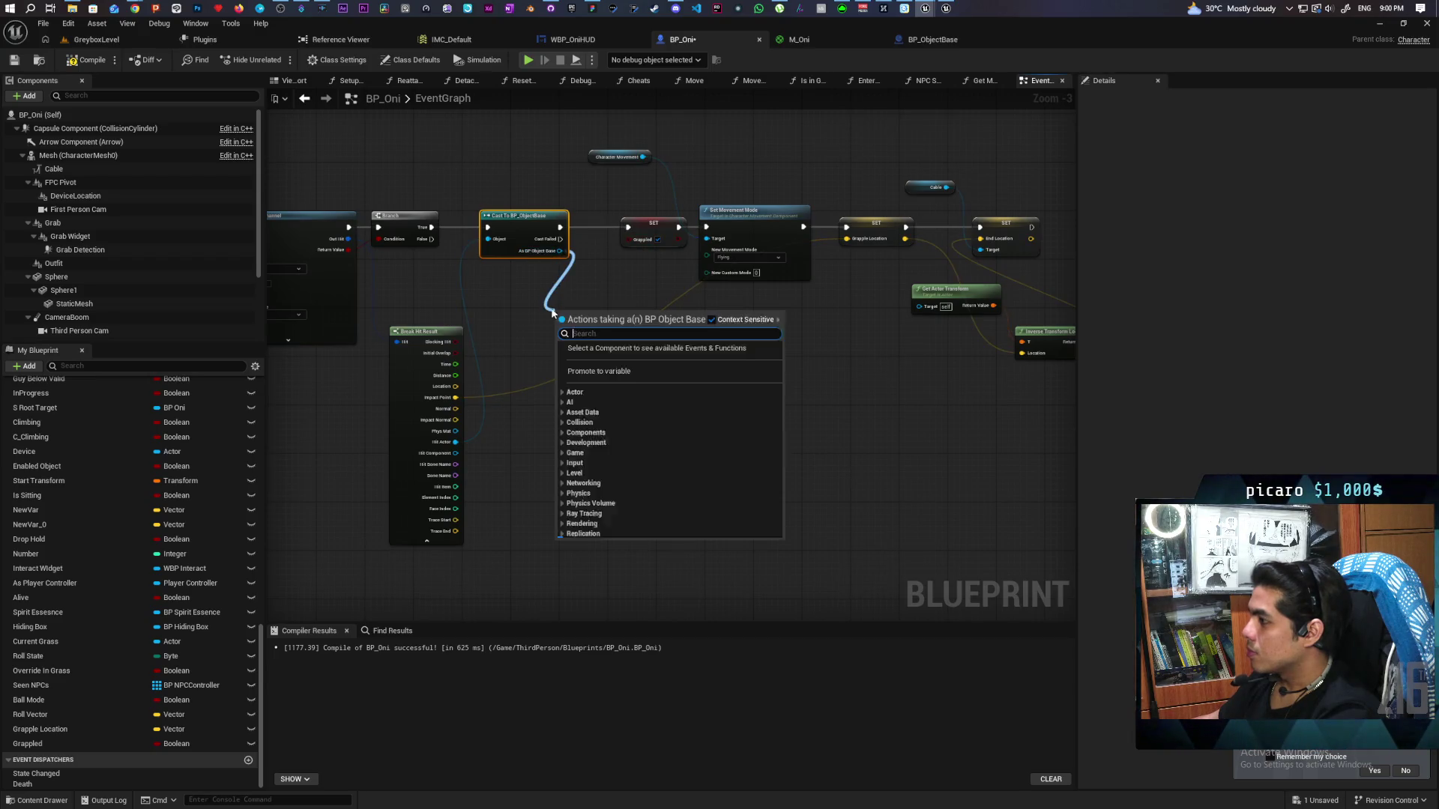
# Set the cast object's Grapler to self, then compile and save BP_Oni
pyautogui.write('set grap')
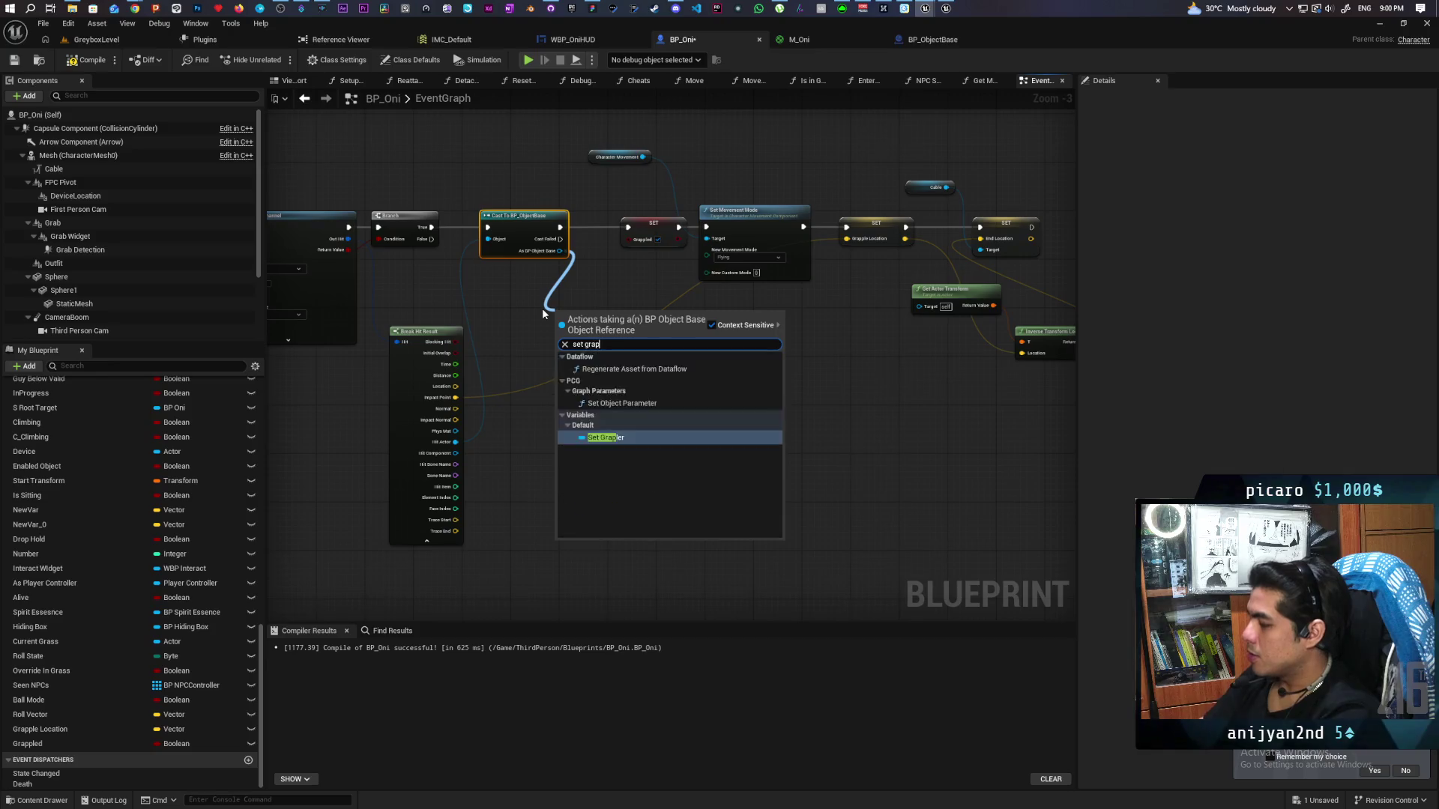
pyautogui.press('Escape')
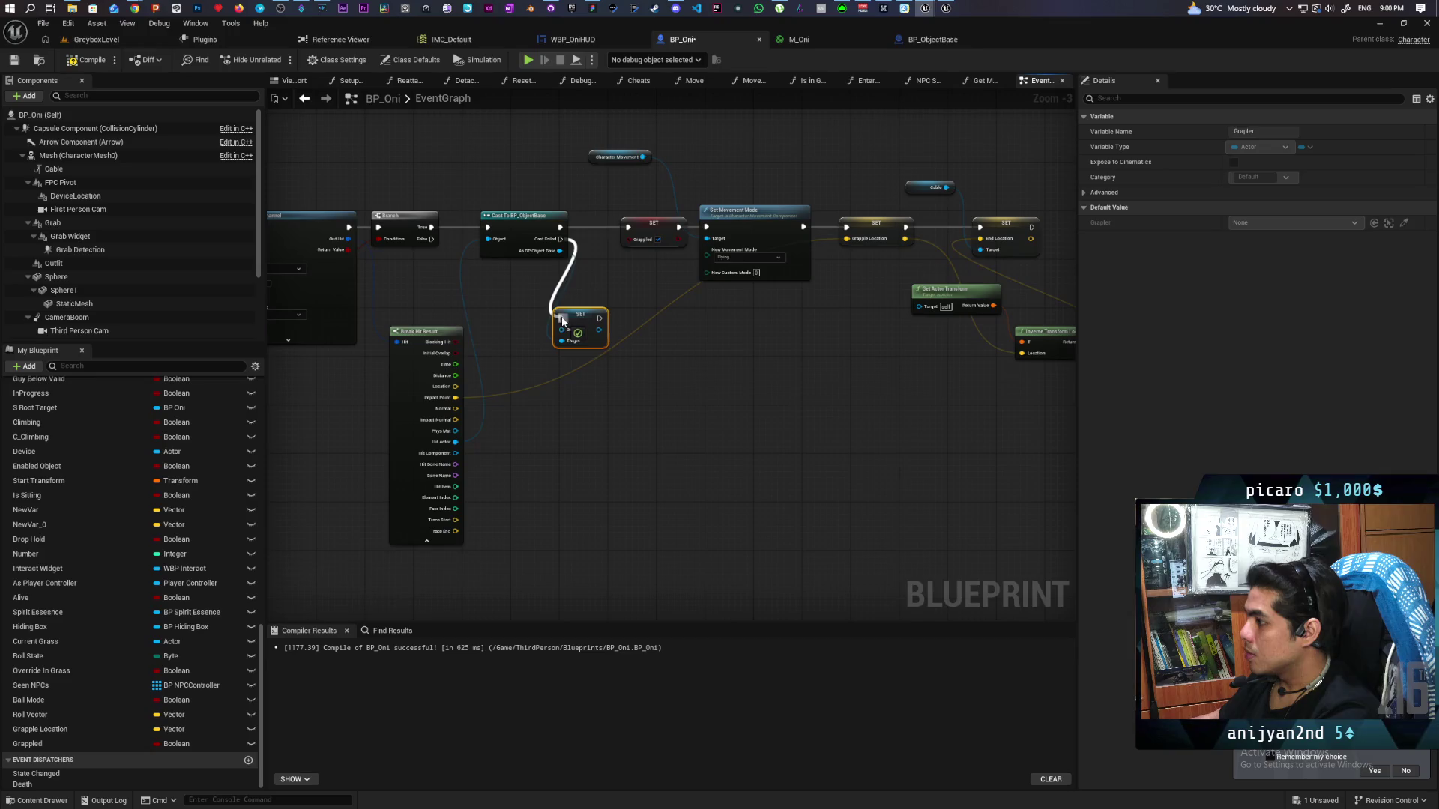
pyautogui.moveTo(562, 321)
pyautogui.mouseDown()
pyautogui.moveTo(607, 315)
pyautogui.moveTo(537, 373)
pyautogui.mouseUp()
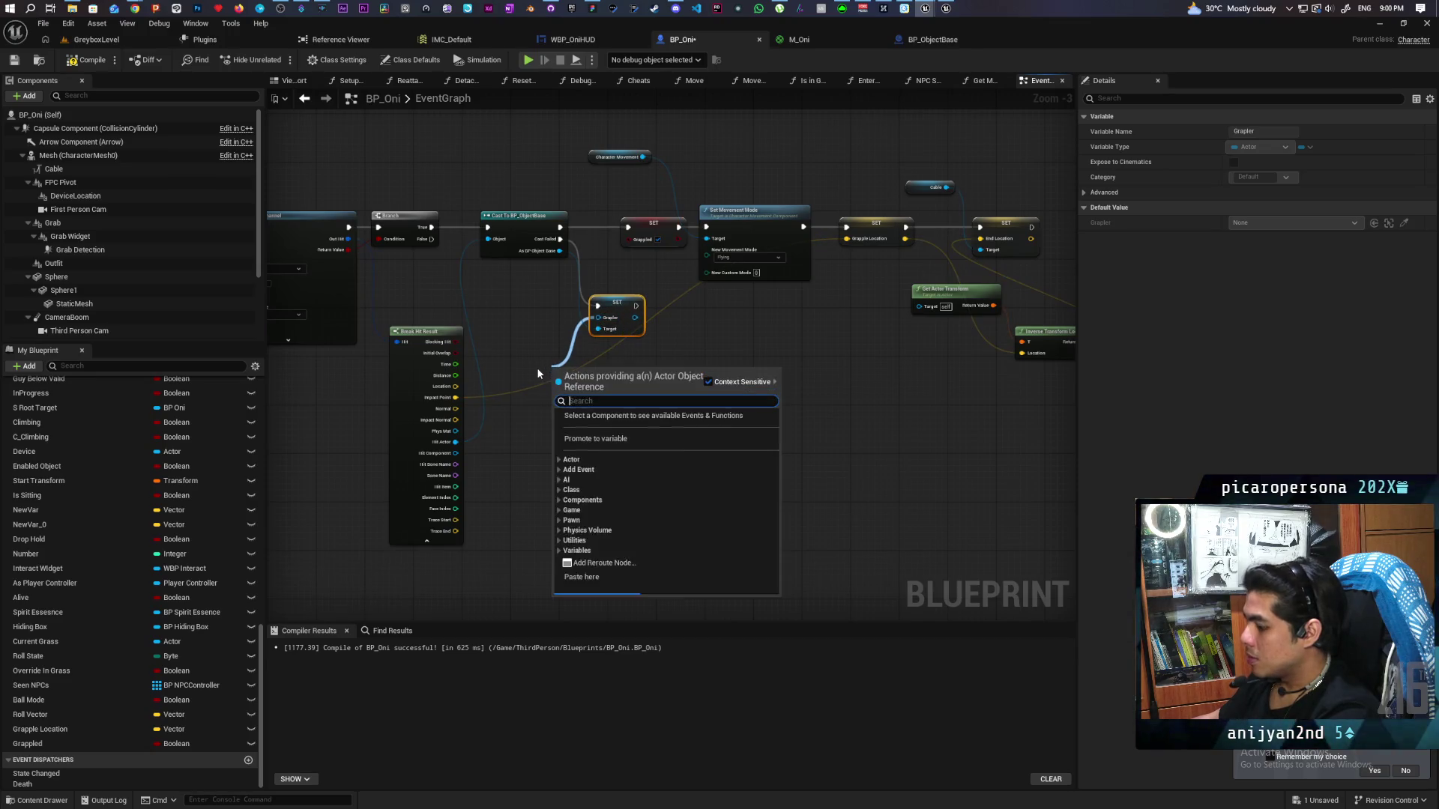
pyautogui.write('self')
pyautogui.press('Return')
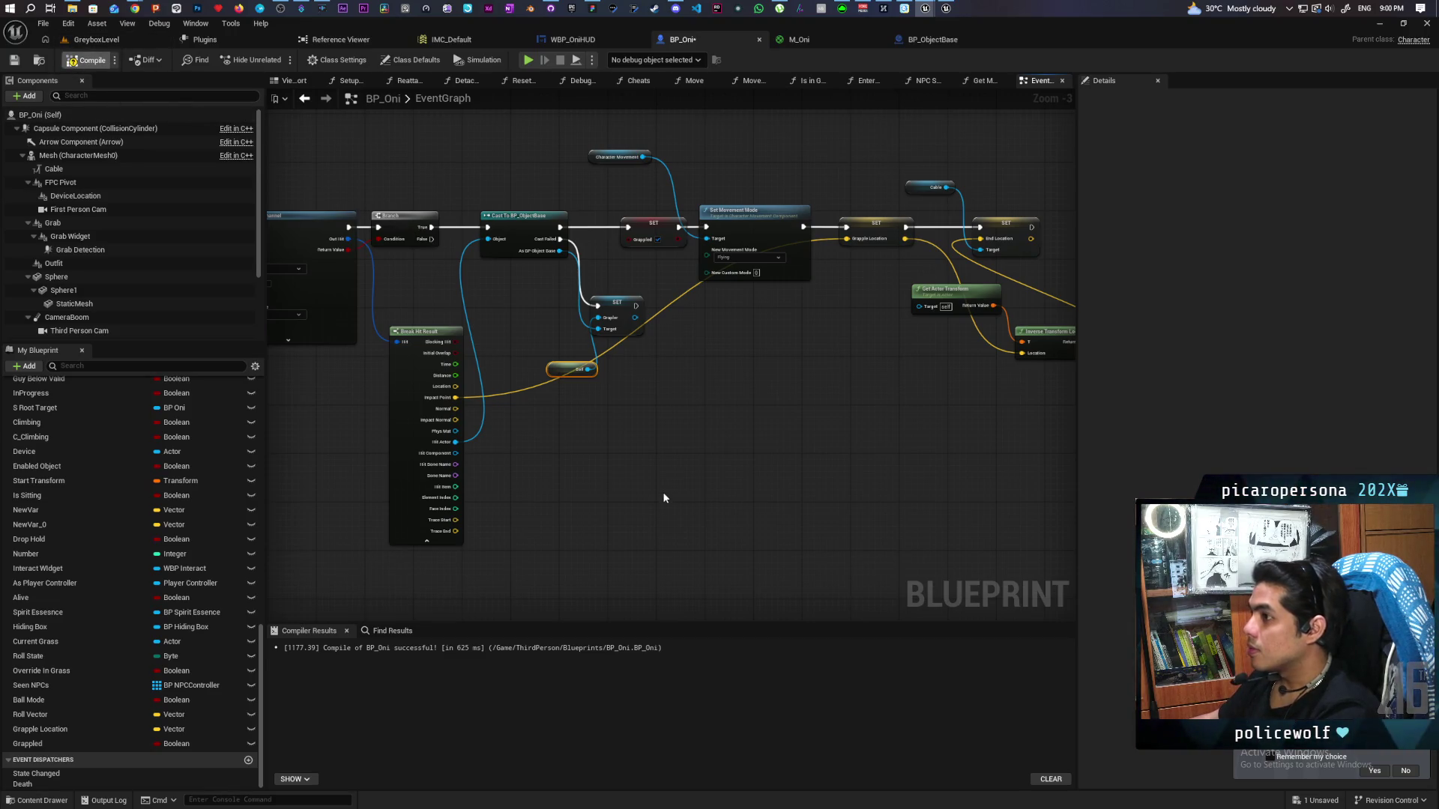
pyautogui.hotkey('ctrl', 's')
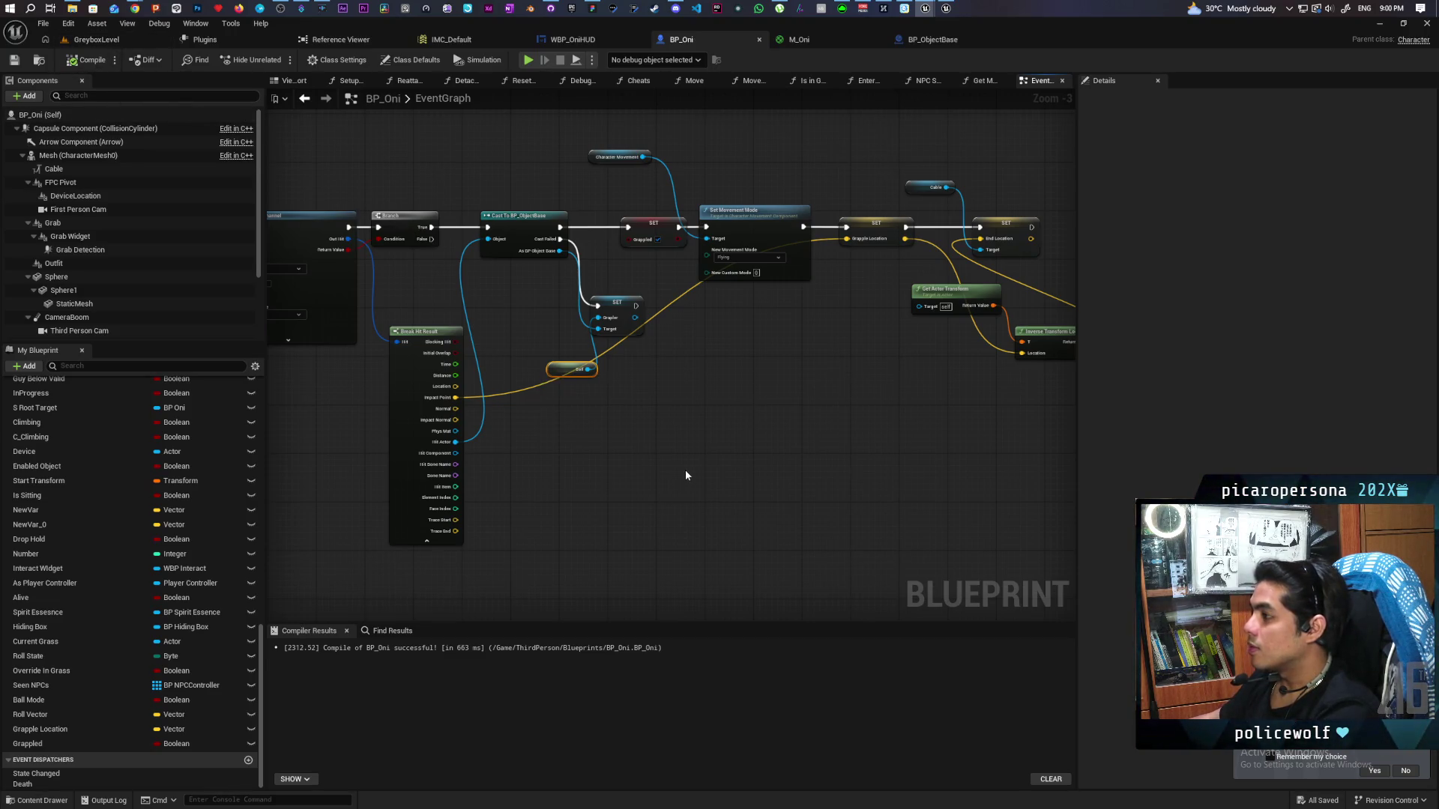
# Play-test GreyboxLevel, walking the character around the cube and ball, then stop the session
pyautogui.click(128, 43)
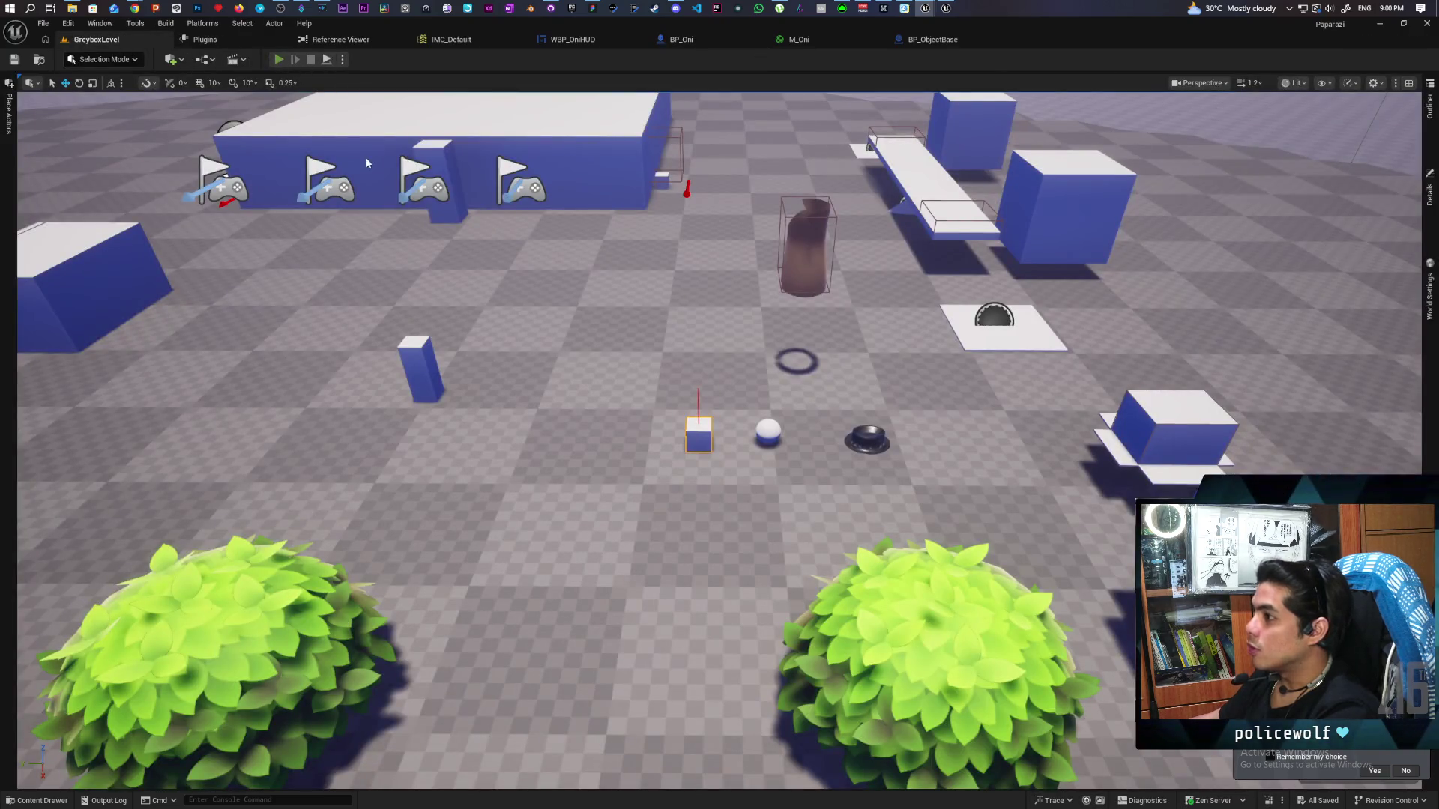
pyautogui.hotkey('alt', 'p')
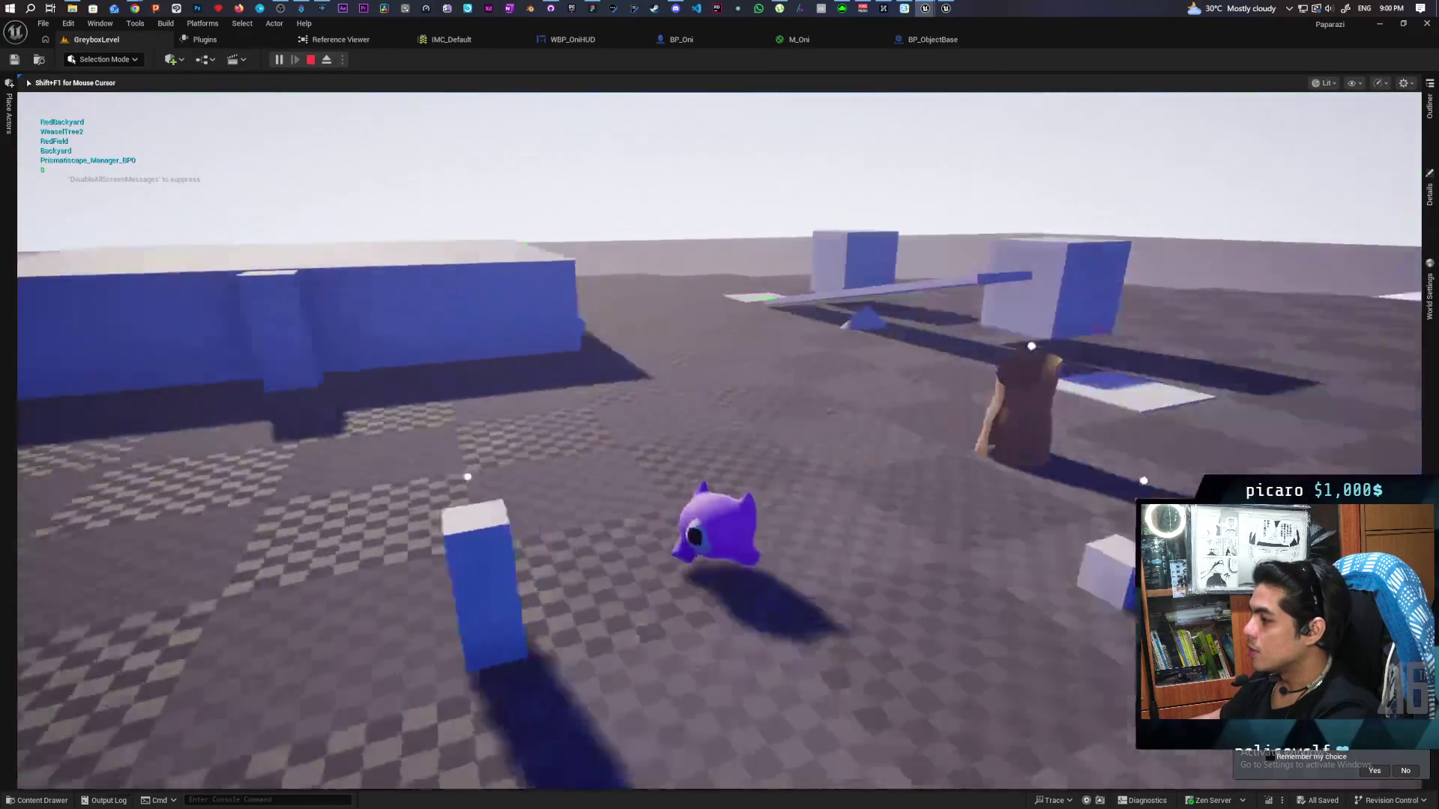
pyautogui.press('w')
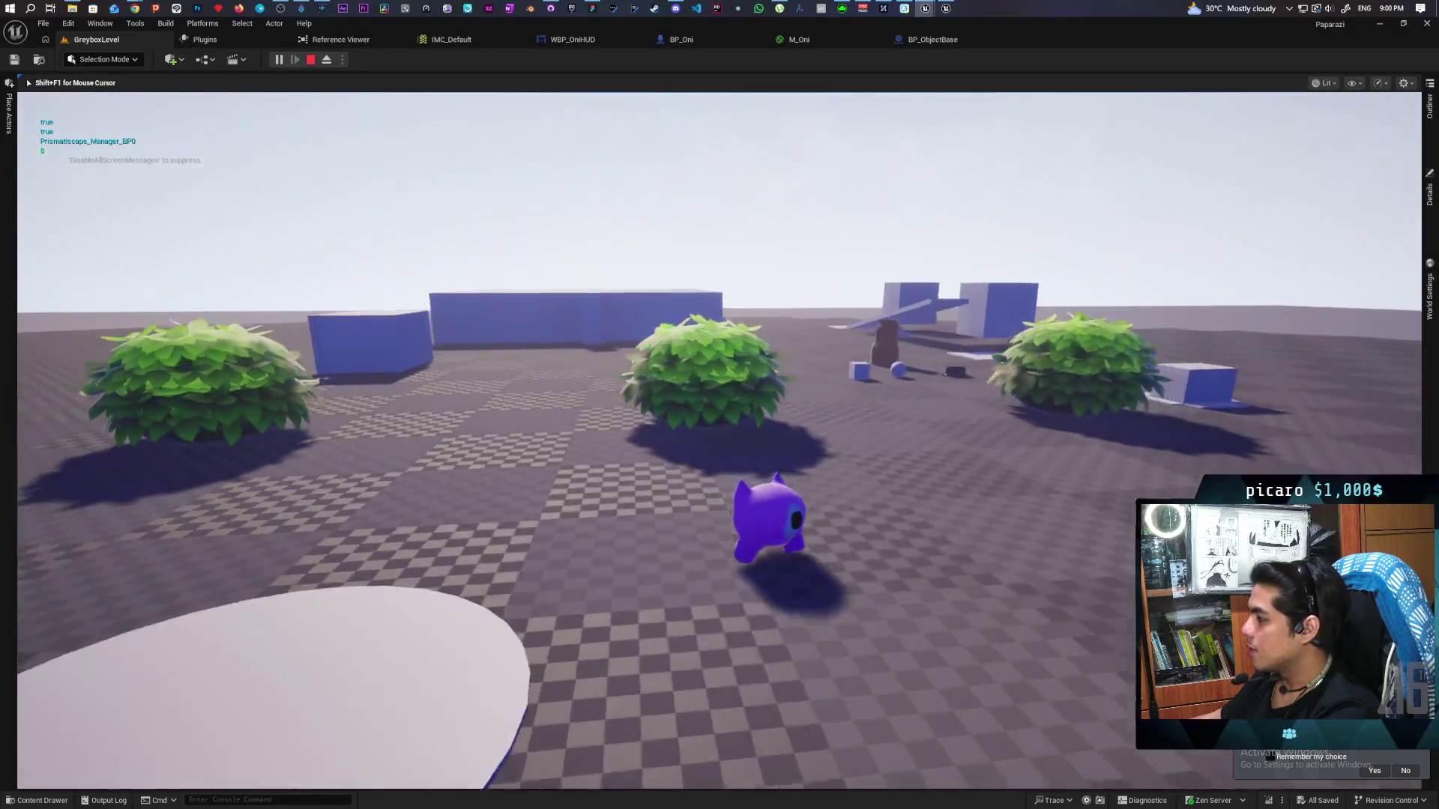
pyautogui.press('w')
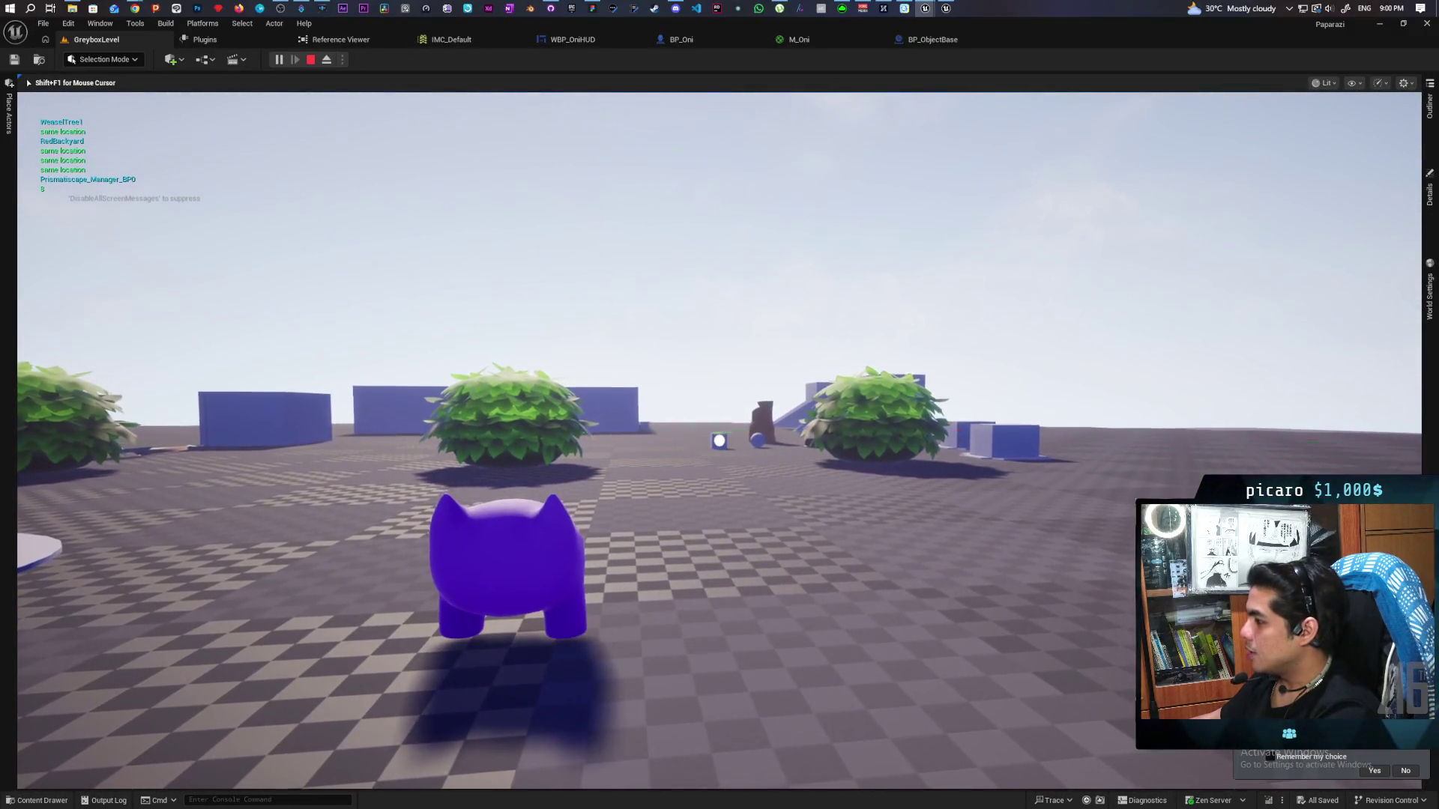
pyautogui.press('w')
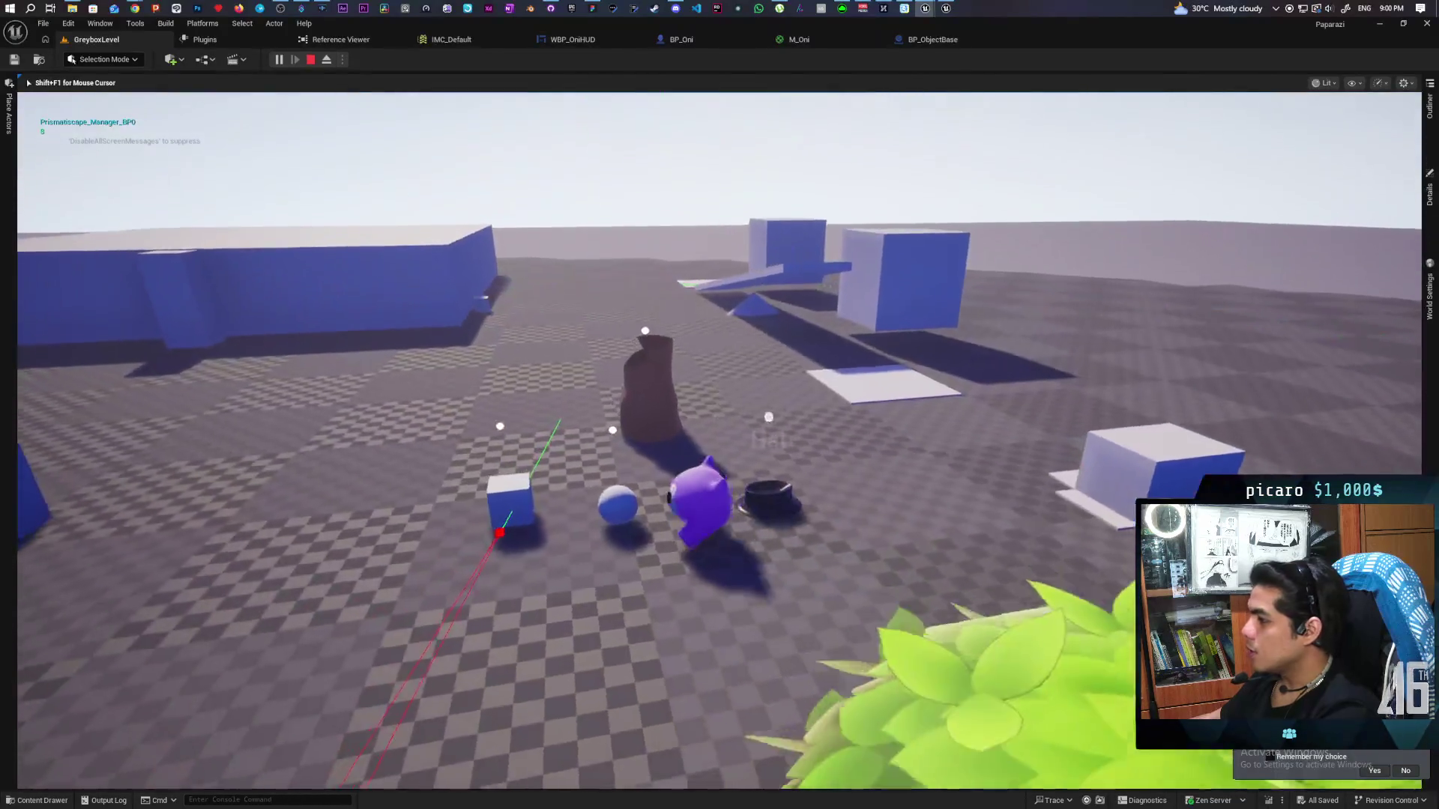
pyautogui.press('w')
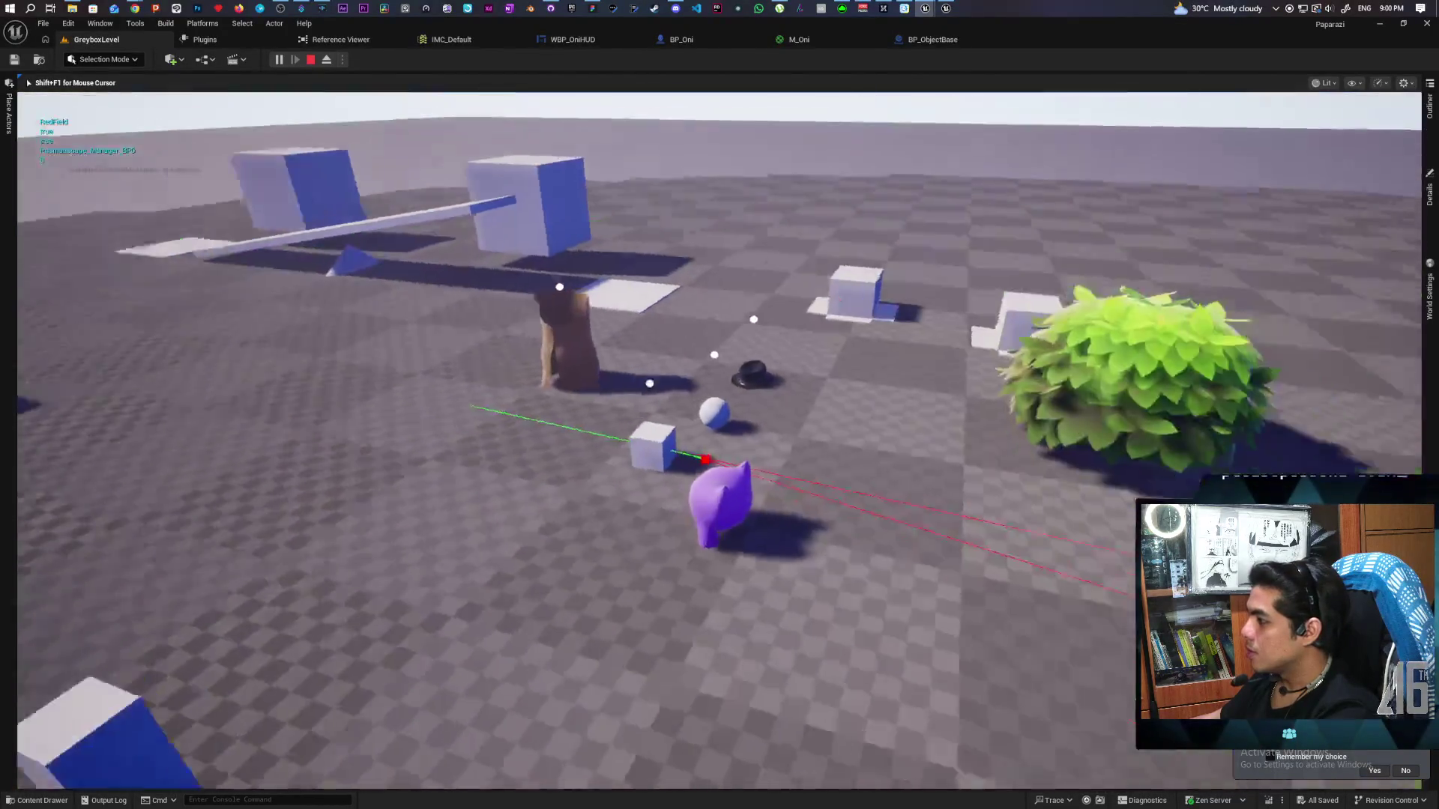
pyautogui.press('w')
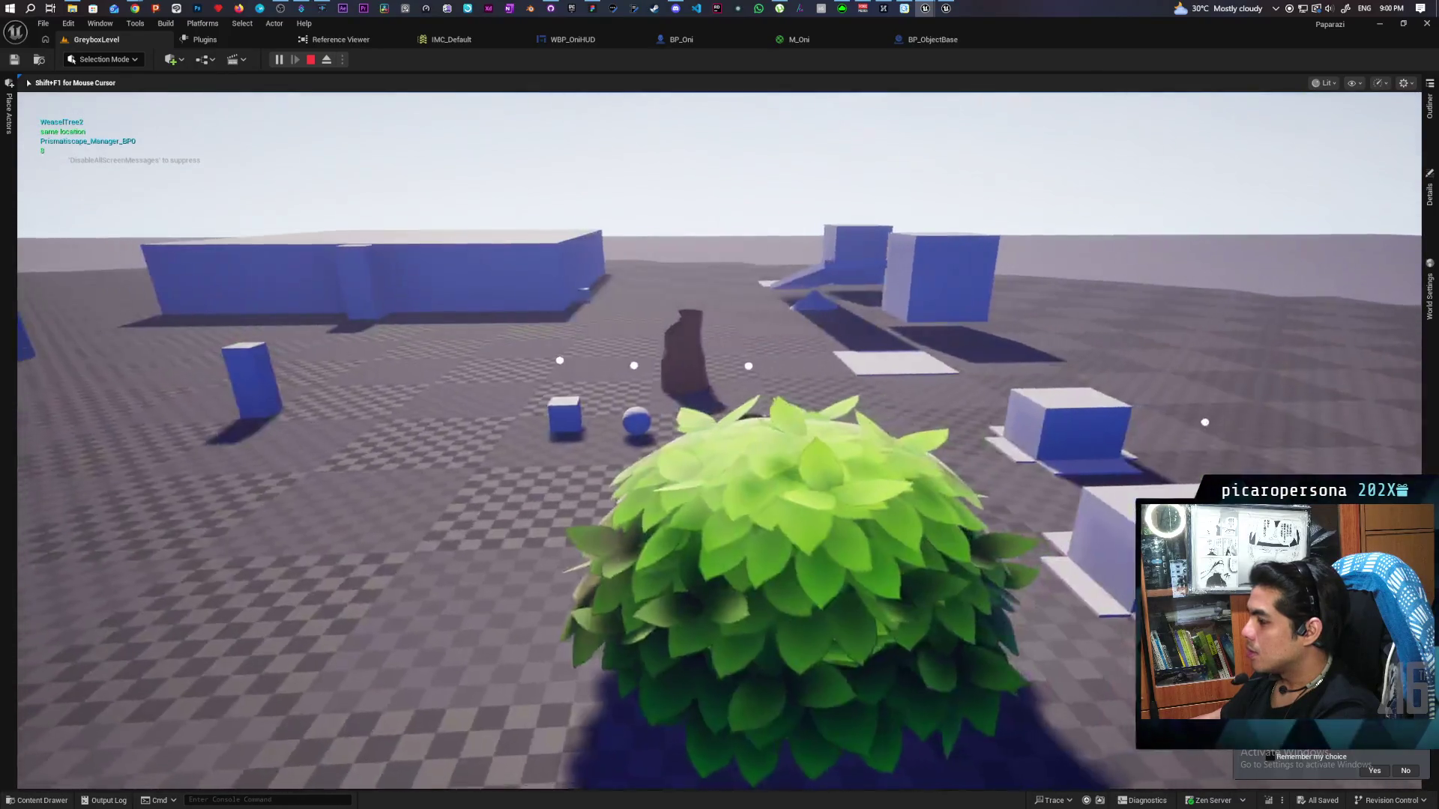
pyautogui.press('w')
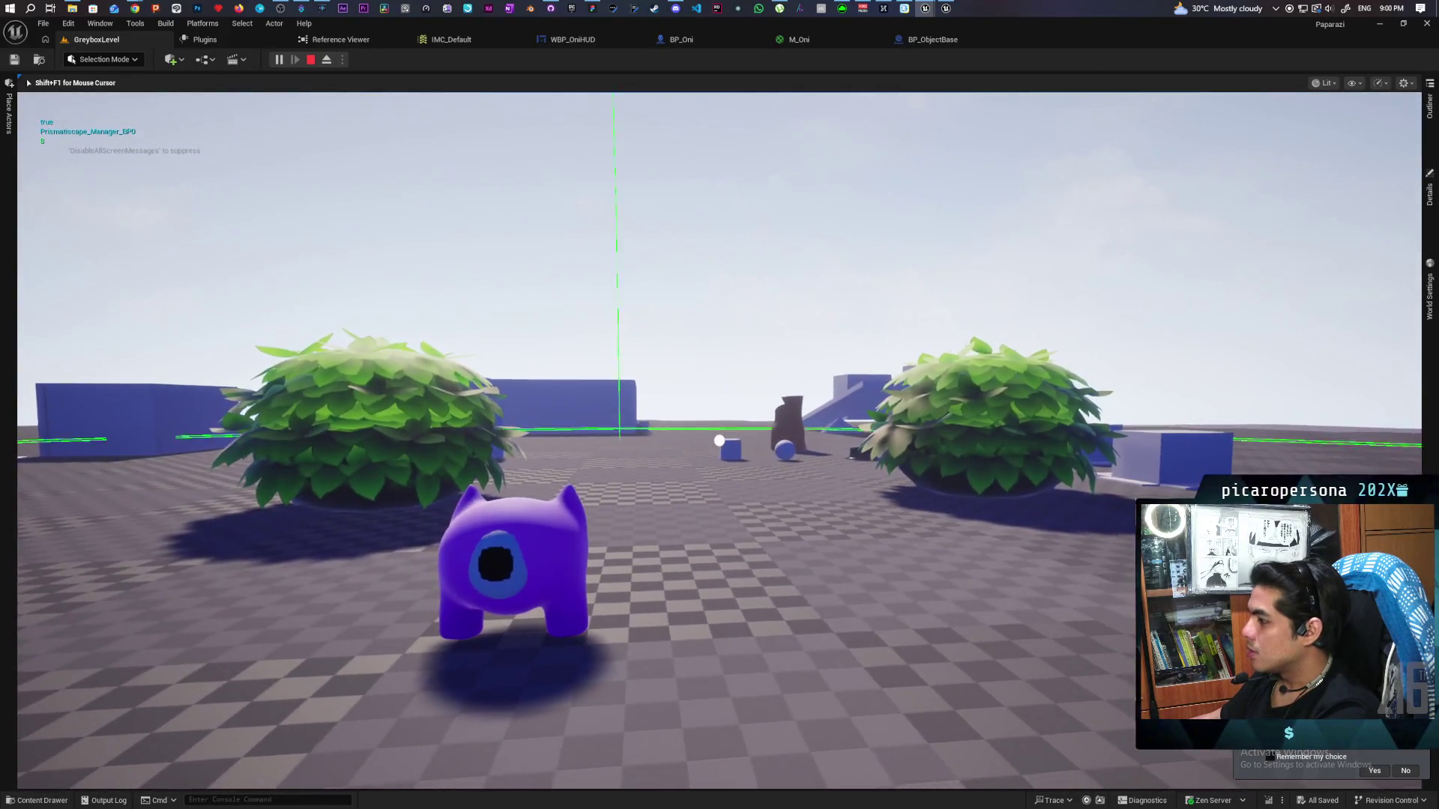
pyautogui.press('w')
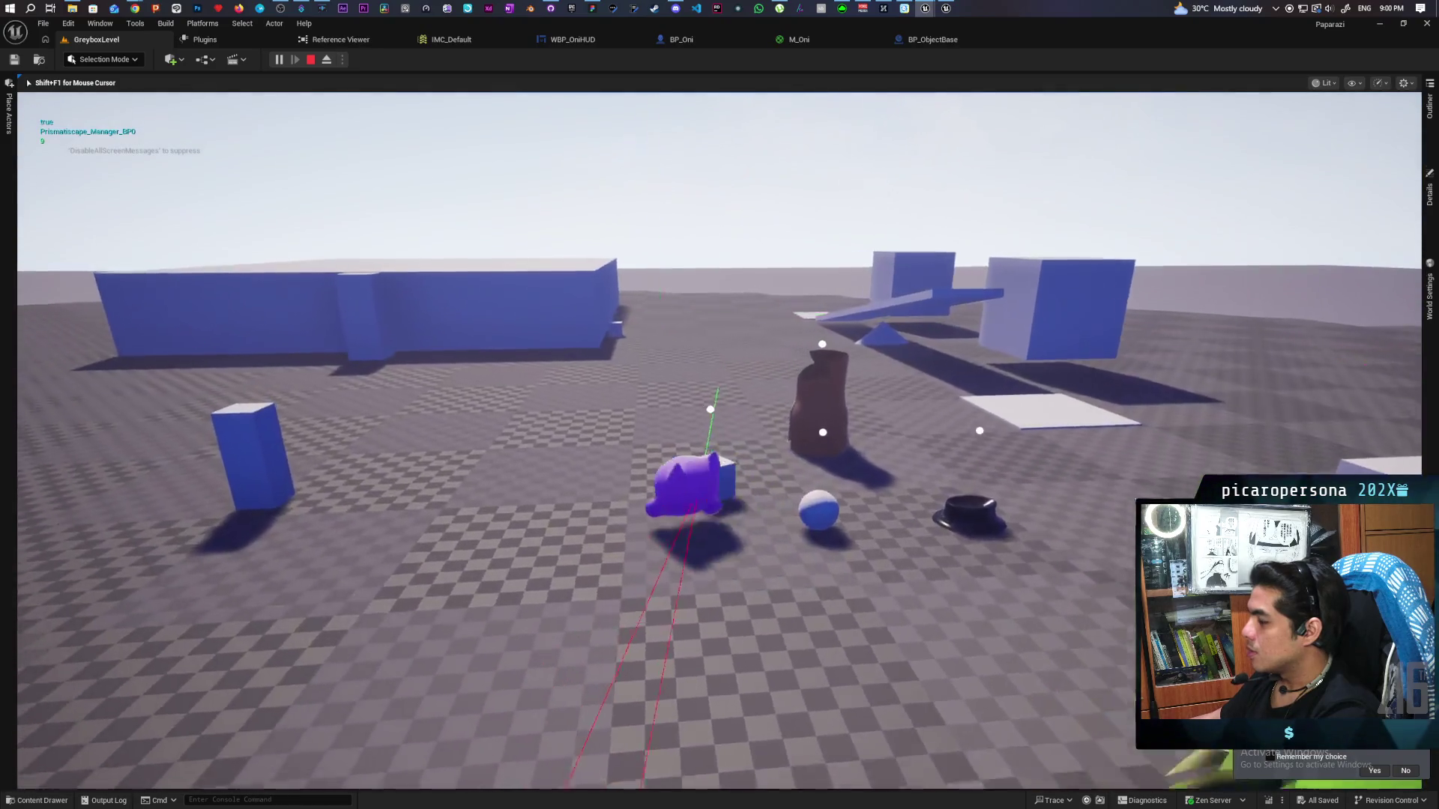
pyautogui.press('w')
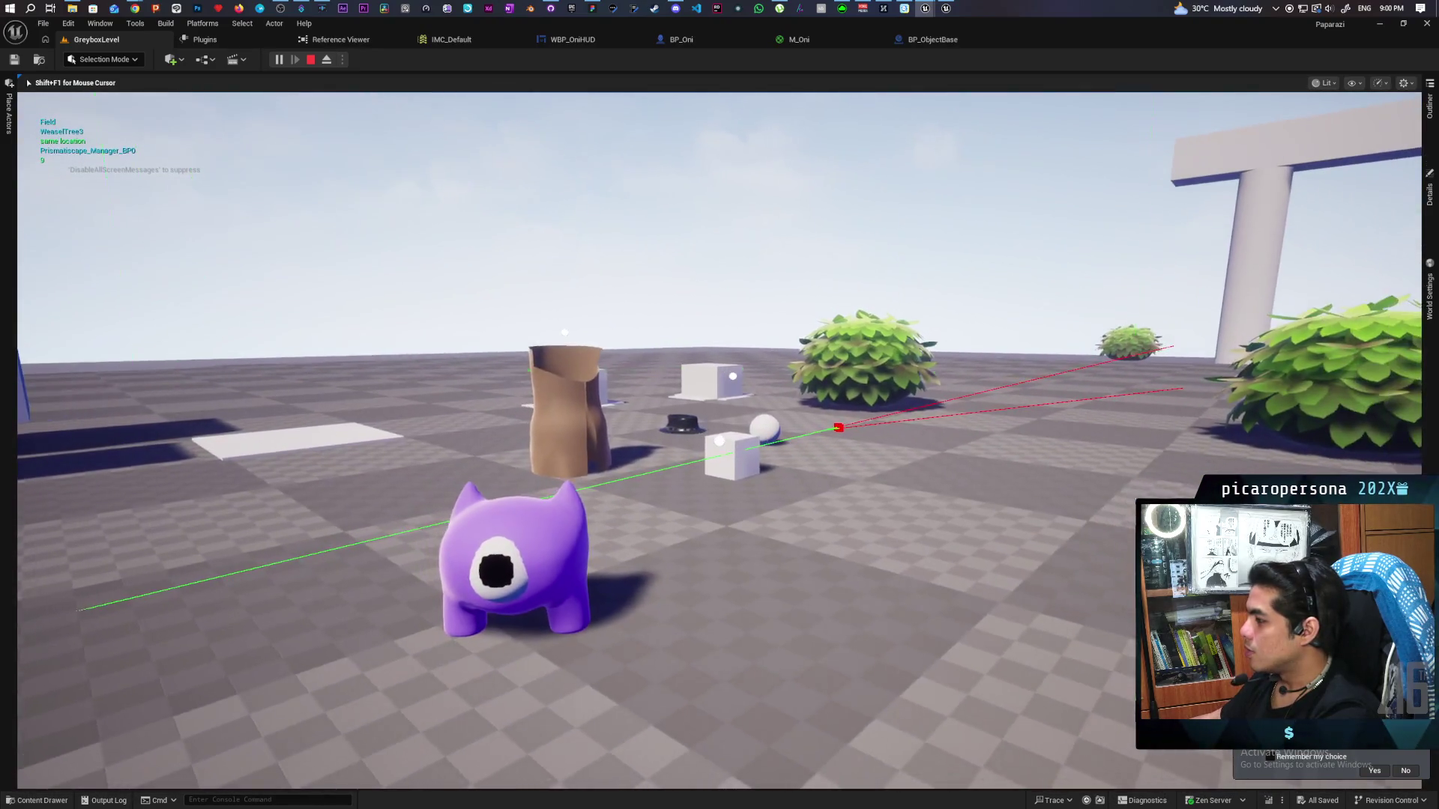
pyautogui.press('w')
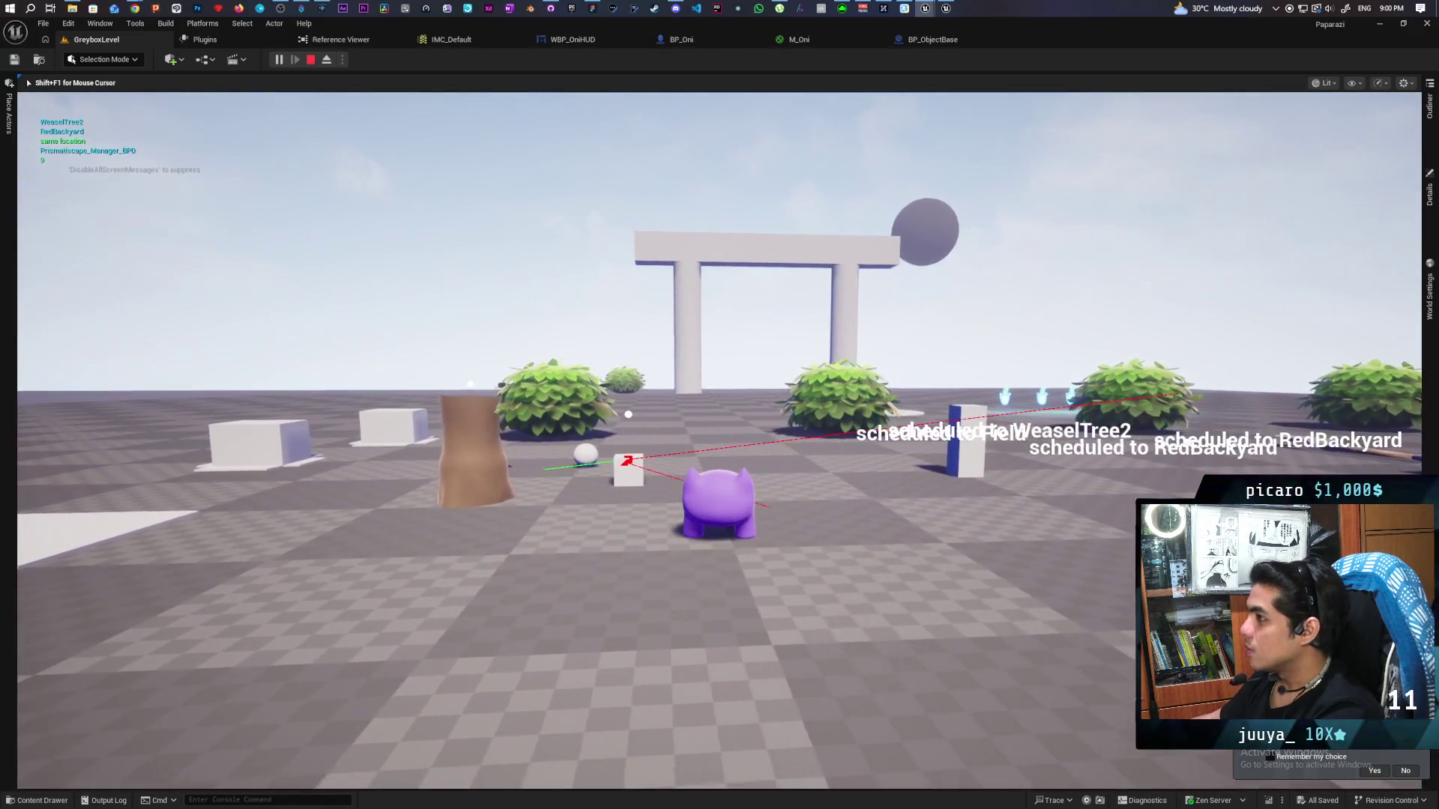
pyautogui.press('Escape')
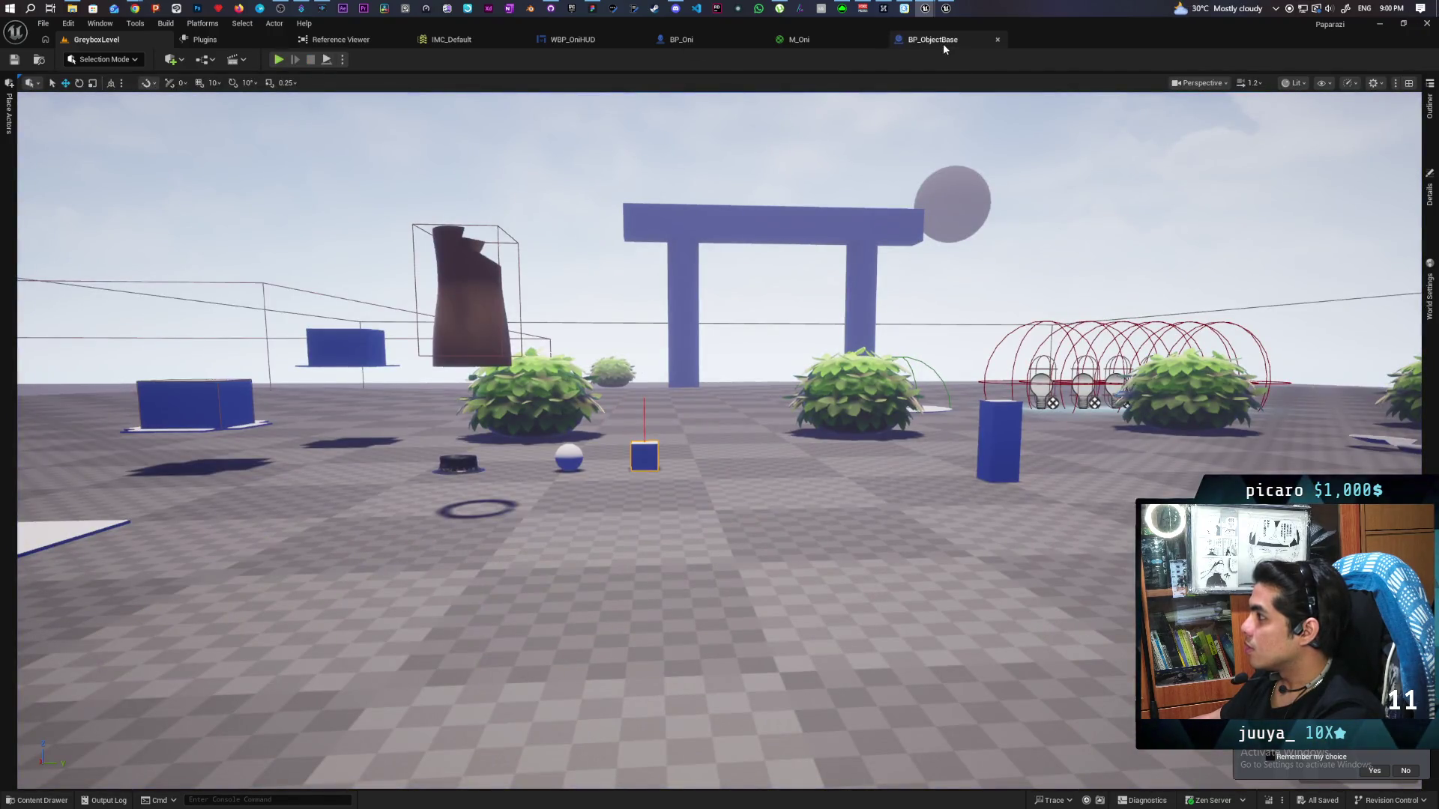
# After checking BP_ObjectBase, route BP_Oni's Cast Failed to SET Grappled and the successful cast to SET Grapler
pyautogui.click(938, 41)
pyautogui.moveTo(674, 257)
pyautogui.mouseDown()
pyautogui.moveTo(652, 247)
pyautogui.moveTo(492, 312)
pyautogui.mouseUp()
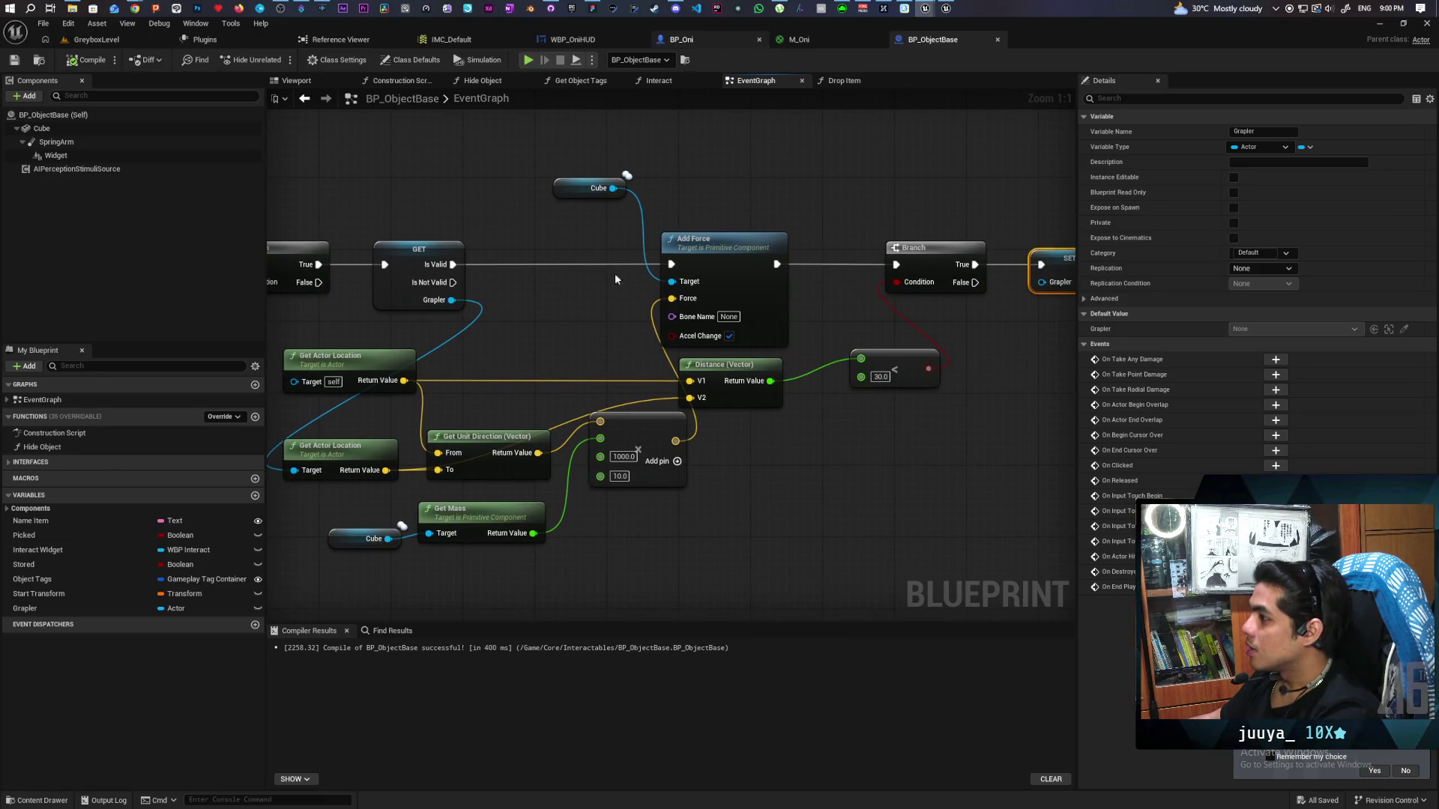
pyautogui.hotkey('ctrl', 'Tab')
pyautogui.scroll(3, 554, 292)
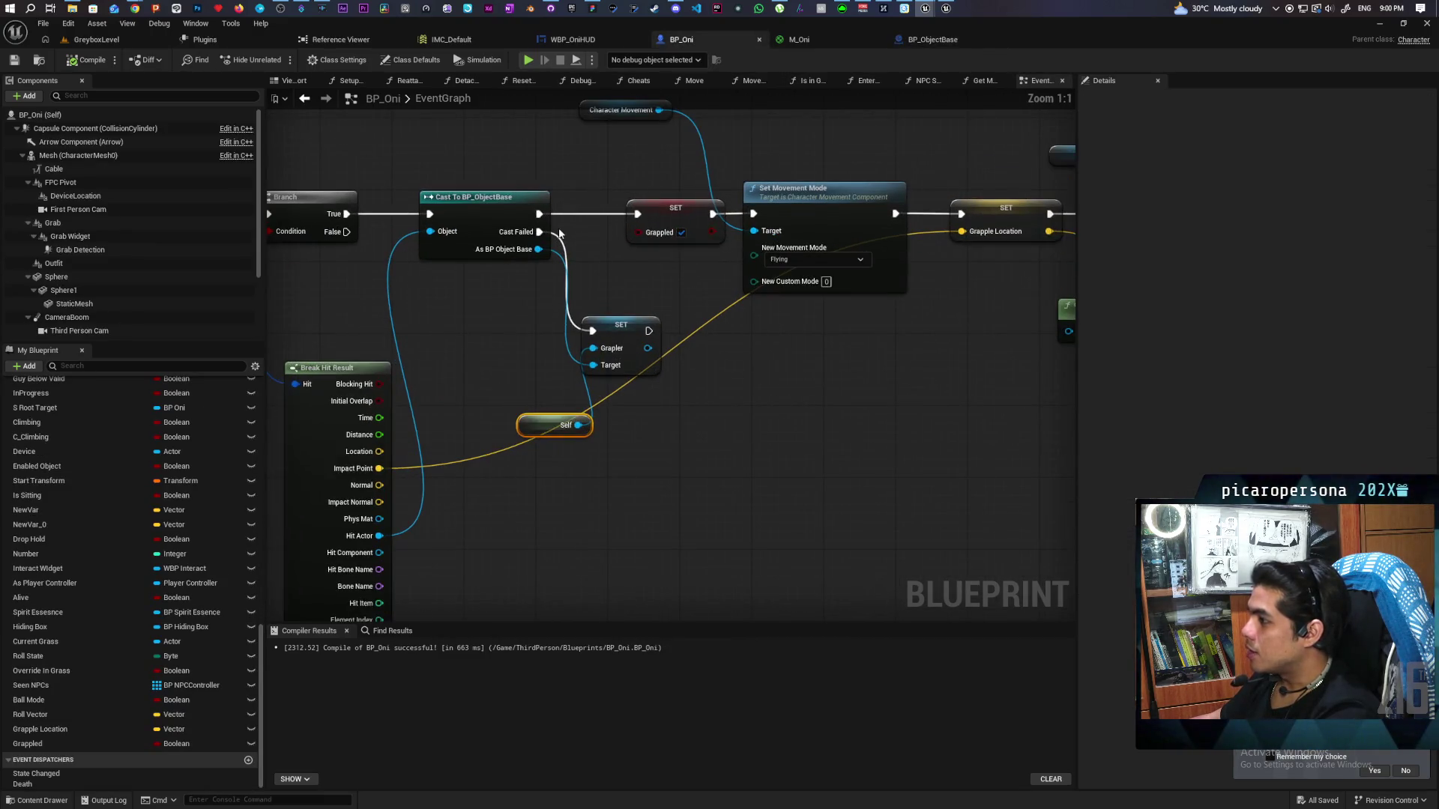
pyautogui.moveTo(549, 233); pyautogui.dragTo(637, 215)
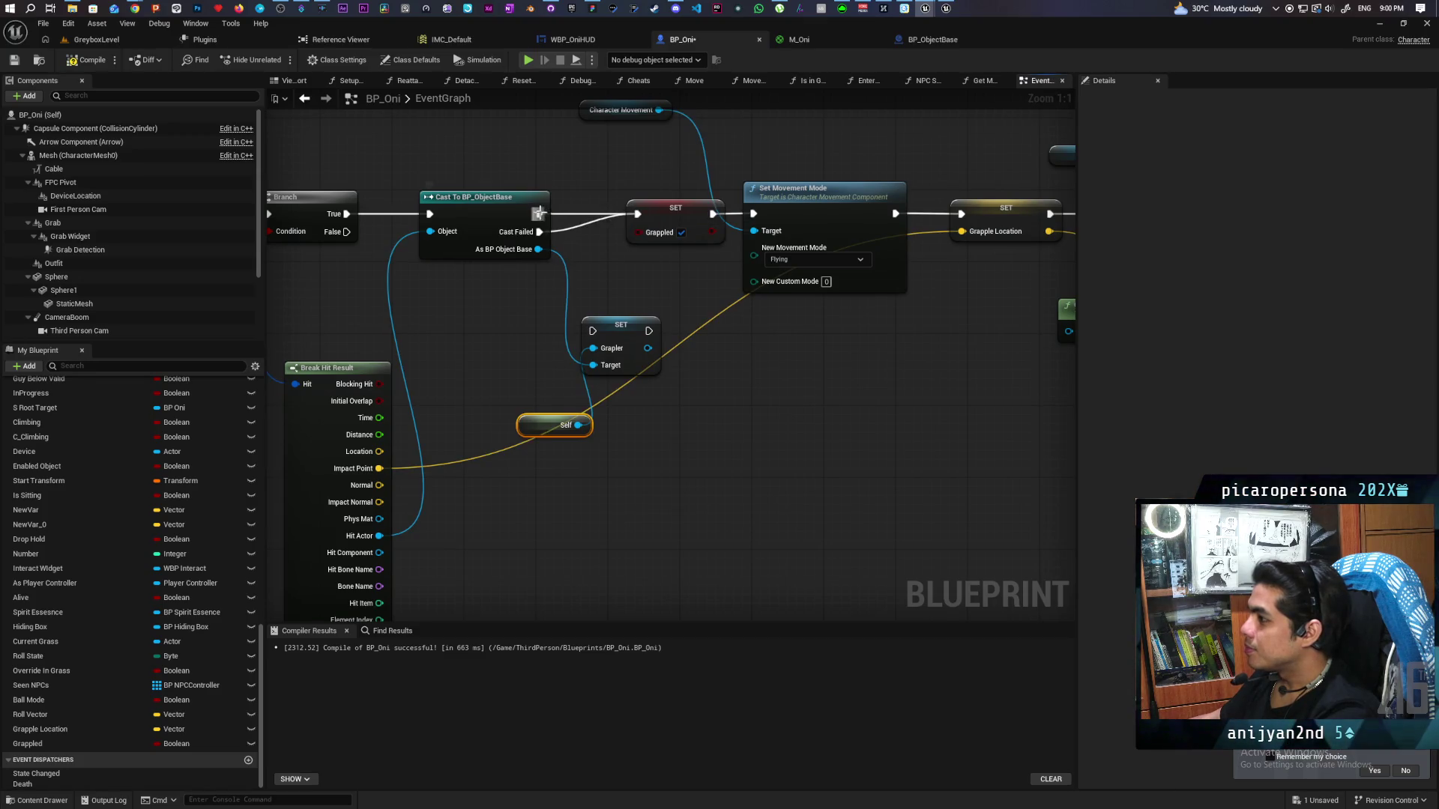
pyautogui.moveTo(538, 213); pyautogui.dragTo(592, 330)
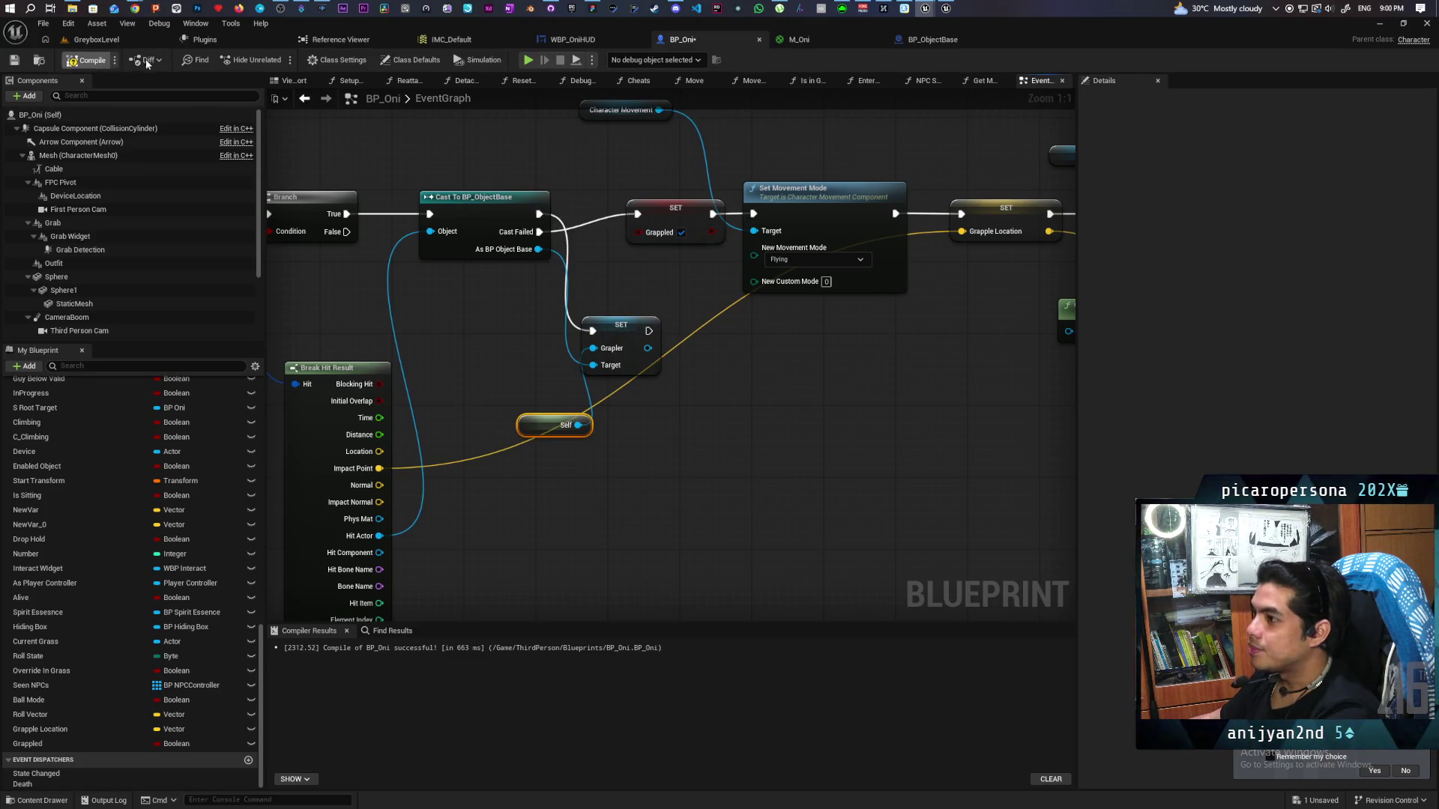
# Run another GreyboxLevel play-test toward the seesaw, tree and arch, then stop it
pyautogui.click(111, 39)
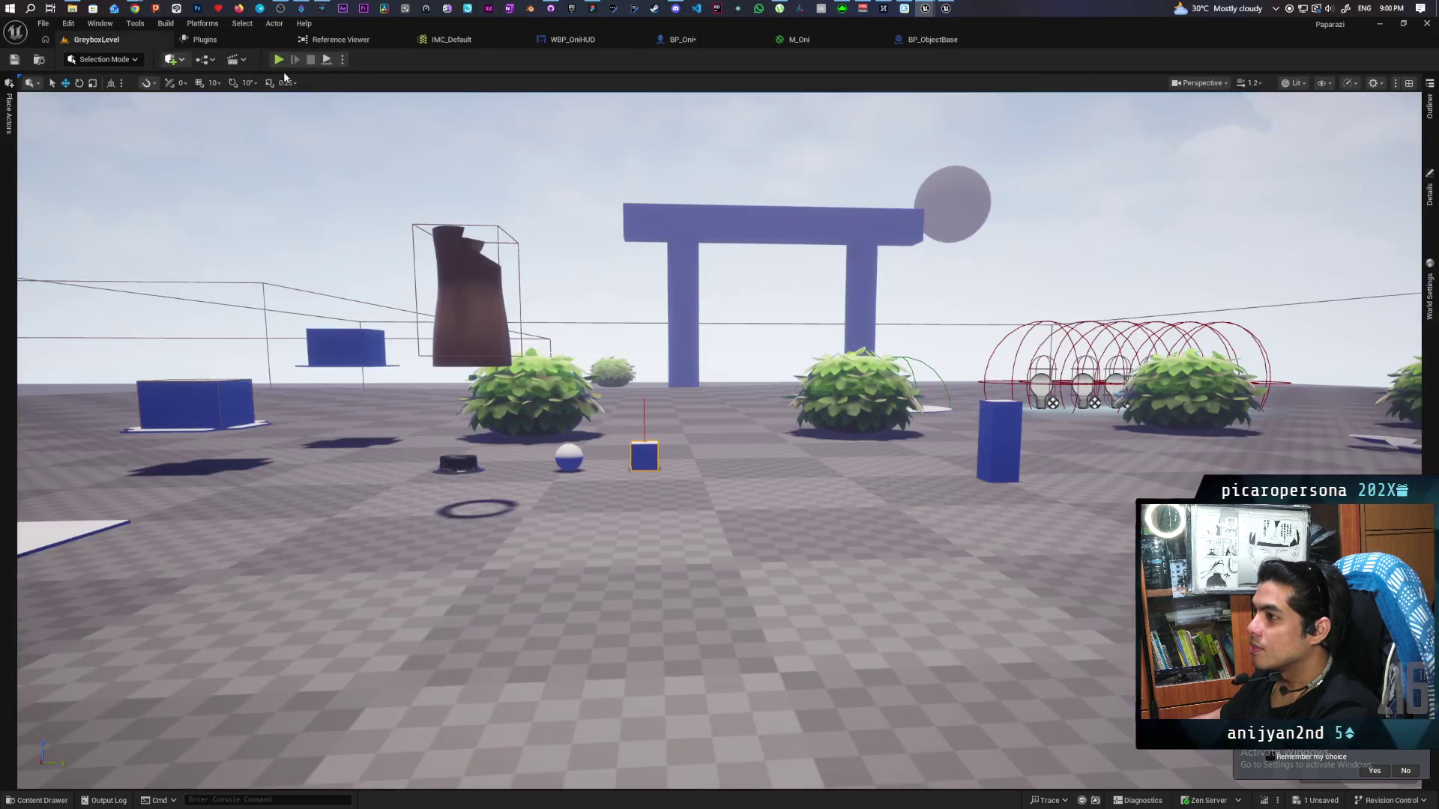
pyautogui.hotkey('alt', 'p')
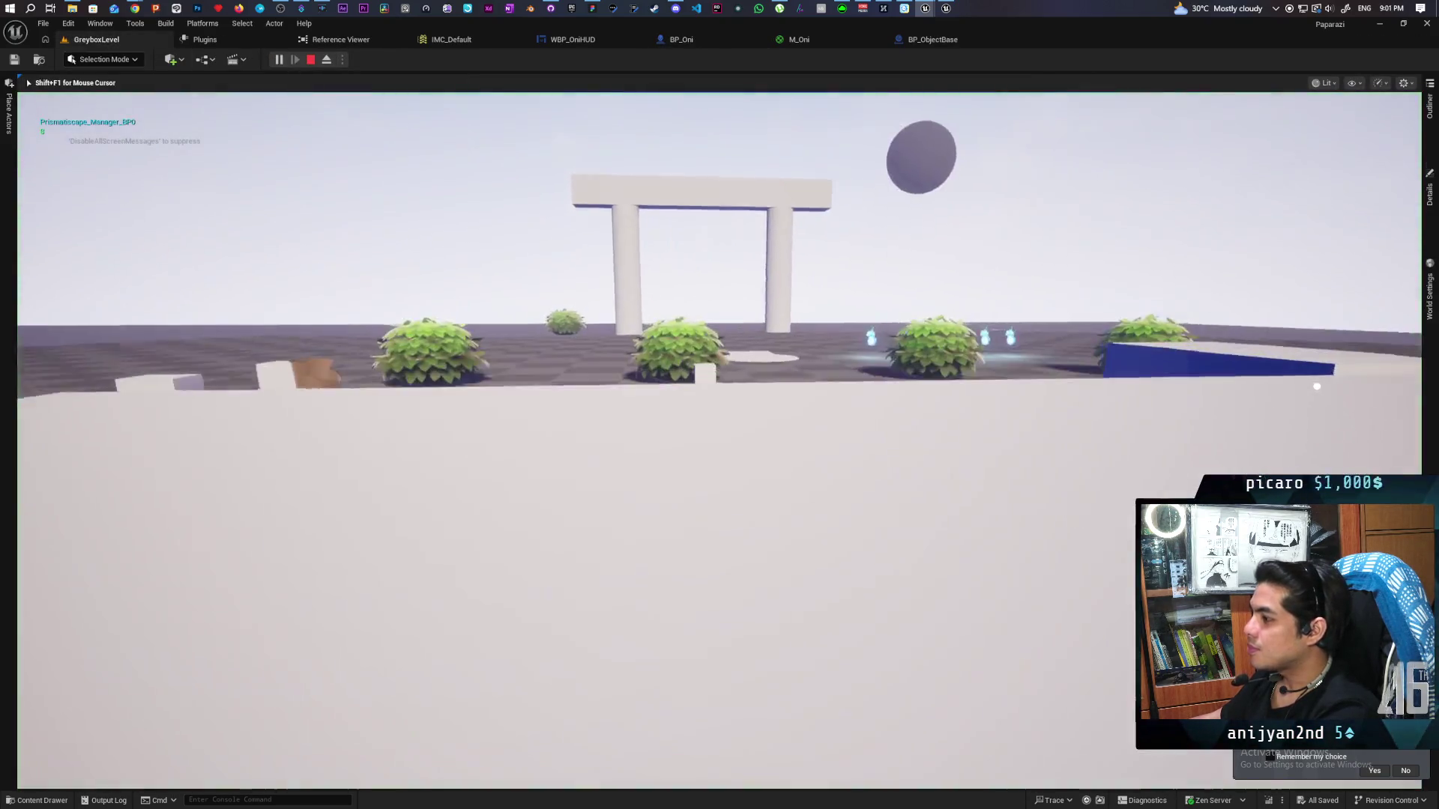
pyautogui.press('w')
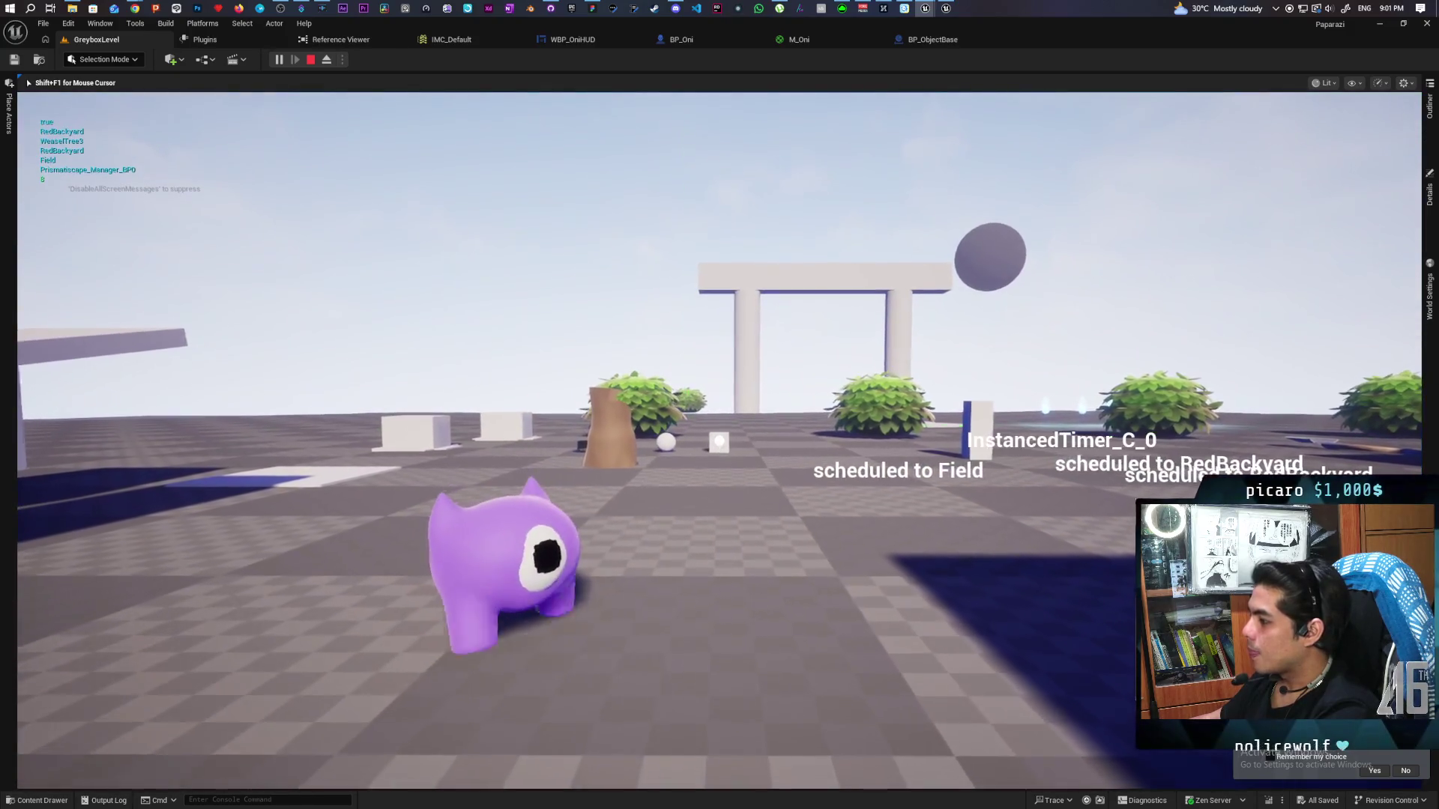
pyautogui.press('s')
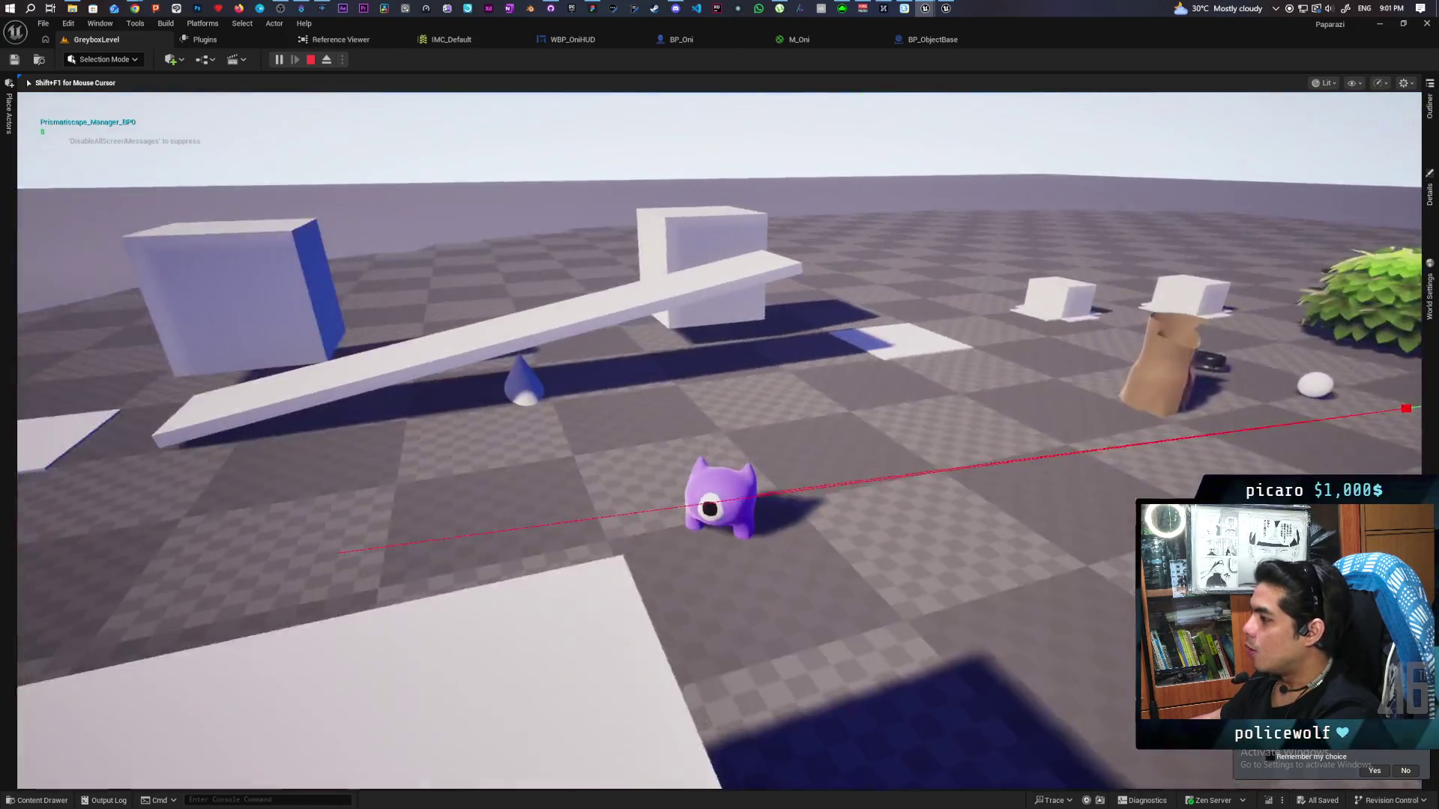
pyautogui.press('w')
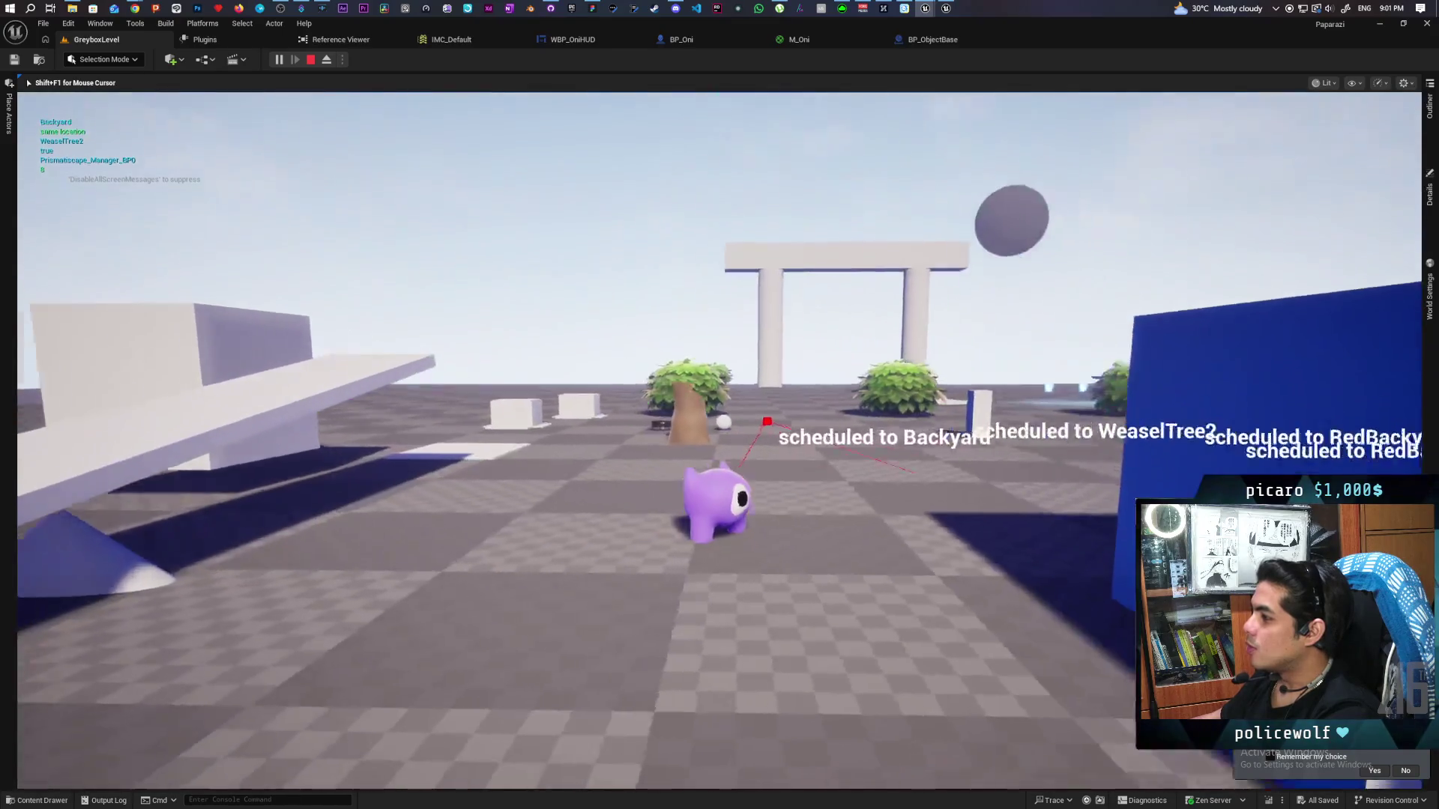
pyautogui.press('Escape')
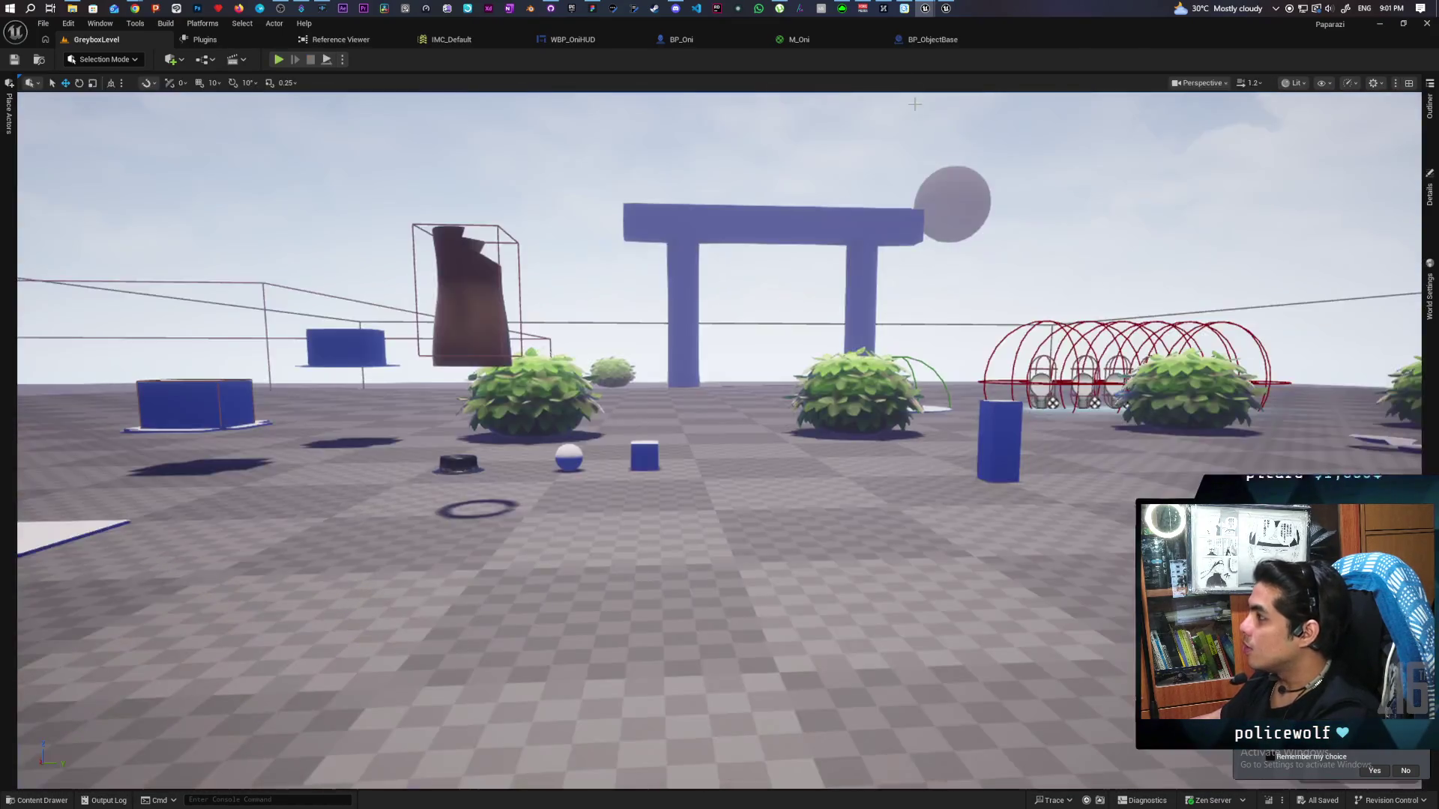
pyautogui.click(796, 40)
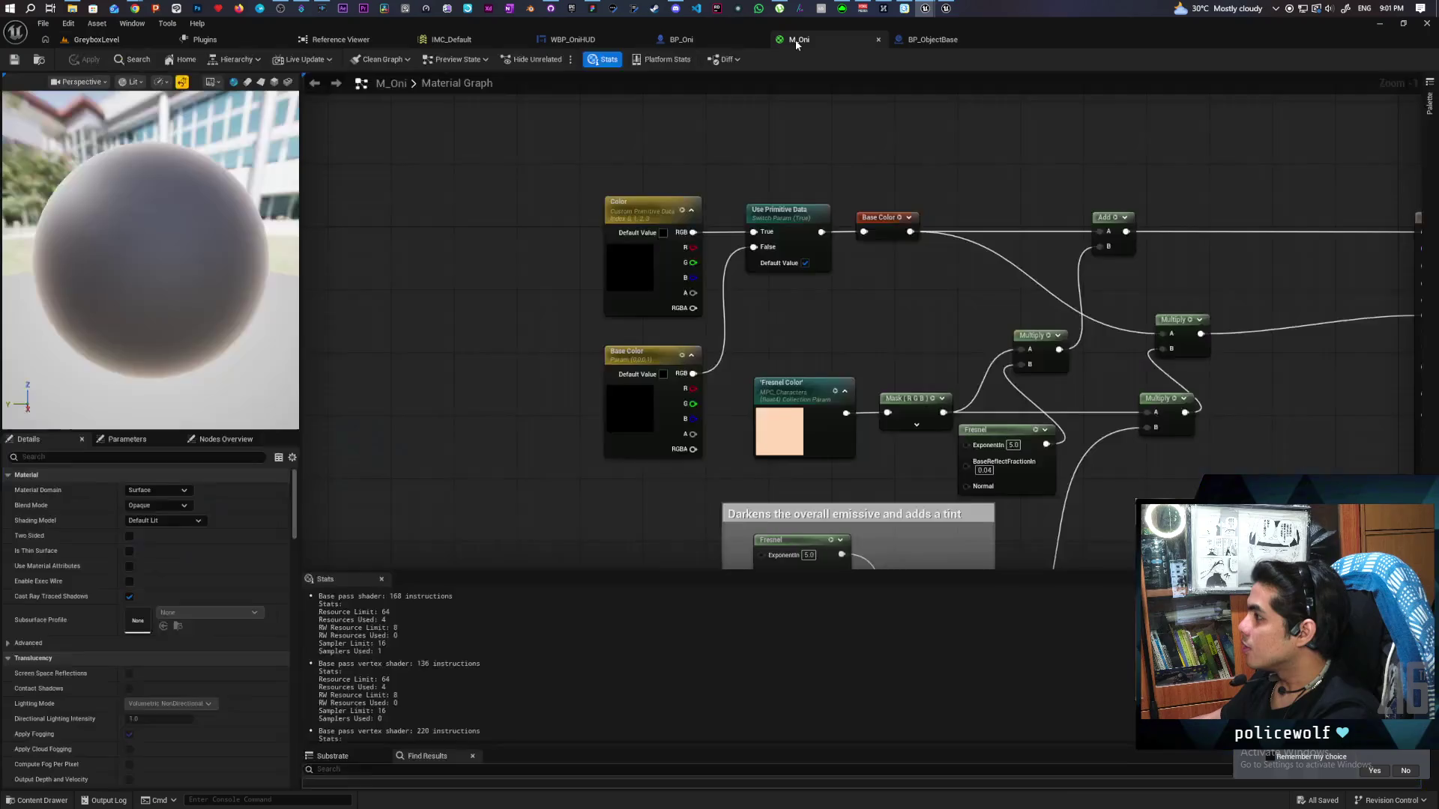
# Change BP_ObjectBase's multiply-node force factor from 10.0 to 1
pyautogui.click(662, 41)
pyautogui.click(941, 42)
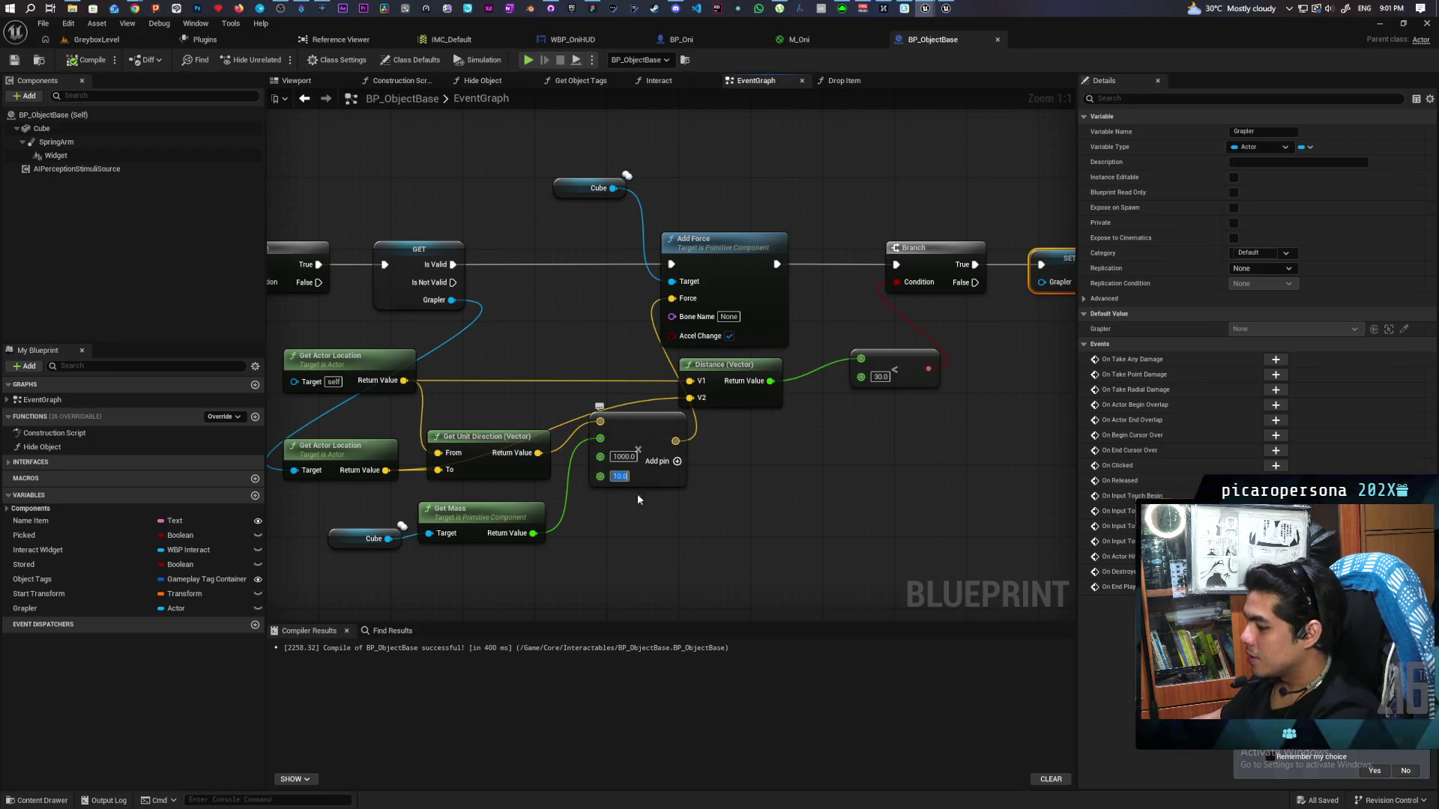
pyautogui.write('1')
pyautogui.click(729, 524)
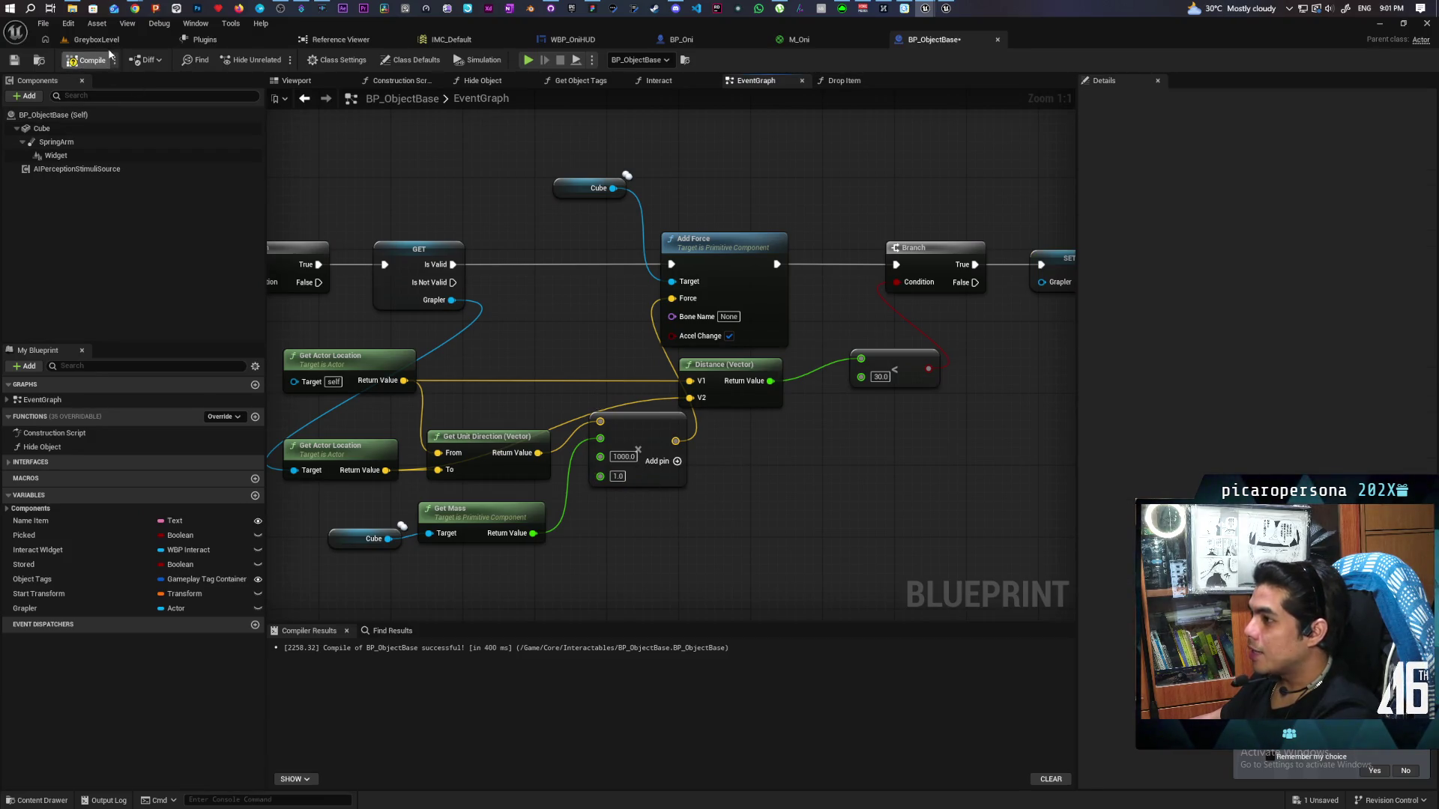
pyautogui.click(116, 44)
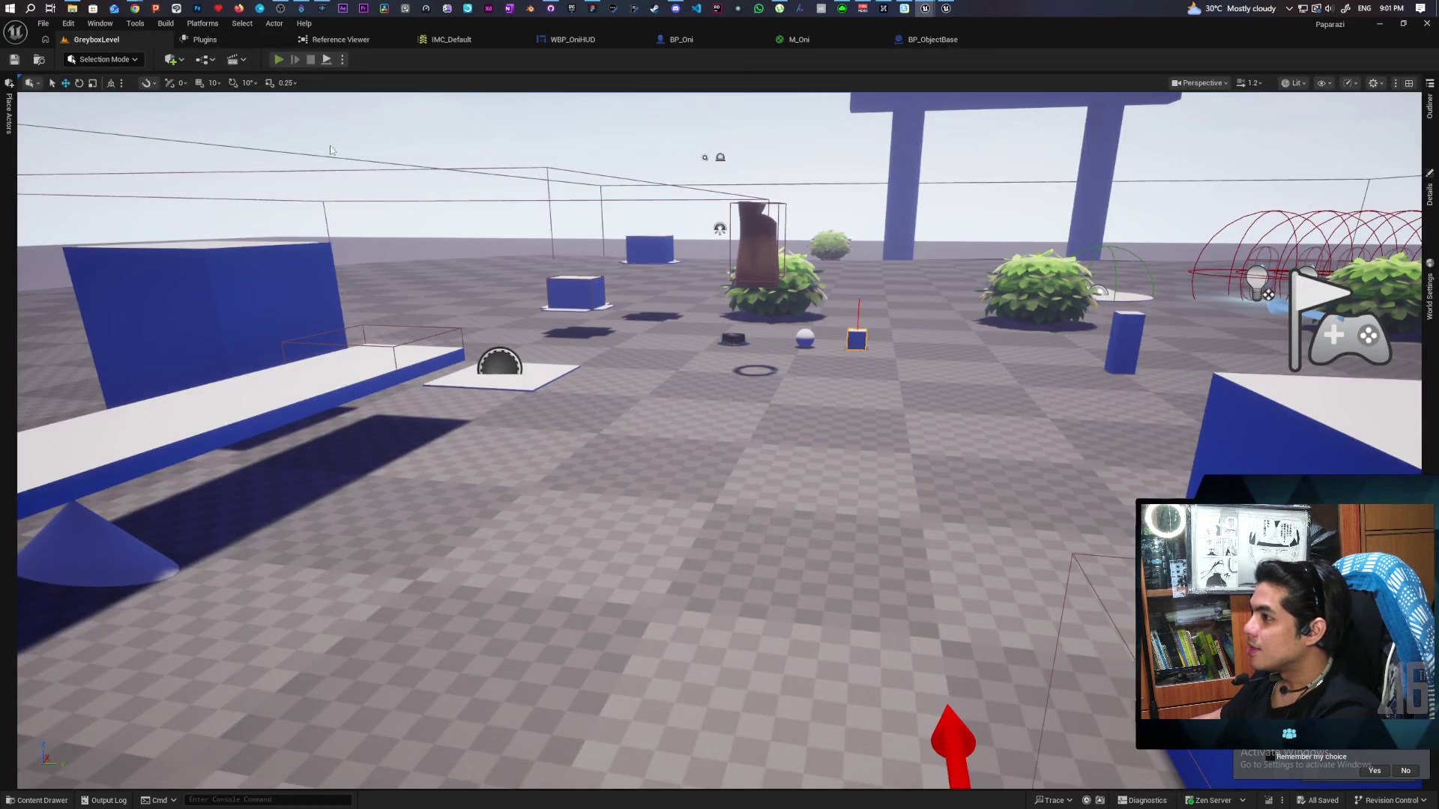
pyautogui.hotkey('alt', 'p')
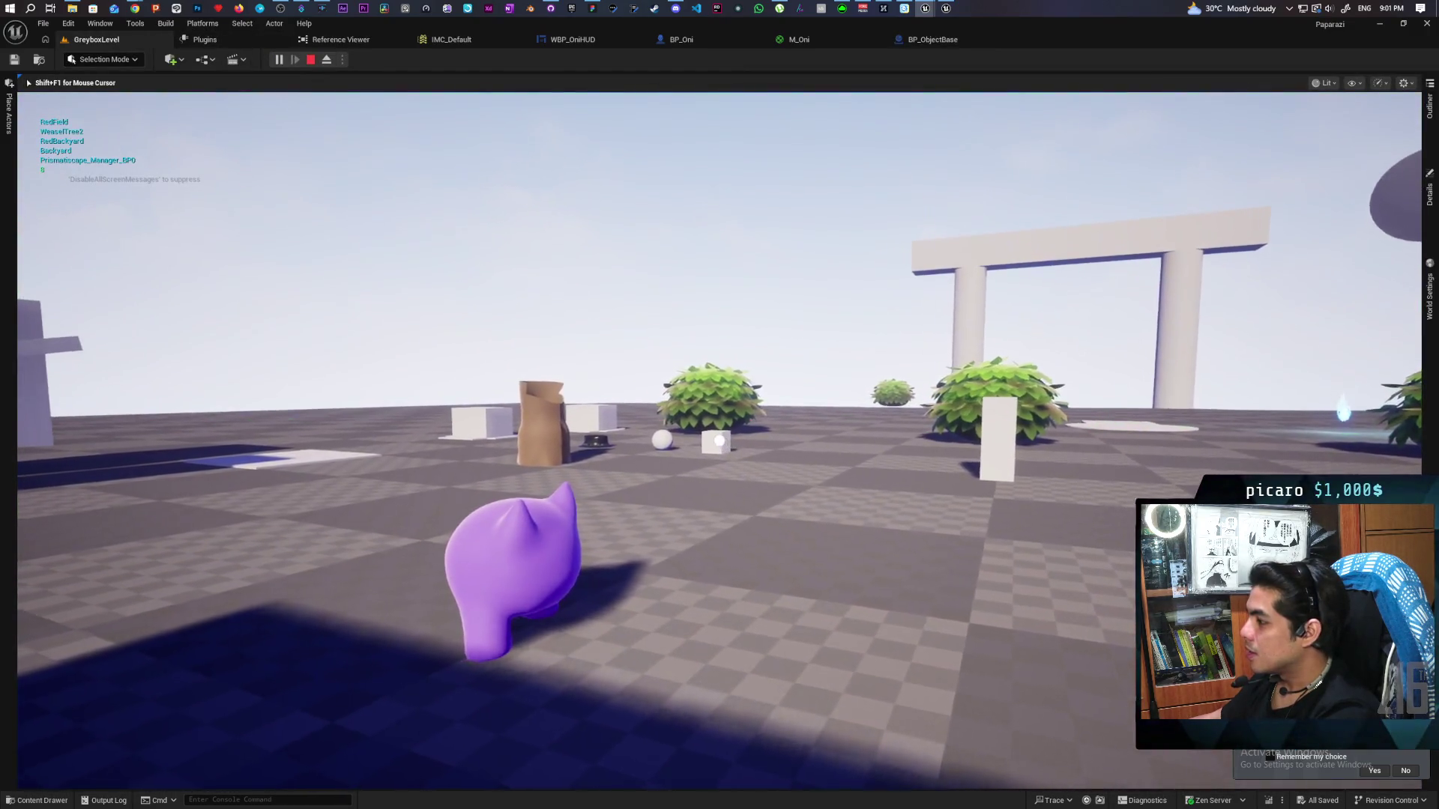
pyautogui.press('w')
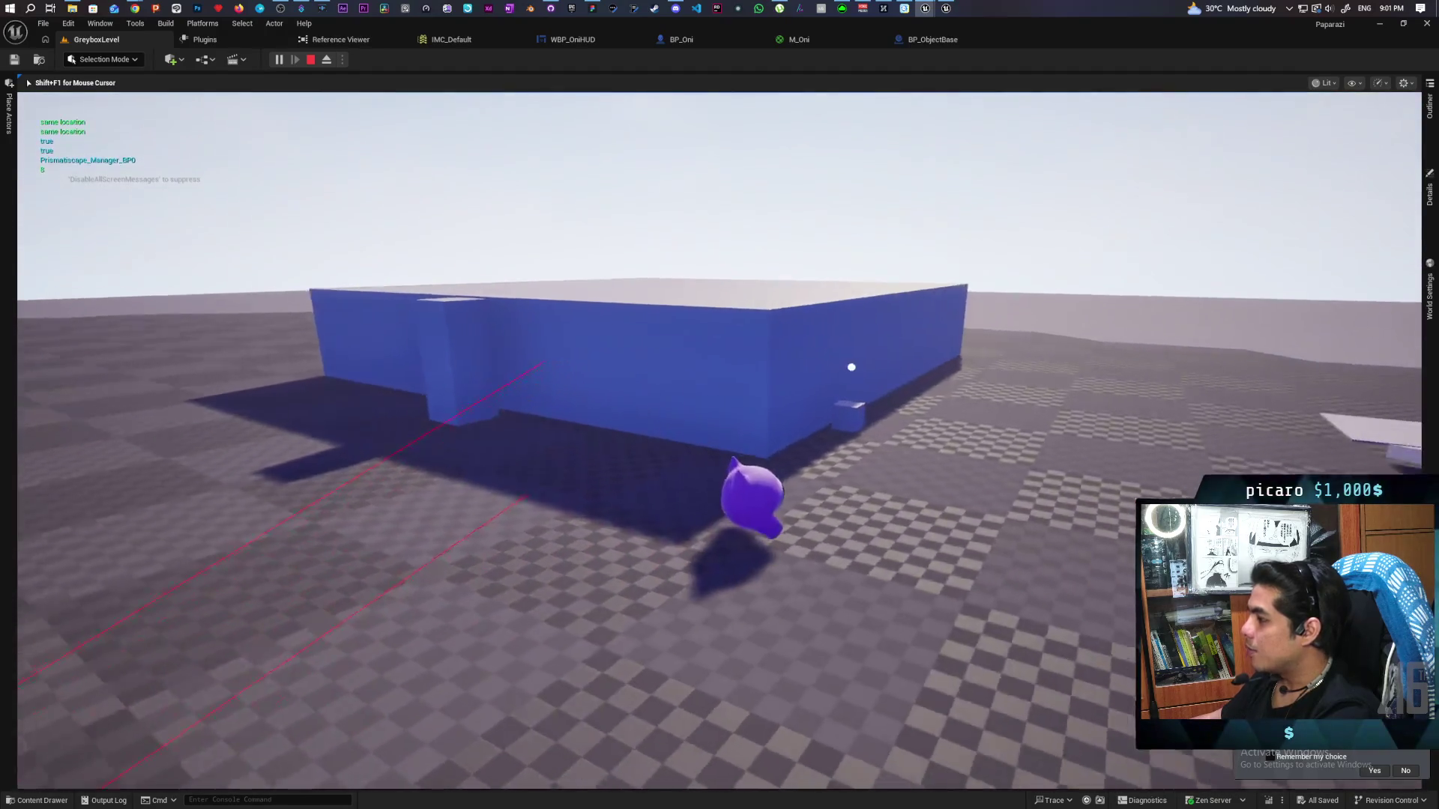
pyautogui.press('w')
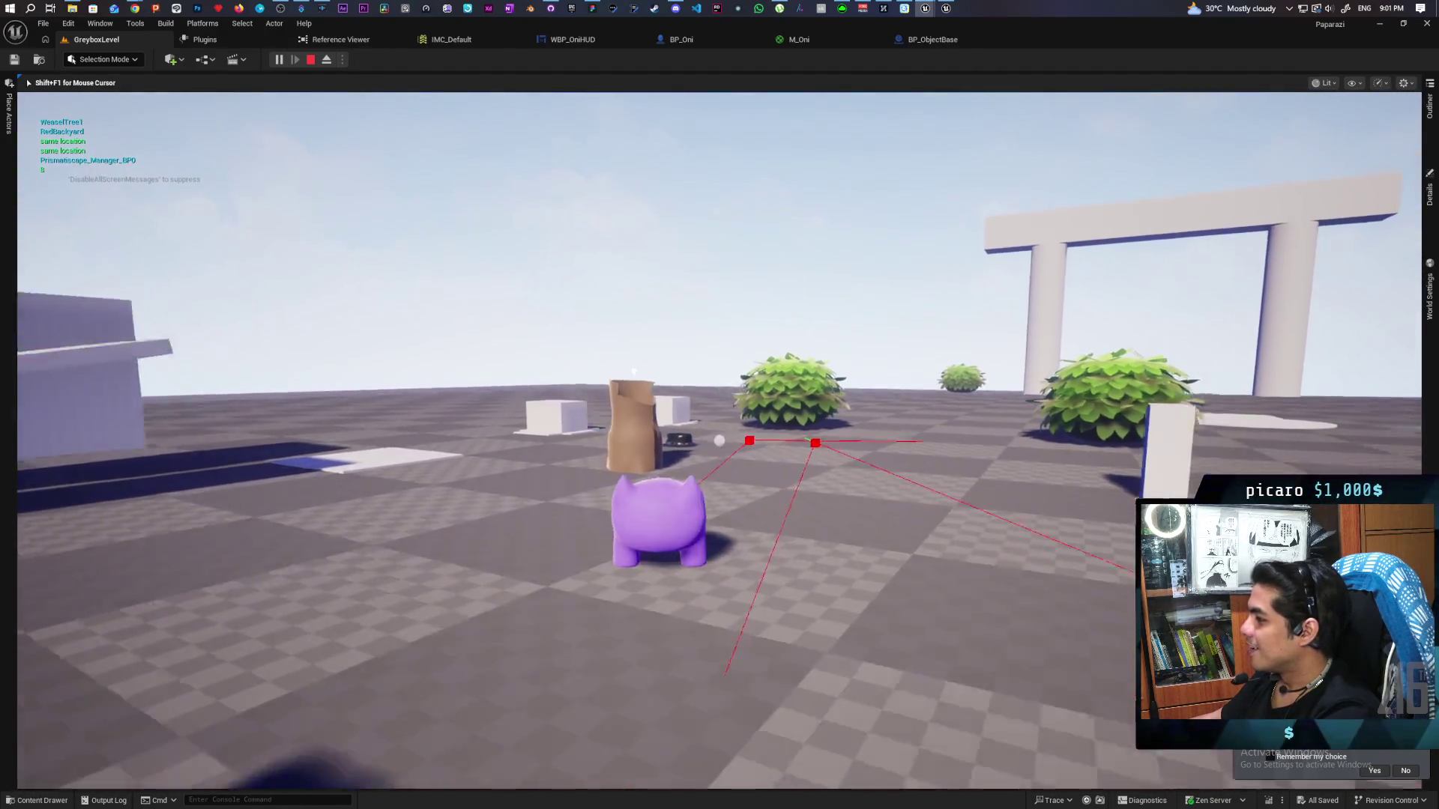
pyautogui.press('w')
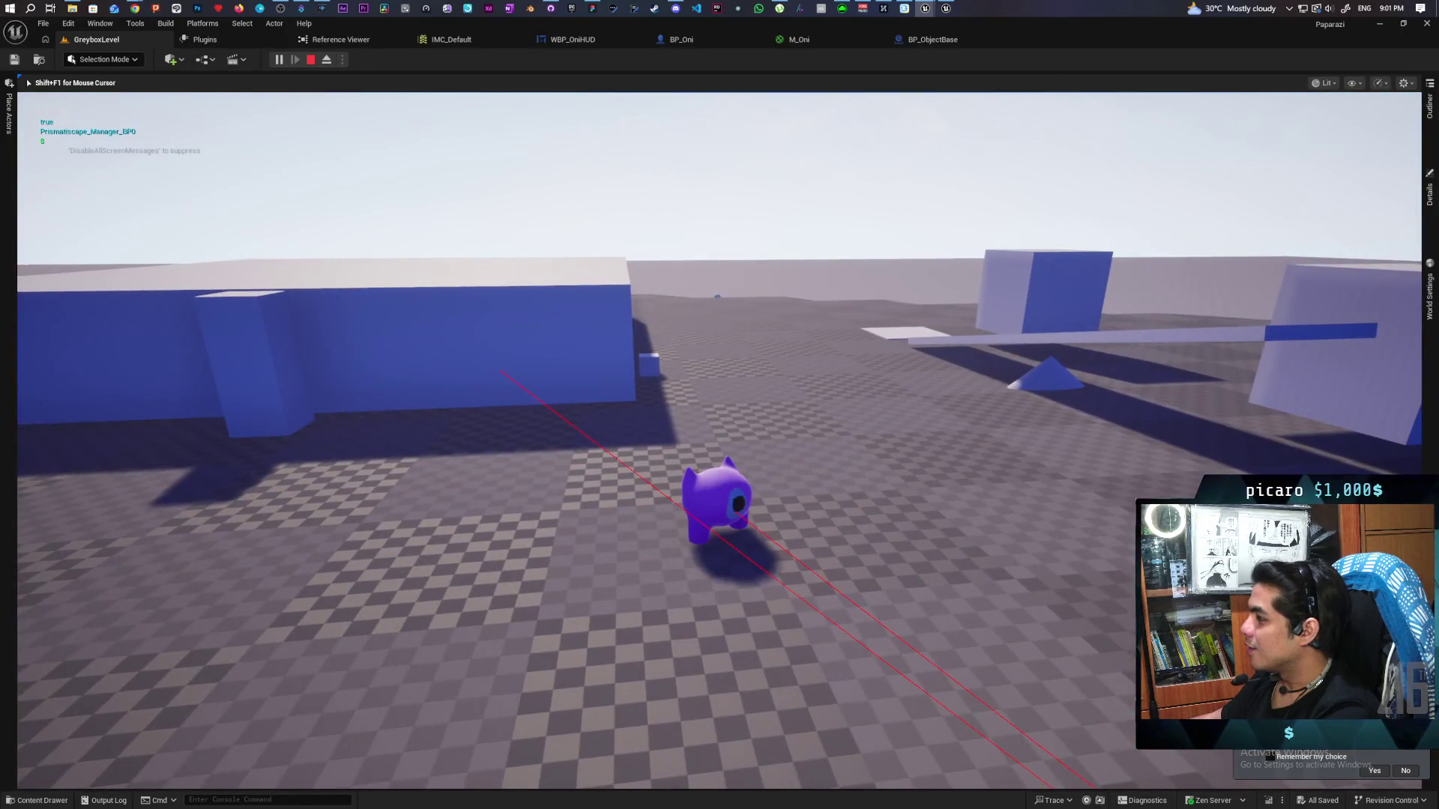
pyautogui.press('Escape')
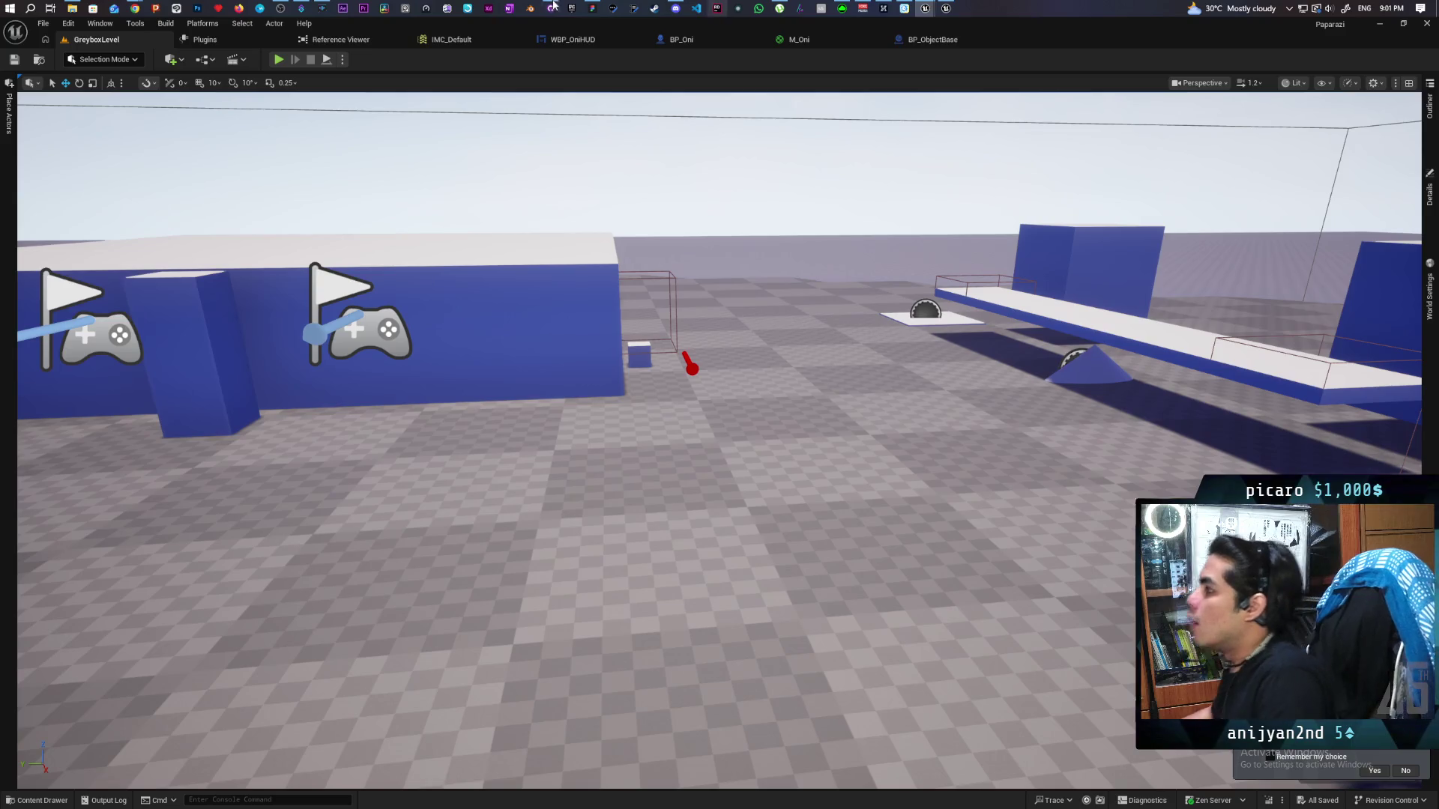
# In BP_ObjectBase, wire the Distance Return Value into the force multiply node, replacing the 1000.0 constant
pyautogui.click(573, 41)
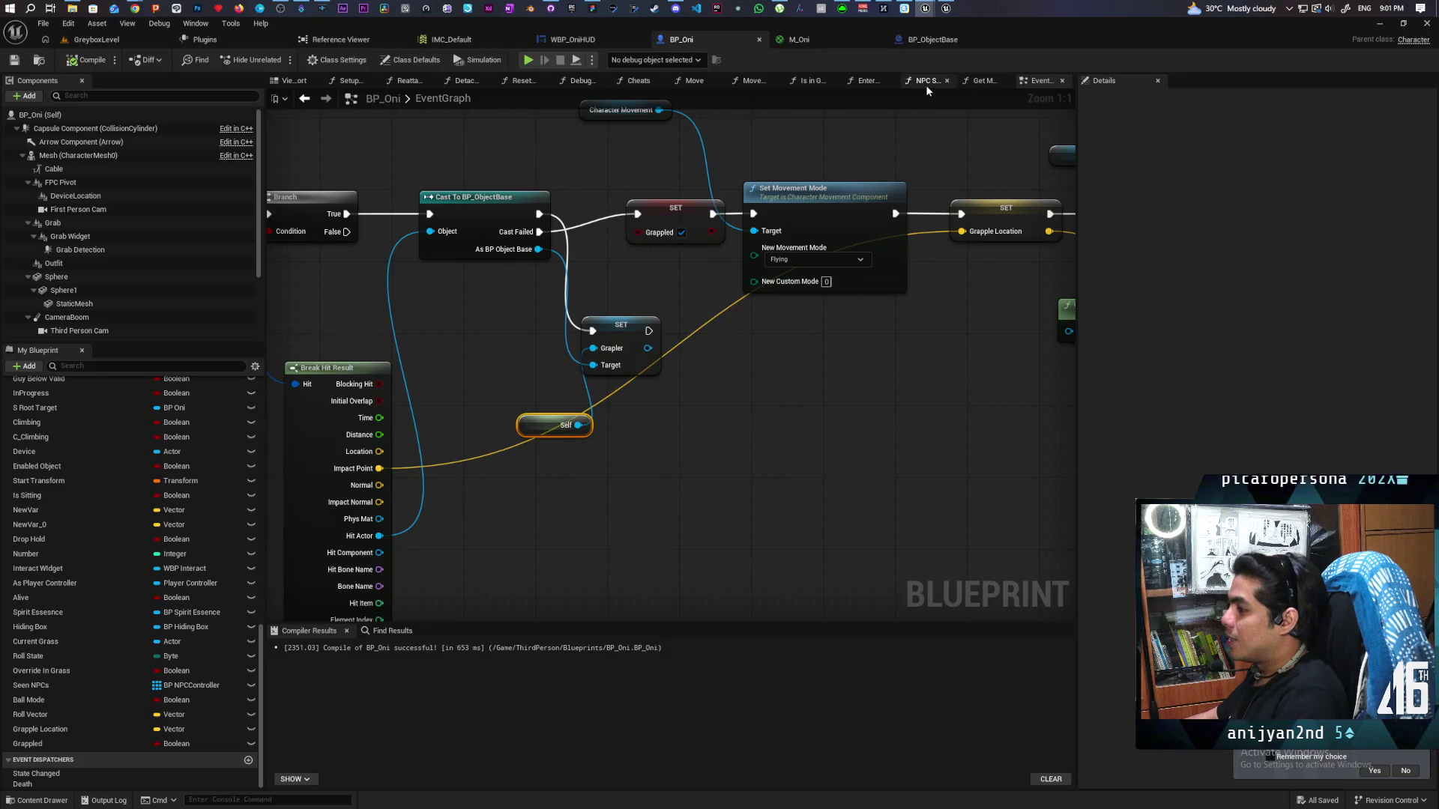
pyautogui.click(930, 43)
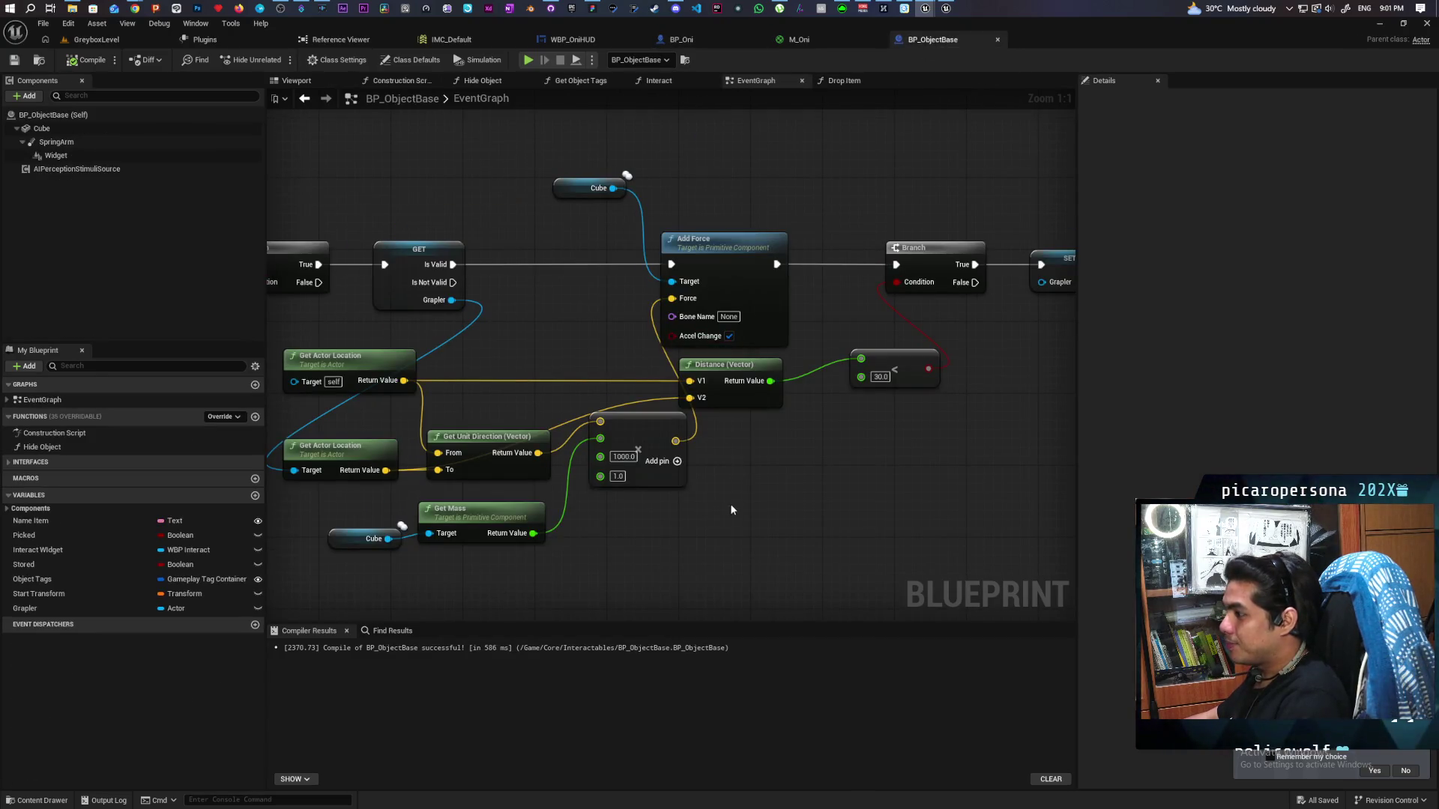
pyautogui.moveTo(732, 510); pyautogui.dragTo(861, 399)
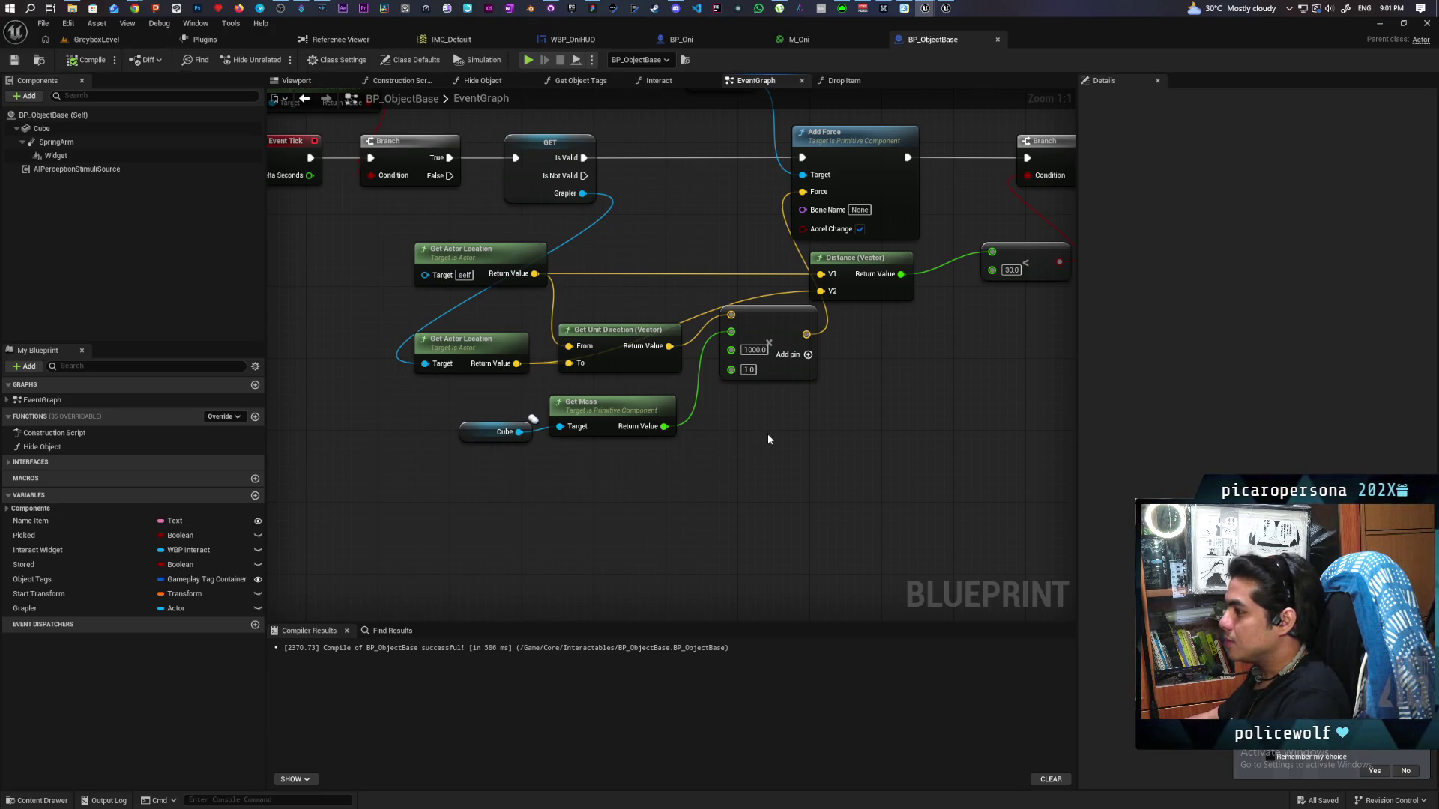
pyautogui.moveTo(768, 439); pyautogui.dragTo(701, 469)
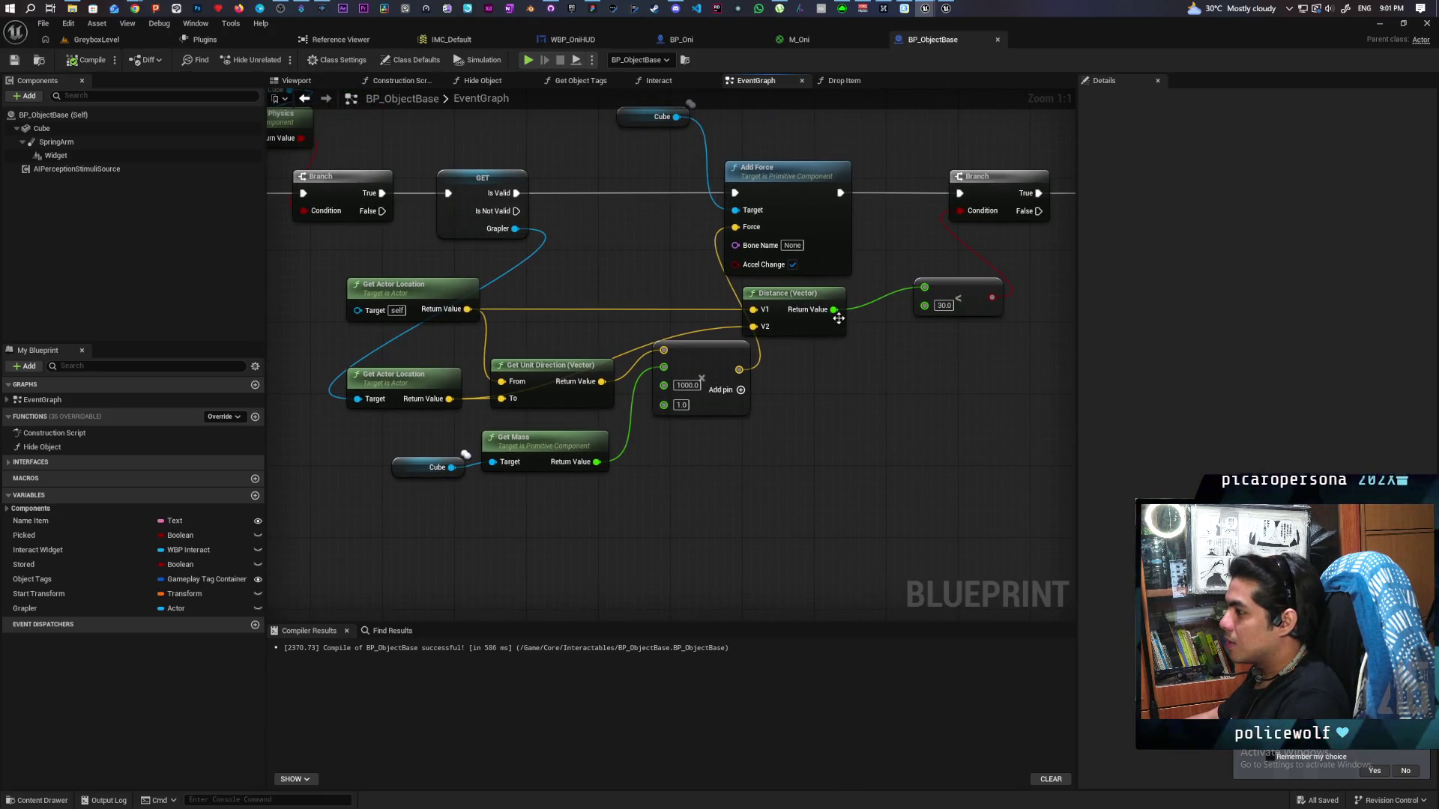
pyautogui.moveTo(834, 310)
pyautogui.mouseDown()
pyautogui.moveTo(659, 358)
pyautogui.moveTo(682, 384)
pyautogui.mouseUp()
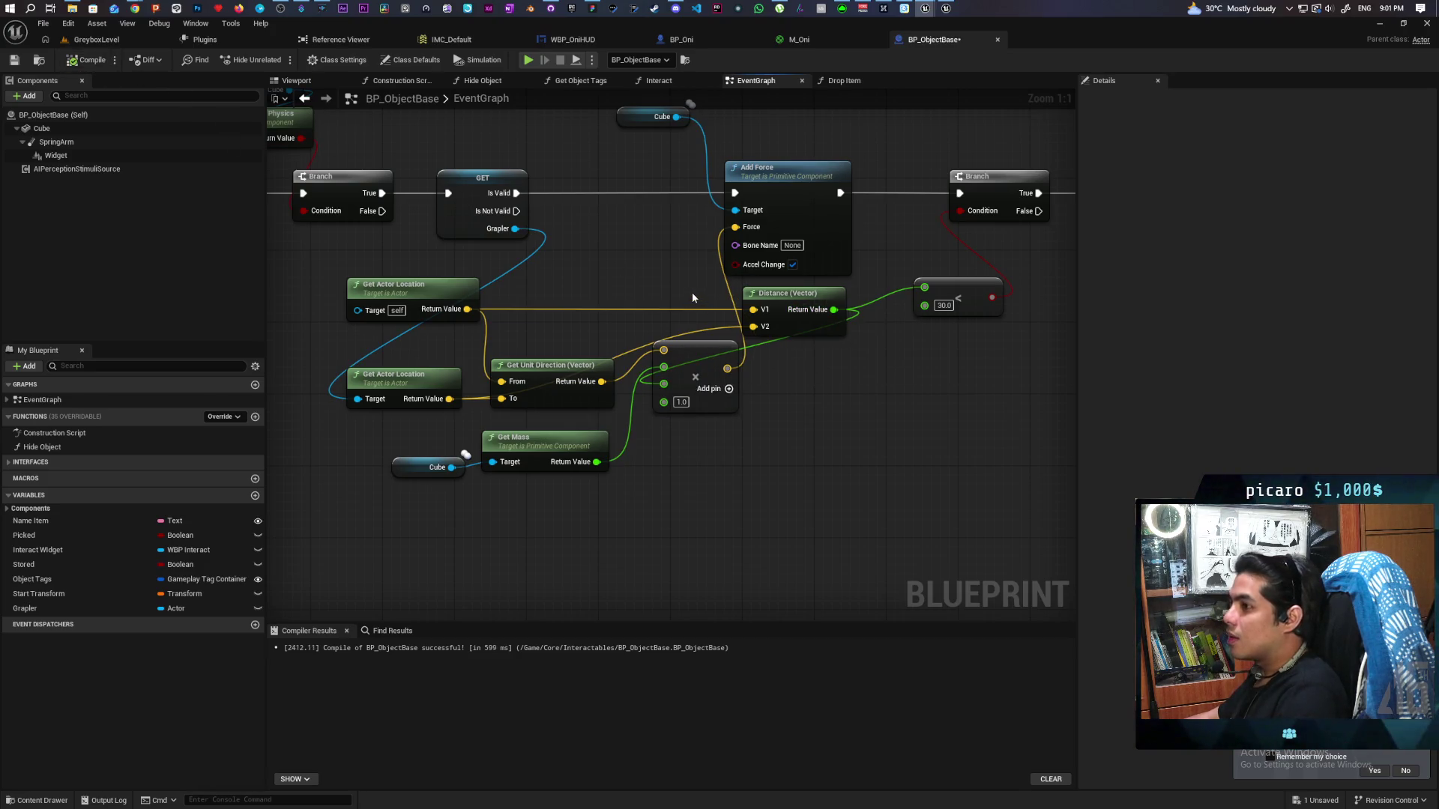
pyautogui.click(132, 43)
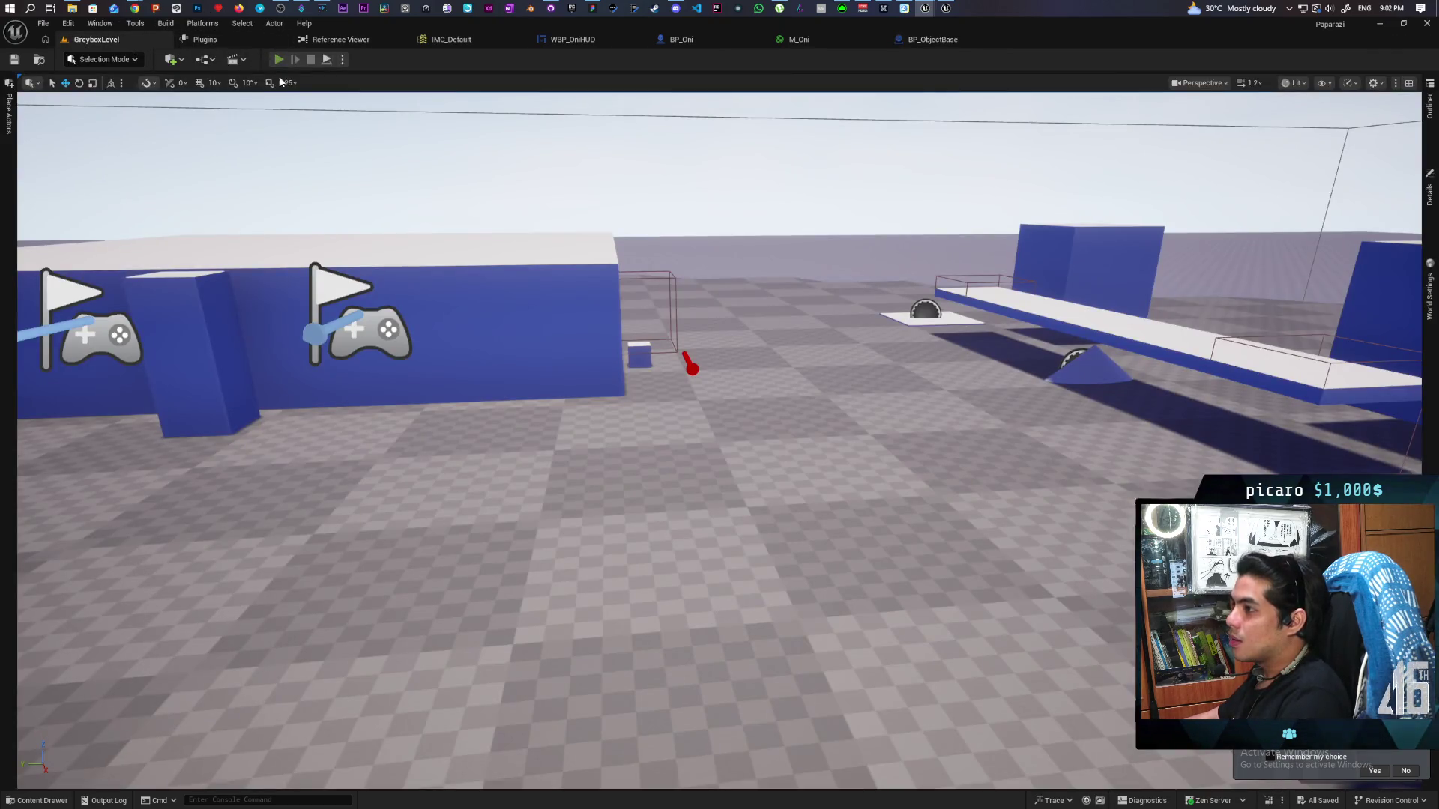
pyautogui.click(278, 59)
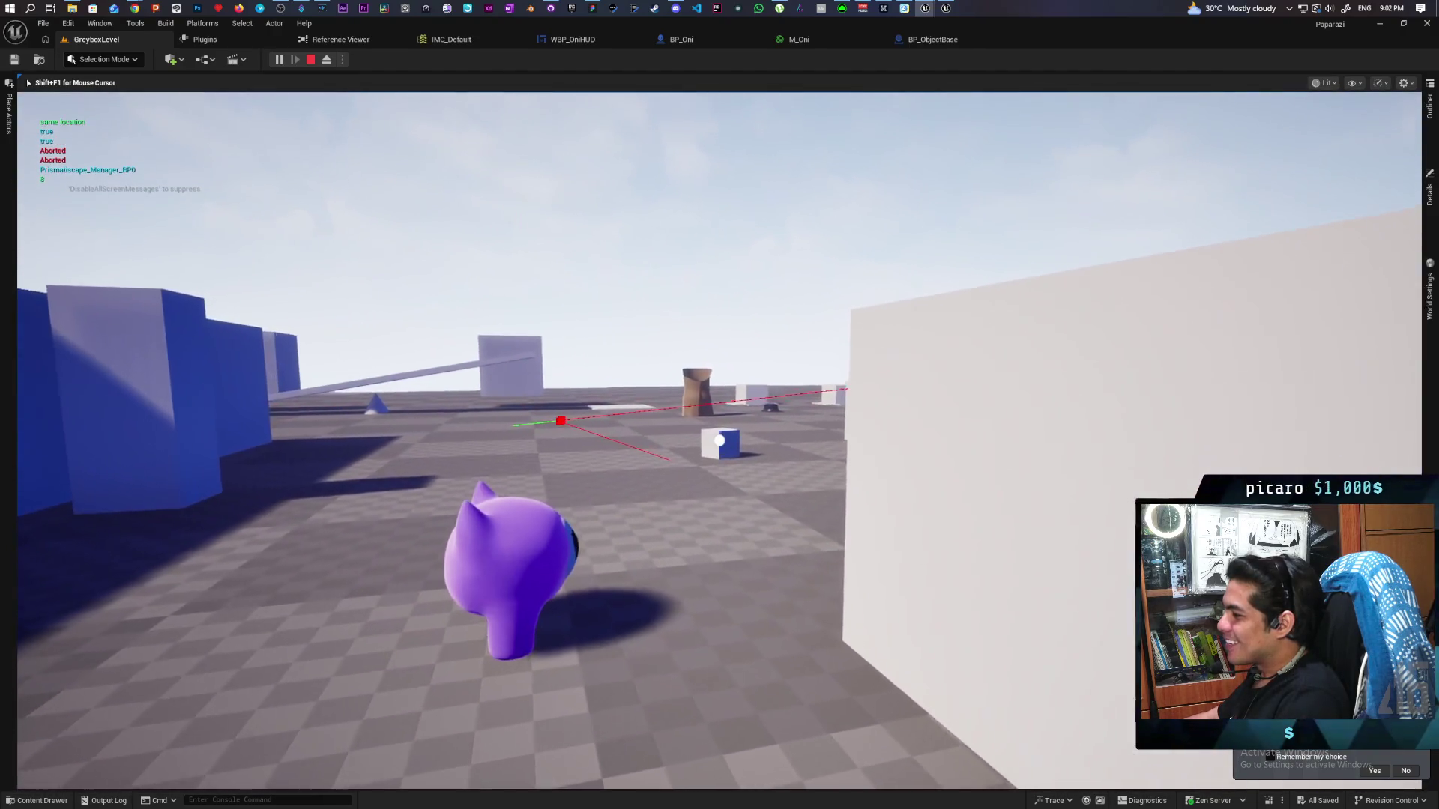
pyautogui.press('Escape')
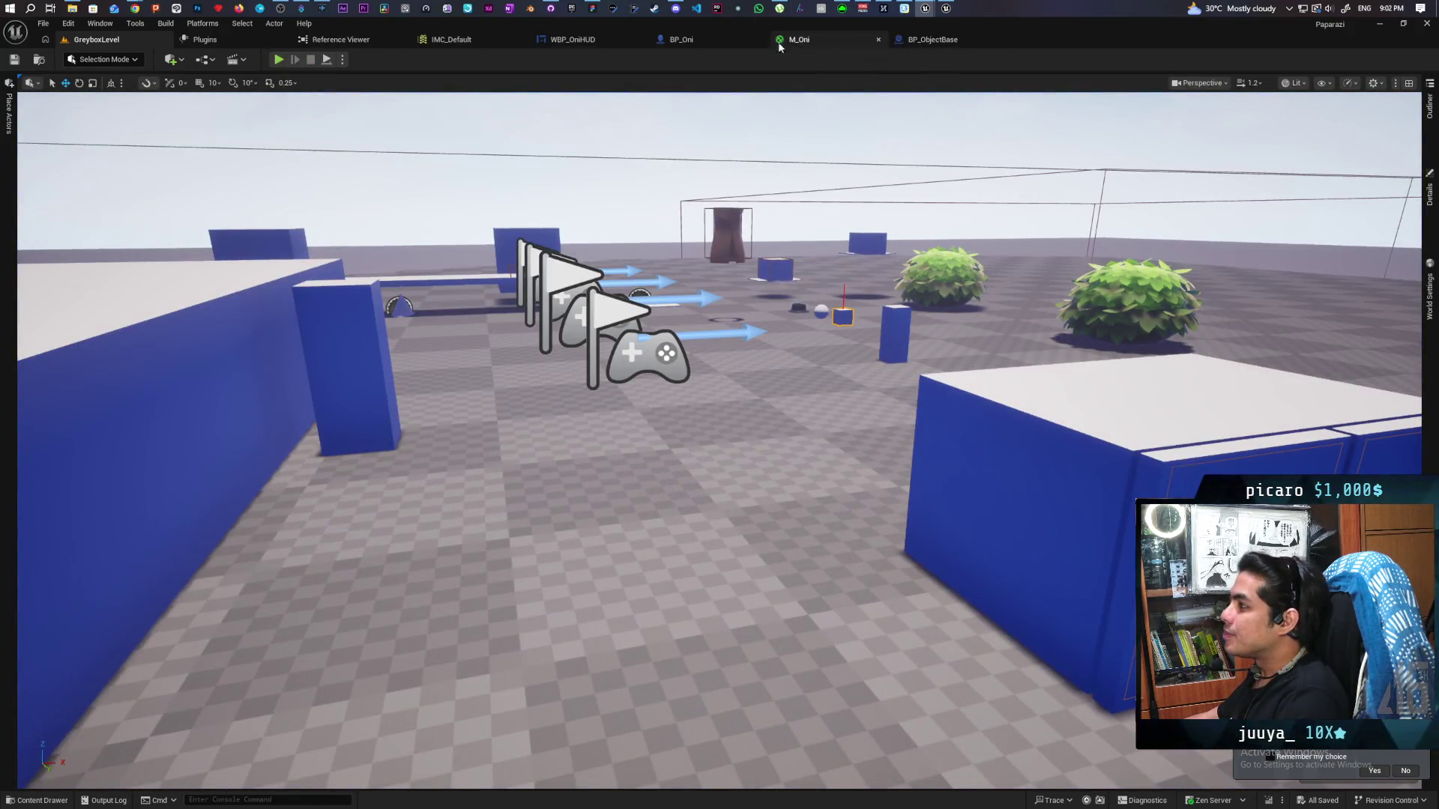
# Set BP_ObjectBase's force factor from 1.0 to 0.7 and launch a GreyboxLevel play session
pyautogui.click(940, 41)
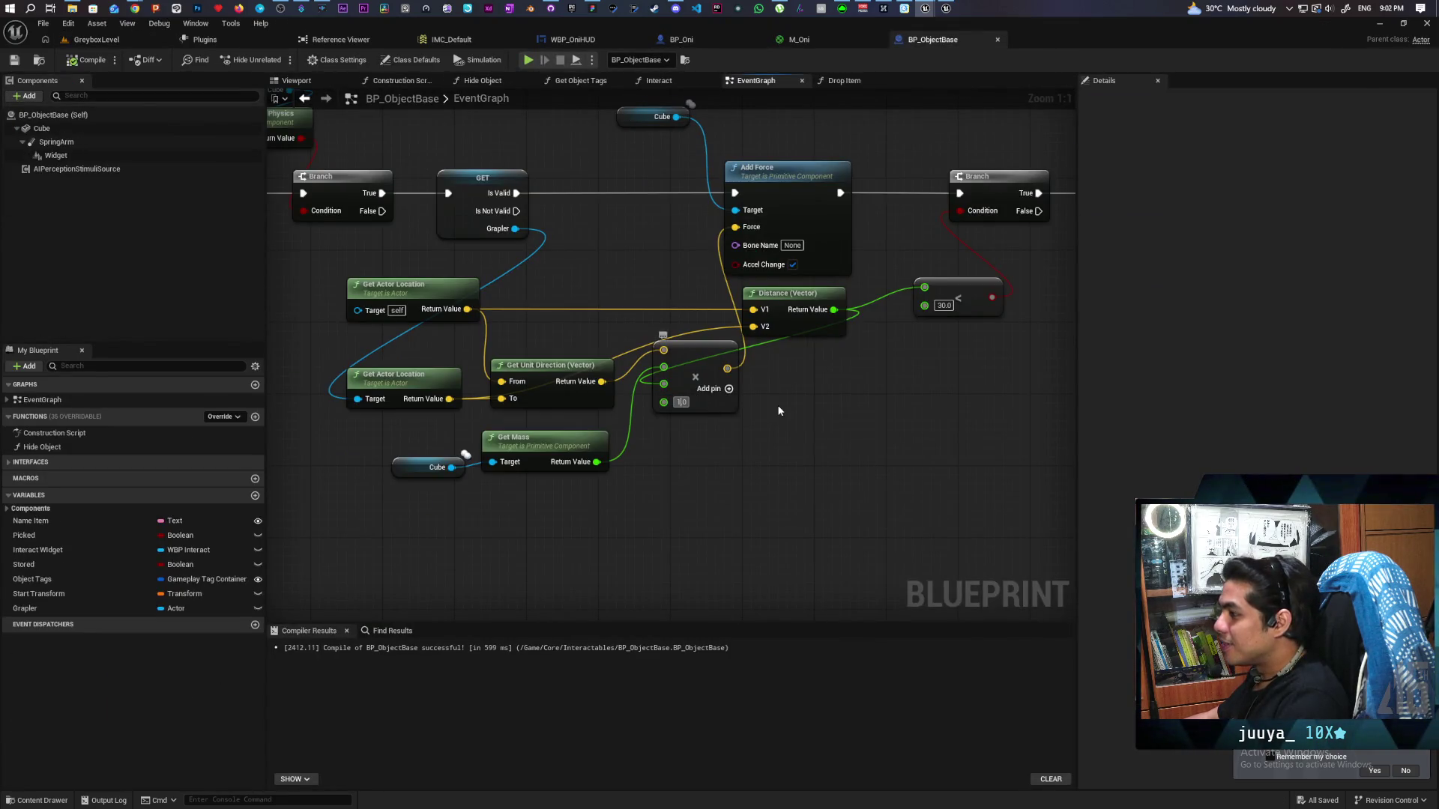
pyautogui.click(681, 402)
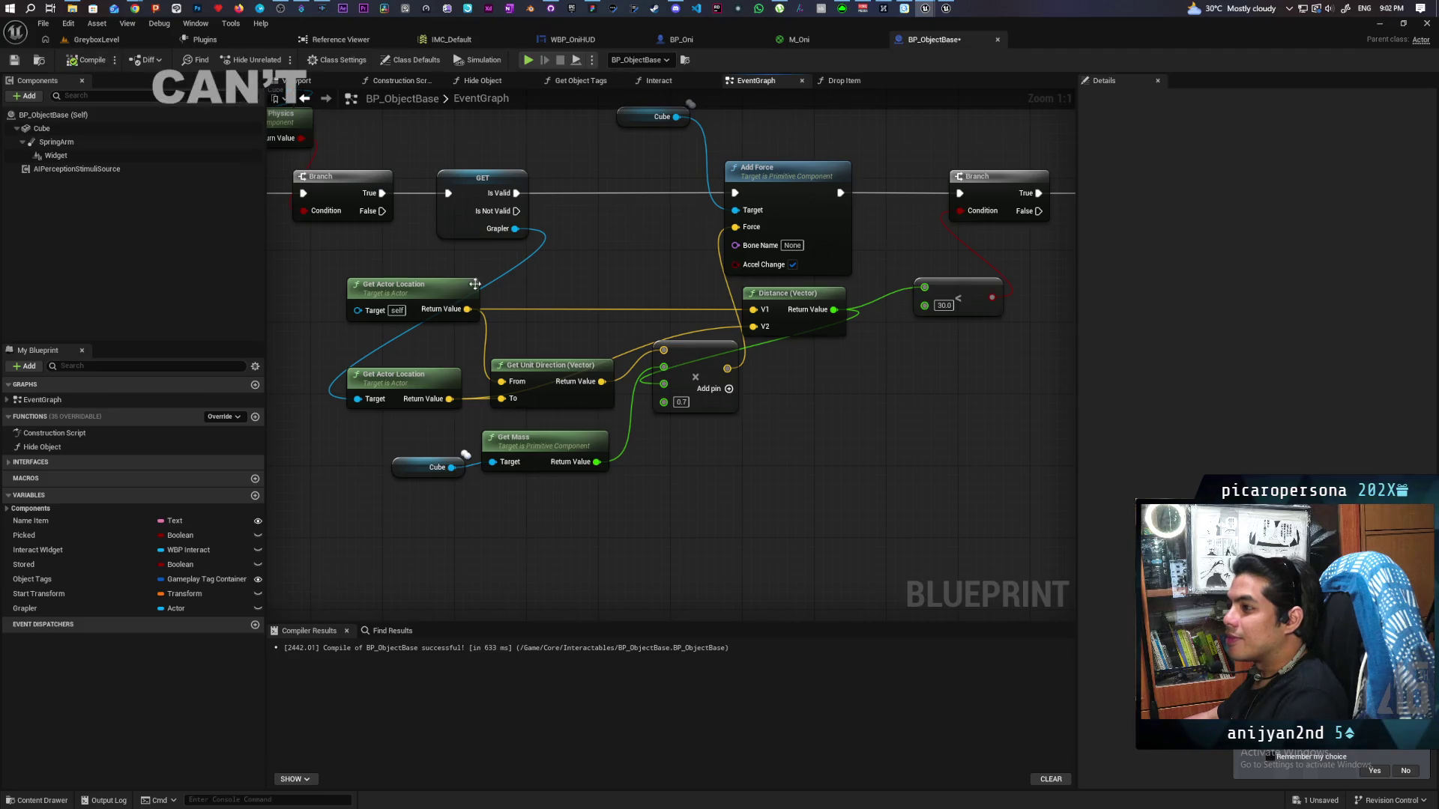
pyautogui.click(96, 39)
pyautogui.hotkey('alt', 'p')
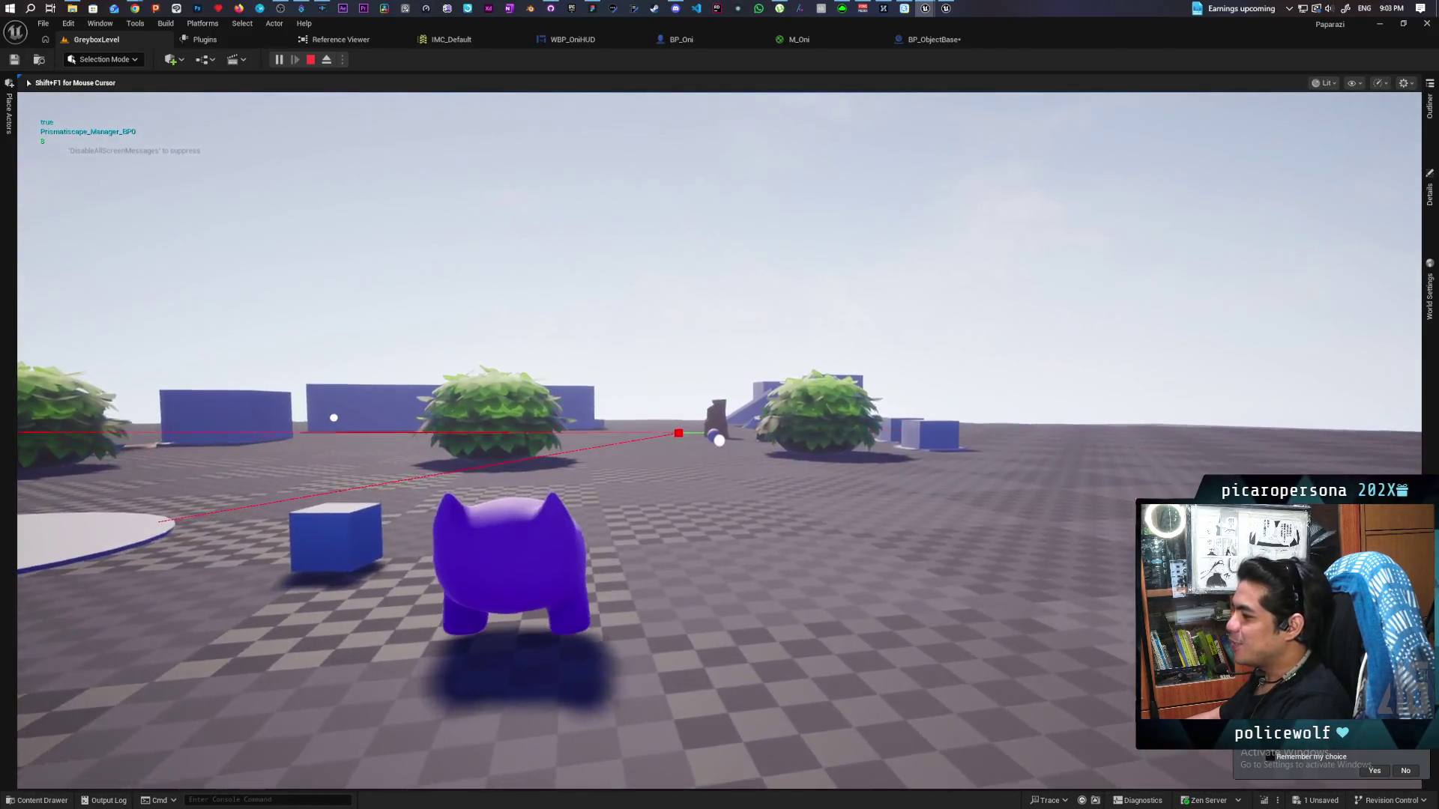
# Run the purple character around the blue cube, the trees and onto the white slab
pyautogui.press('s')
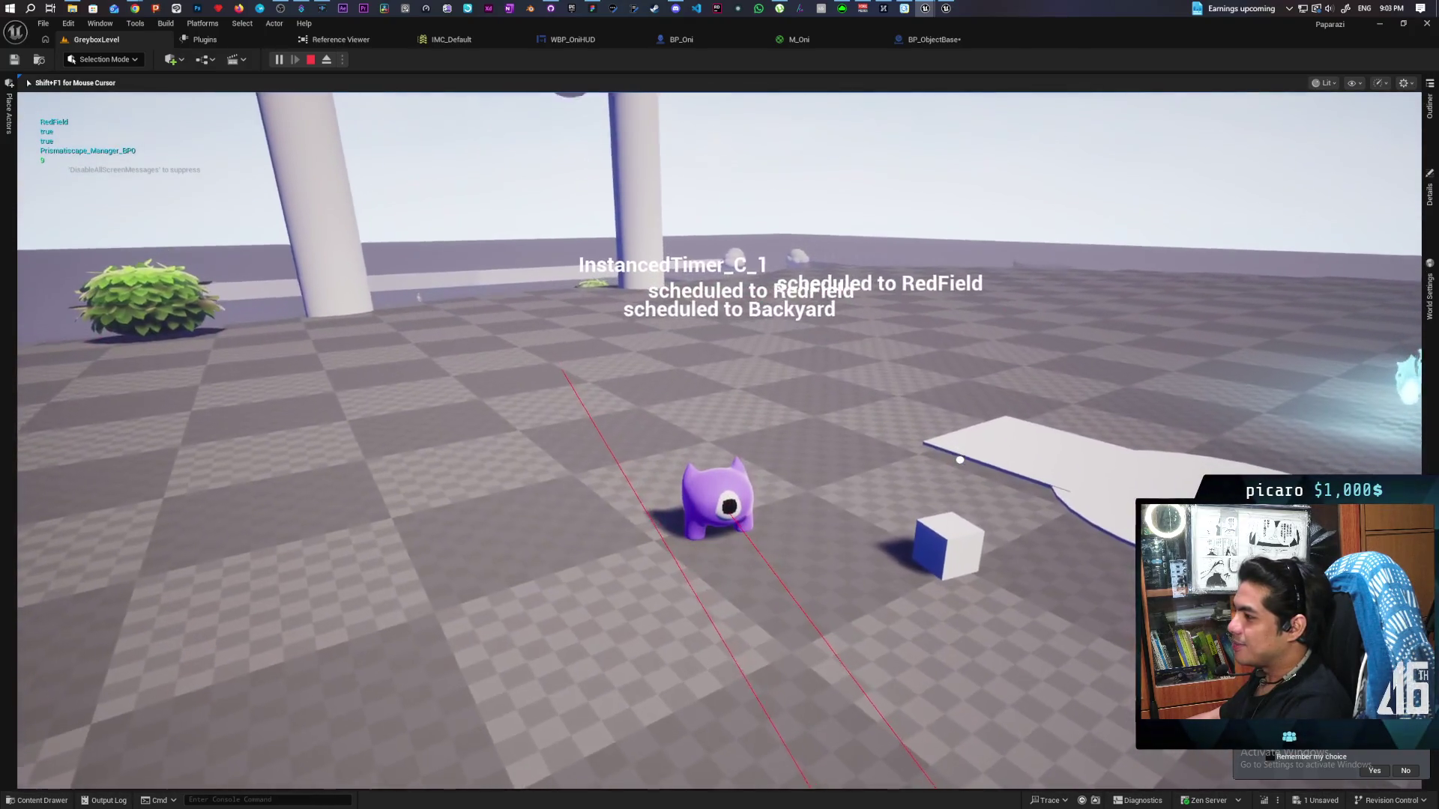
pyautogui.press('d')
pyautogui.press('w')
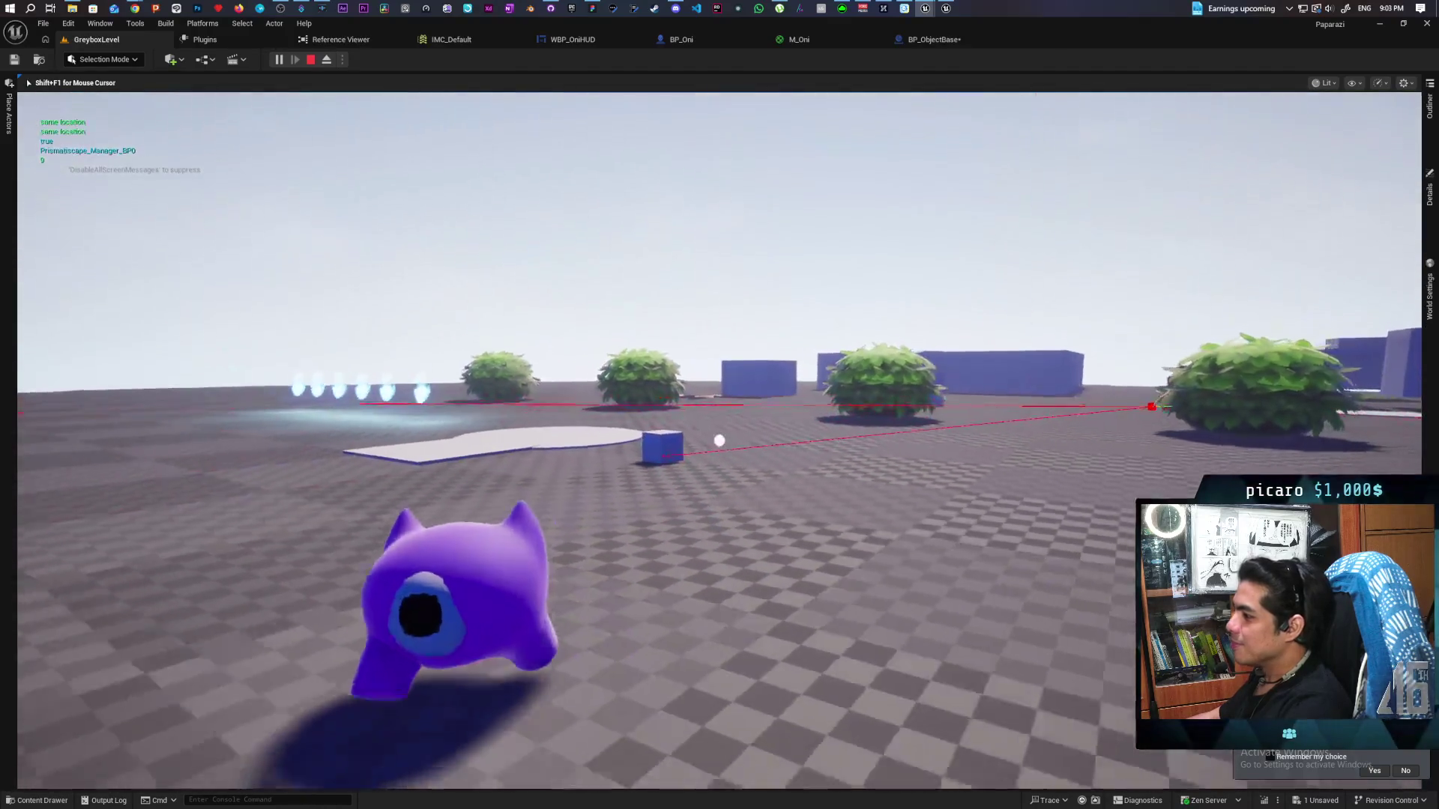
pyautogui.press('a')
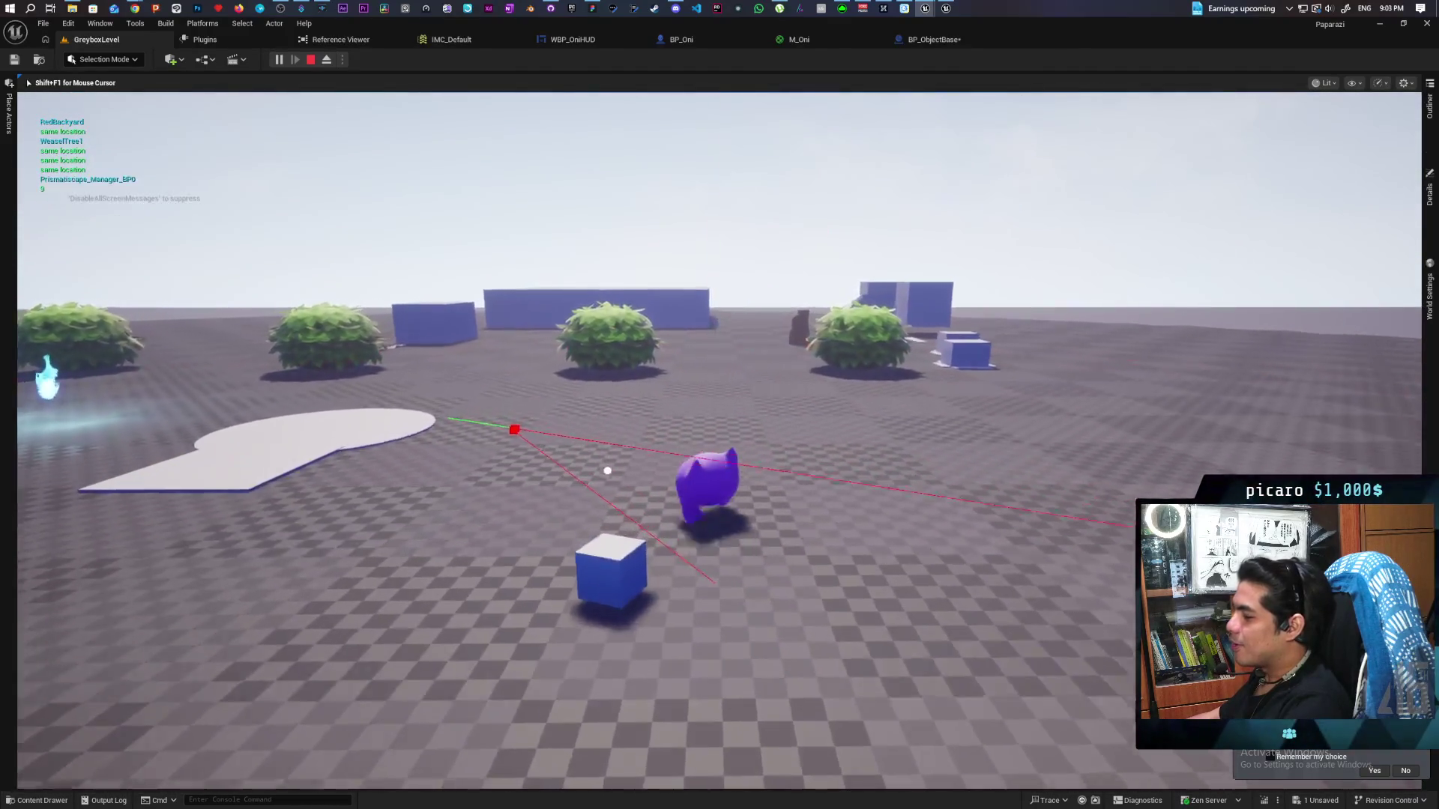
pyautogui.press('w')
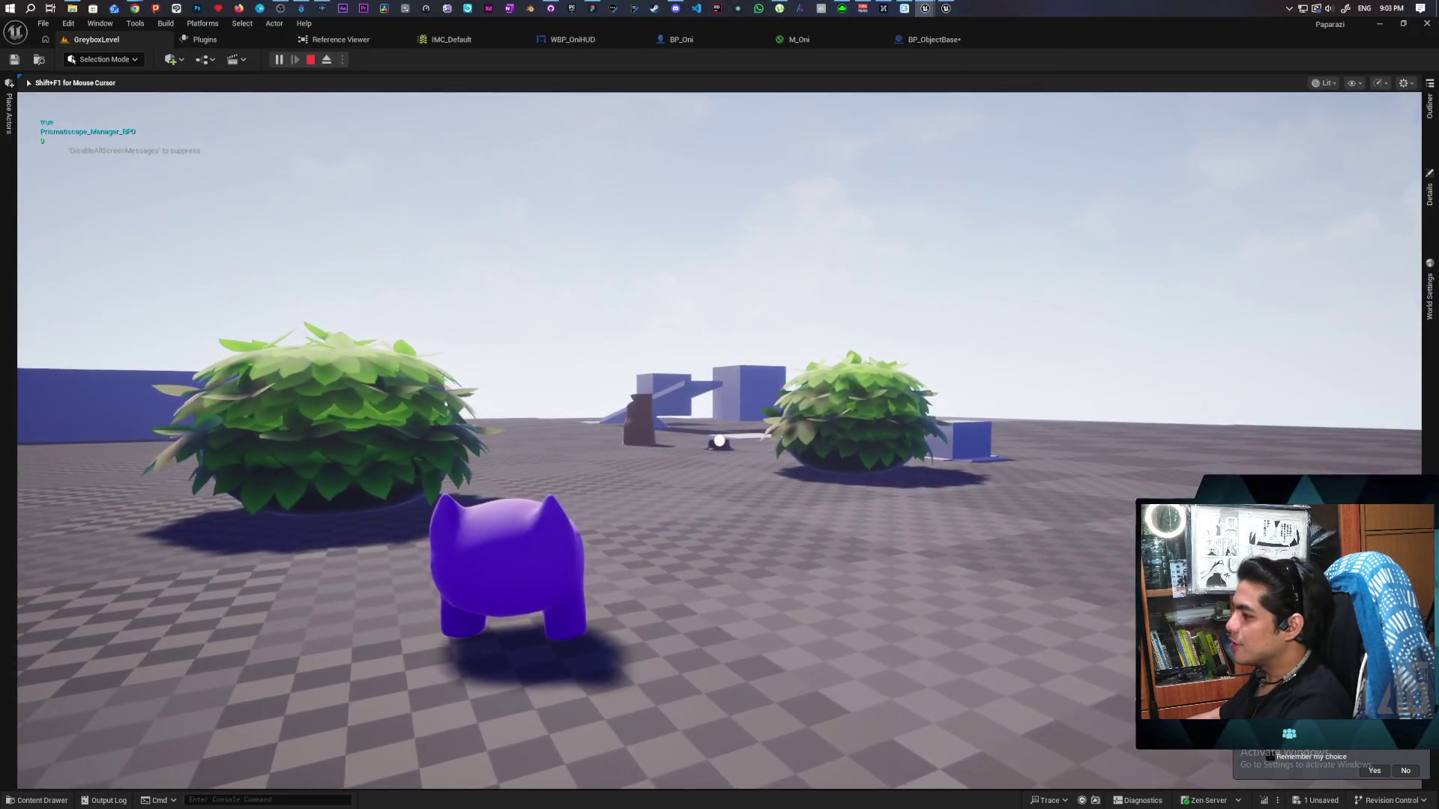
pyautogui.press('s')
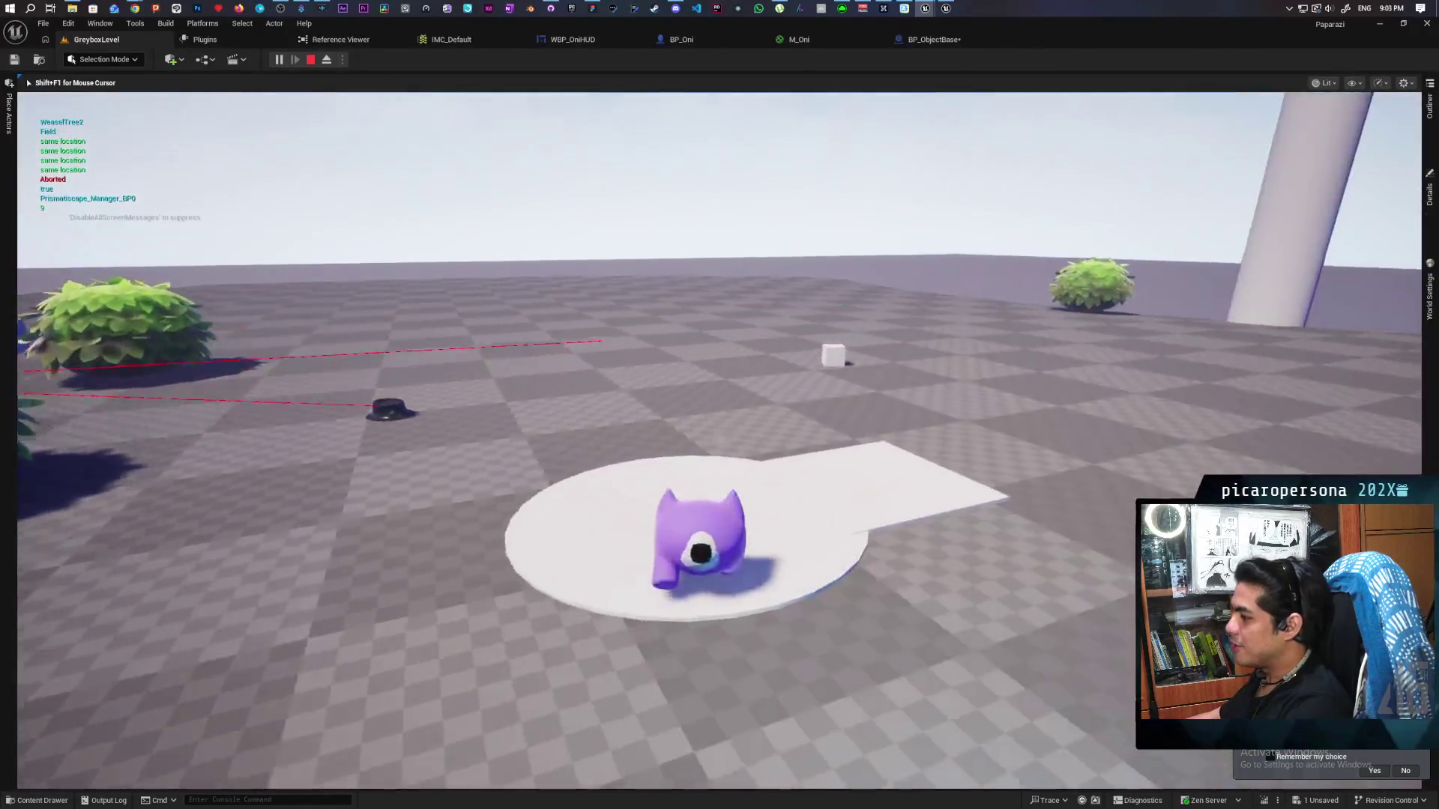
pyautogui.press('w')
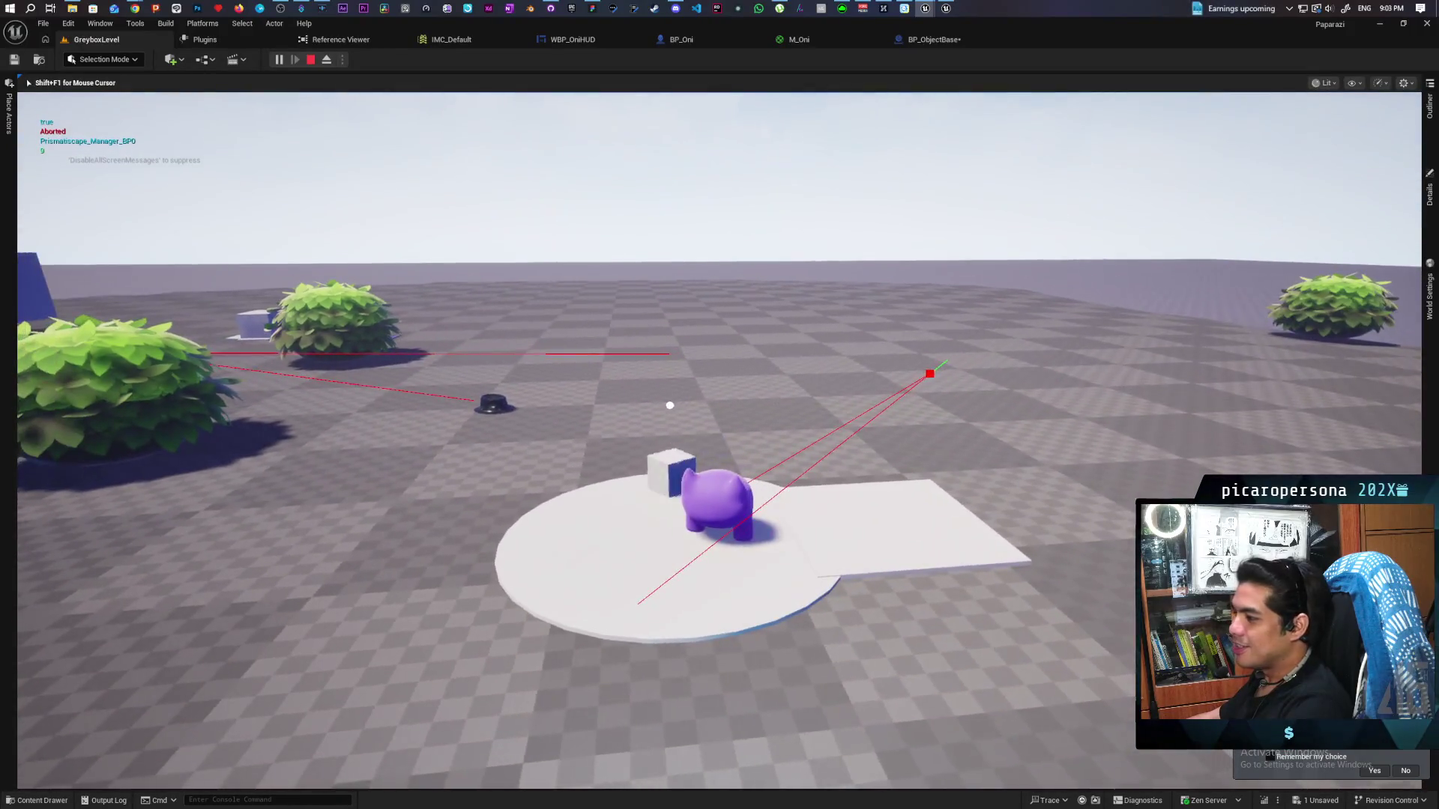
pyautogui.press('w')
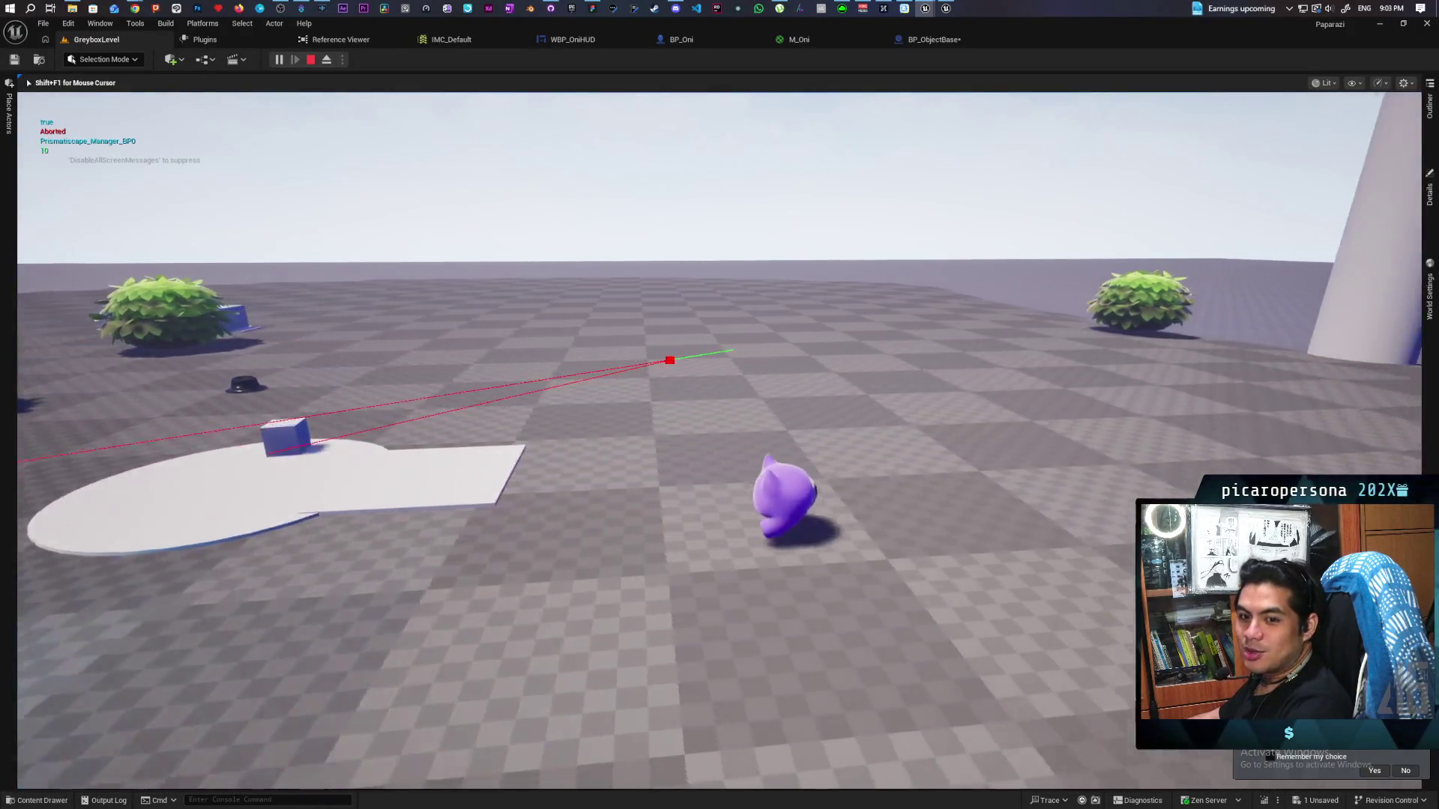
pyautogui.press('s')
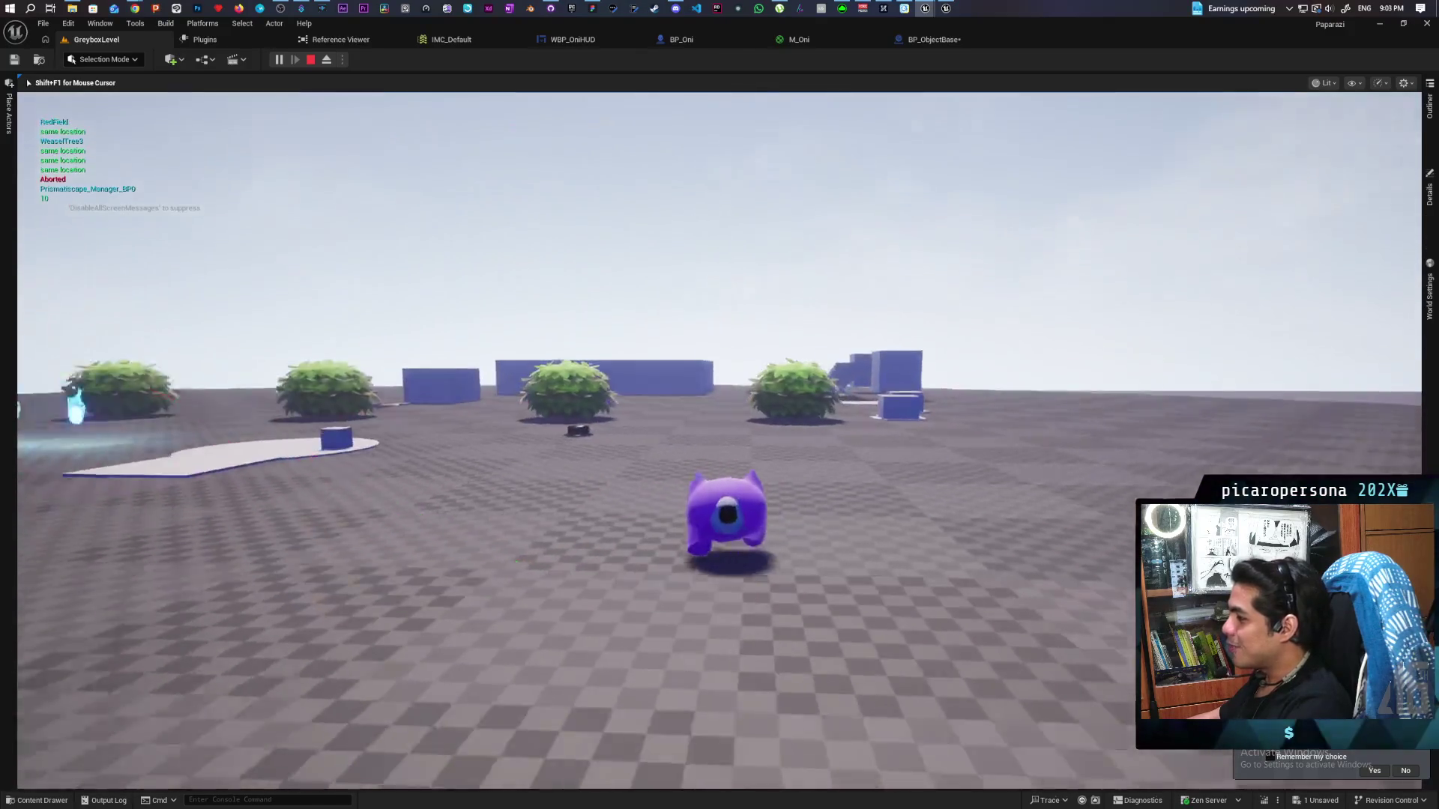
pyautogui.press('w')
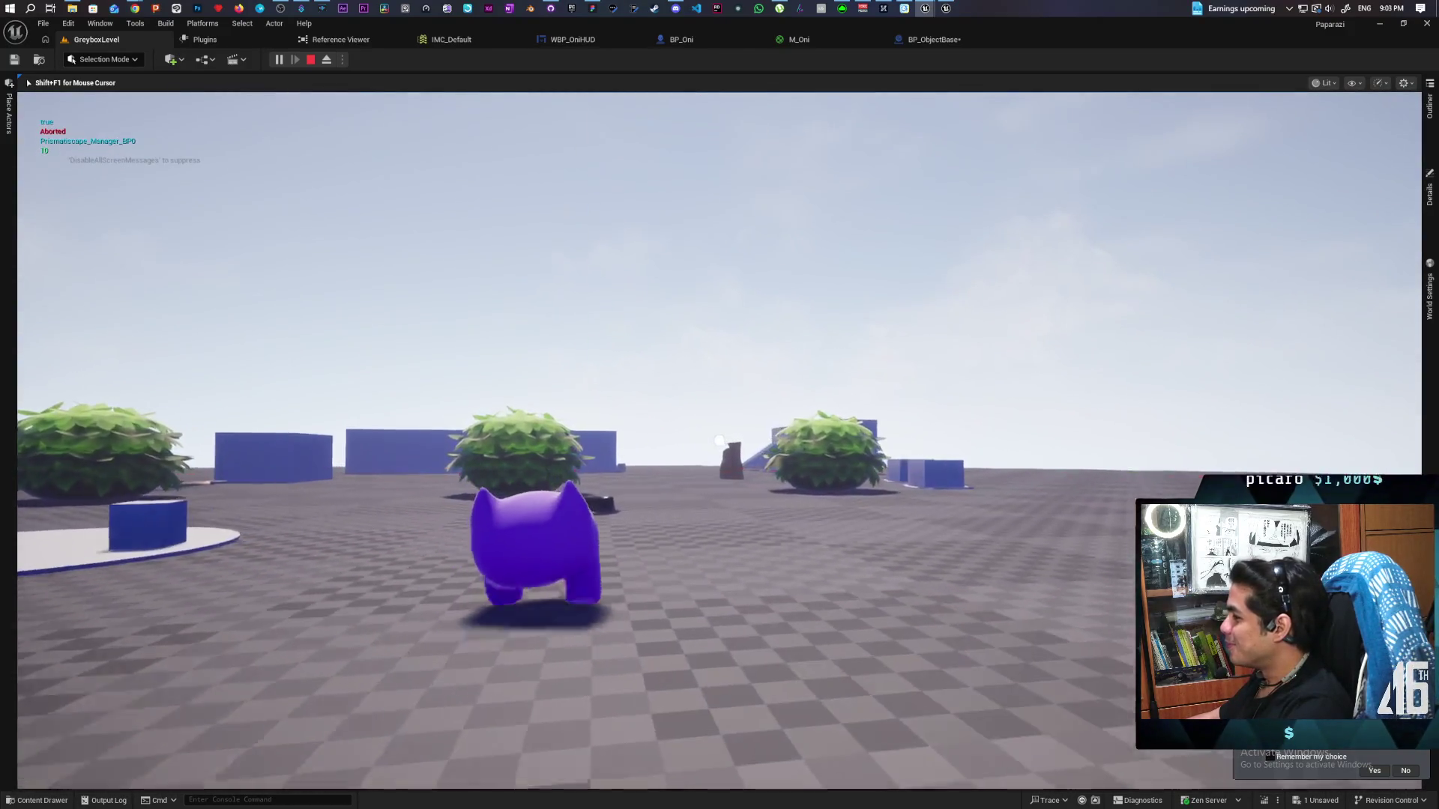
pyautogui.press('s')
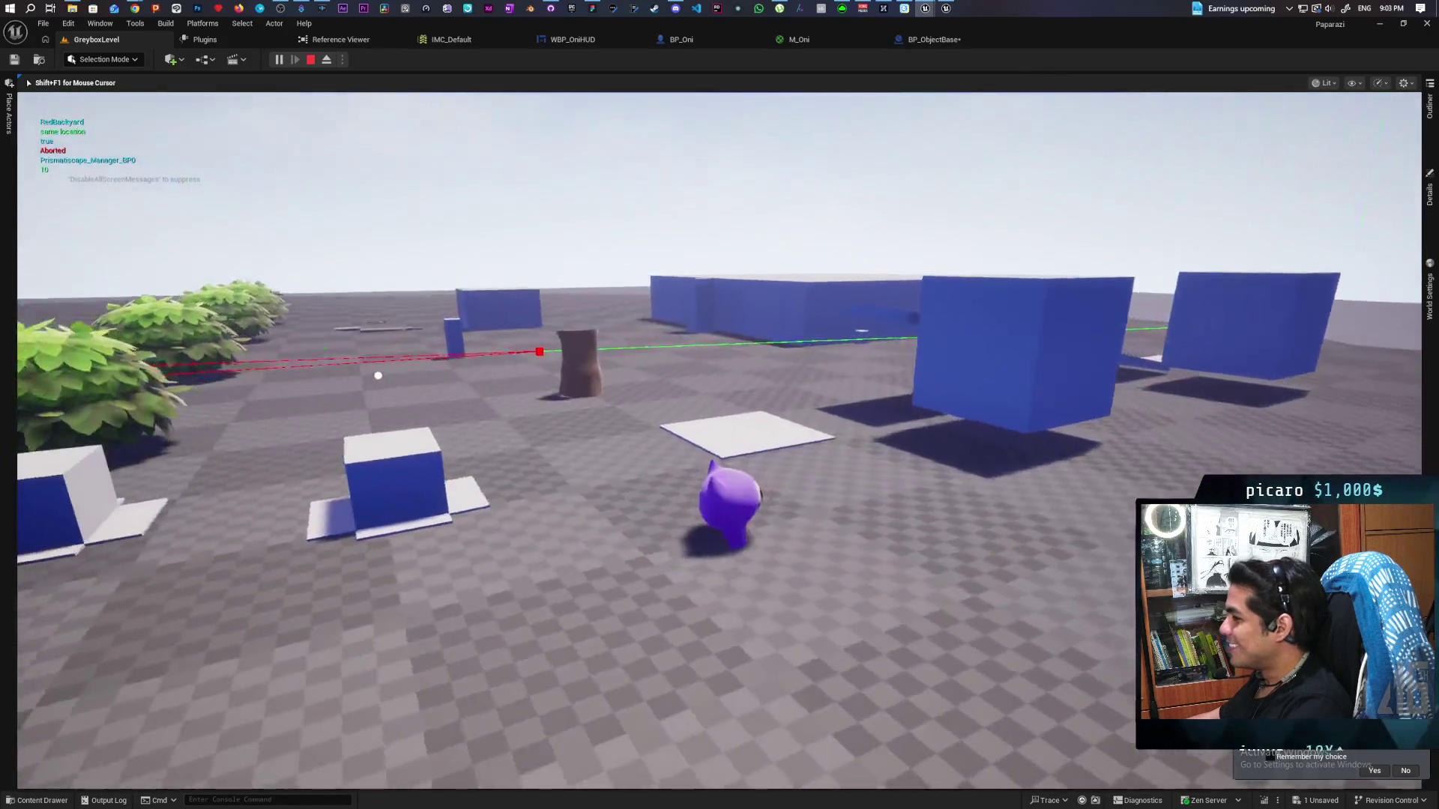
pyautogui.press('a')
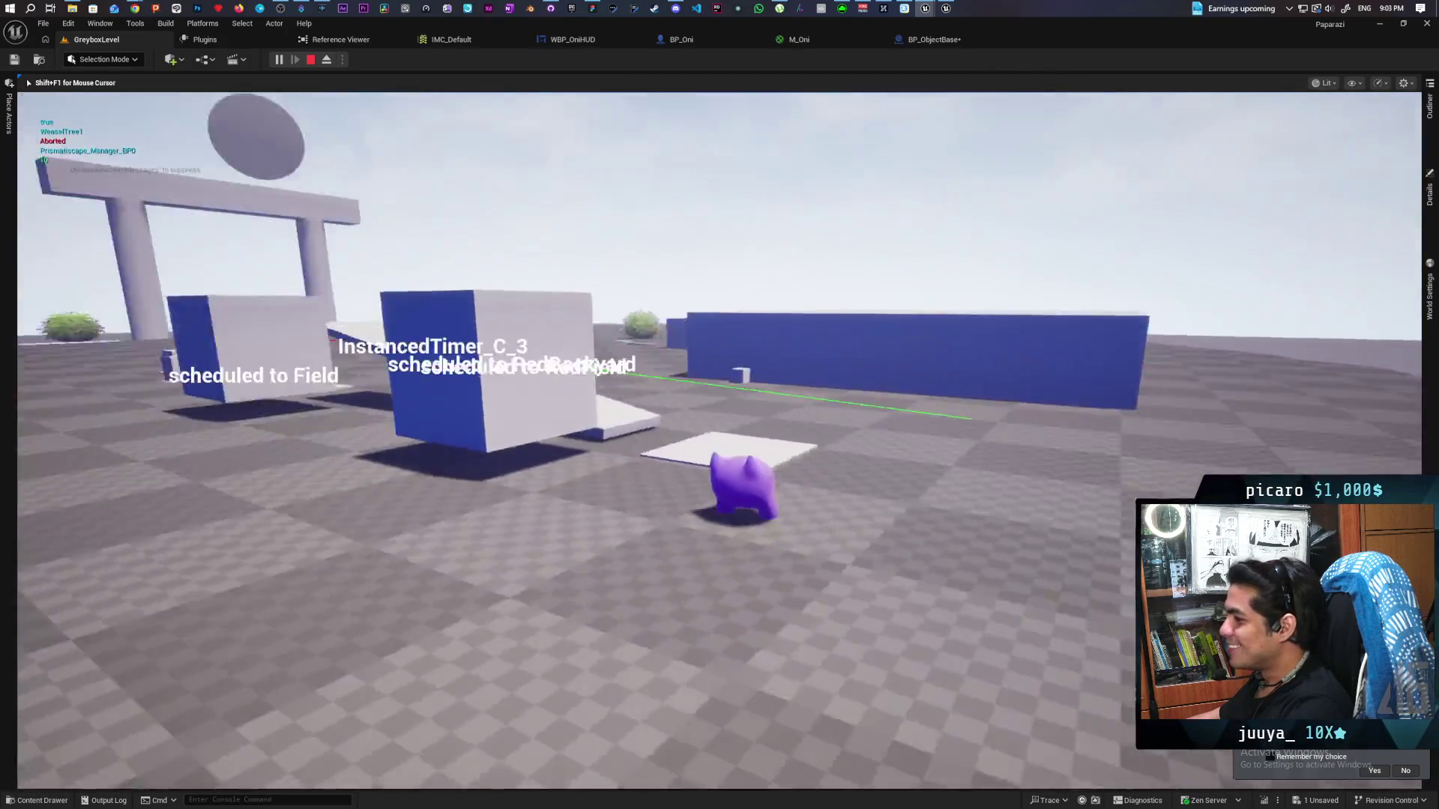
pyautogui.press('s')
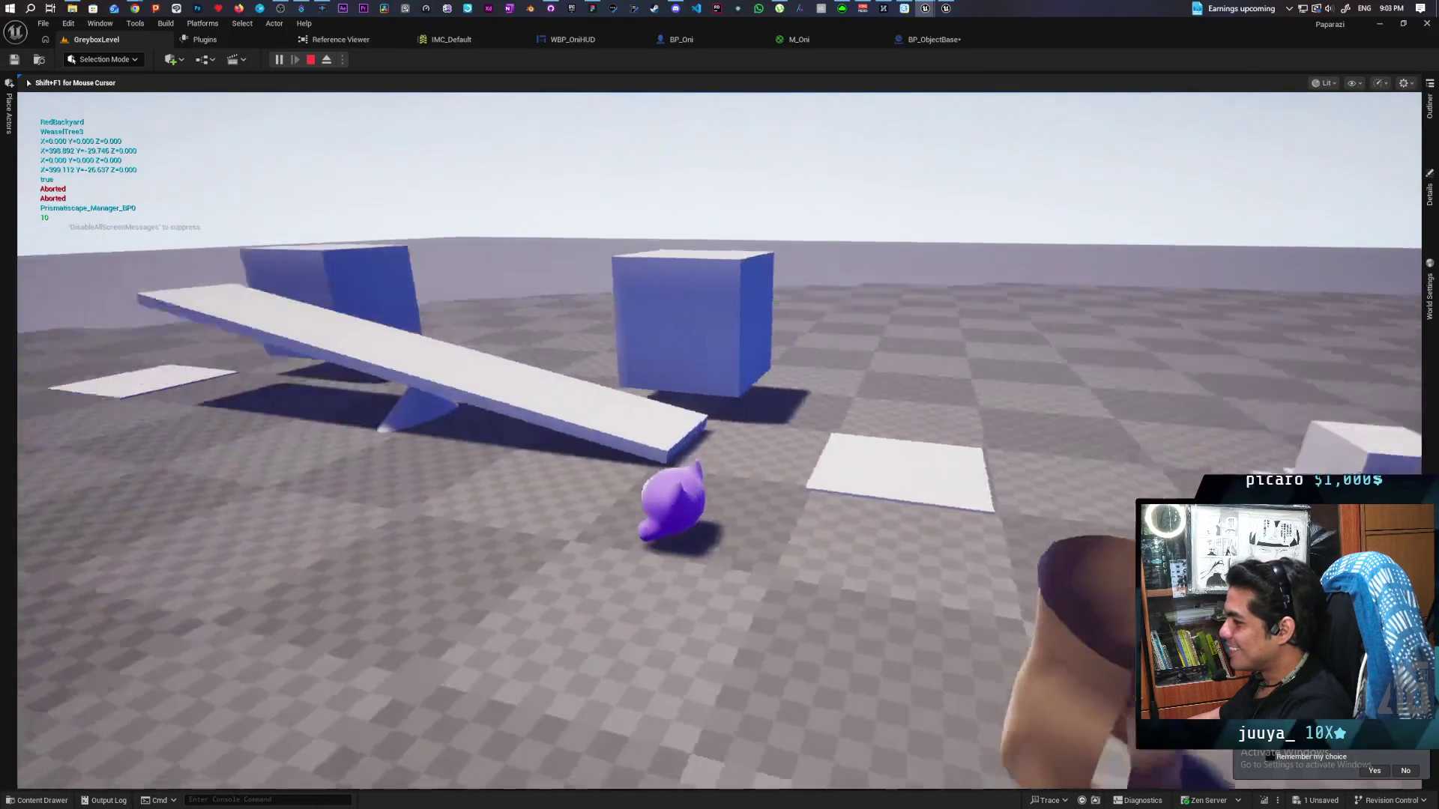
# Move along the long white slab and among the white cubes toward the blue gate
pyautogui.press('s')
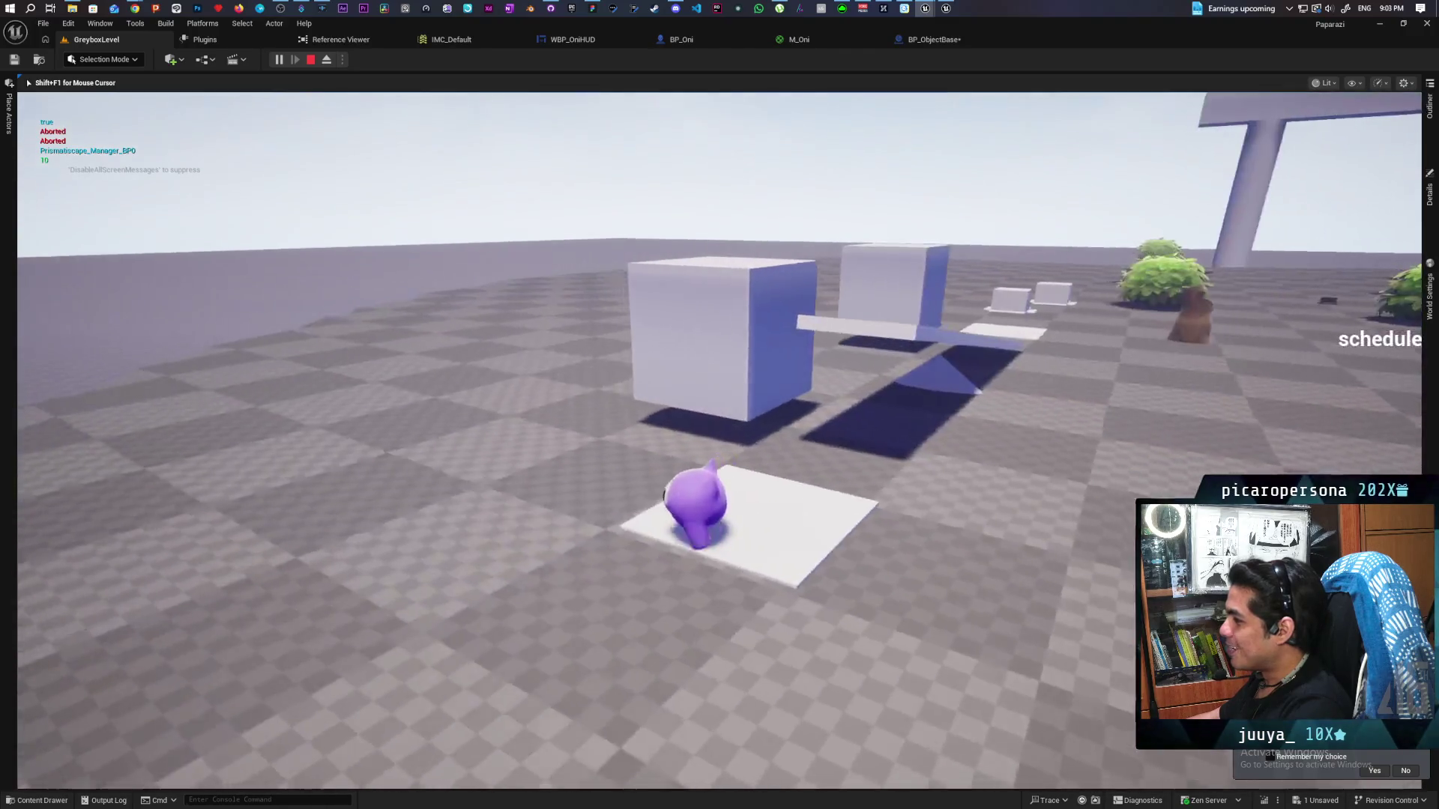
pyautogui.press('d')
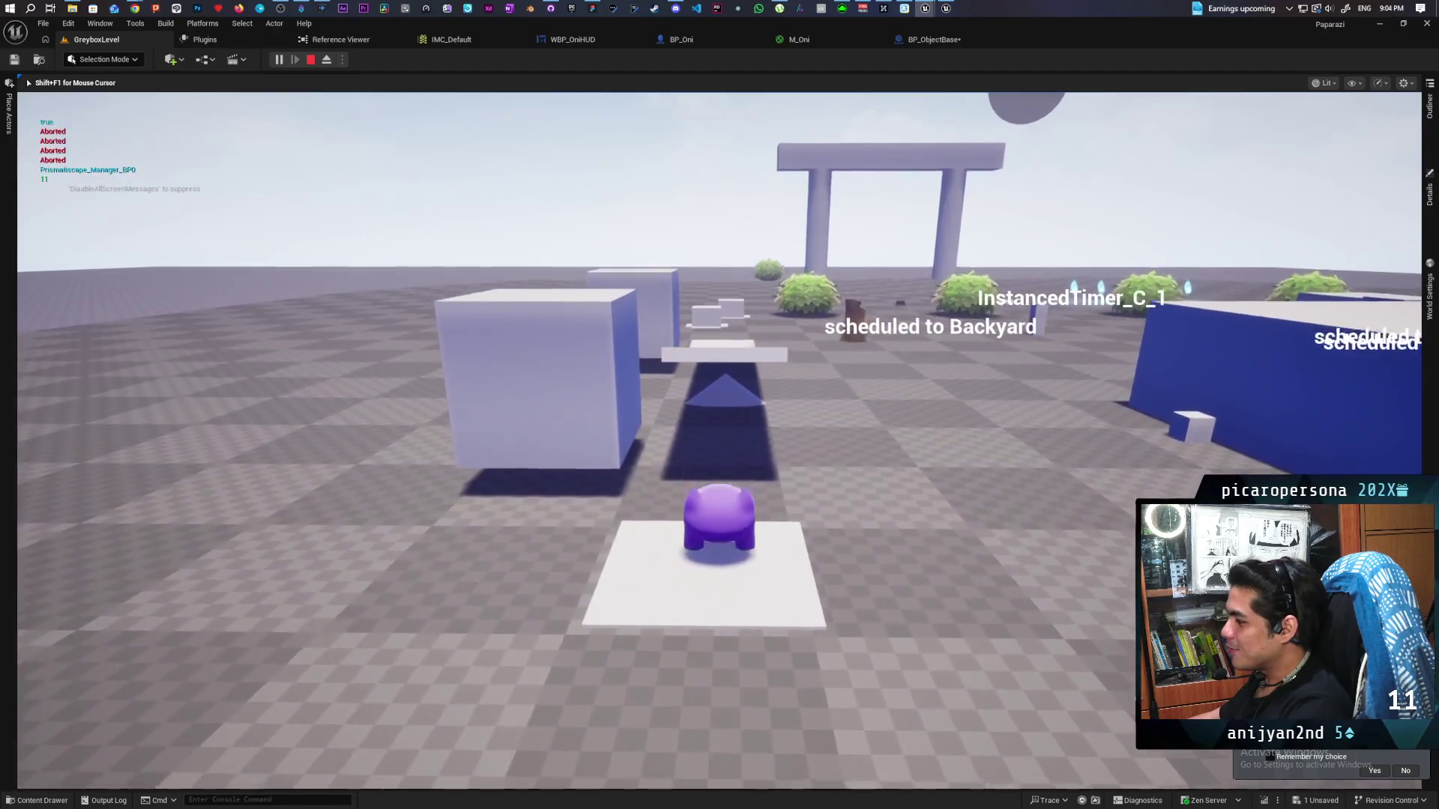
pyautogui.press('w')
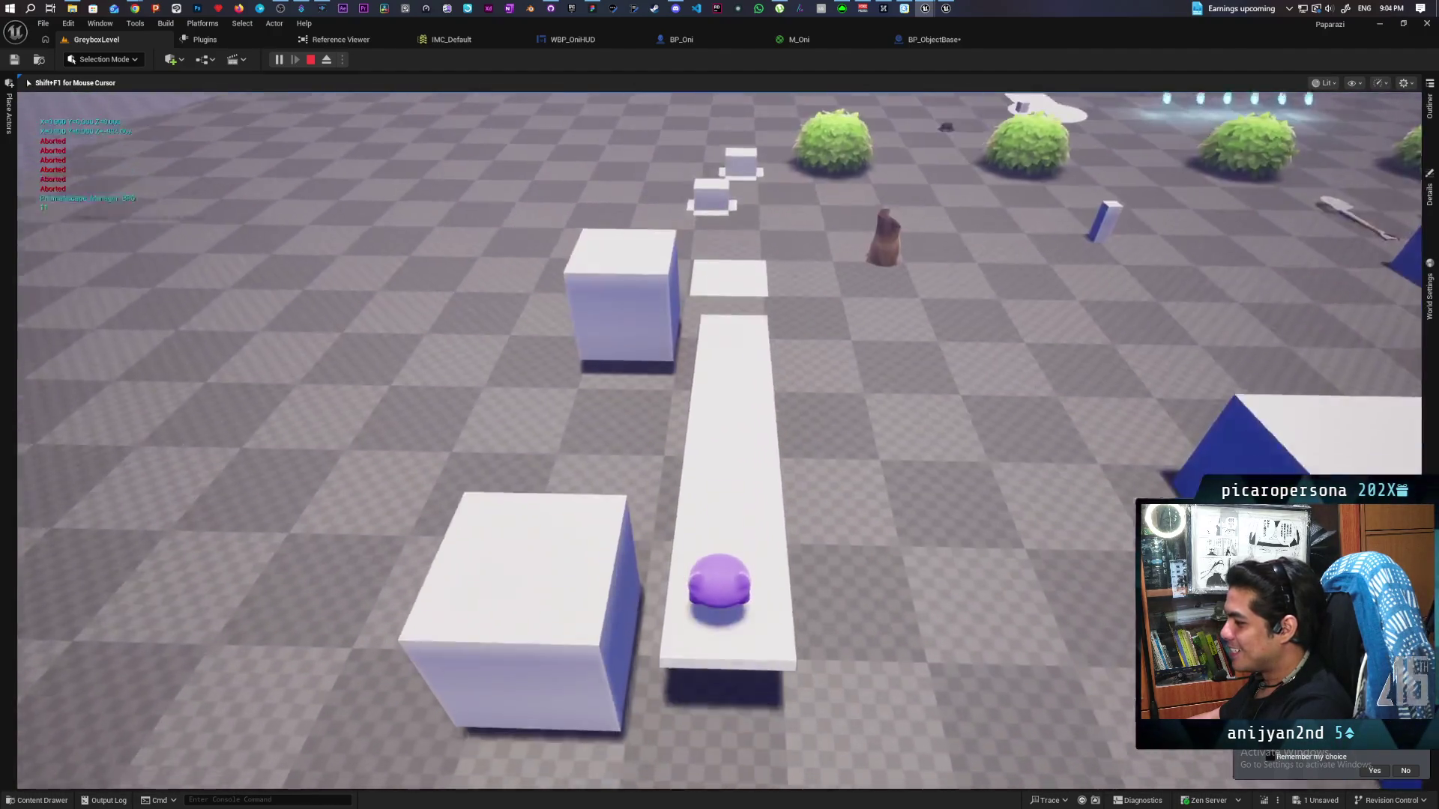
pyautogui.press('s')
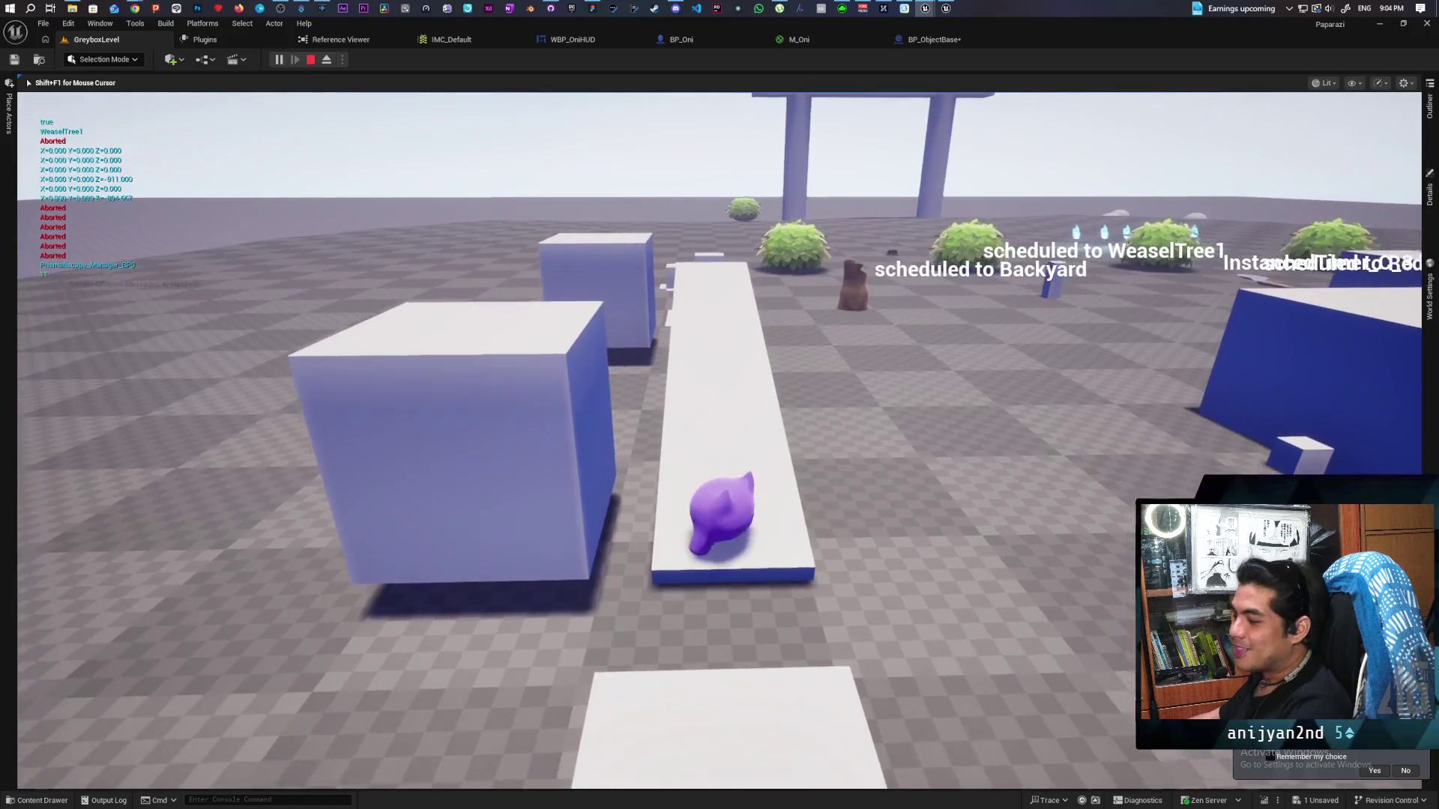
pyautogui.press('a')
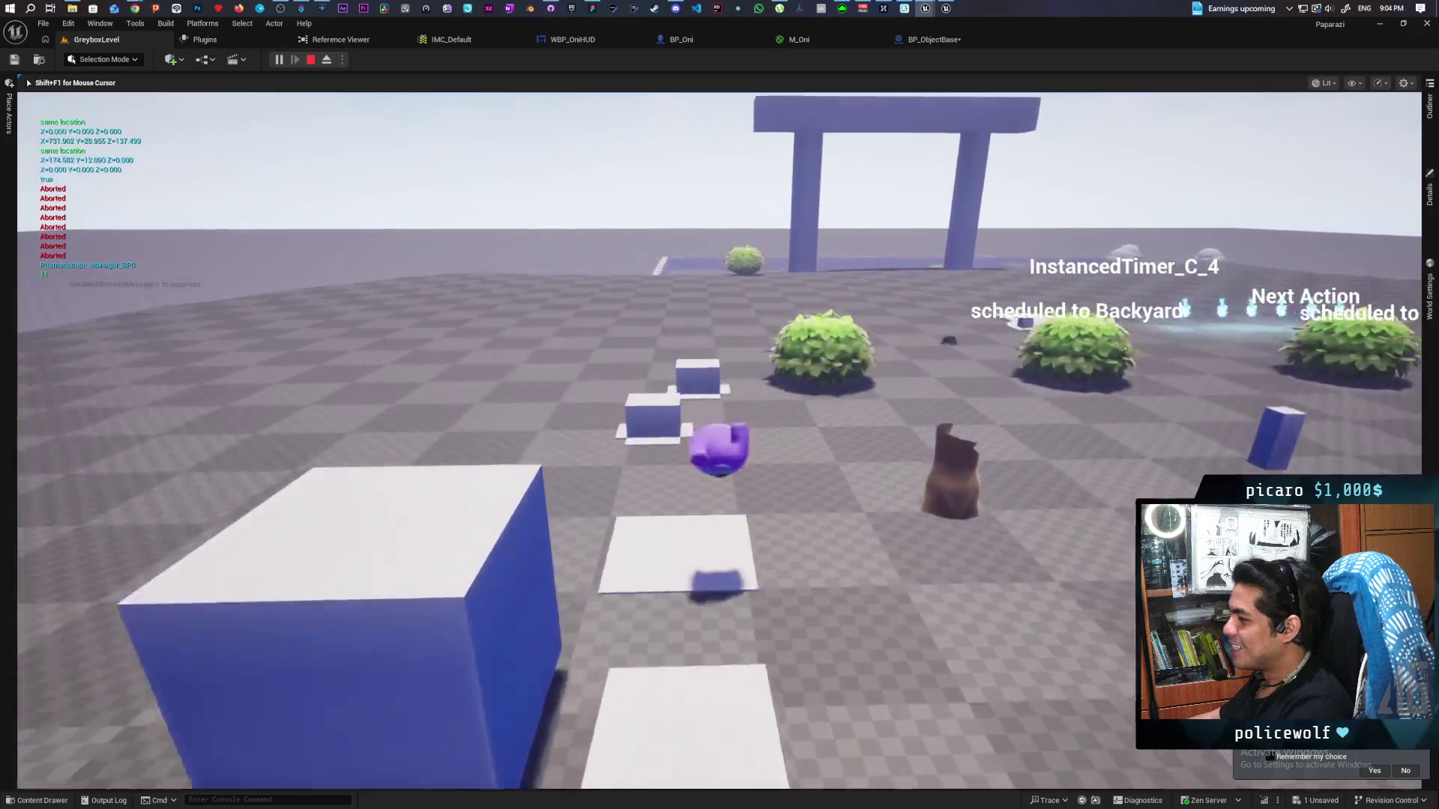
pyautogui.press('w')
pyautogui.press('a')
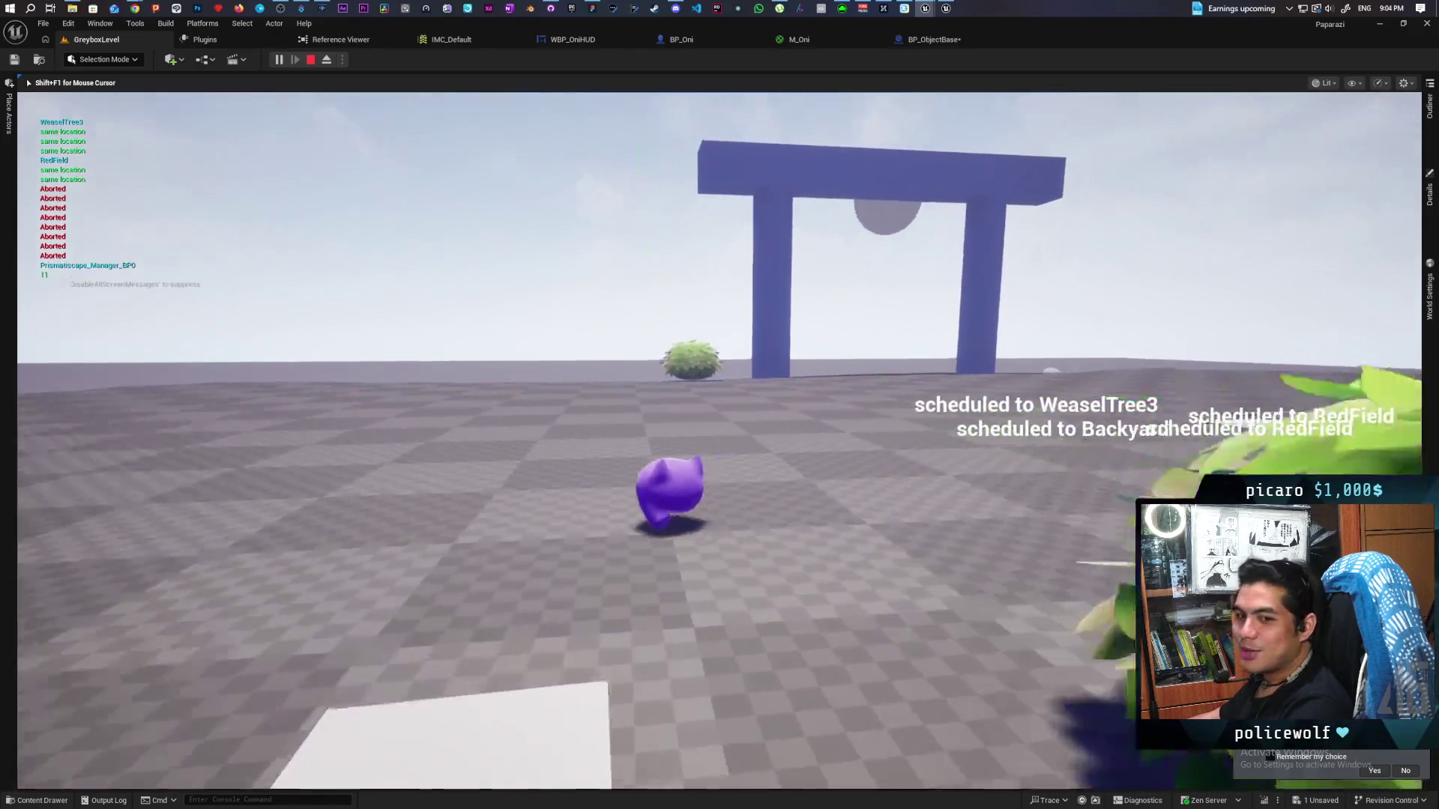
pyautogui.press('w')
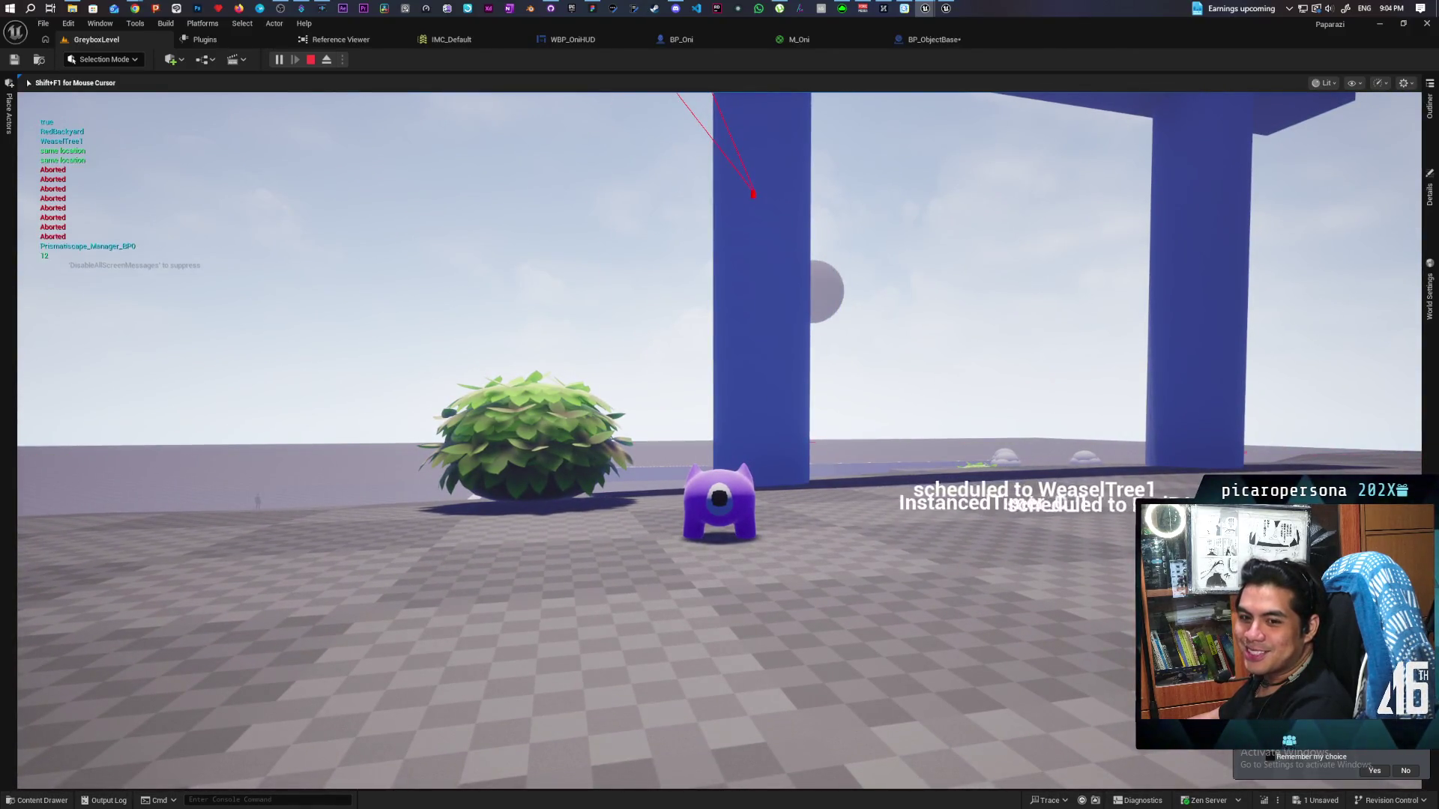
# Approach the blue gate, grapple up onto its top beam, then drop back down
pyautogui.press('w')
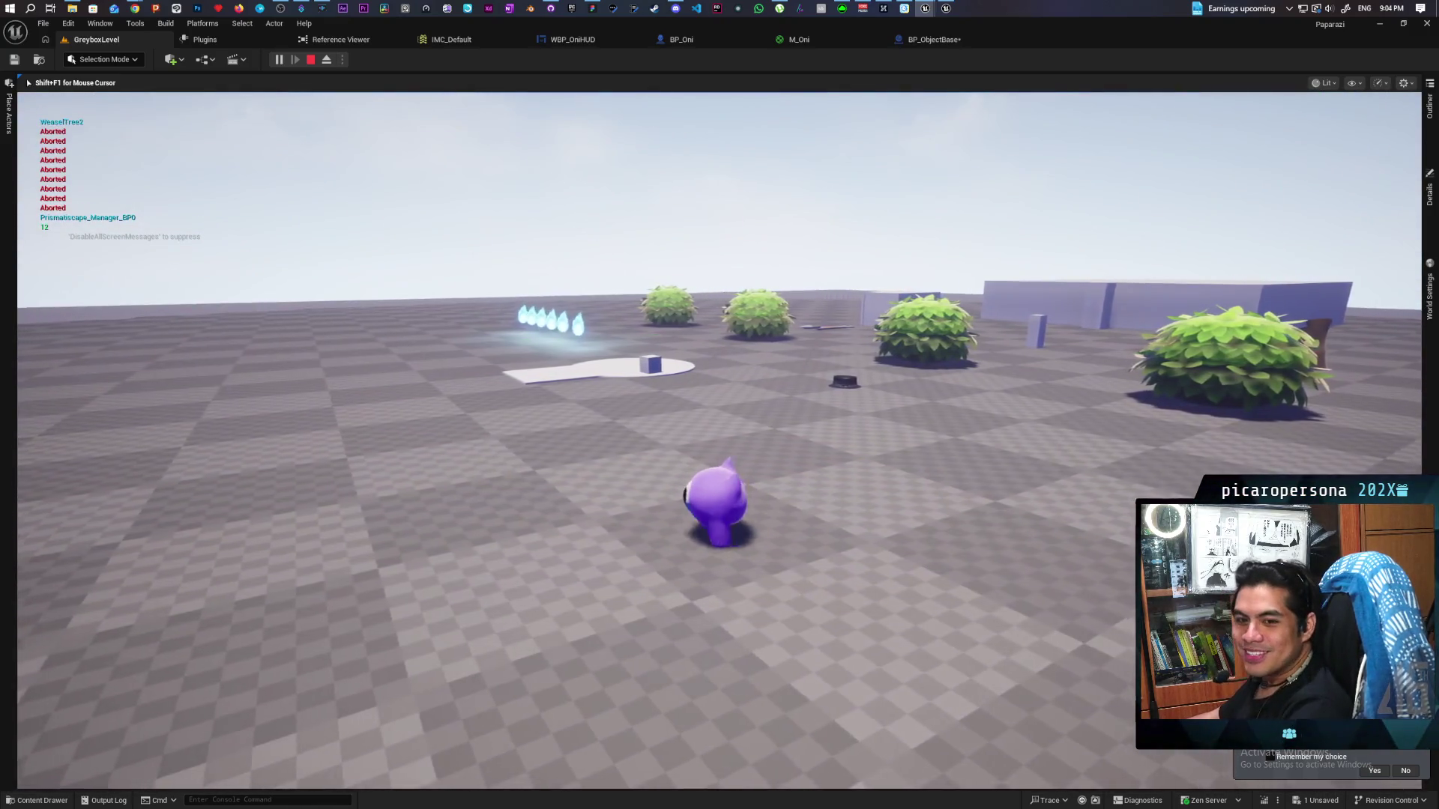
pyautogui.press('w')
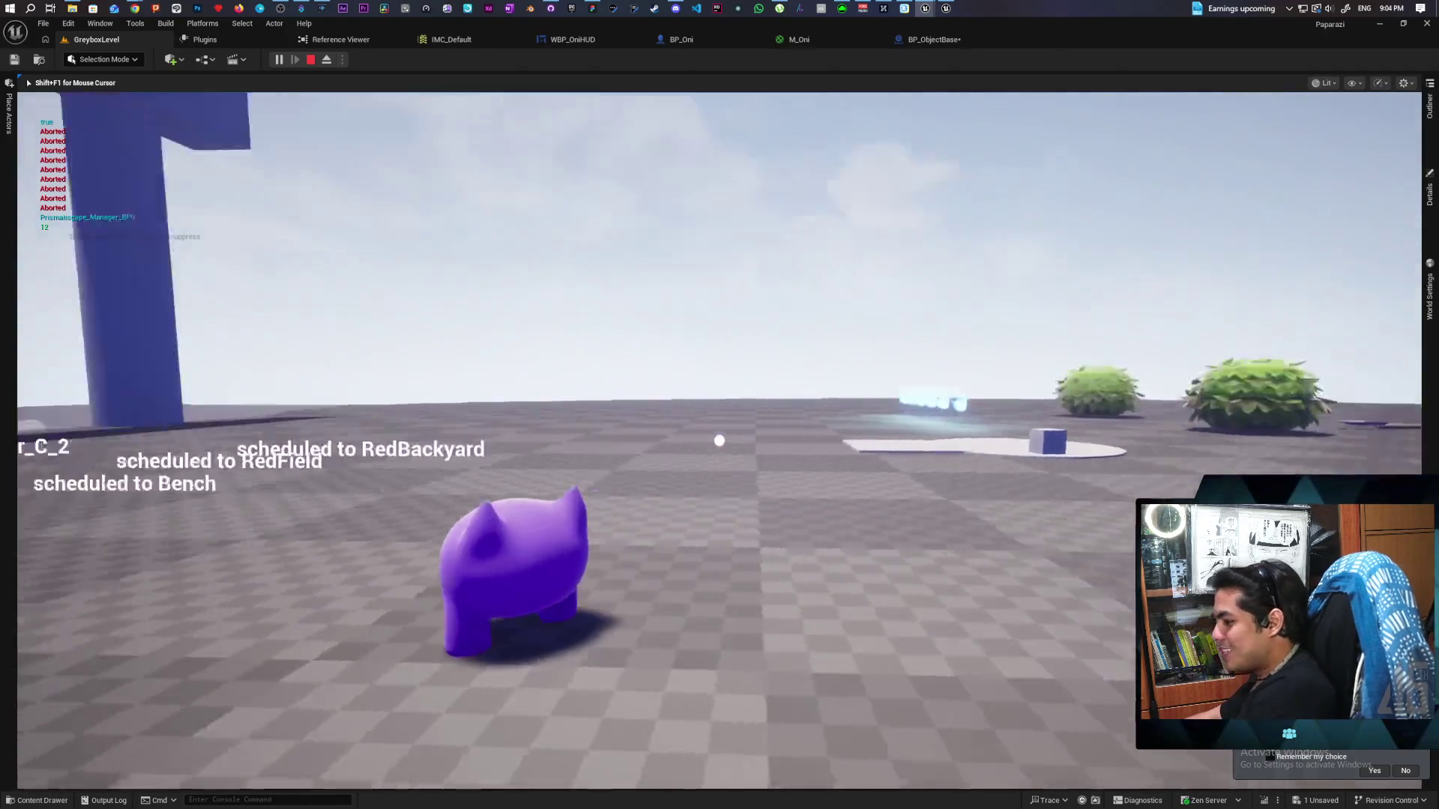
pyautogui.press('w')
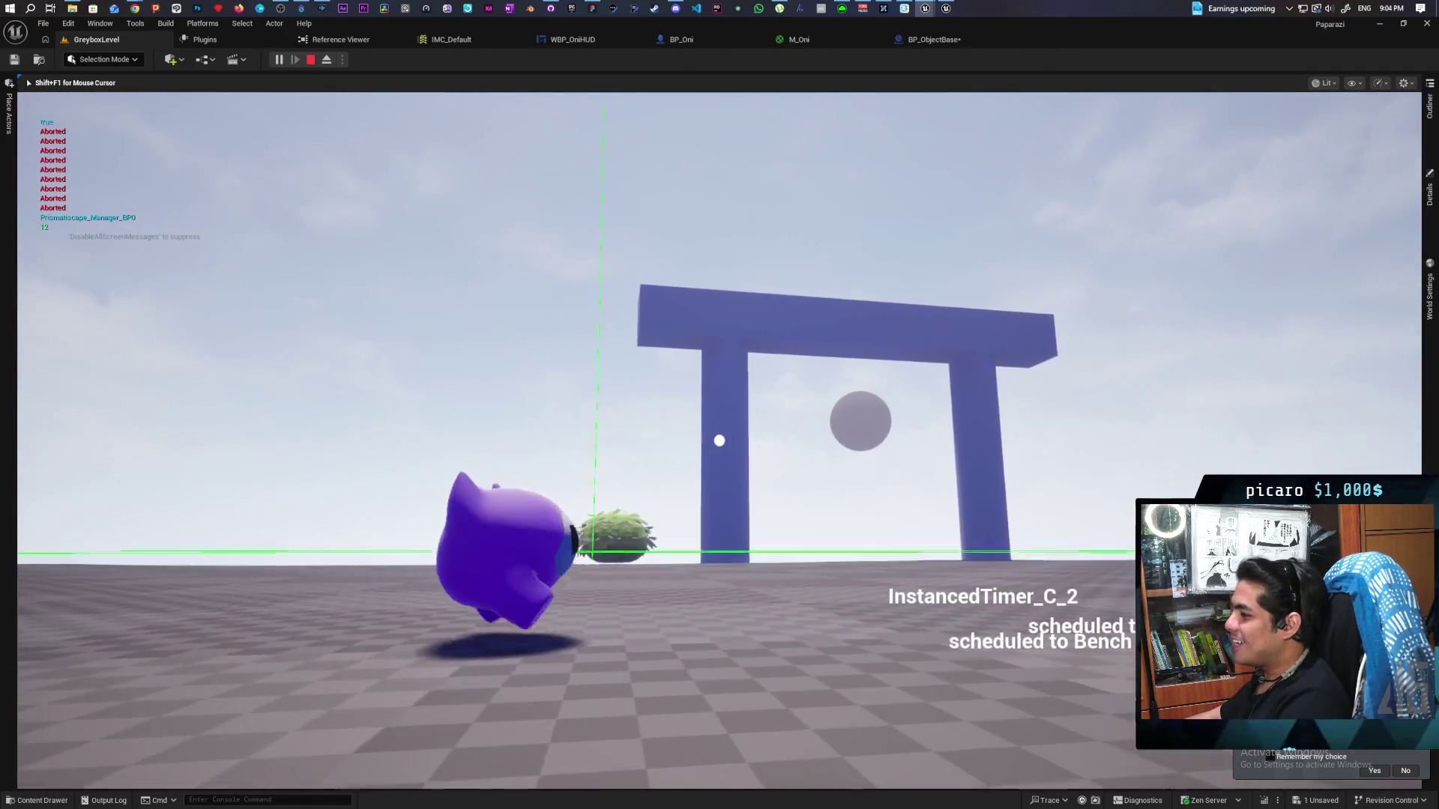
pyautogui.press('w')
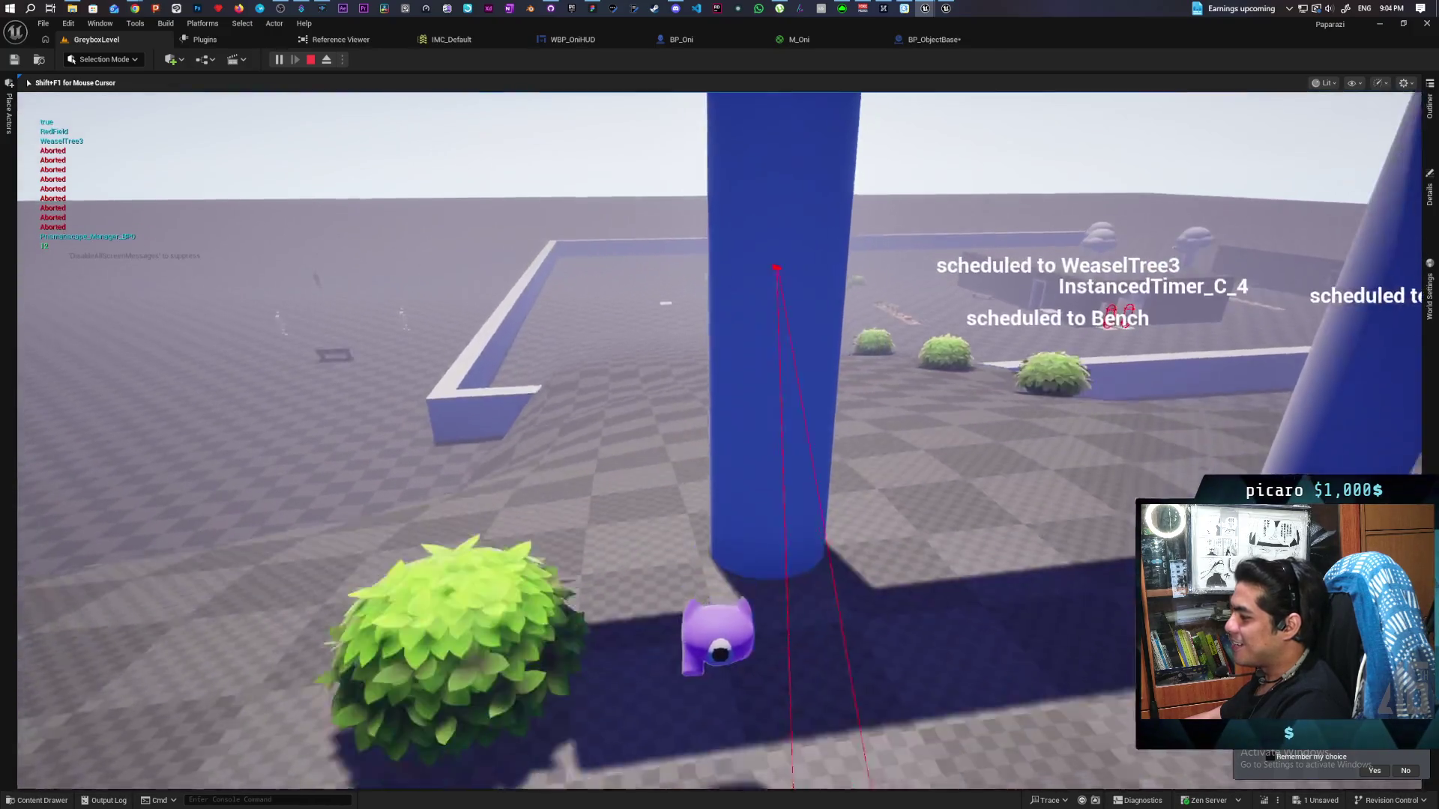
pyautogui.press('w')
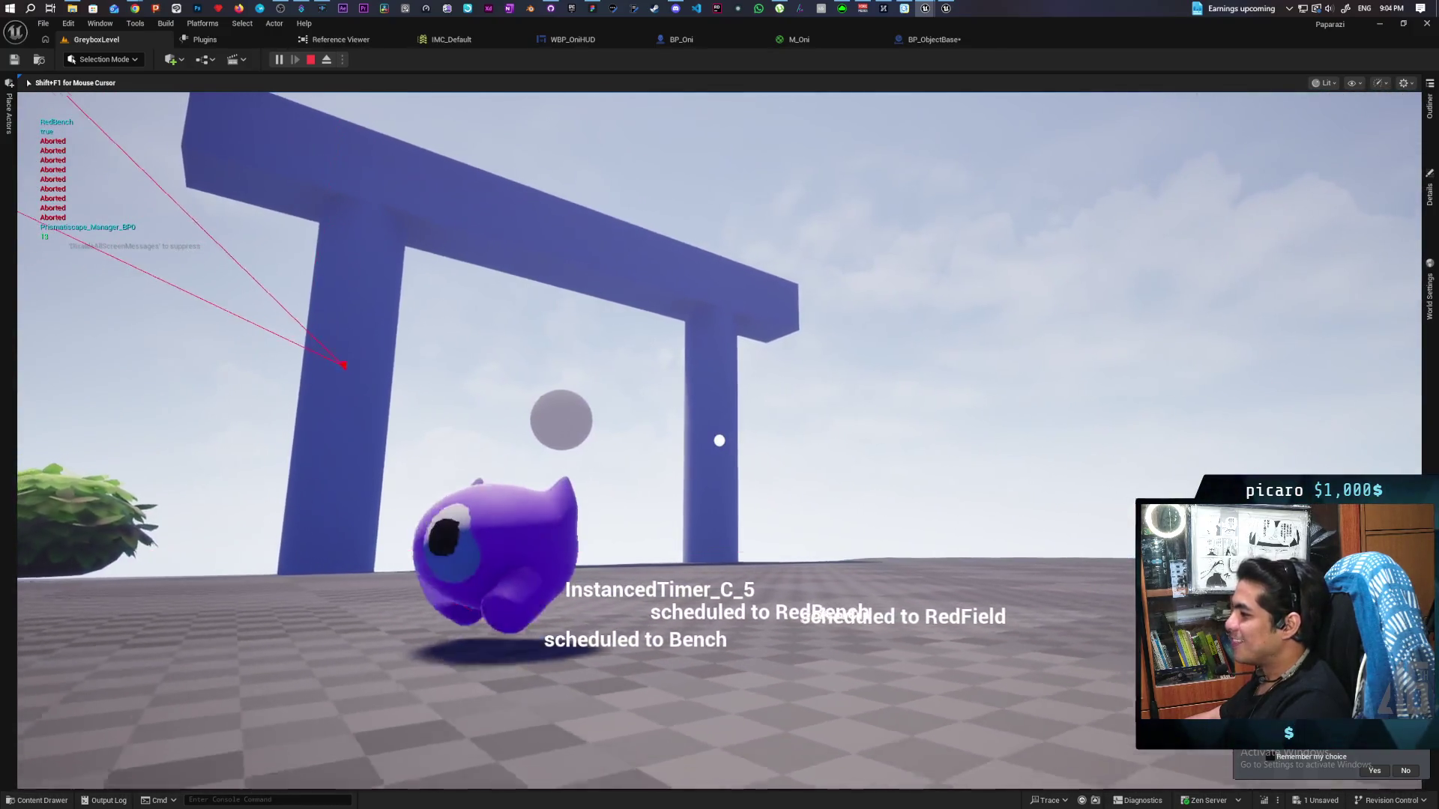
pyautogui.press('w')
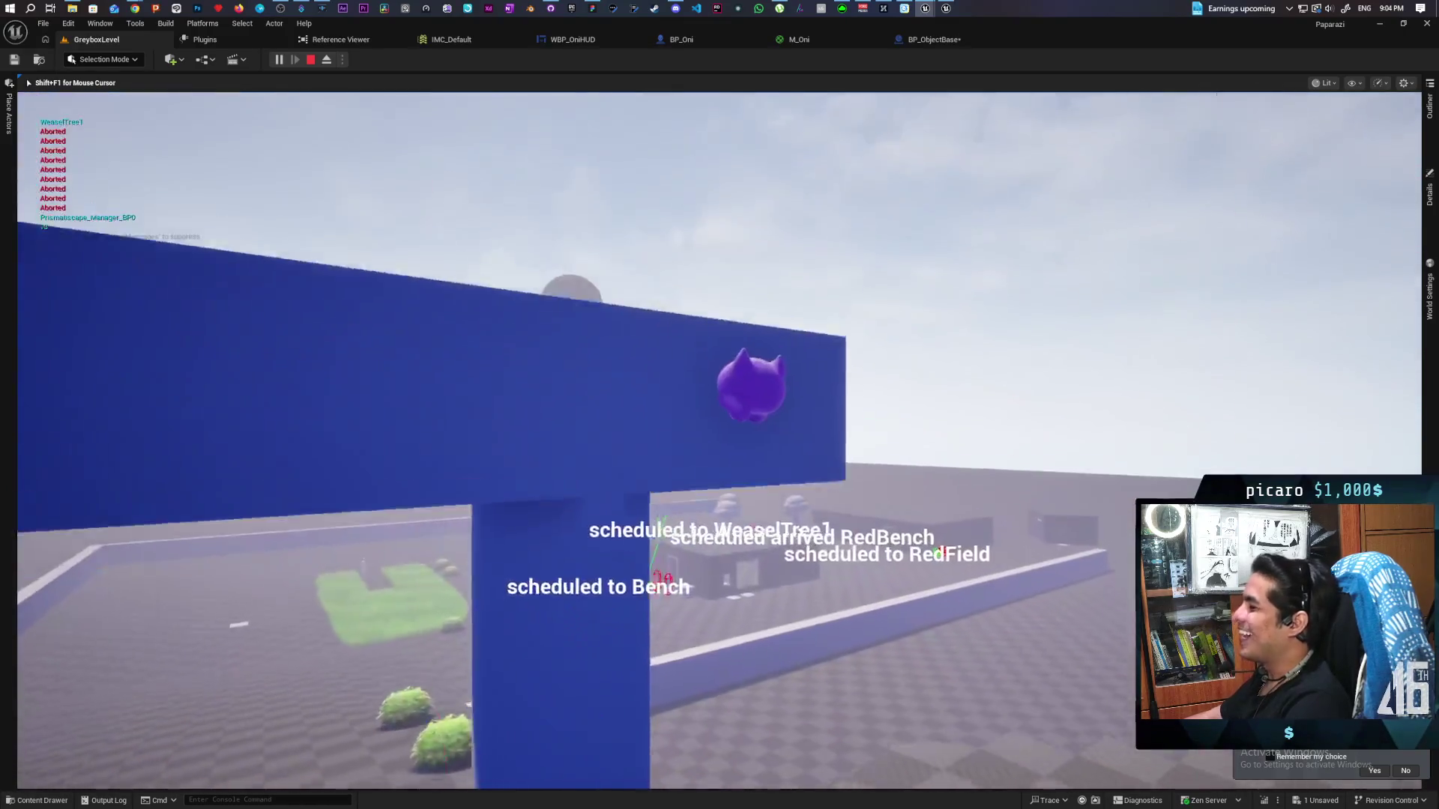
pyautogui.press('w')
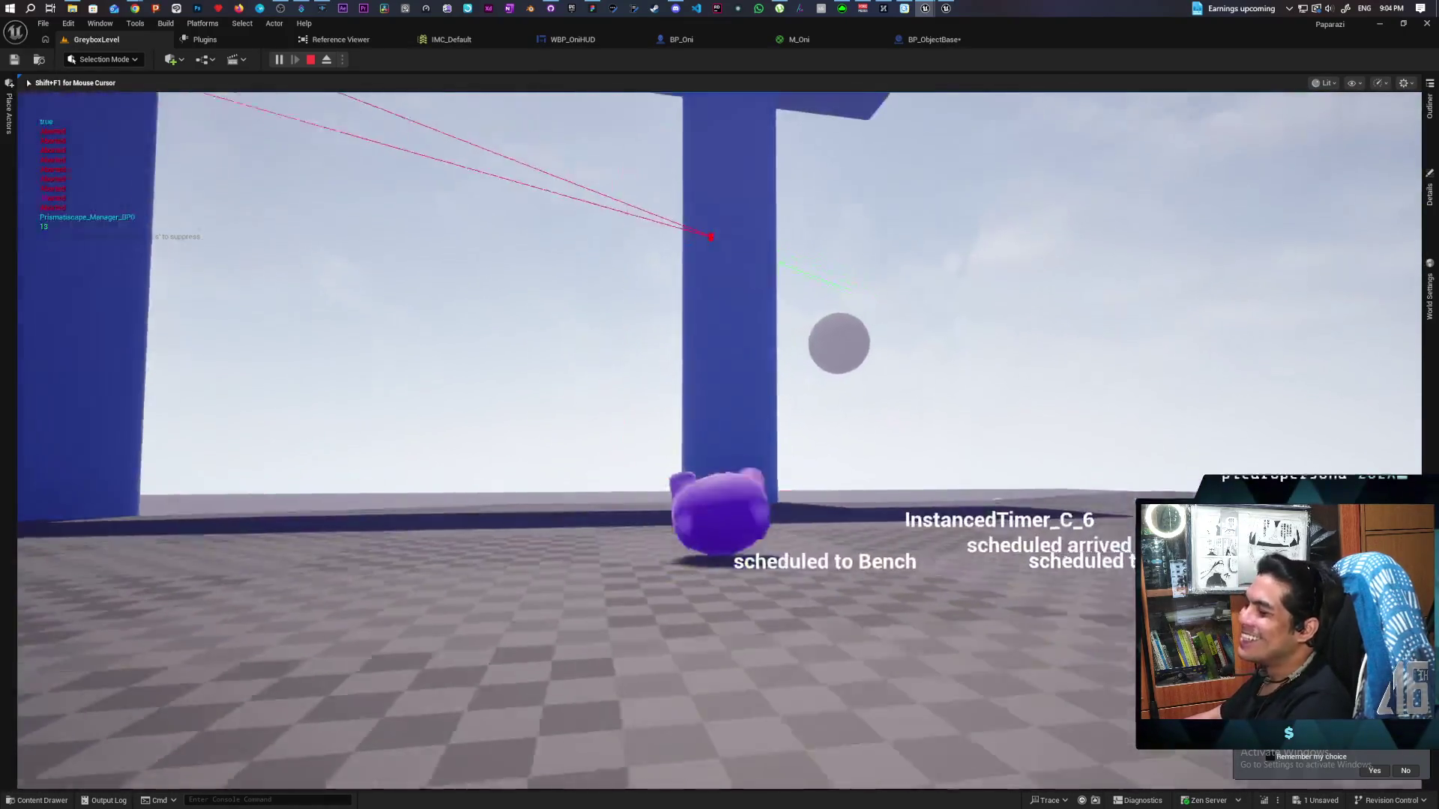
# Run through the blue gate and up the hill through the white torii gate
pyautogui.press('w')
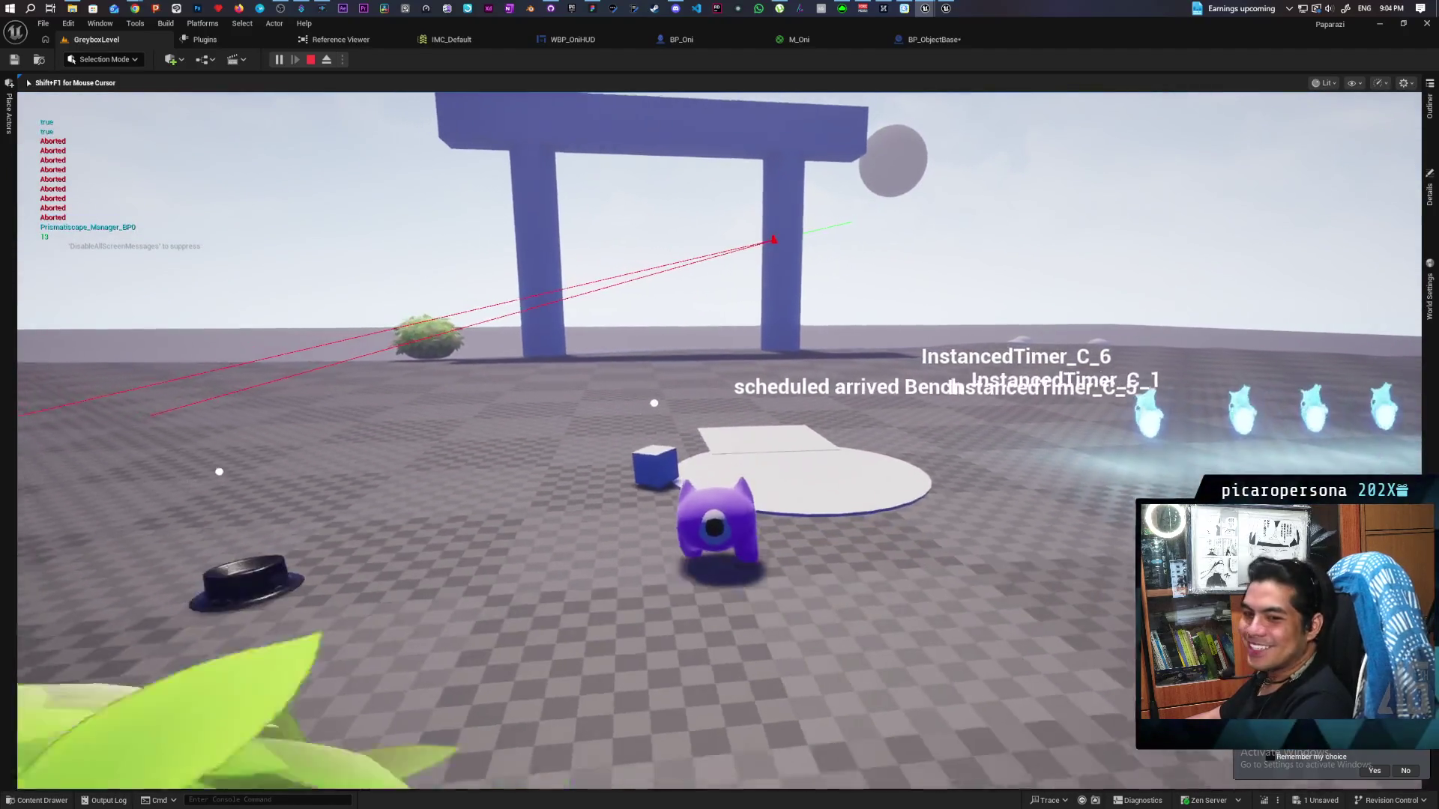
pyautogui.press('w')
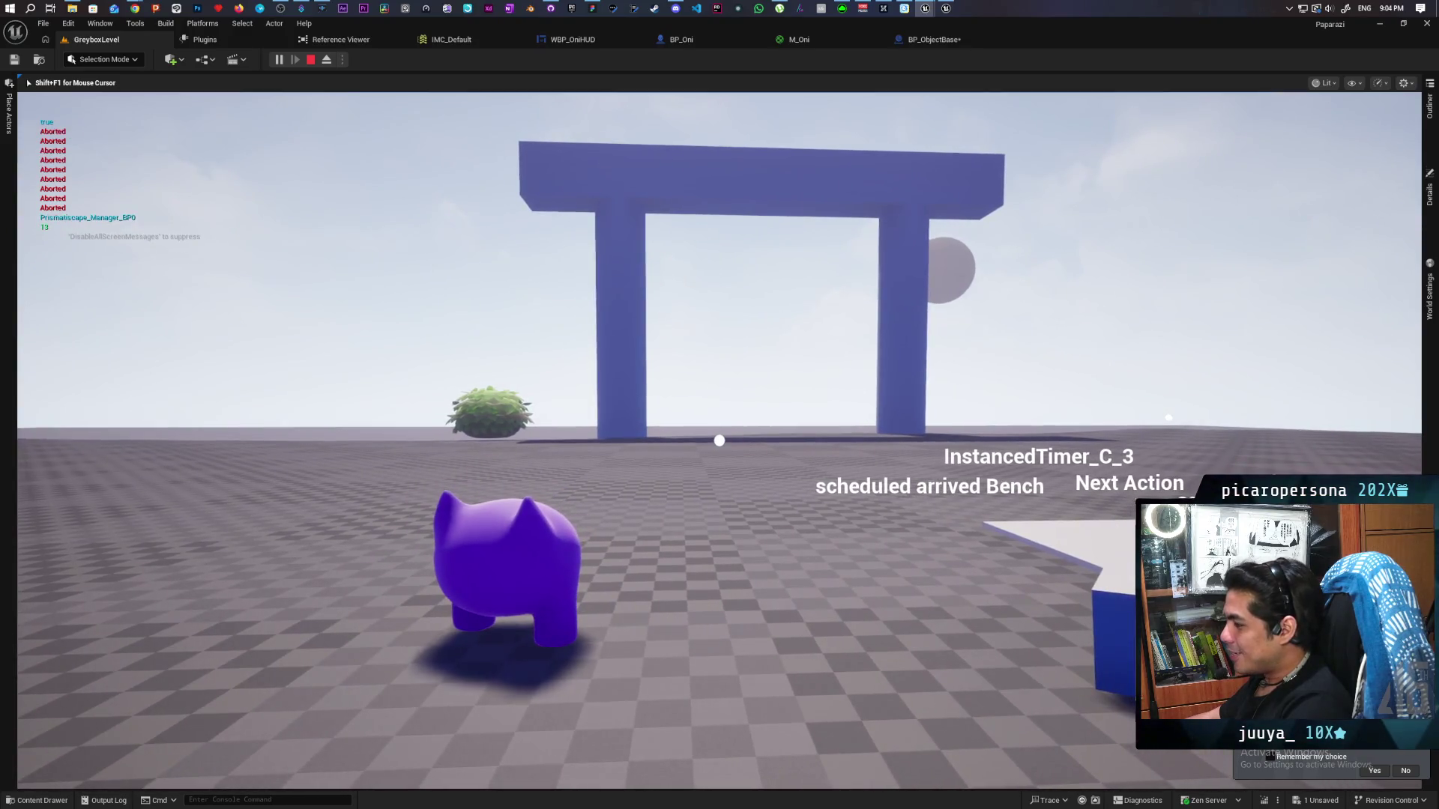
pyautogui.press('w')
pyautogui.press('space')
pyautogui.press('w')
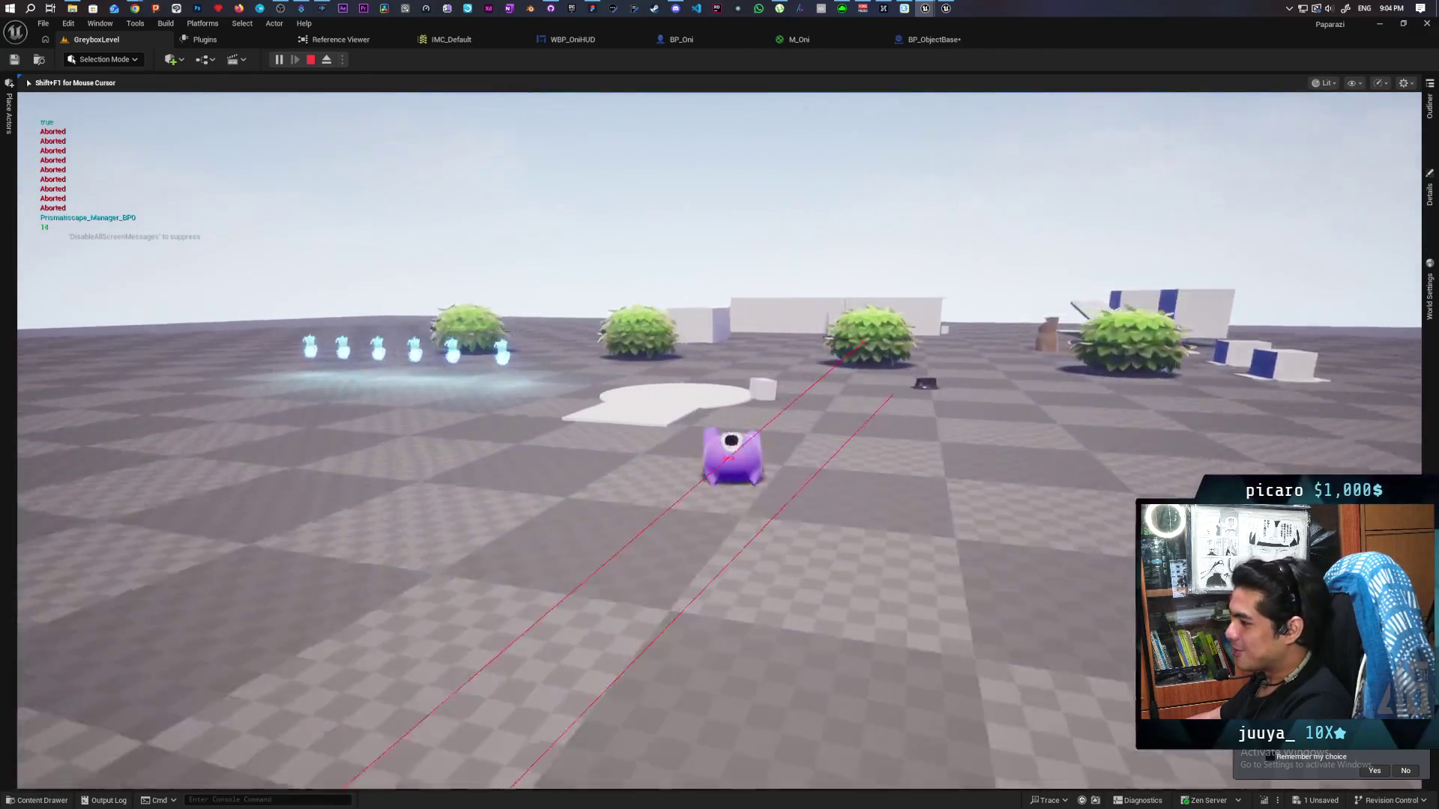
pyautogui.press('w')
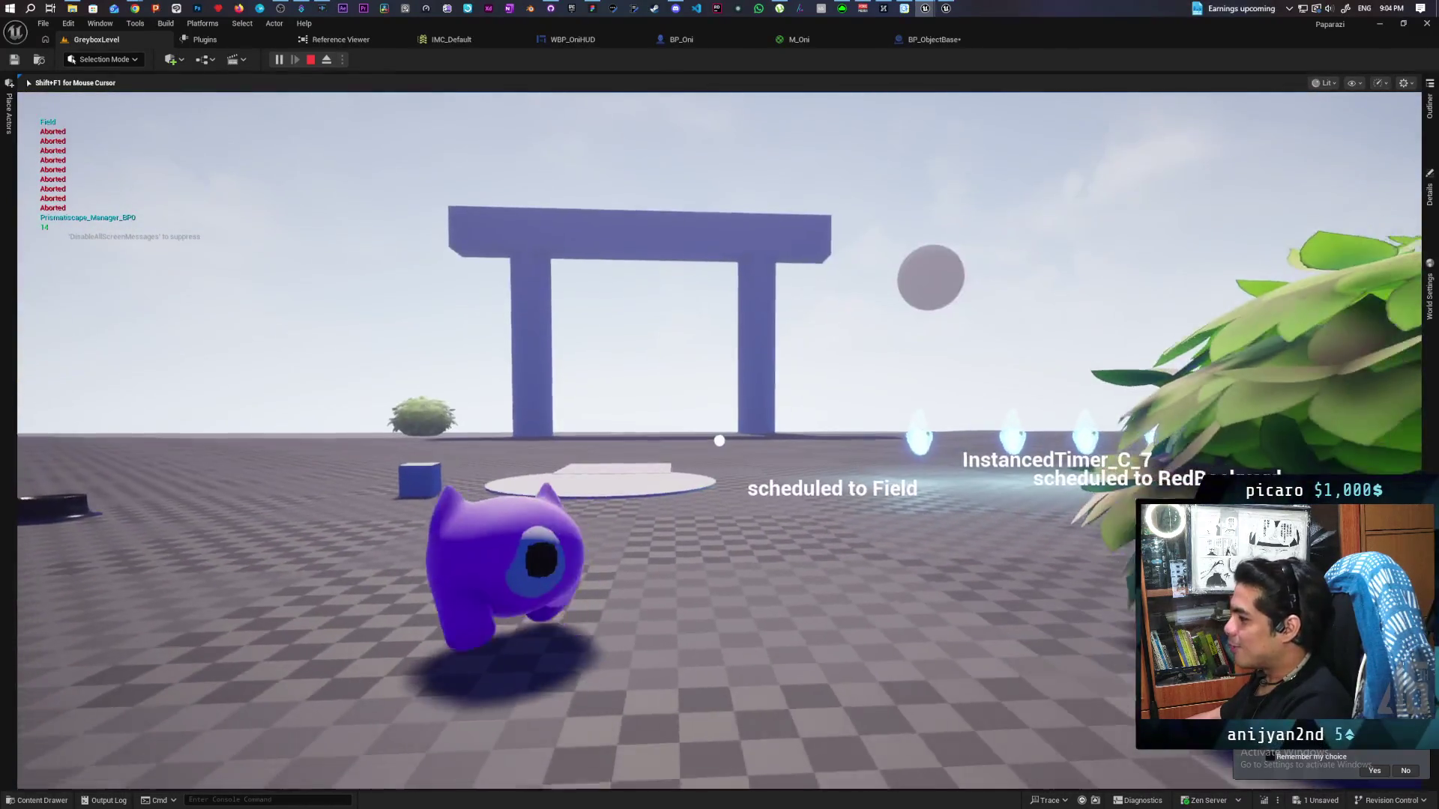
pyautogui.press('w')
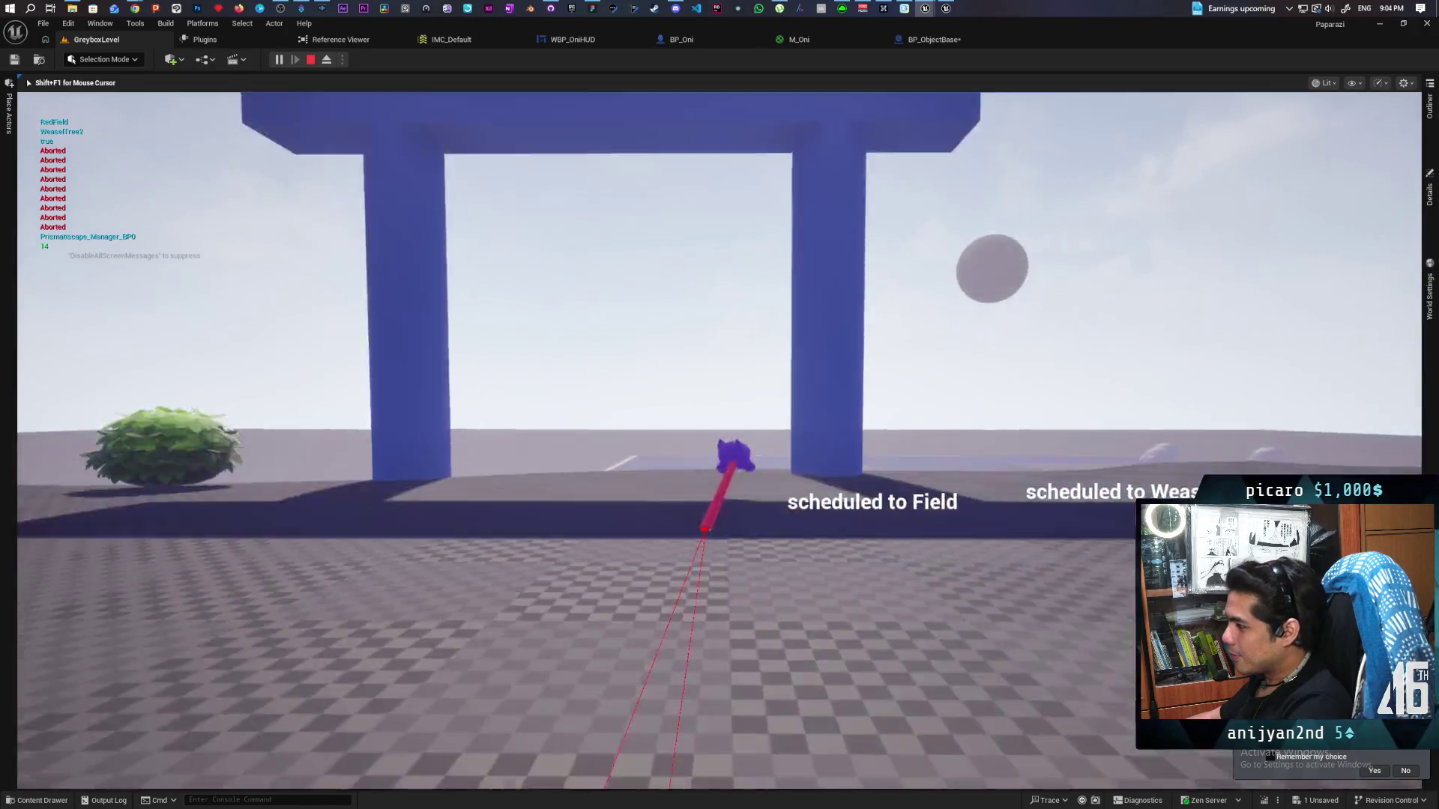
pyautogui.press('w')
pyautogui.press('w')
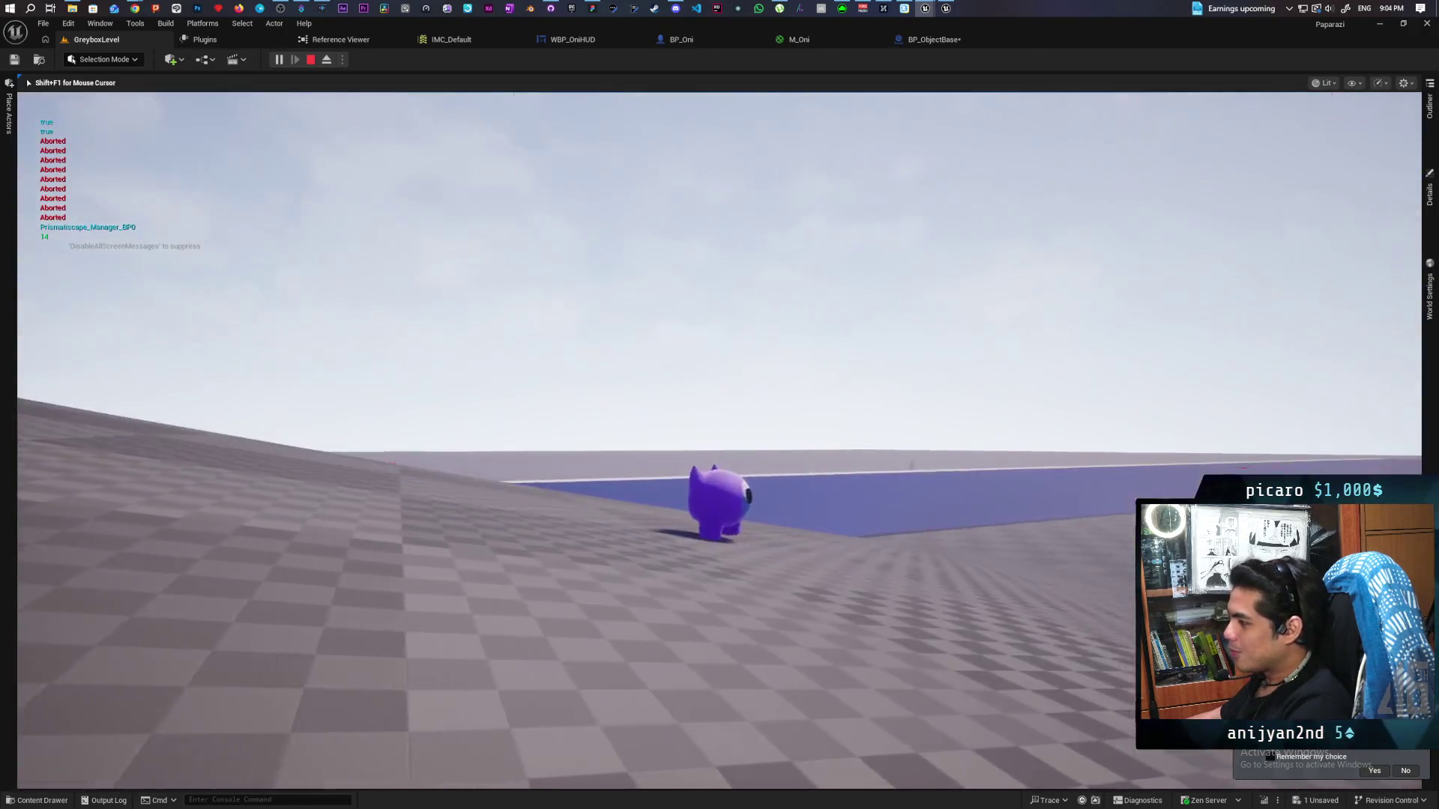
pyautogui.press('w')
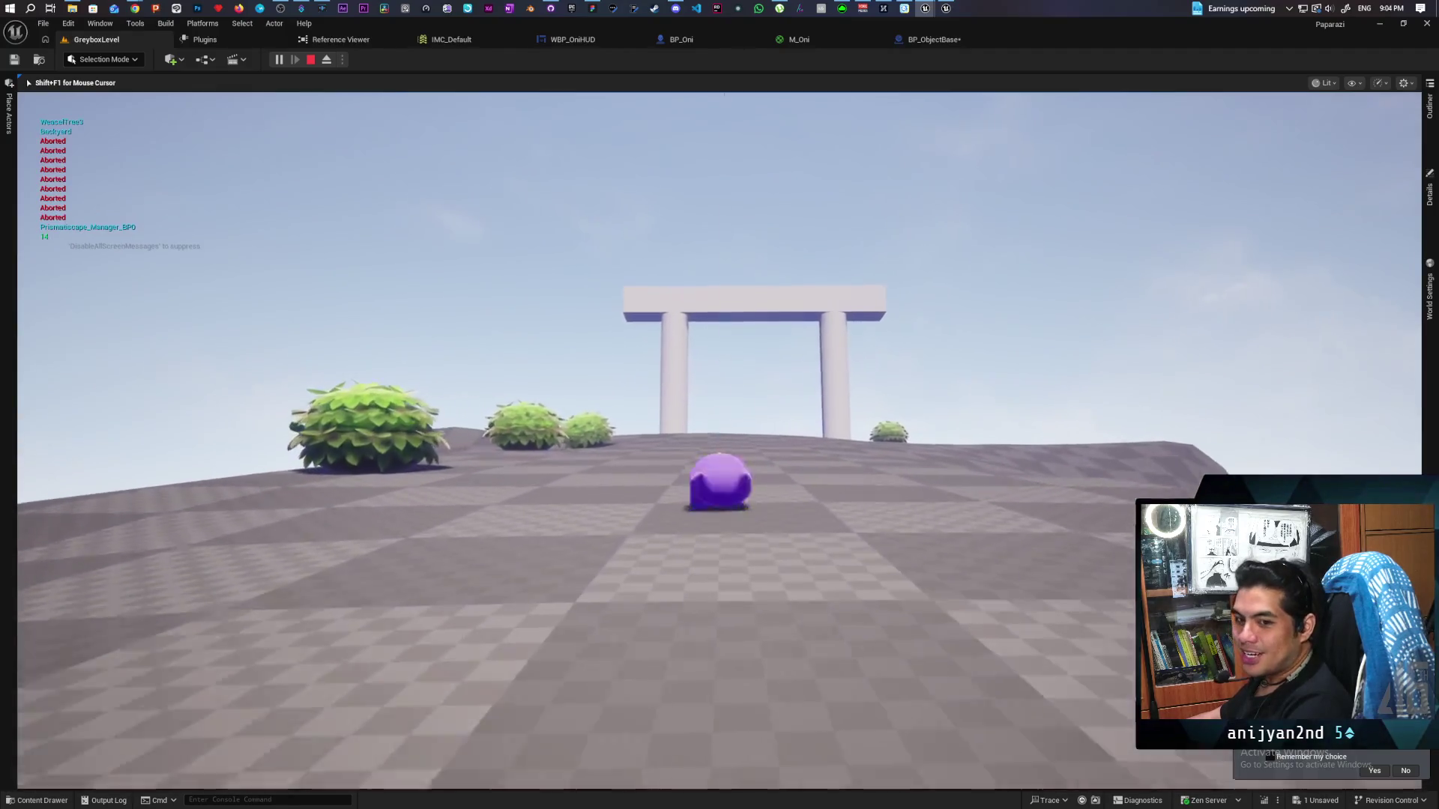
pyautogui.press('w')
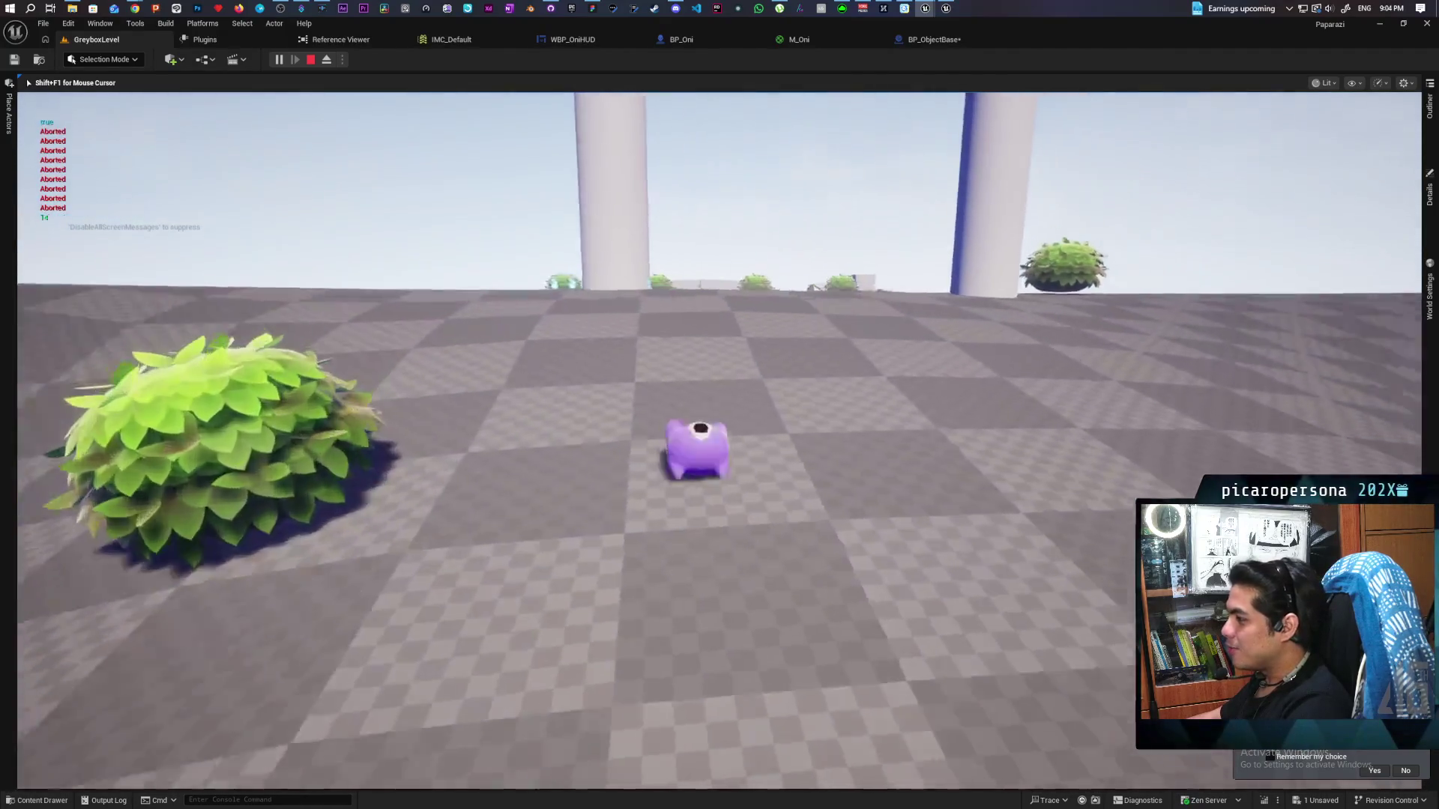
pyautogui.press('w')
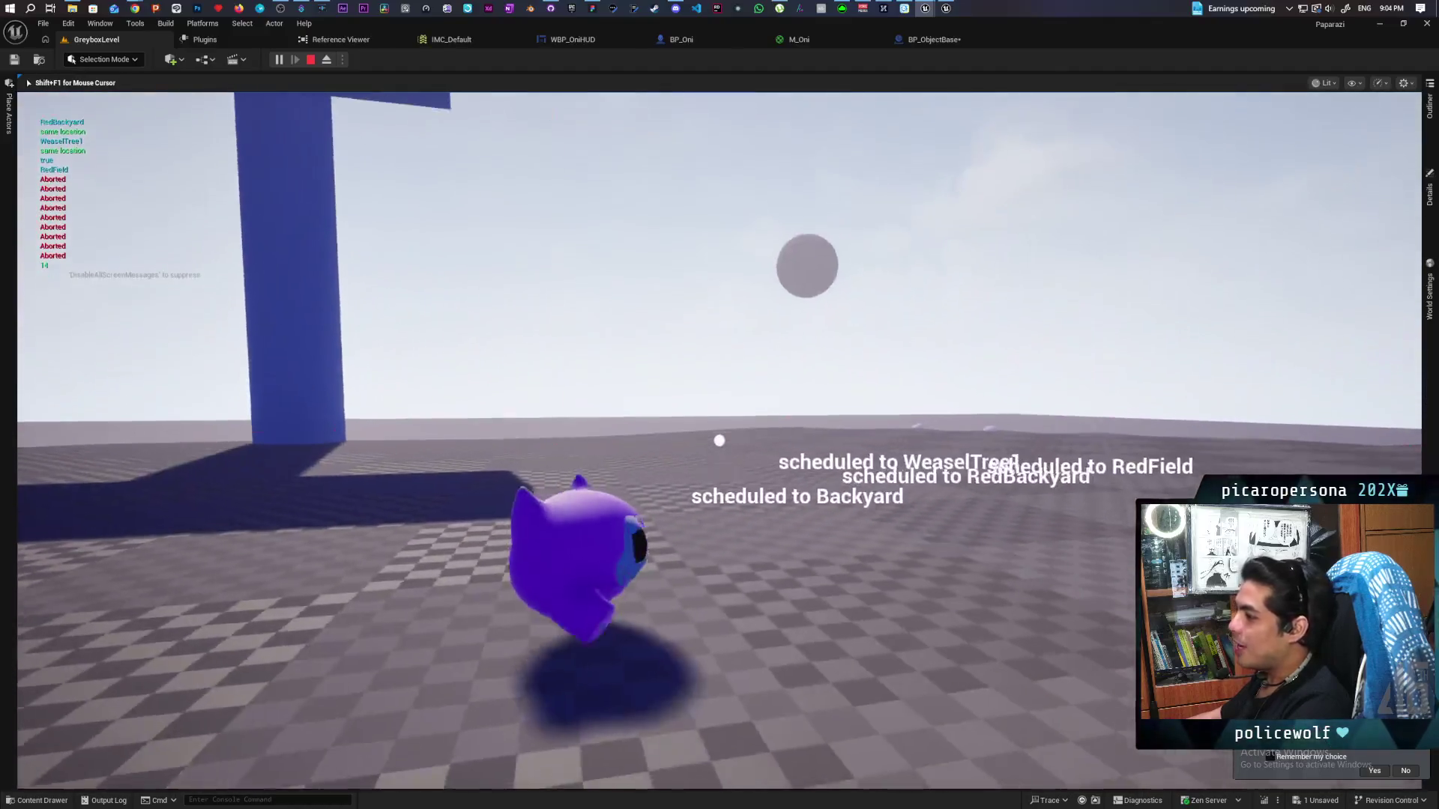
# Steer left and jump once more, then end the play-test
pyautogui.press('a')
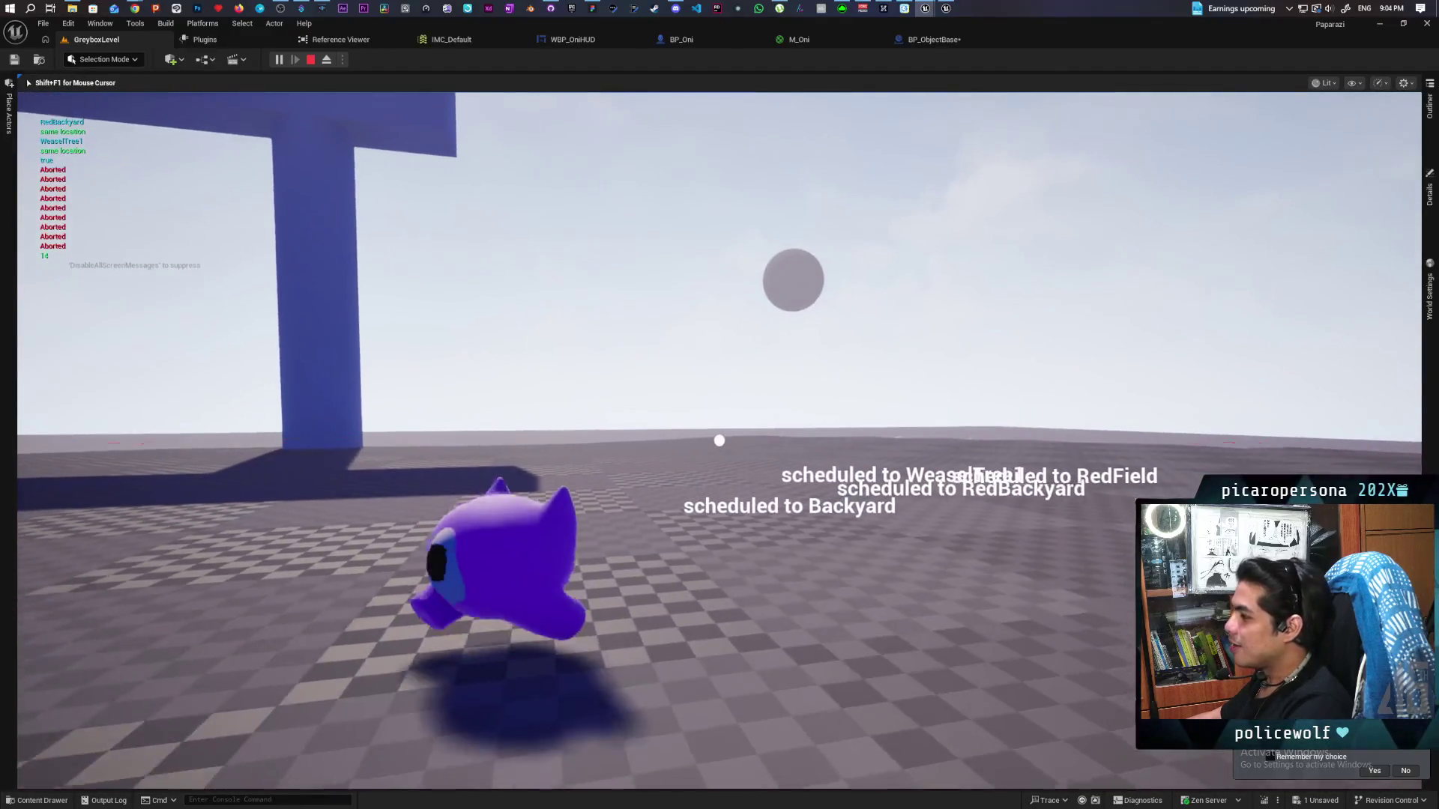
pyautogui.press('space')
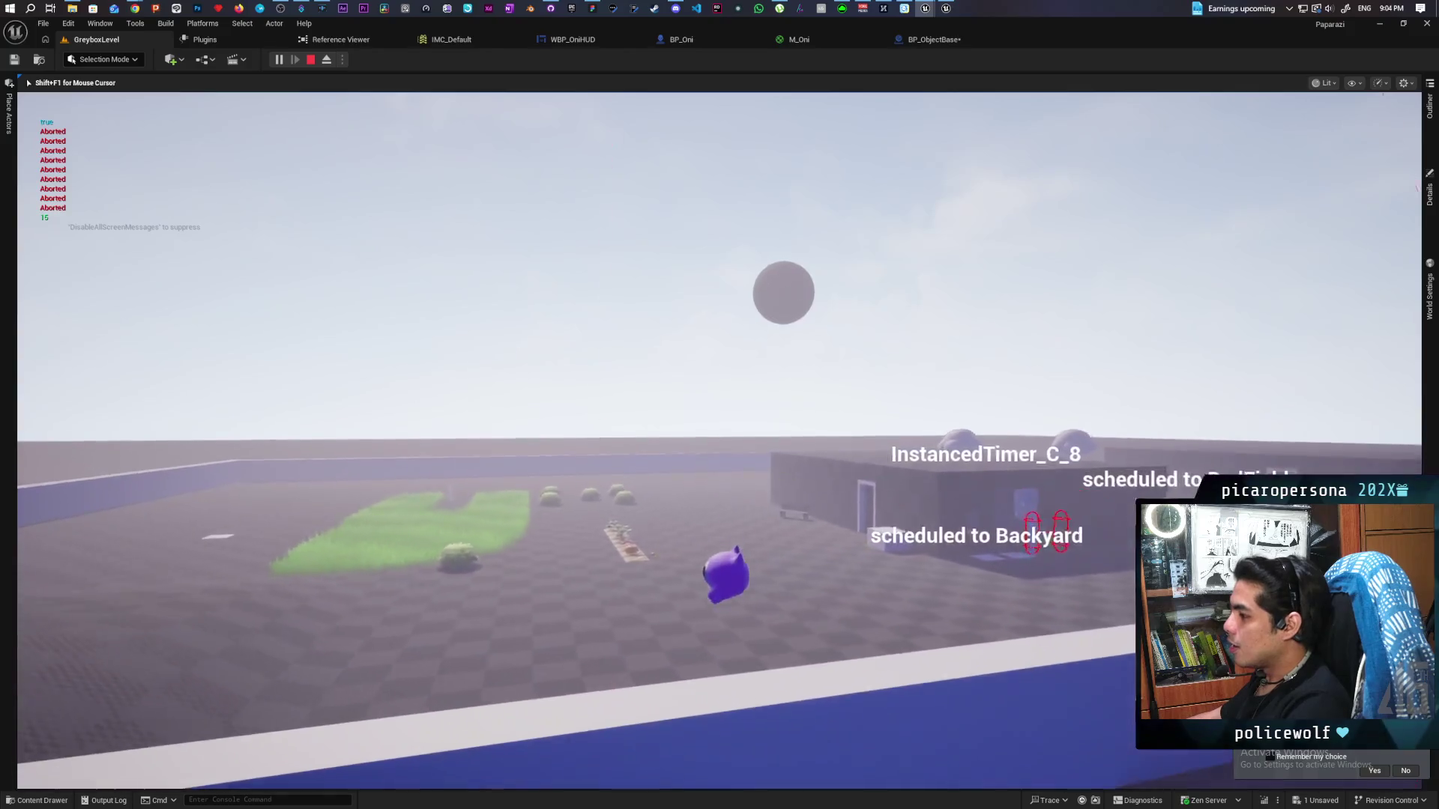
pyautogui.press('Escape')
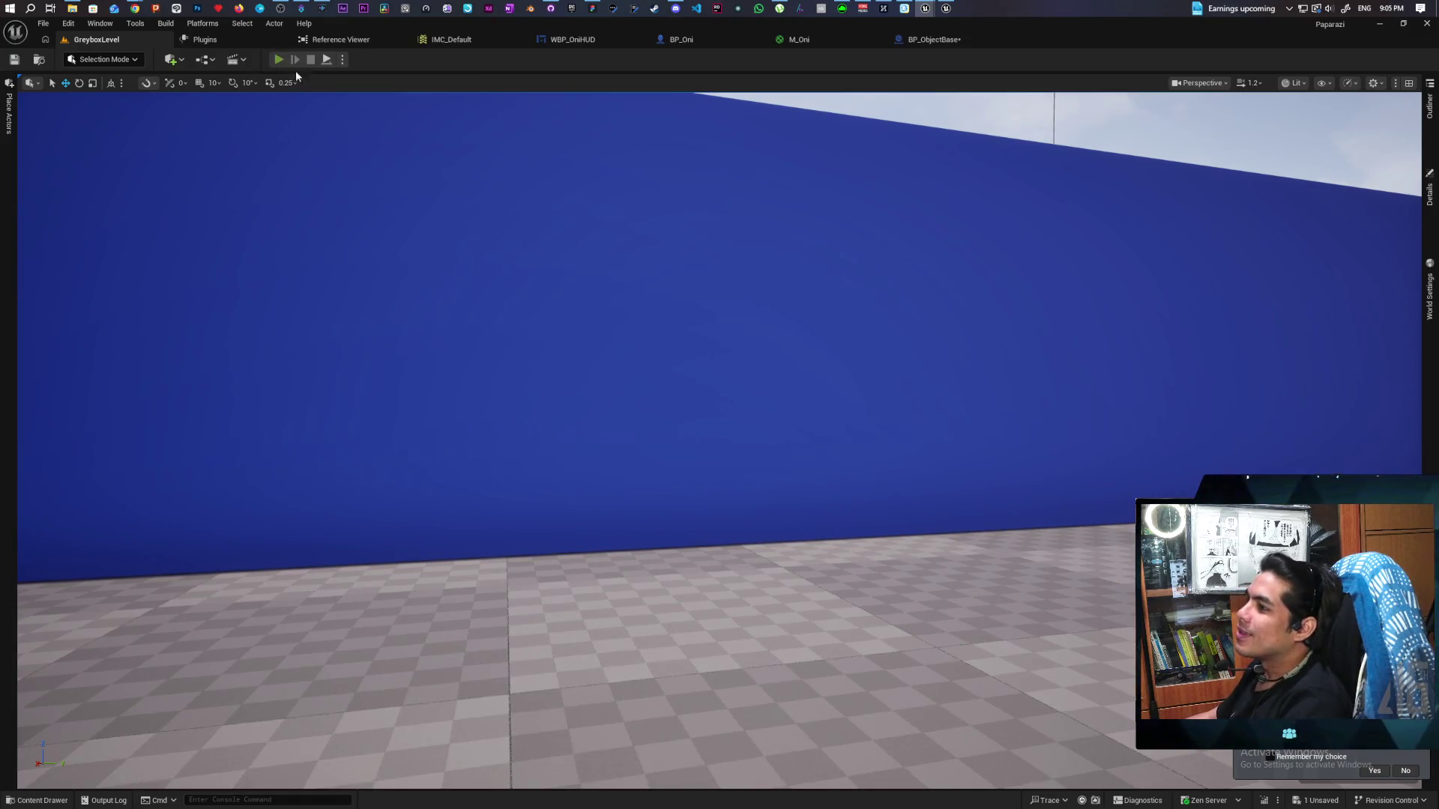
pyautogui.click(278, 59)
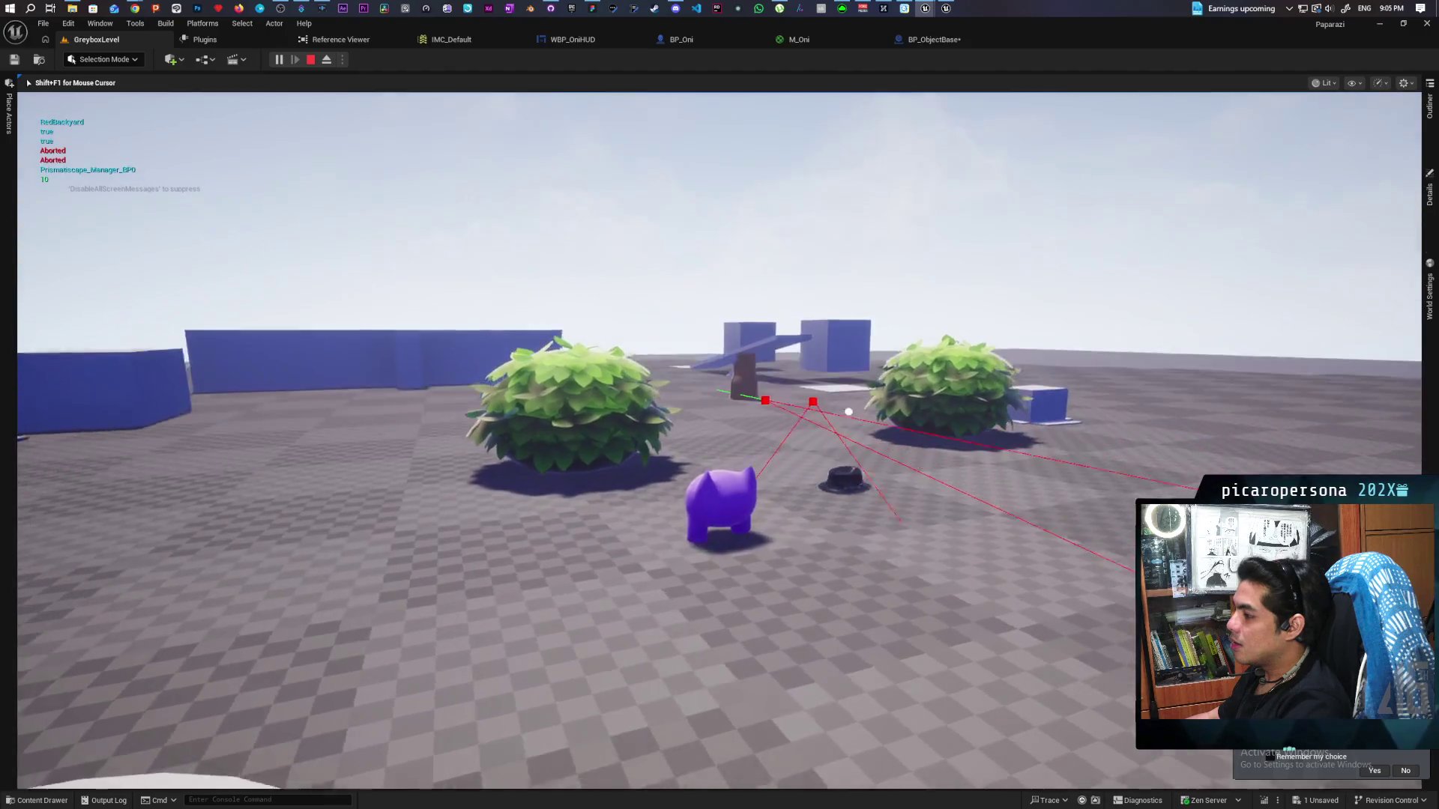
pyautogui.press('Escape')
# Set the Add node's constant to 0.4 and run a quick GreyboxLevel play-test
pyautogui.click(943, 42)
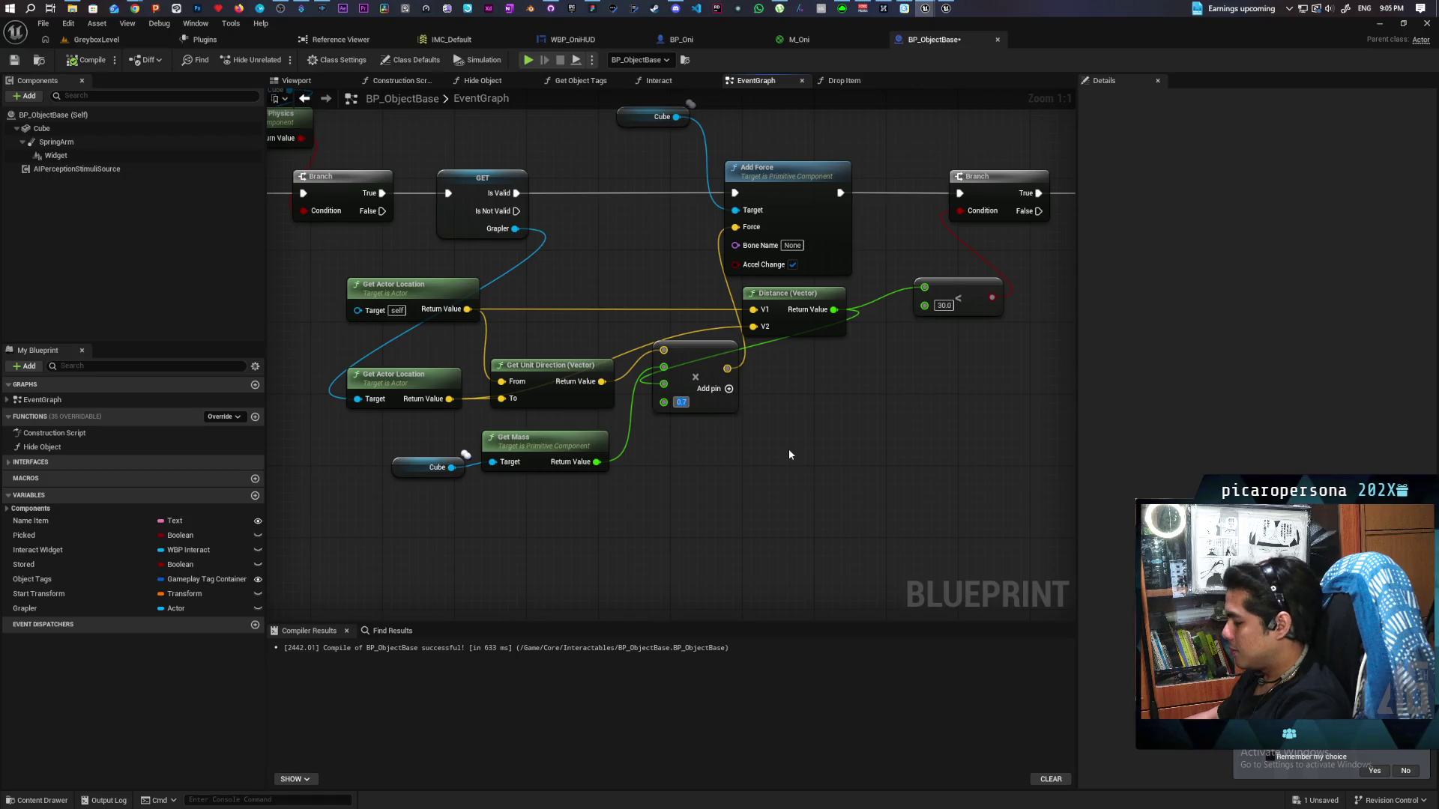
pyautogui.write('0.4')
pyautogui.press('Return')
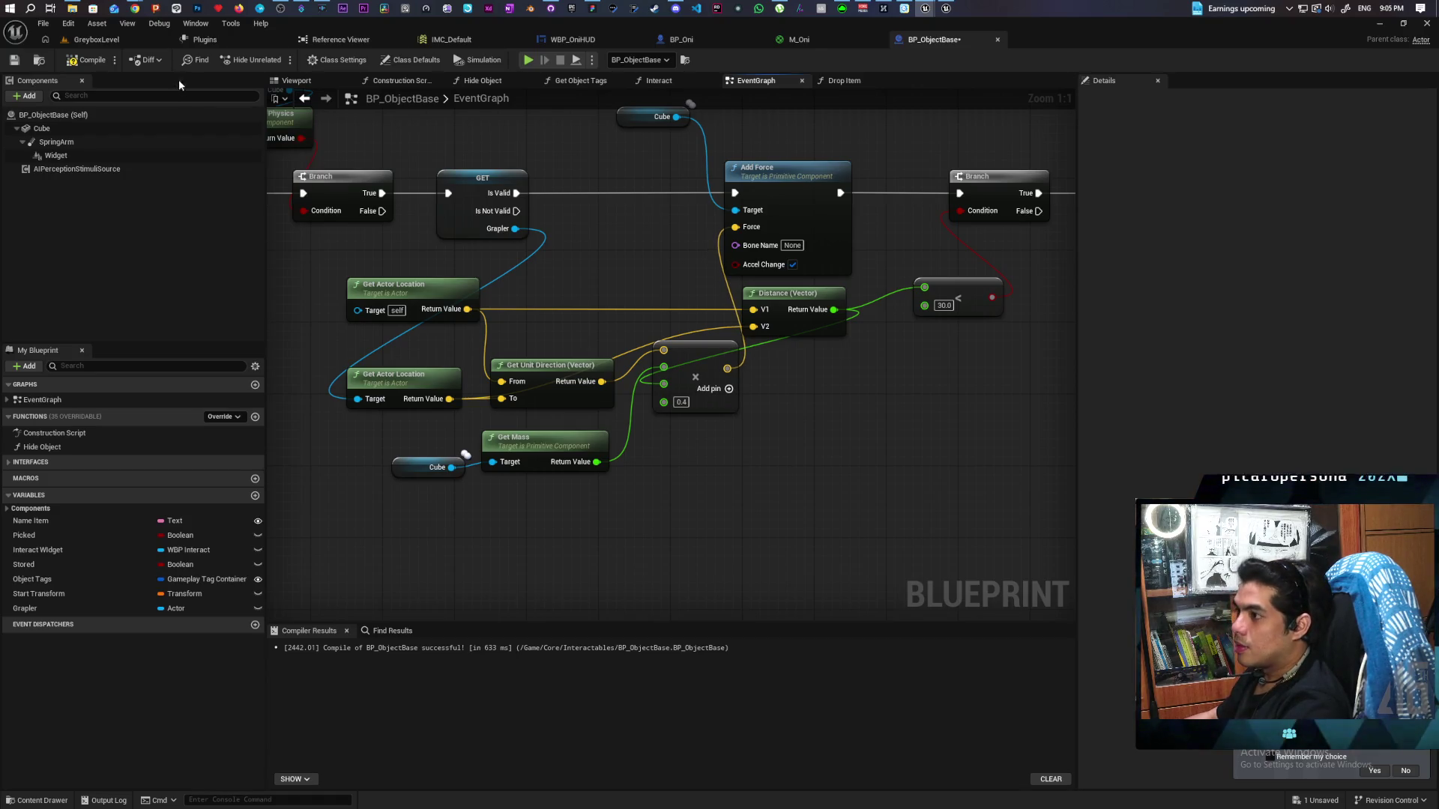
pyautogui.click(94, 42)
pyautogui.hotkey('alt', 'p')
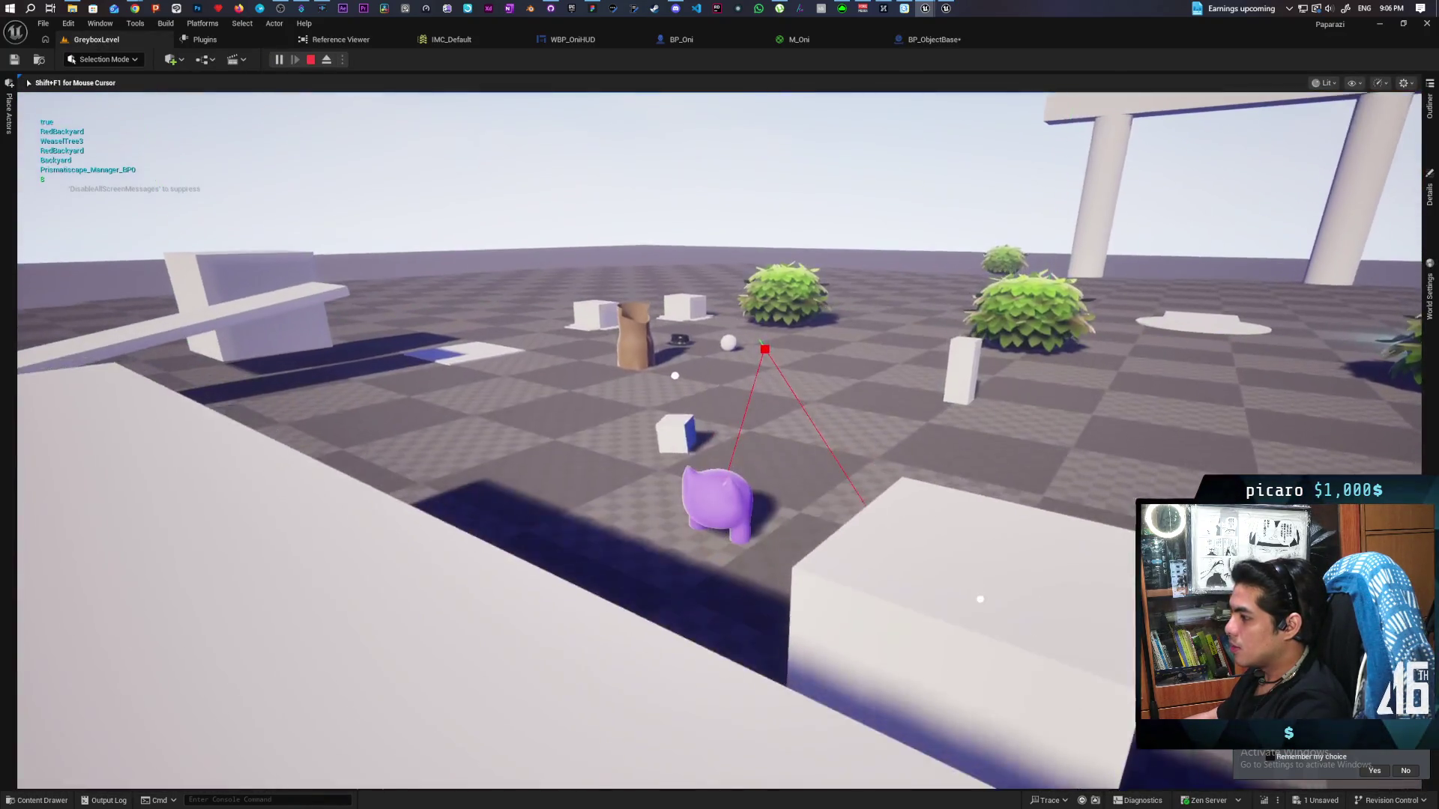
pyautogui.press('Escape')
# Run a second, longer play-test, then return to BP_ObjectBase's graph near Event Tick
pyautogui.click(934, 39)
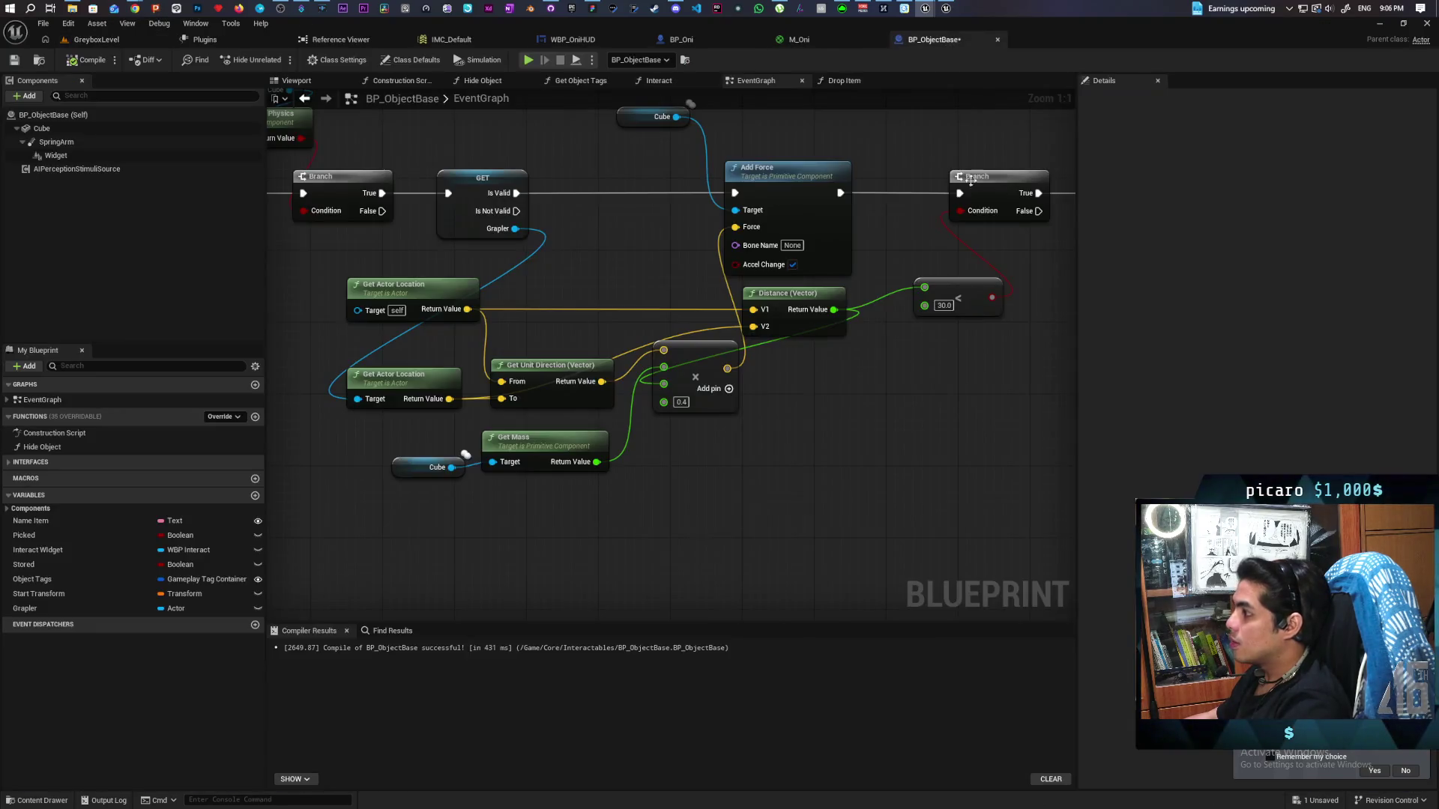
pyautogui.moveTo(931, 306); pyautogui.dragTo(895, 366)
pyautogui.click(96, 39)
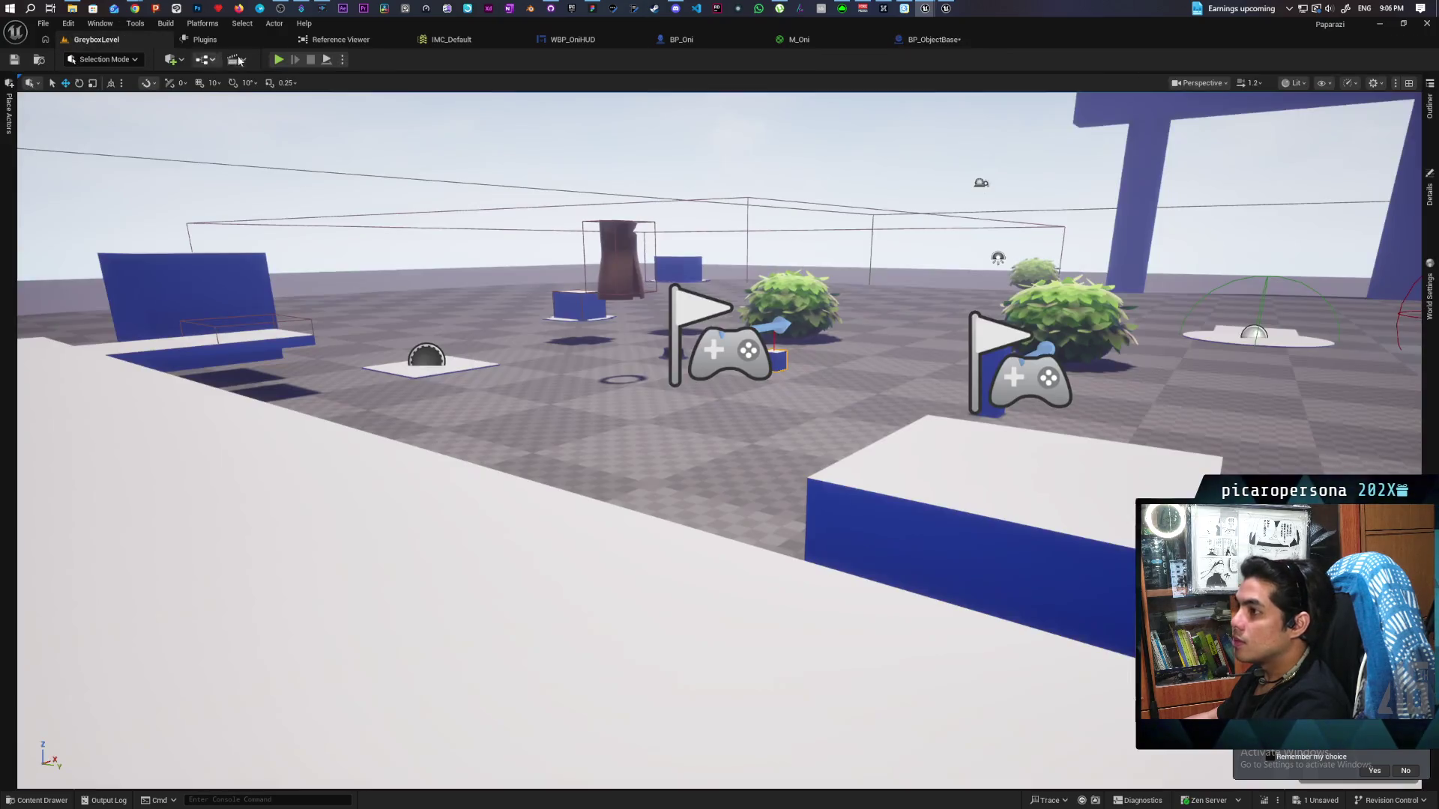
pyautogui.click(278, 60)
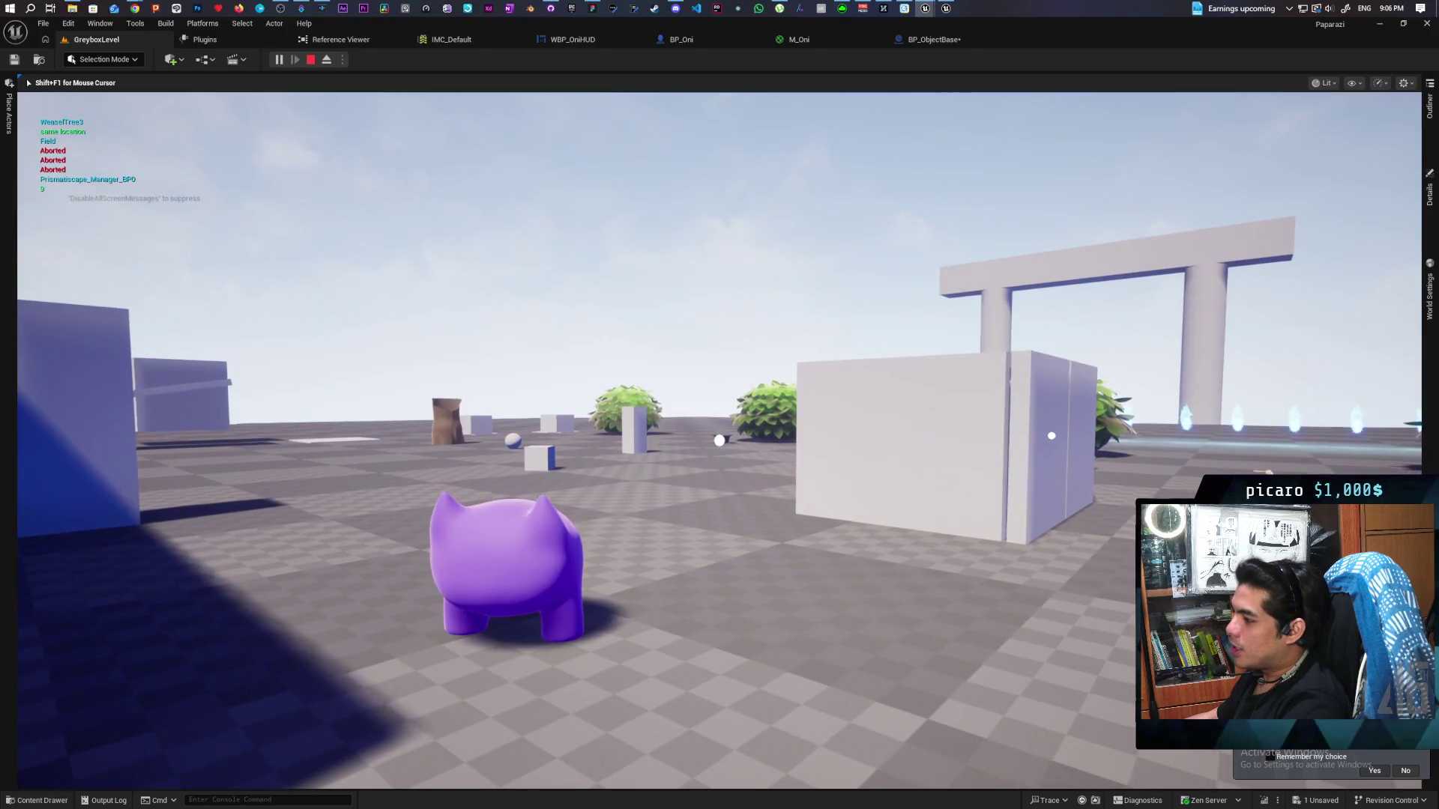
pyautogui.press('Escape')
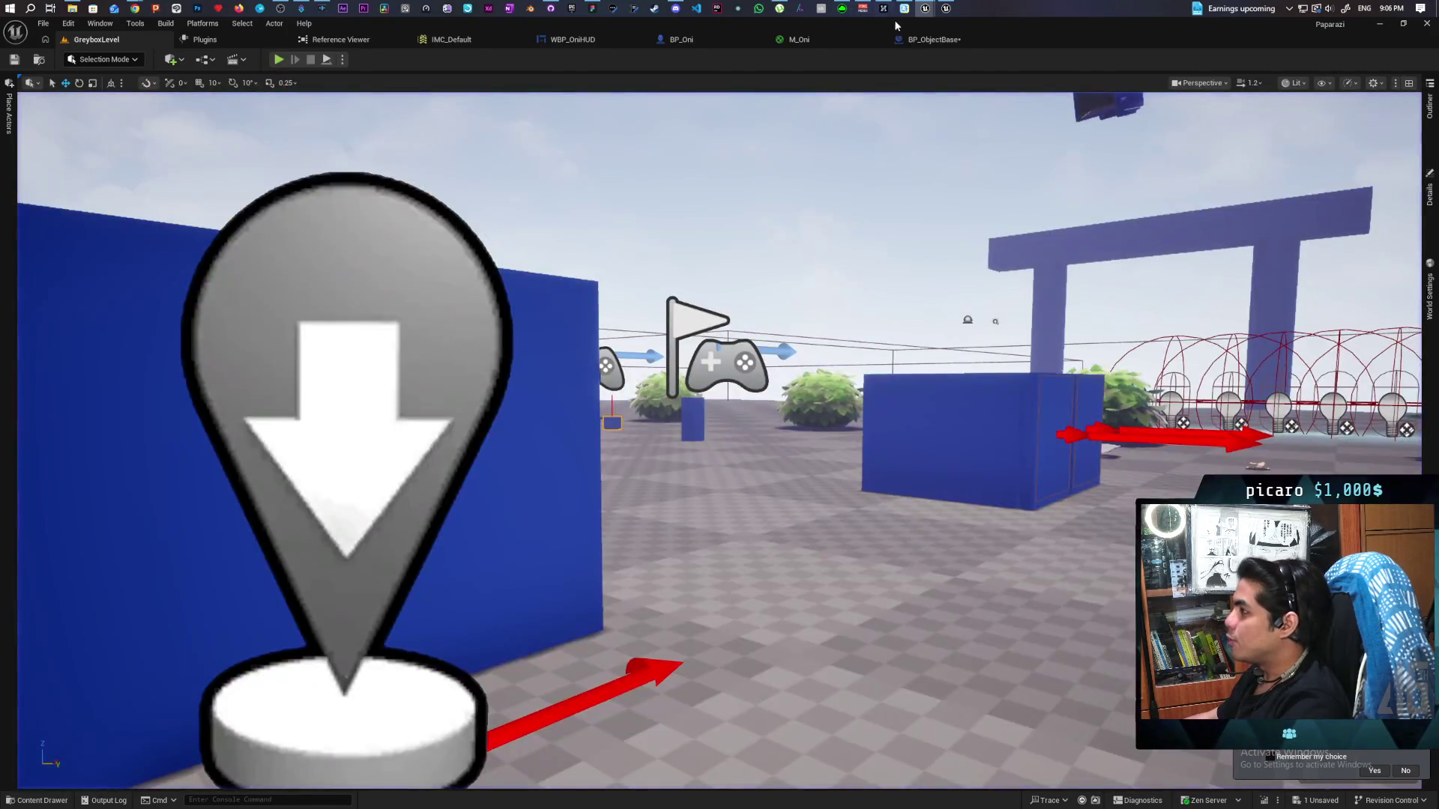
pyautogui.click(940, 41)
pyautogui.moveTo(814, 373)
pyautogui.mouseDown()
pyautogui.moveTo(862, 341)
pyautogui.moveTo(840, 376)
pyautogui.moveTo(905, 387)
pyautogui.mouseUp()
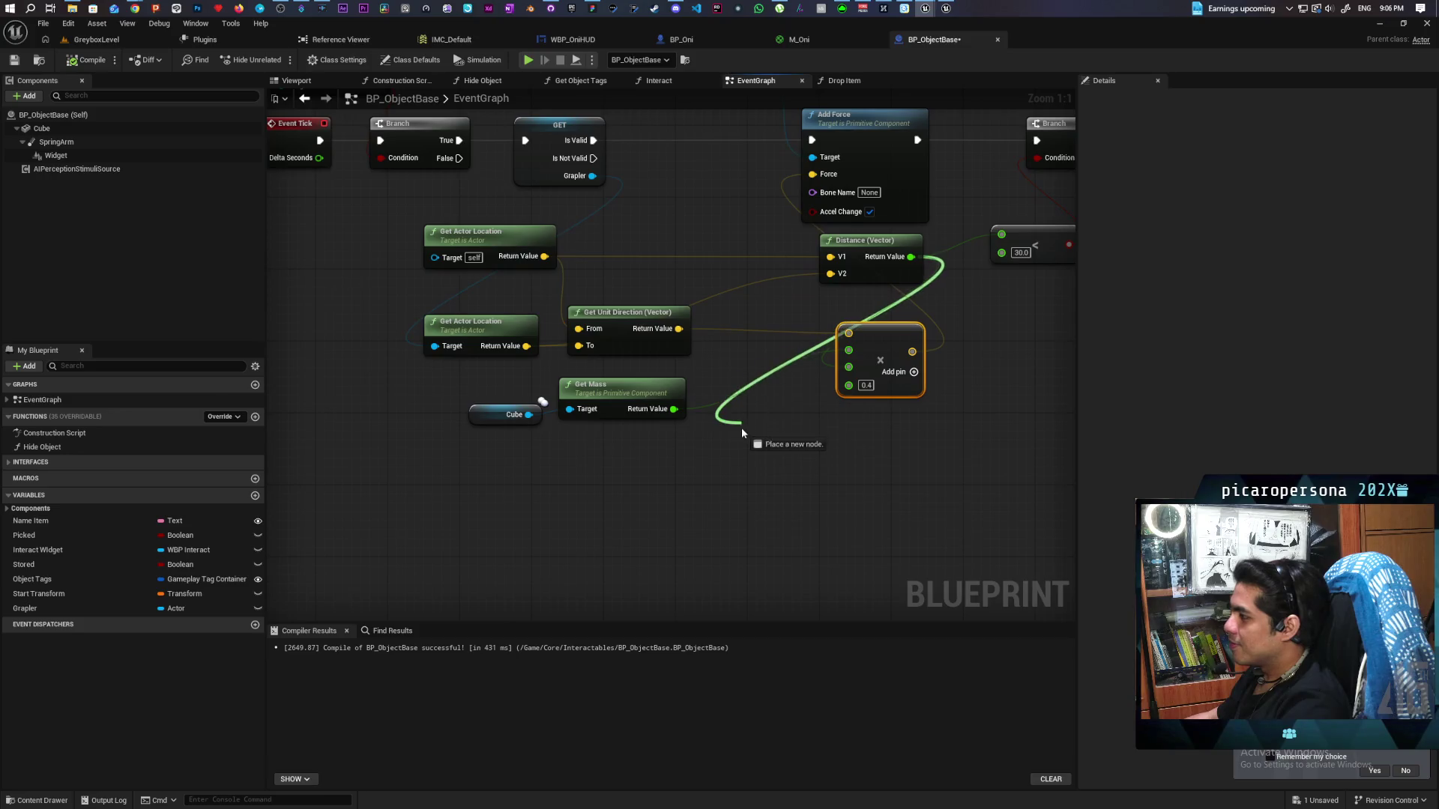
# Add a Clamp (Float) node wired from the distance result, found via 'clamp flo'
pyautogui.moveTo(740, 427); pyautogui.dragTo(738, 430)
pyautogui.write('cl')
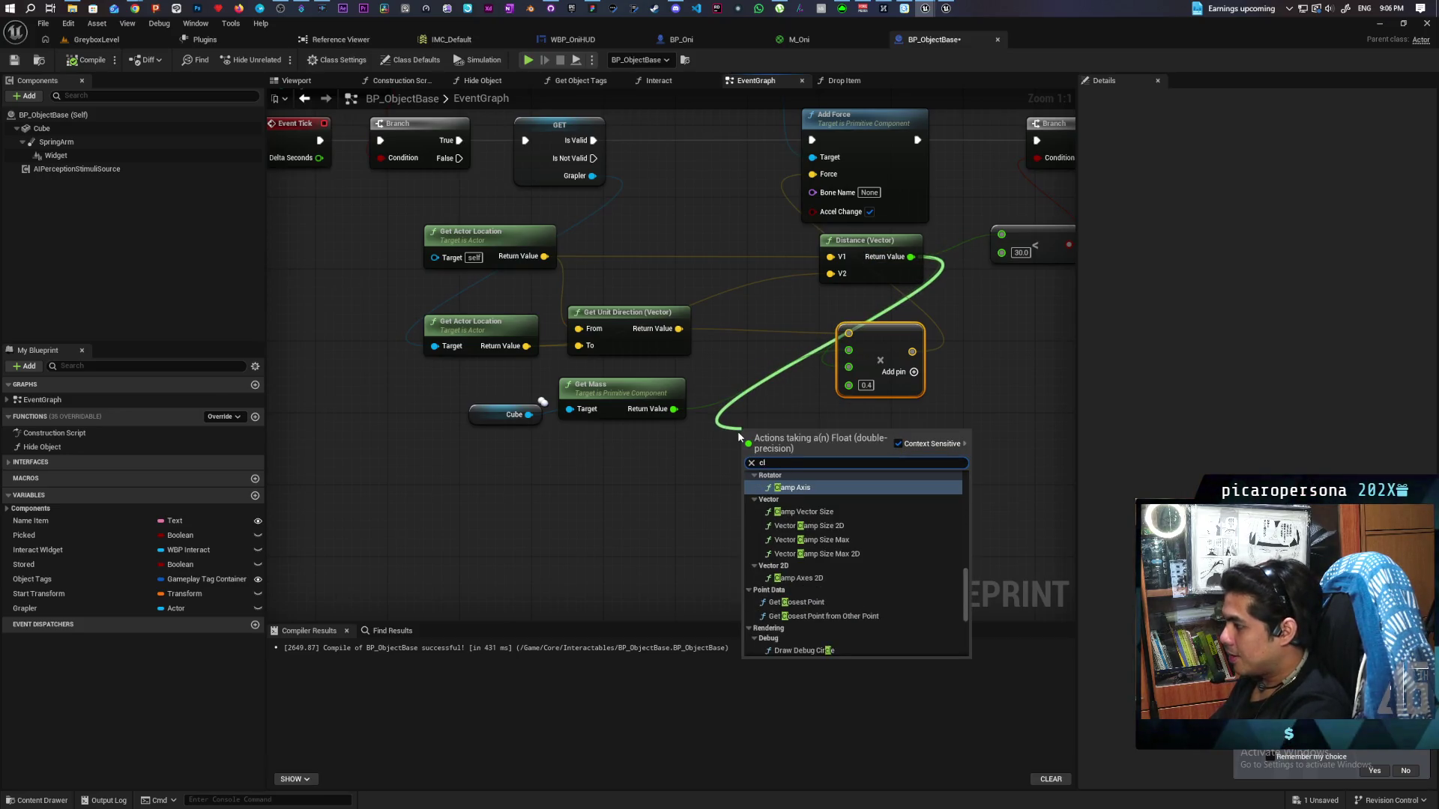
pyautogui.press('BackSpace')
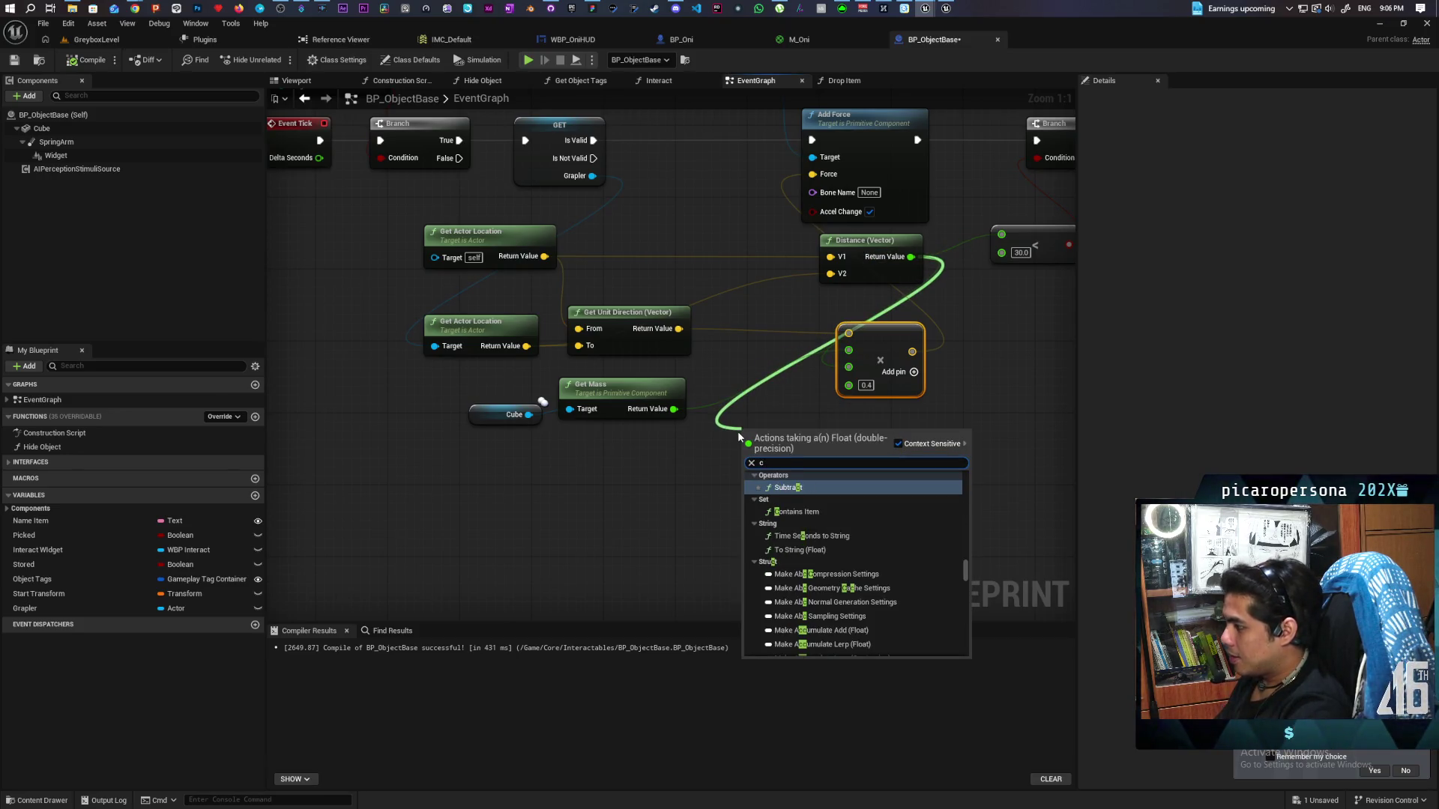
pyautogui.write('lamp')
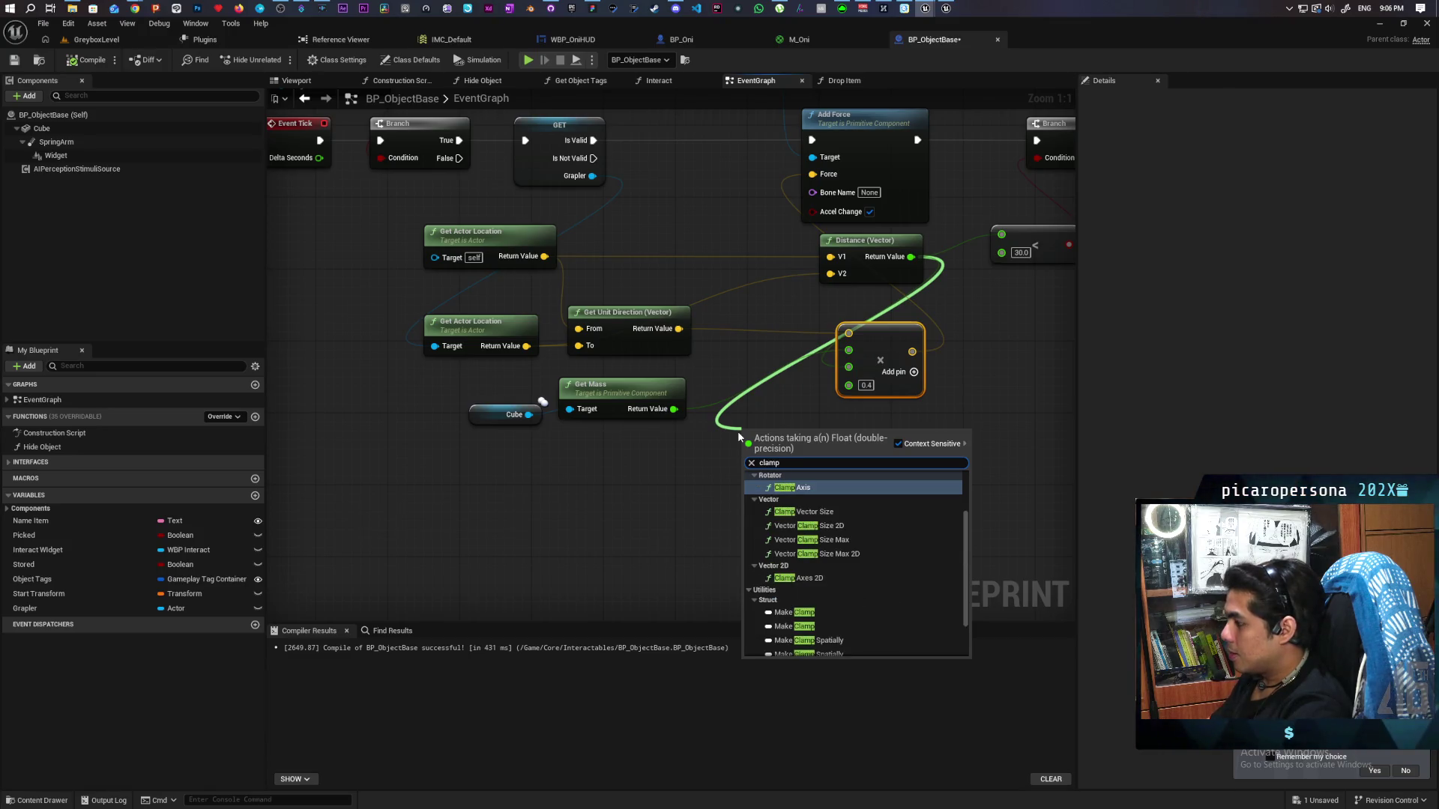
pyautogui.write(' flo')
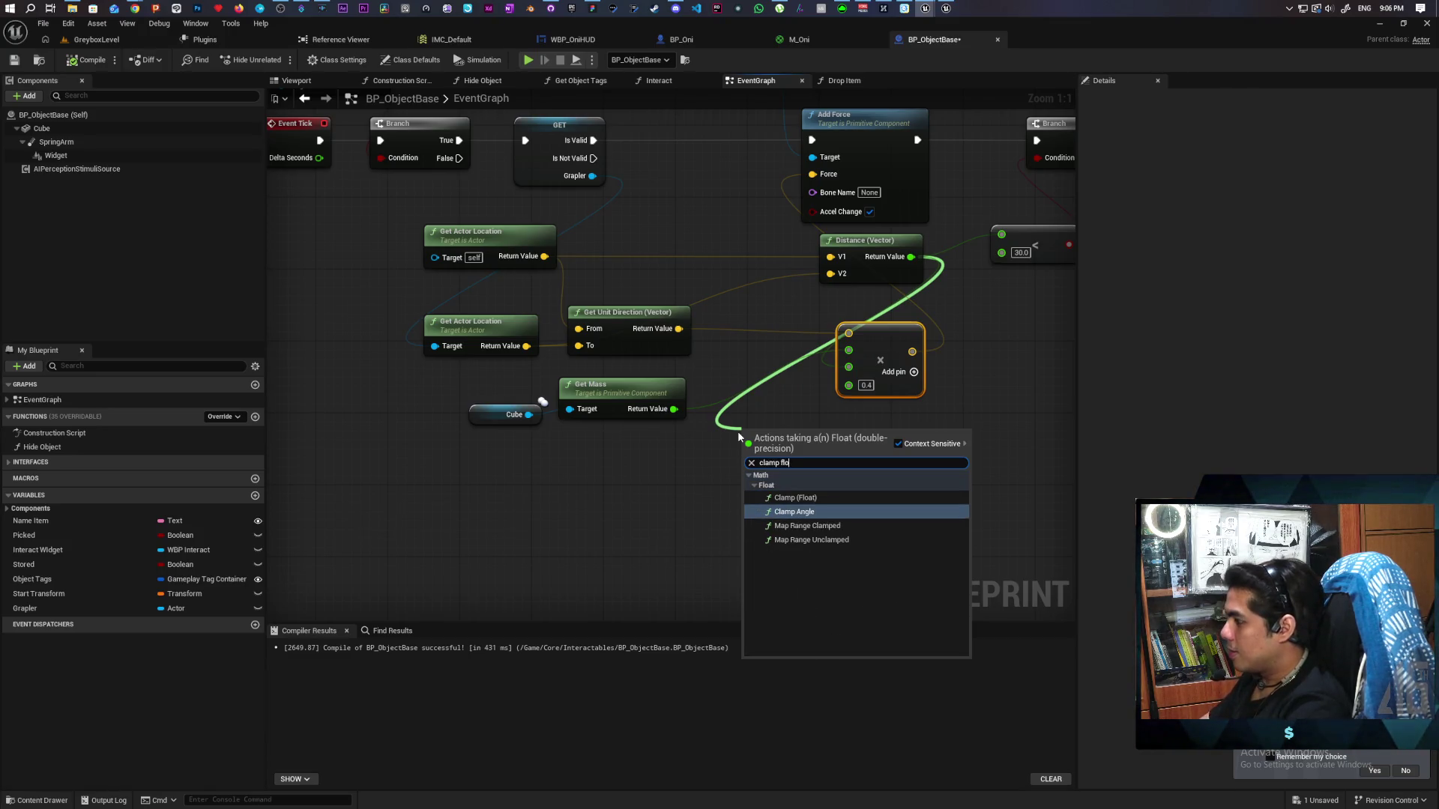
pyautogui.press('Up')
pyautogui.press('Return')
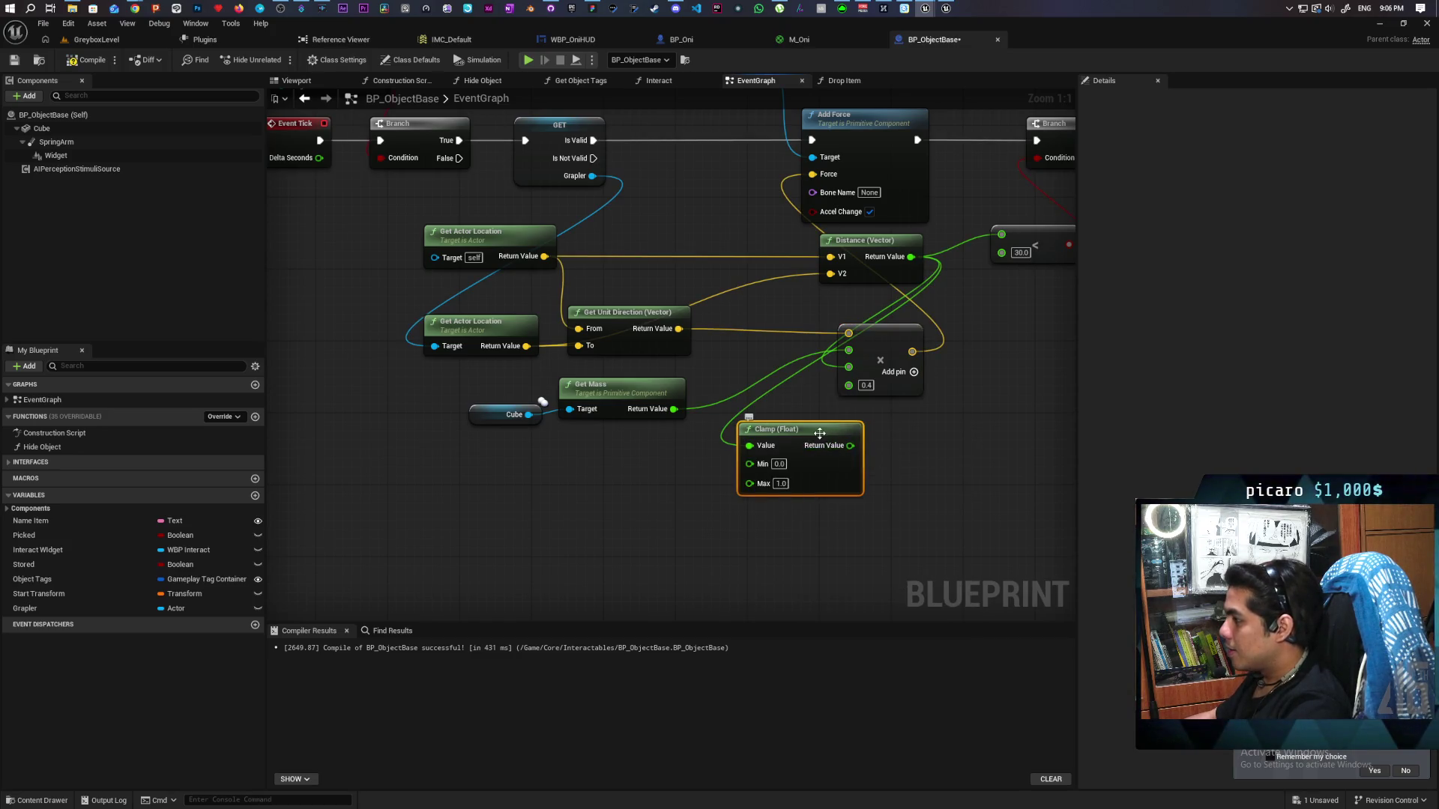
# Position the Clamp node below the Add node and set its Max to 1000
pyautogui.moveTo(850, 446)
pyautogui.mouseDown()
pyautogui.moveTo(826, 460)
pyautogui.moveTo(848, 385)
pyautogui.mouseUp()
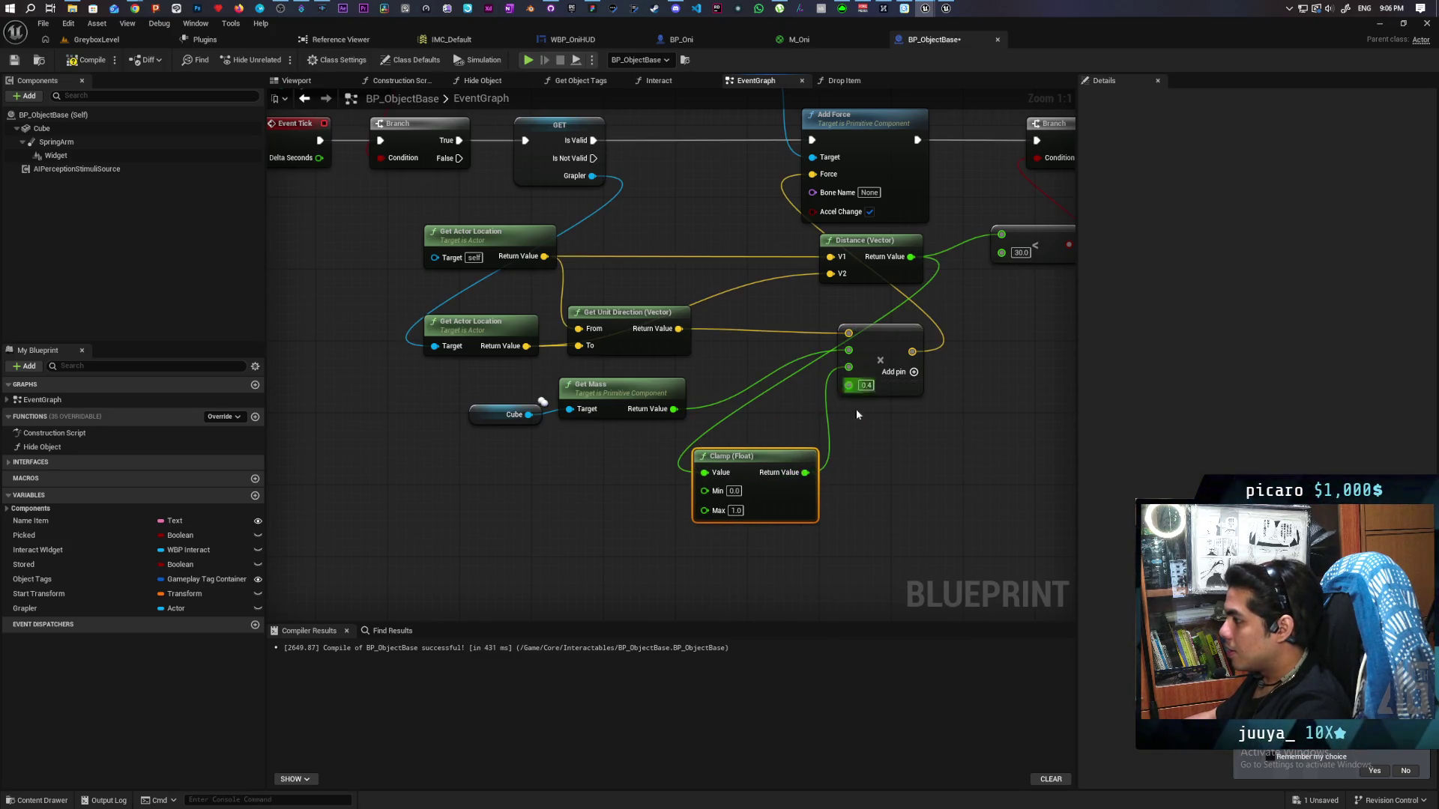
pyautogui.moveTo(769, 456); pyautogui.dragTo(788, 440)
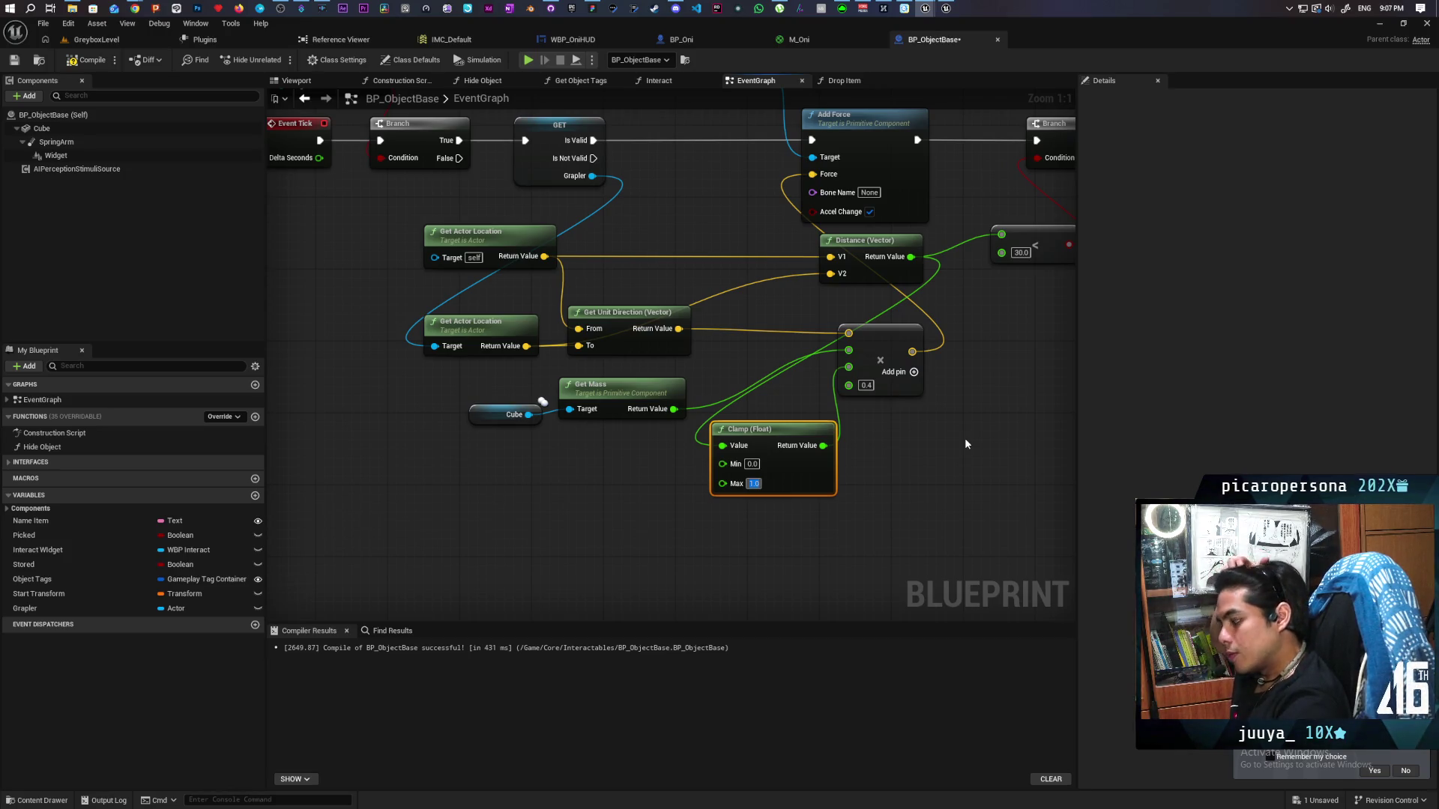
pyautogui.write('1000')
pyautogui.click(937, 449)
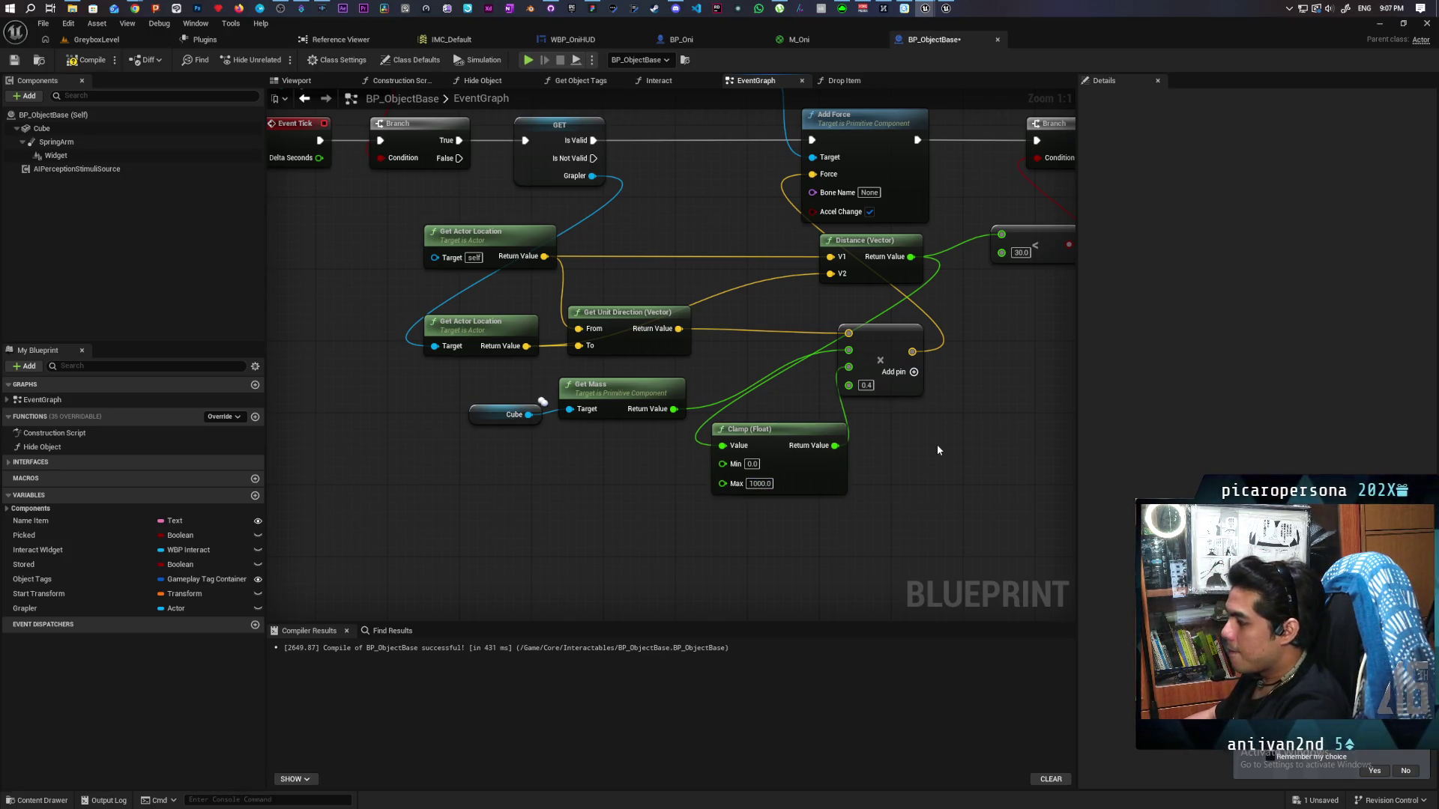
# Play-test GreyboxLevel by grappling four objects with the clamped force, then return to BP_ObjectBase
pyautogui.click(117, 42)
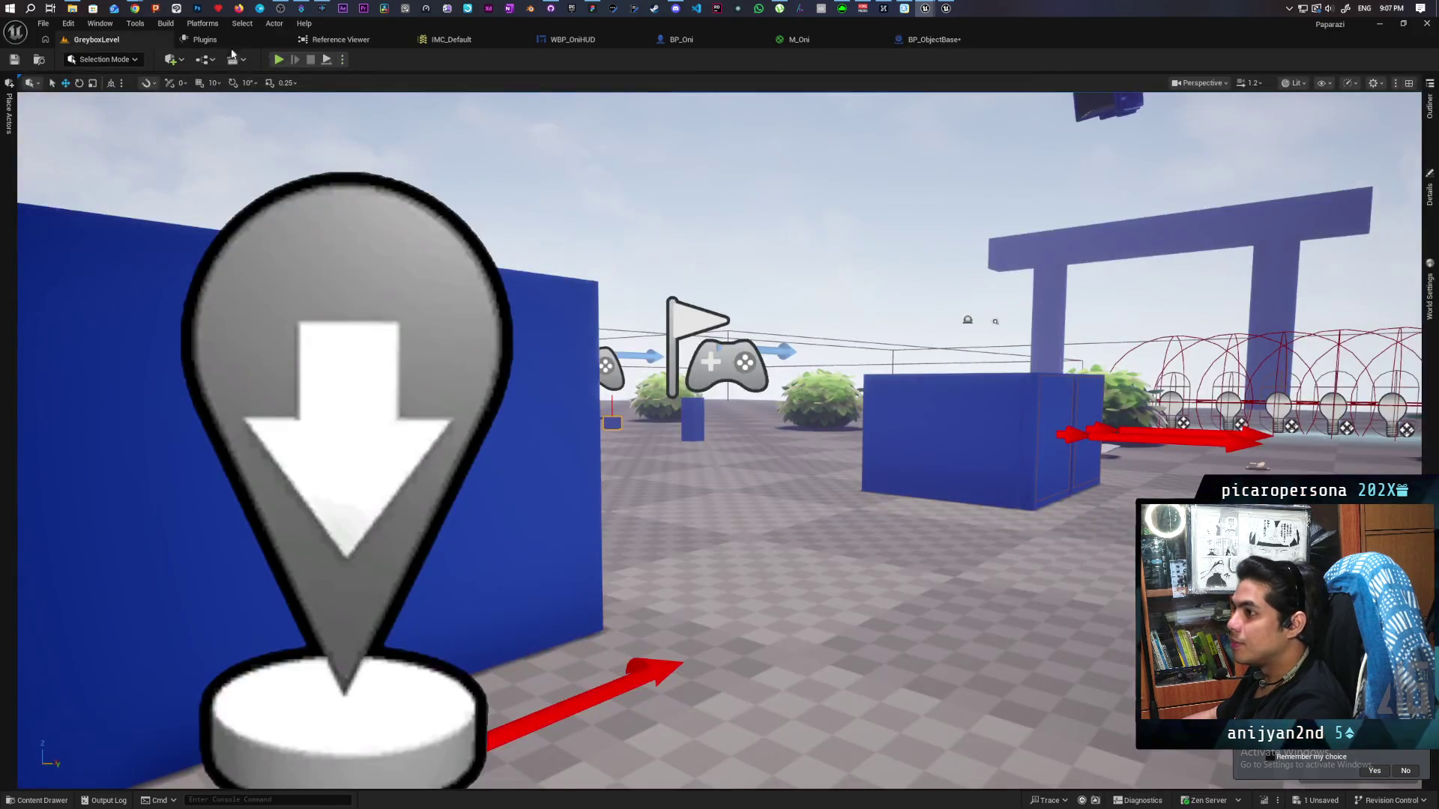
pyautogui.click(276, 59)
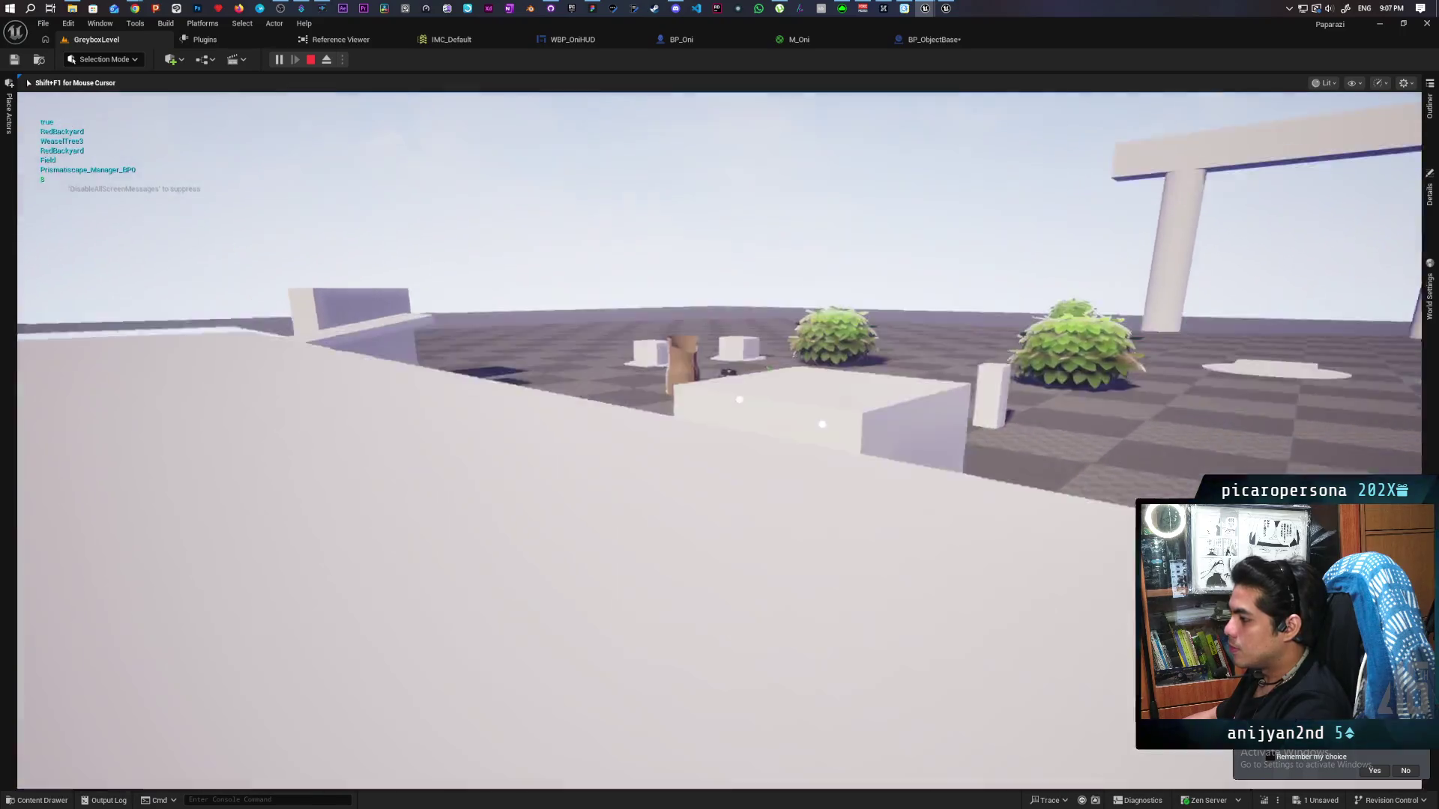
pyautogui.click(719, 441)
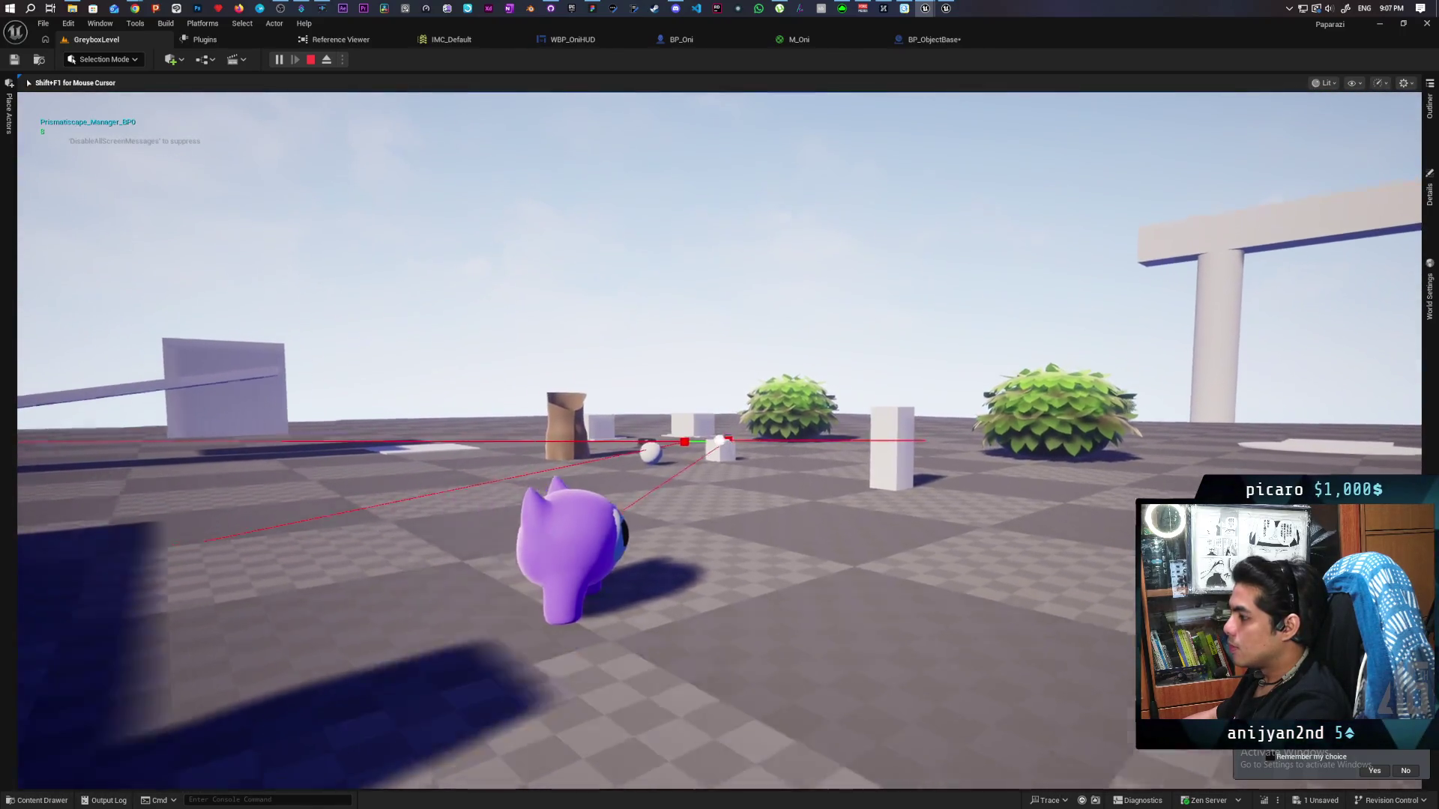
pyautogui.click(609, 419)
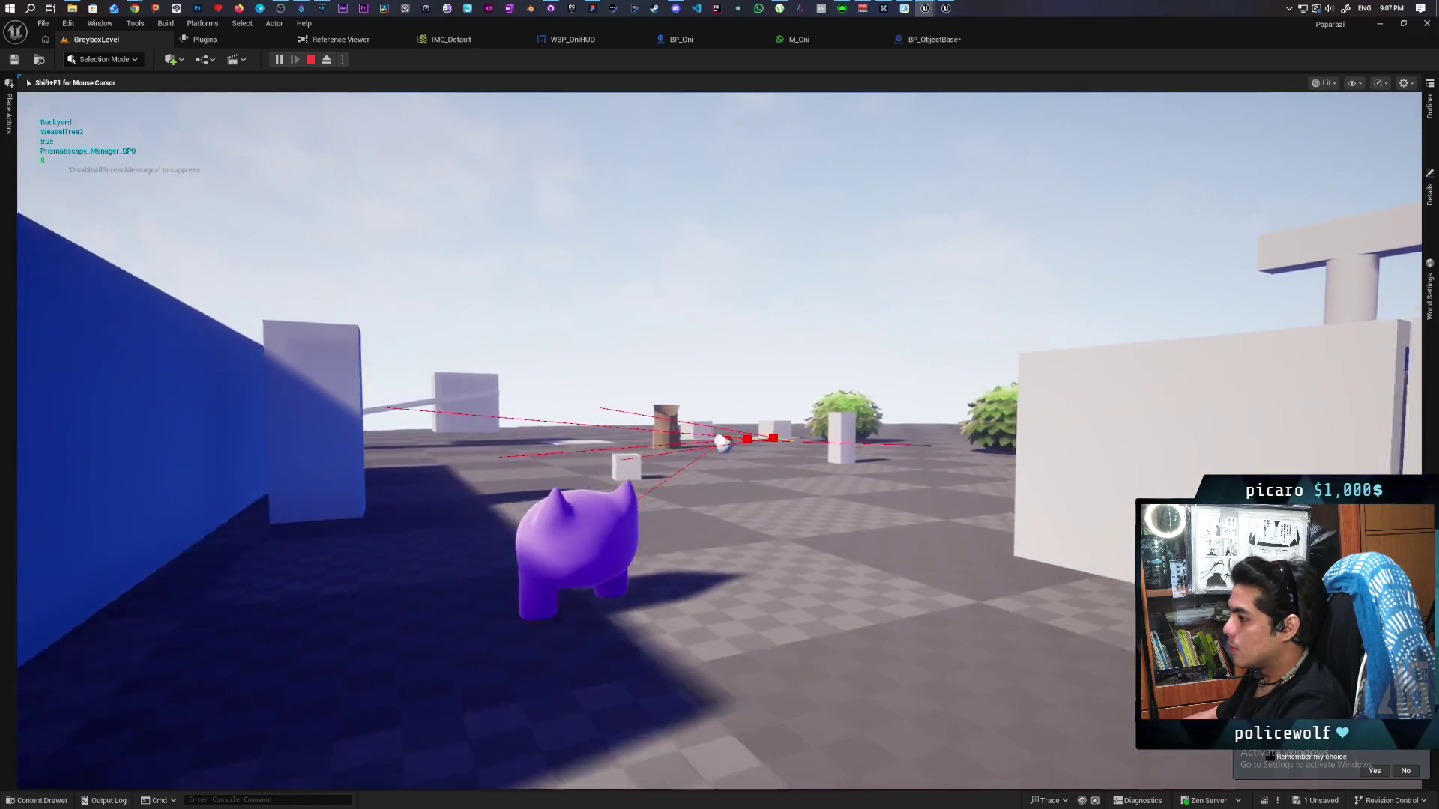
pyautogui.click(1275, 454)
pyautogui.click(1195, 465)
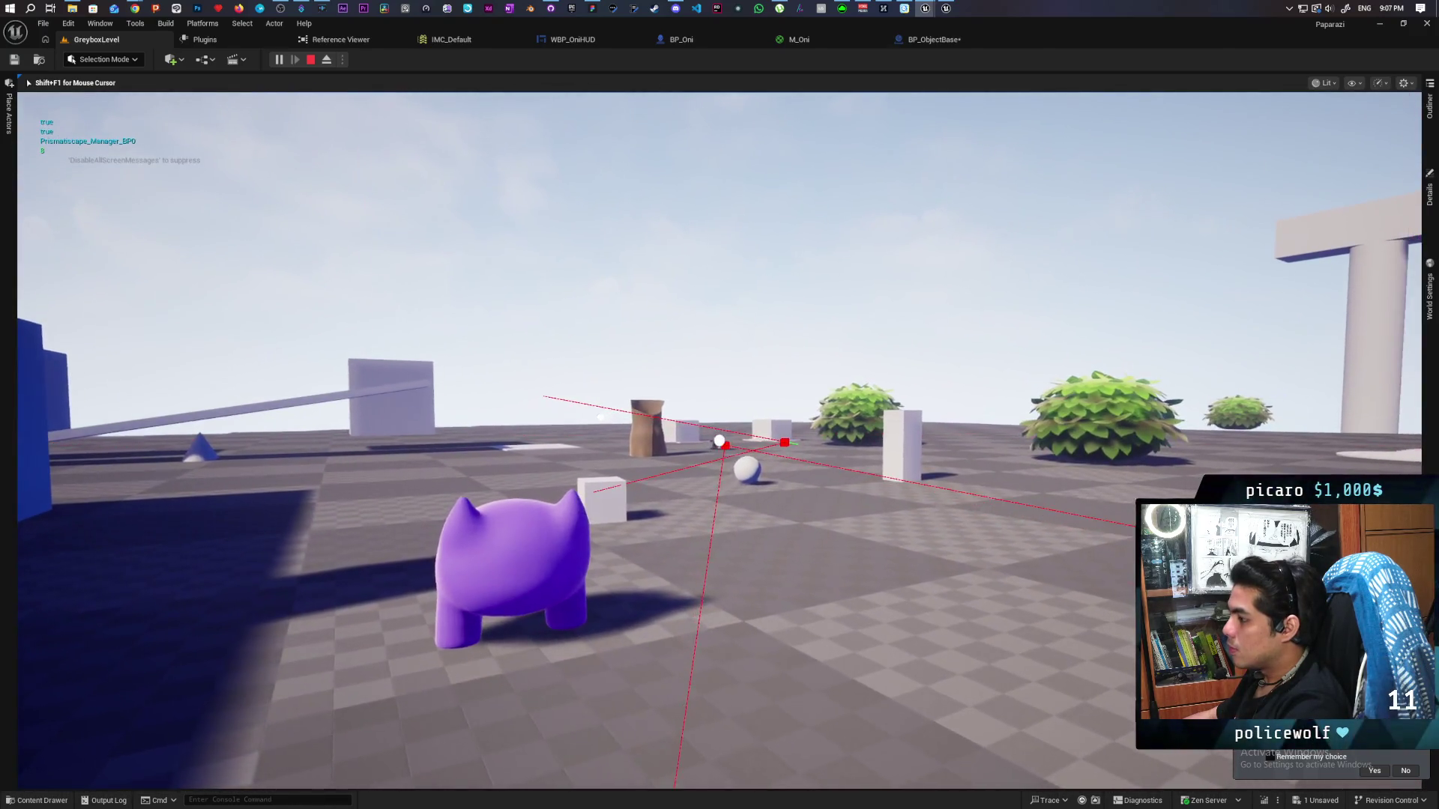
pyautogui.press('Escape')
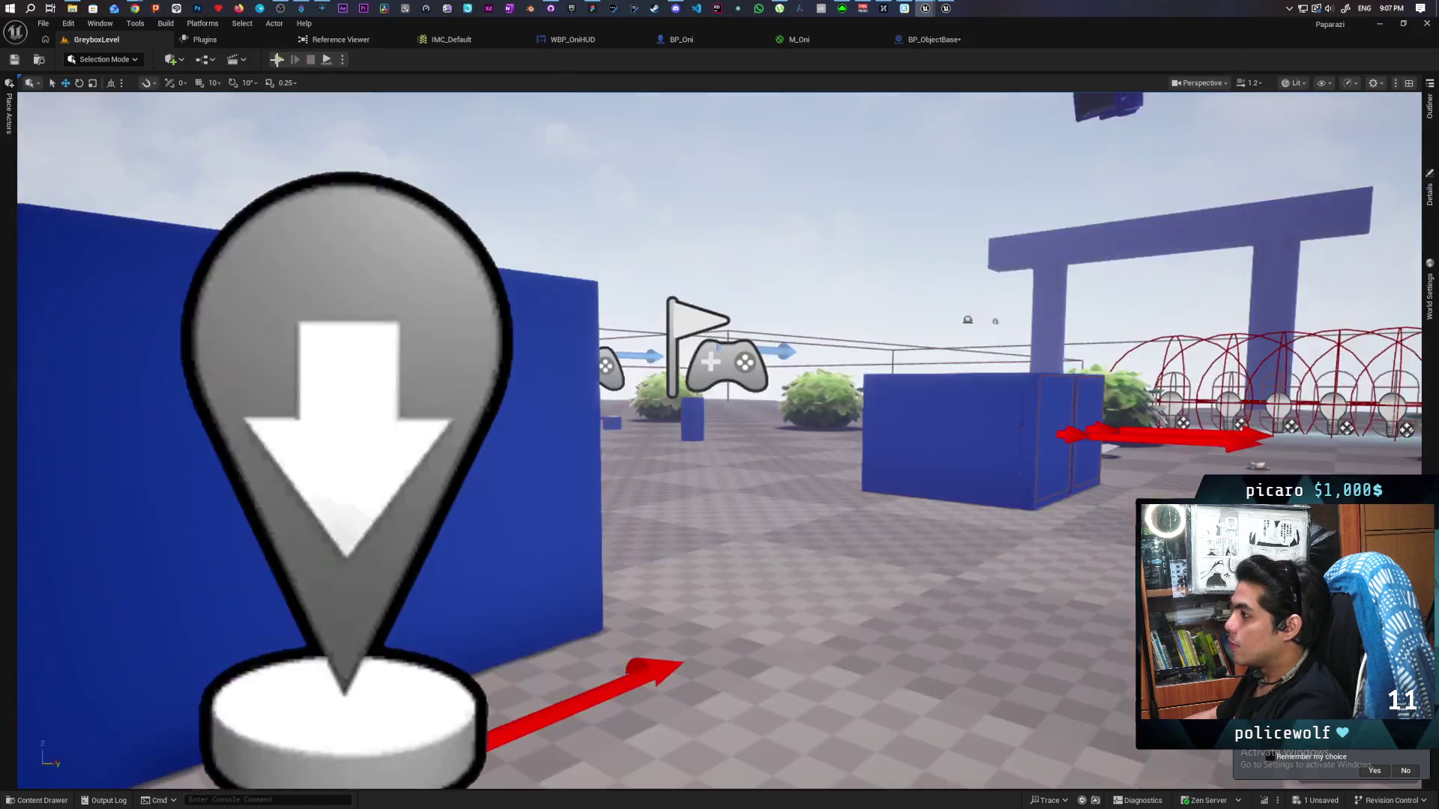
pyautogui.click(963, 39)
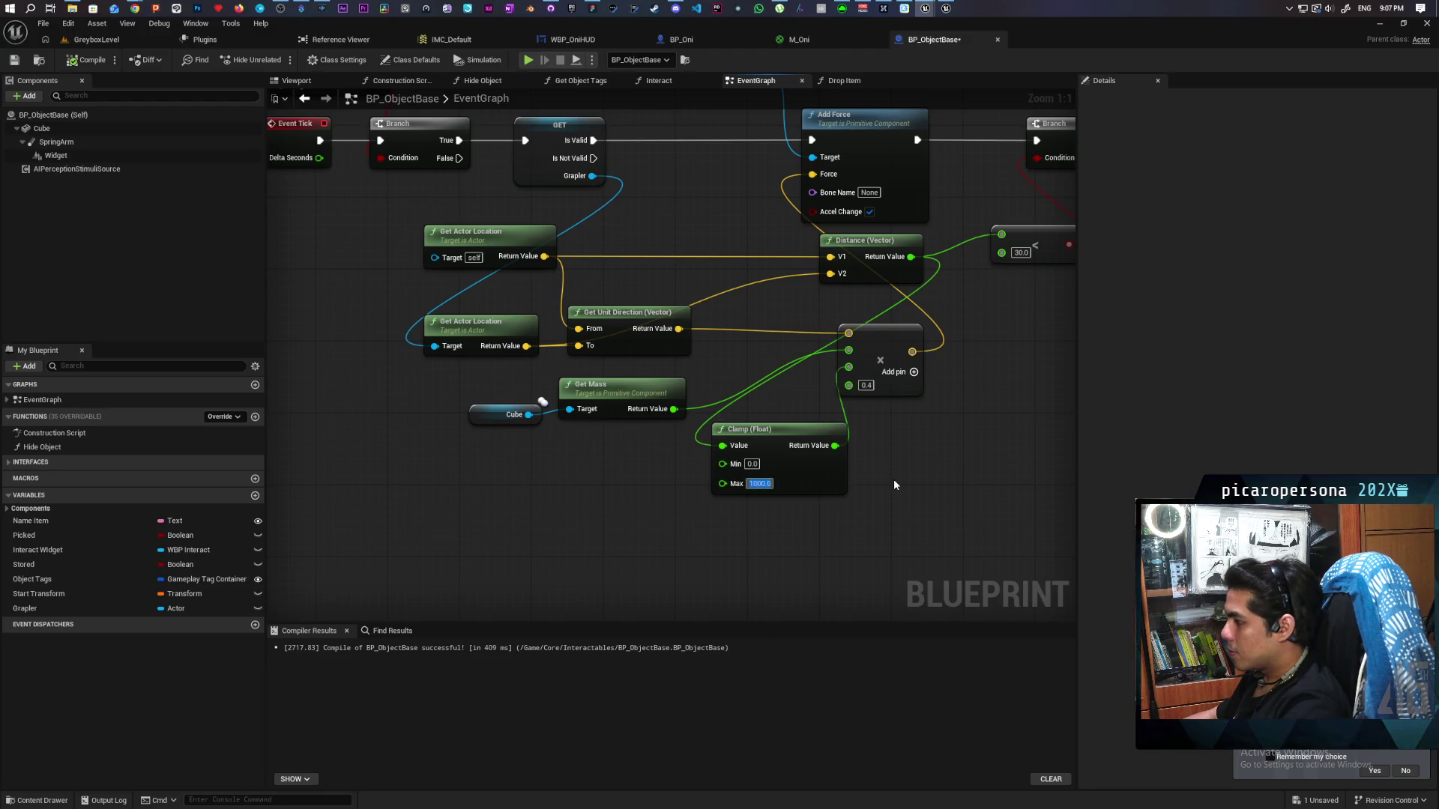
pyautogui.write('500')
pyautogui.press('Return')
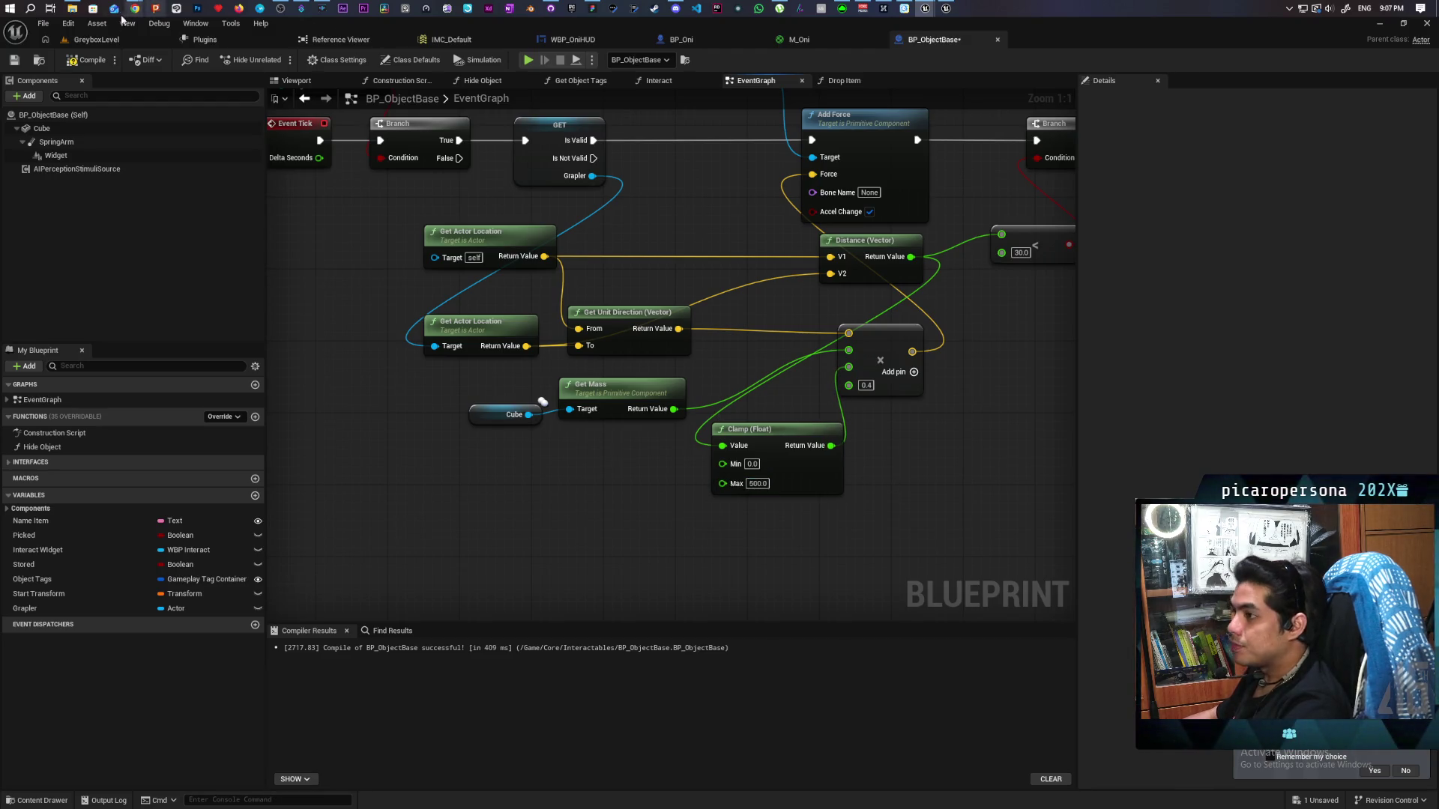
pyautogui.click(94, 39)
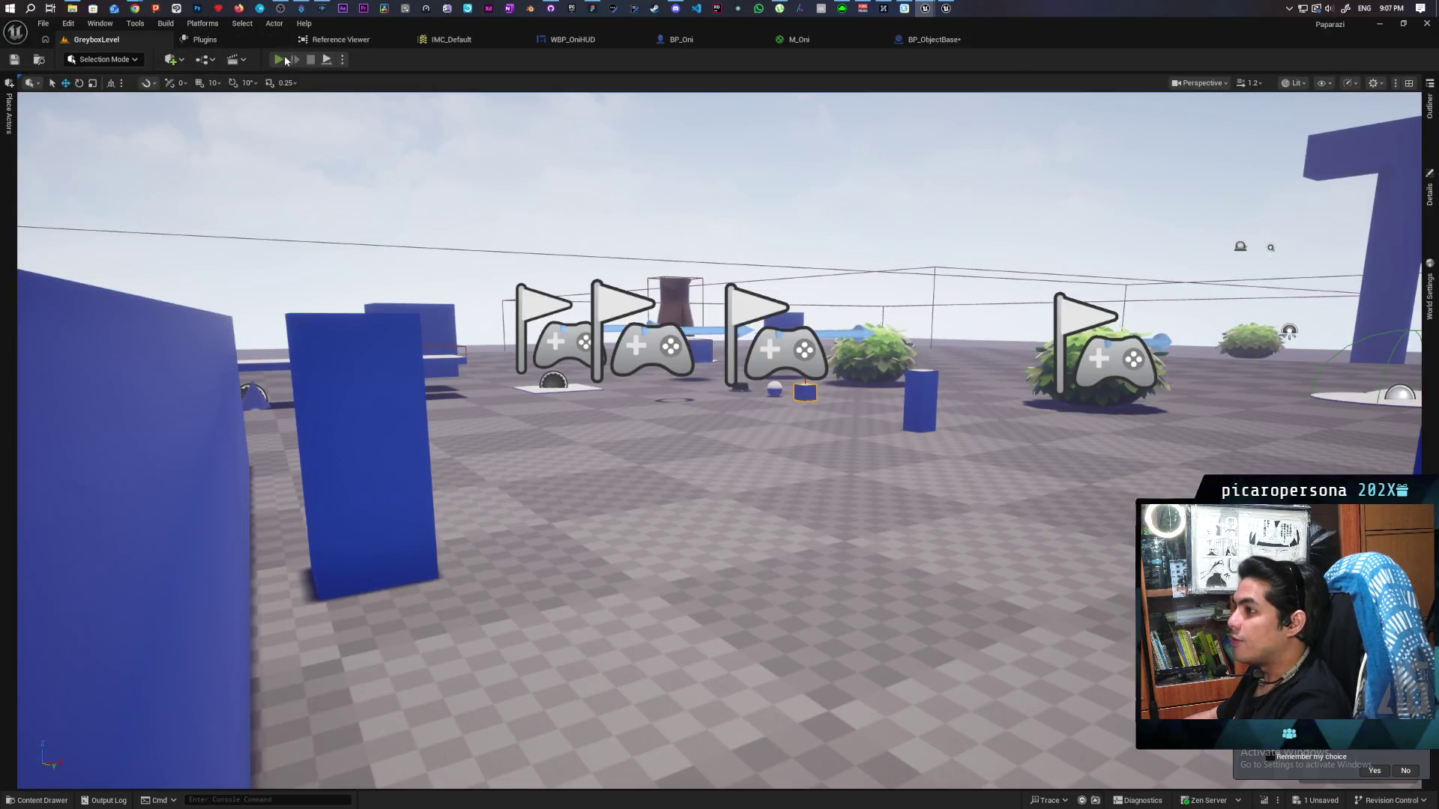
pyautogui.click(284, 60)
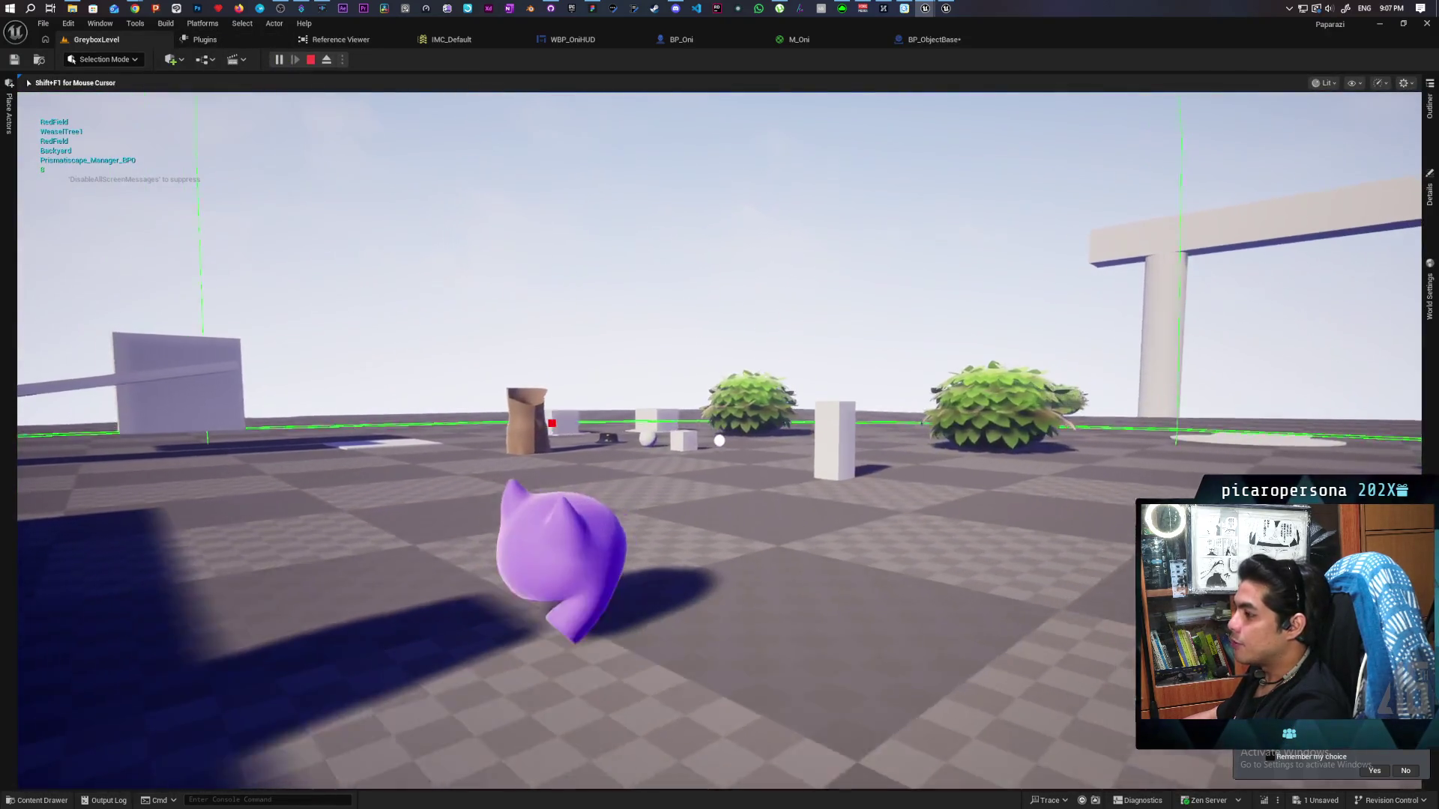
pyautogui.press('w')
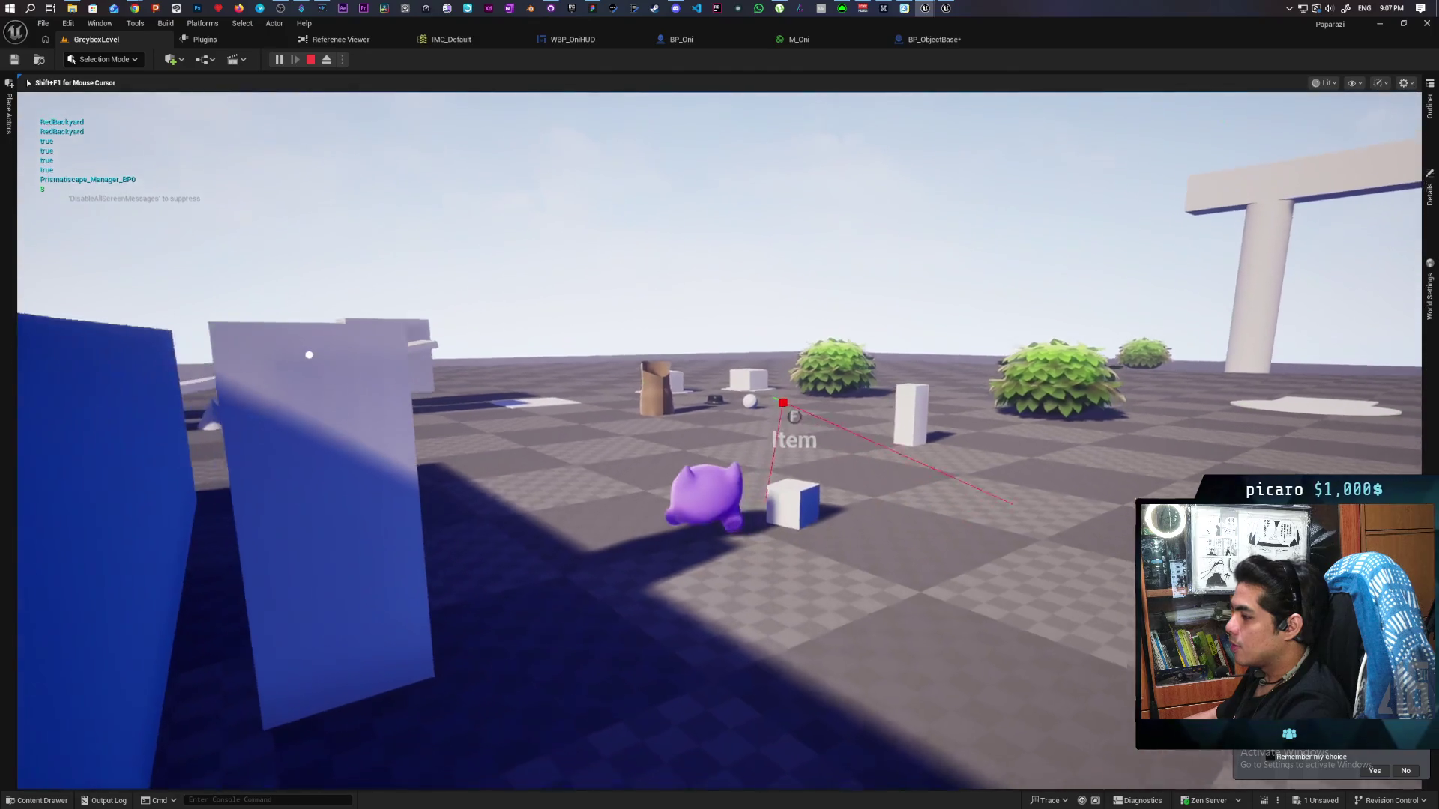
pyautogui.press('w')
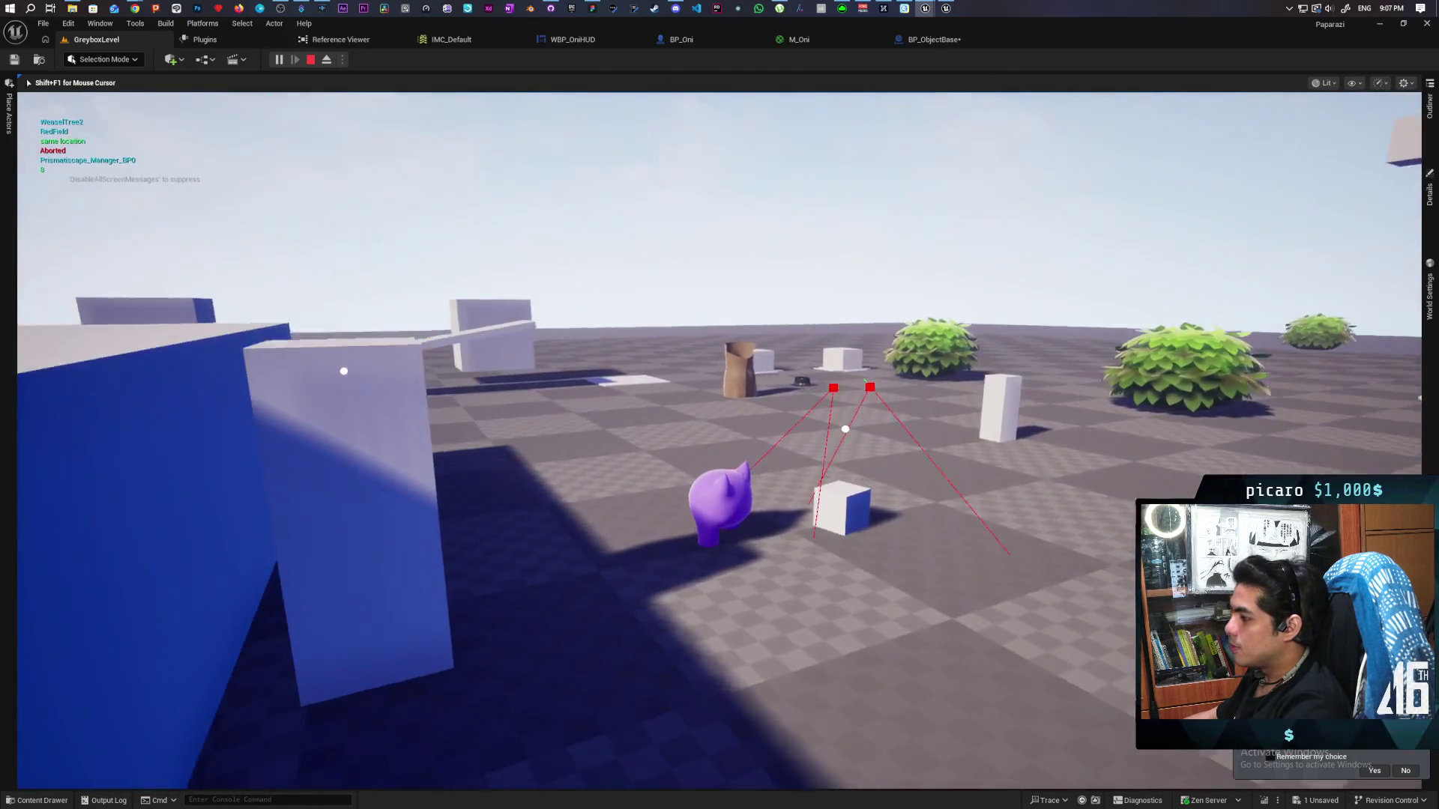
pyautogui.press('w')
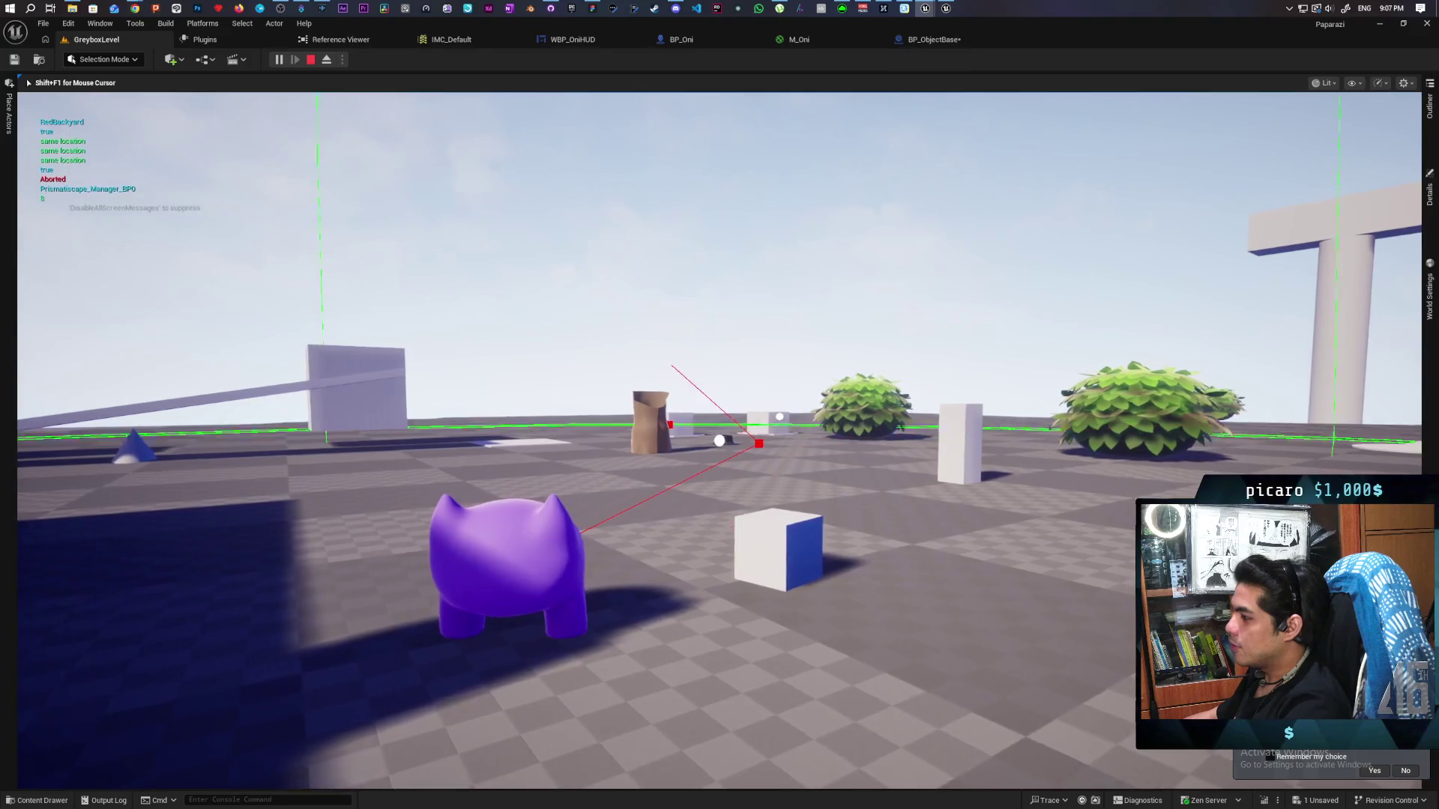
pyautogui.press('w')
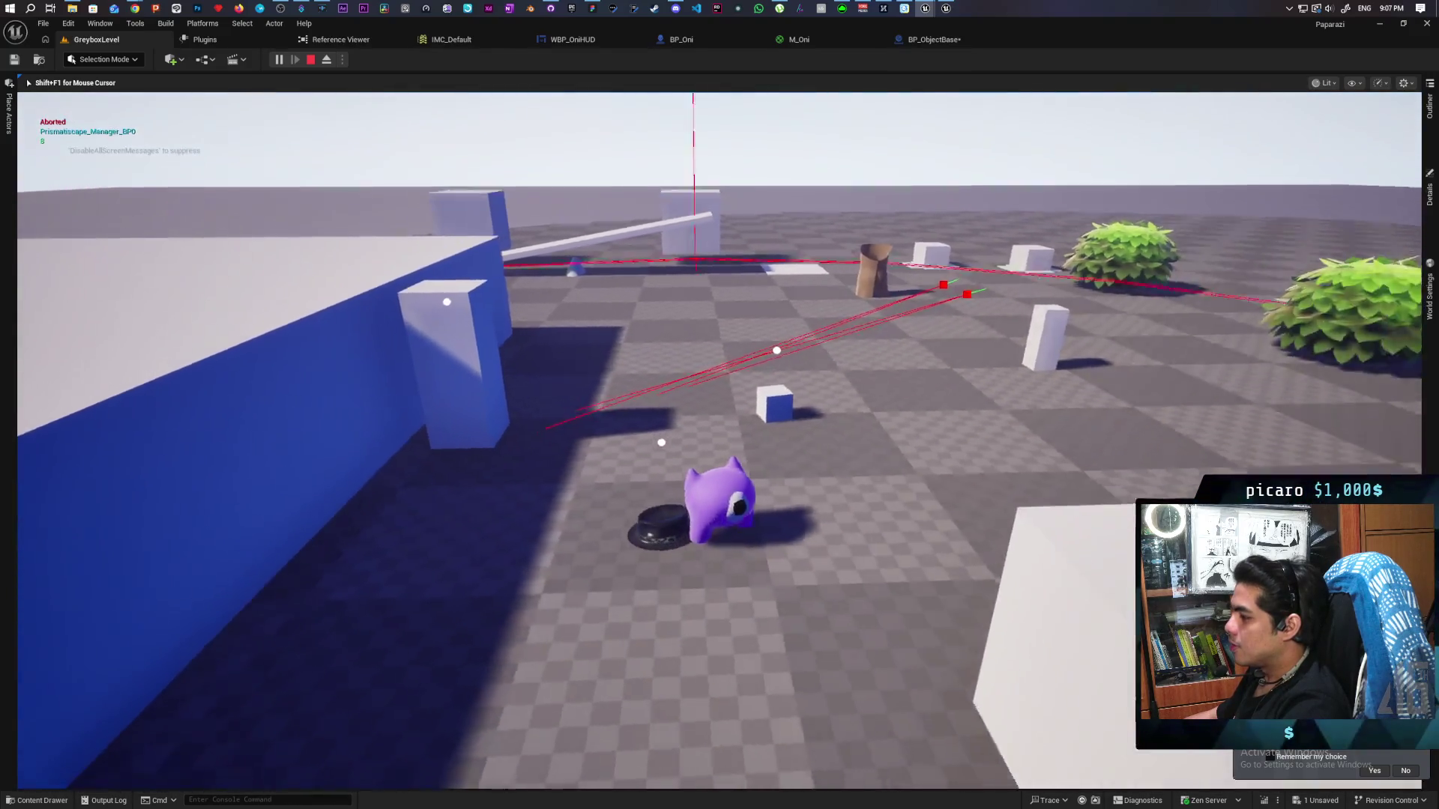
pyautogui.press('w')
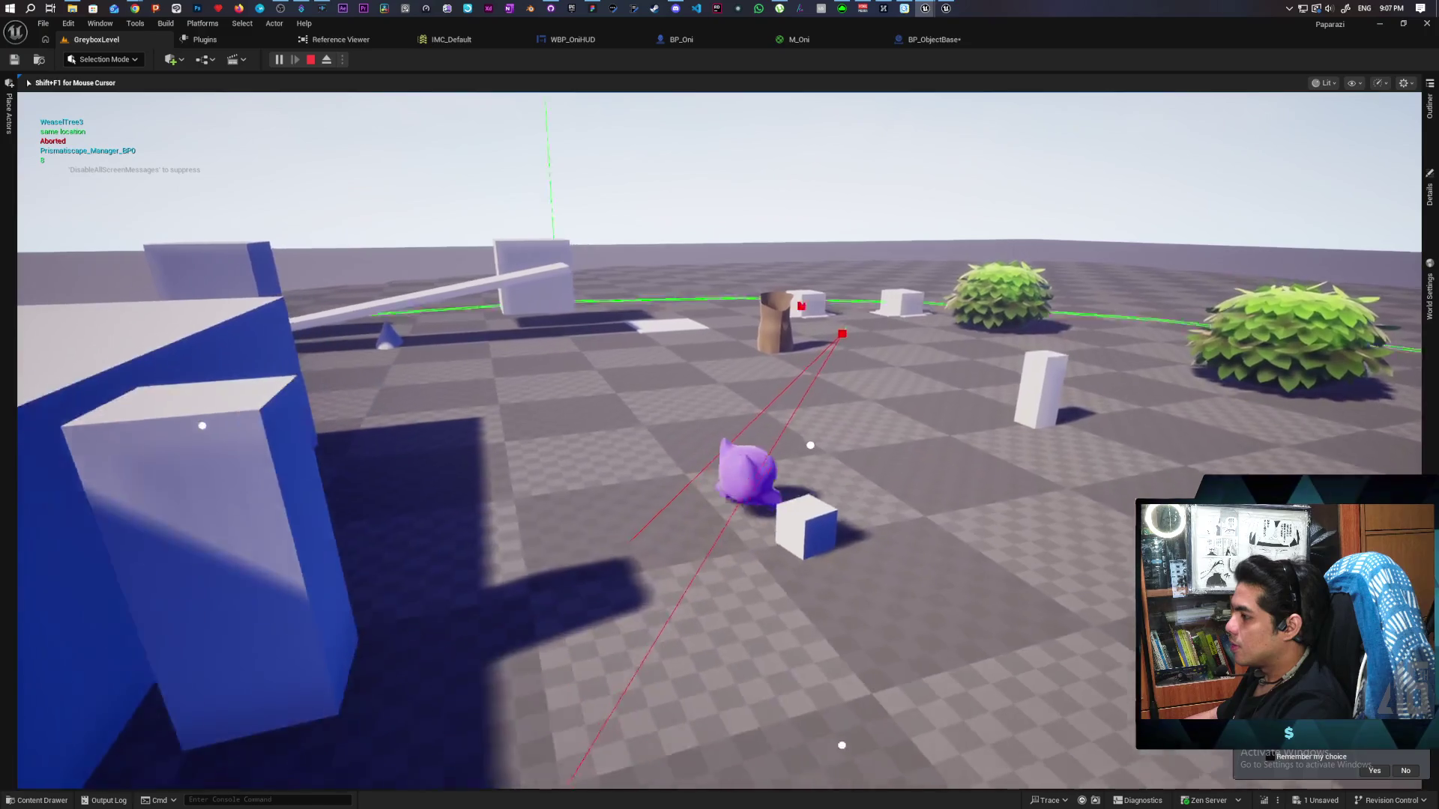
pyautogui.press('w')
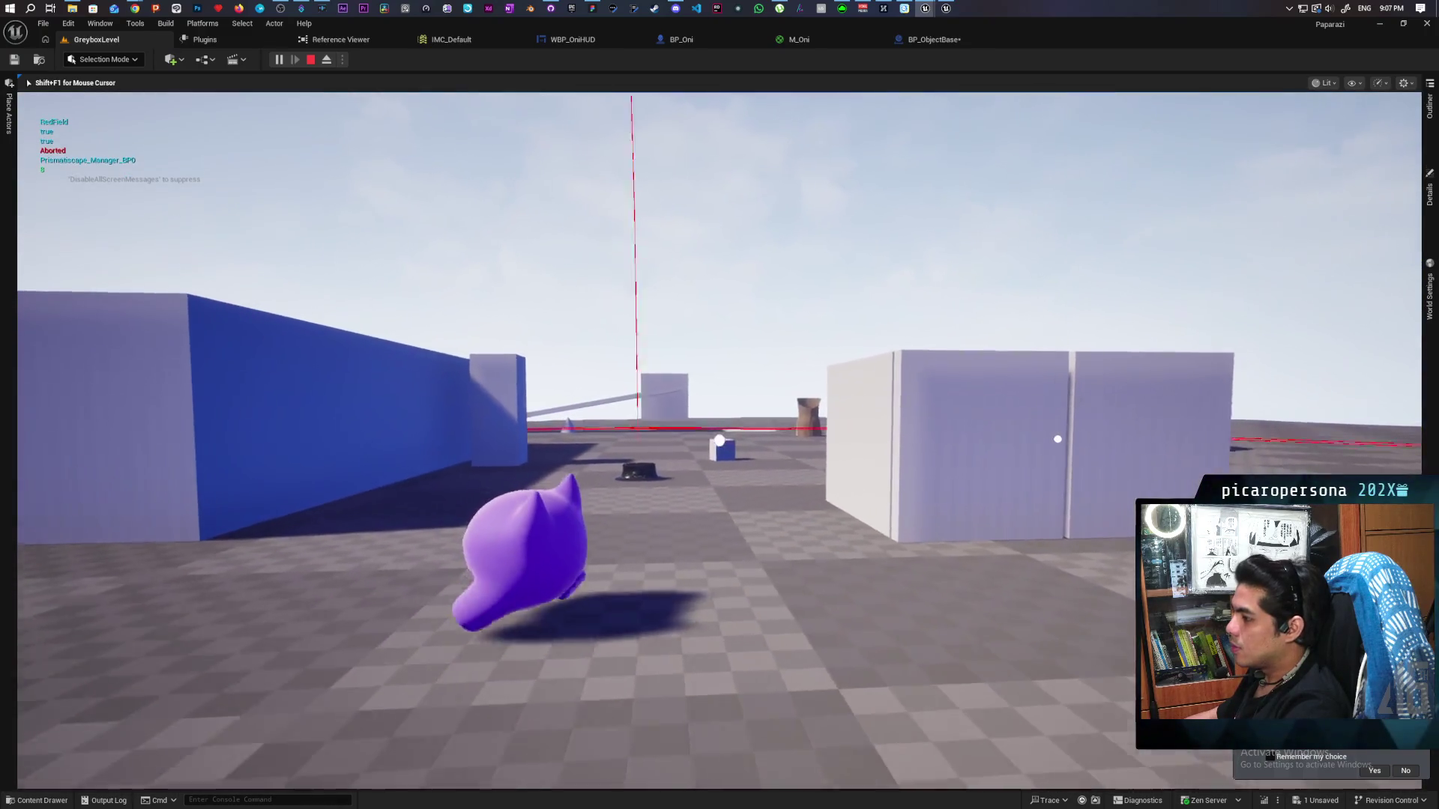
pyautogui.press('w')
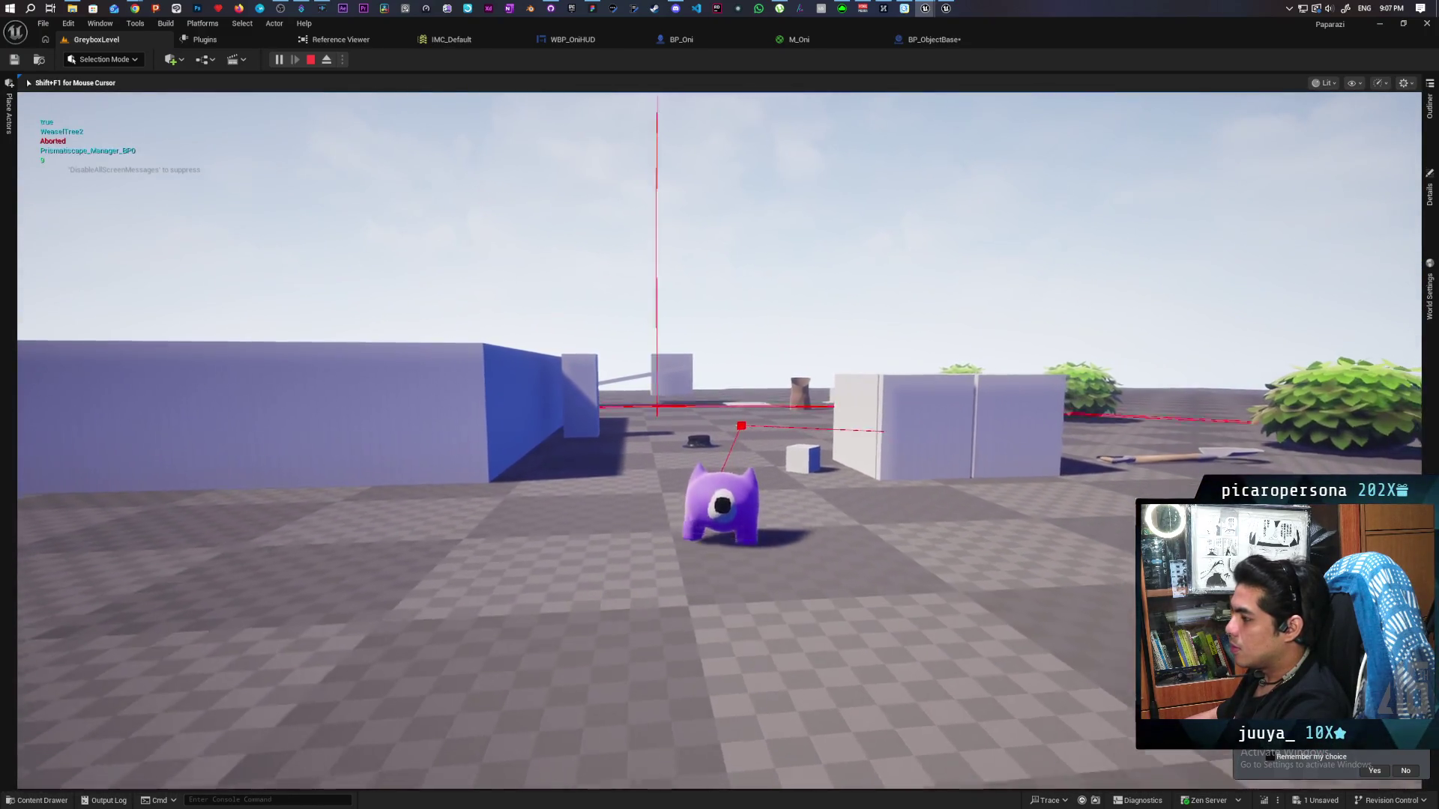
pyautogui.press('w')
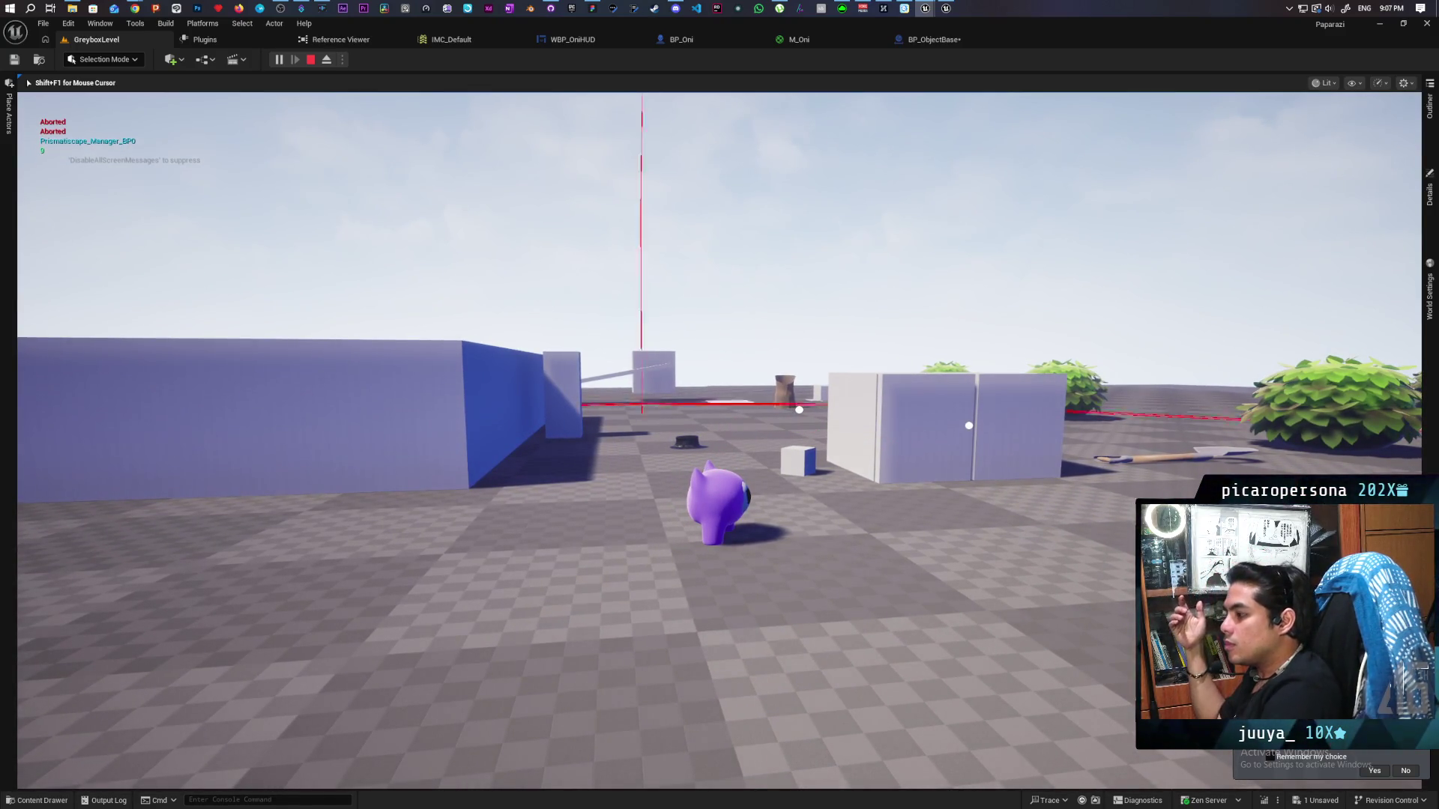
pyautogui.press('e')
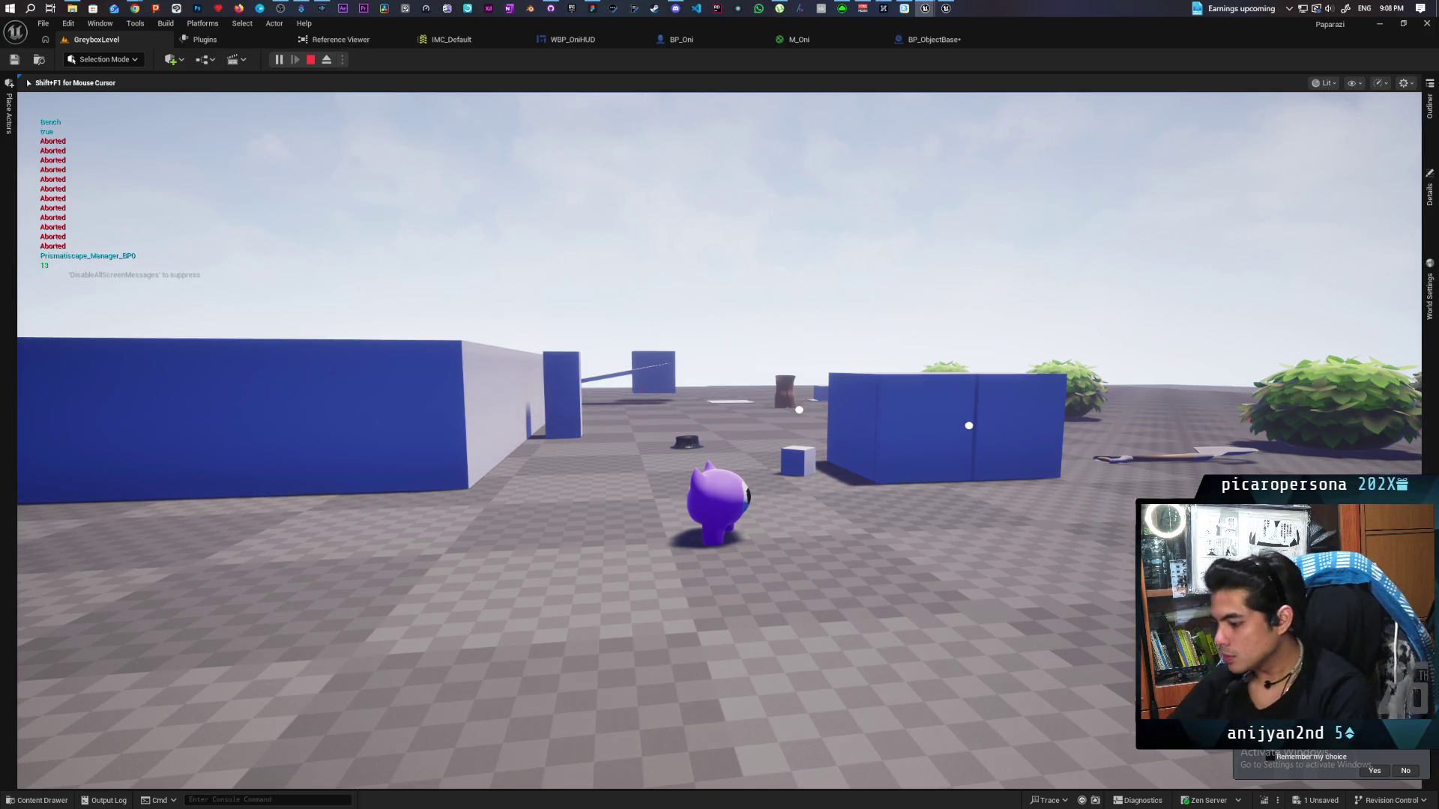
# Stop the play session and save the BP_ObjectBase blueprint
pyautogui.press('Escape')
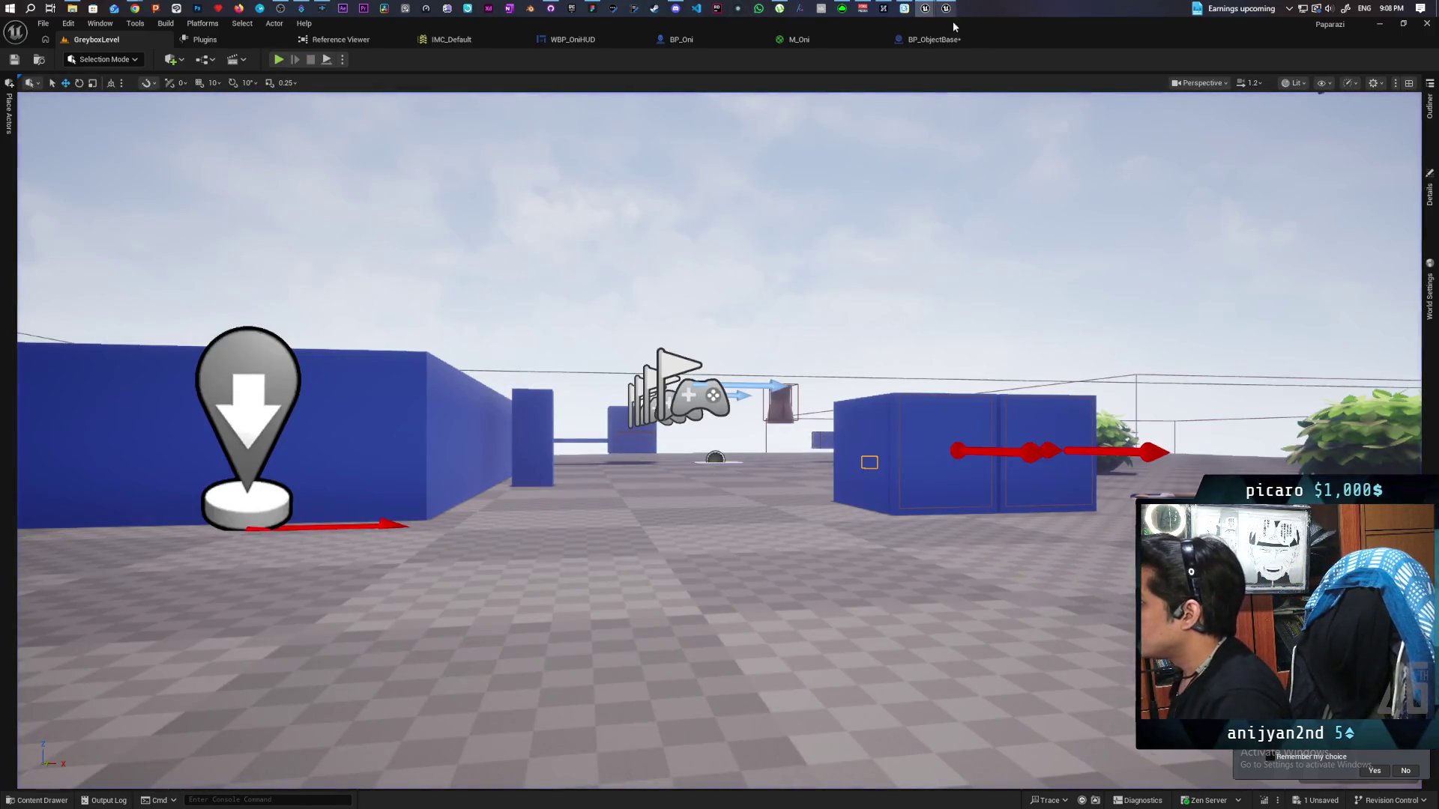
pyautogui.click(953, 42)
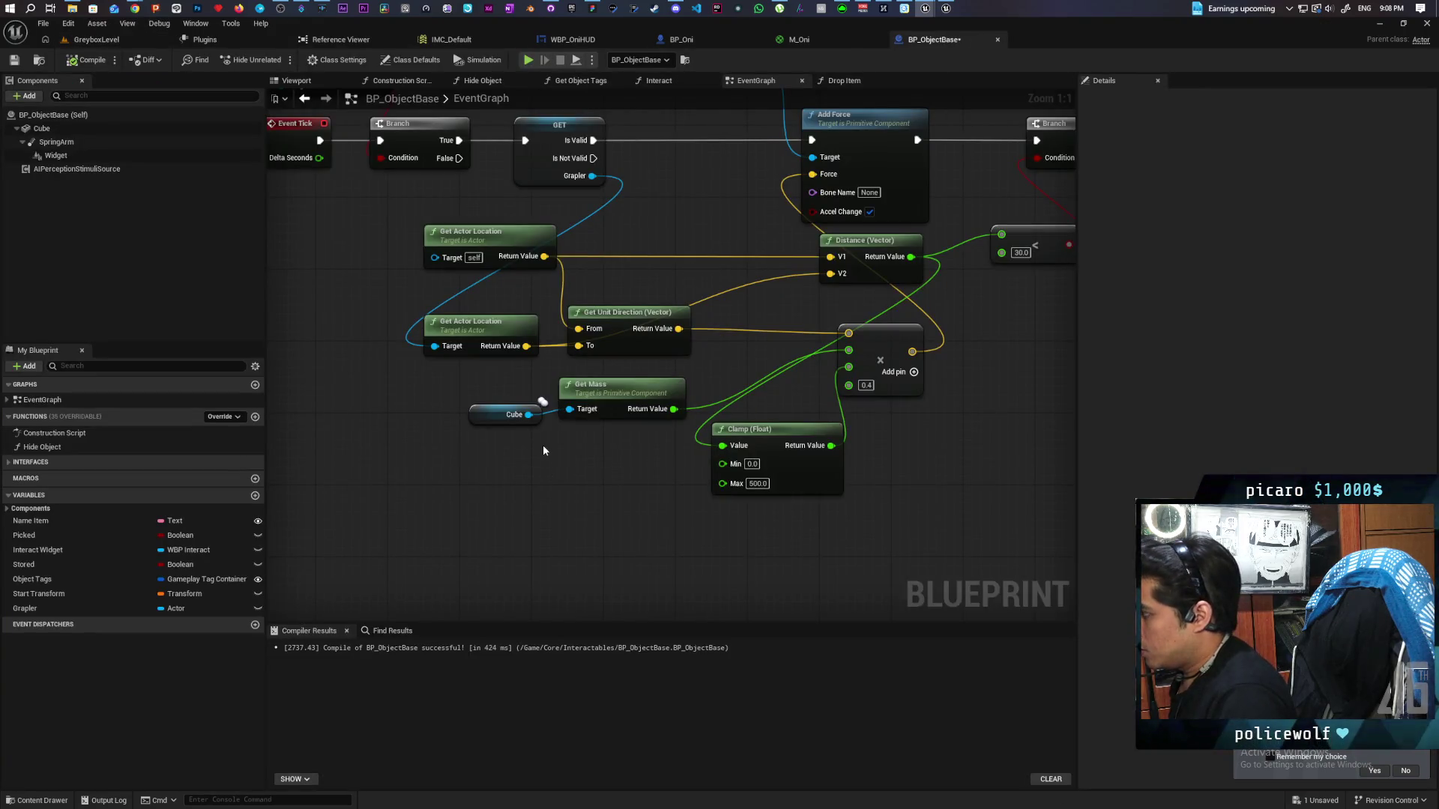
pyautogui.scroll(-5, 496, 500)
pyautogui.hotkey('ctrl', 's')
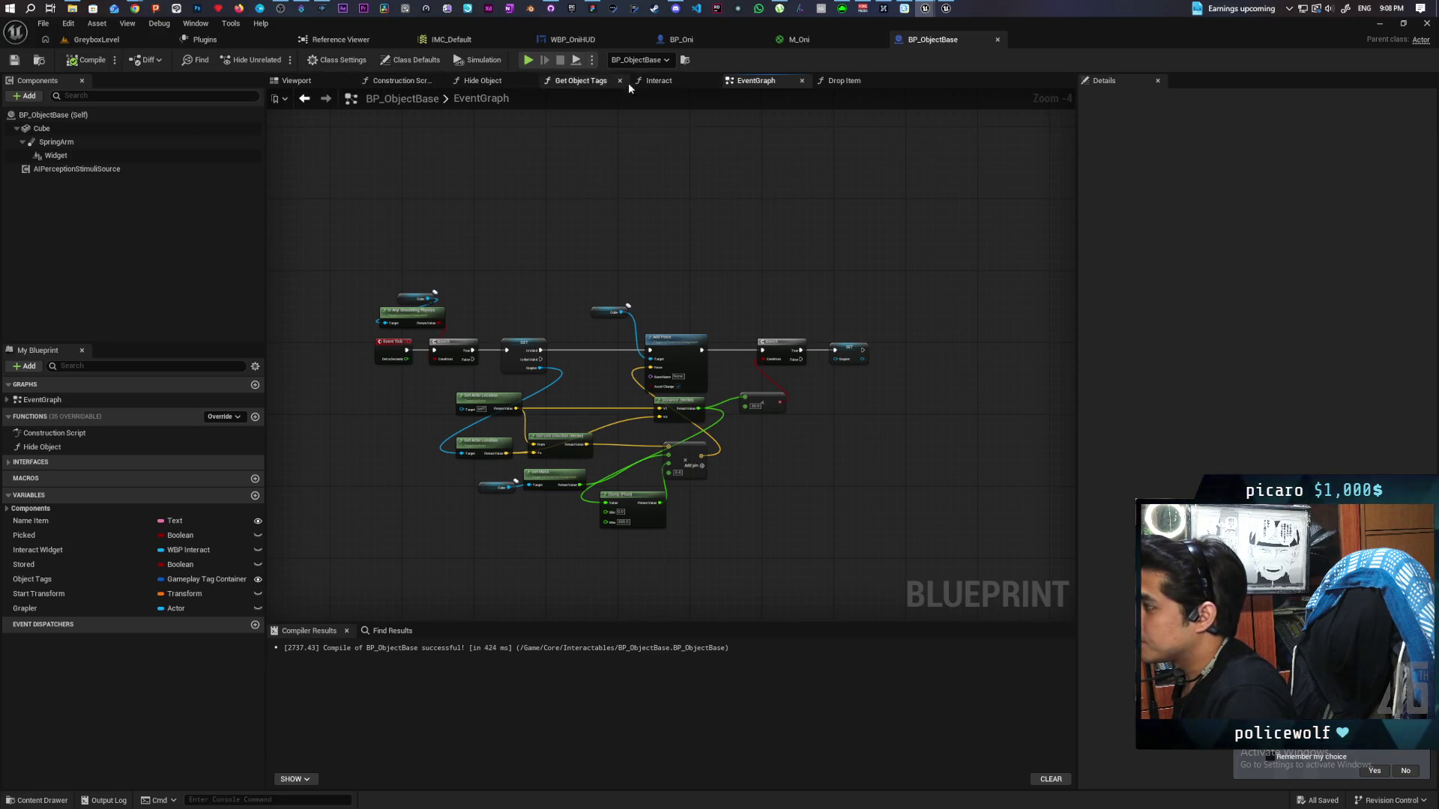
# In BP_Oni's event graph, move the SET and Self nodes down-left to make room
pyautogui.hotkey('ctrl', 'Tab')
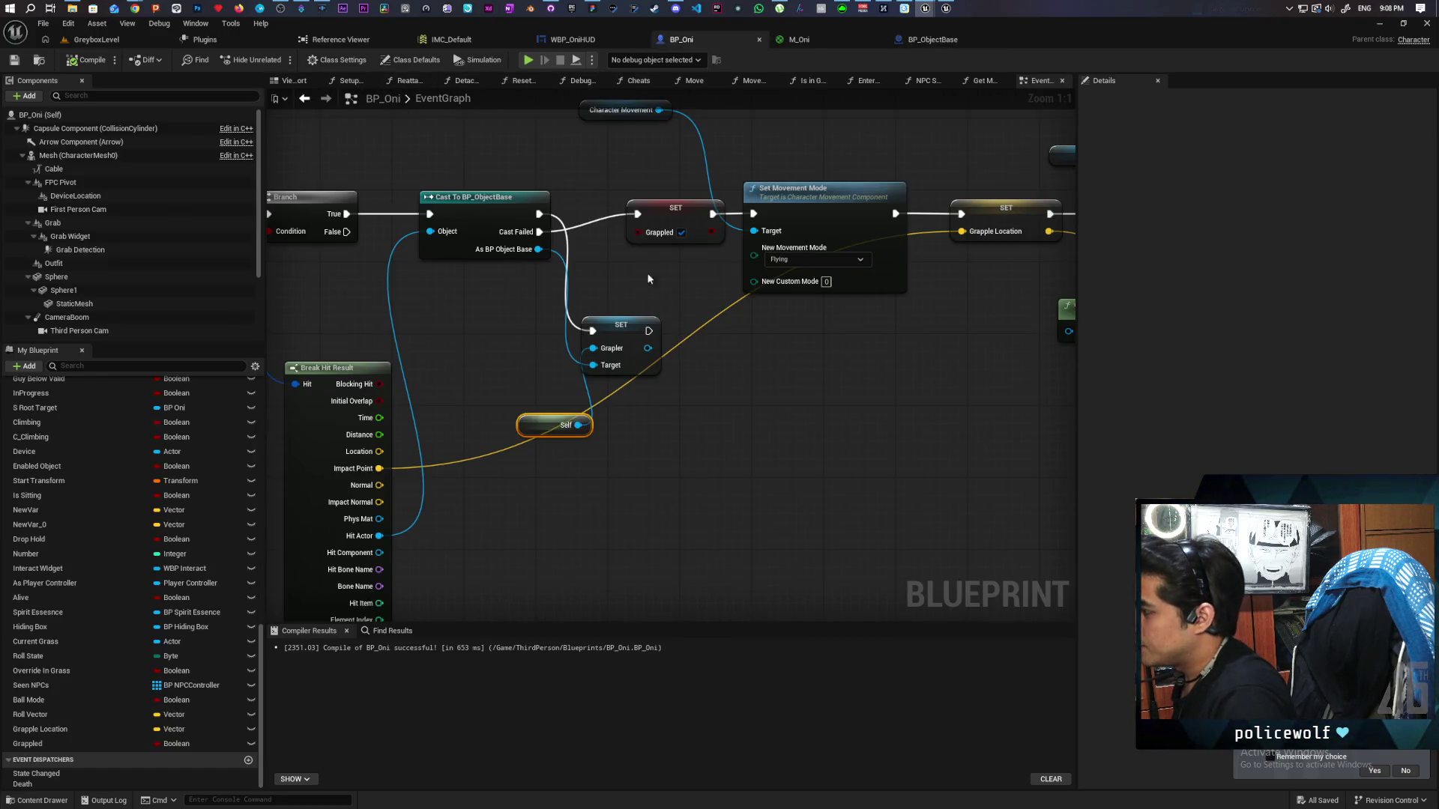
pyautogui.moveTo(648, 279); pyautogui.dragTo(598, 246)
pyautogui.moveTo(494, 418); pyautogui.dragTo(596, 283)
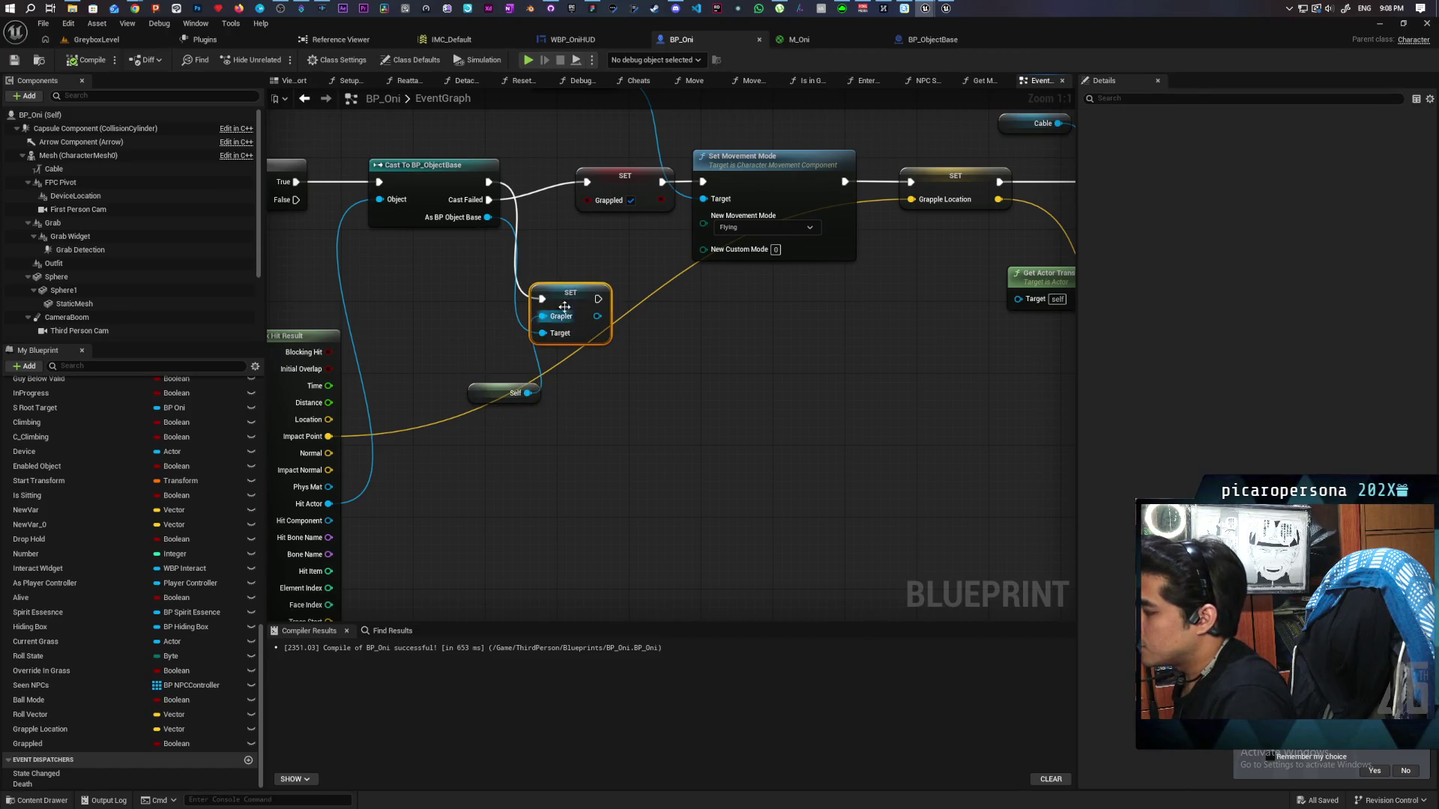
pyautogui.click(480, 306)
pyautogui.moveTo(553, 389)
pyautogui.mouseDown()
pyautogui.moveTo(491, 459)
pyautogui.moveTo(479, 433)
pyautogui.moveTo(480, 447)
pyautogui.mouseUp()
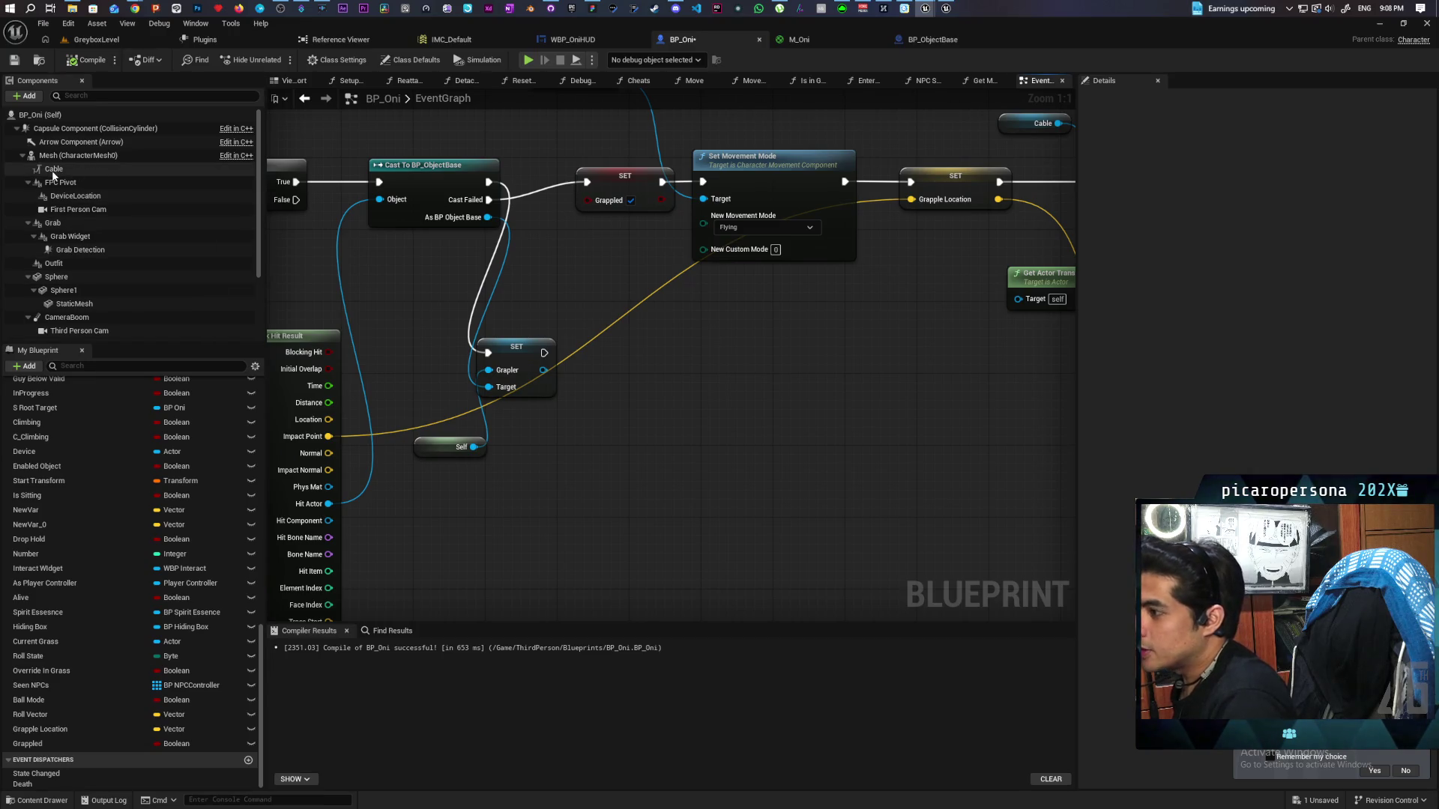
# Place the Cable component and add a Set Attach End To node executed right after SET
pyautogui.moveTo(54, 174)
pyautogui.mouseDown()
pyautogui.moveTo(554, 459)
pyautogui.moveTo(550, 441)
pyautogui.moveTo(649, 397)
pyautogui.mouseUp()
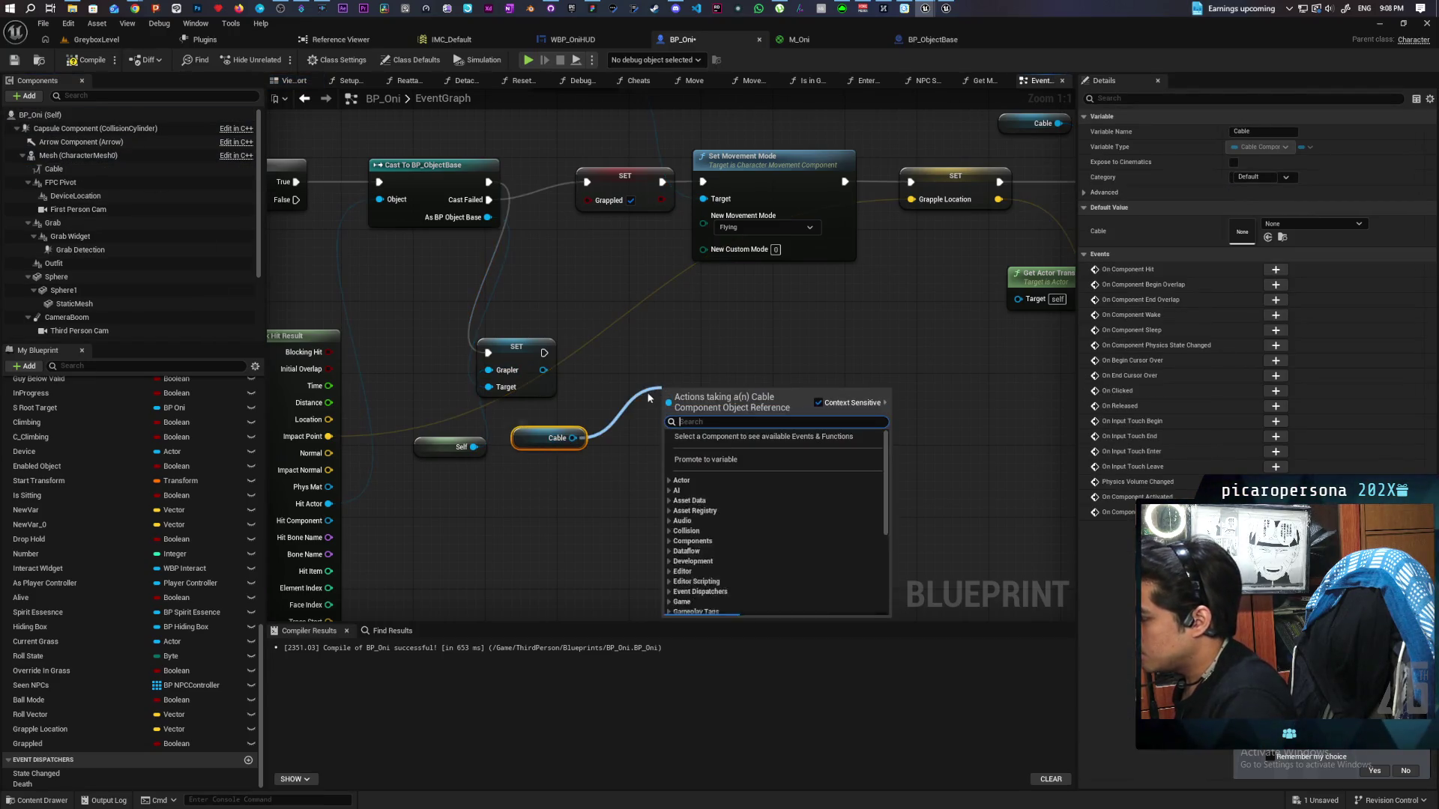
pyautogui.write('set end')
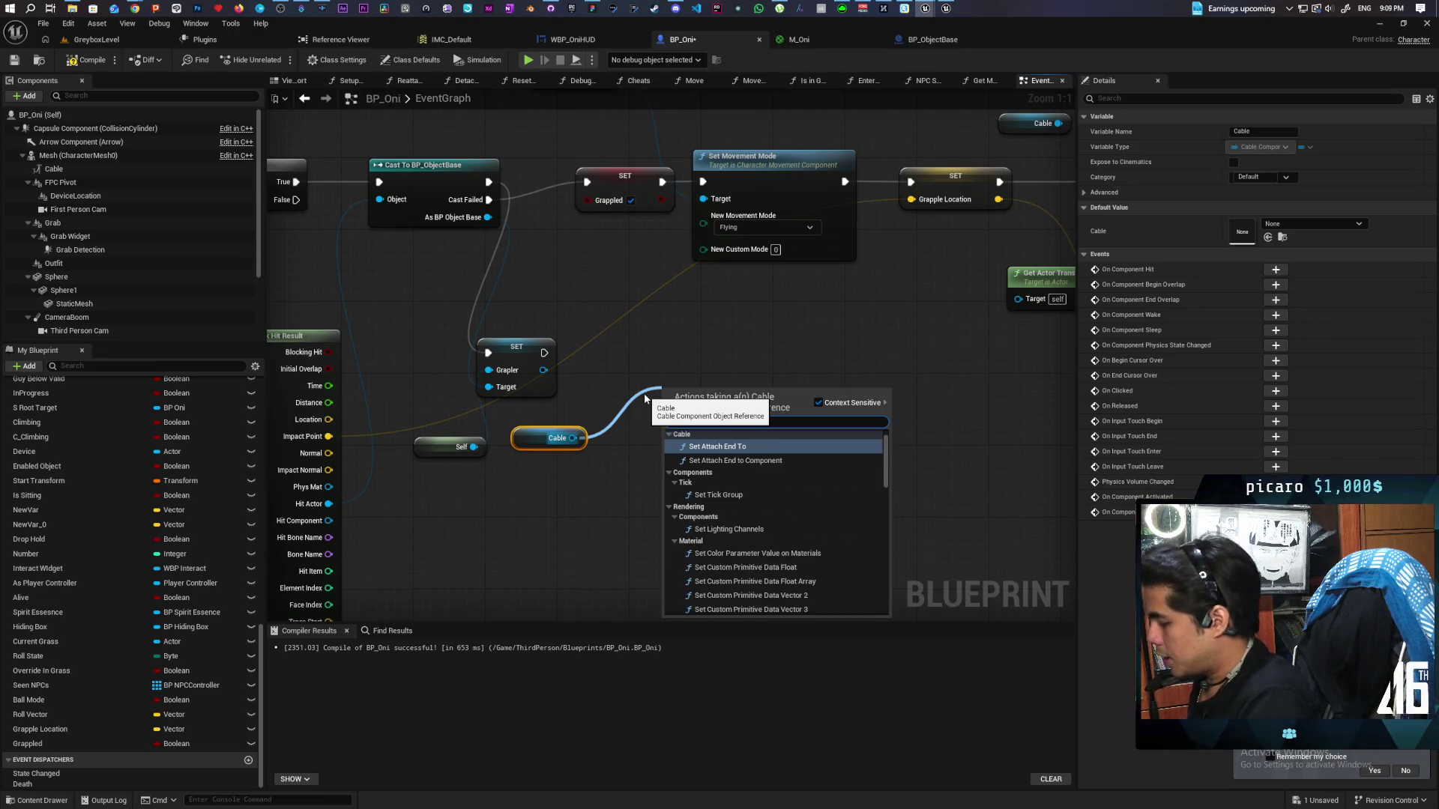
pyautogui.click(754, 449)
pyautogui.moveTo(719, 402); pyautogui.dragTo(743, 357)
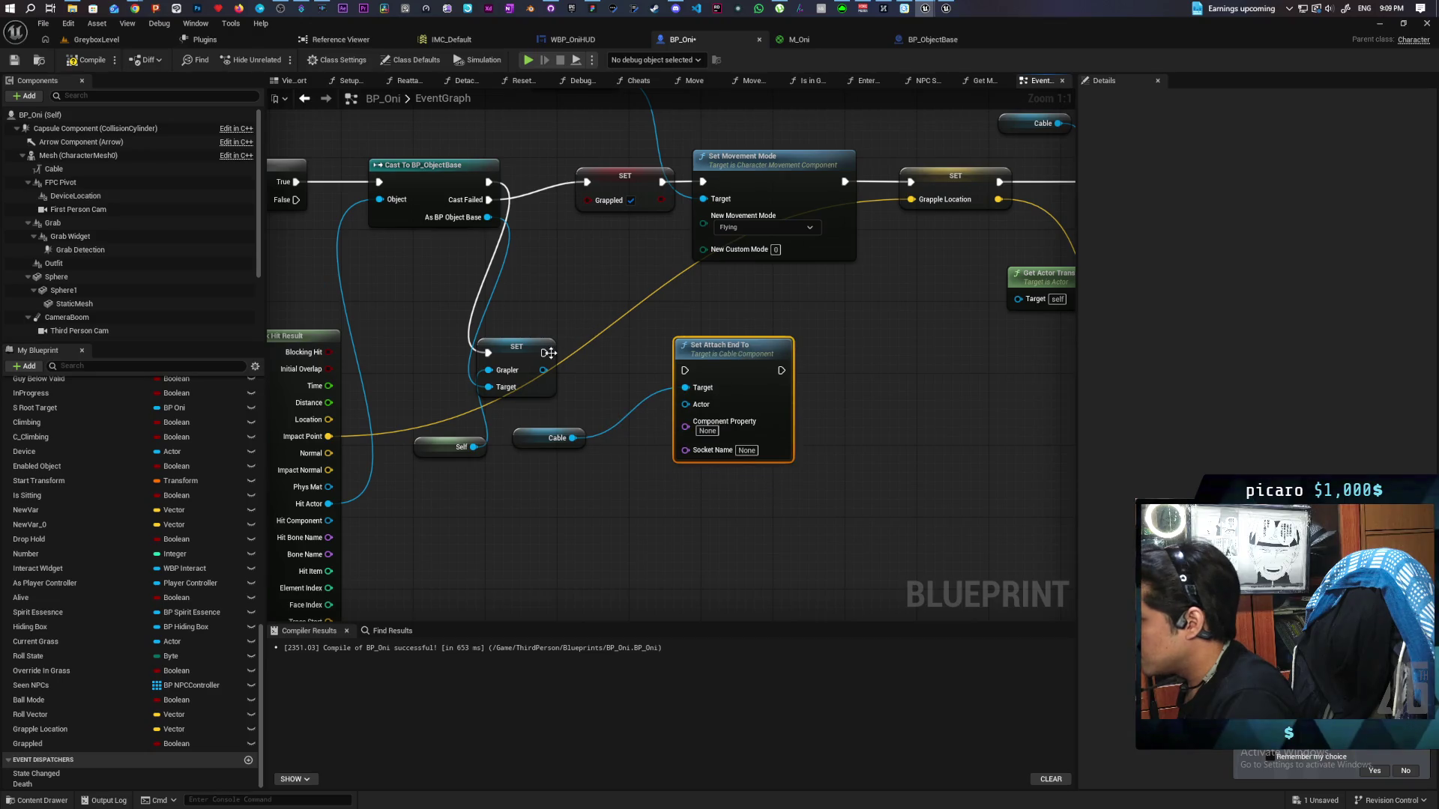
pyautogui.moveTo(549, 353)
pyautogui.mouseDown()
pyautogui.moveTo(742, 379)
pyautogui.moveTo(685, 371)
pyautogui.moveTo(724, 351)
pyautogui.mouseUp()
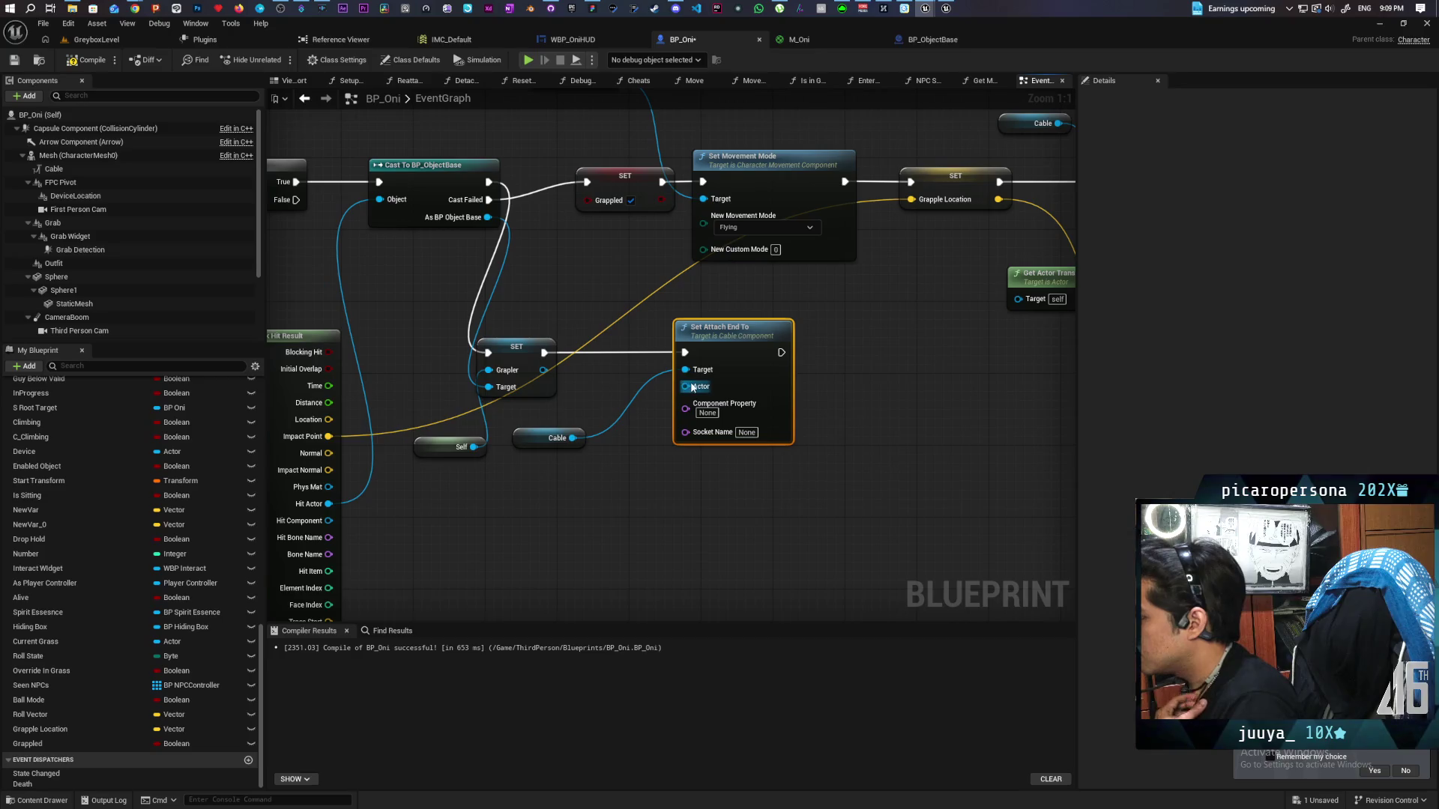
# Feed the cast BP_ObjectBase into the Actor input and save BP_Oni
pyautogui.moveTo(487, 217); pyautogui.dragTo(684, 386)
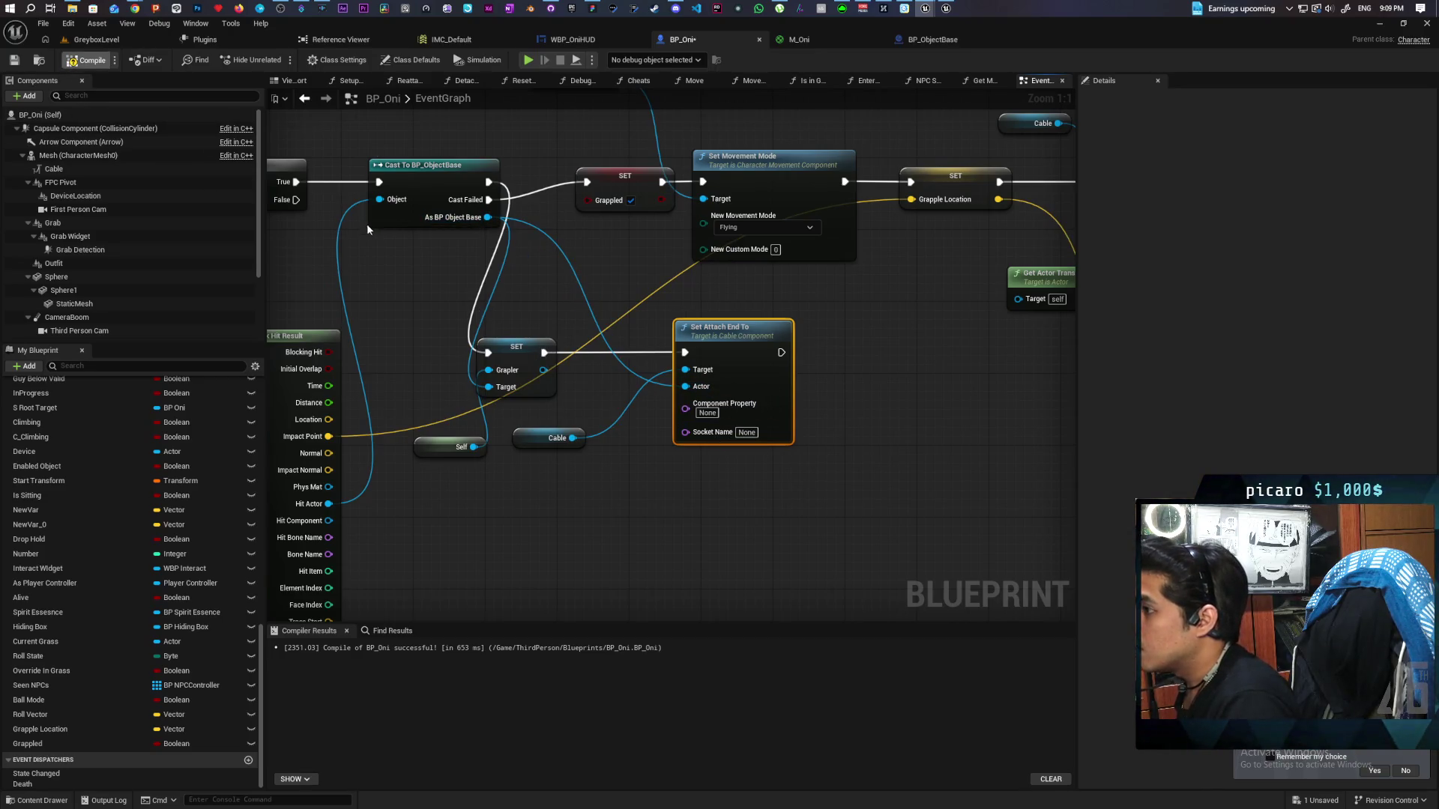
pyautogui.hotkey('ctrl', 's')
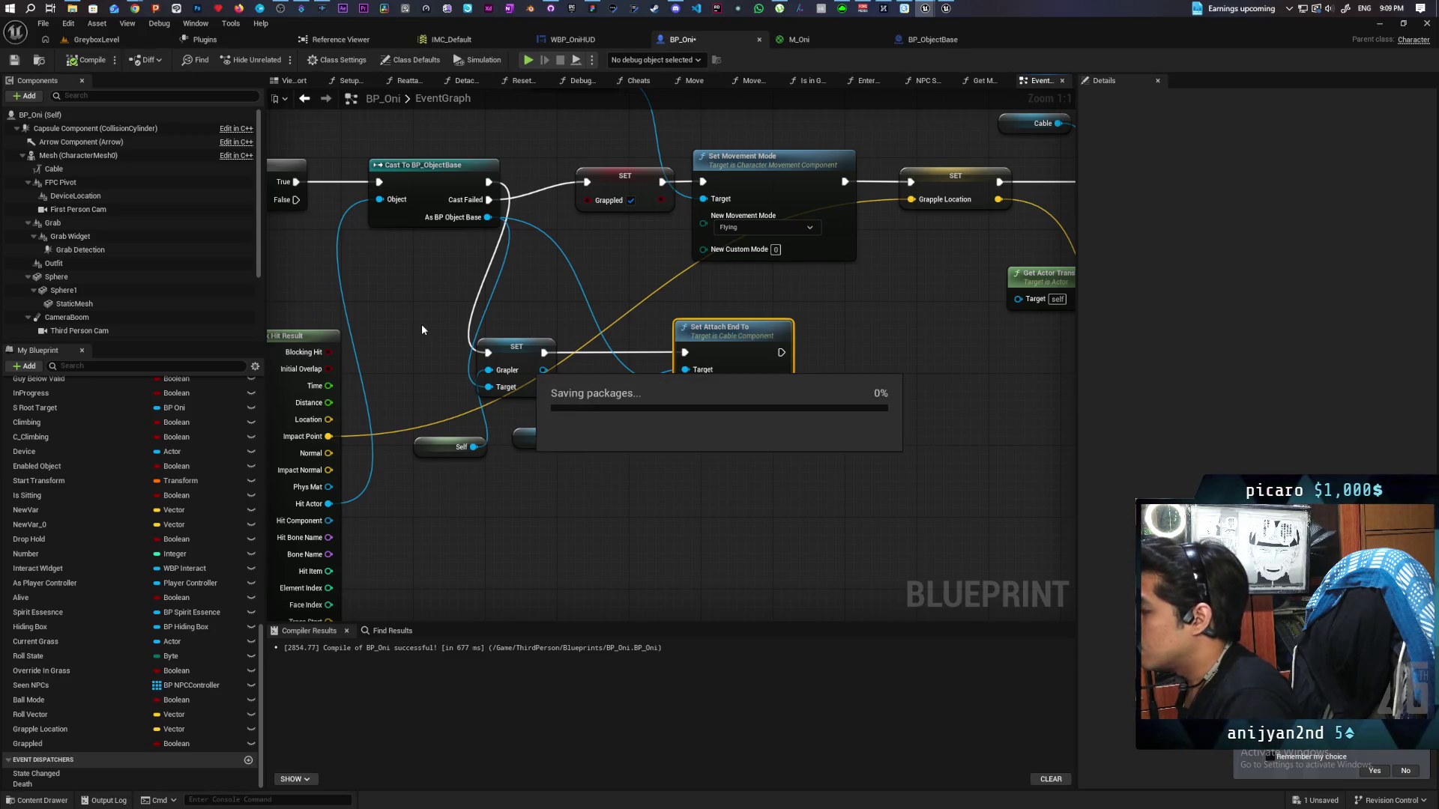
pyautogui.click(96, 39)
# Play-test by grappling the small cube and another cube to see the cable attach
pyautogui.hotkey('alt', 'p')
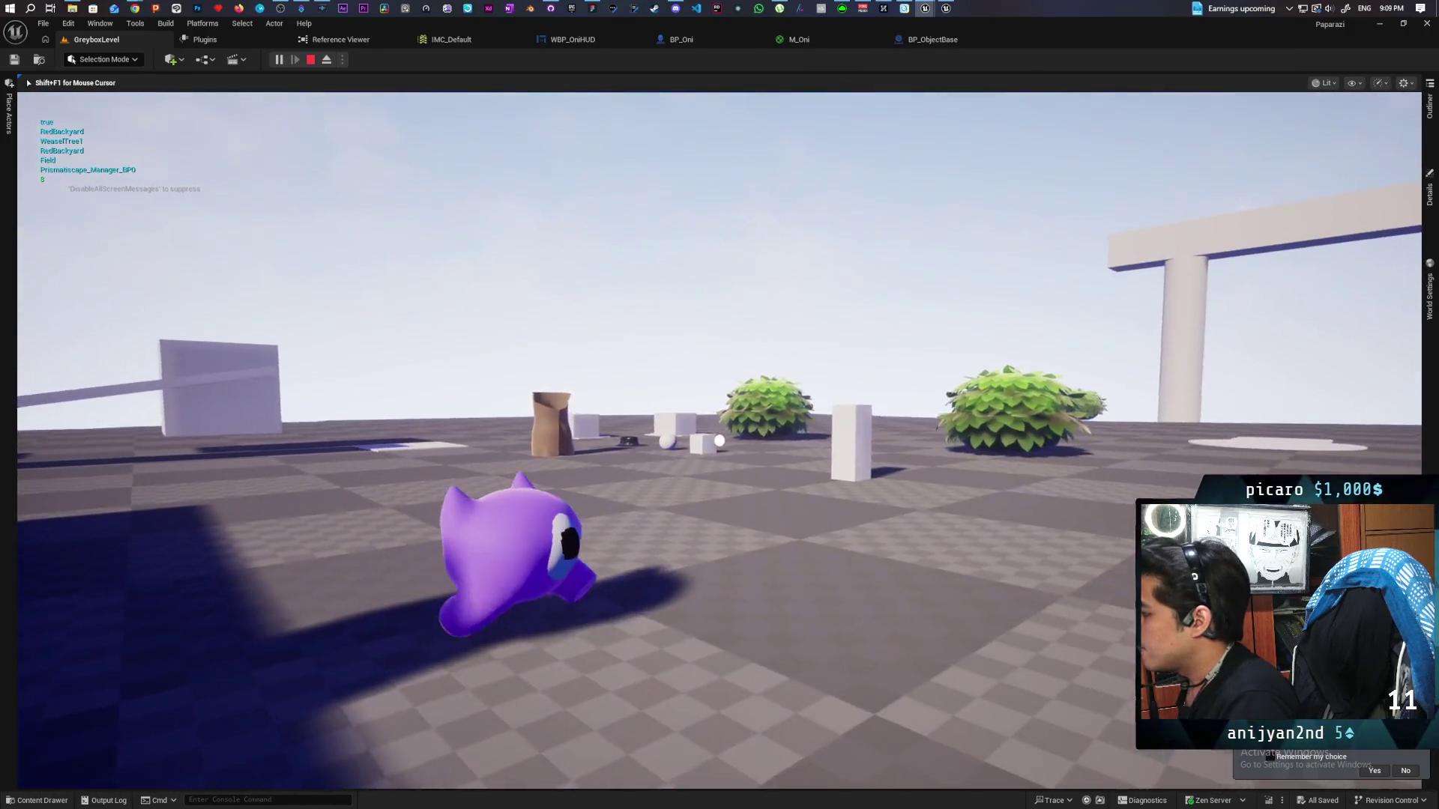
pyautogui.click(719, 440)
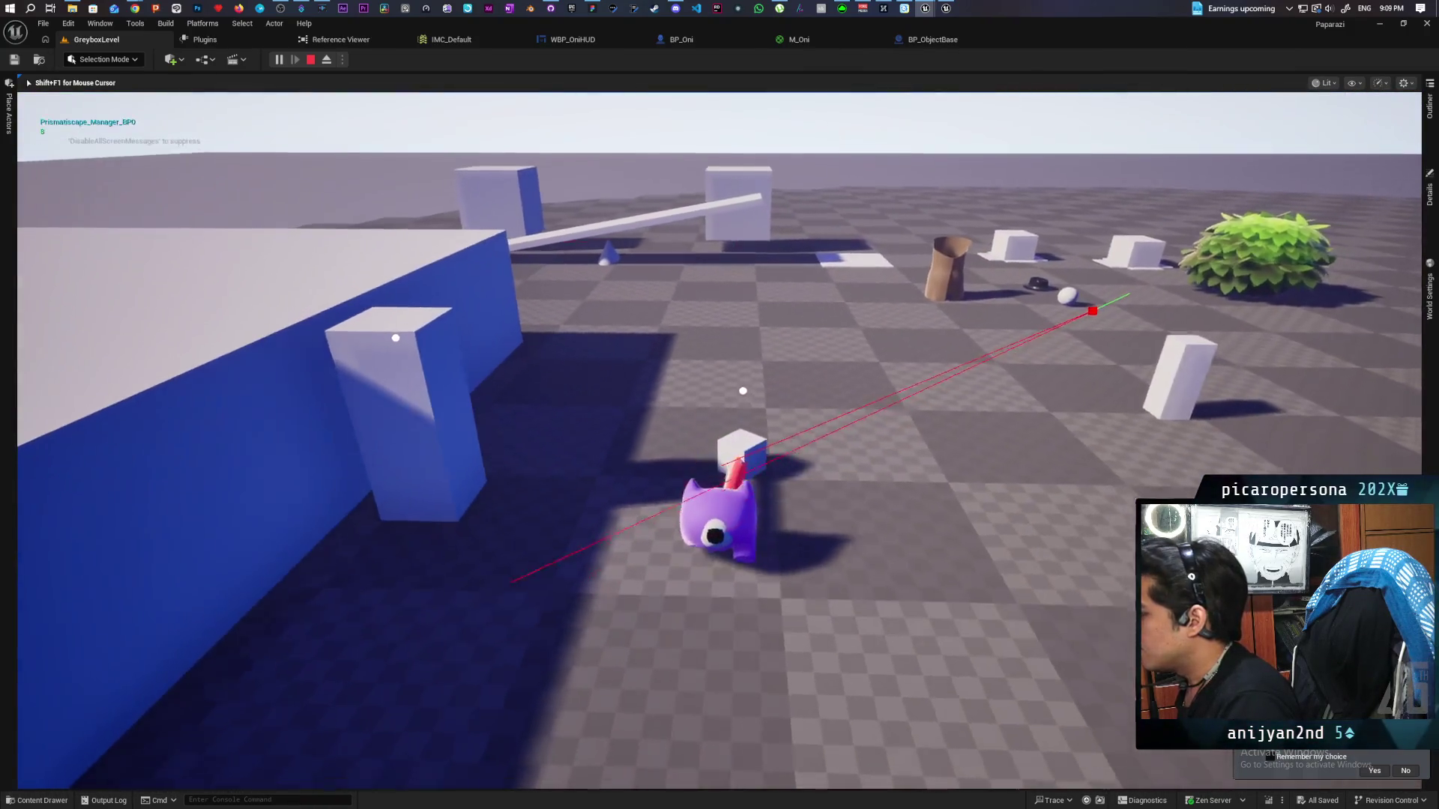
pyautogui.click(739, 410)
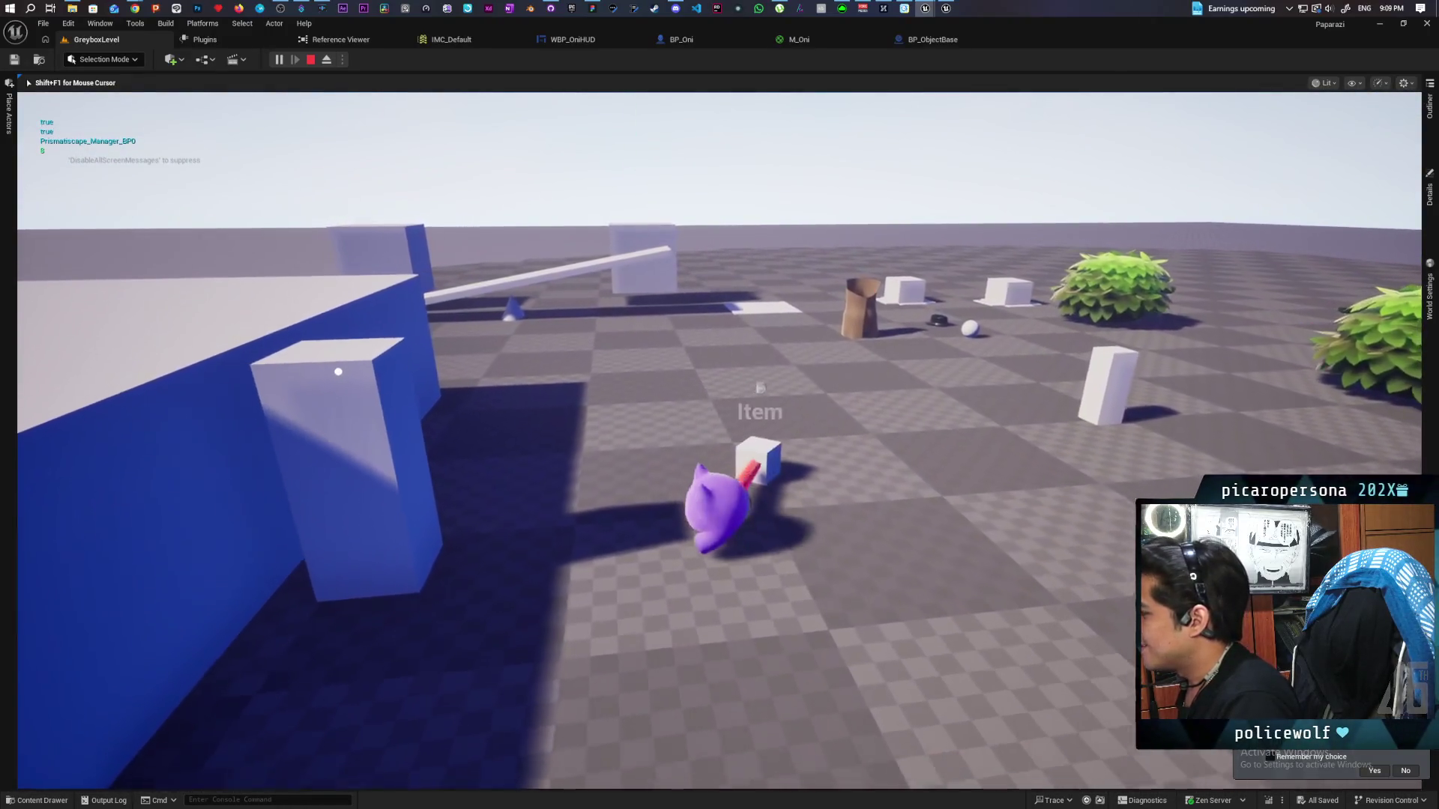
pyautogui.click(733, 363)
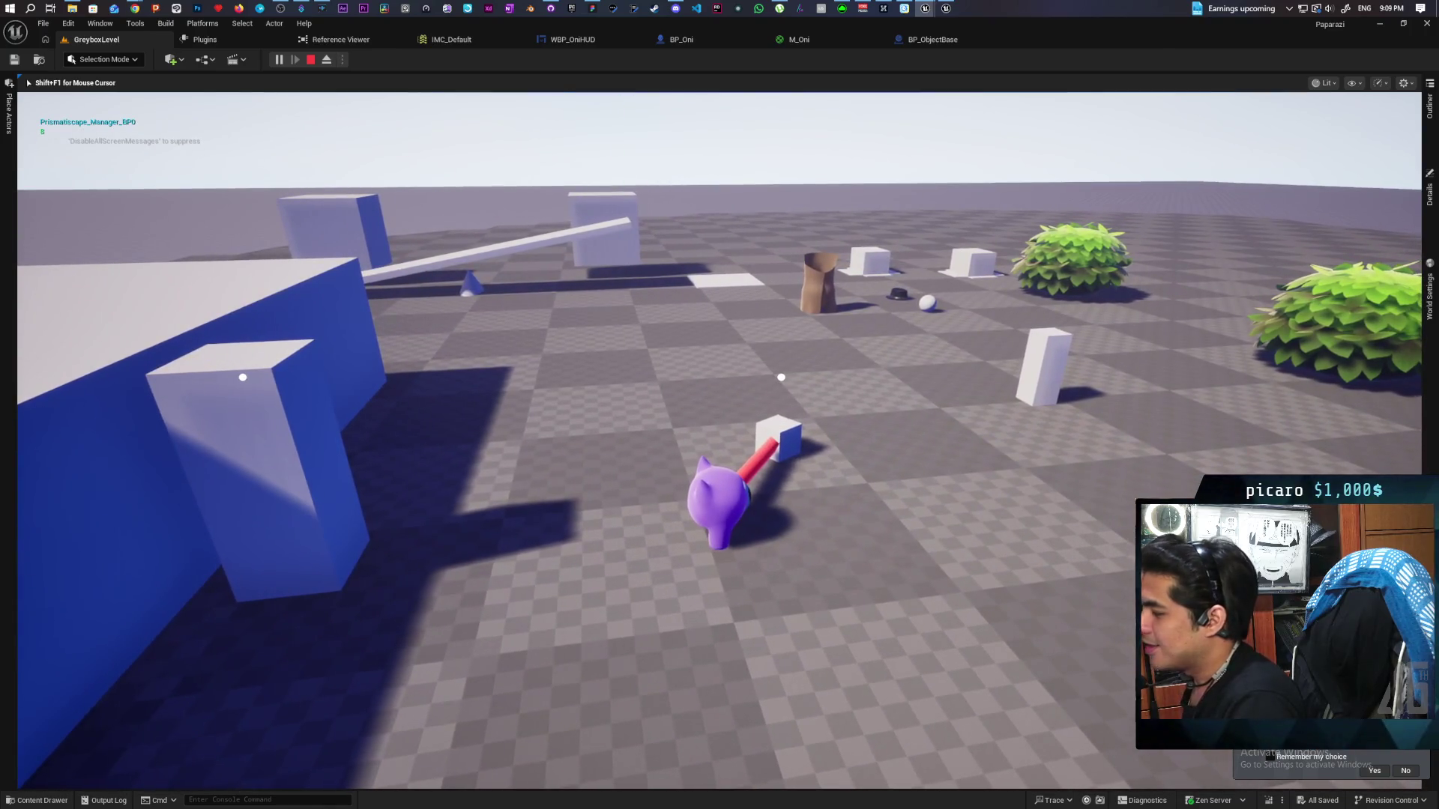
pyautogui.press('Escape')
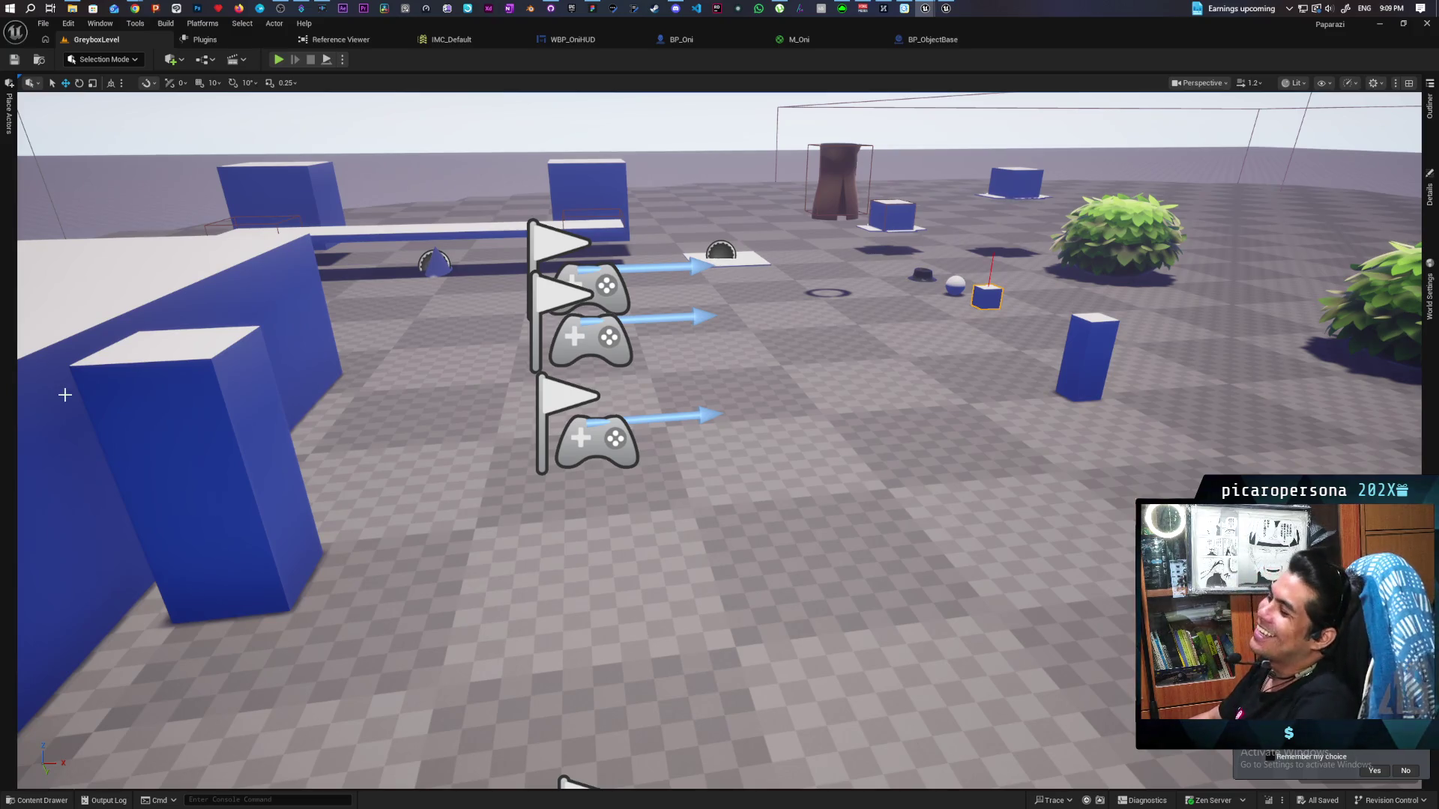
# Play-test again, grappling with E while moving, then open BP_ObjectBase and WBP_OniHUD
pyautogui.click(278, 60)
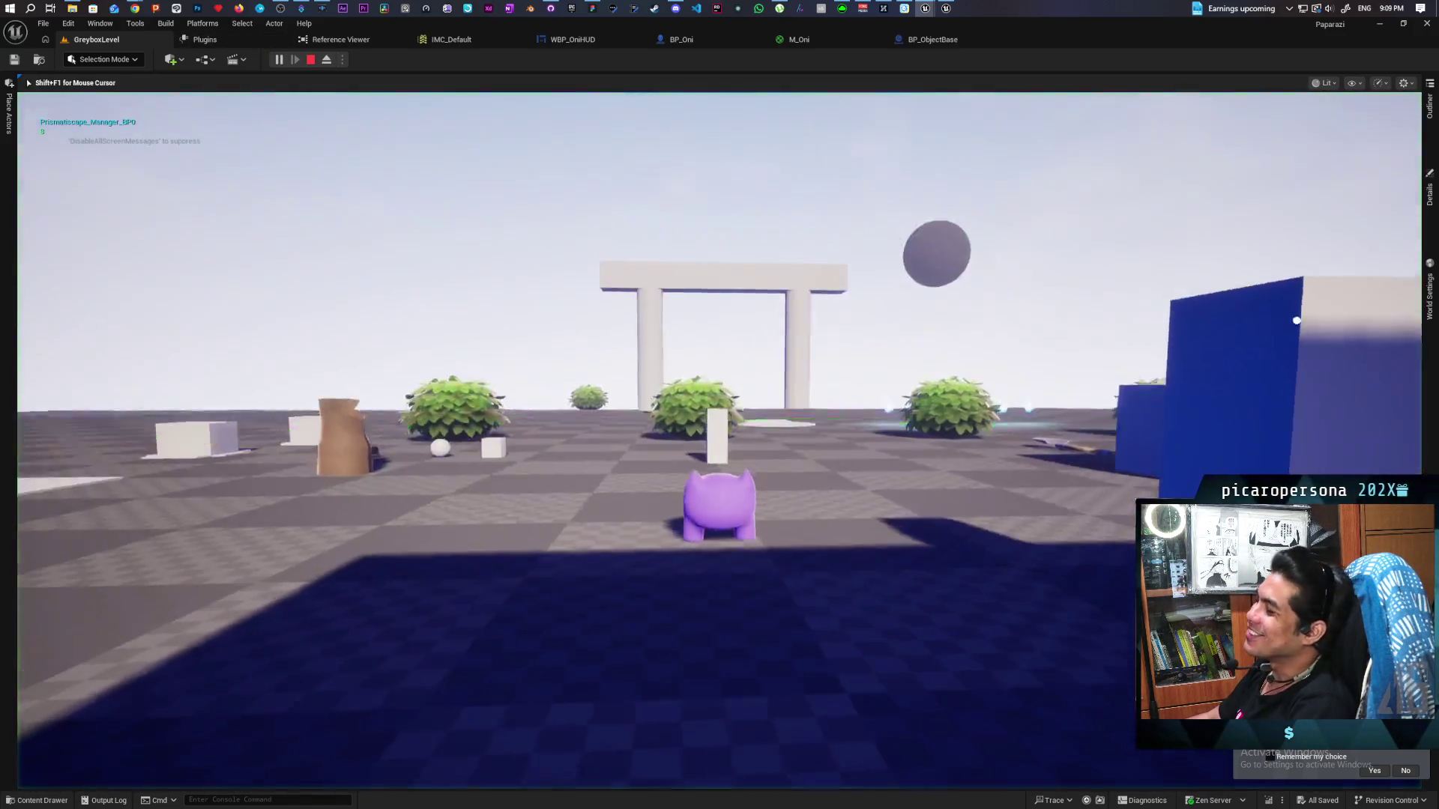
pyautogui.press('w')
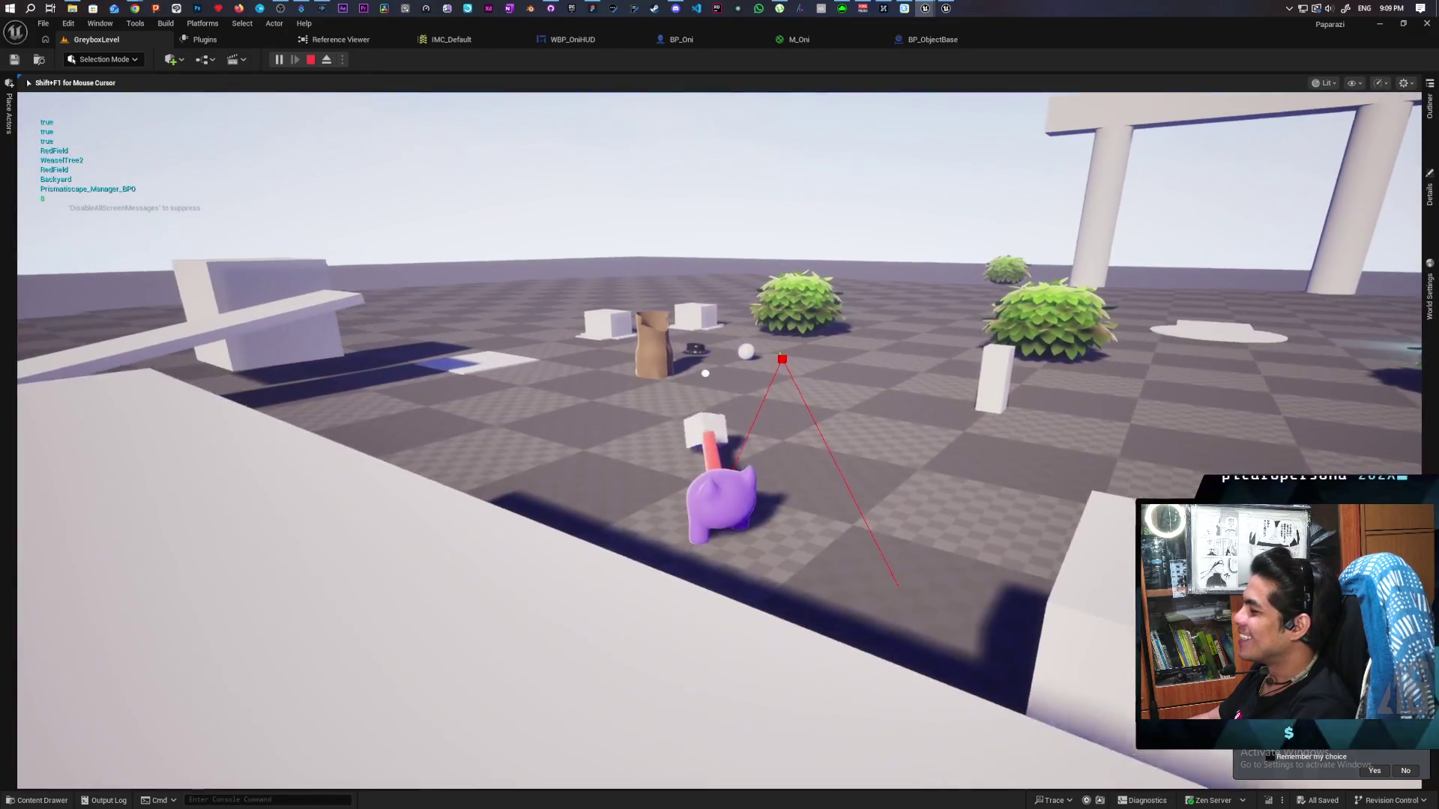
pyautogui.press('e')
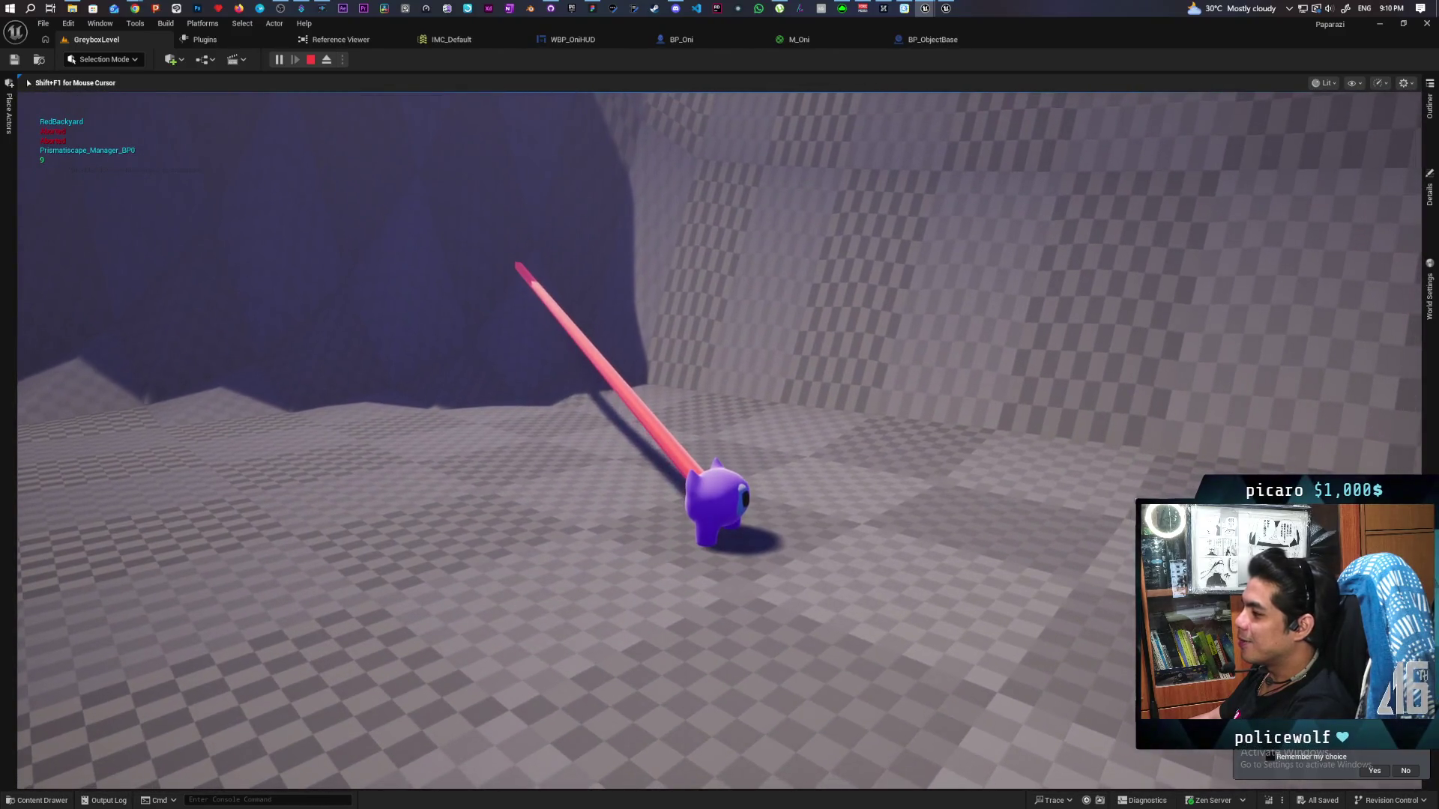
pyautogui.press('Escape')
pyautogui.click(929, 40)
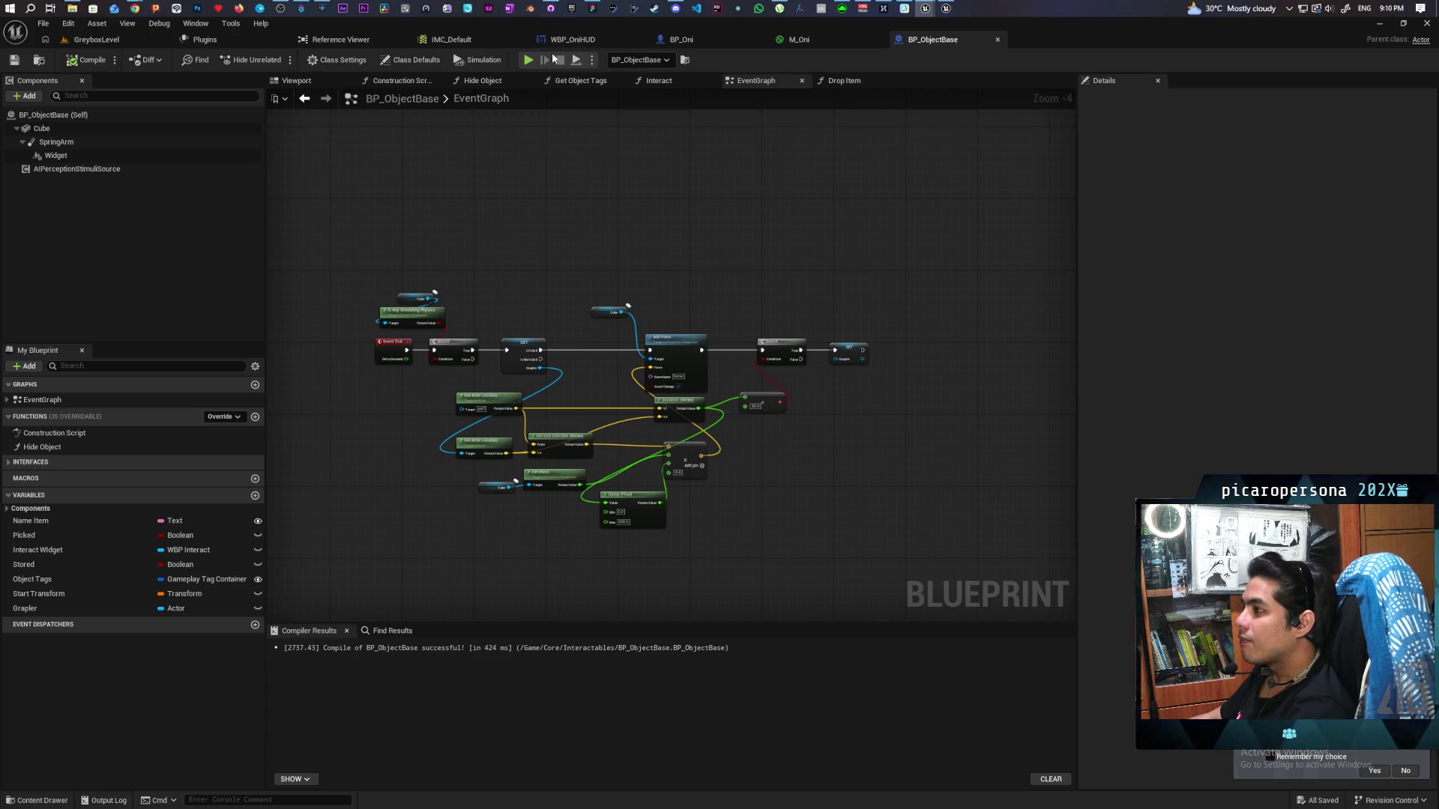
pyautogui.click(569, 40)
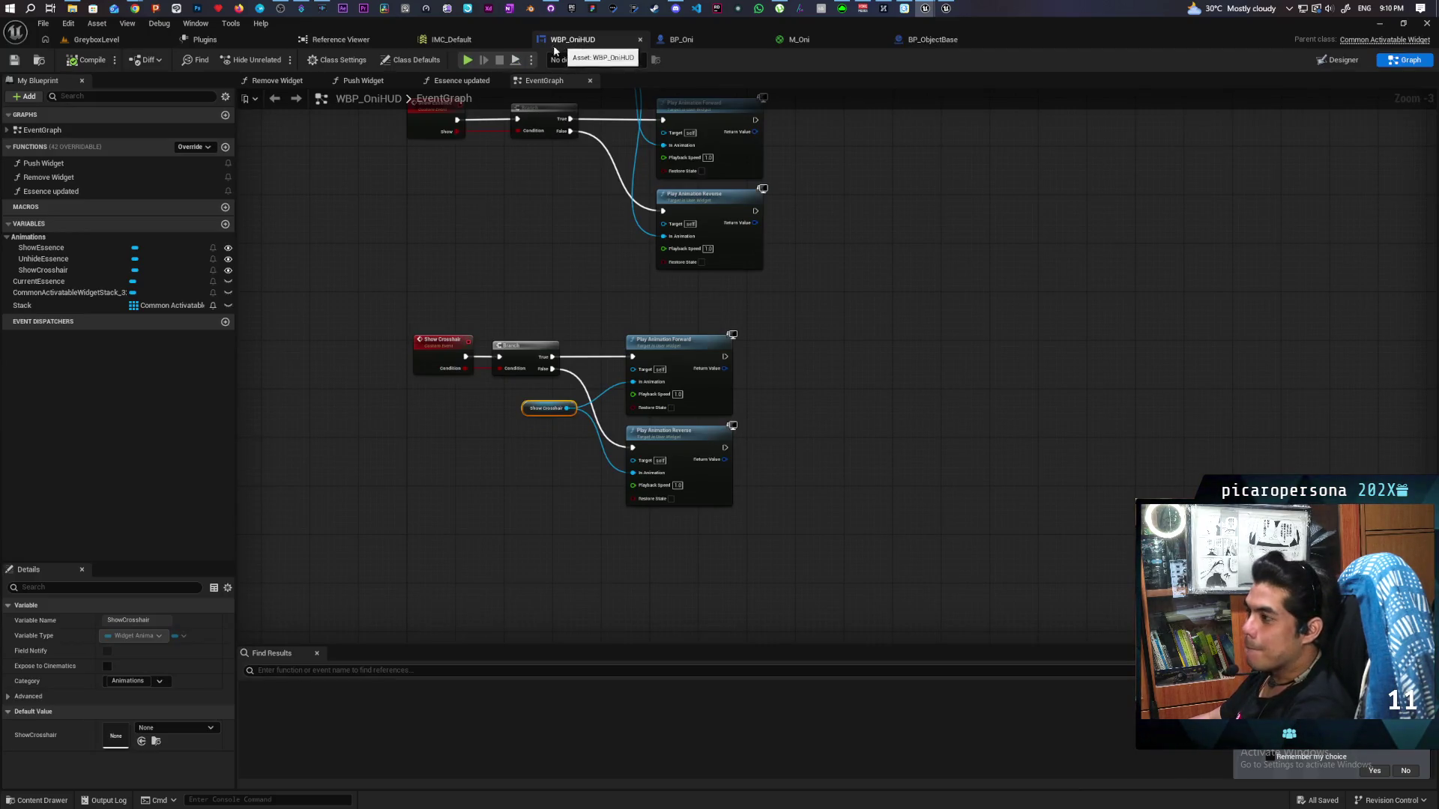
# Switch to BP_Oni and frame the Cable's Set Attach End To node in the event graph
pyautogui.click(696, 41)
pyautogui.moveTo(665, 498)
pyautogui.mouseDown()
pyautogui.moveTo(927, 437)
pyautogui.moveTo(748, 471)
pyautogui.moveTo(766, 491)
pyautogui.moveTo(1031, 474)
pyautogui.moveTo(692, 495)
pyautogui.mouseUp()
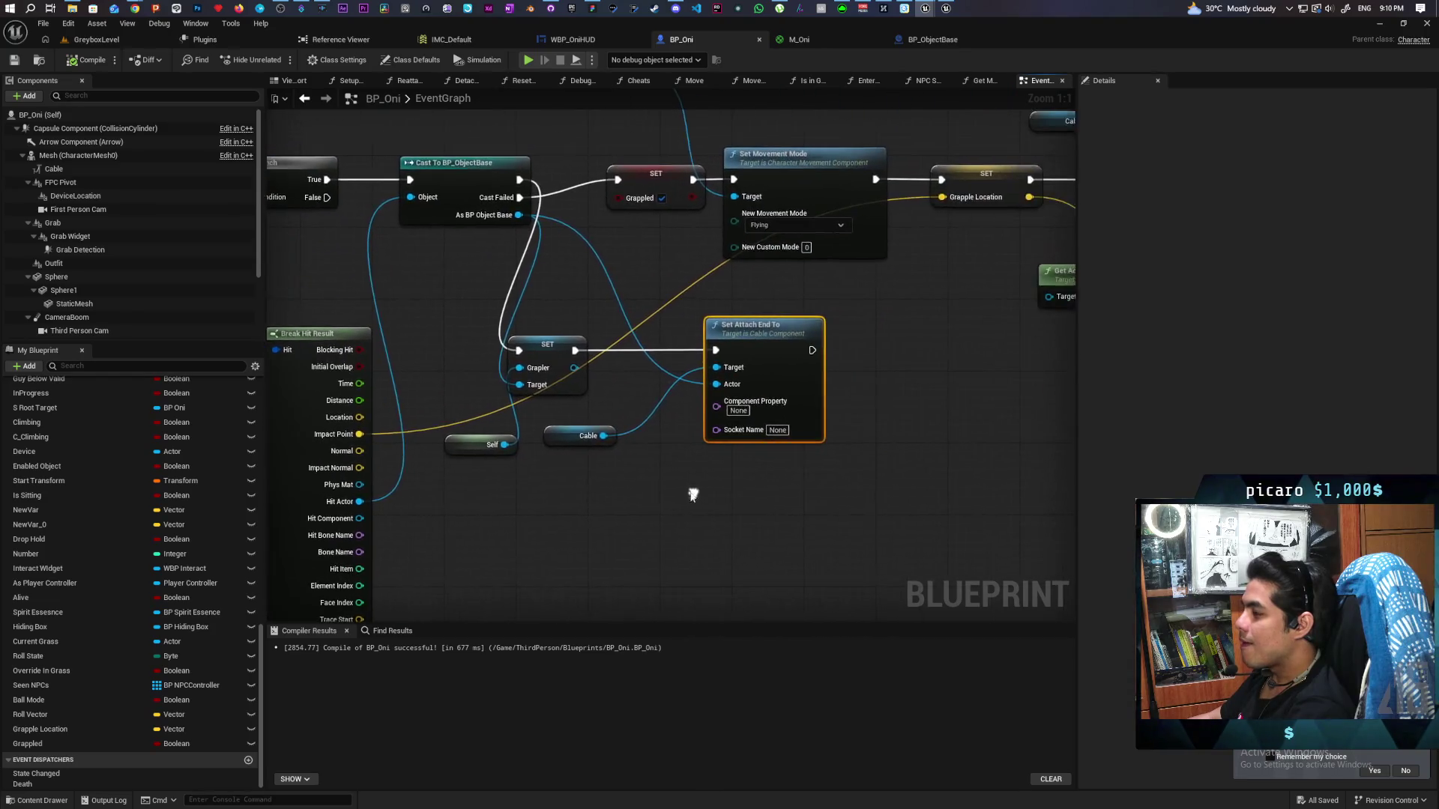
pyautogui.scroll(-4, 694, 475)
pyautogui.scroll(3, 776, 451)
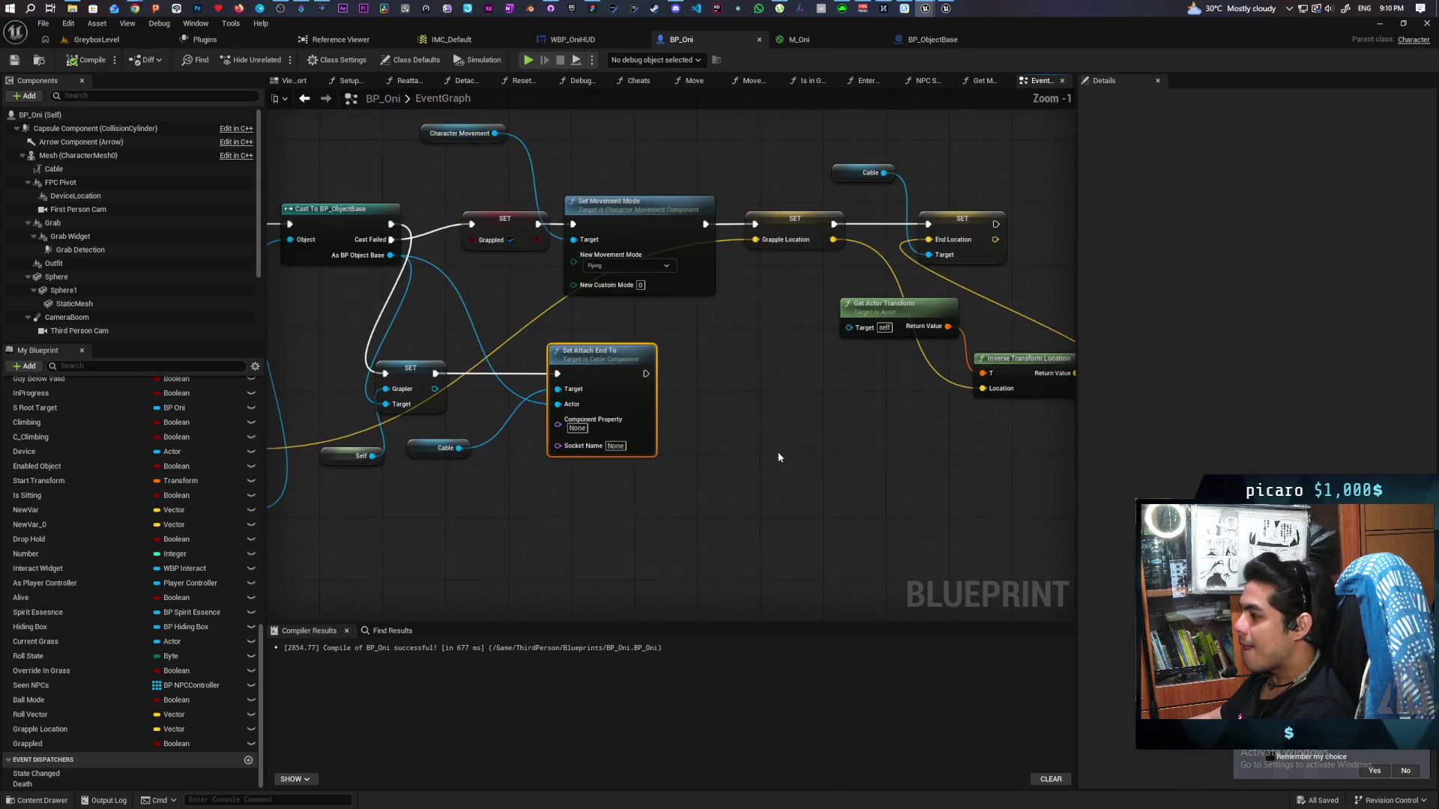
pyautogui.scroll(1, 776, 451)
pyautogui.moveTo(674, 431); pyautogui.dragTo(724, 409)
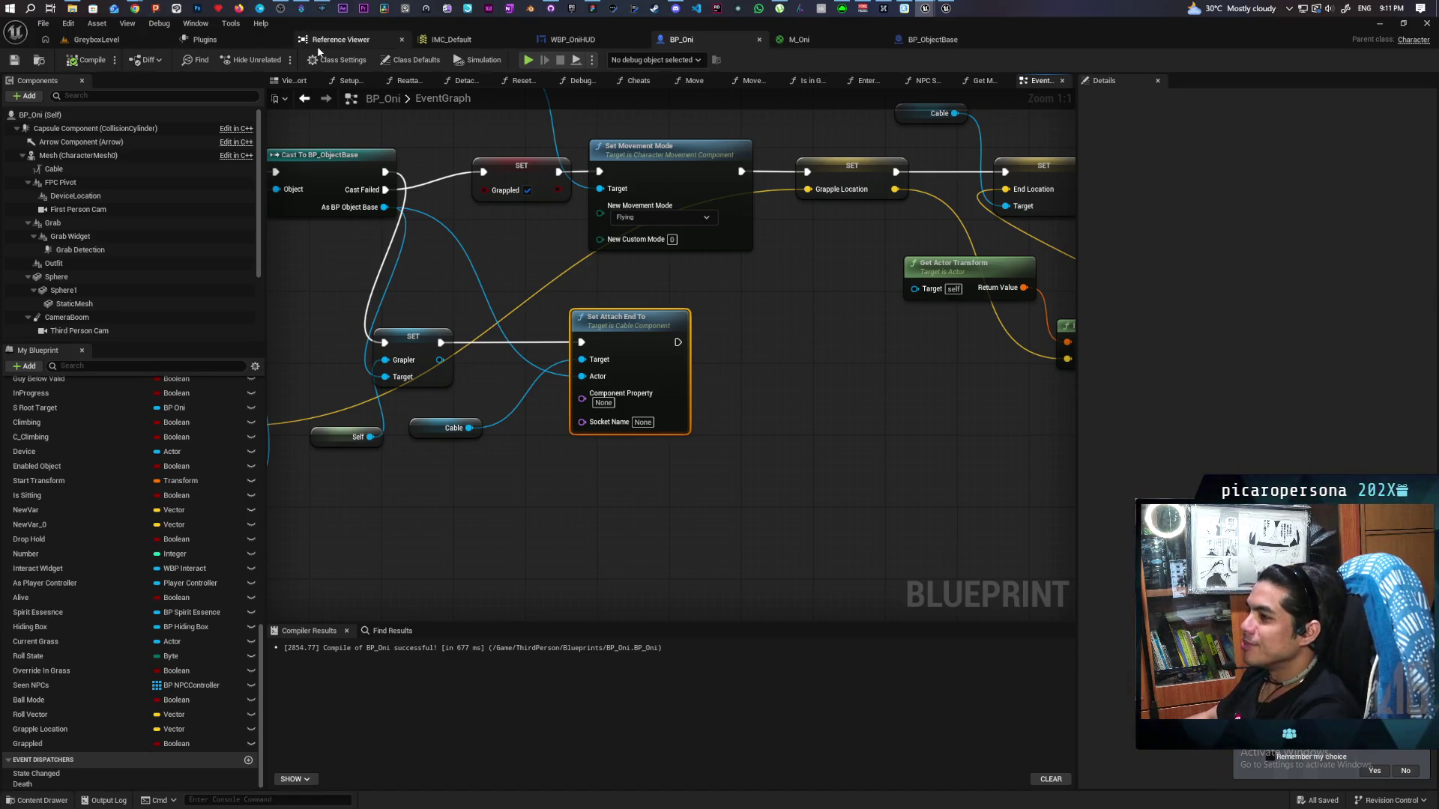
# Start playing GreyboxLevel and run up and over the ramp onto the checkered ground
pyautogui.click(125, 44)
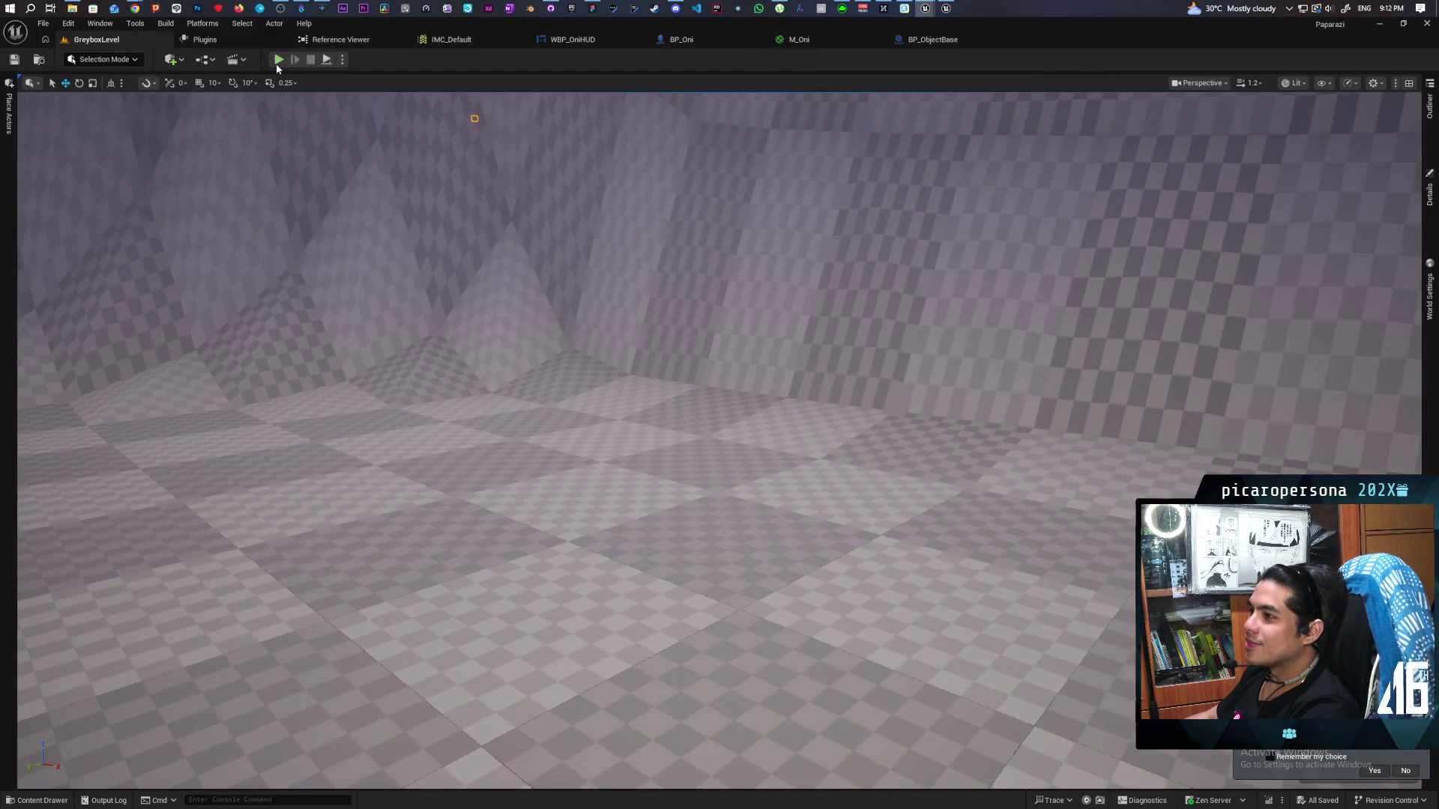
pyautogui.click(277, 61)
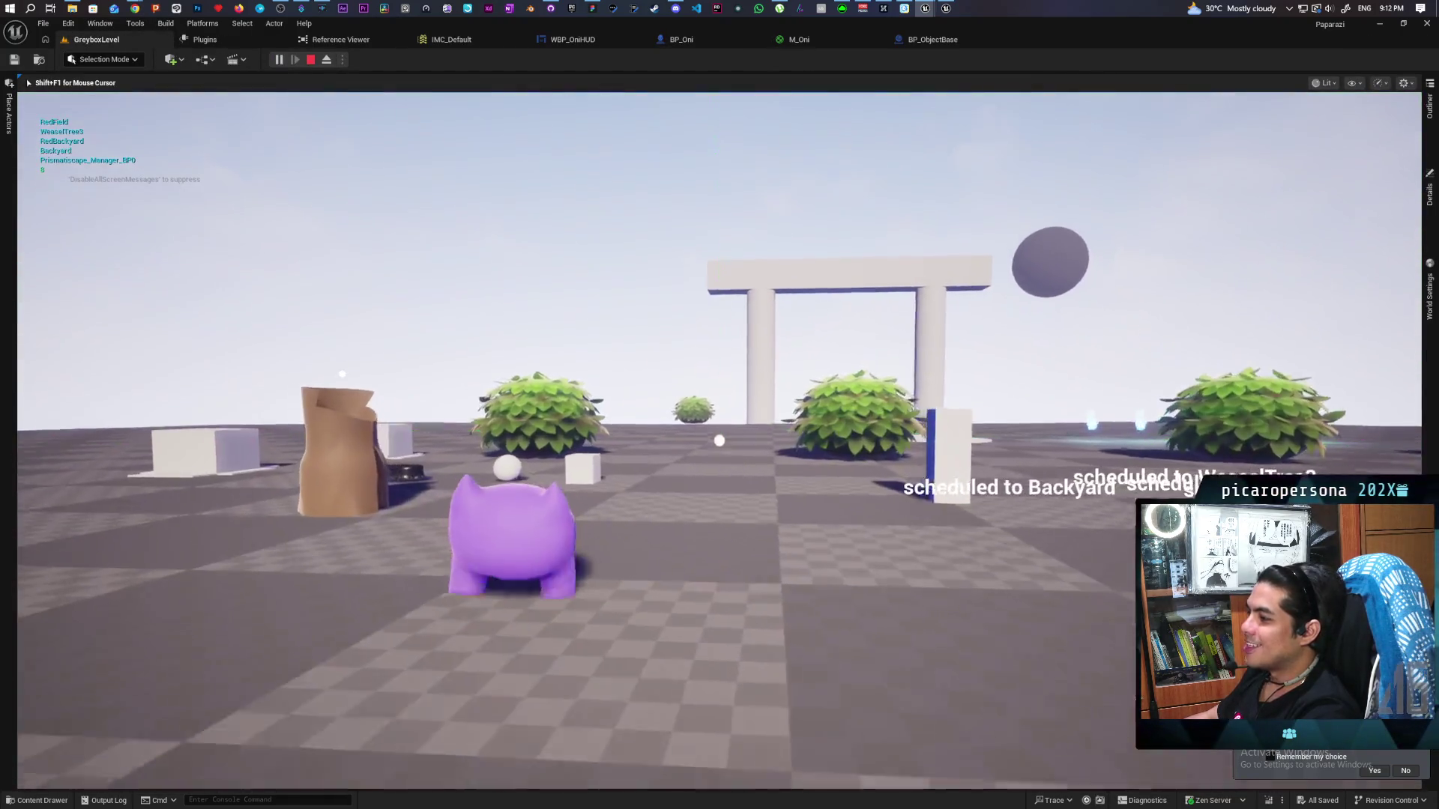
pyautogui.press('w')
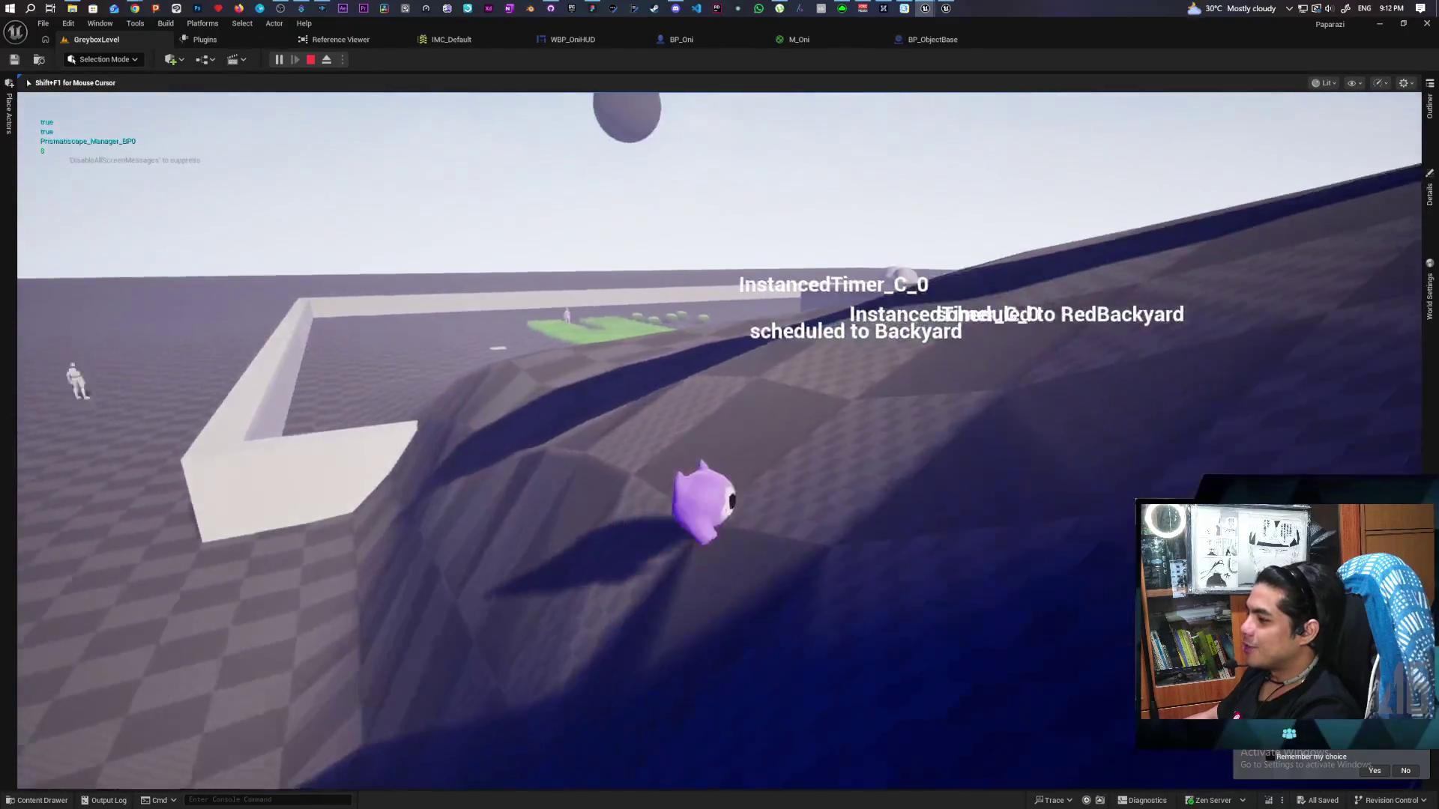
pyautogui.press('w')
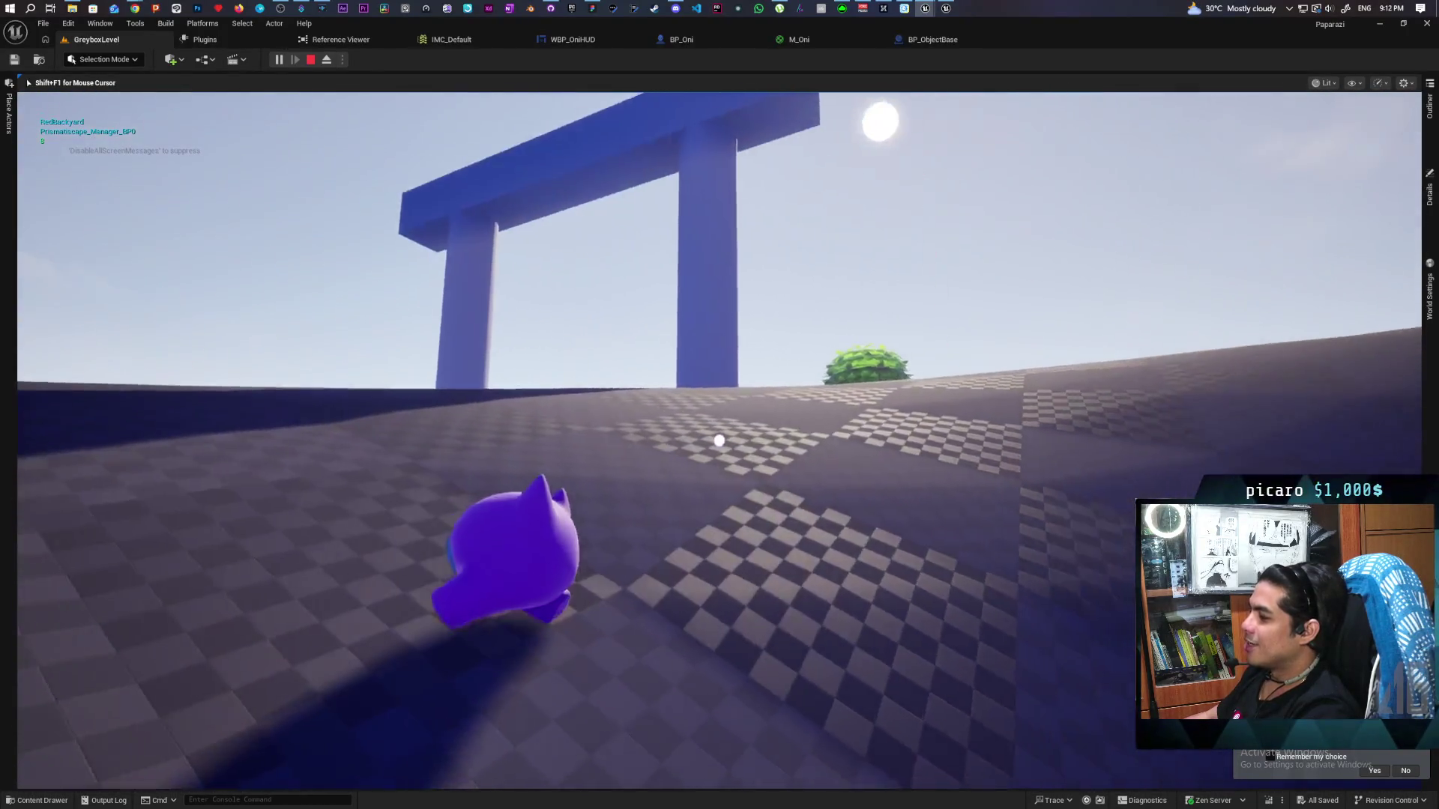
pyautogui.press('w')
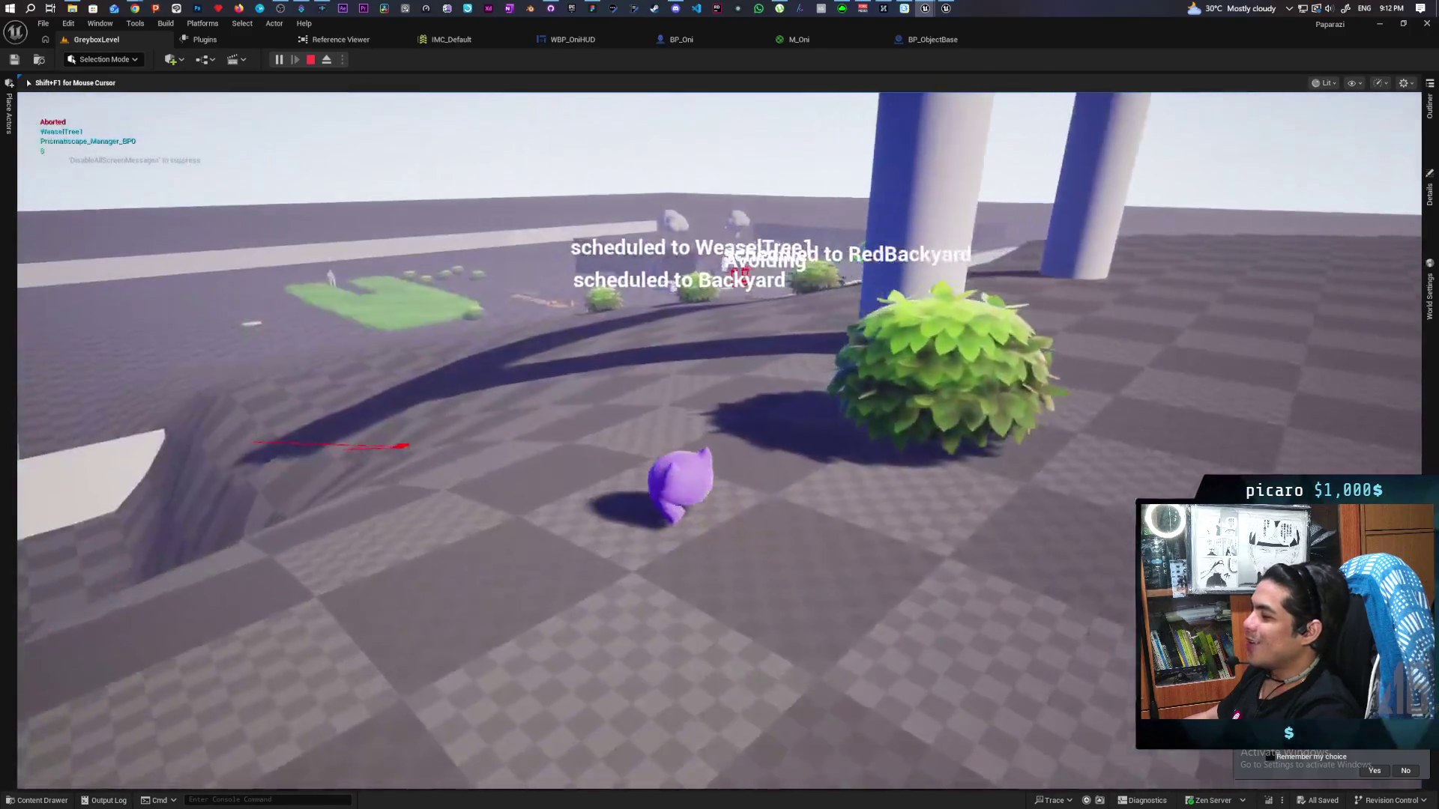
pyautogui.press('w')
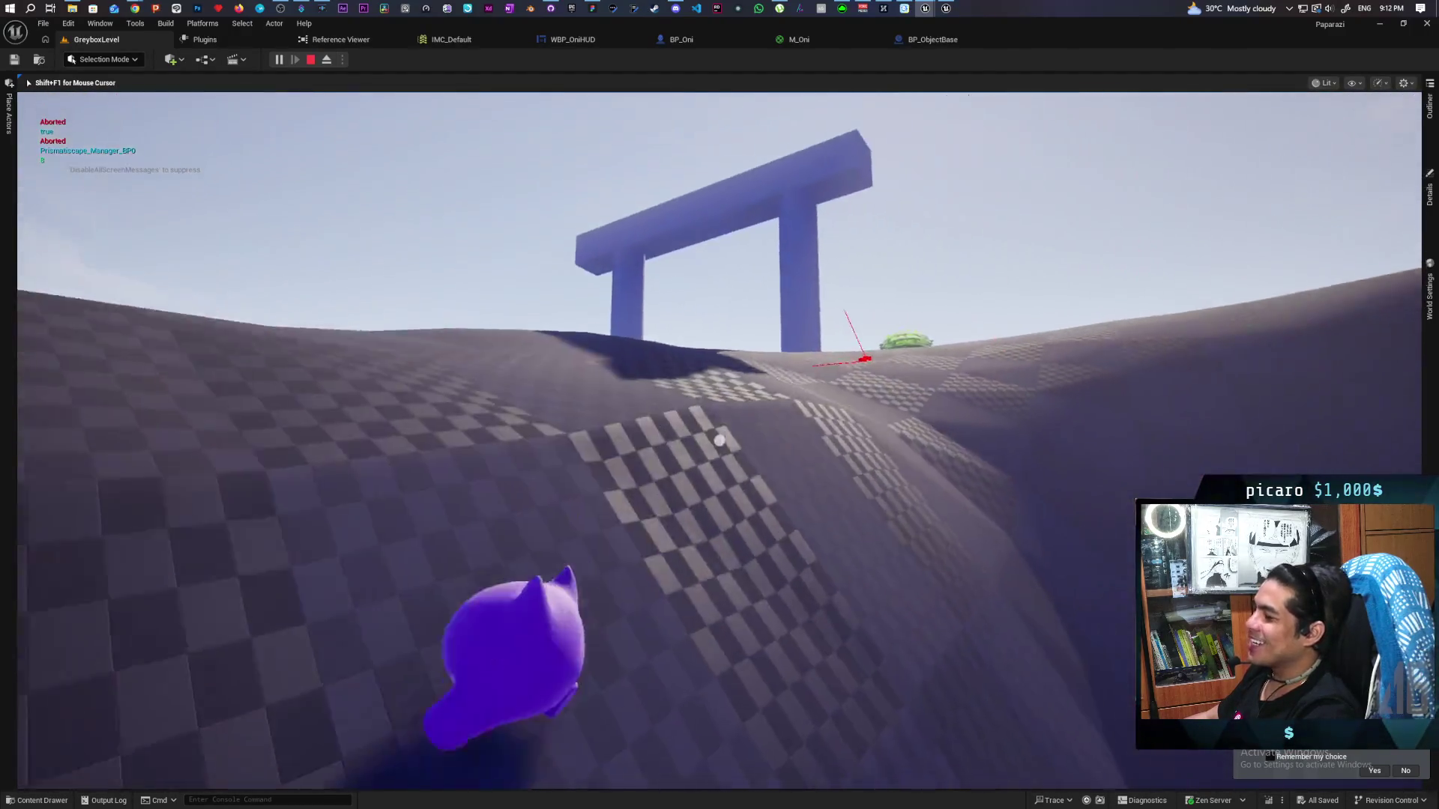
pyautogui.press('w')
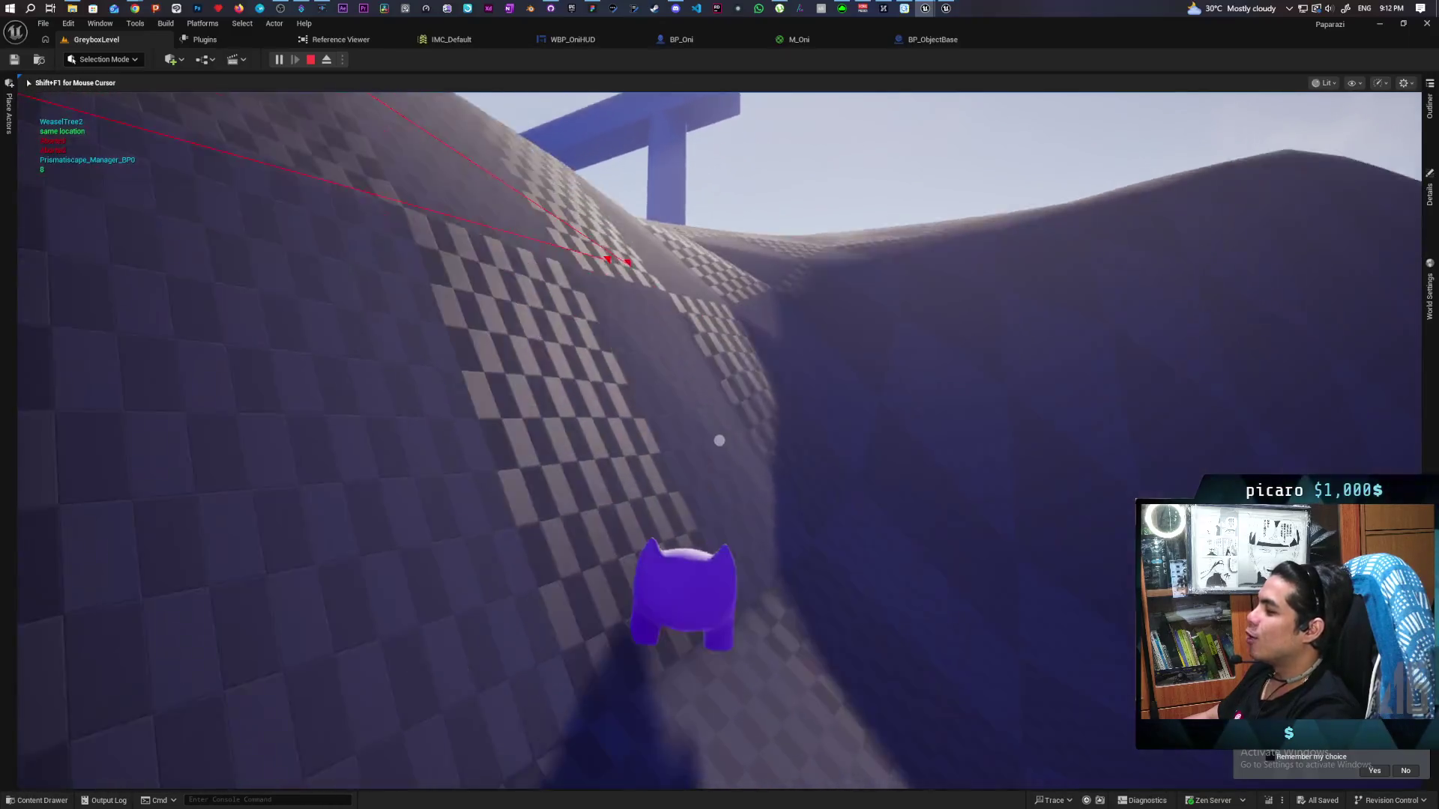
pyautogui.press('w')
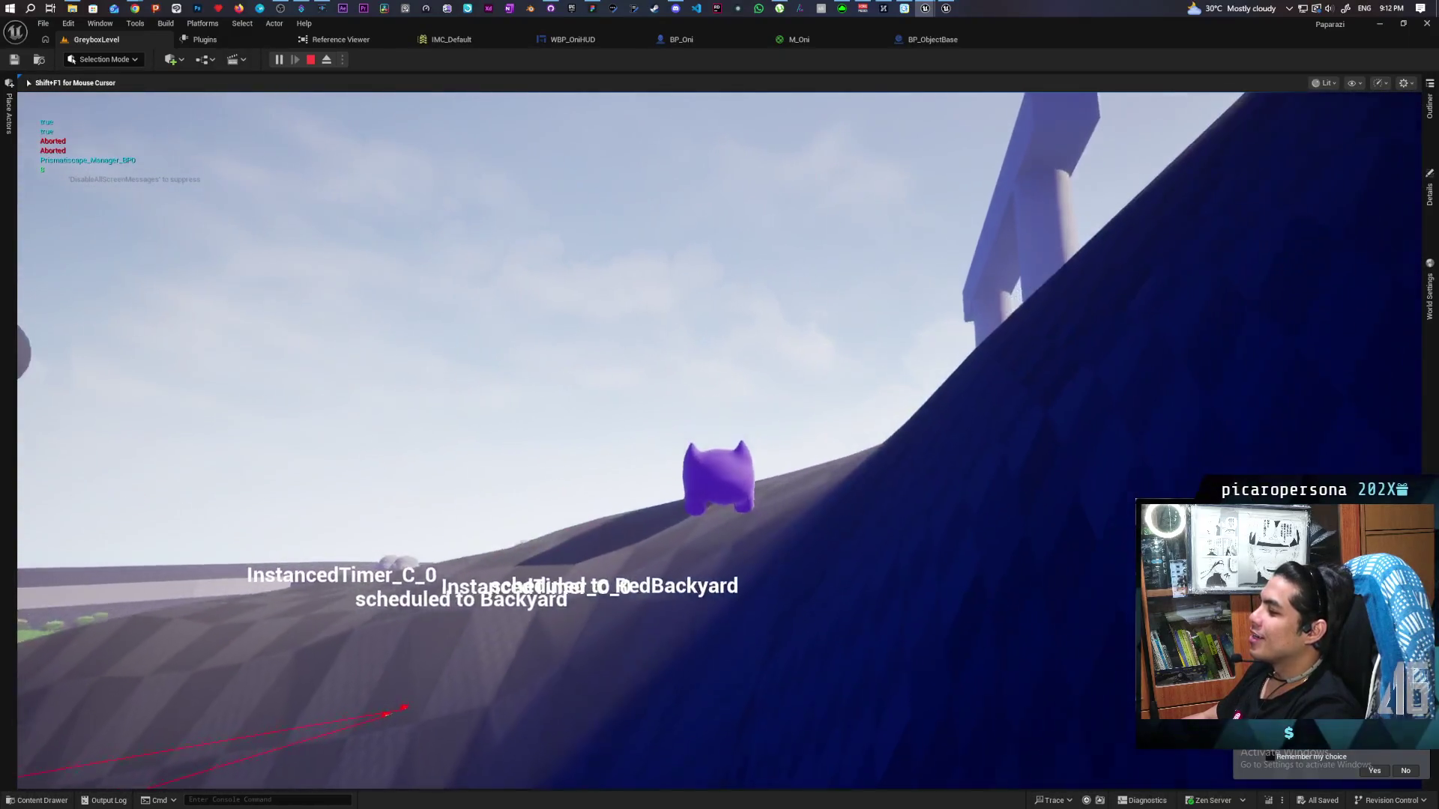
pyautogui.press('w')
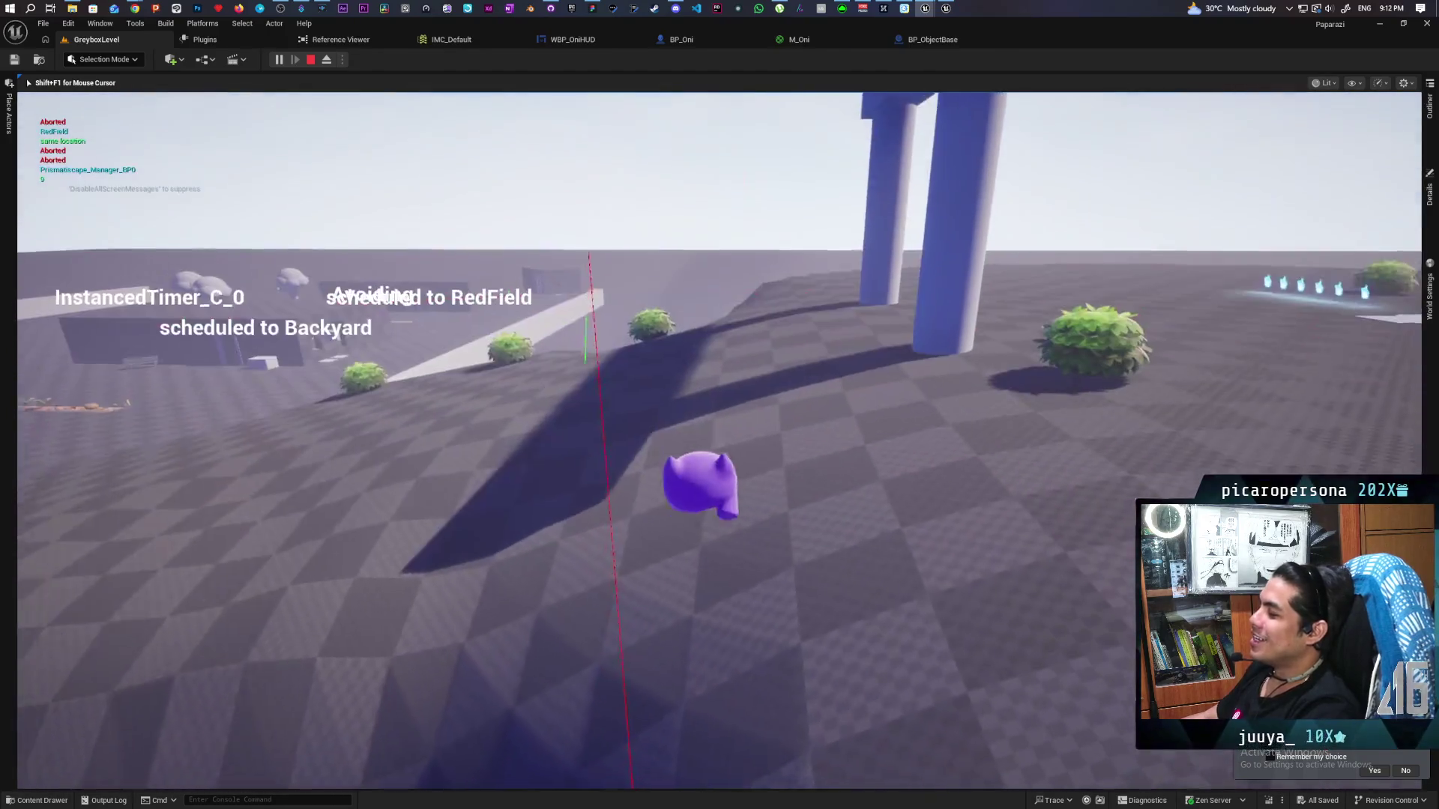
# Run between the blue pillars, off the white platform and through the bushes toward the arch hill
pyautogui.press('w')
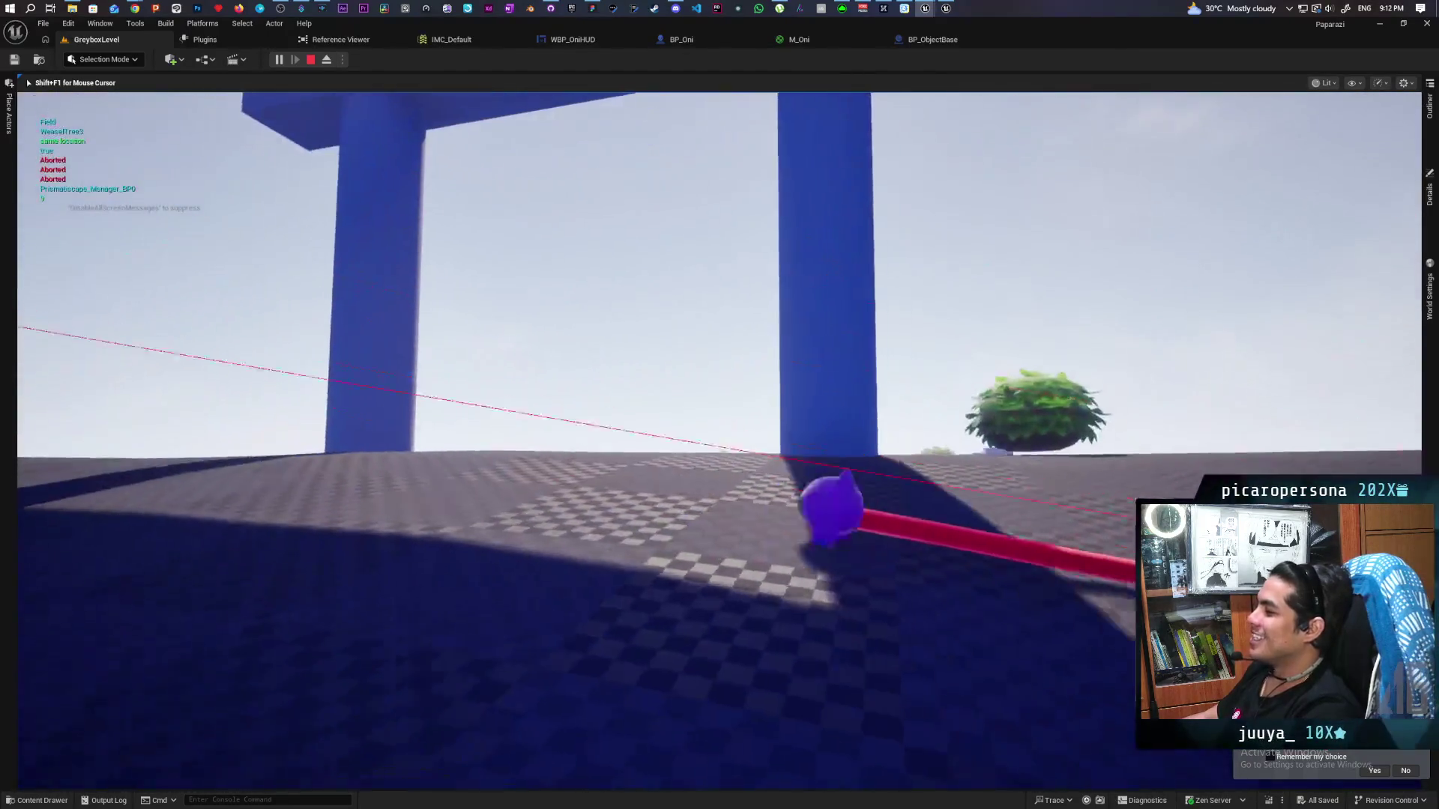
pyautogui.press('w')
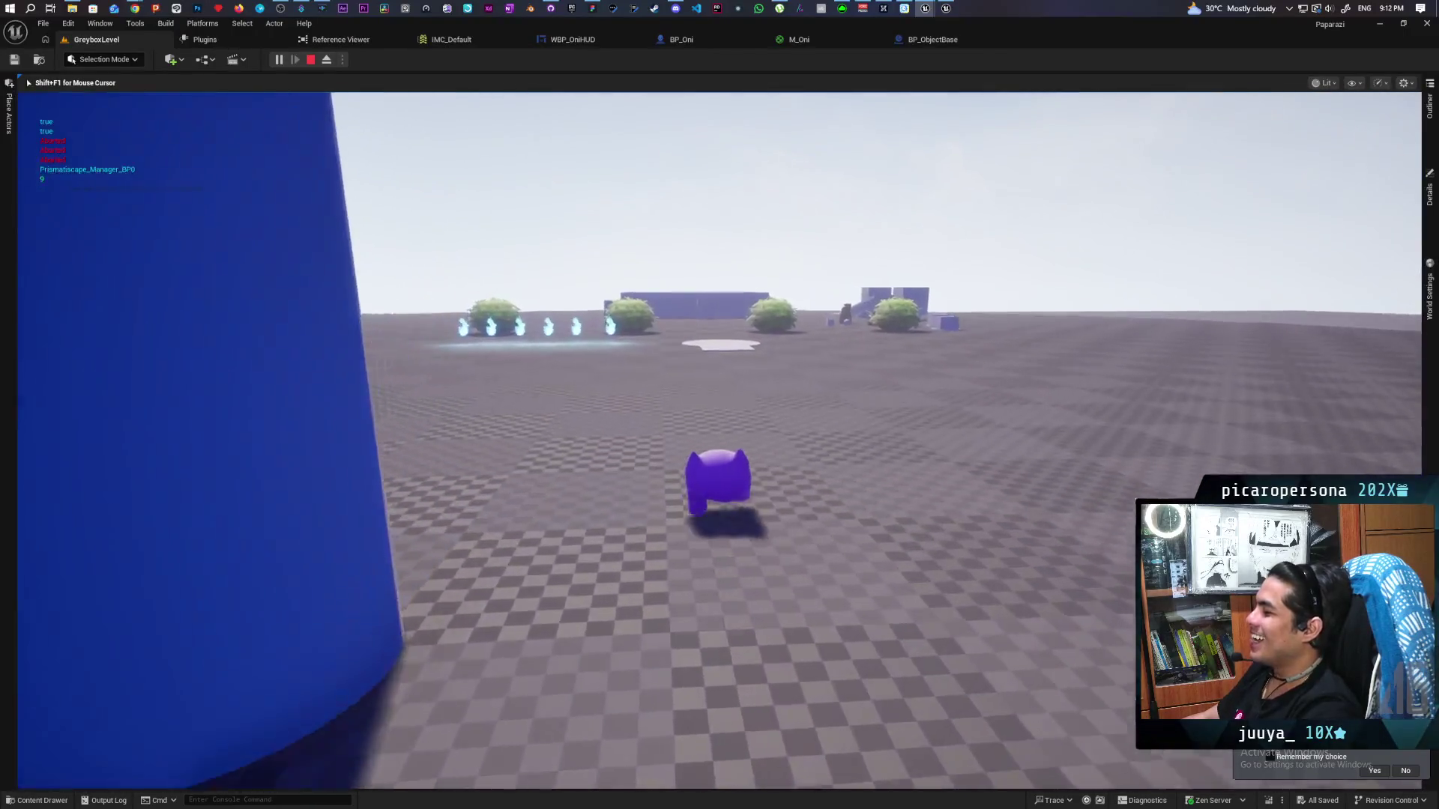
pyautogui.press('w')
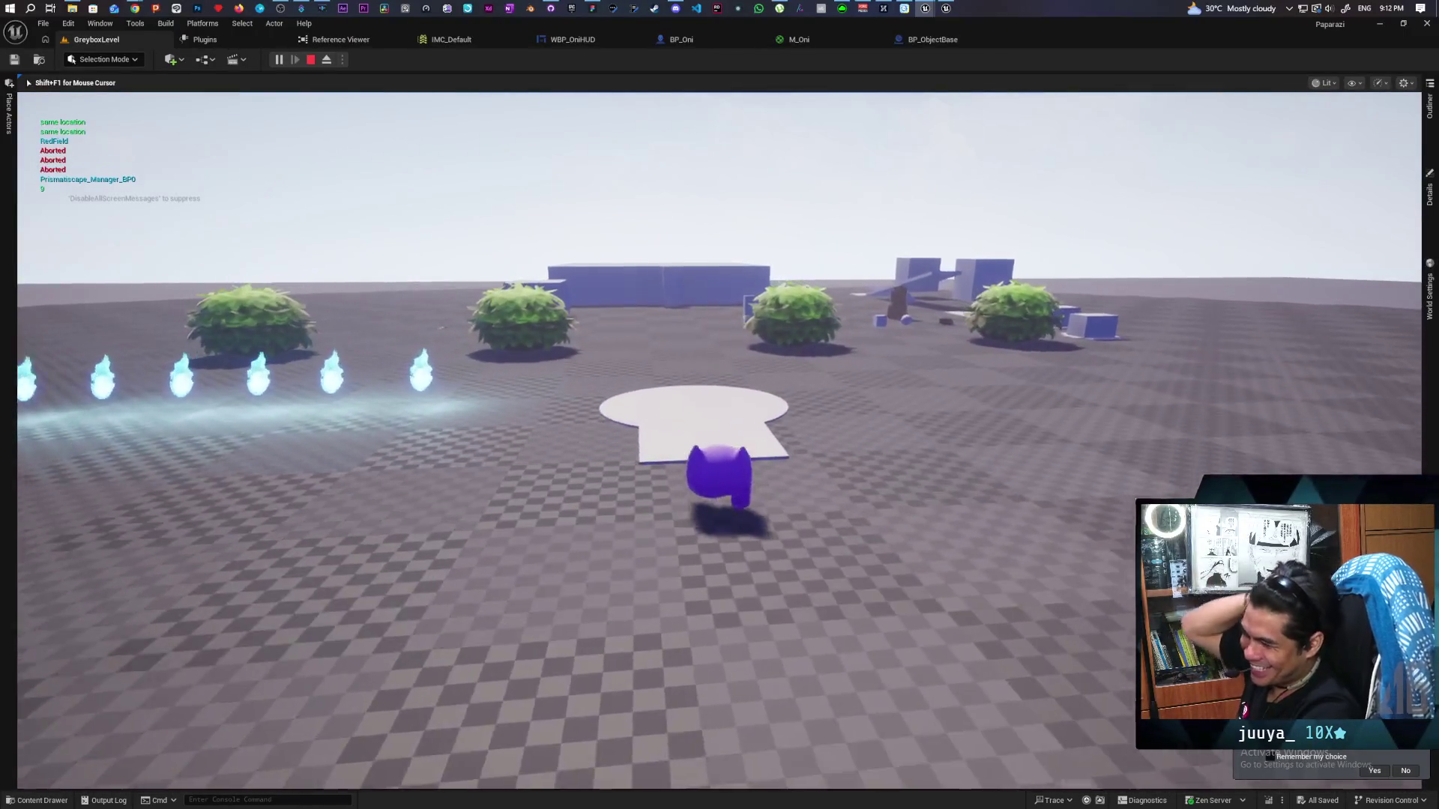
pyautogui.press('w')
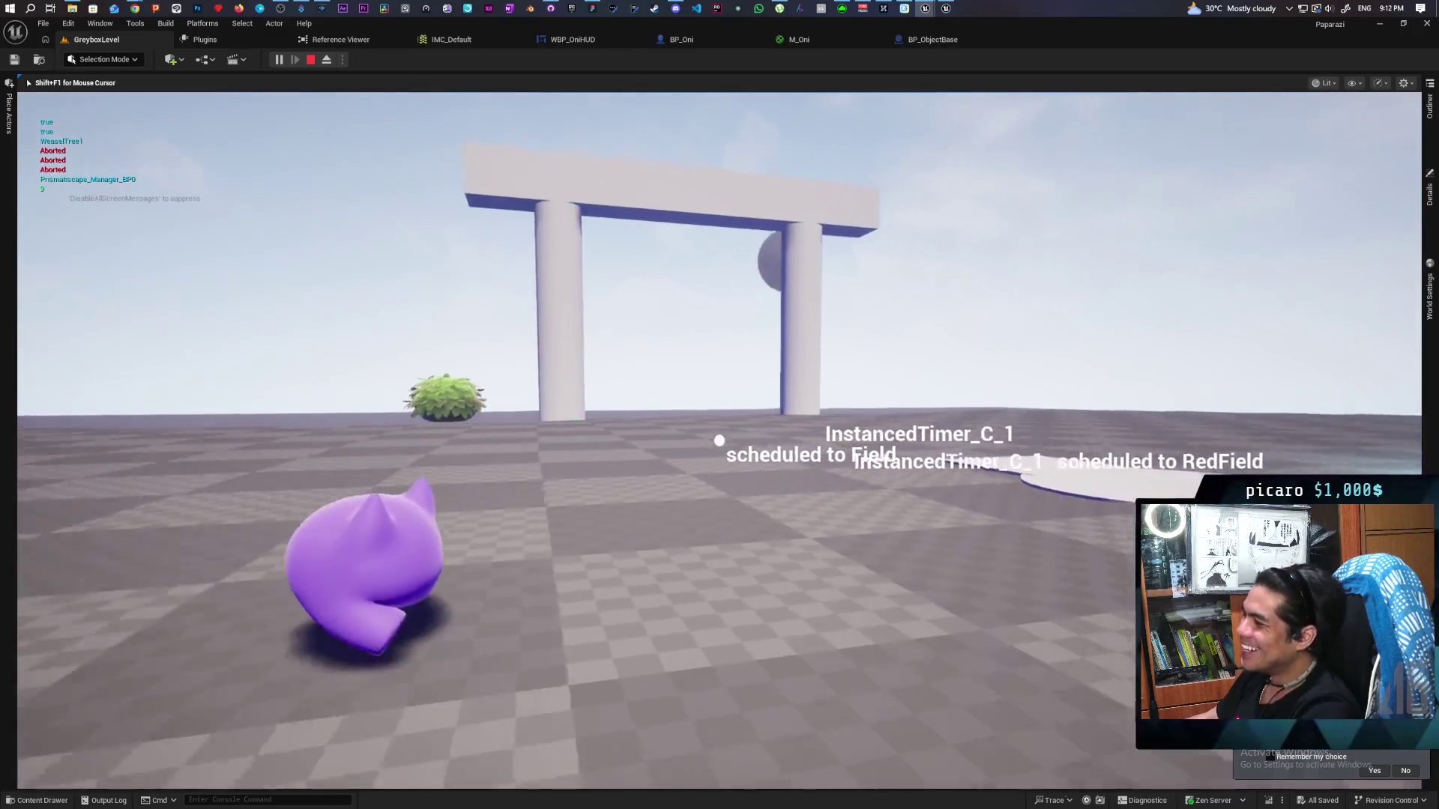
pyautogui.press('w')
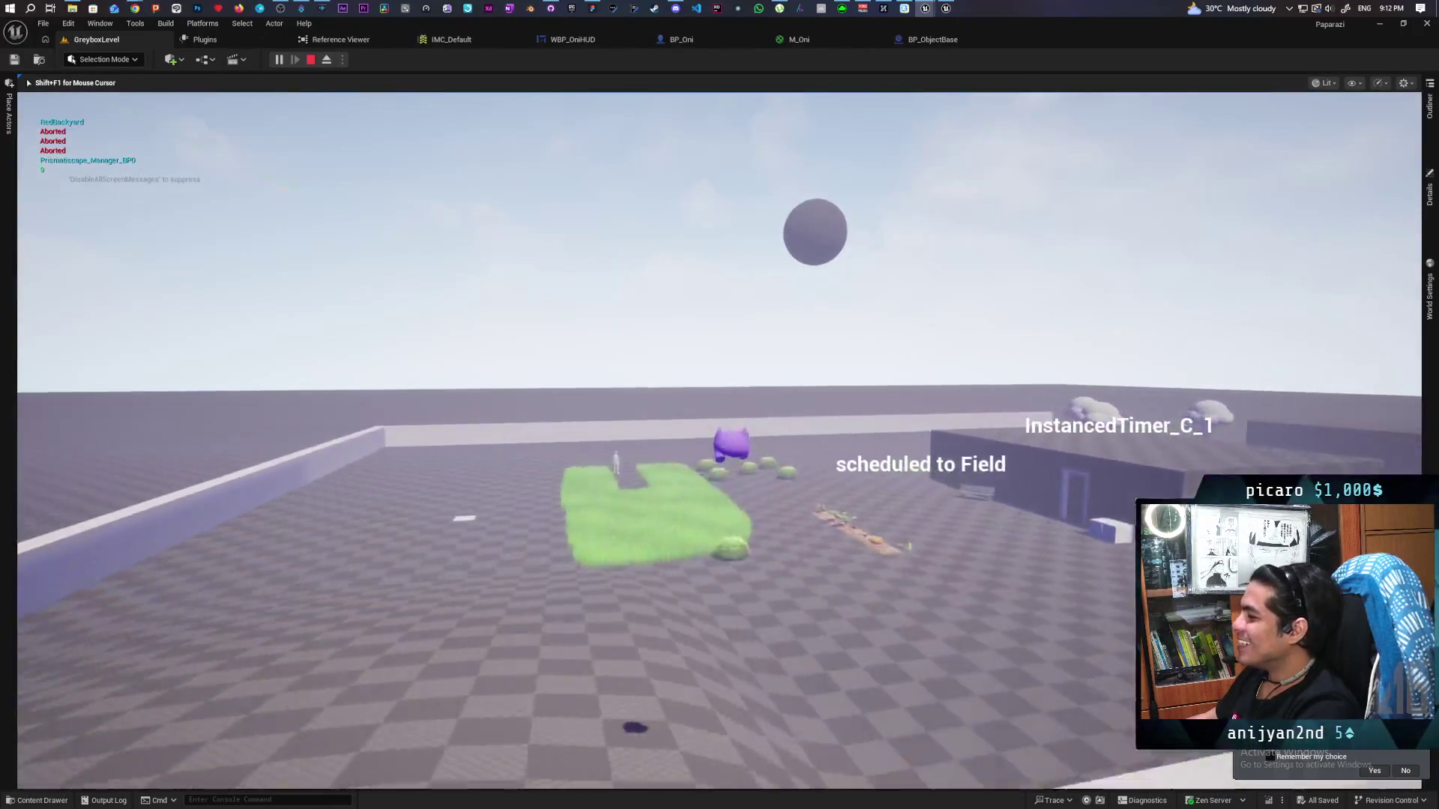
pyautogui.press('w')
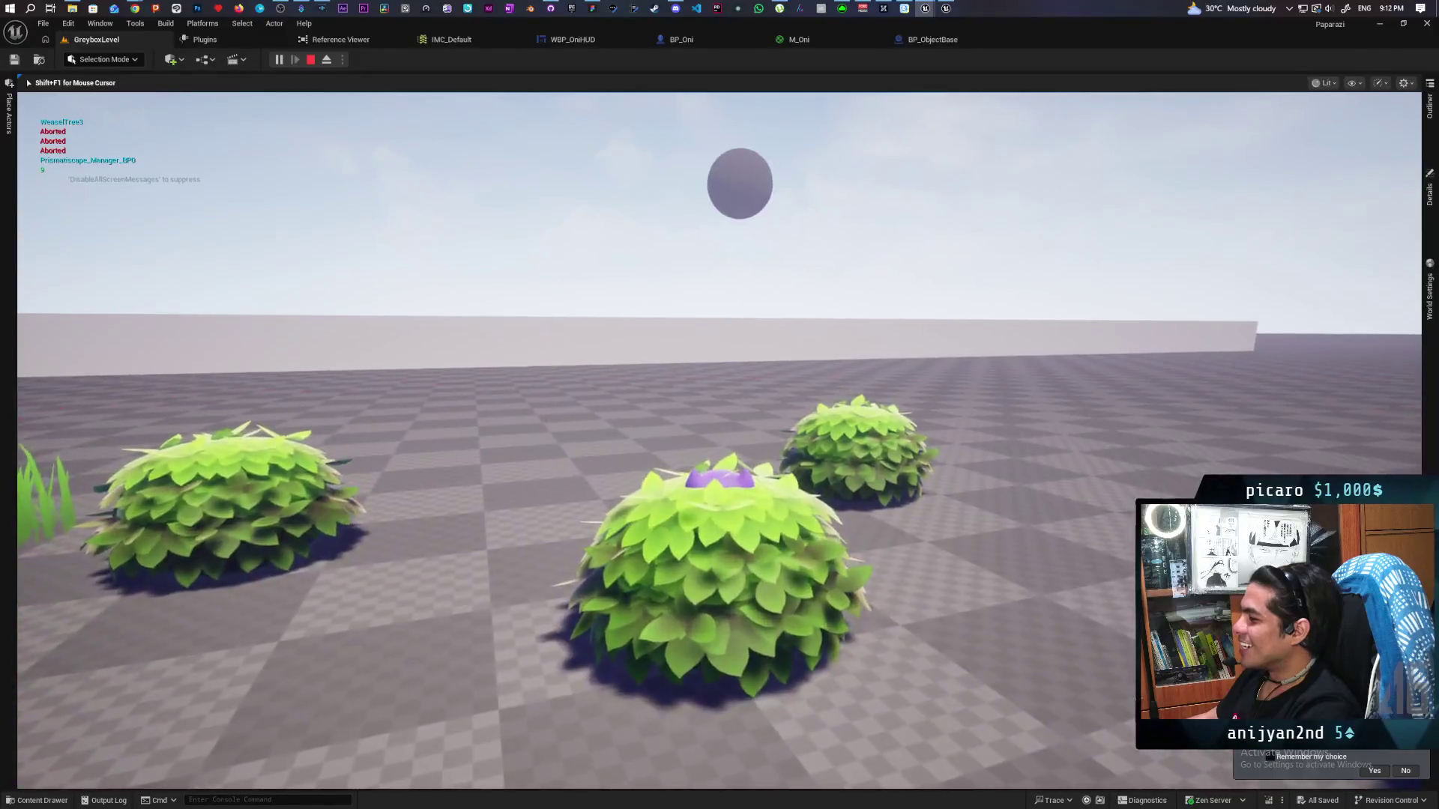
pyautogui.press('w')
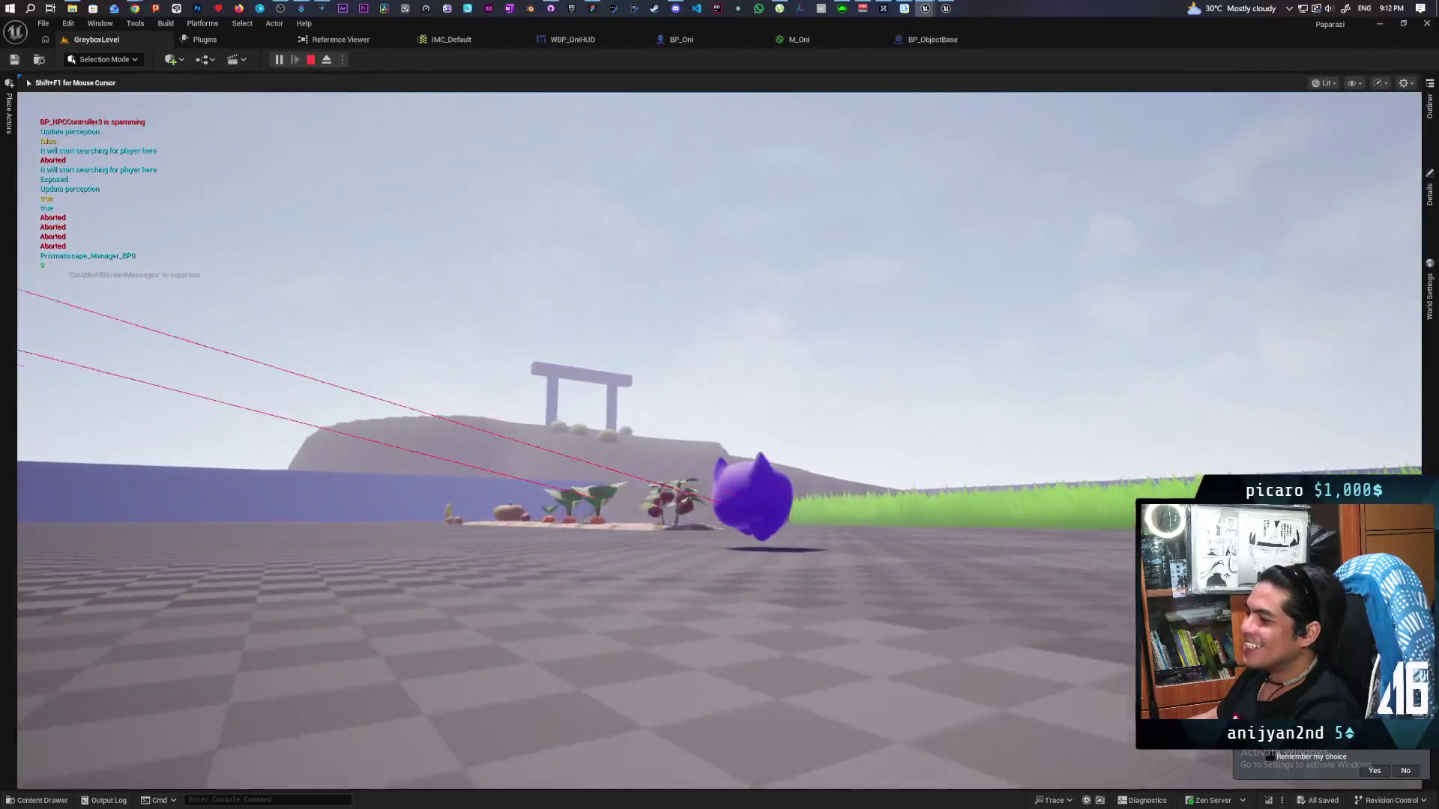
pyautogui.press('w')
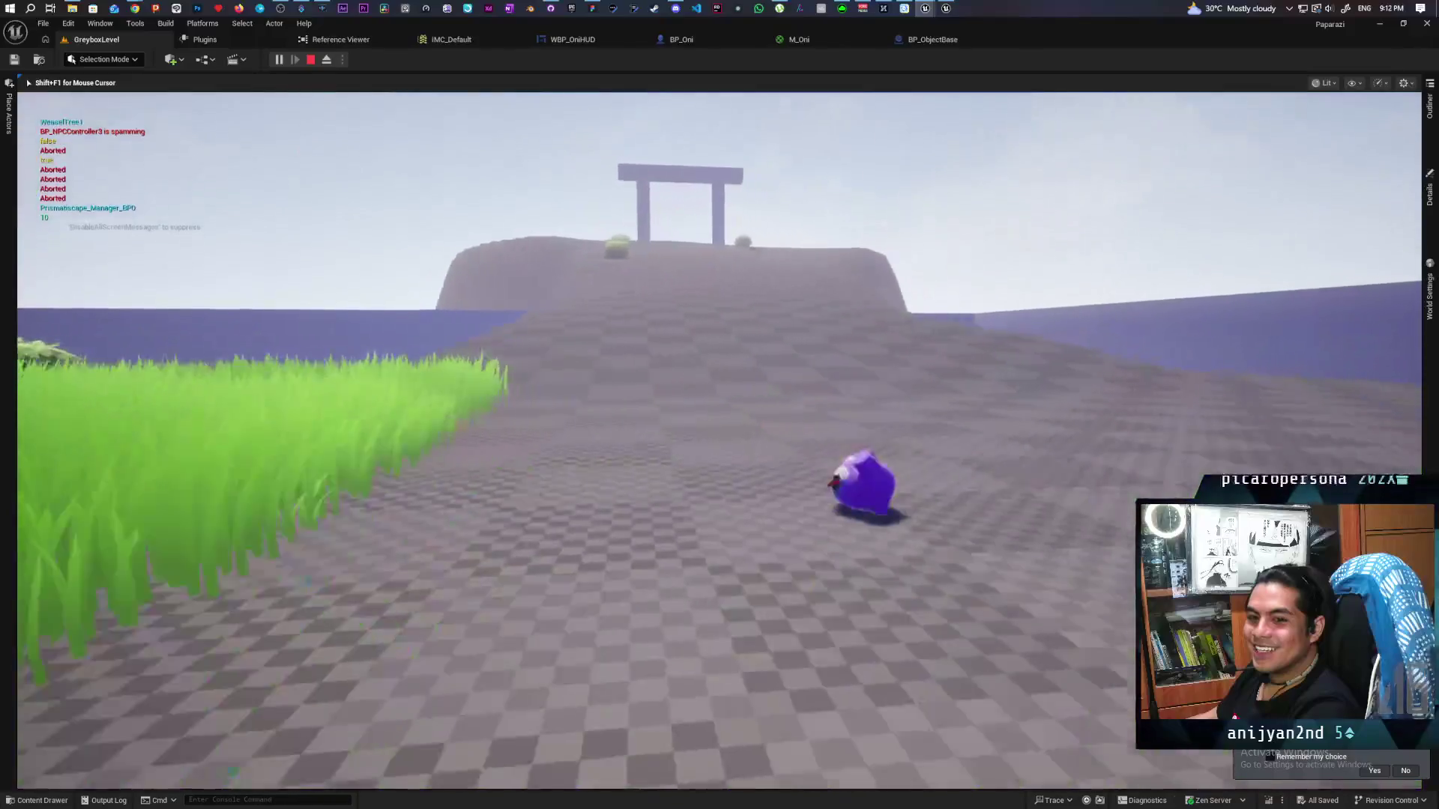
pyautogui.press('w')
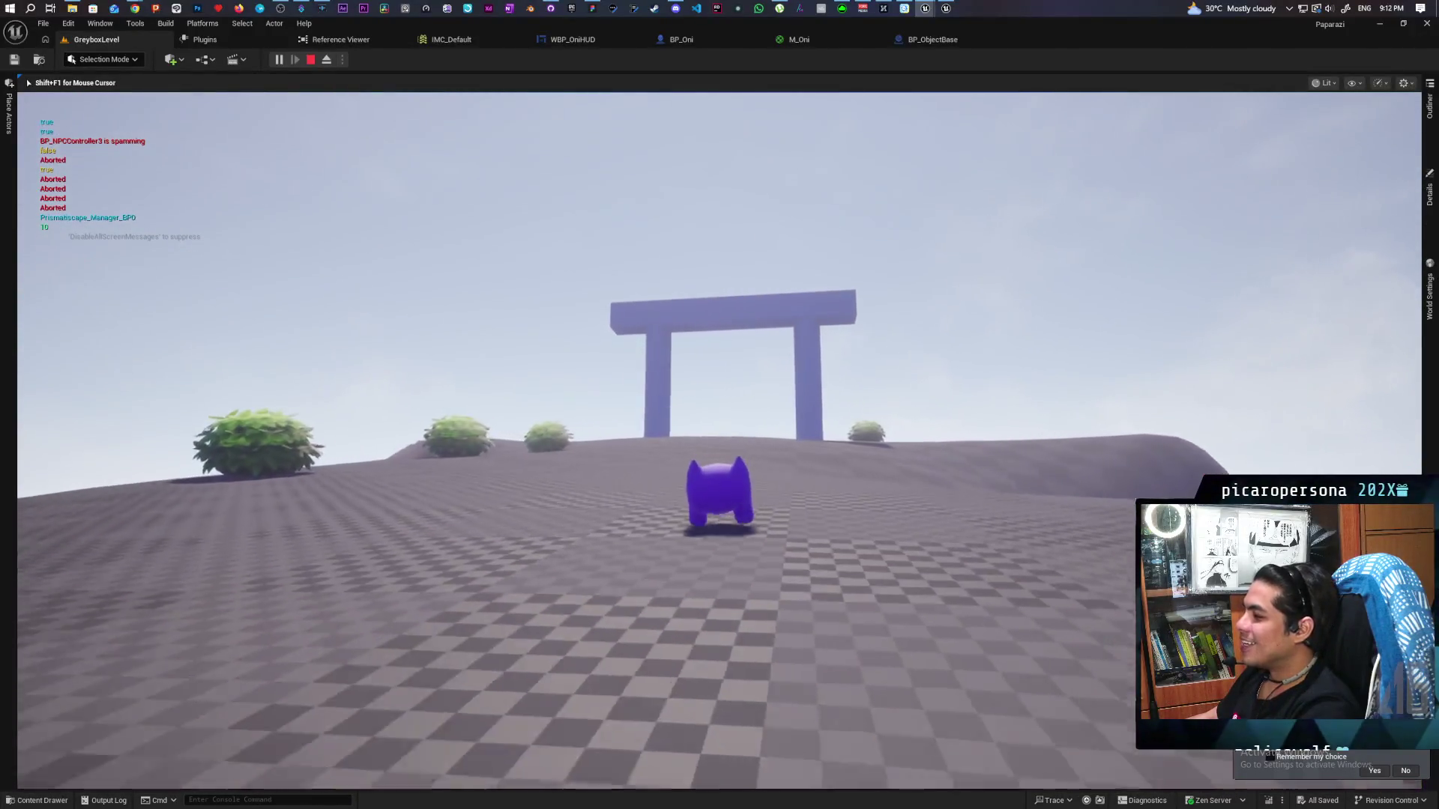
# Run the character across the greybox level past the bushes, blue wall, gate and slope
pyautogui.press('w')
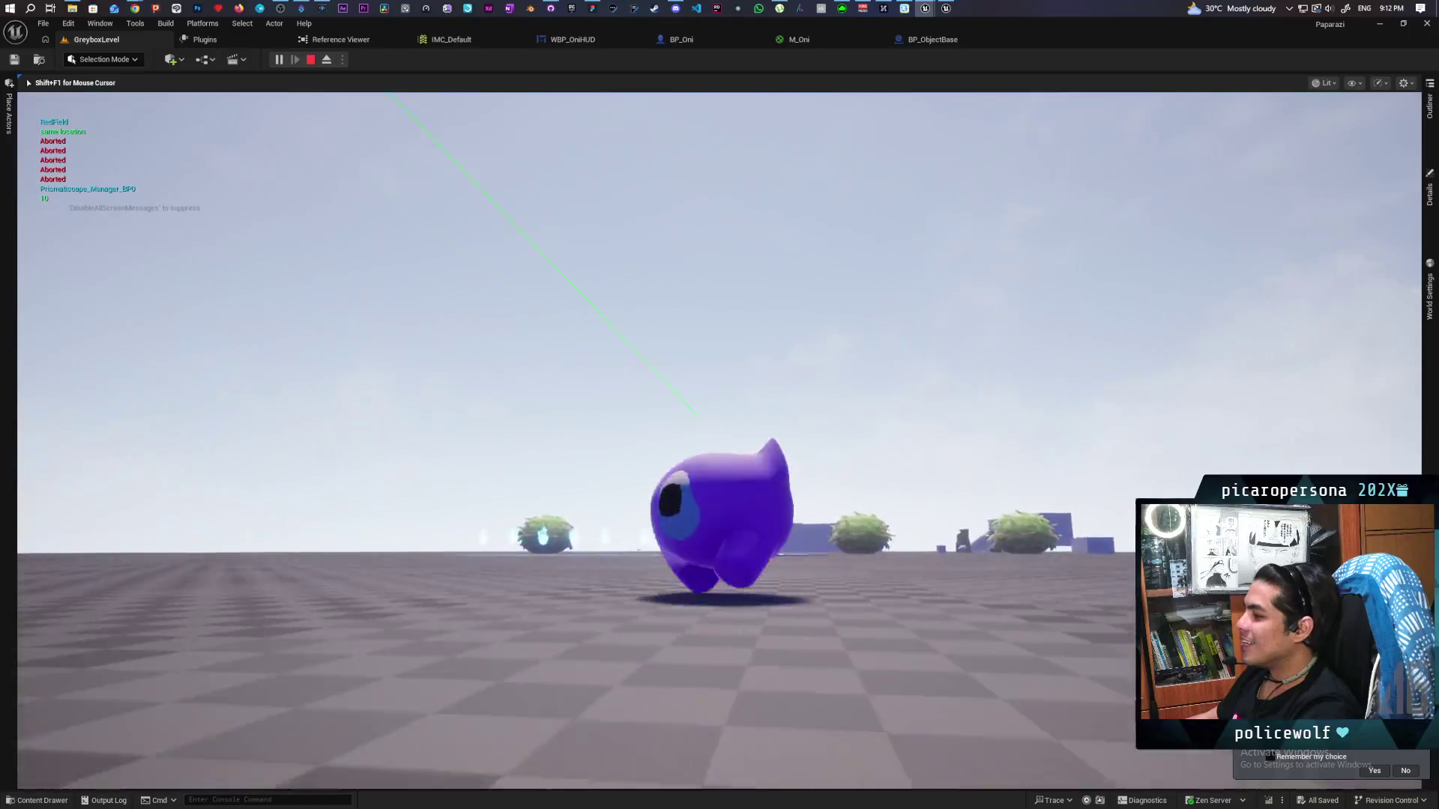
pyautogui.press('w')
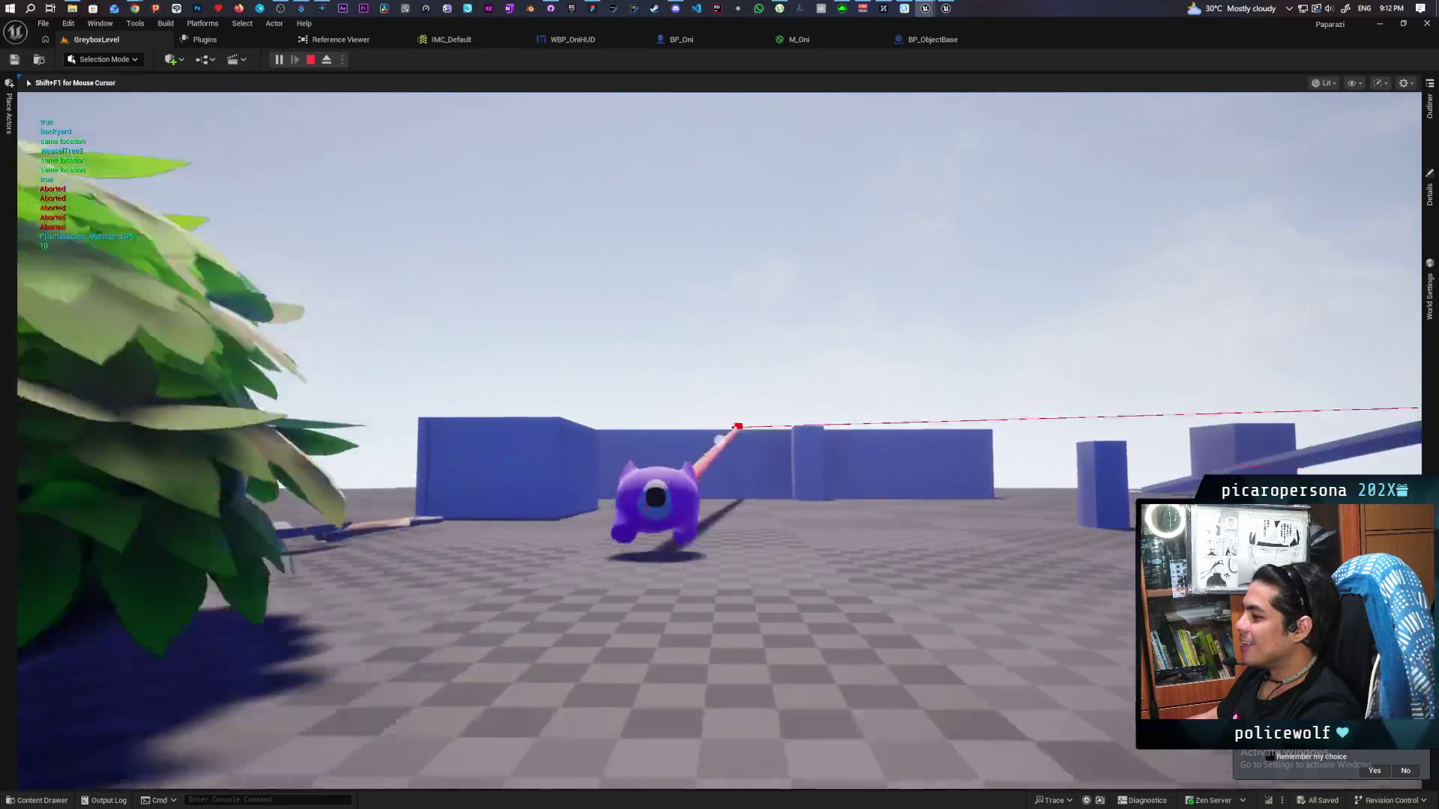
pyautogui.press('w')
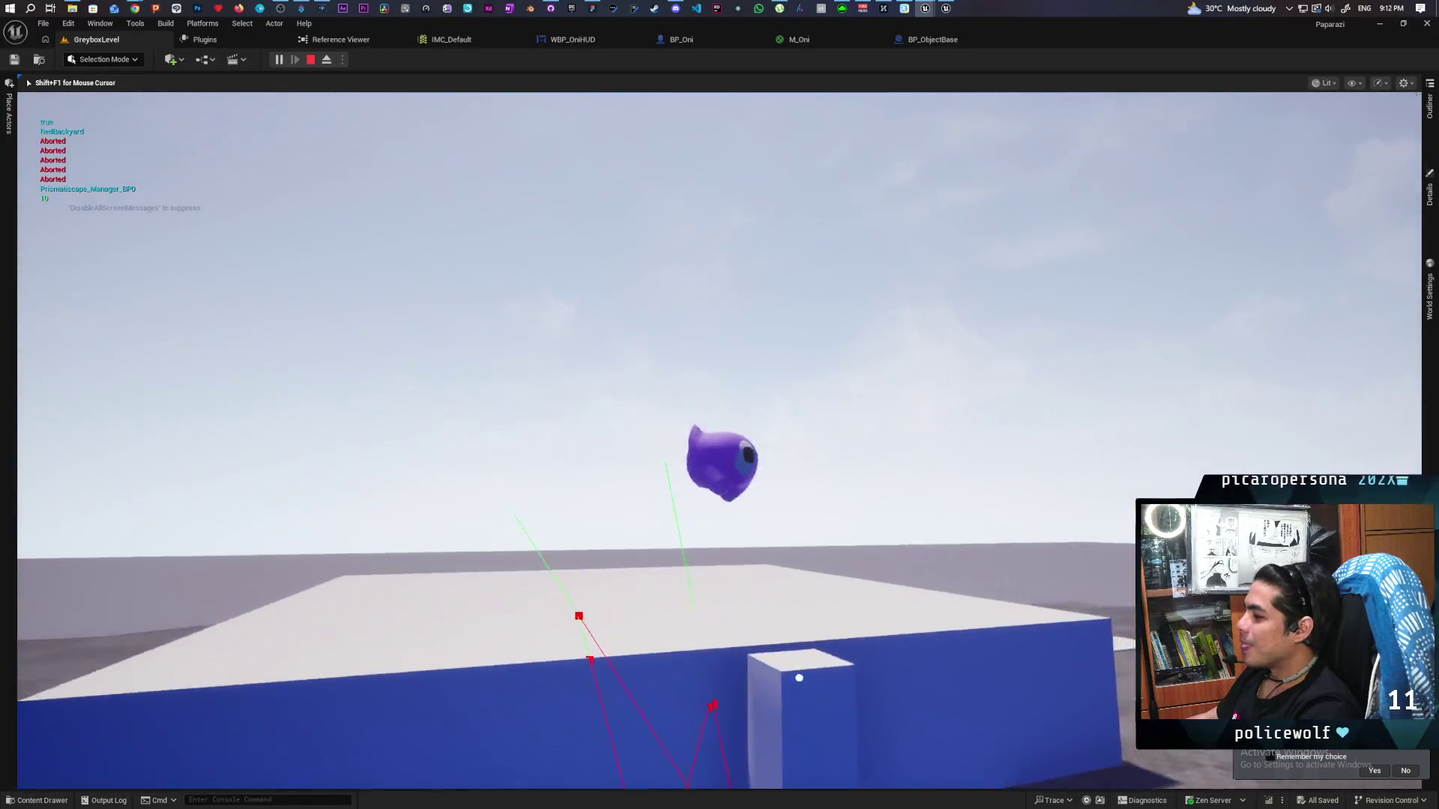
pyautogui.press('w')
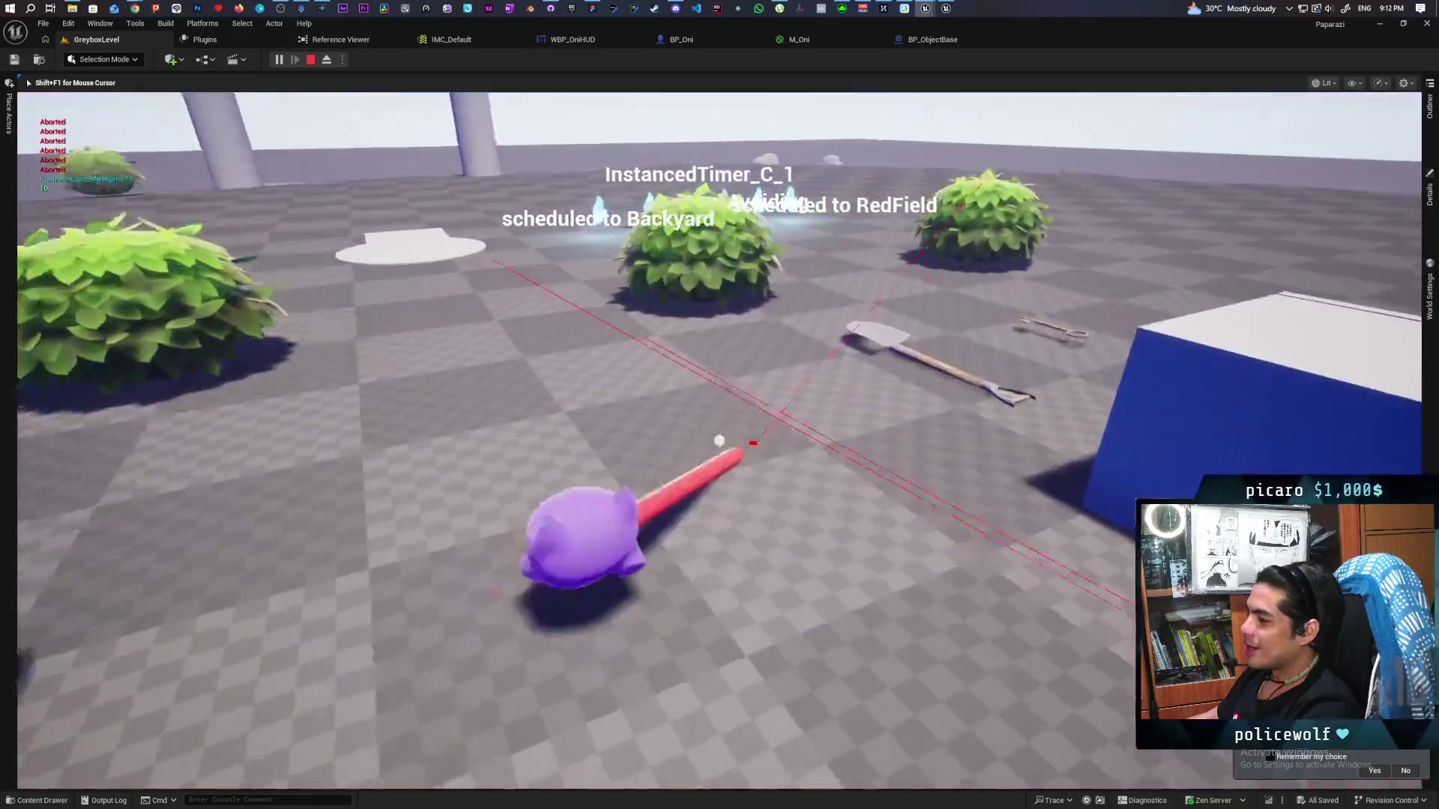
pyautogui.press('w')
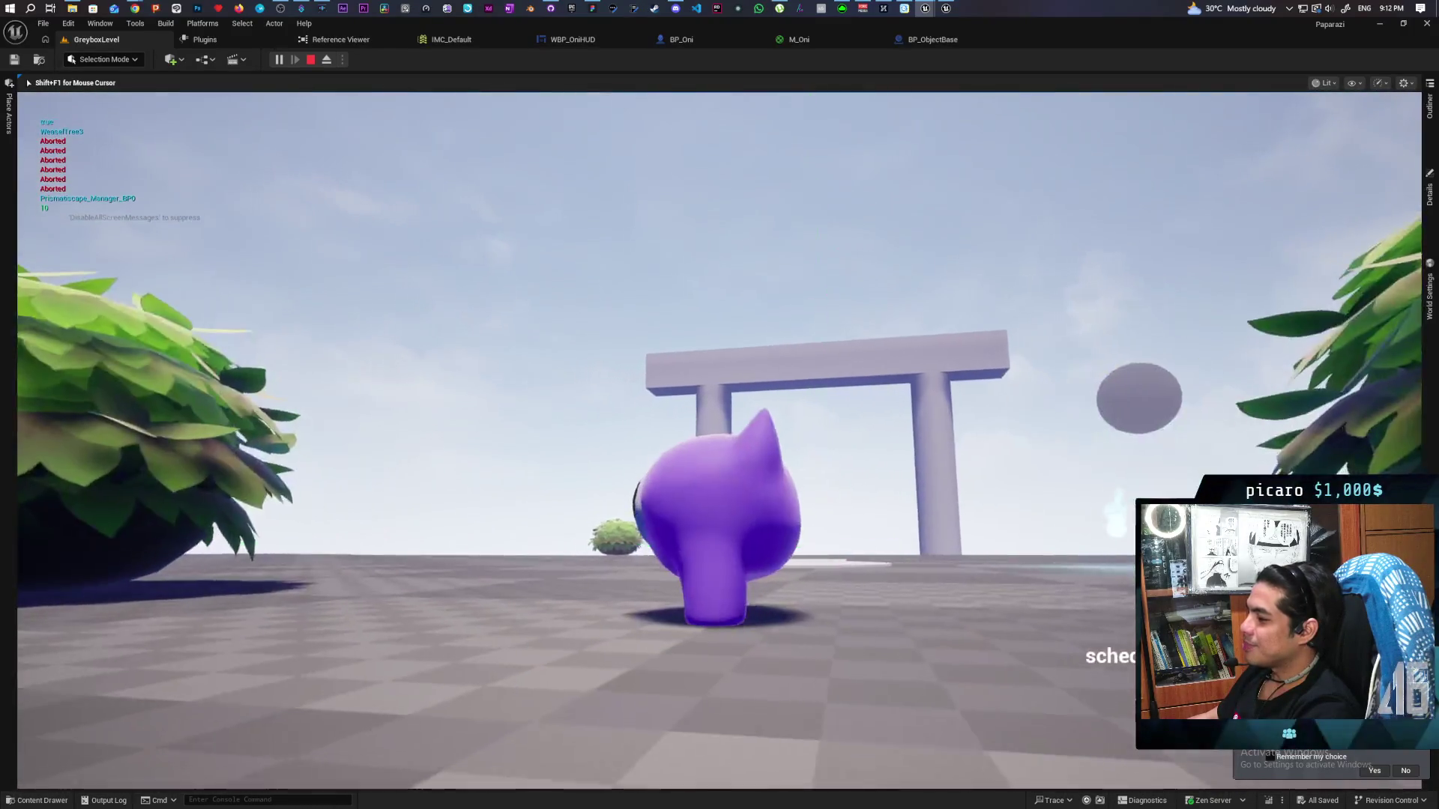
pyautogui.press('w')
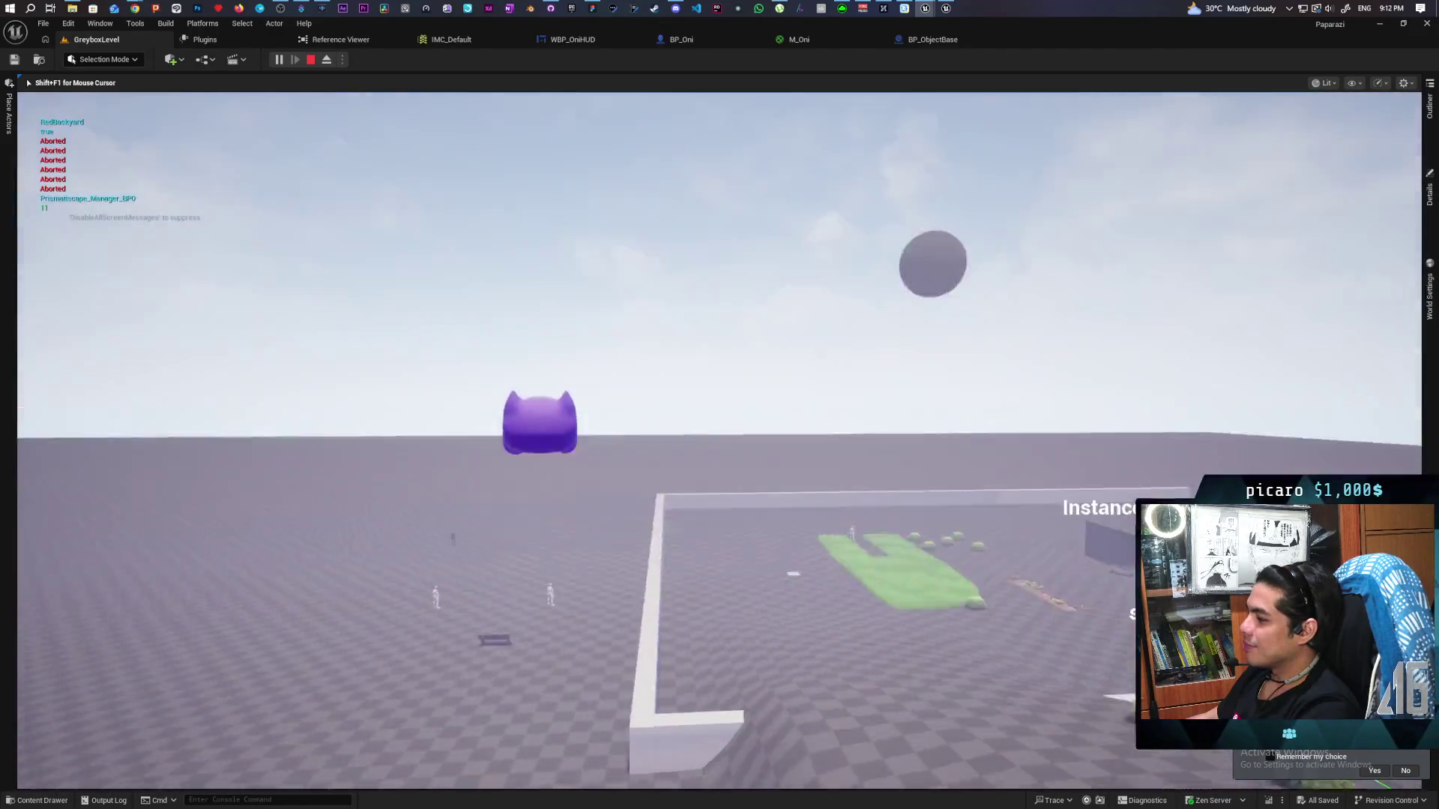
pyautogui.press('w')
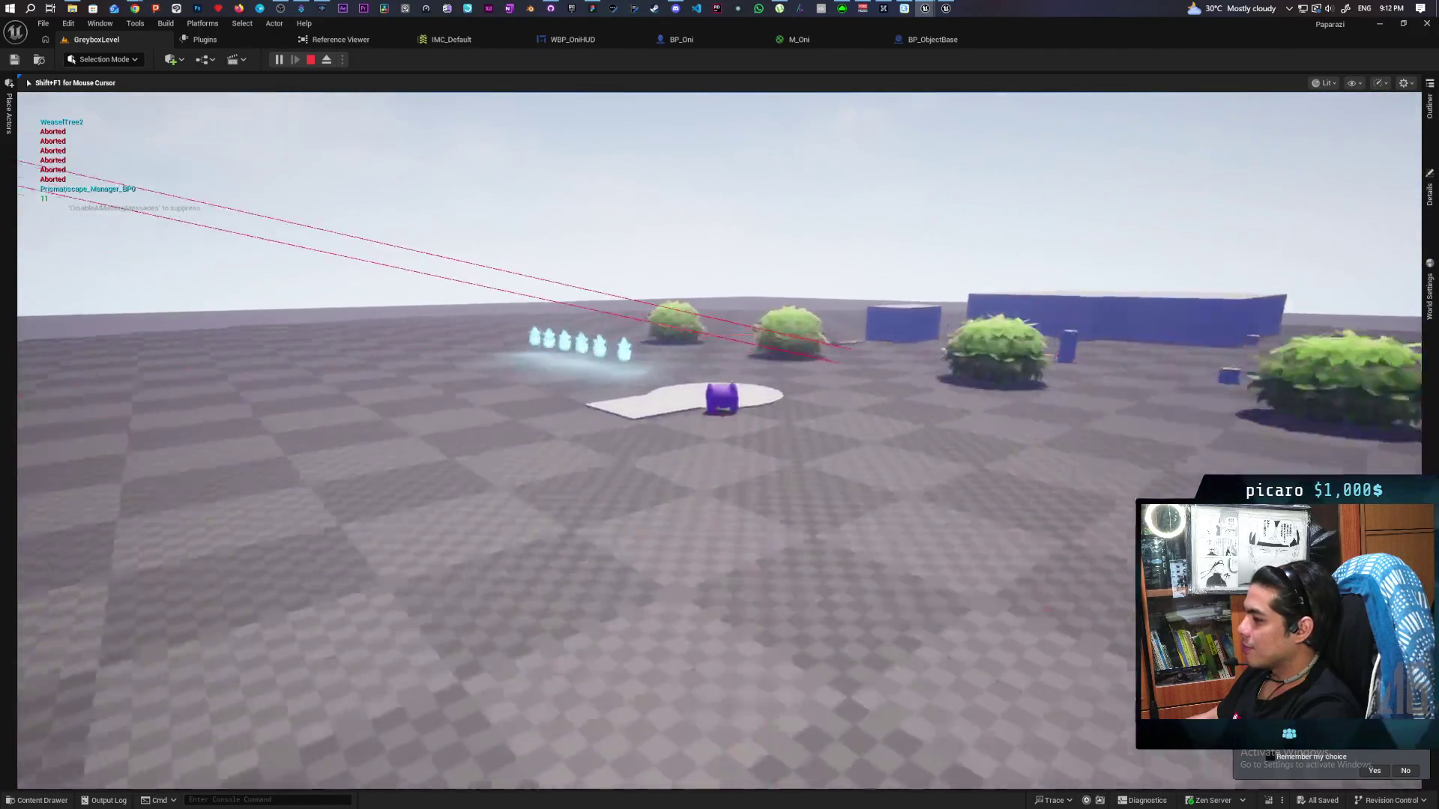
pyautogui.press('w')
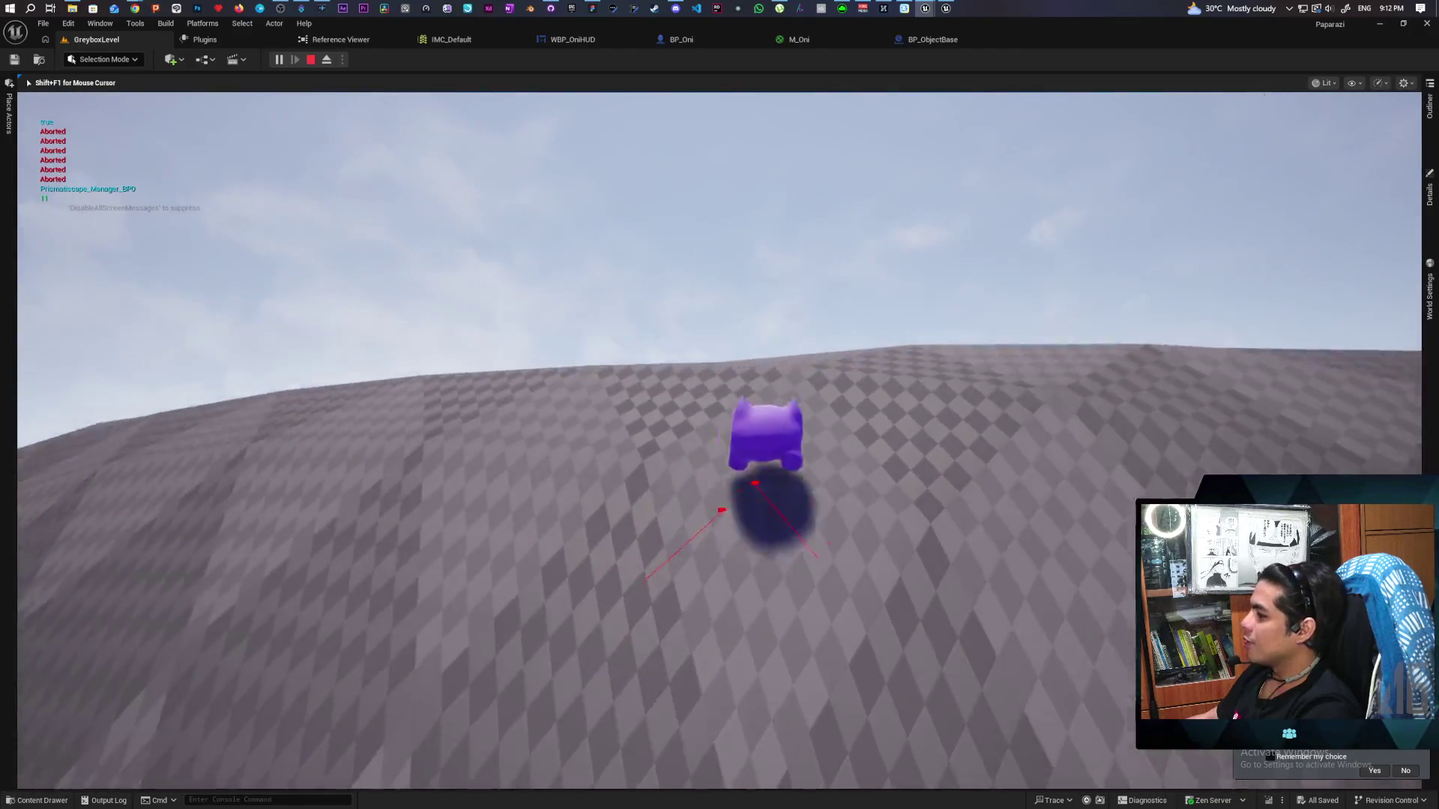
pyautogui.press('w')
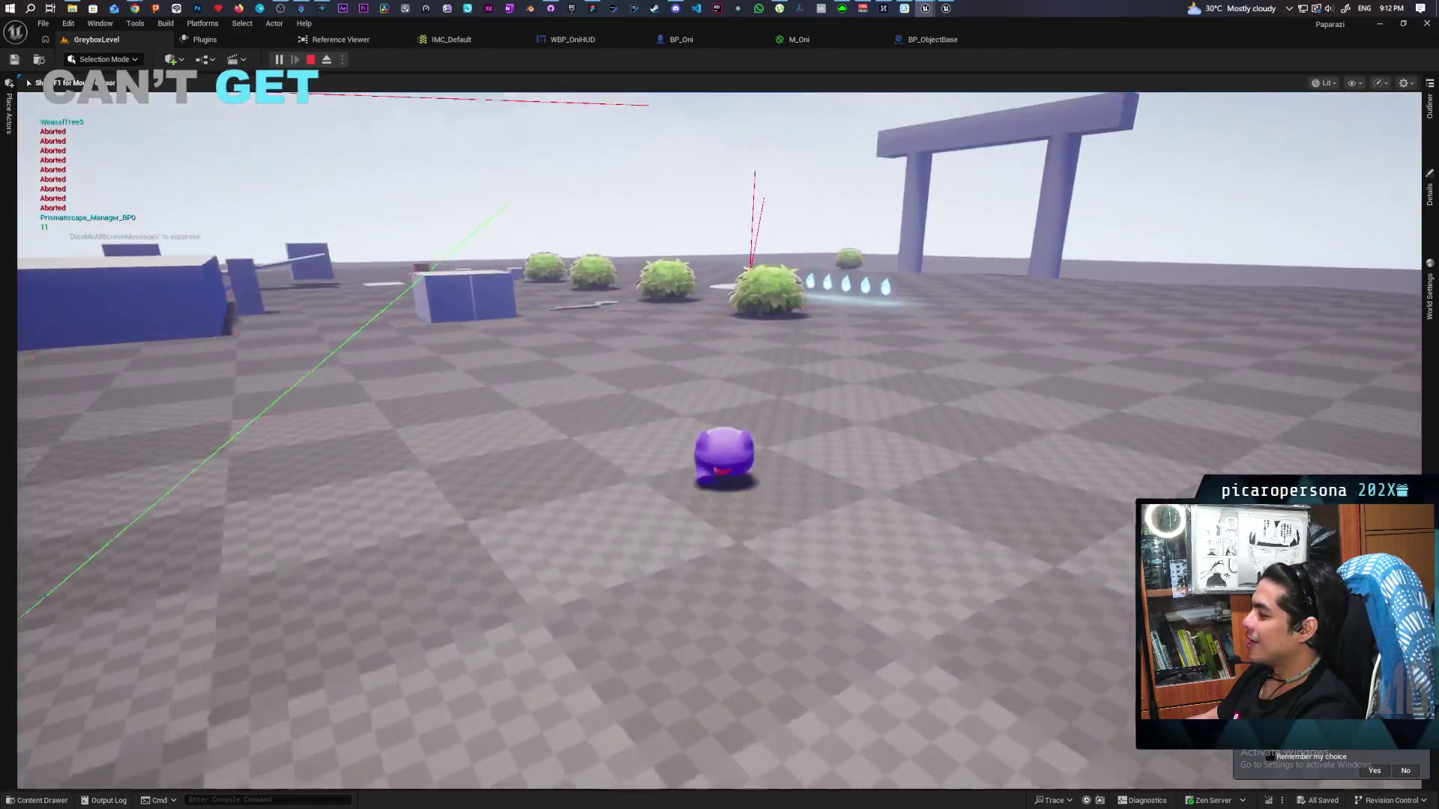
pyautogui.press('w')
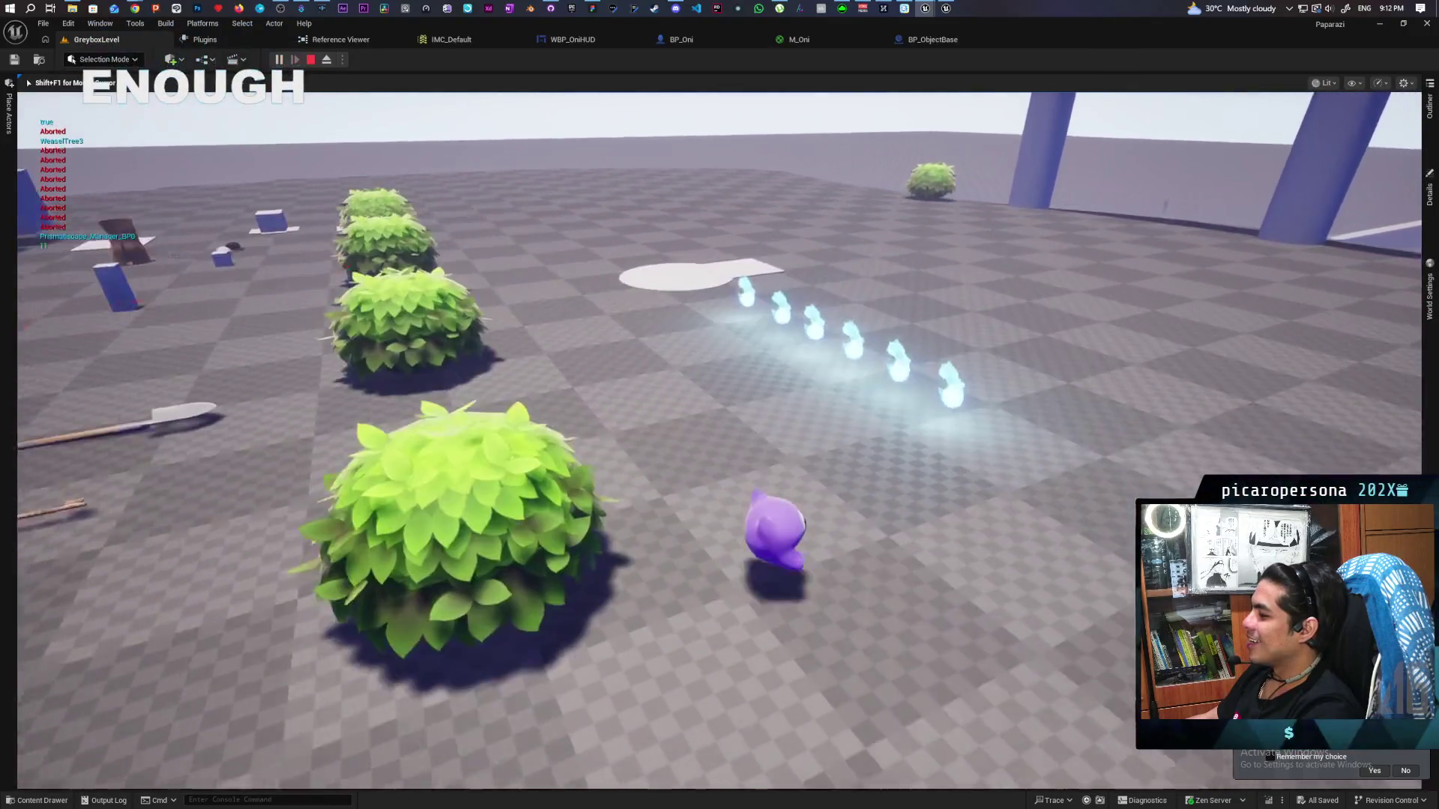
# Fire the red grapple tether, move and pull against it around the keyhole platform, then stop playing
pyautogui.press('w')
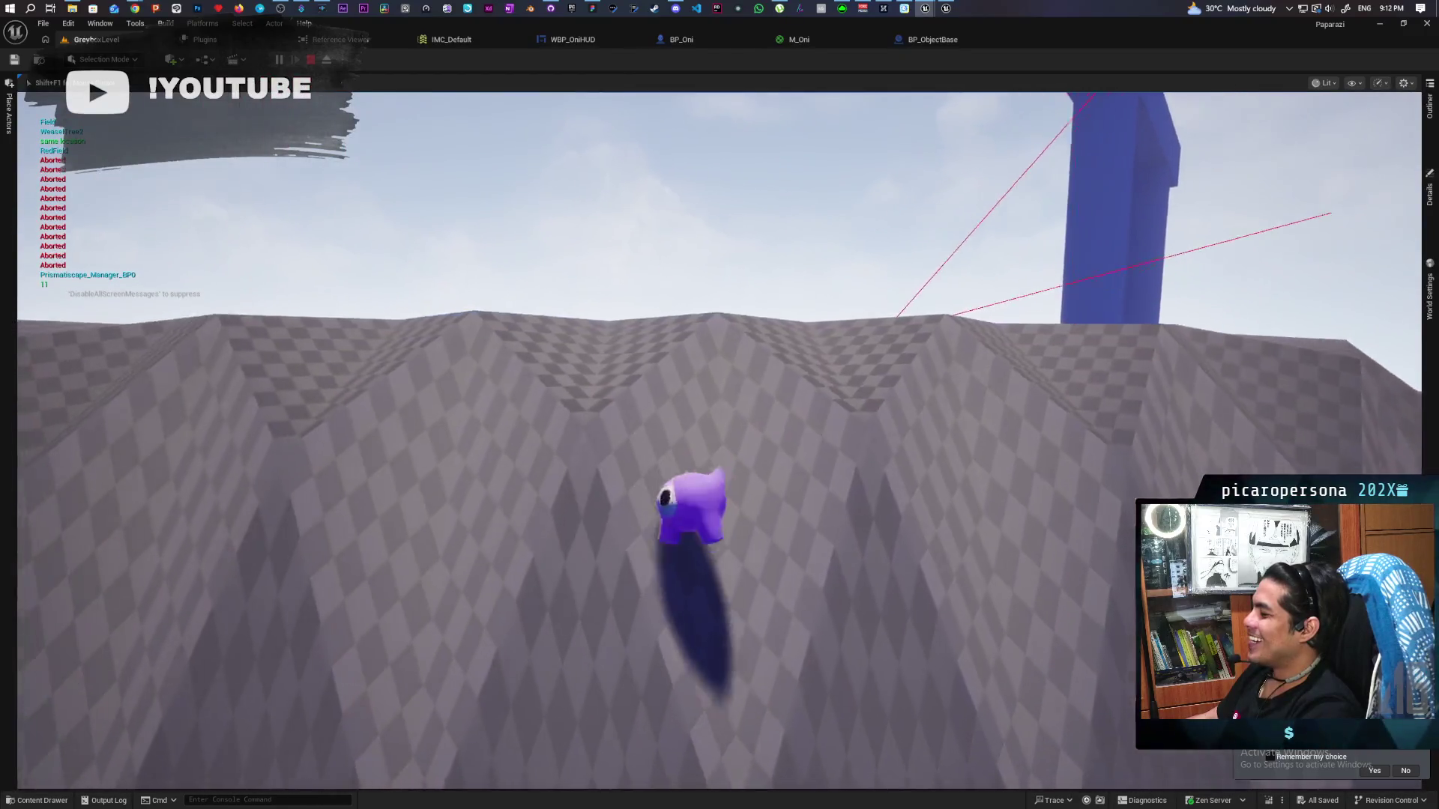
pyautogui.press('w')
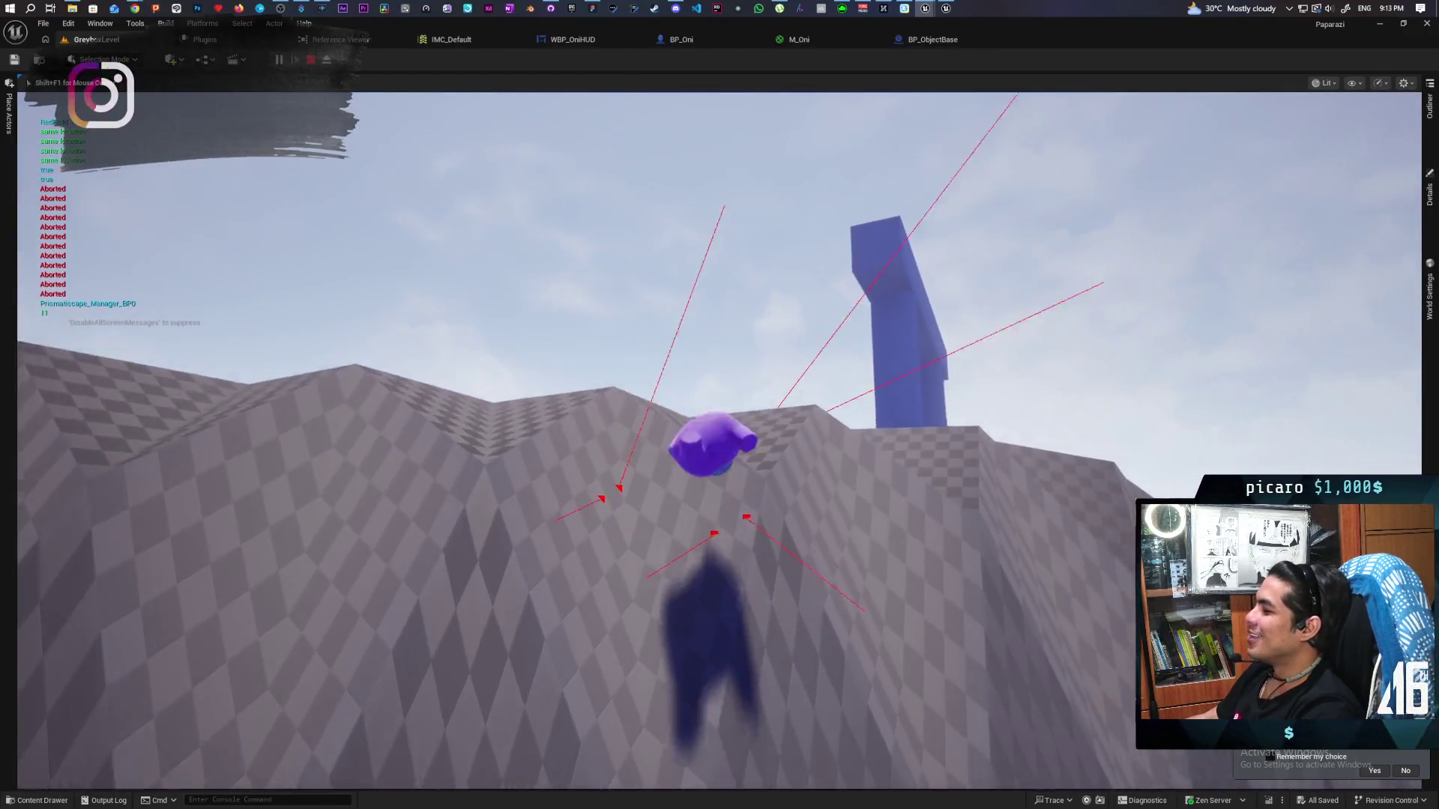
pyautogui.press('s')
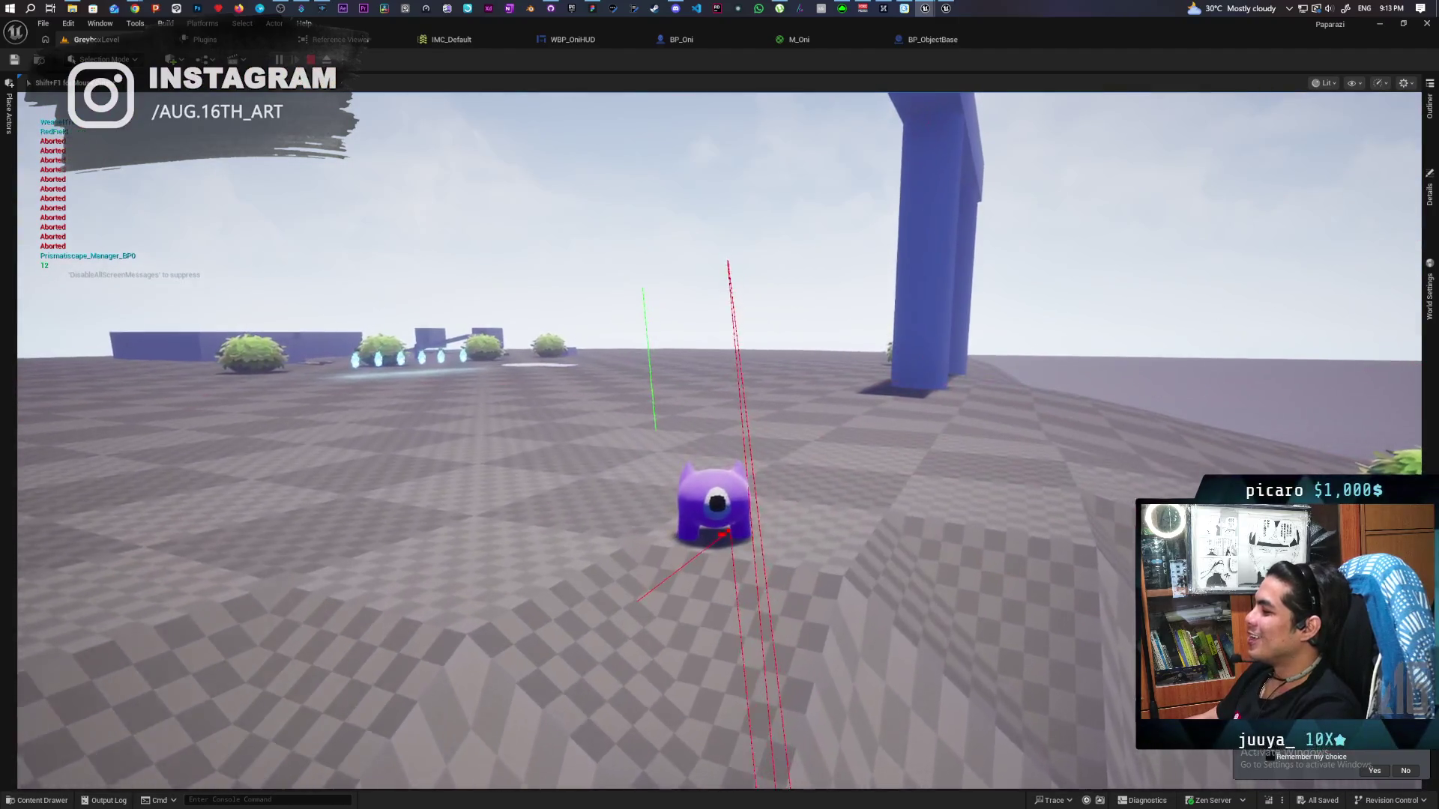
pyautogui.press('w')
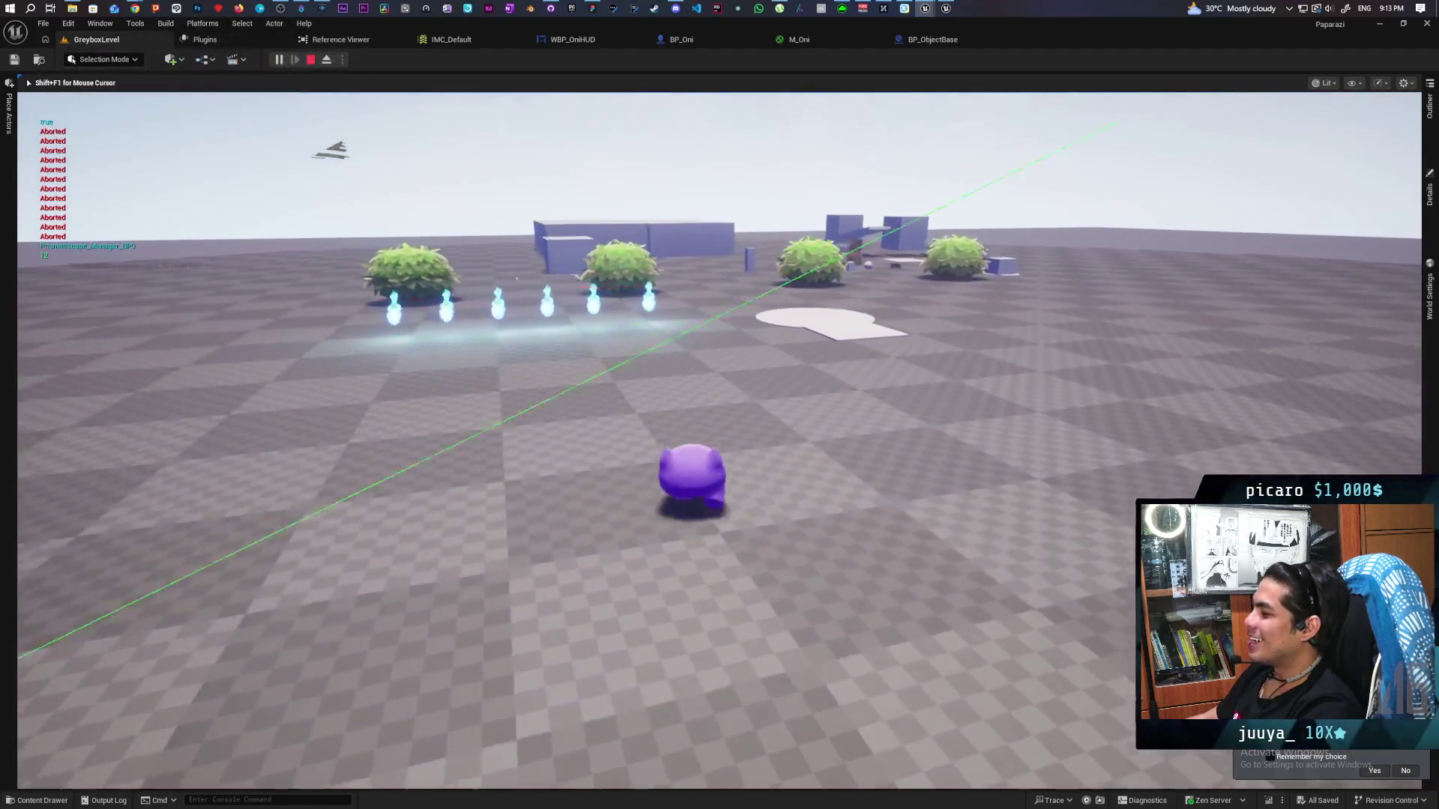
pyautogui.press('d')
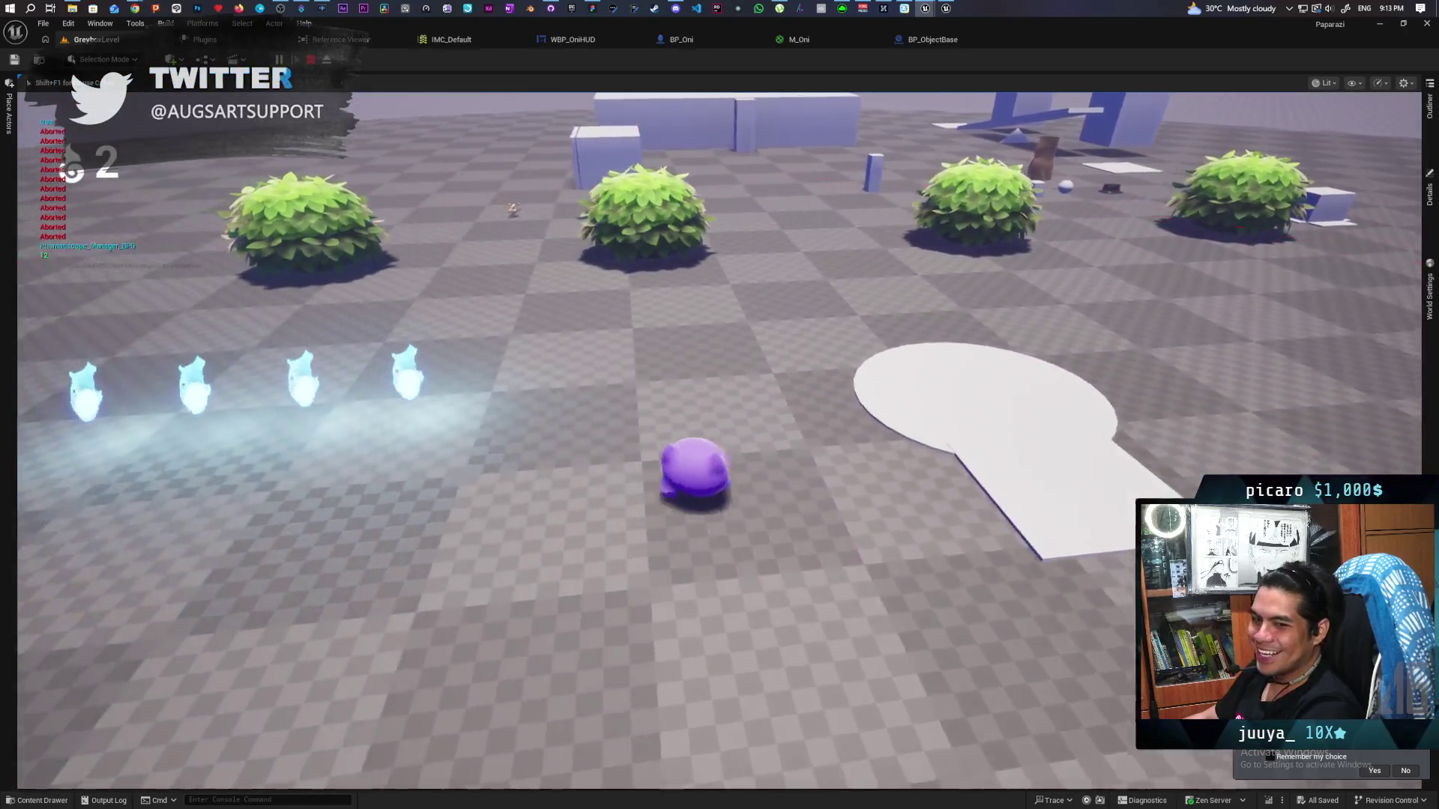
pyautogui.press('w')
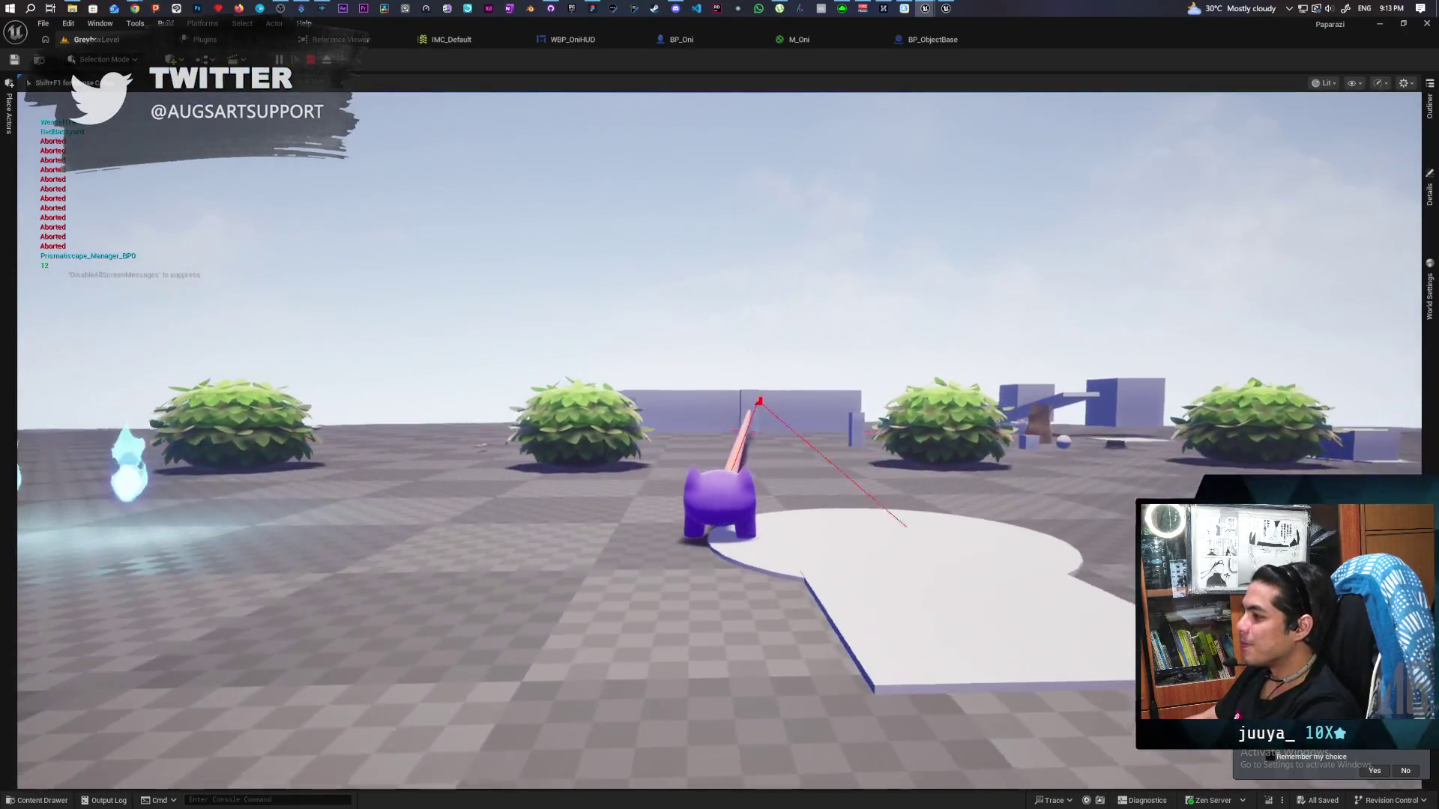
pyautogui.press('s')
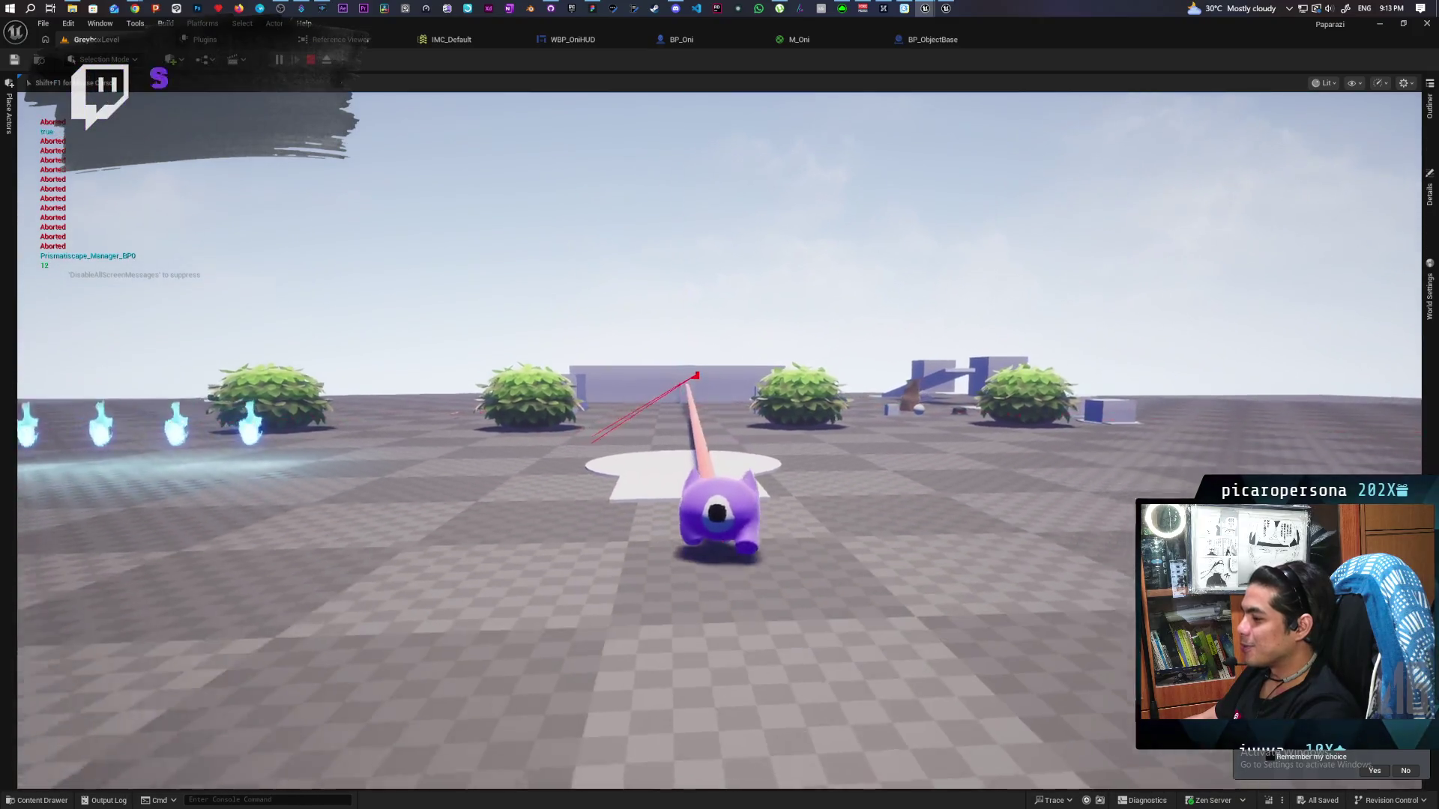
pyautogui.press('w')
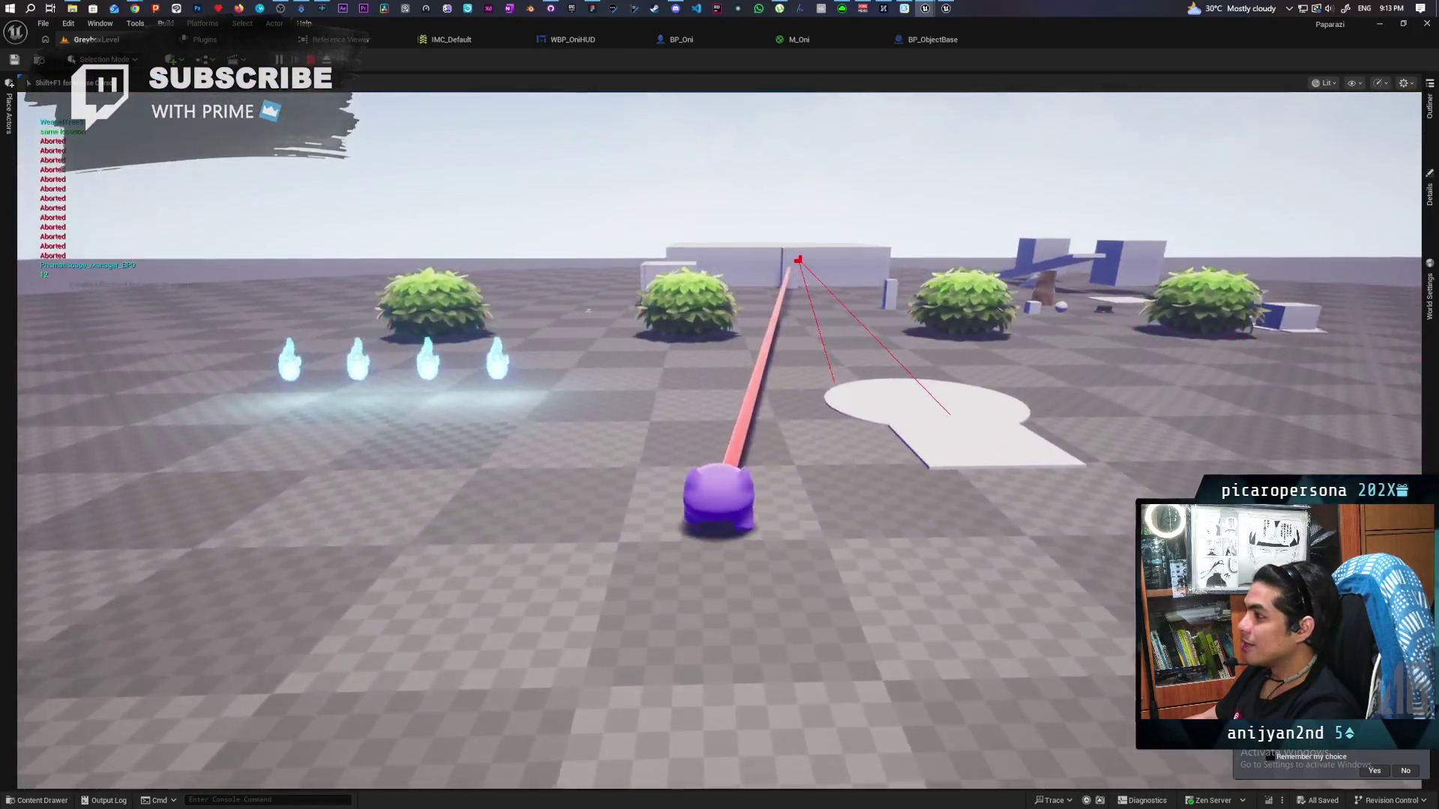
pyautogui.press('d')
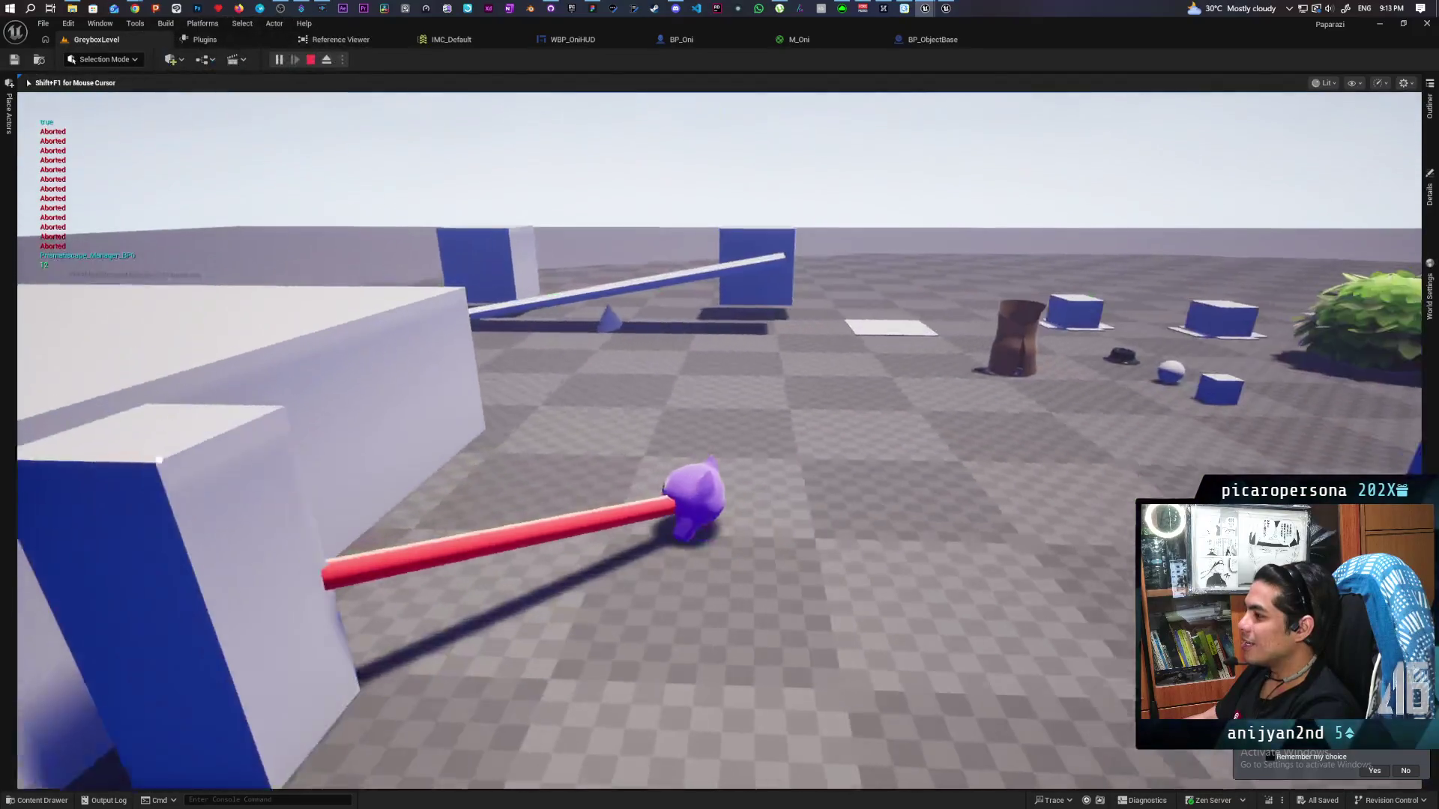
pyautogui.press('s')
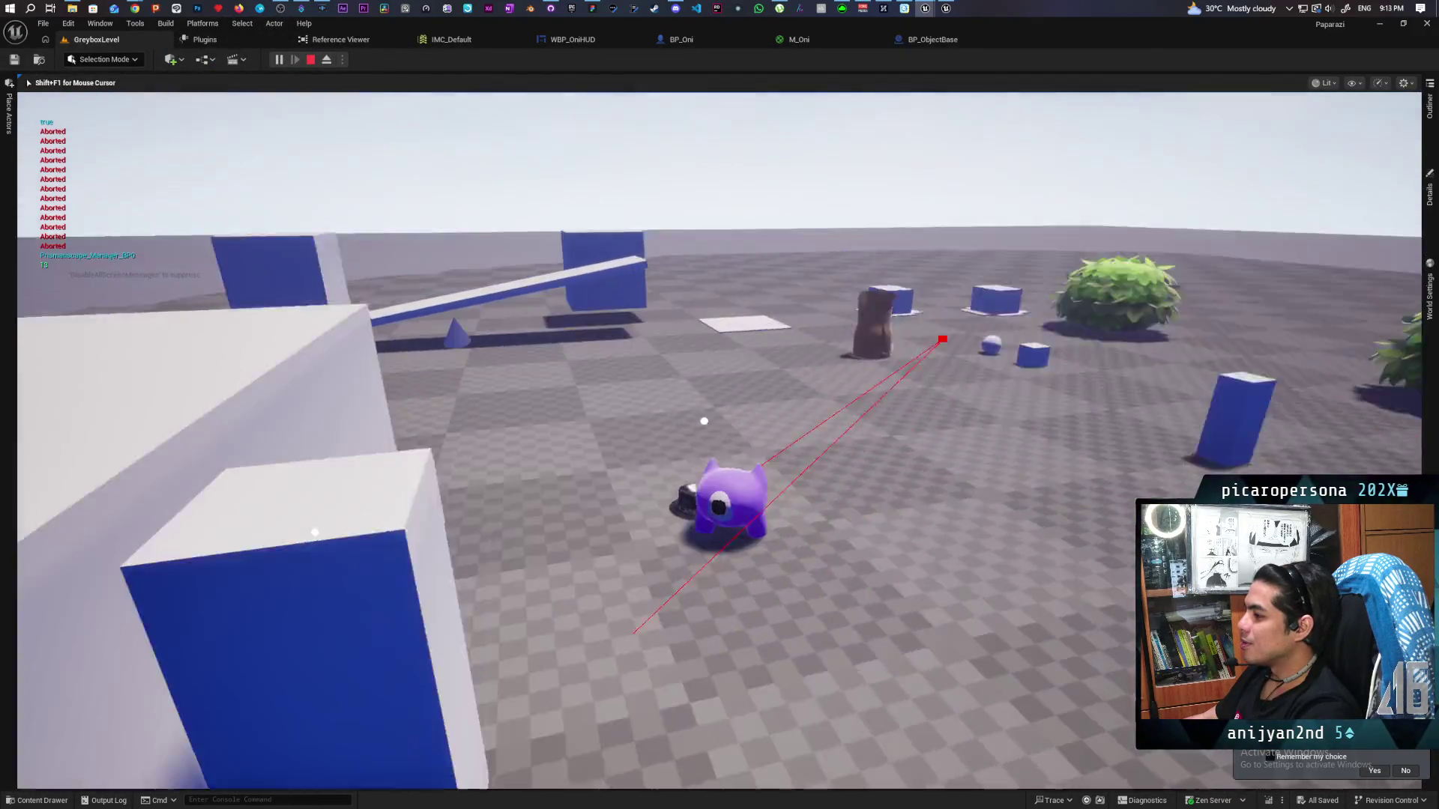
pyautogui.press('w')
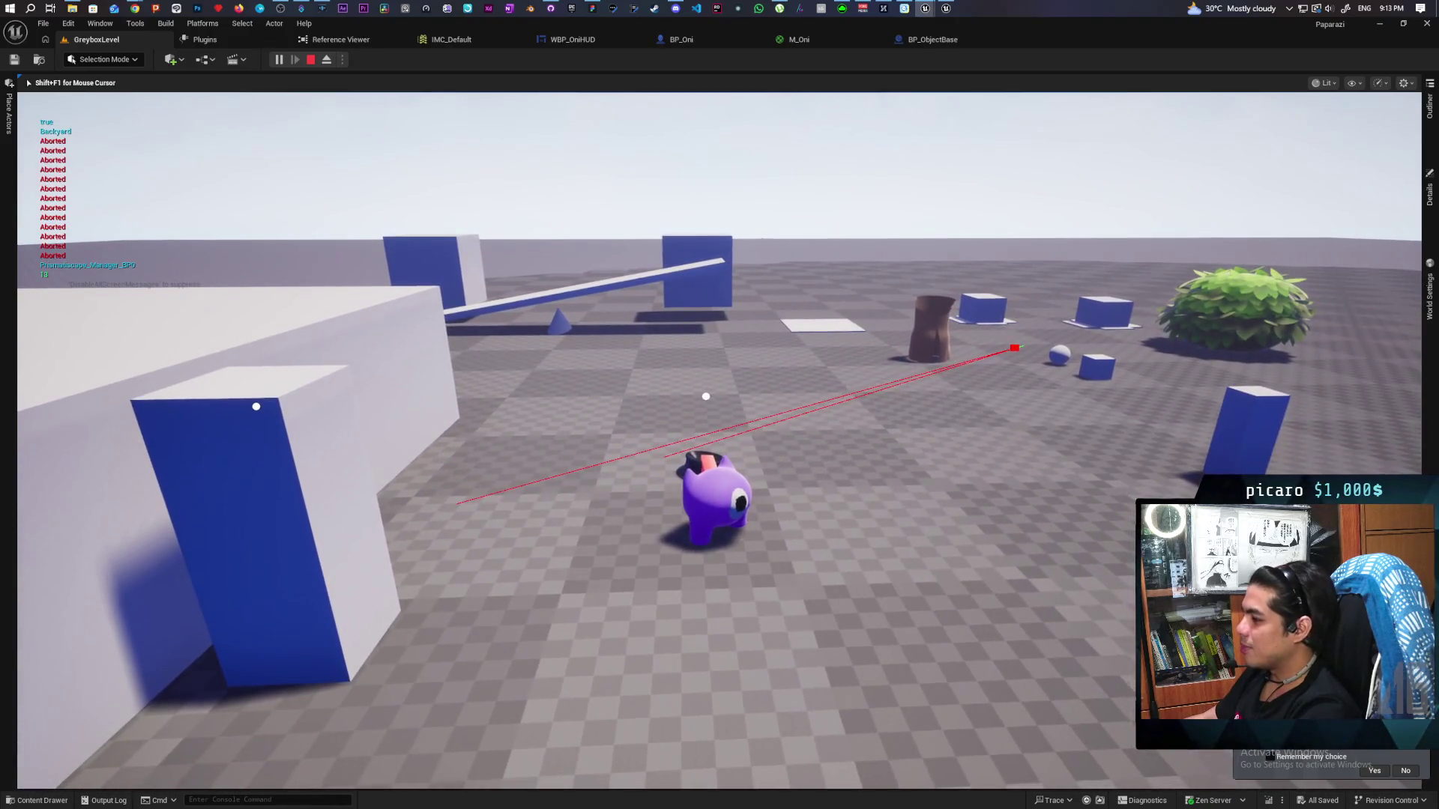
pyautogui.press('Escape')
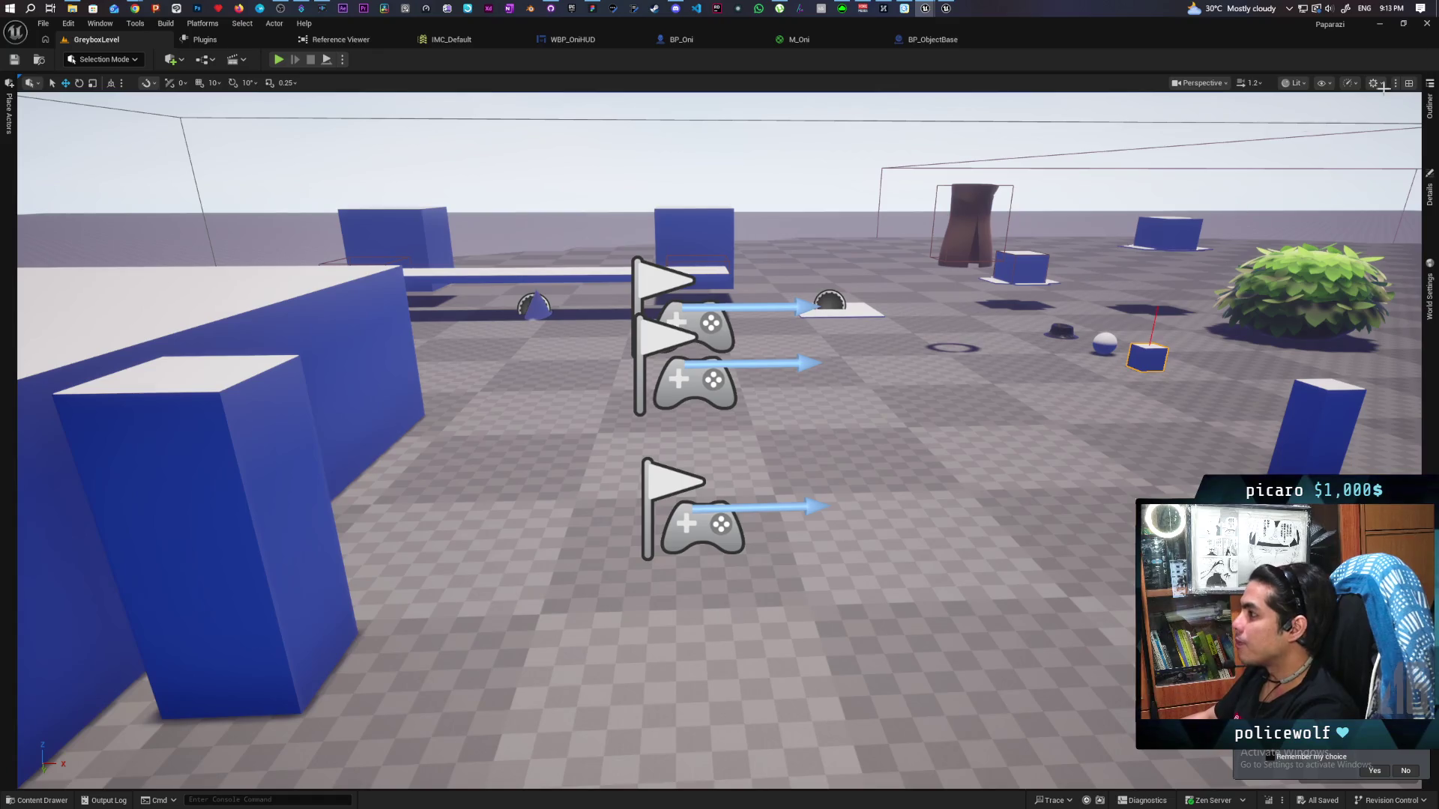
# Add a 0.2-second Delay after Set Attach End To in BP_Oni's event graph
pyautogui.click(703, 42)
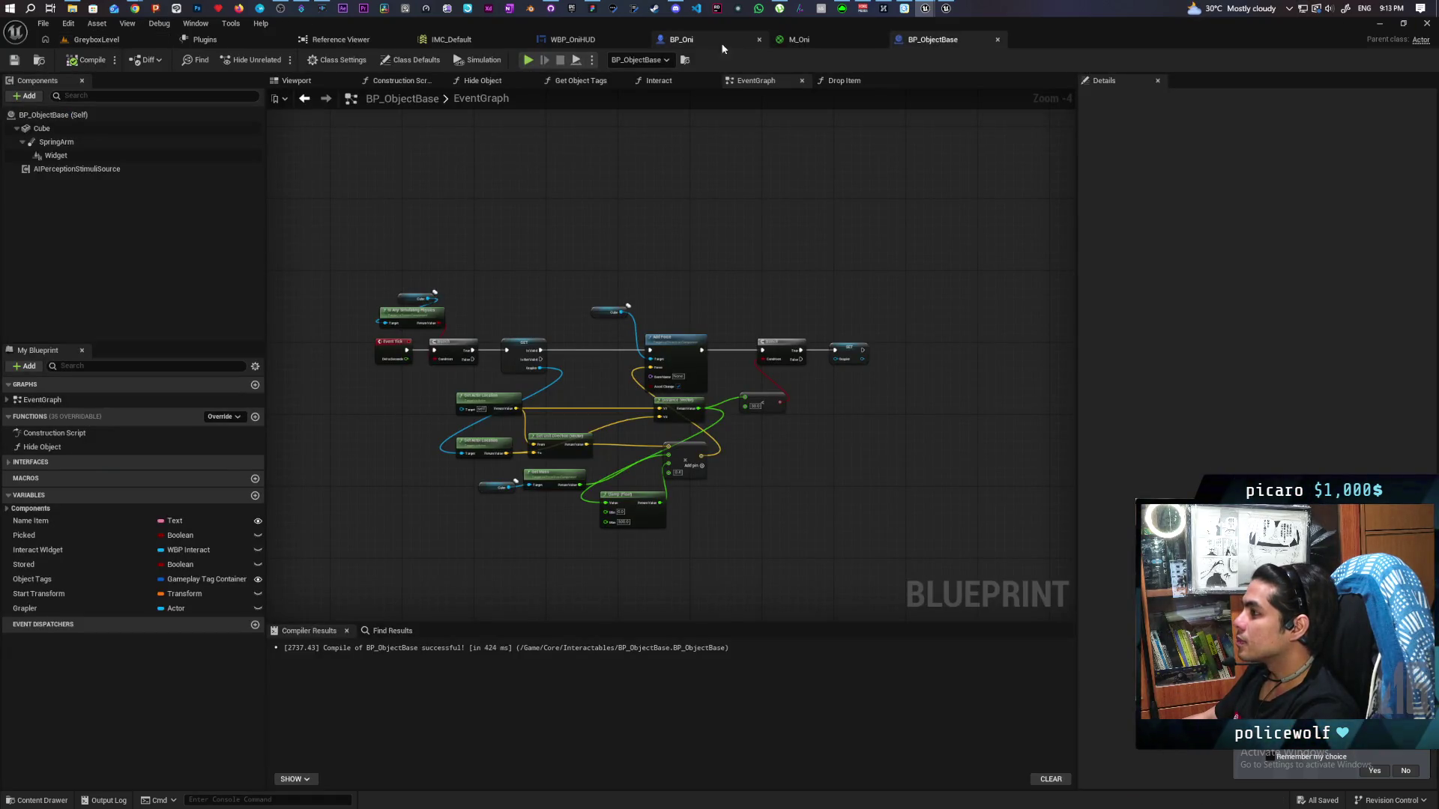
pyautogui.click(933, 41)
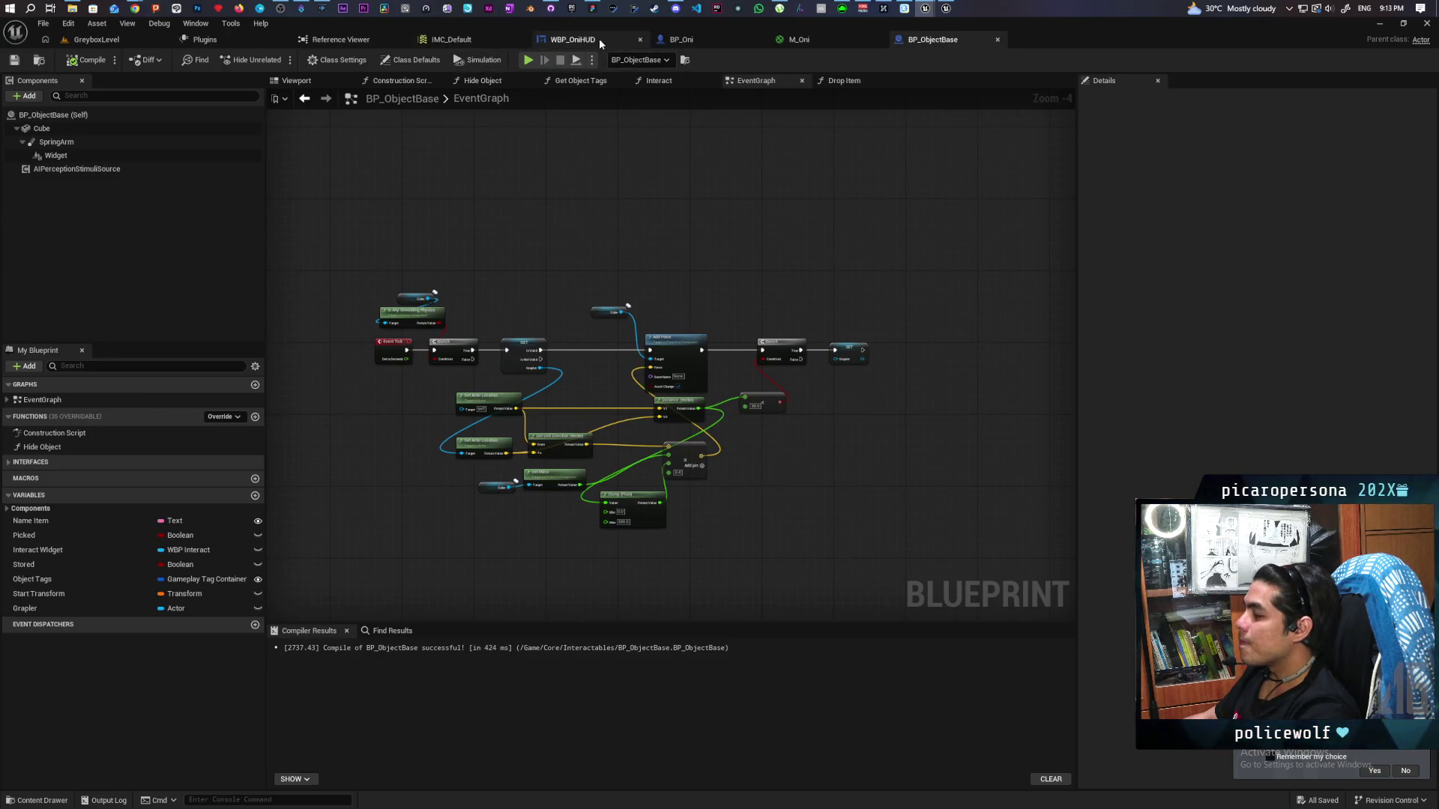
pyautogui.click(680, 39)
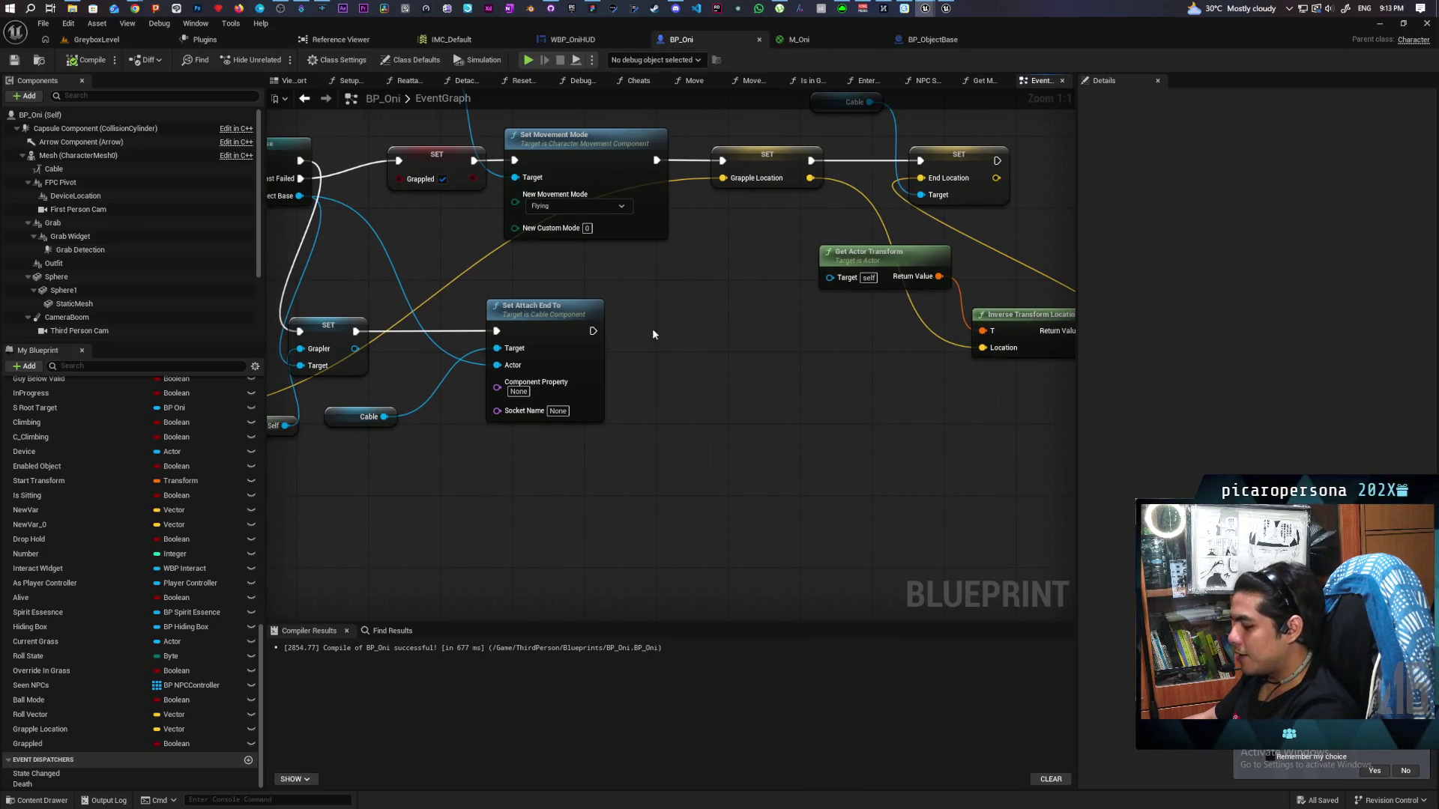
pyautogui.click(650, 294)
pyautogui.moveTo(593, 331); pyautogui.dragTo(658, 313)
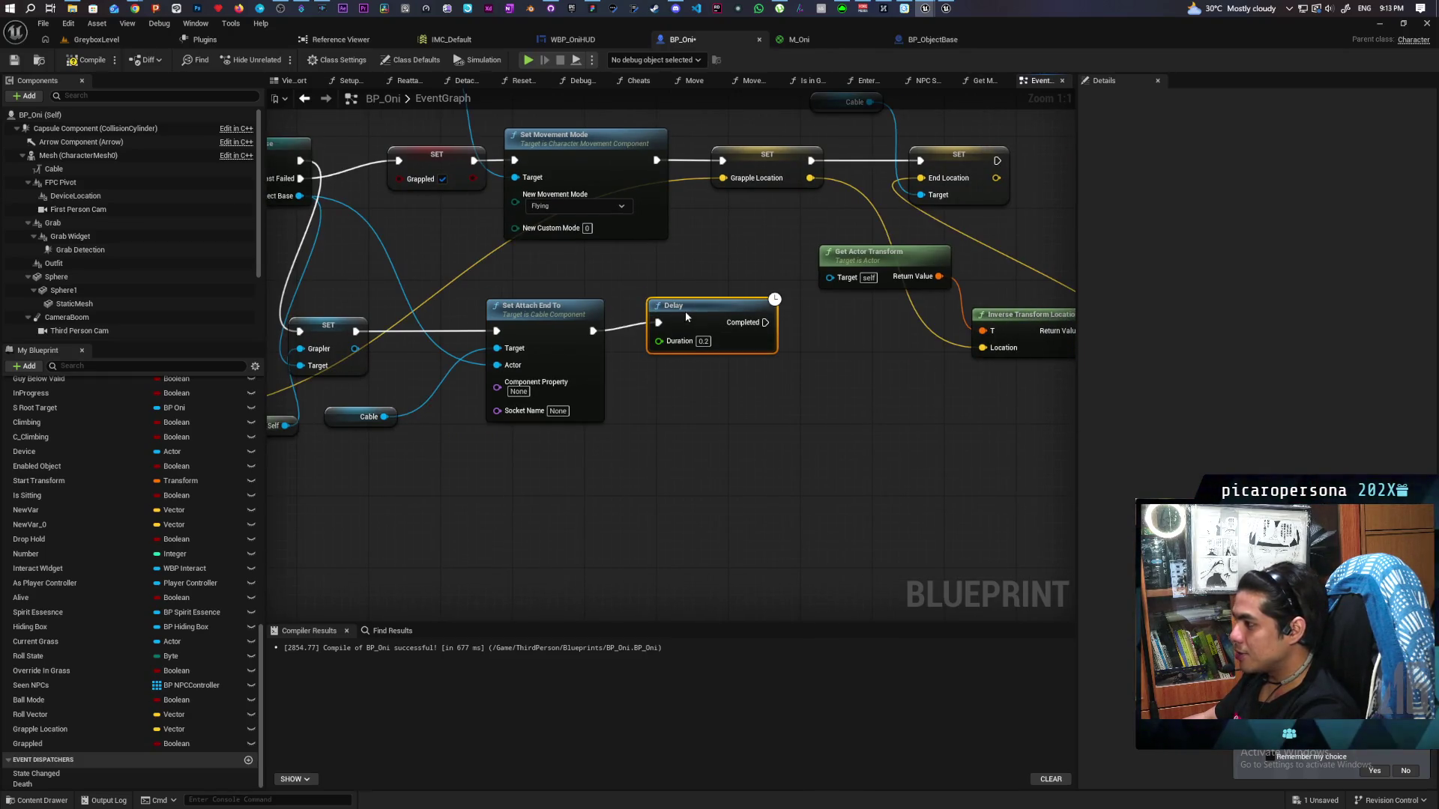
# Duplicate the Cable and Set Attach End To nodes, run them after Delay completes, and save BP_Oni
pyautogui.moveTo(431, 371); pyautogui.dragTo(586, 420)
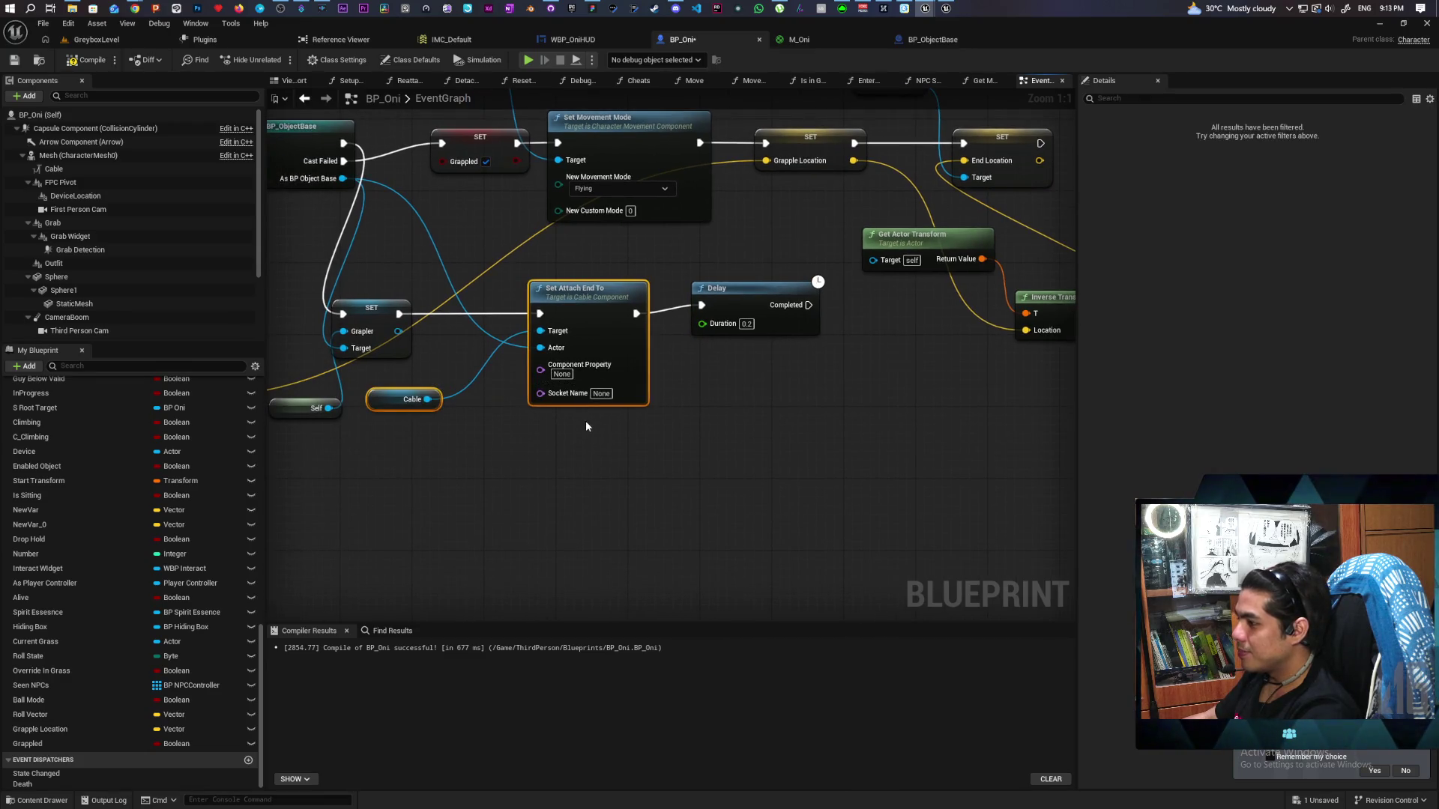
pyautogui.hotkey('ctrl', 'c')
pyautogui.hotkey('ctrl', 'v')
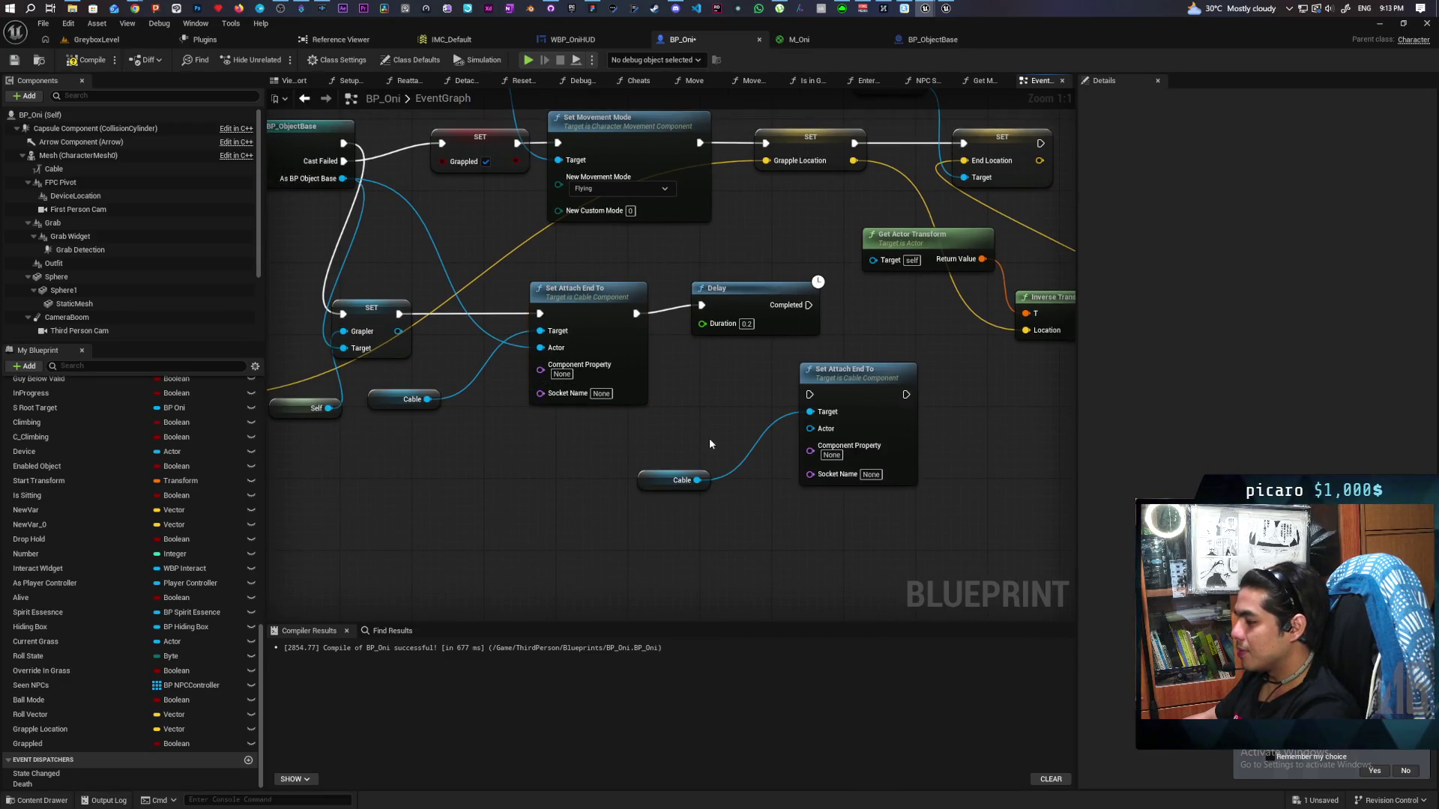
pyautogui.moveTo(753, 306)
pyautogui.mouseDown()
pyautogui.moveTo(727, 315)
pyautogui.moveTo(809, 394)
pyautogui.mouseUp()
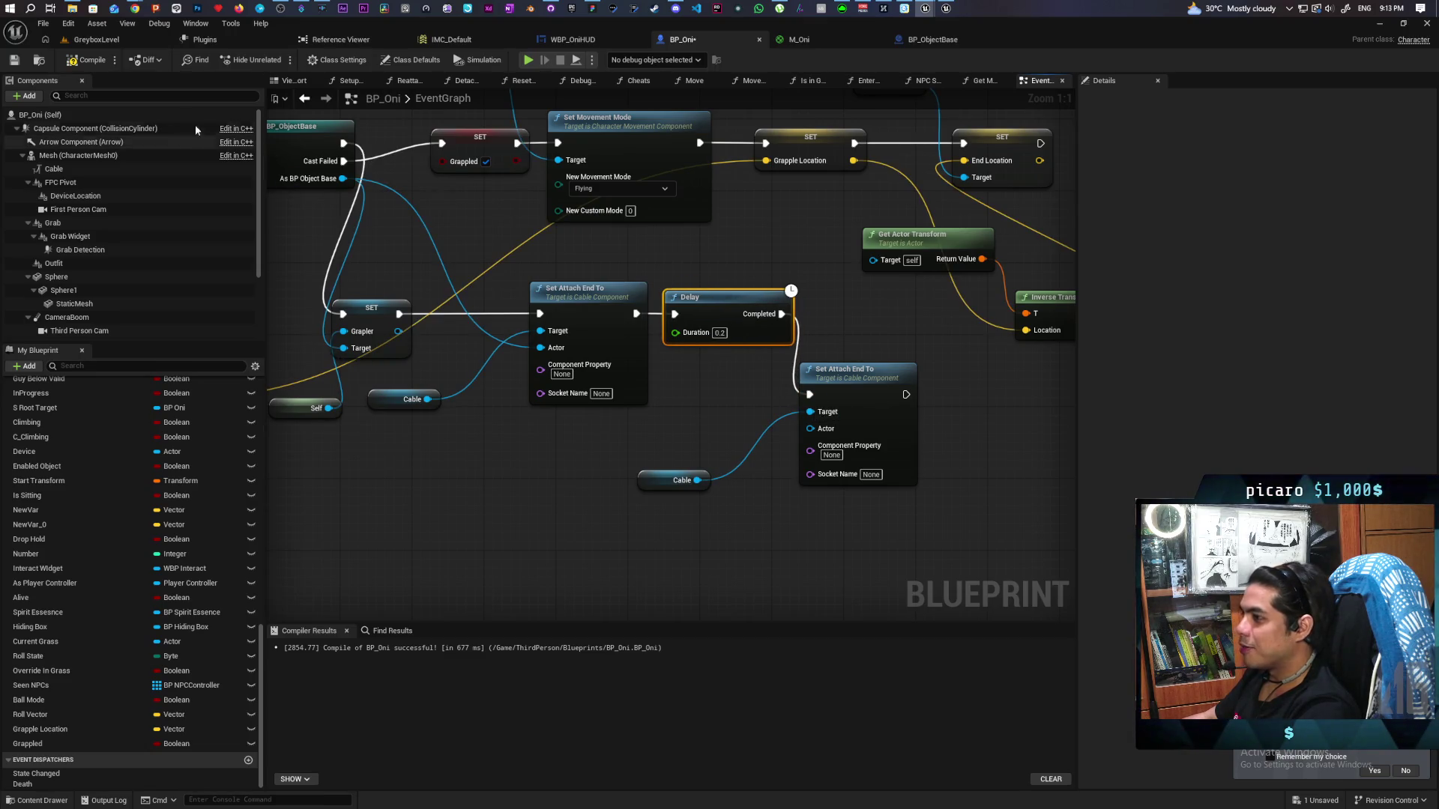
pyautogui.hotkey('ctrl', 's')
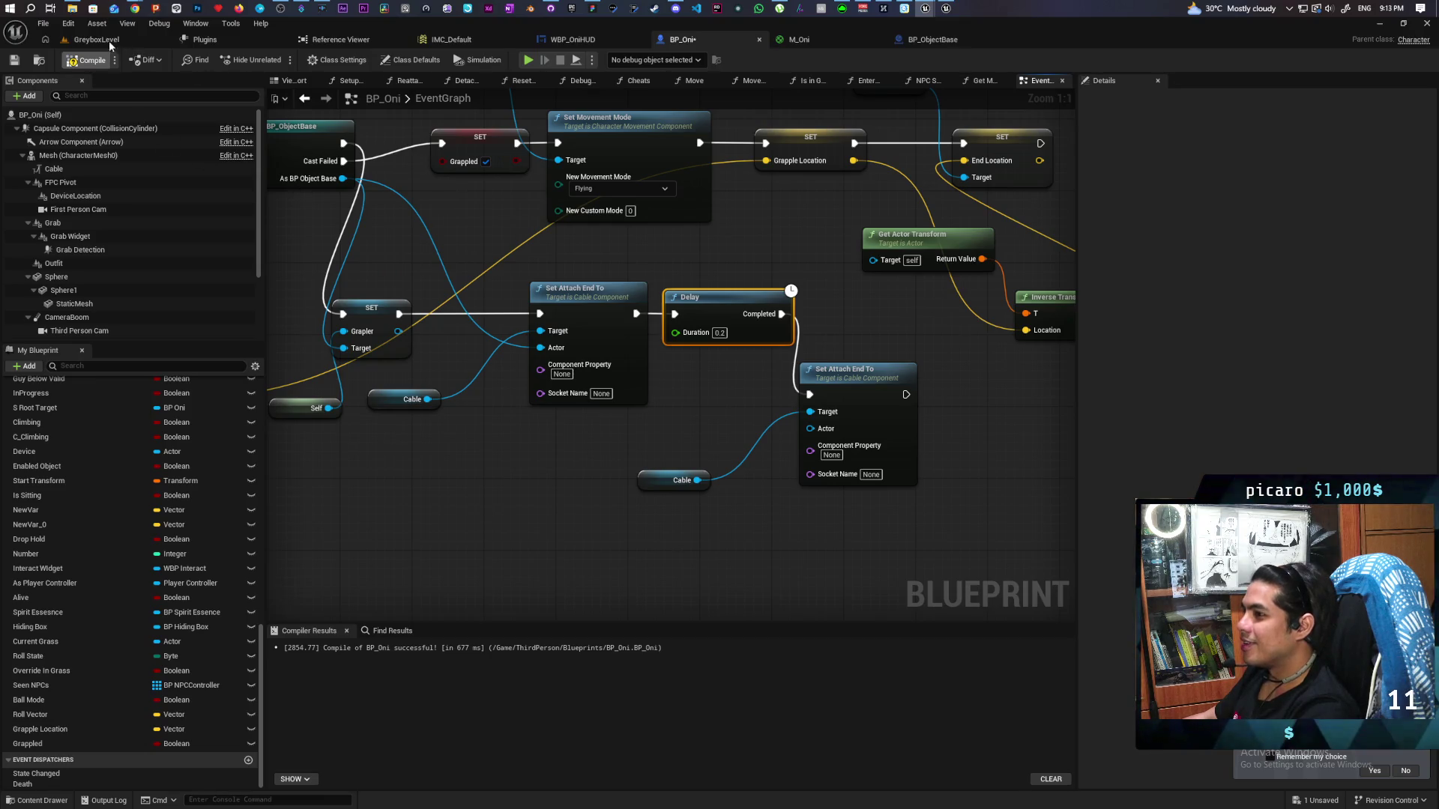
pyautogui.click(96, 39)
# Start a play-test and fire grapple traces, grappling onto a gate pillar and through the gate
pyautogui.click(277, 60)
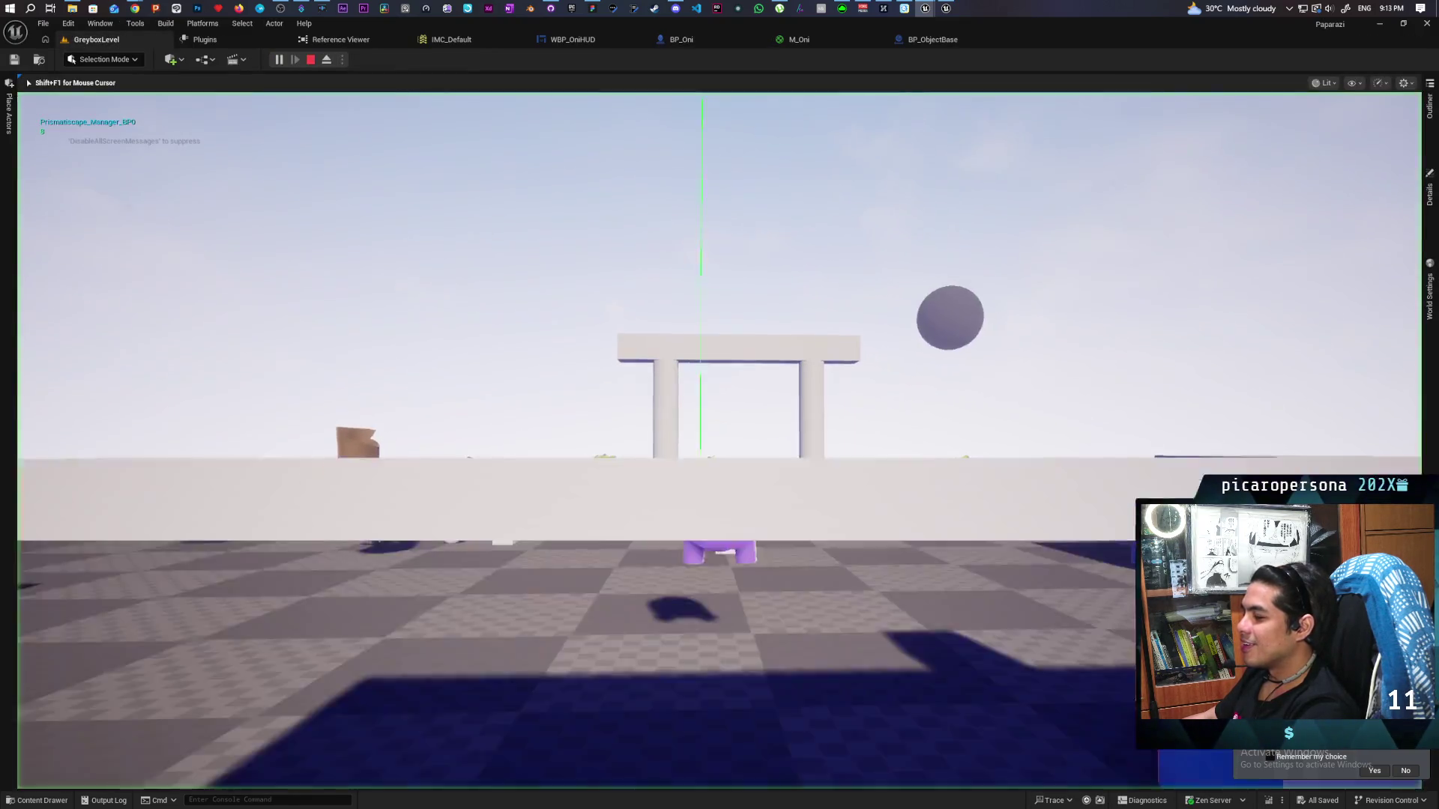
pyautogui.press('e')
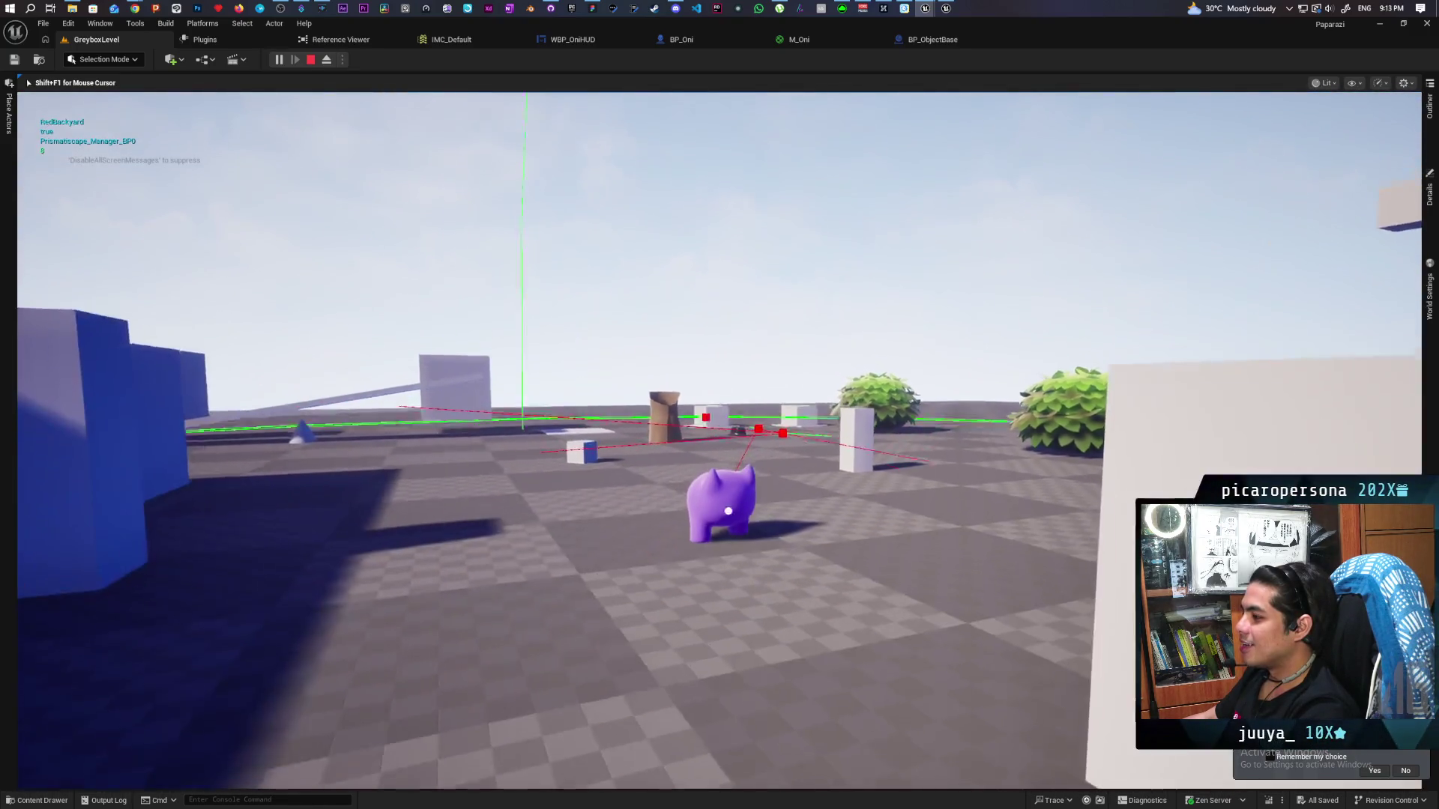
pyautogui.press('e')
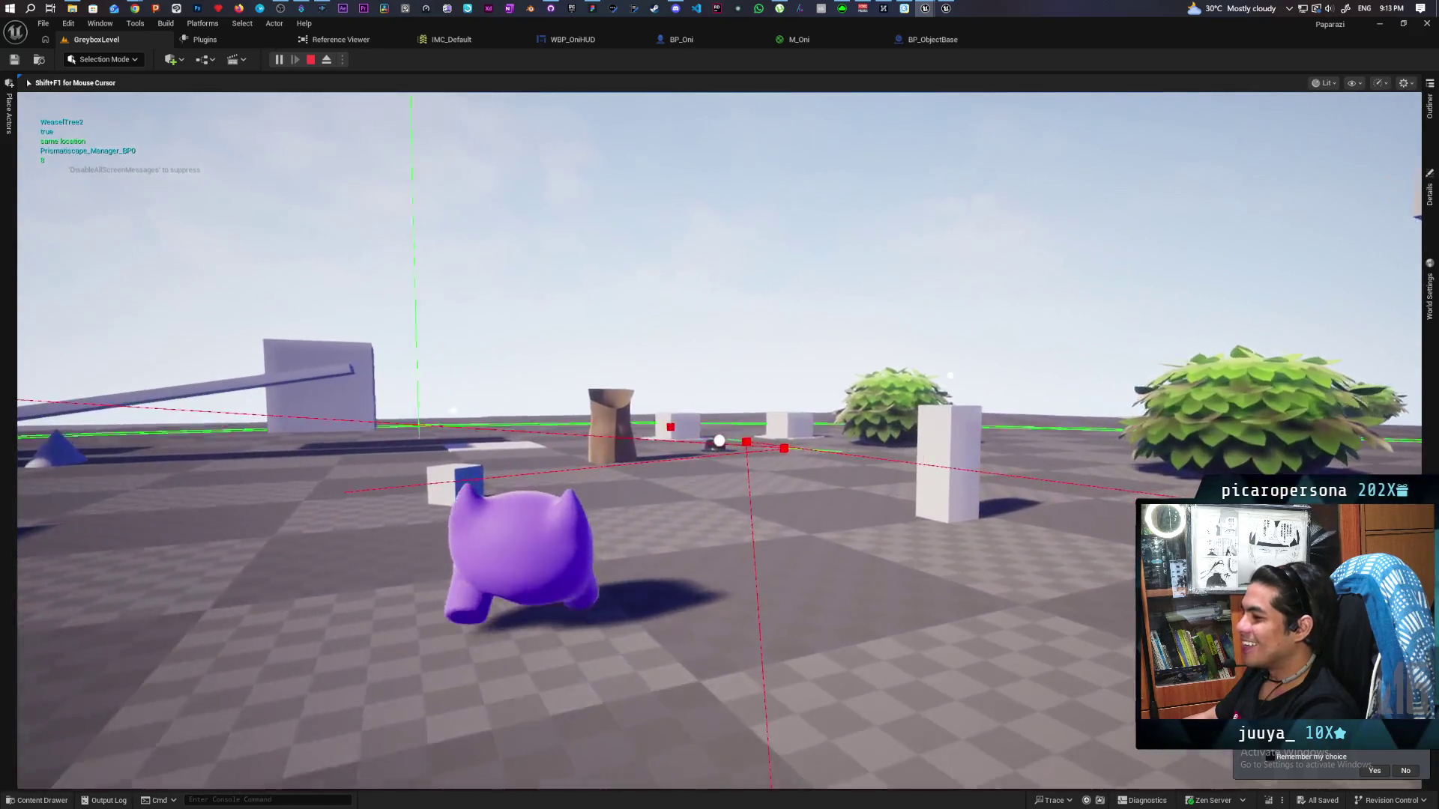
pyautogui.press('e')
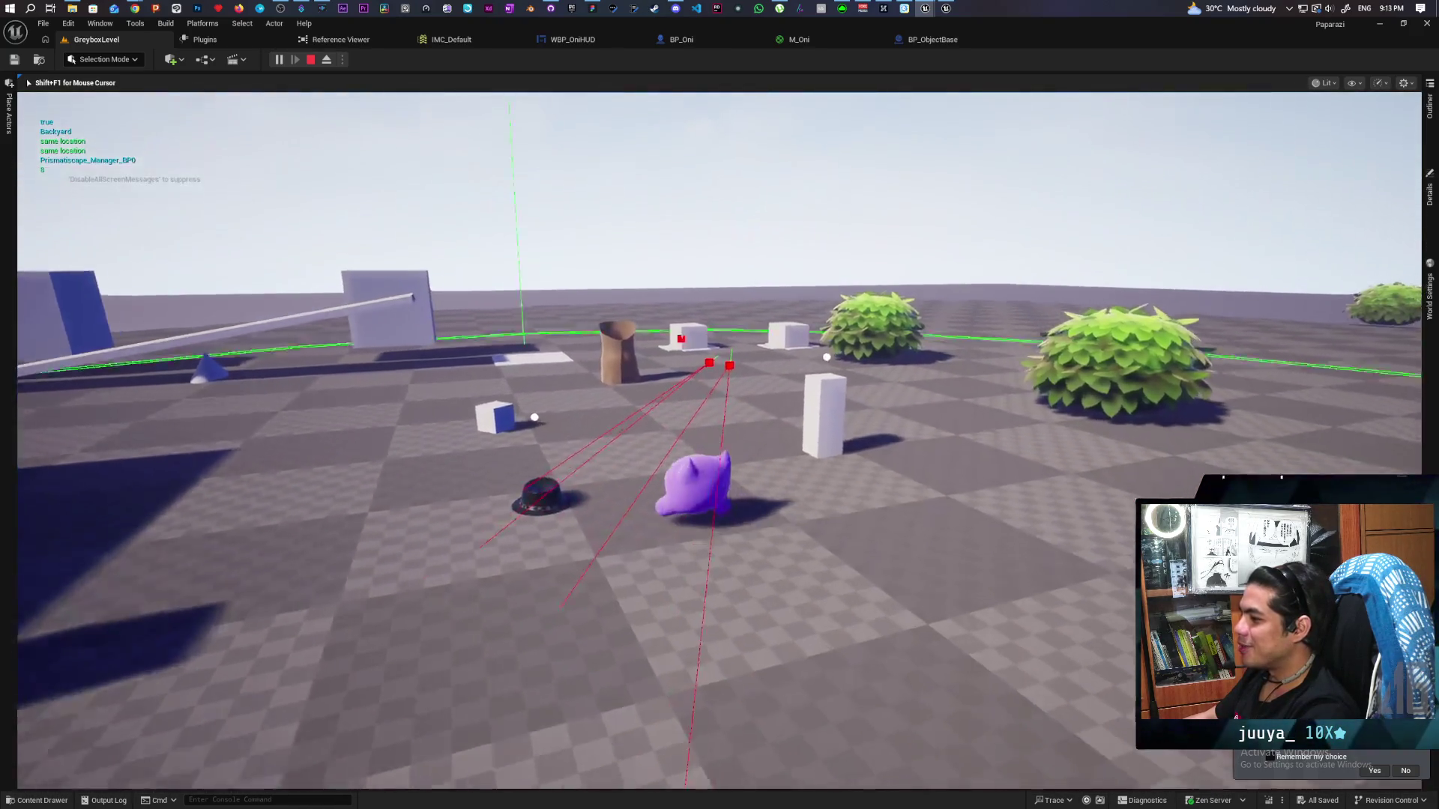
pyautogui.press('e')
pyautogui.press('e')
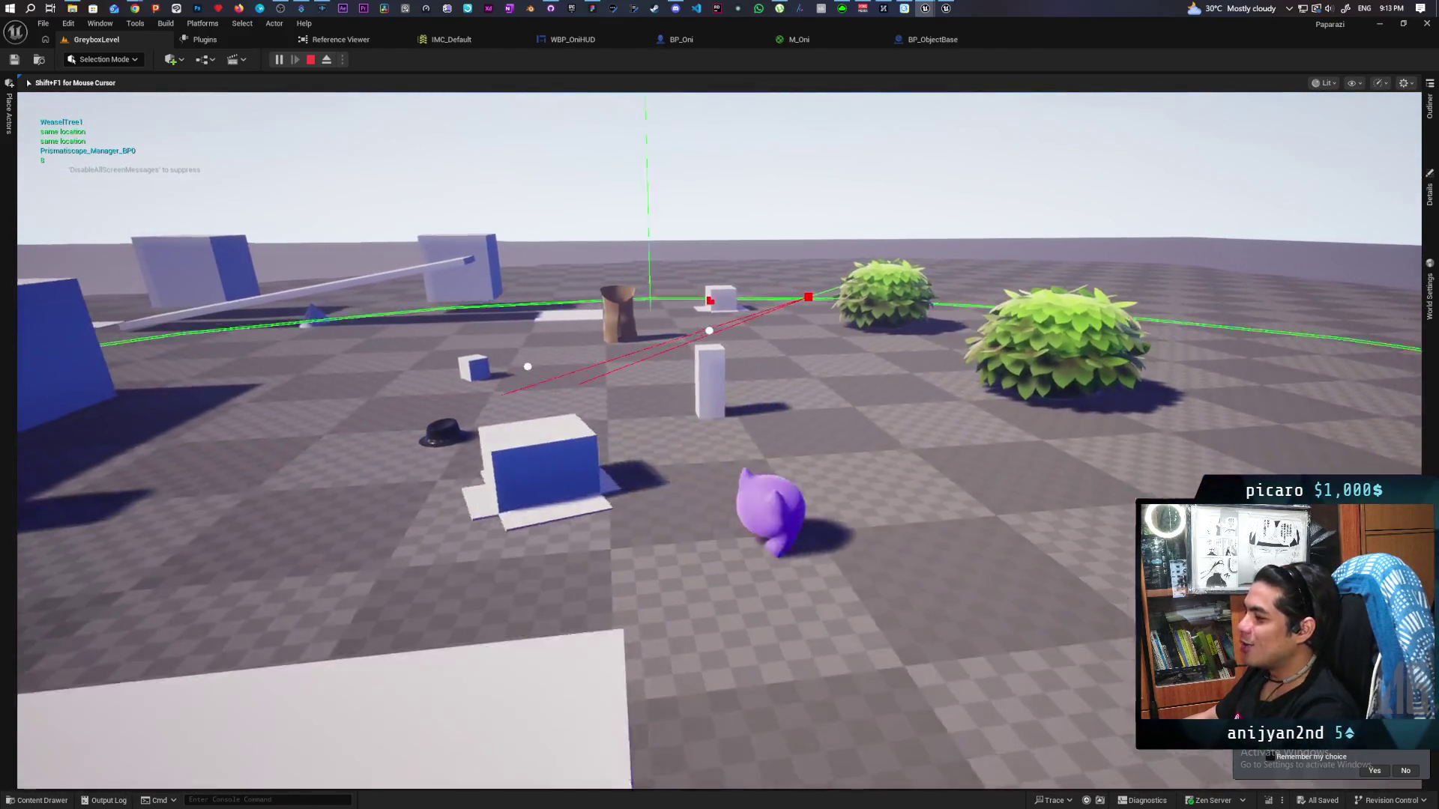
pyautogui.press('e')
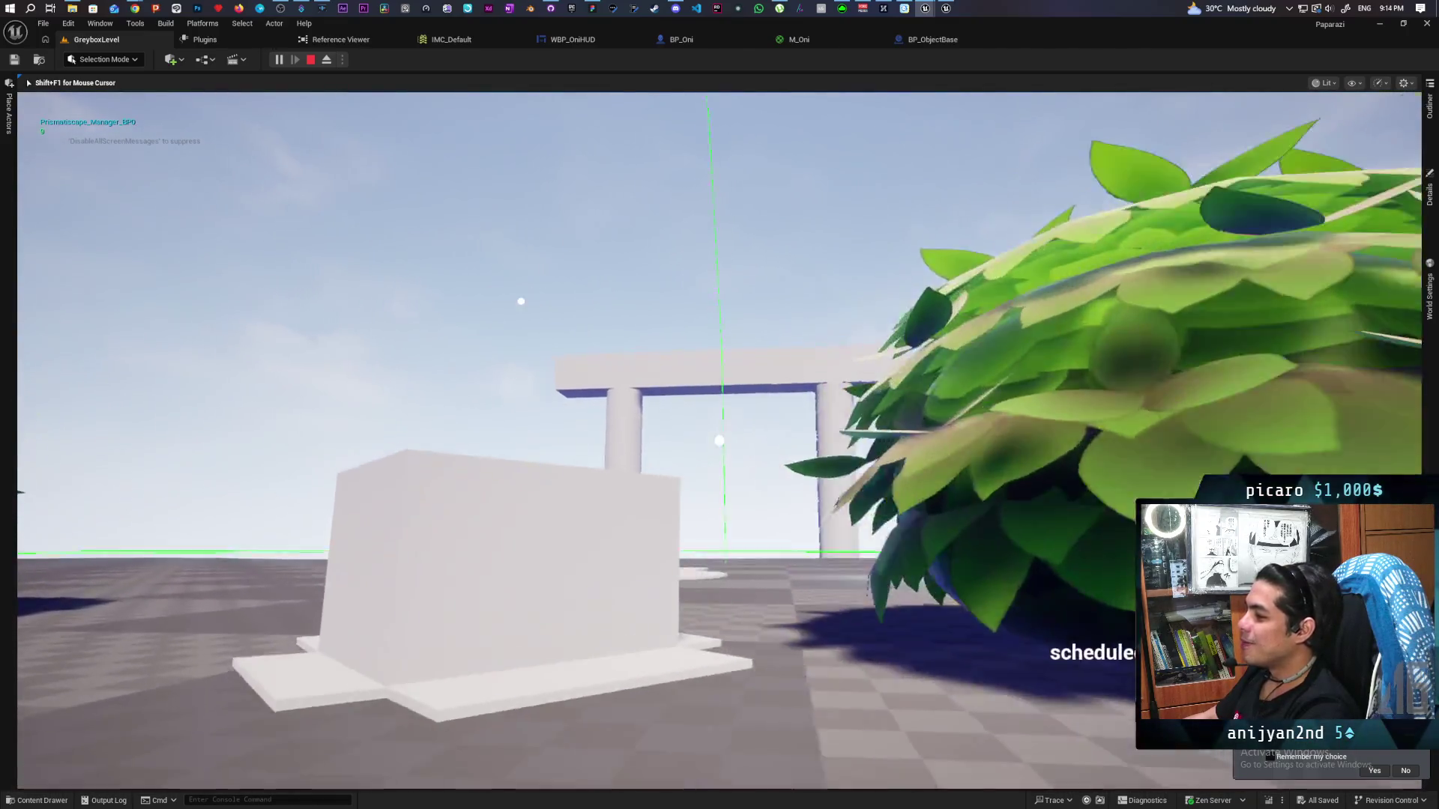
pyautogui.press('e')
pyautogui.press('e')
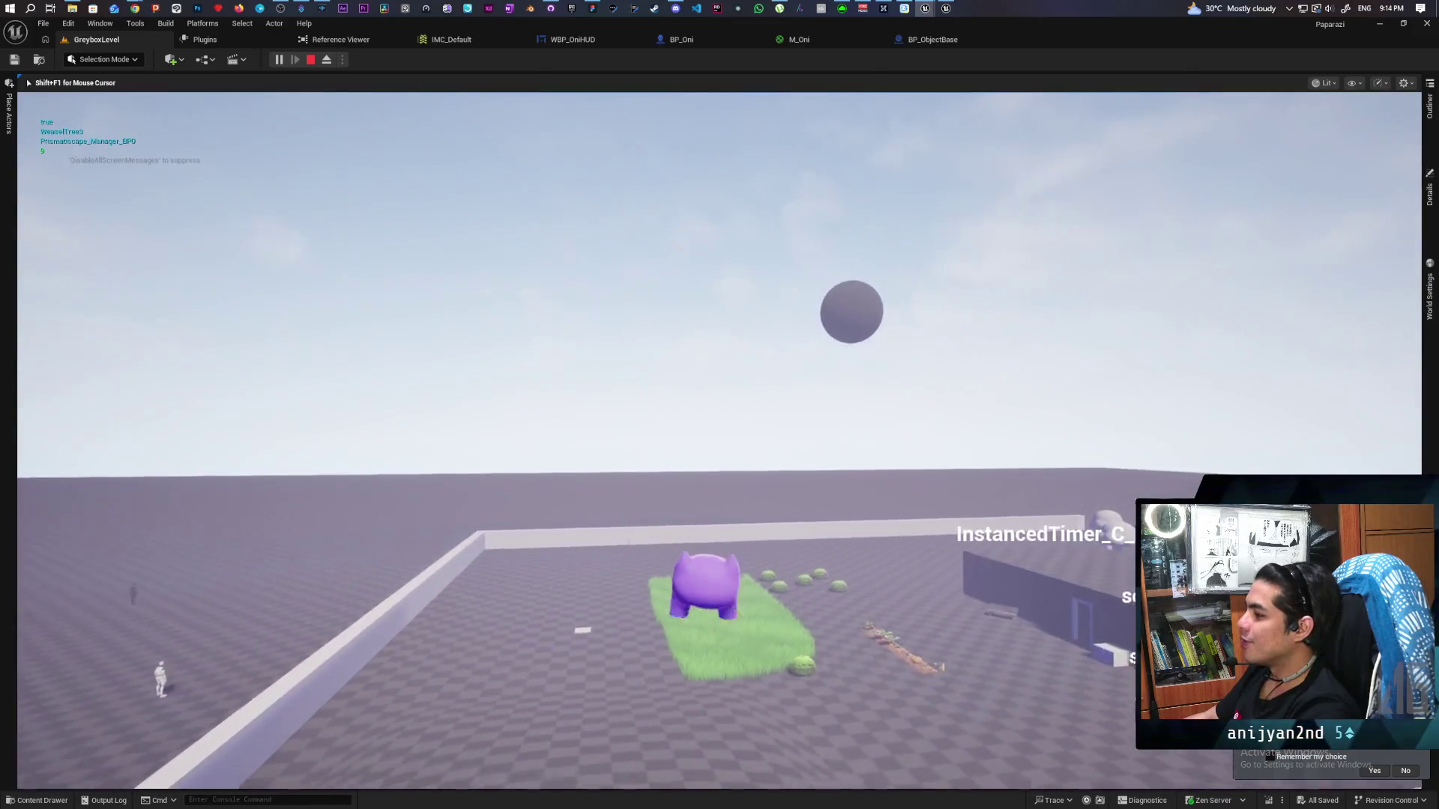
pyautogui.press('e')
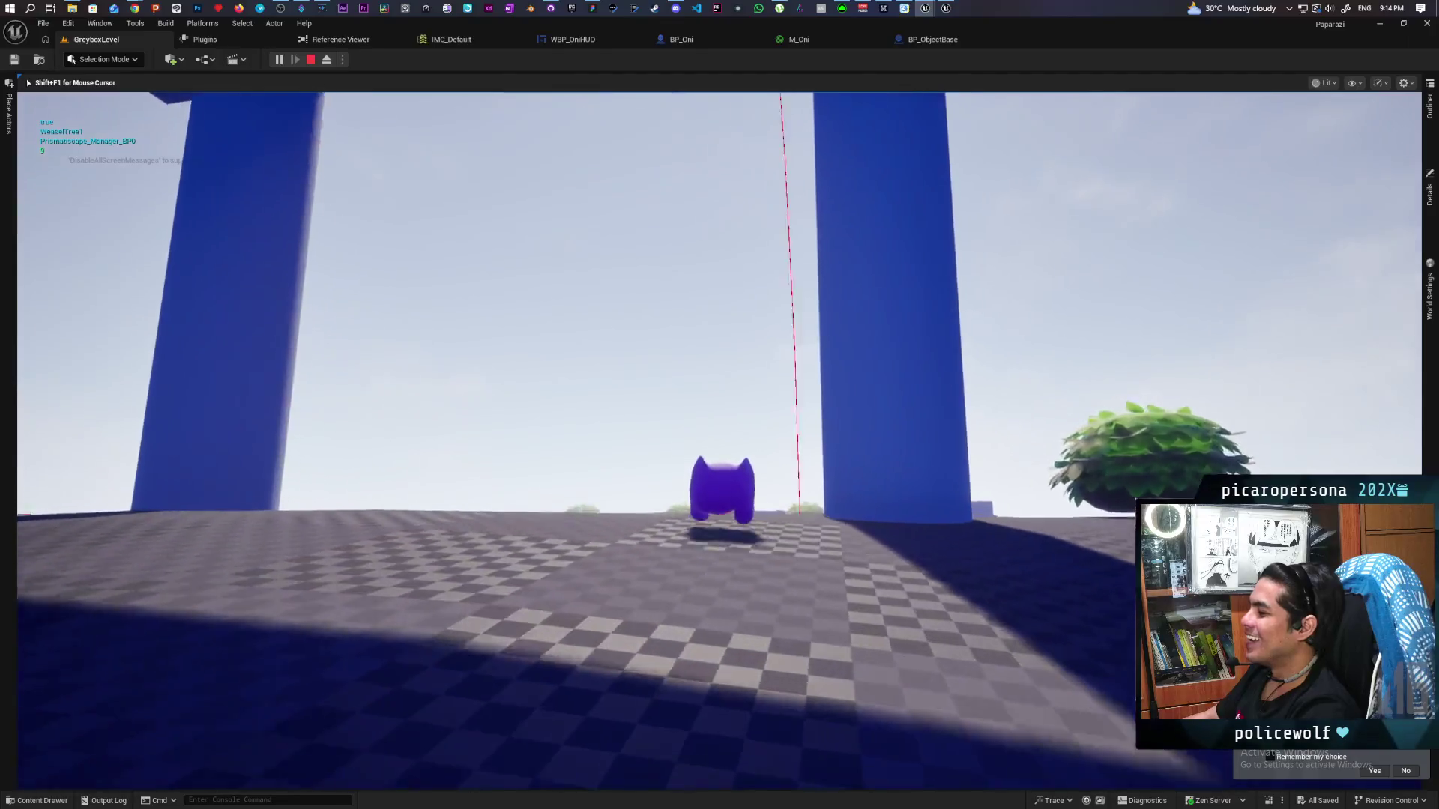
pyautogui.press('e')
pyautogui.press('e')
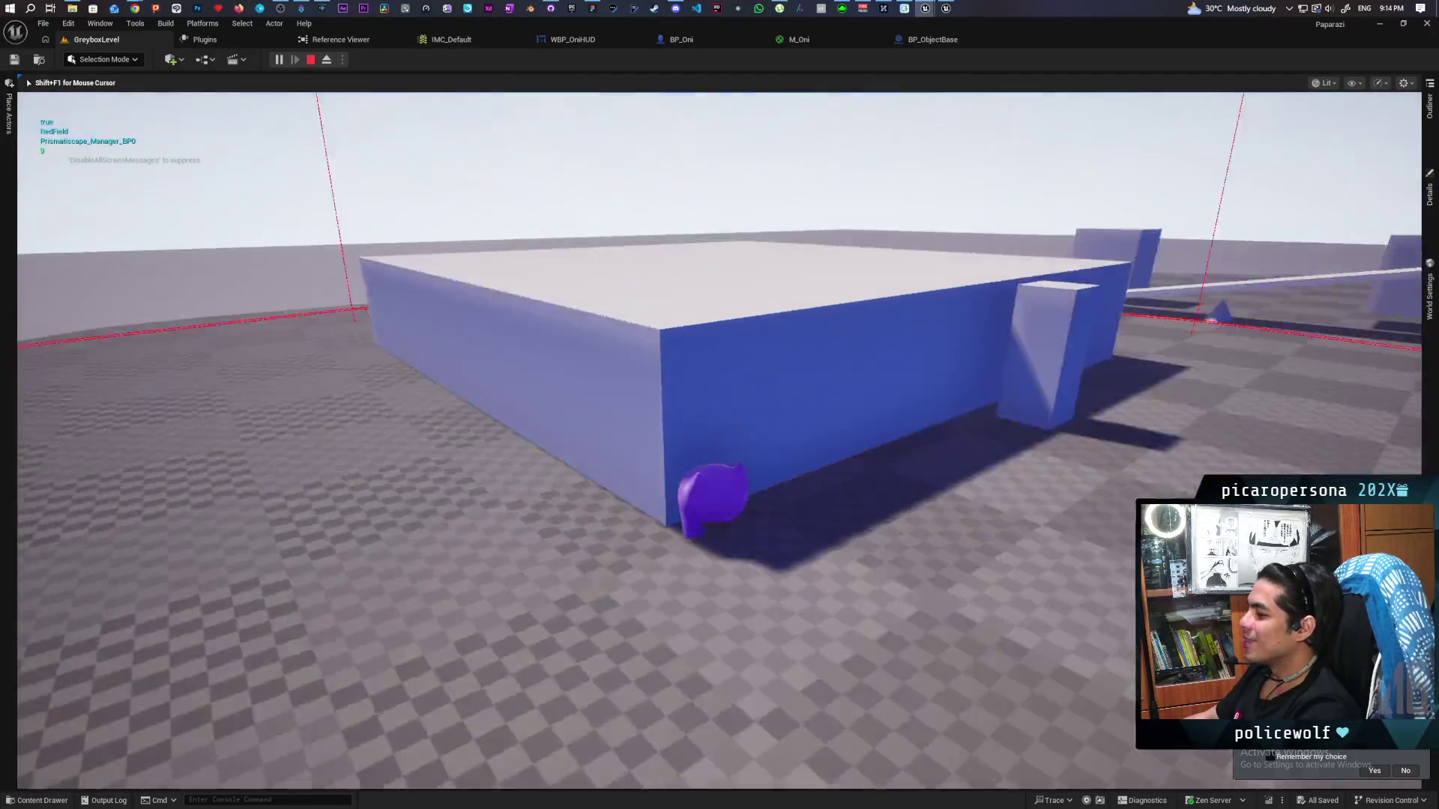
pyautogui.press('e')
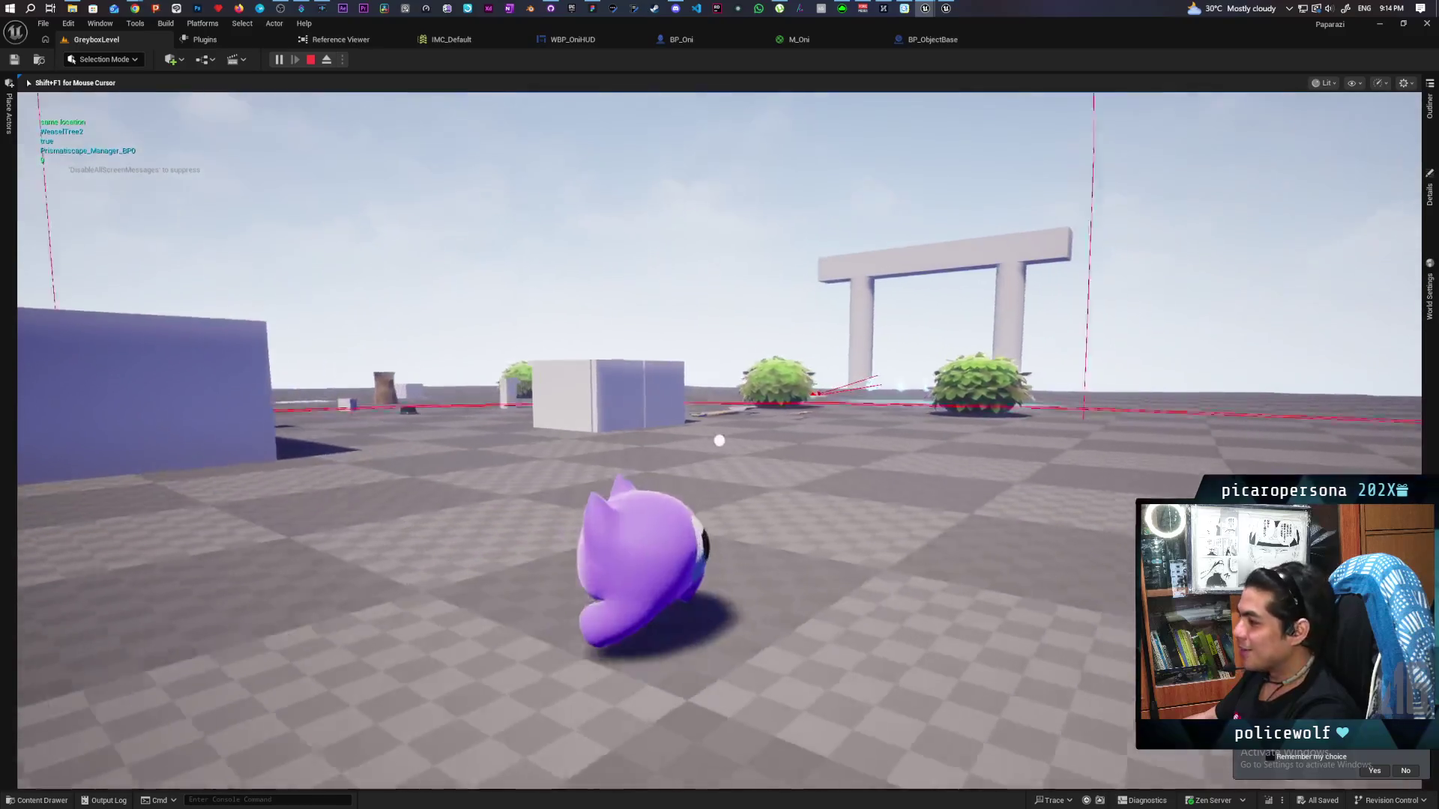
pyautogui.press('e')
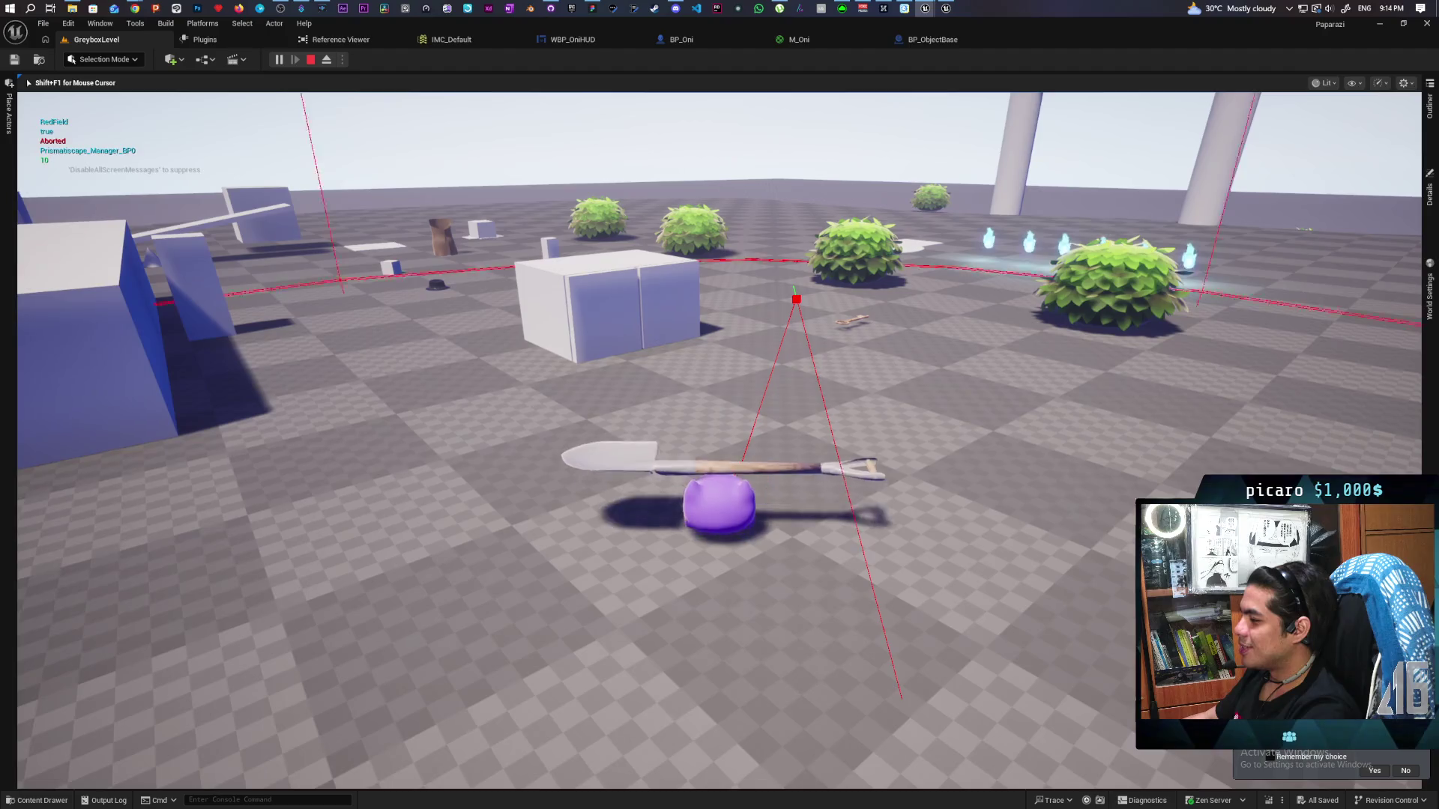
pyautogui.press('e')
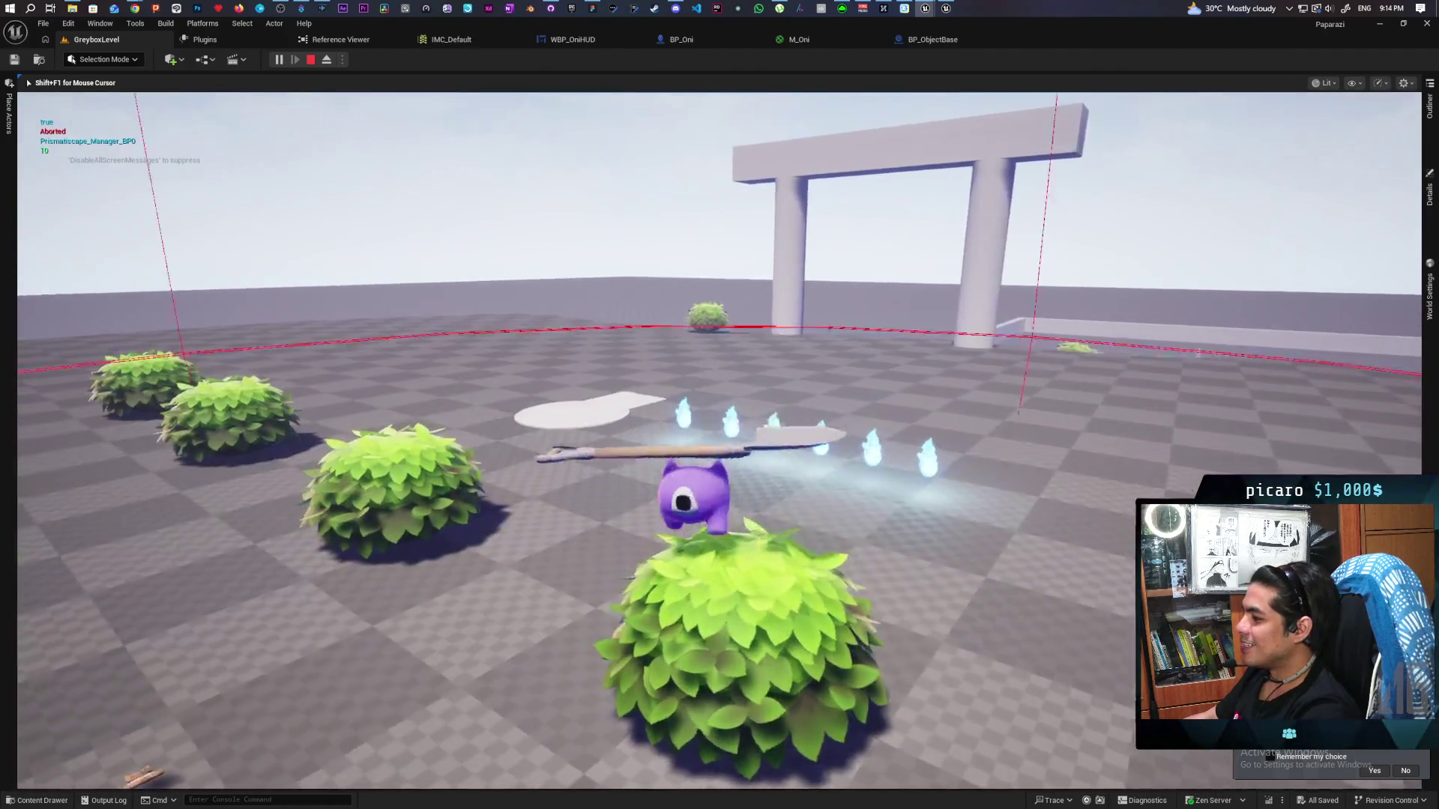
# Drop the carried shovel, then pick up the floating key and drop it
pyautogui.press('w')
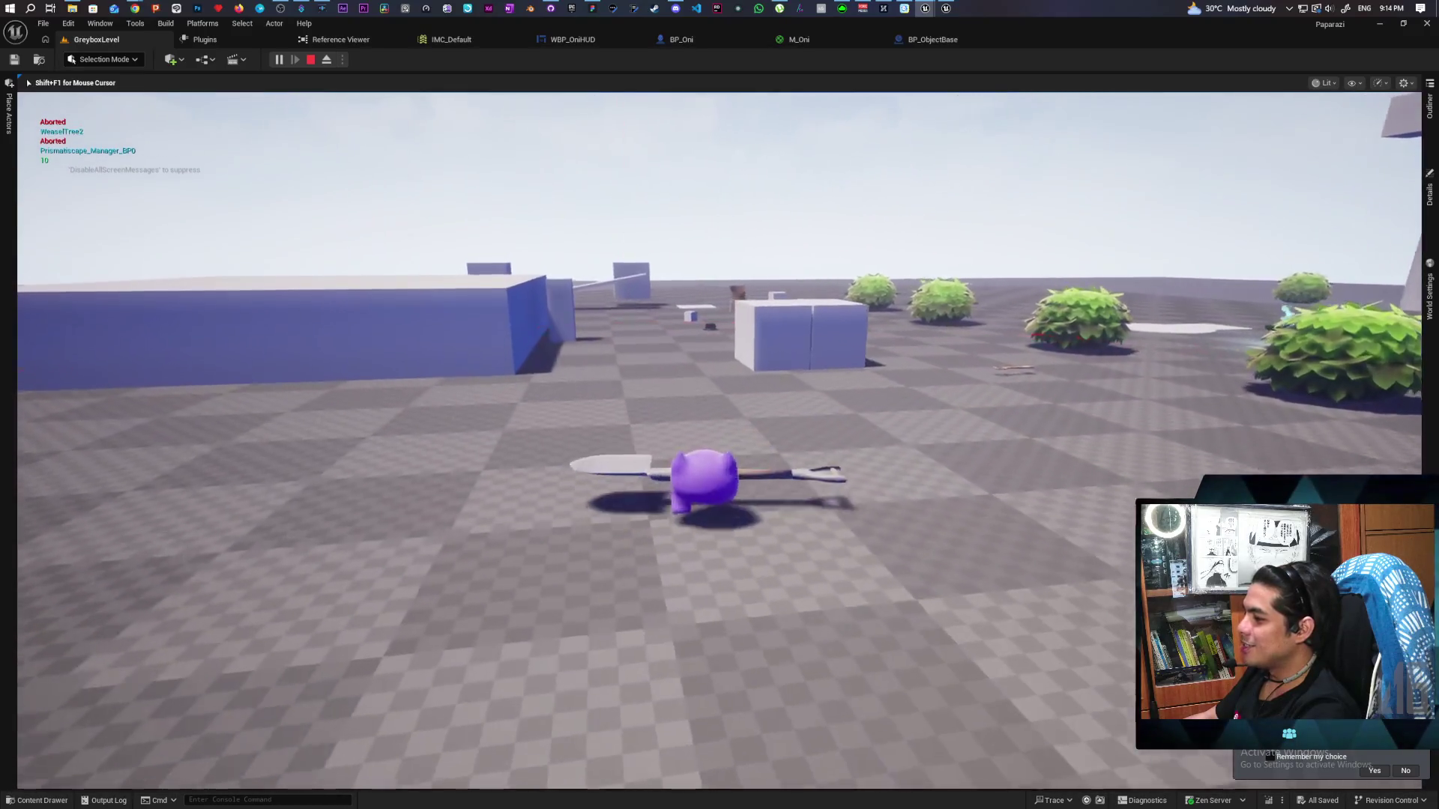
pyautogui.press('e')
pyautogui.press('w')
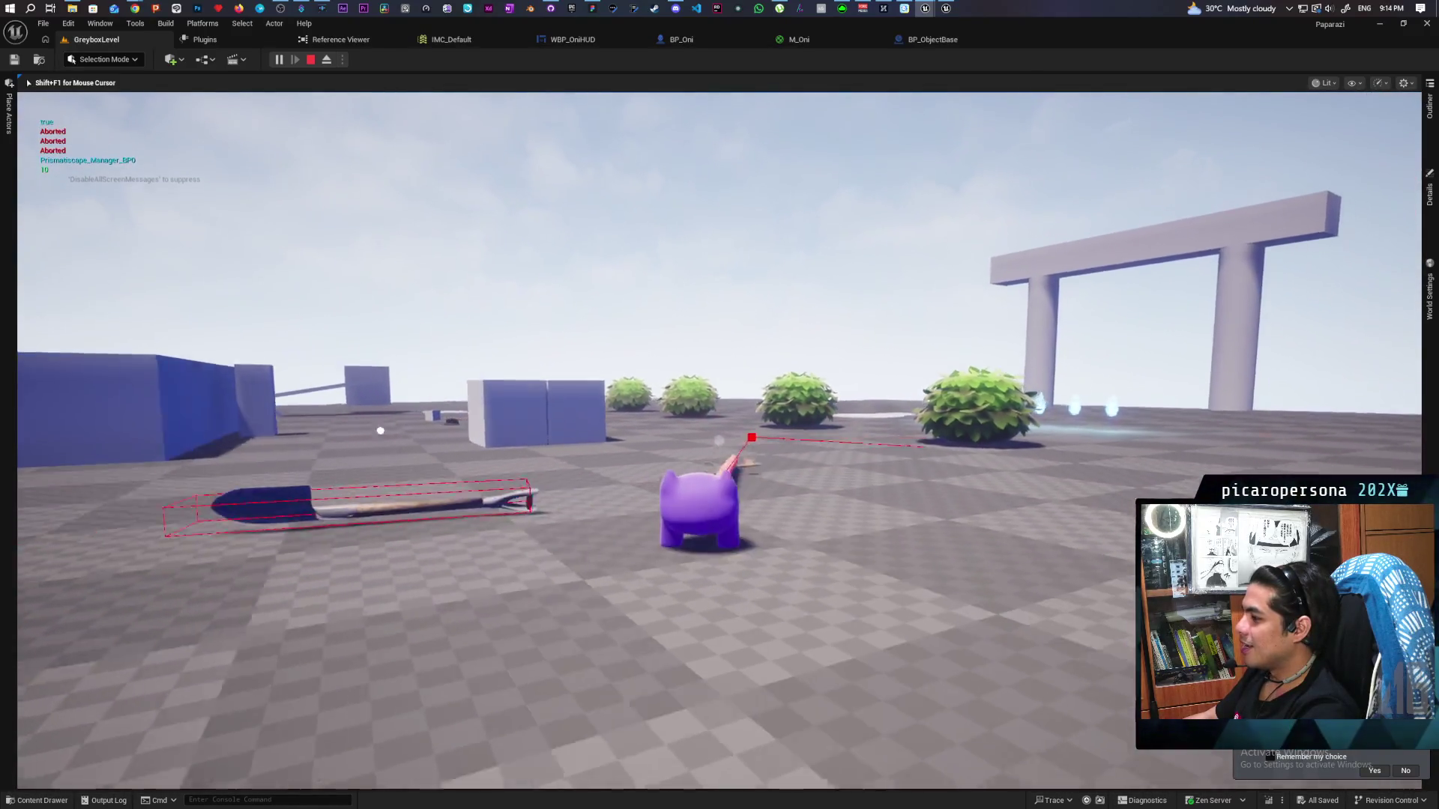
pyautogui.press('w')
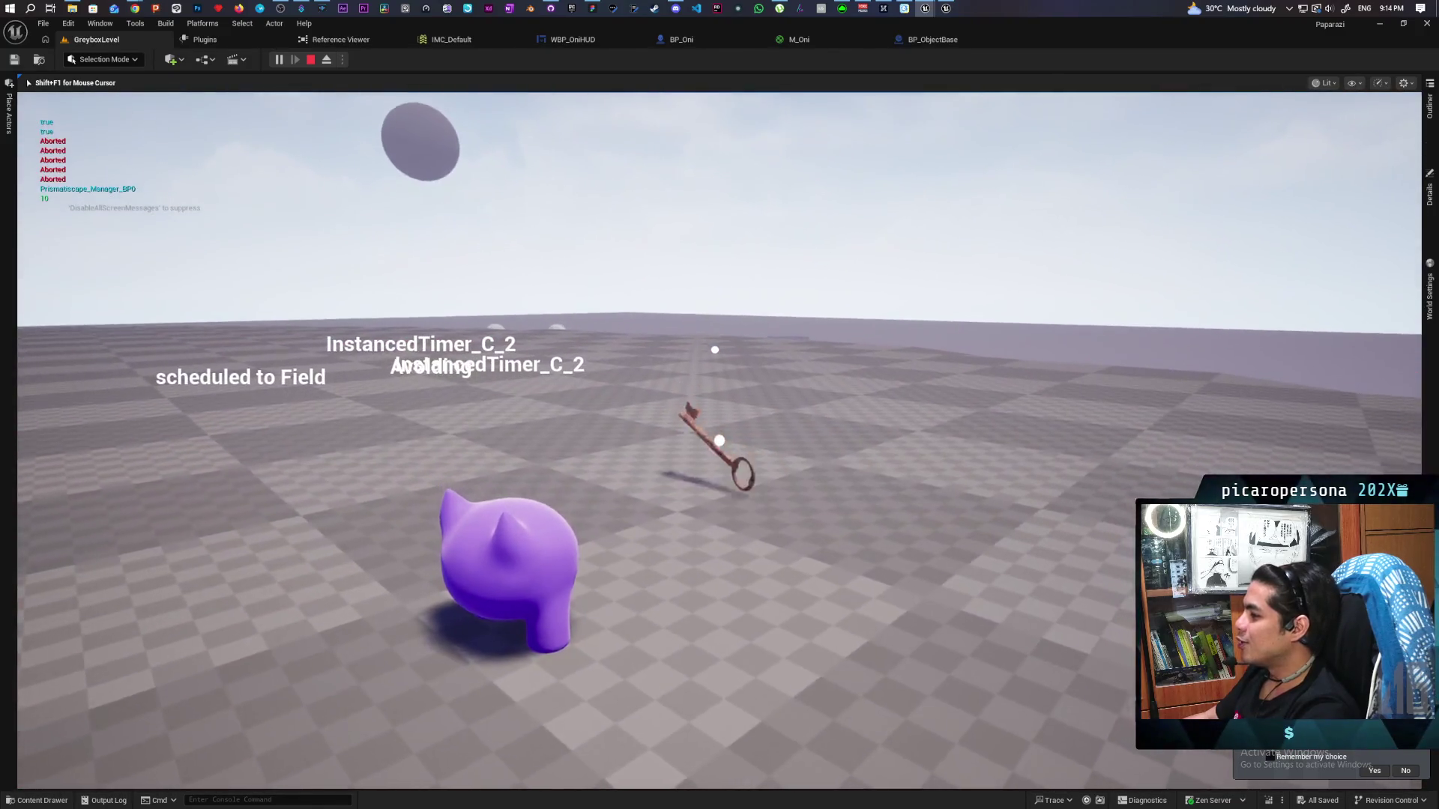
pyautogui.press('w')
pyautogui.press('f')
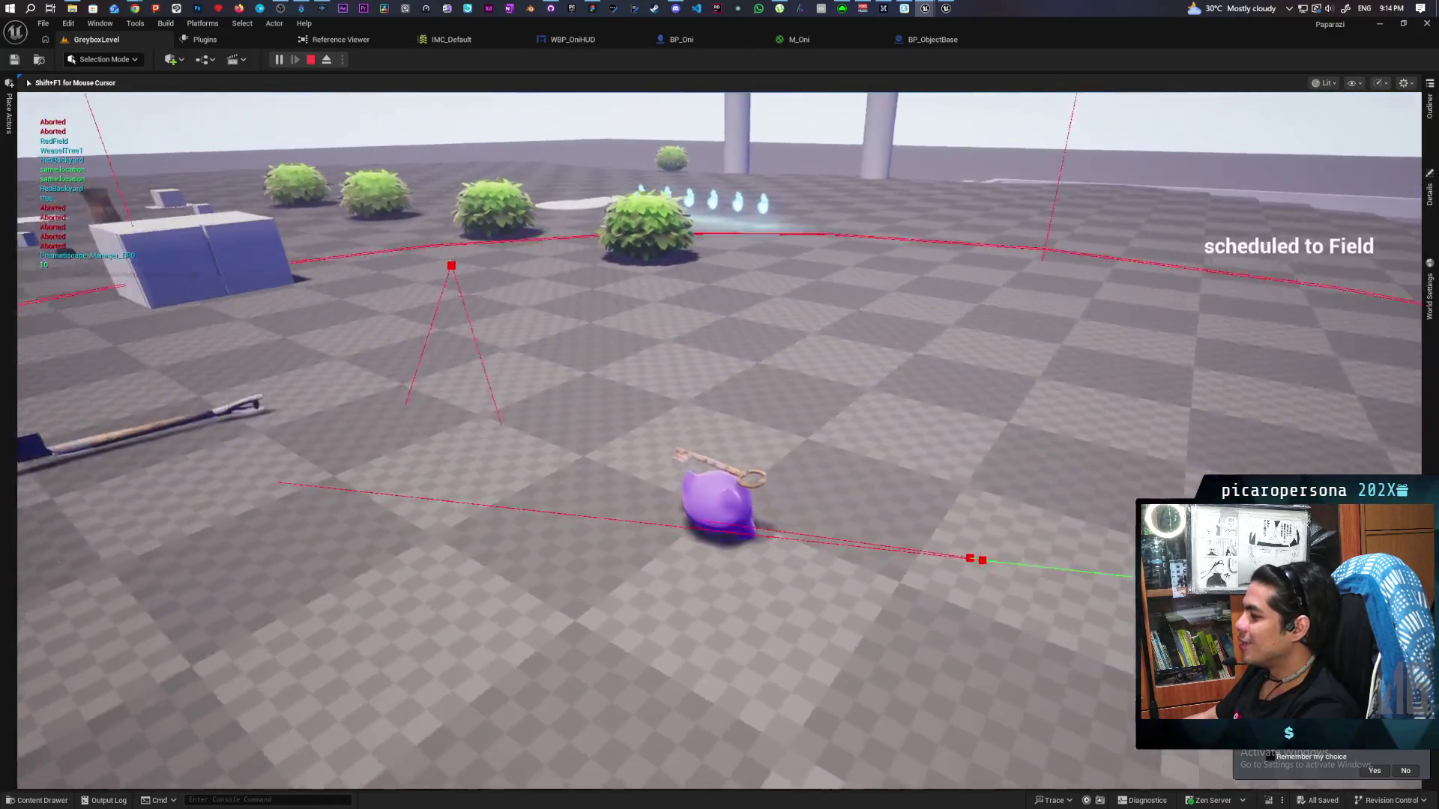
pyautogui.press('w')
pyautogui.press('e')
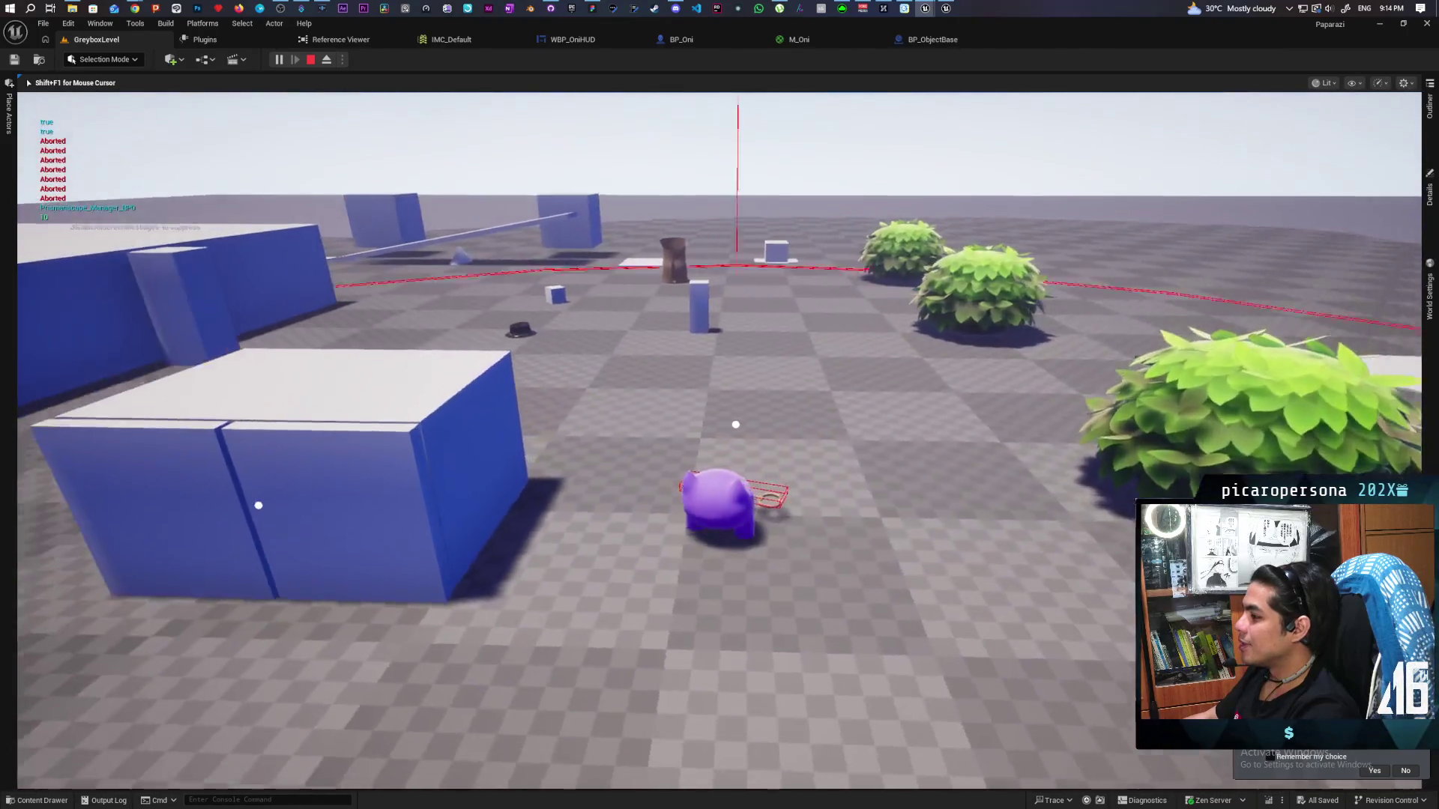
# Run the character around the field past the blue blocks, gate, bushes and blue arch
pyautogui.press('w')
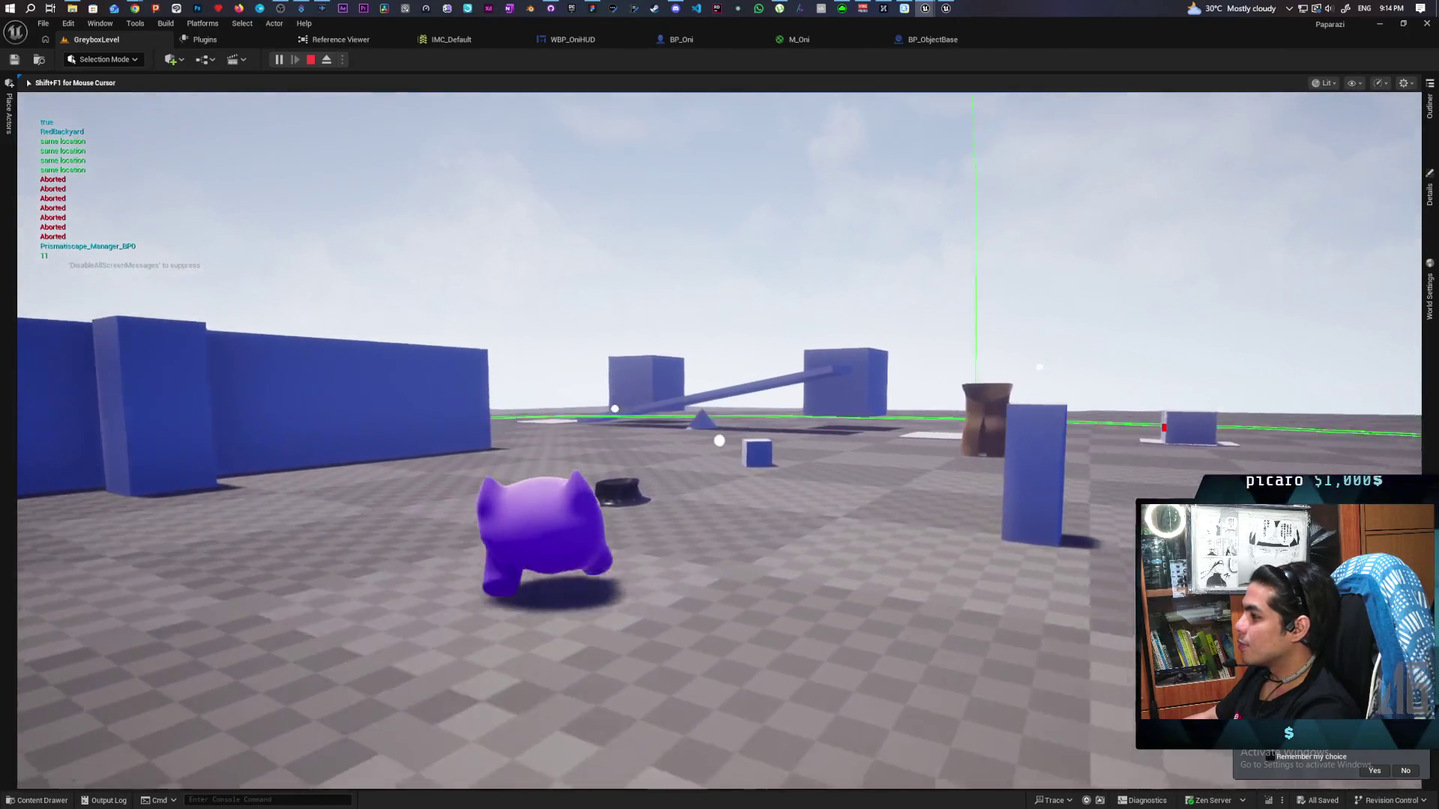
pyautogui.press('w')
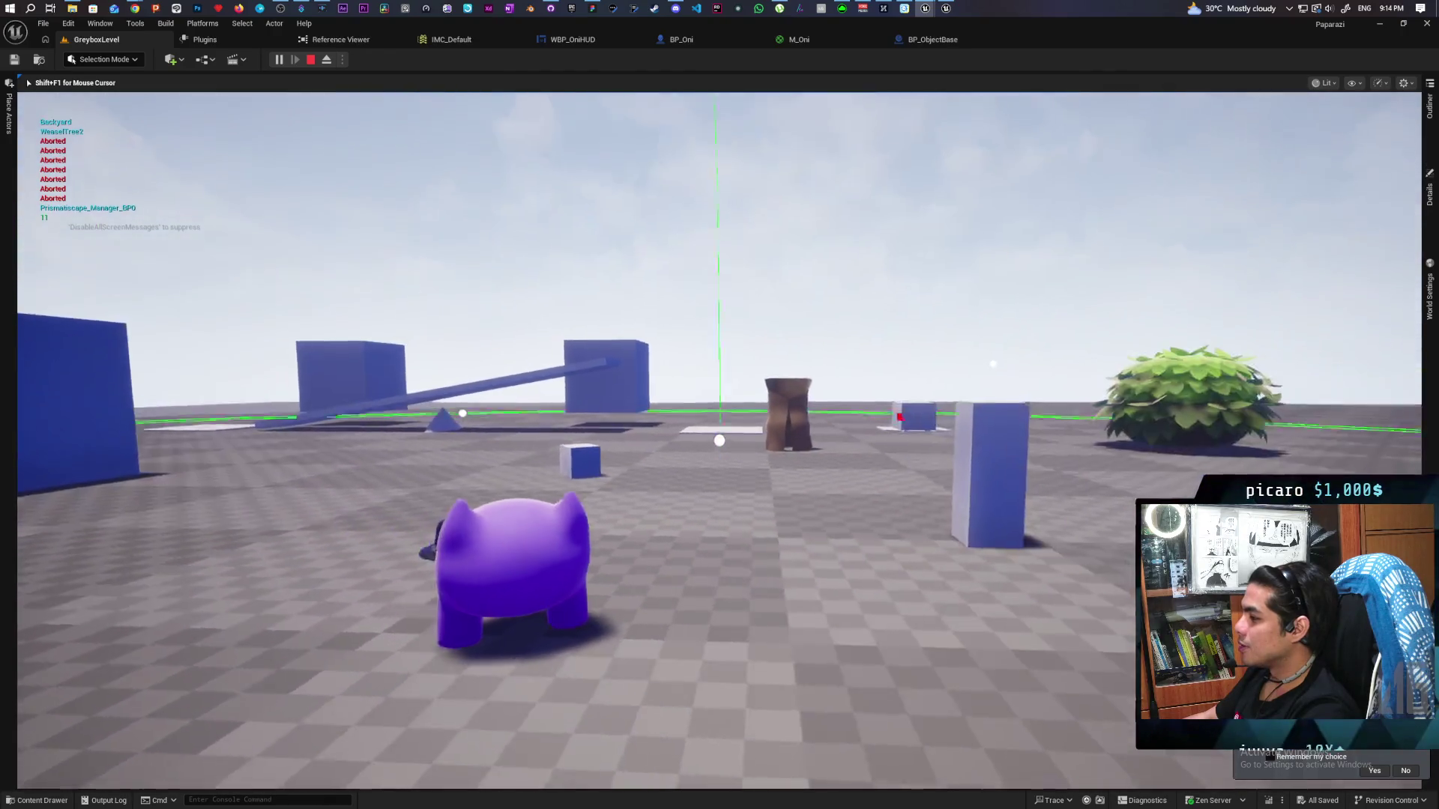
pyautogui.press('w')
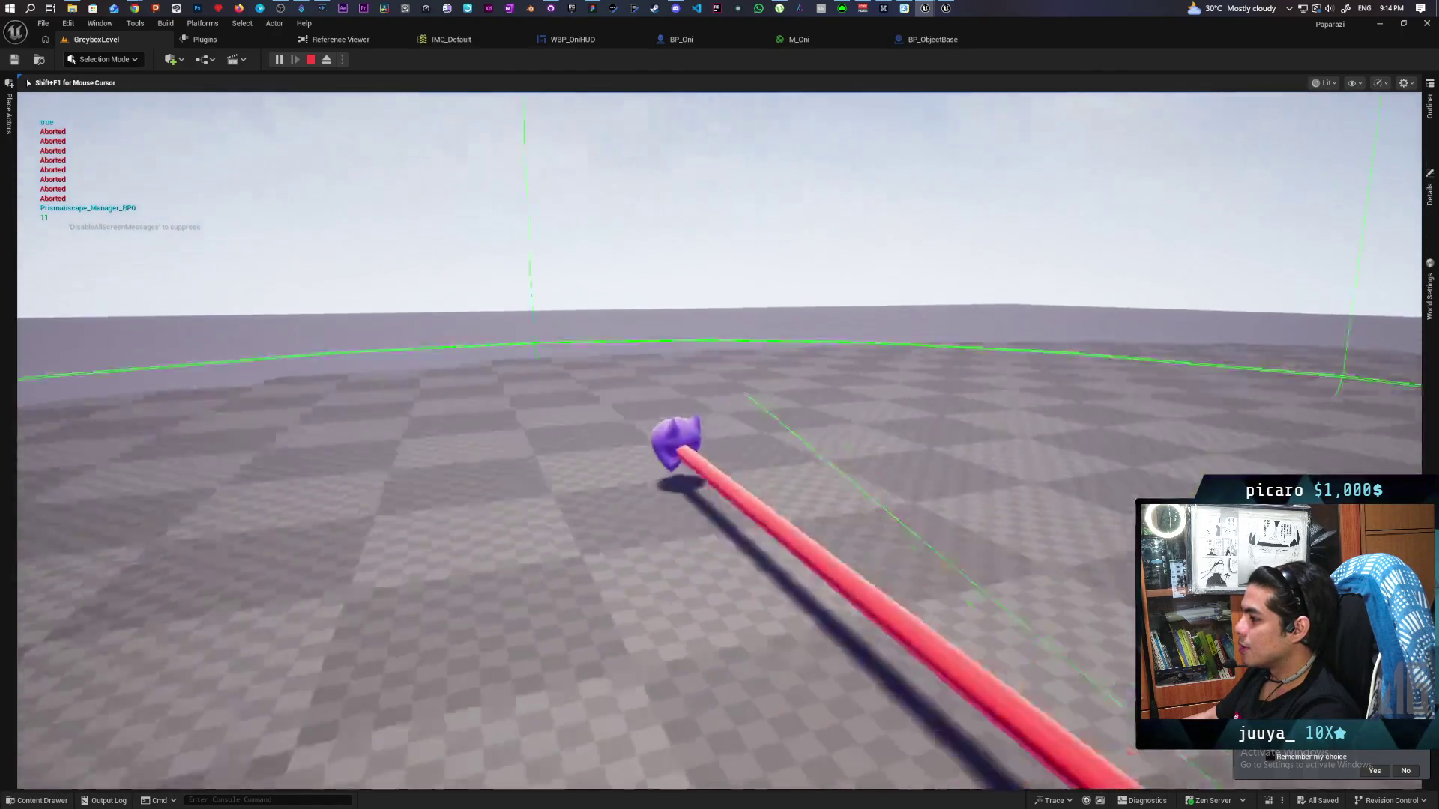
pyautogui.press('w')
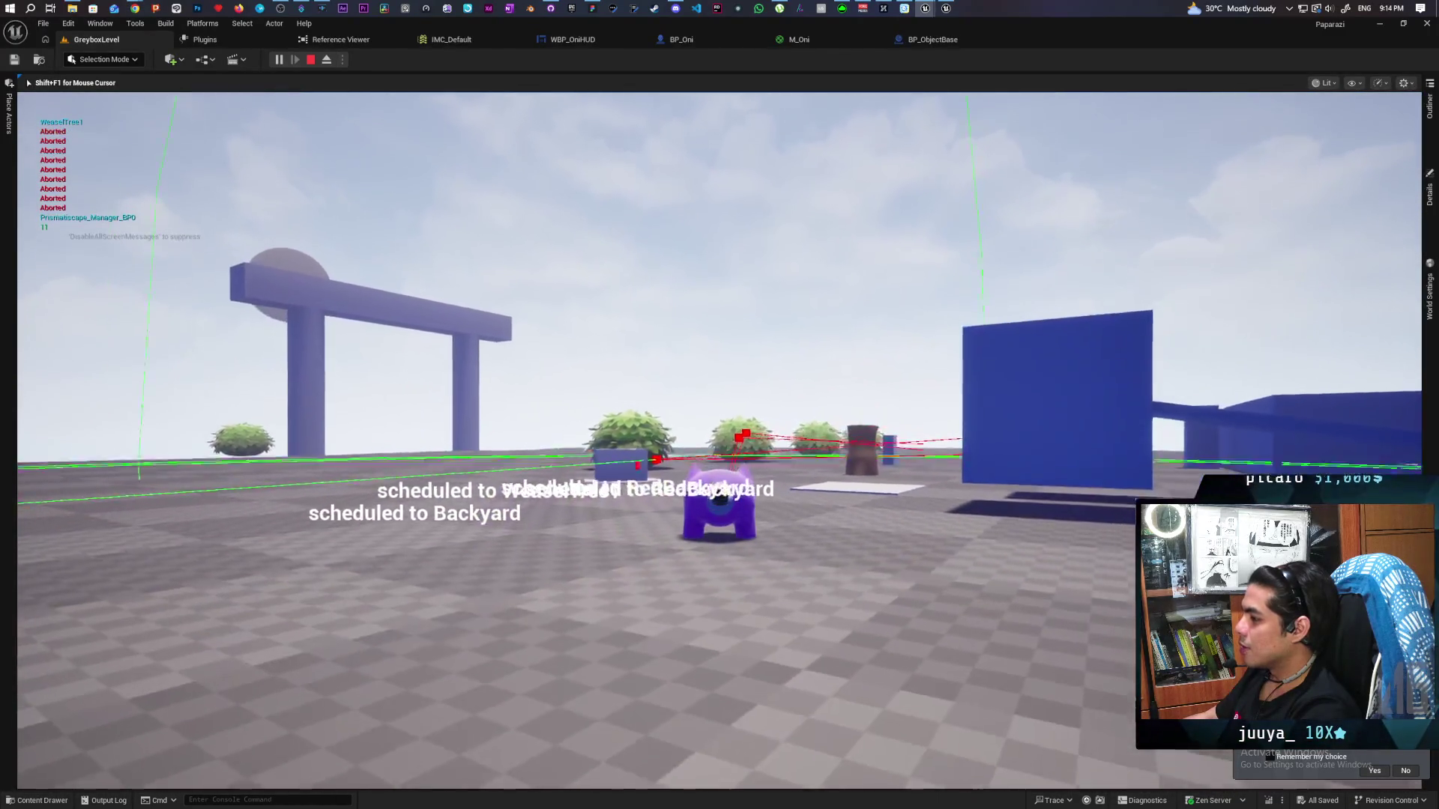
pyautogui.press('w')
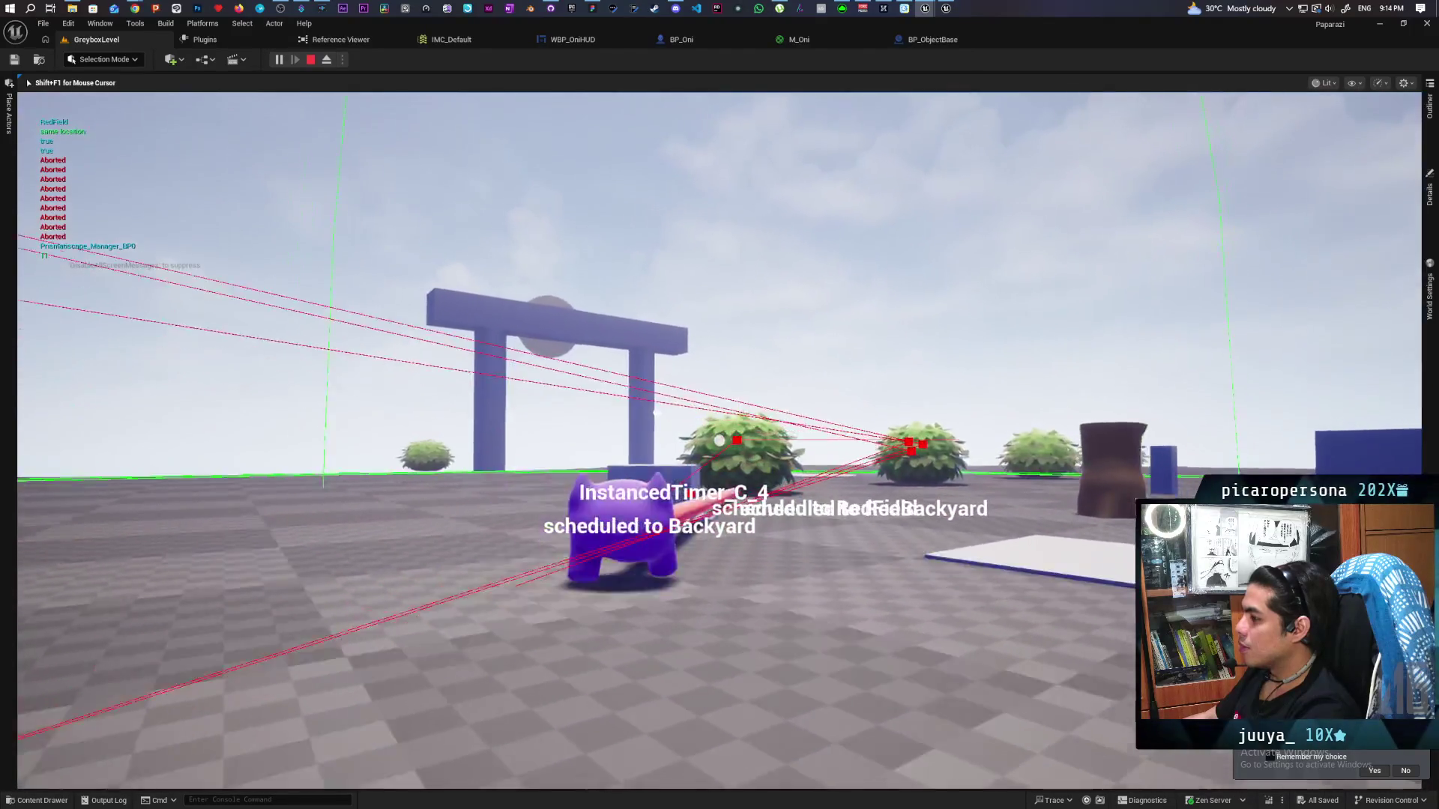
pyautogui.press('w')
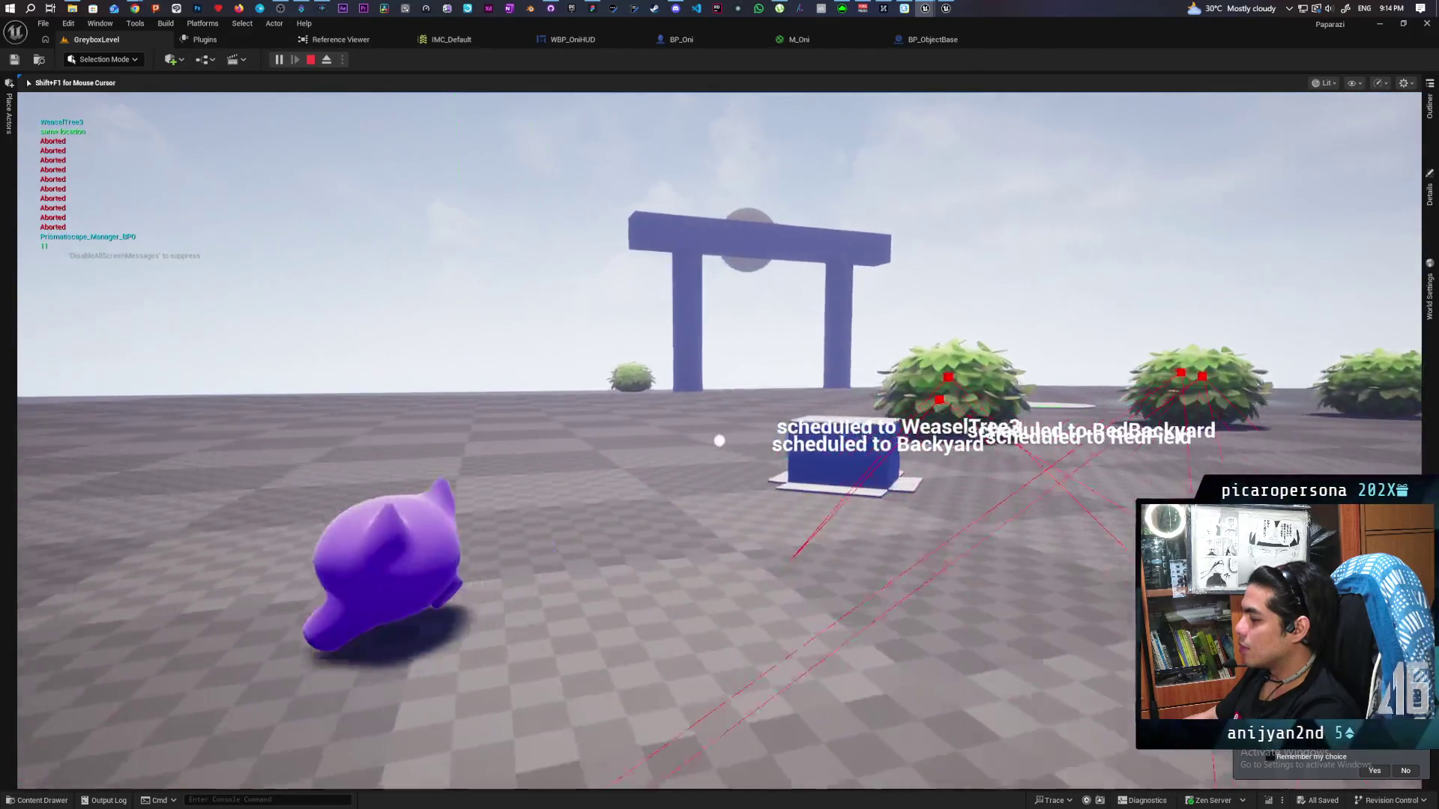
pyautogui.press('w')
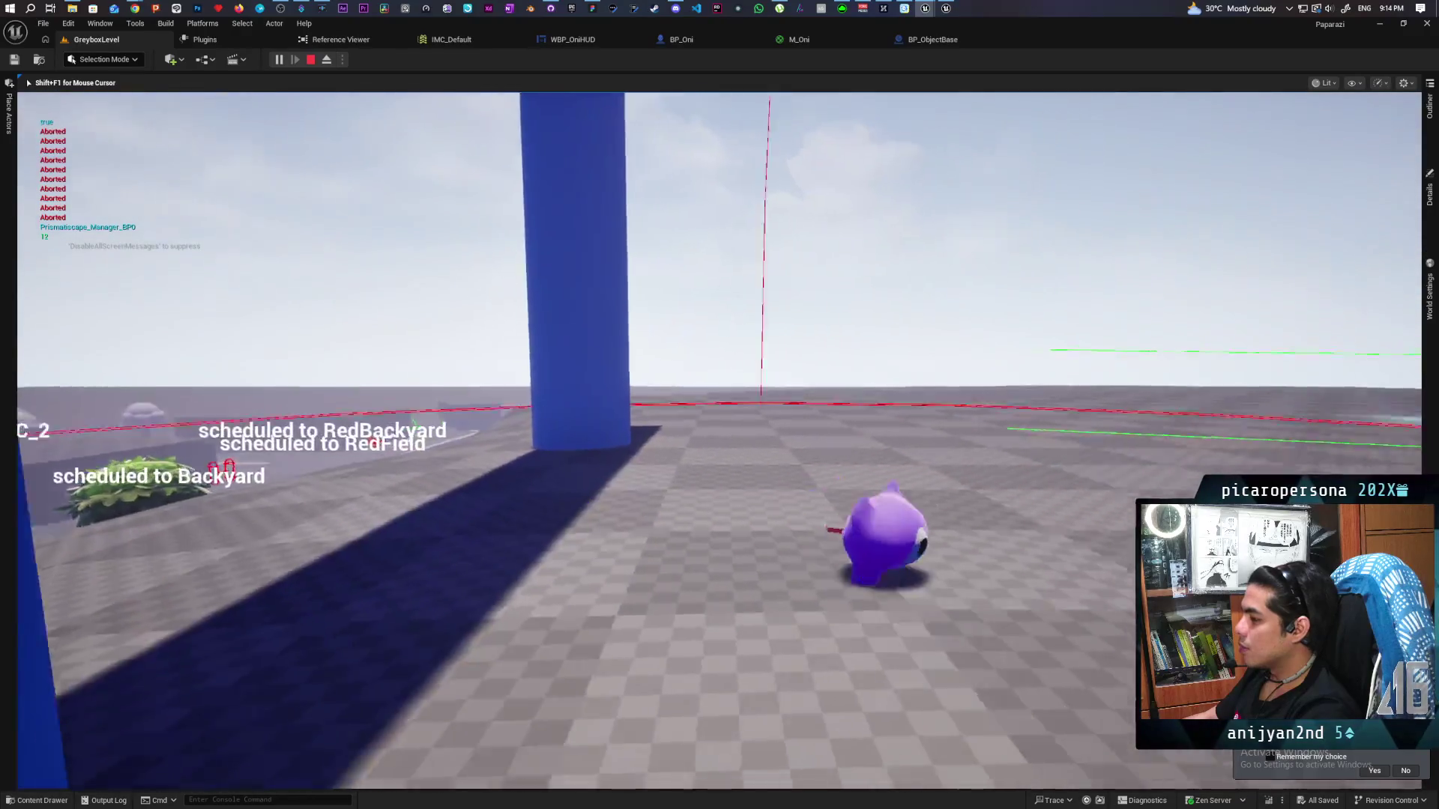
pyautogui.press('w')
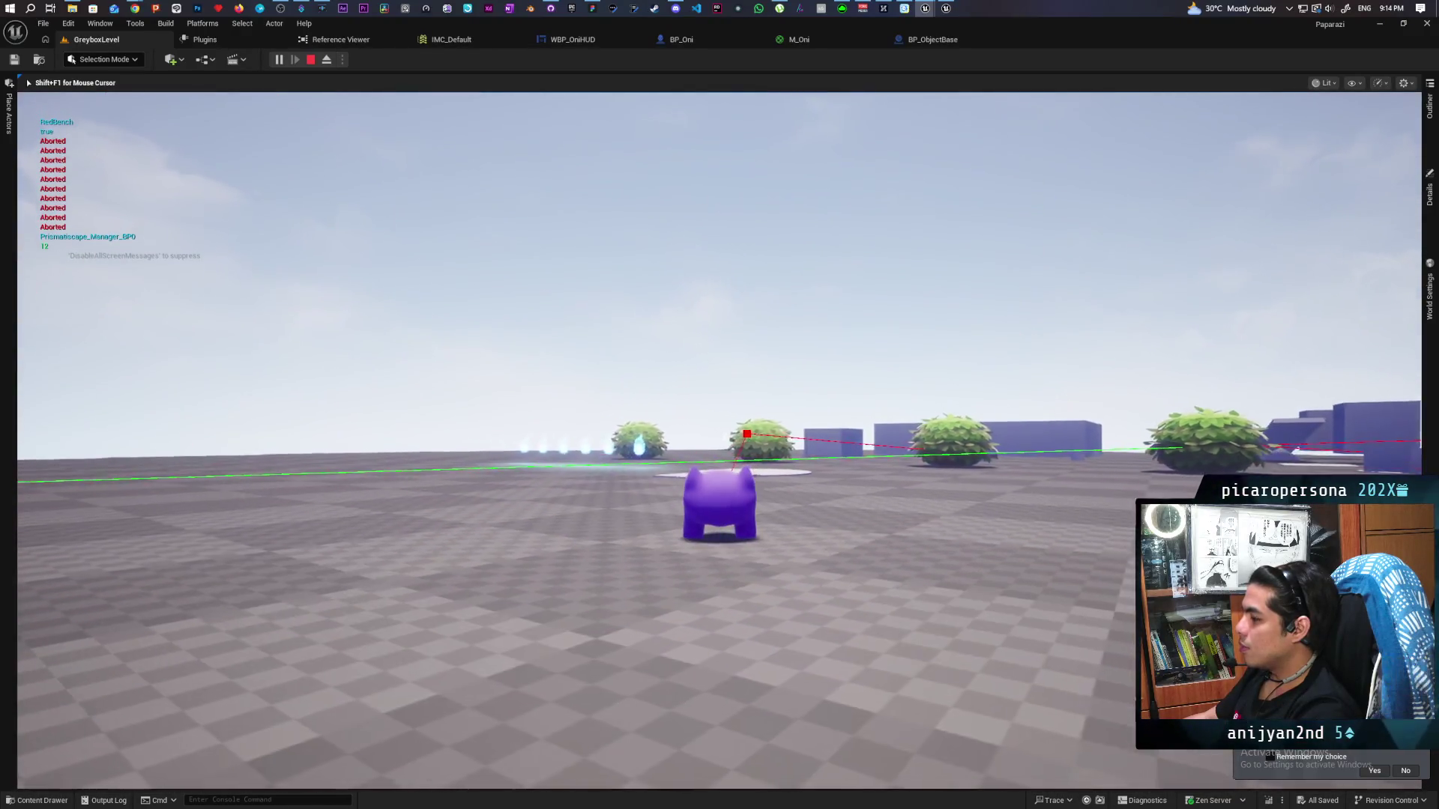
pyautogui.press('w')
pyautogui.press('w')
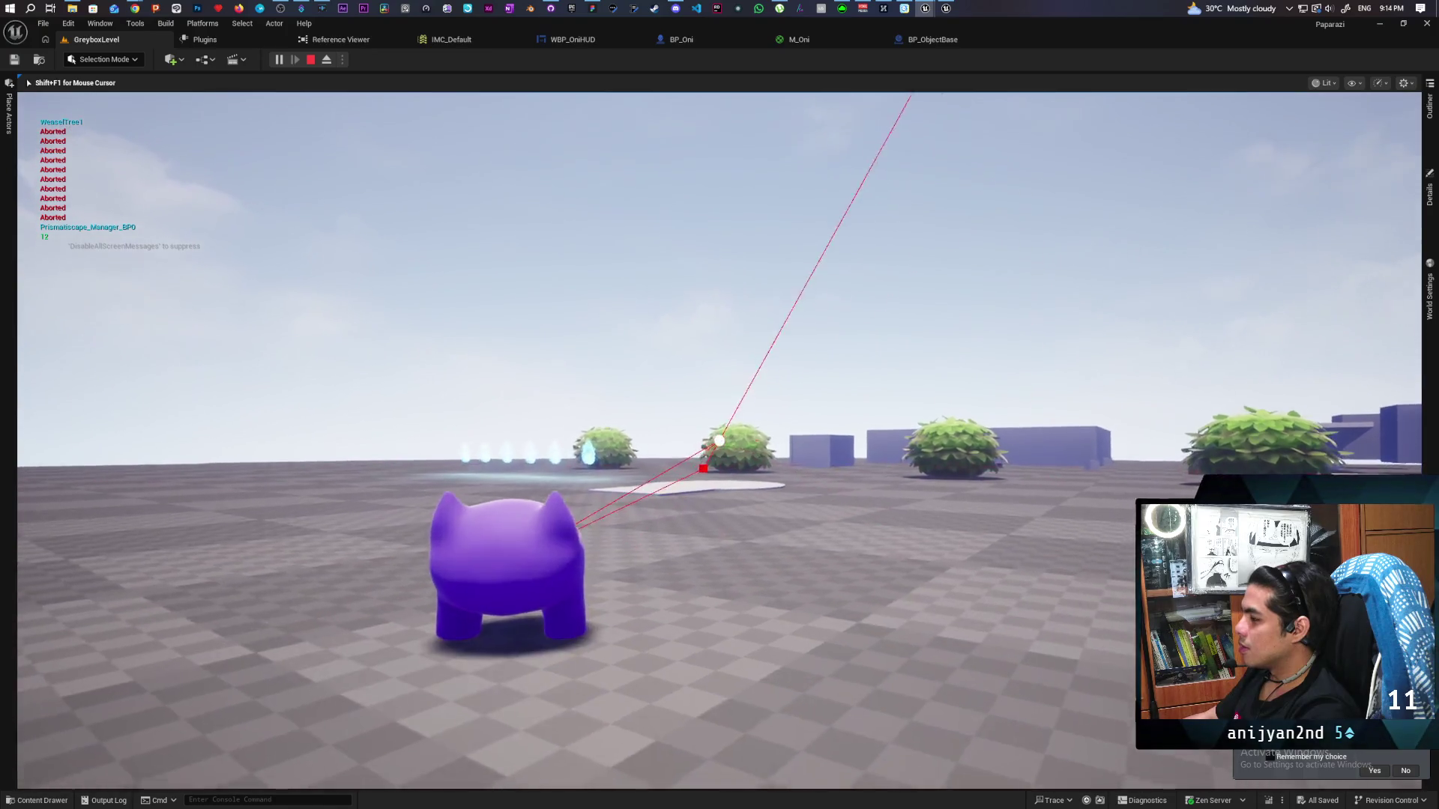
pyautogui.press('w')
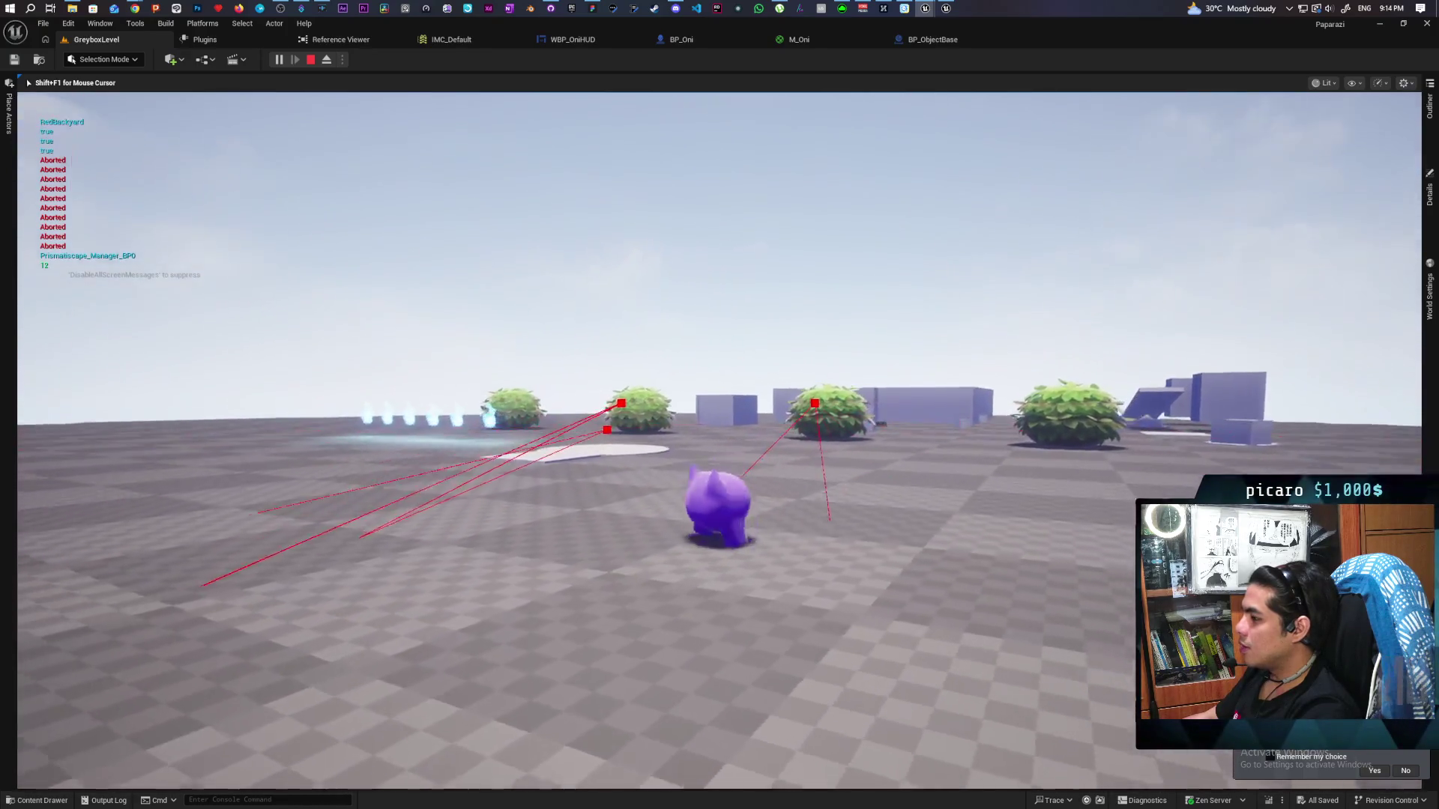
pyautogui.press('w')
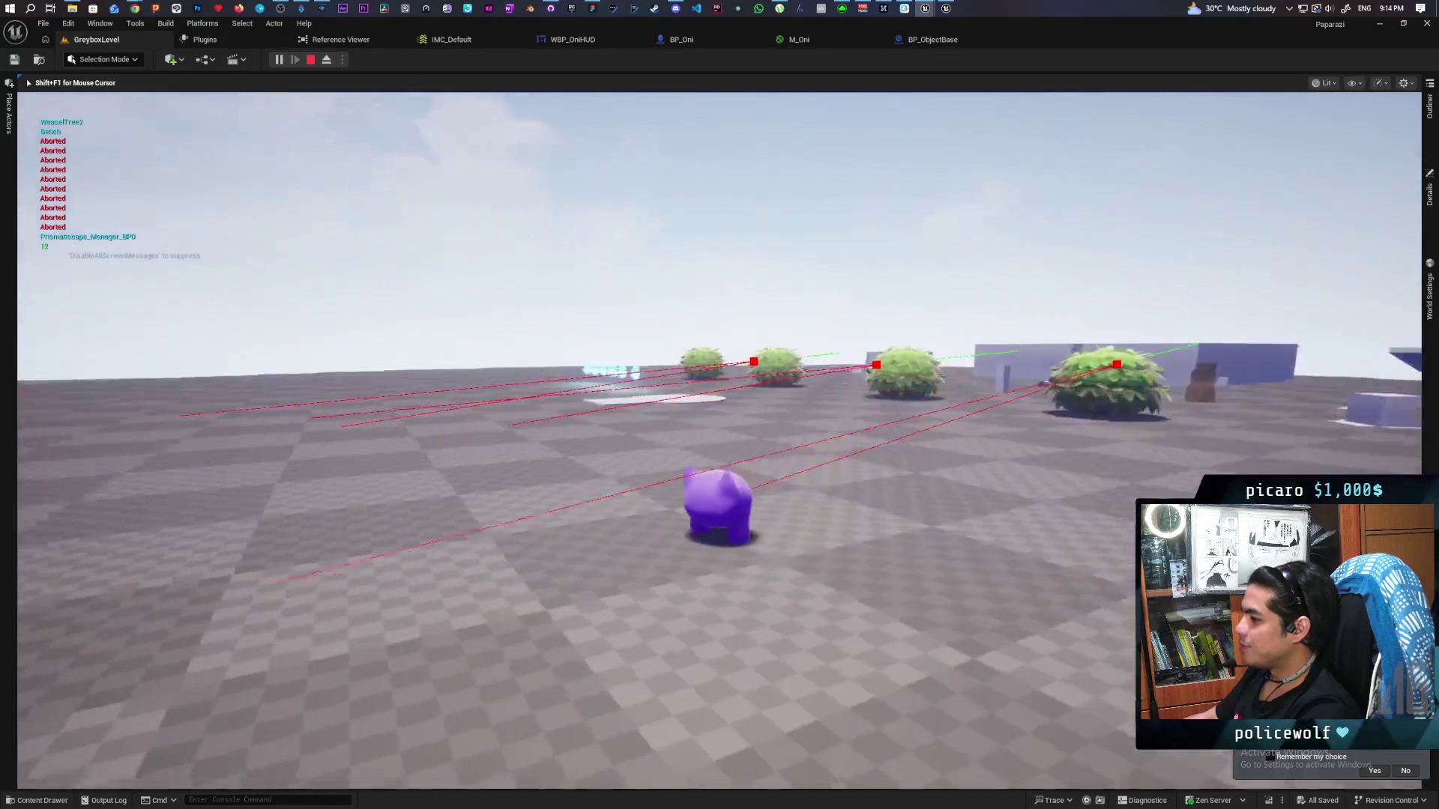
pyautogui.press('w')
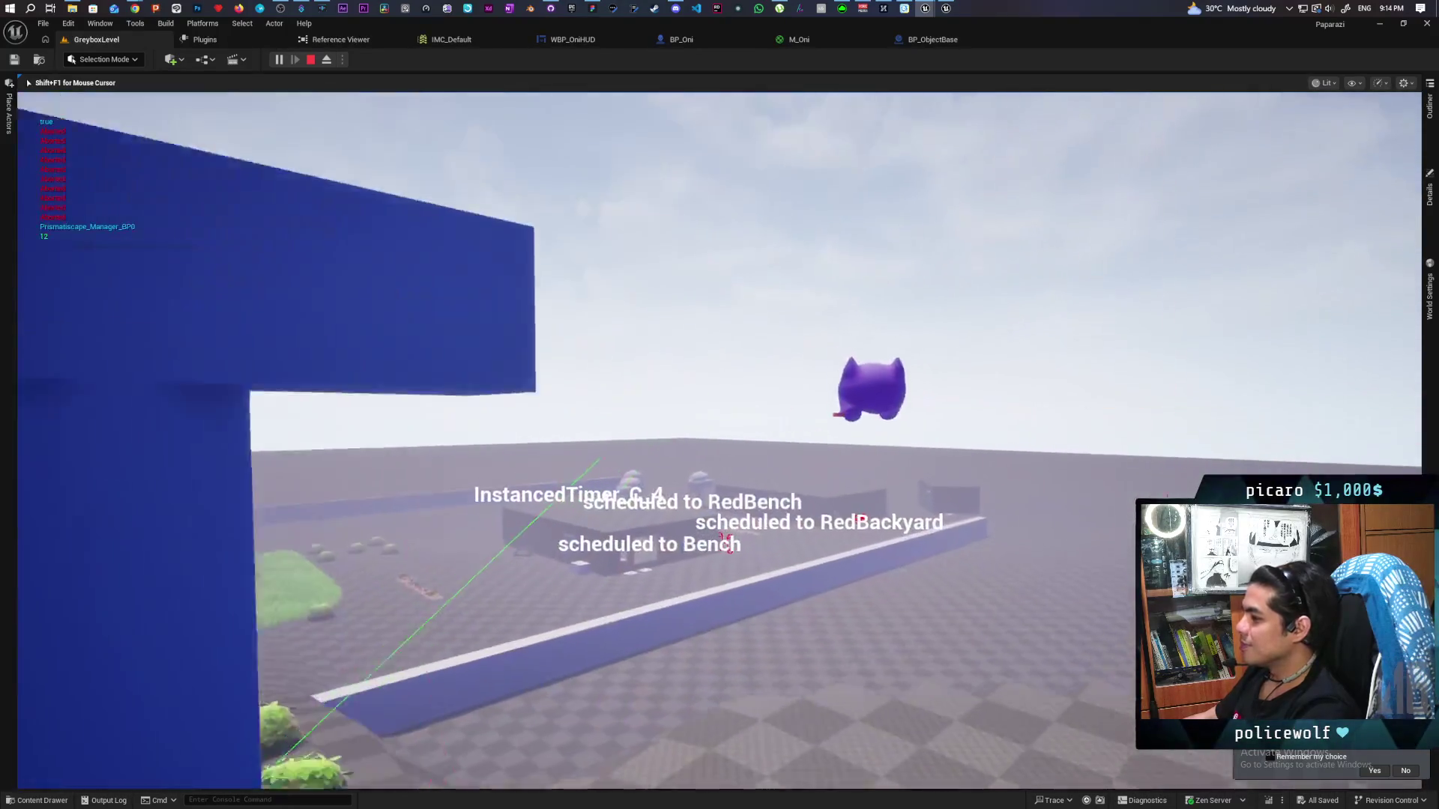
pyautogui.press('w')
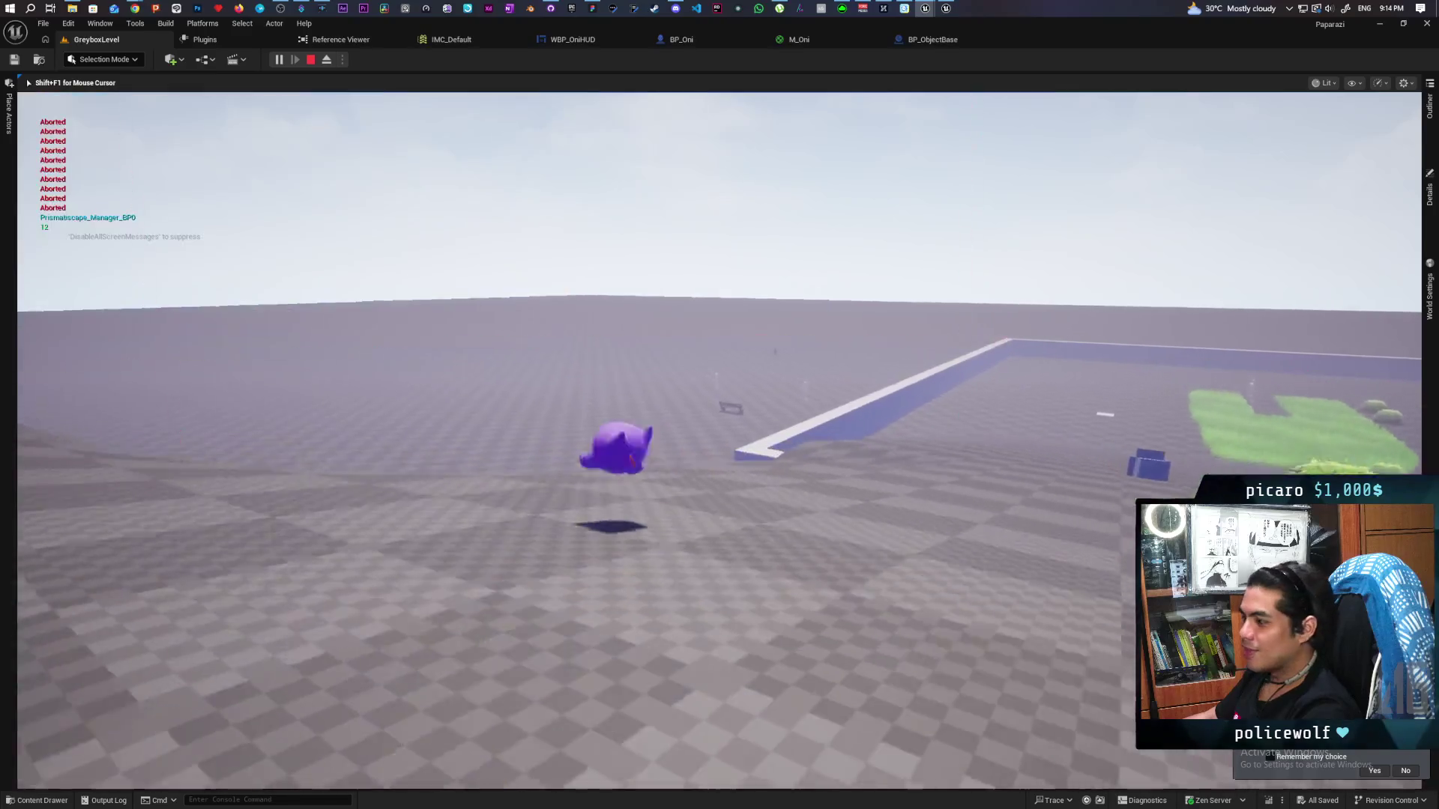
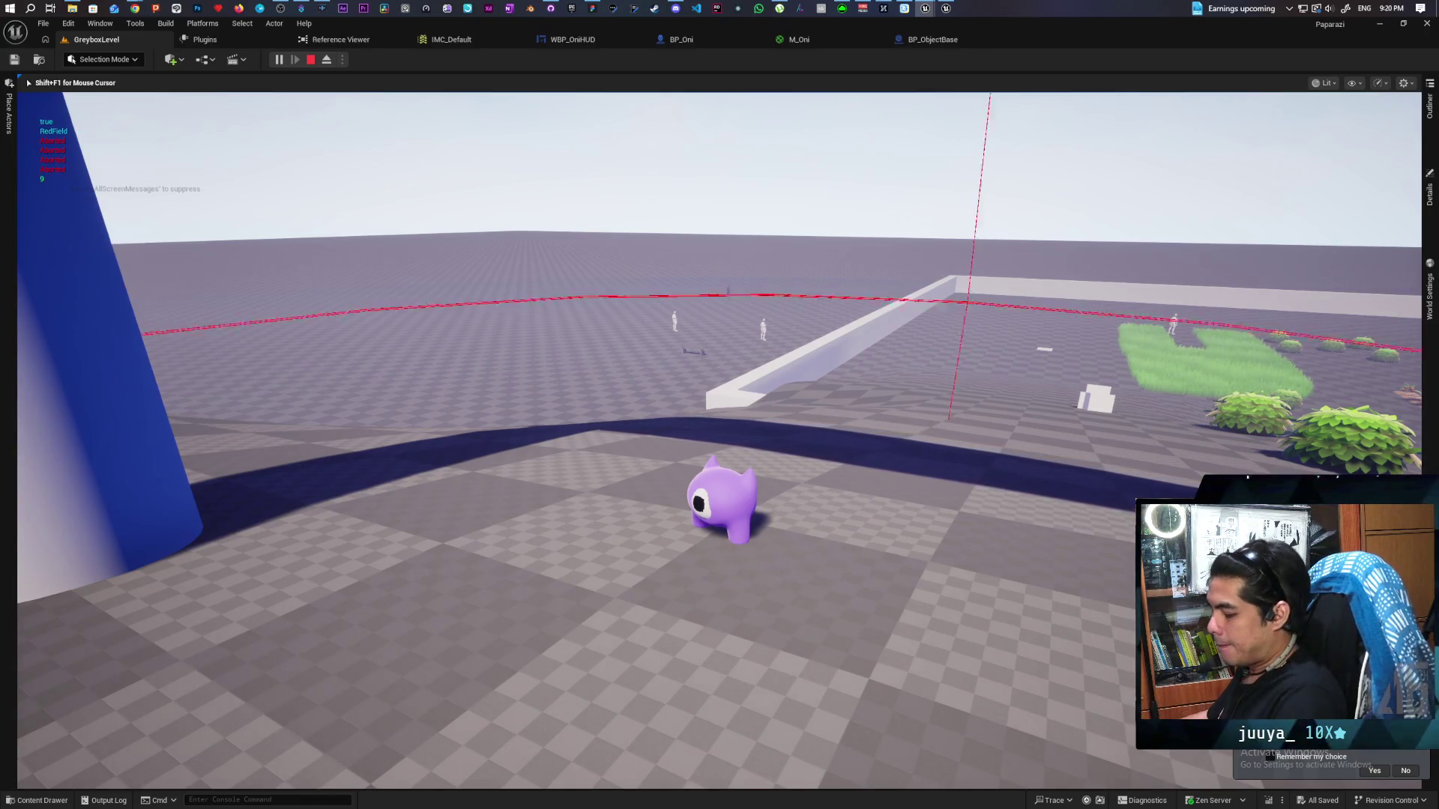
# Drive the purple creature past the white box, blue pillars and bushes, then stop playing
pyautogui.press('d')
pyautogui.press('w')
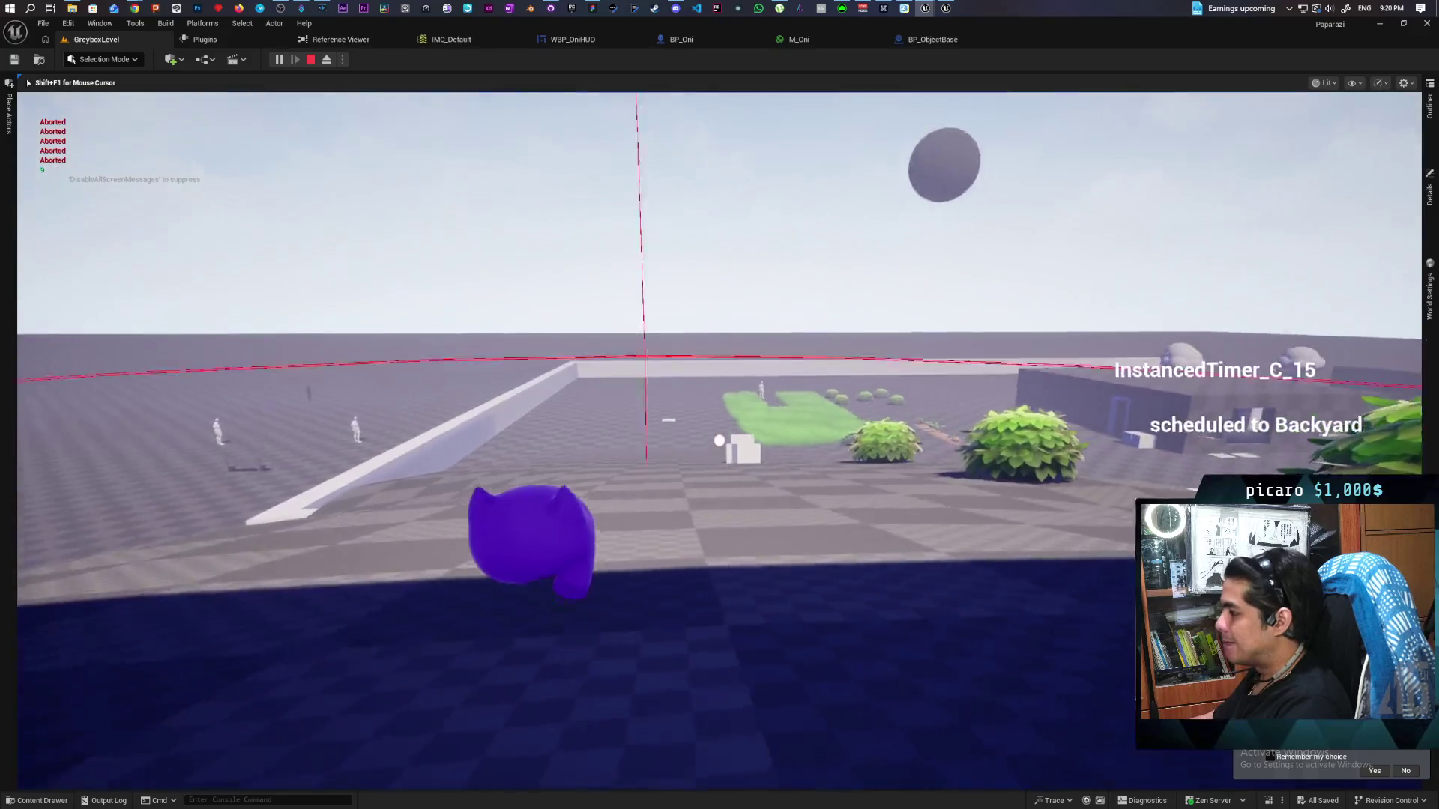
pyautogui.press('w')
pyautogui.press('w')
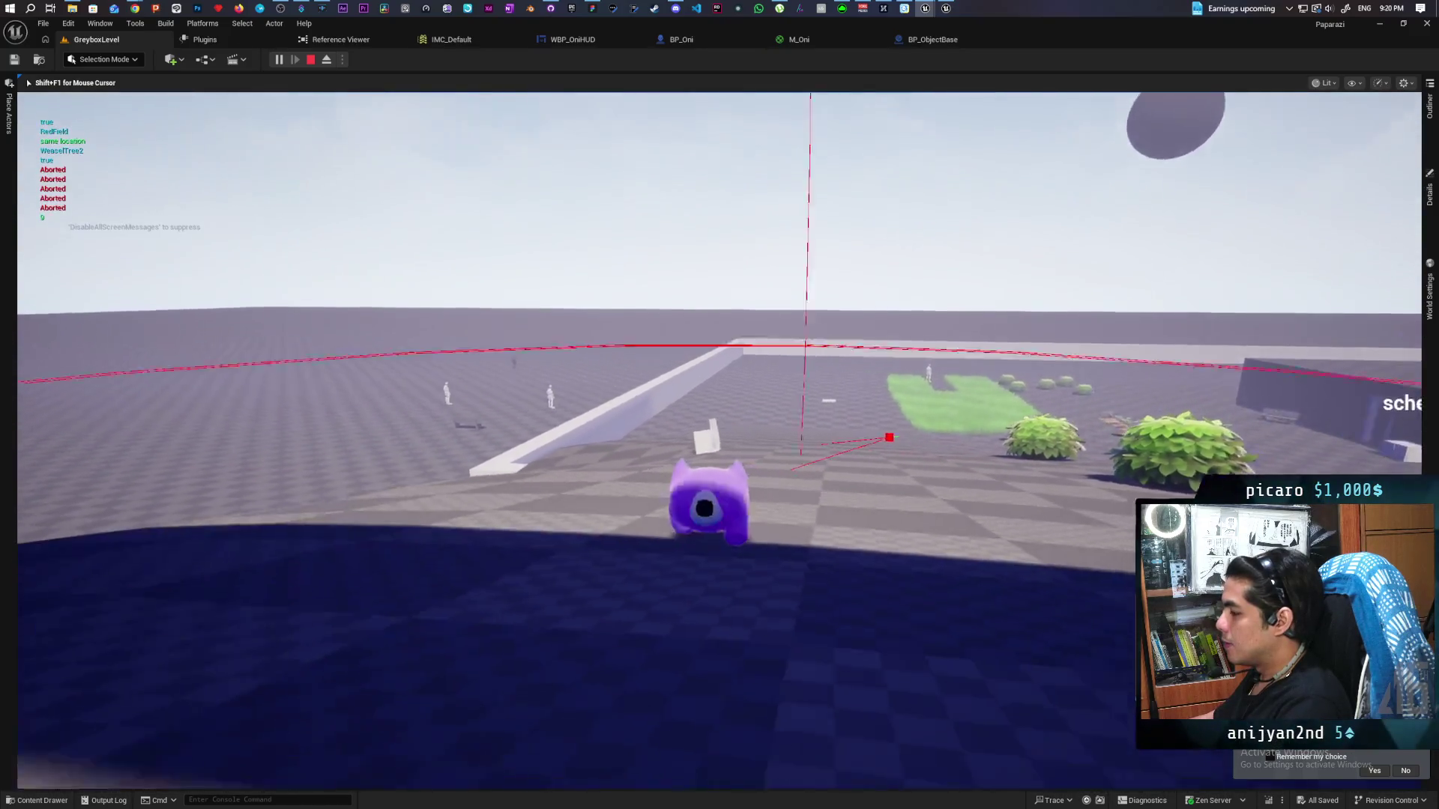
pyautogui.press('w')
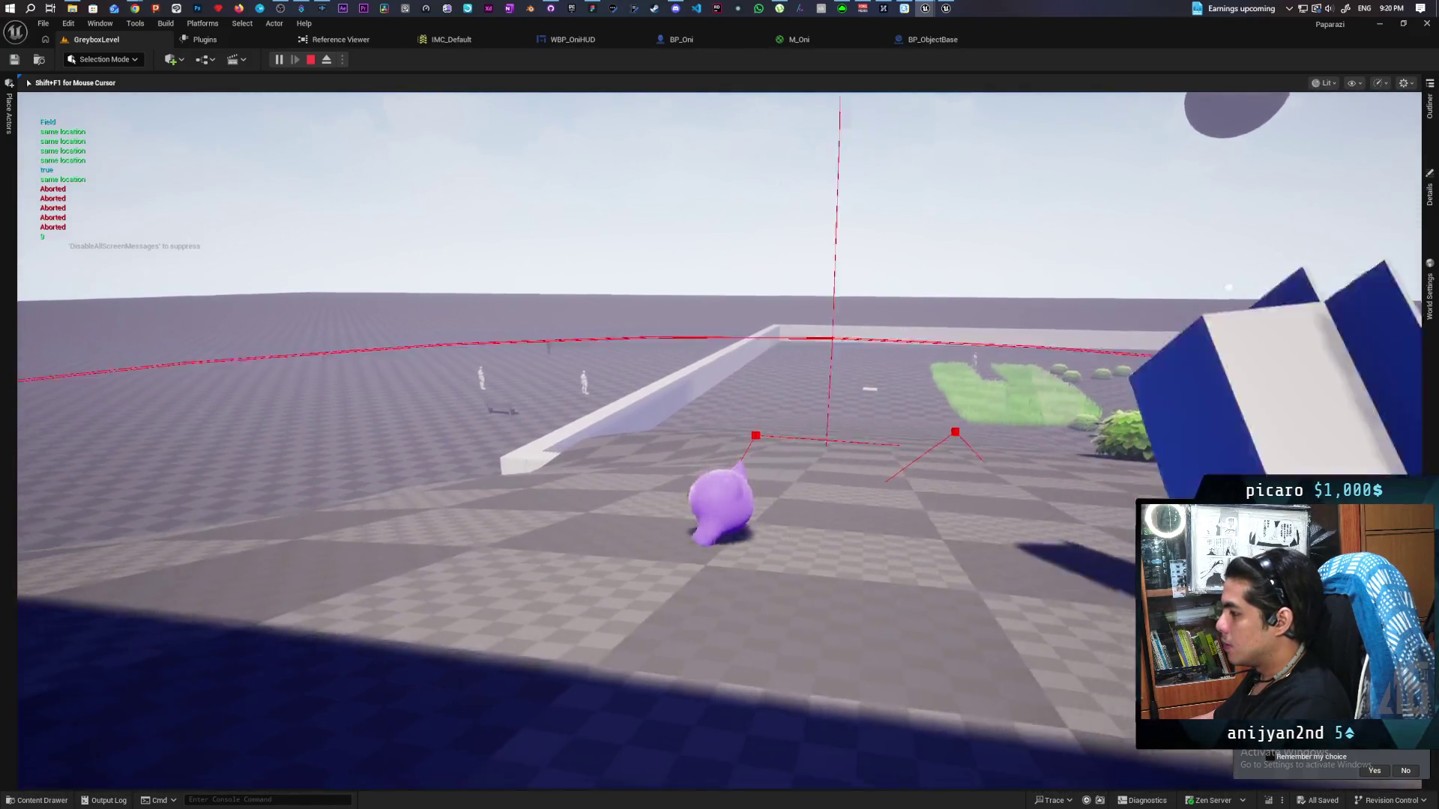
pyautogui.press('w')
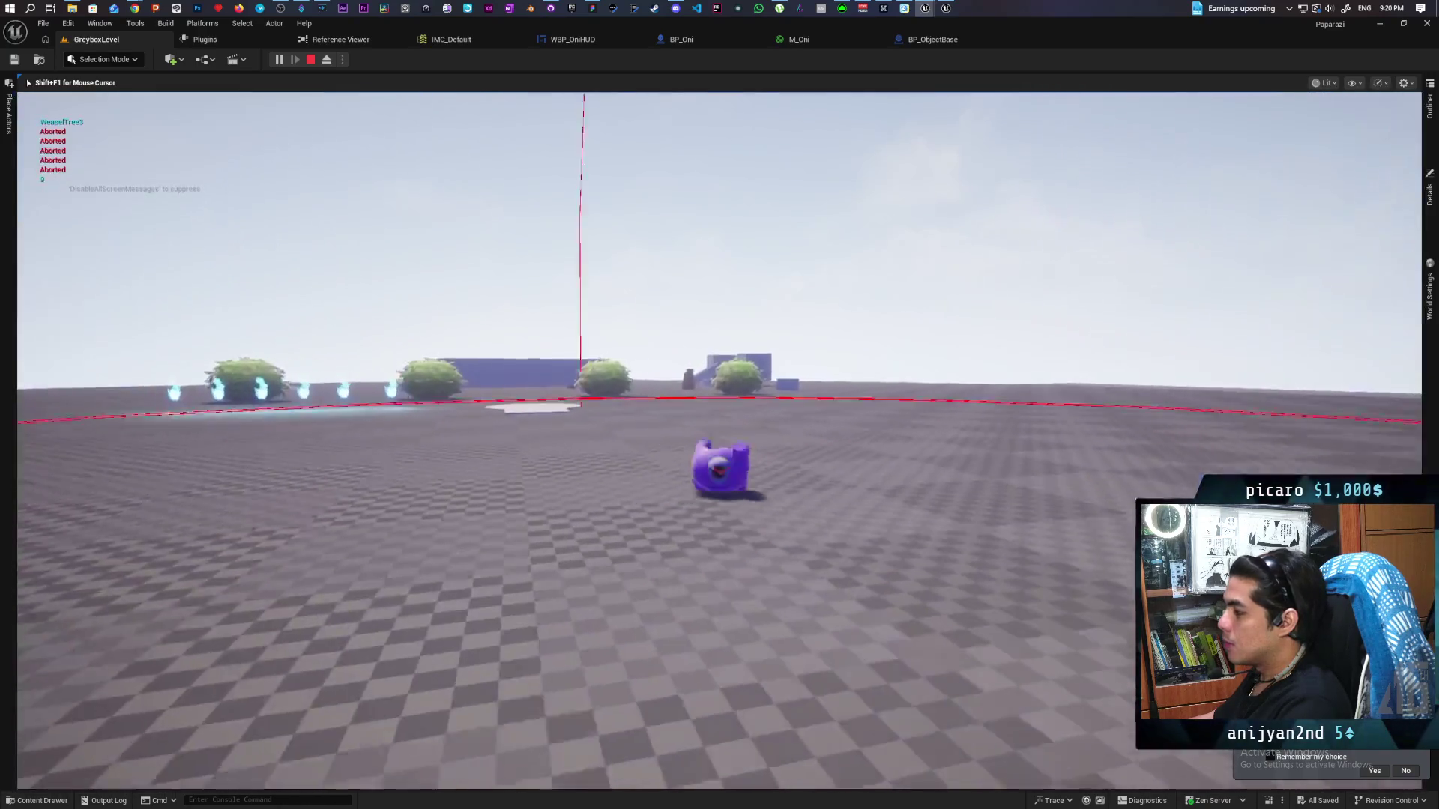
pyautogui.press('w')
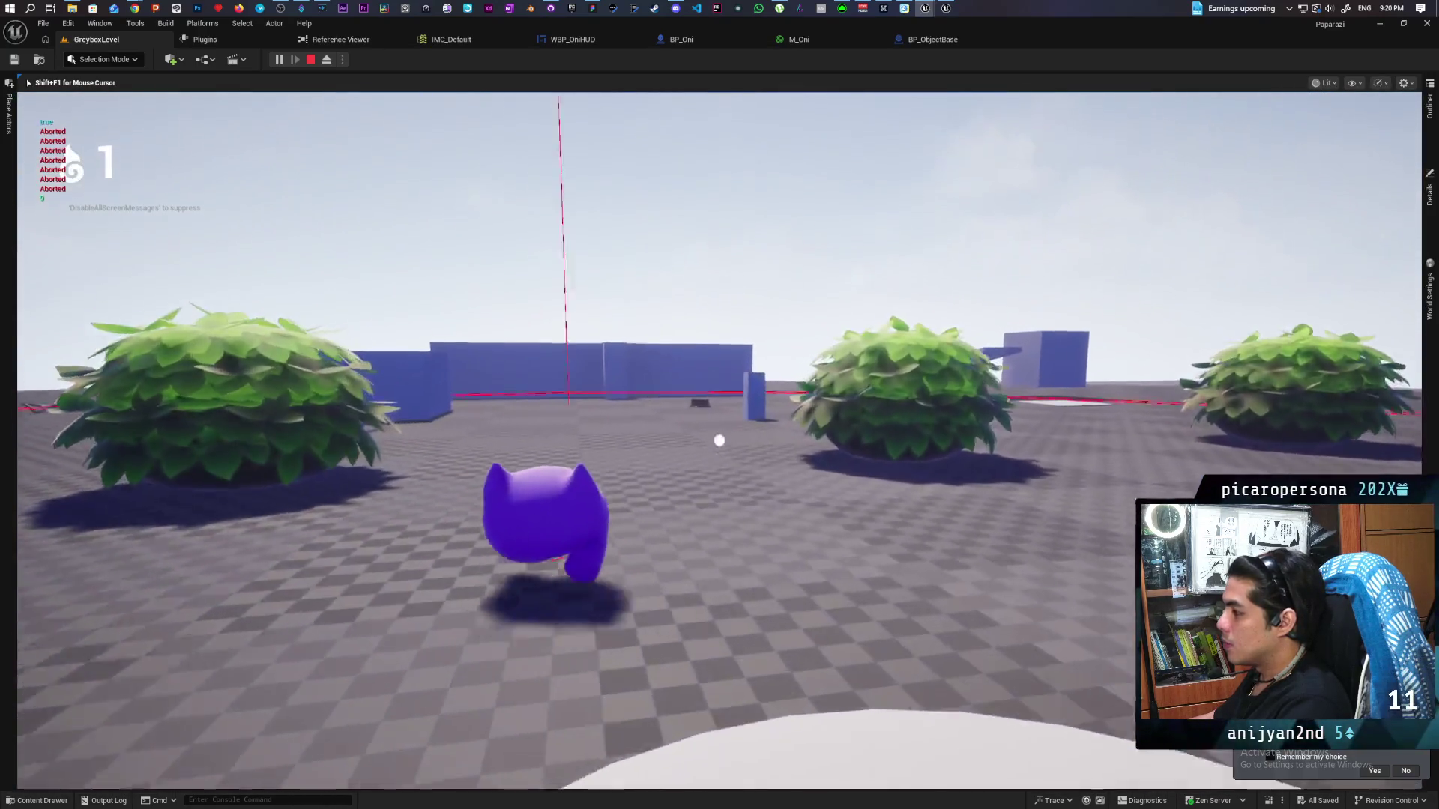
pyautogui.press('w')
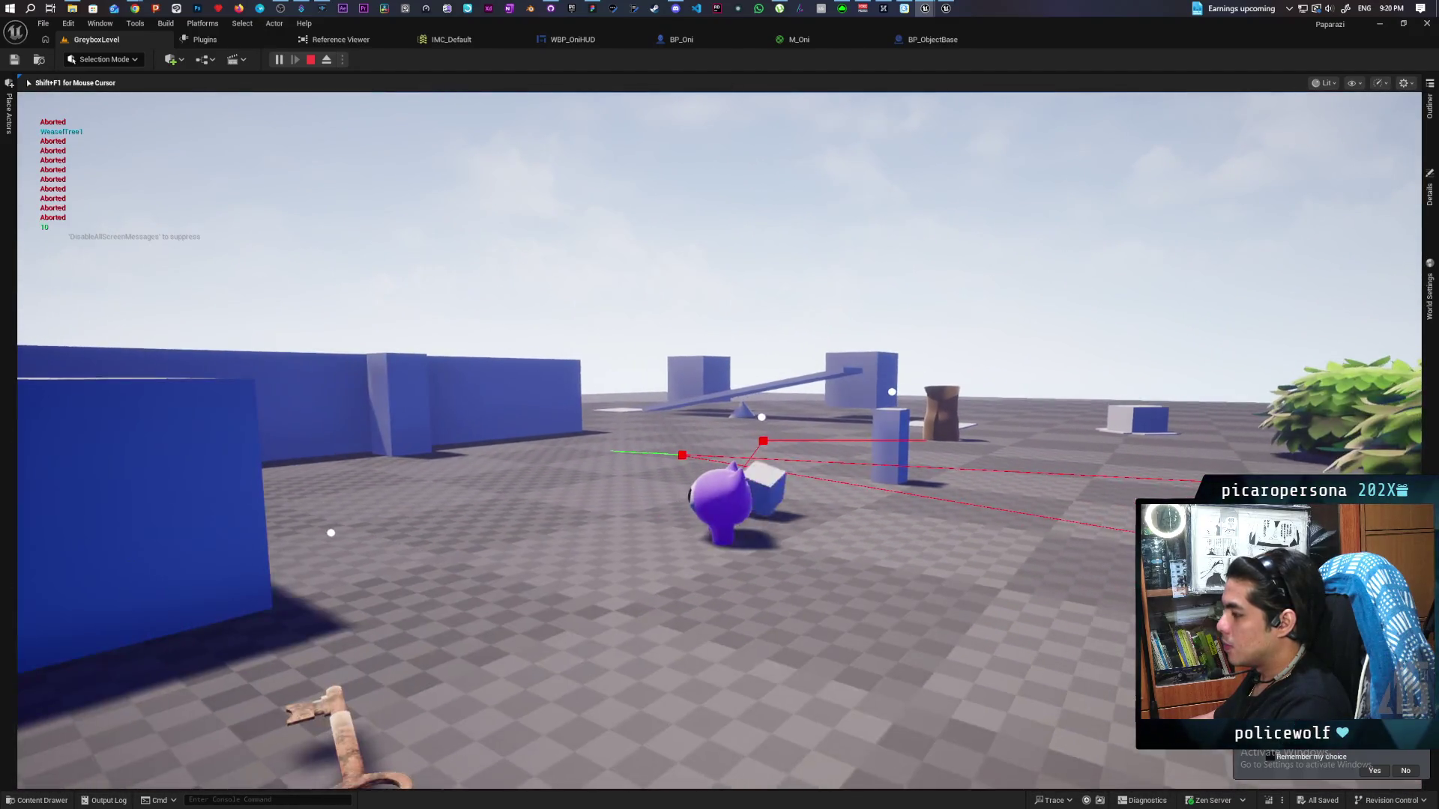
pyautogui.press('w')
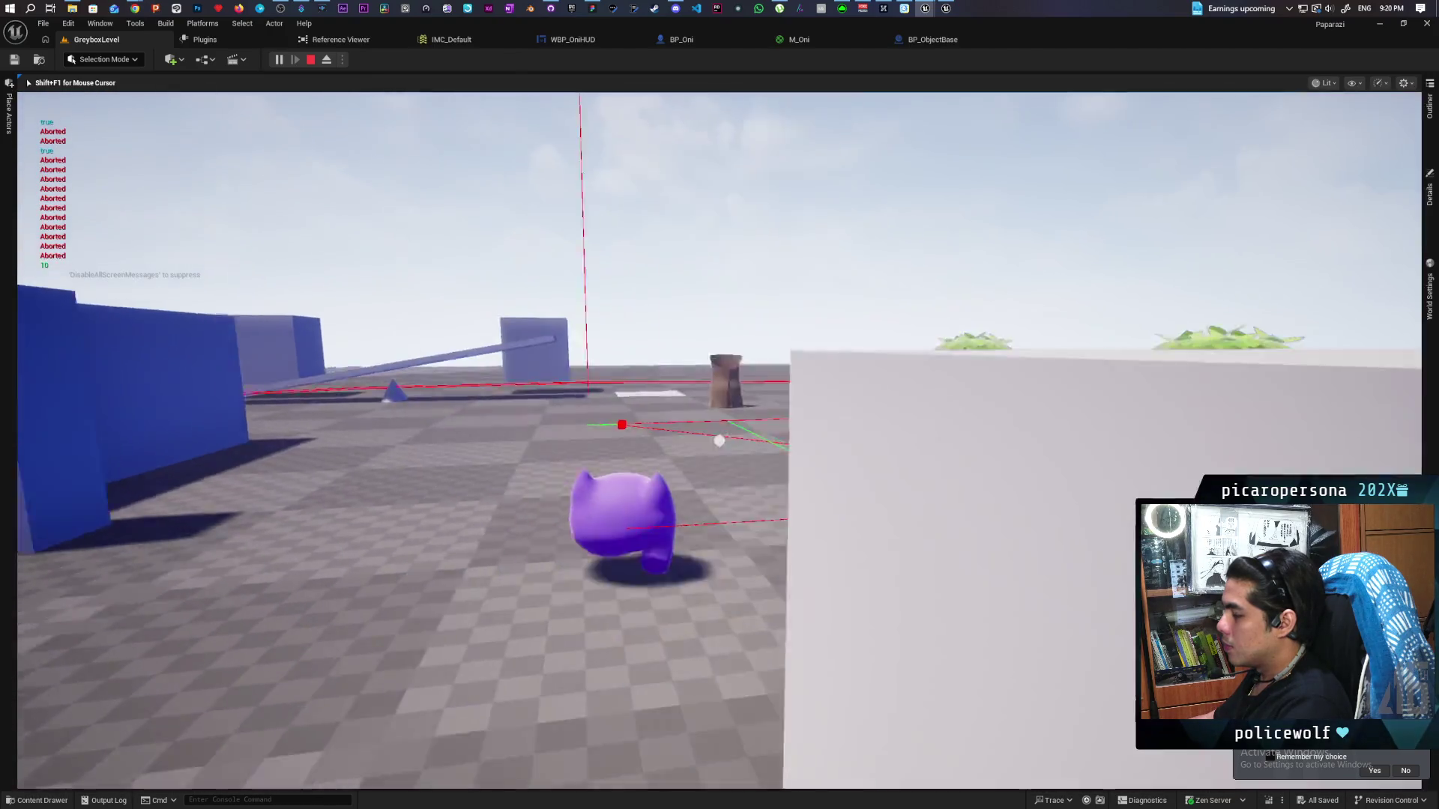
pyautogui.press('Escape')
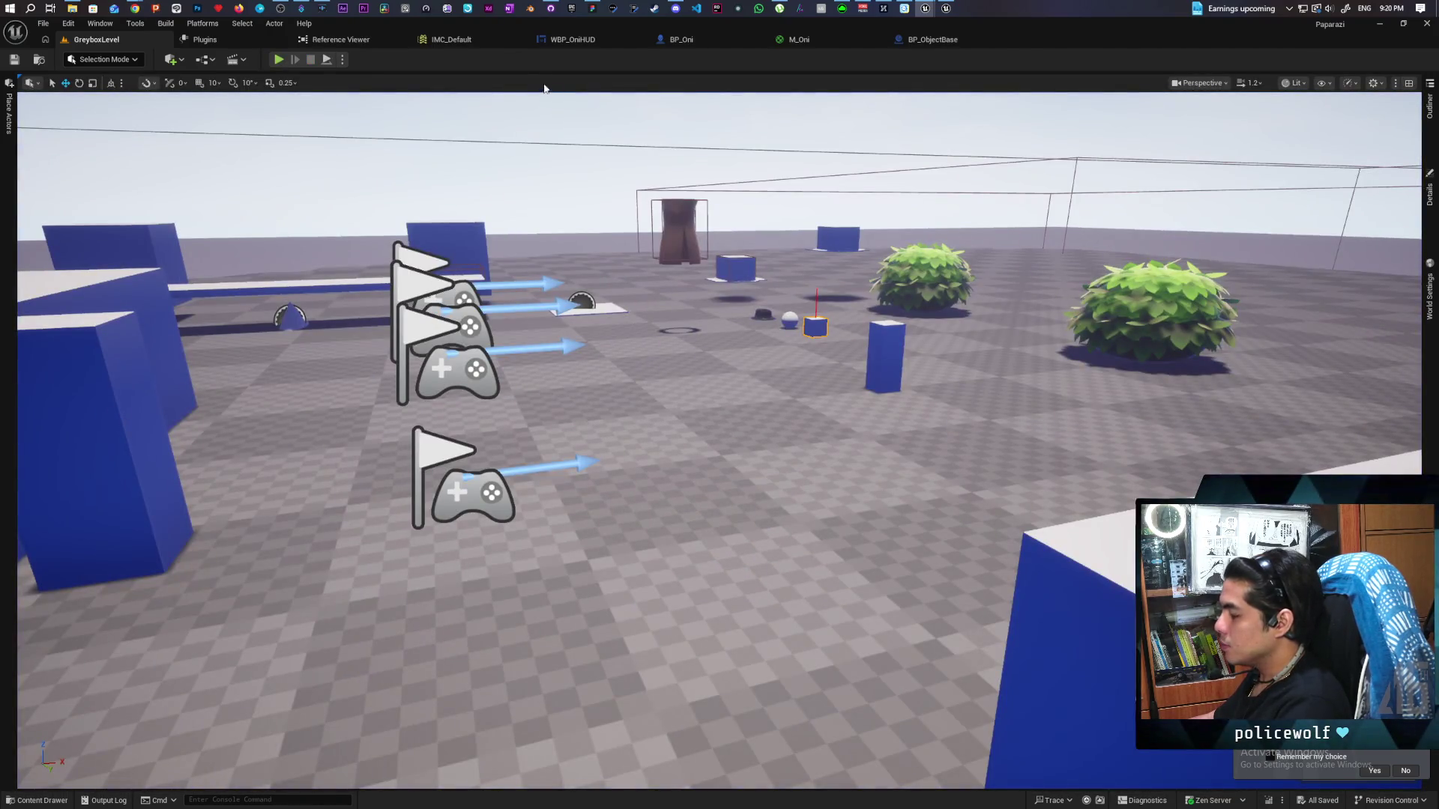
# Start another playtest and move the creature around the level
pyautogui.click(279, 59)
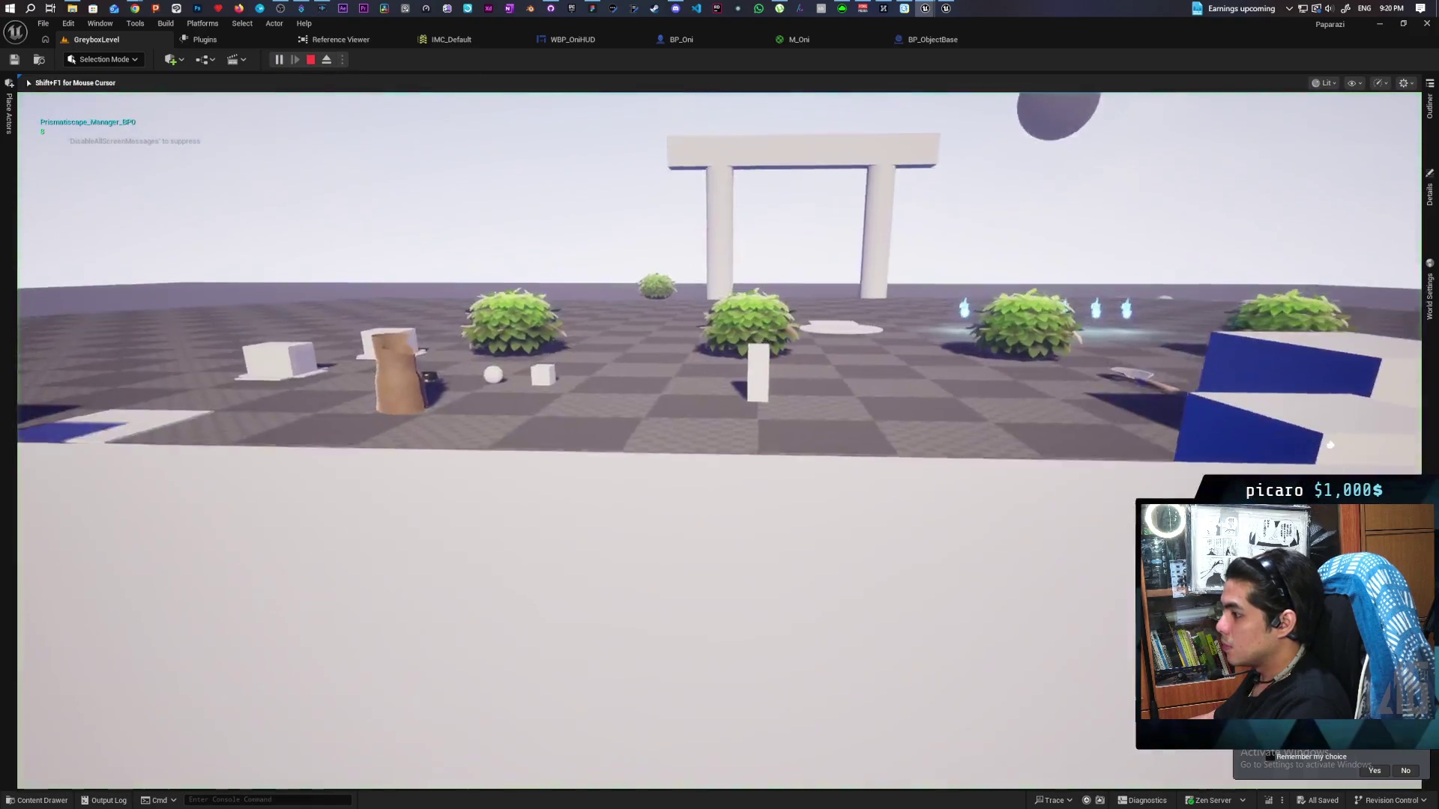
pyautogui.press('w')
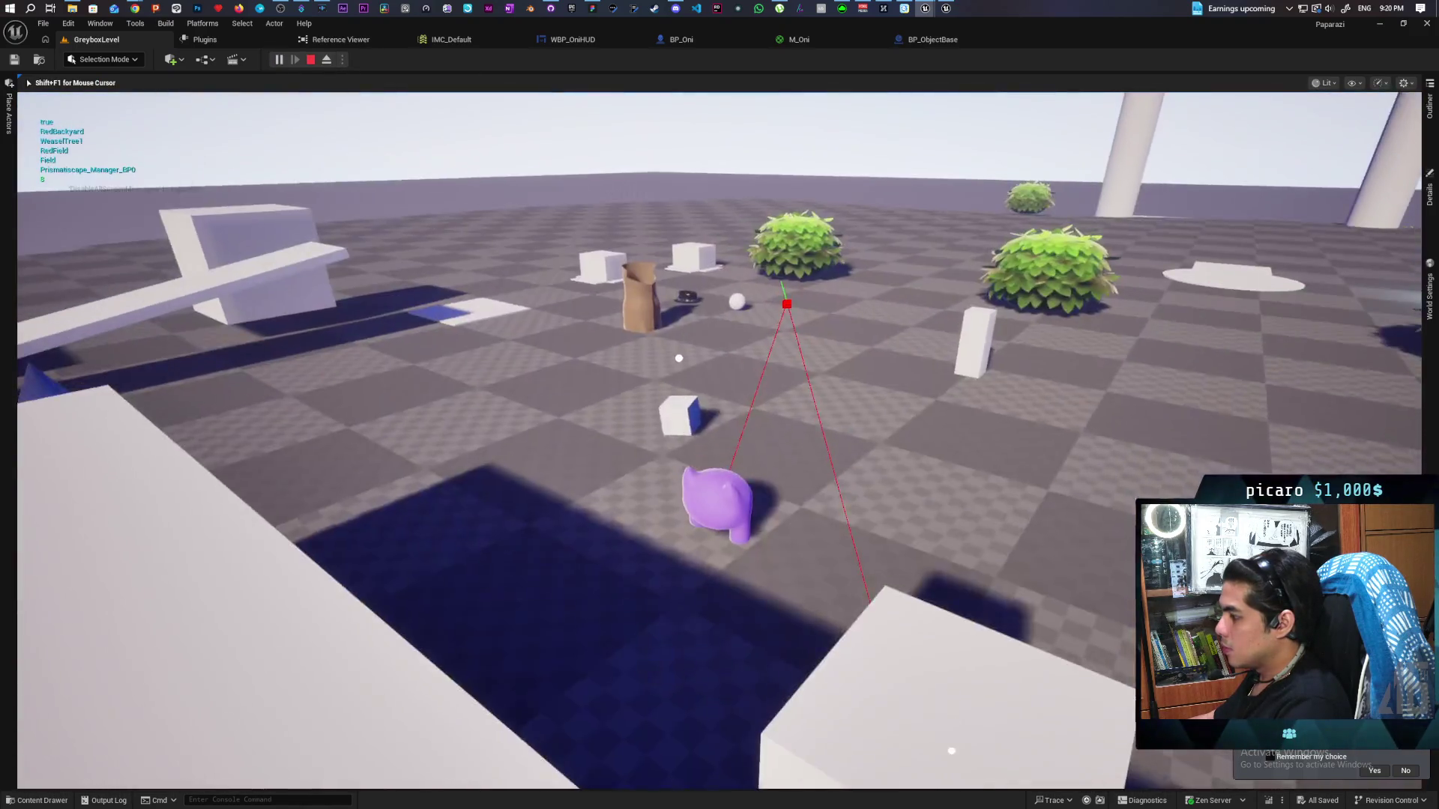
pyautogui.press('w')
pyautogui.press('w')
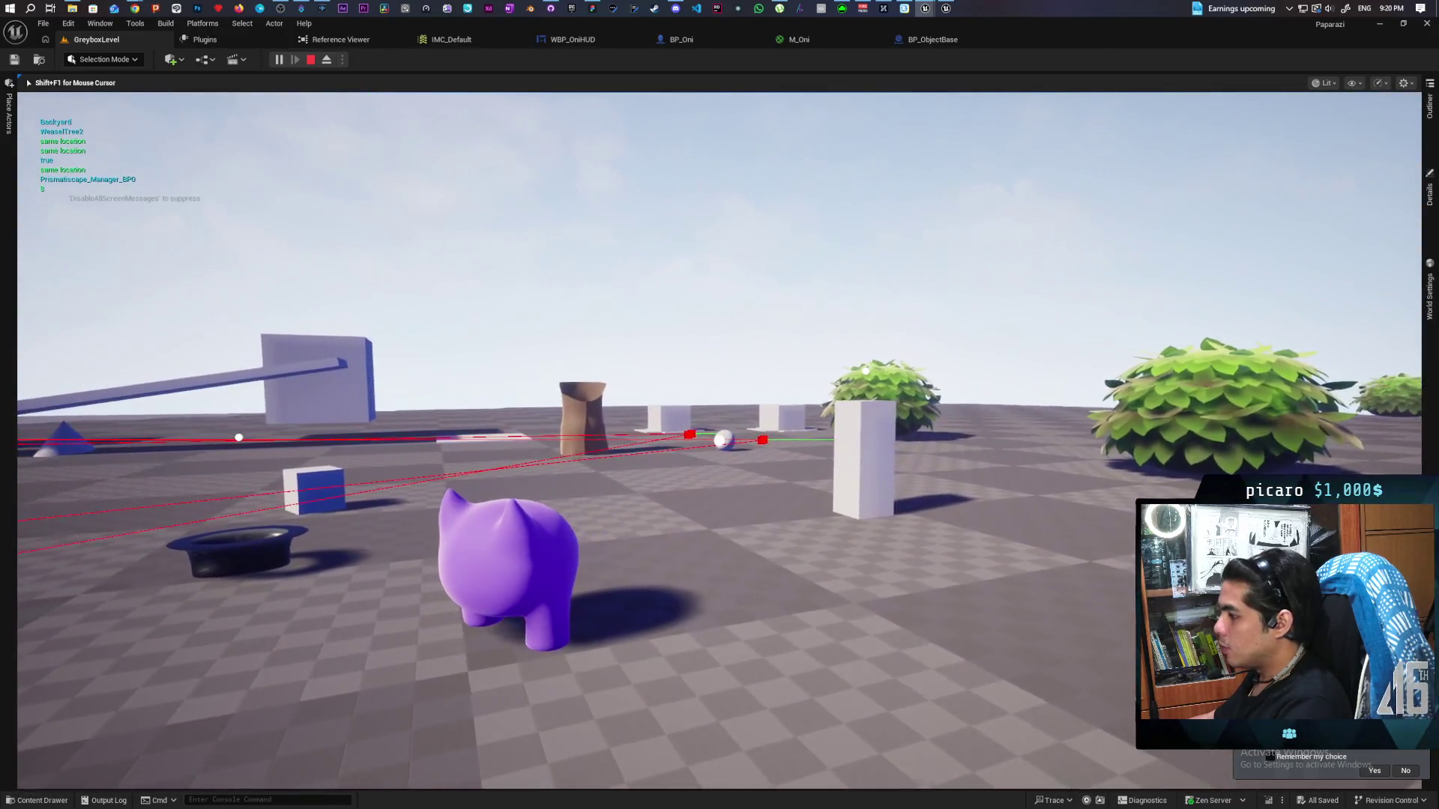
pyautogui.press('w')
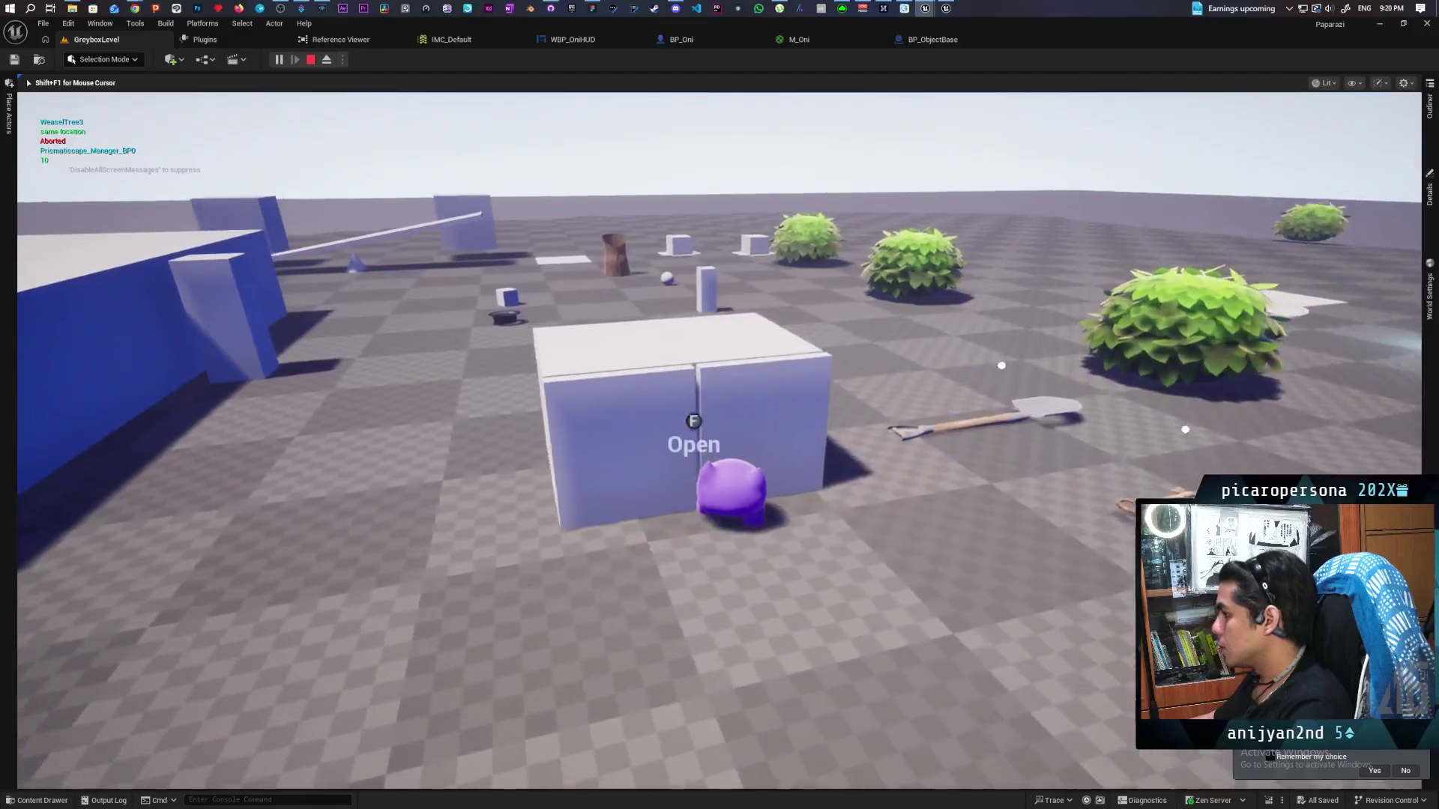
# Open the box with F and move the creature across the floor toward the arch
pyautogui.press('f')
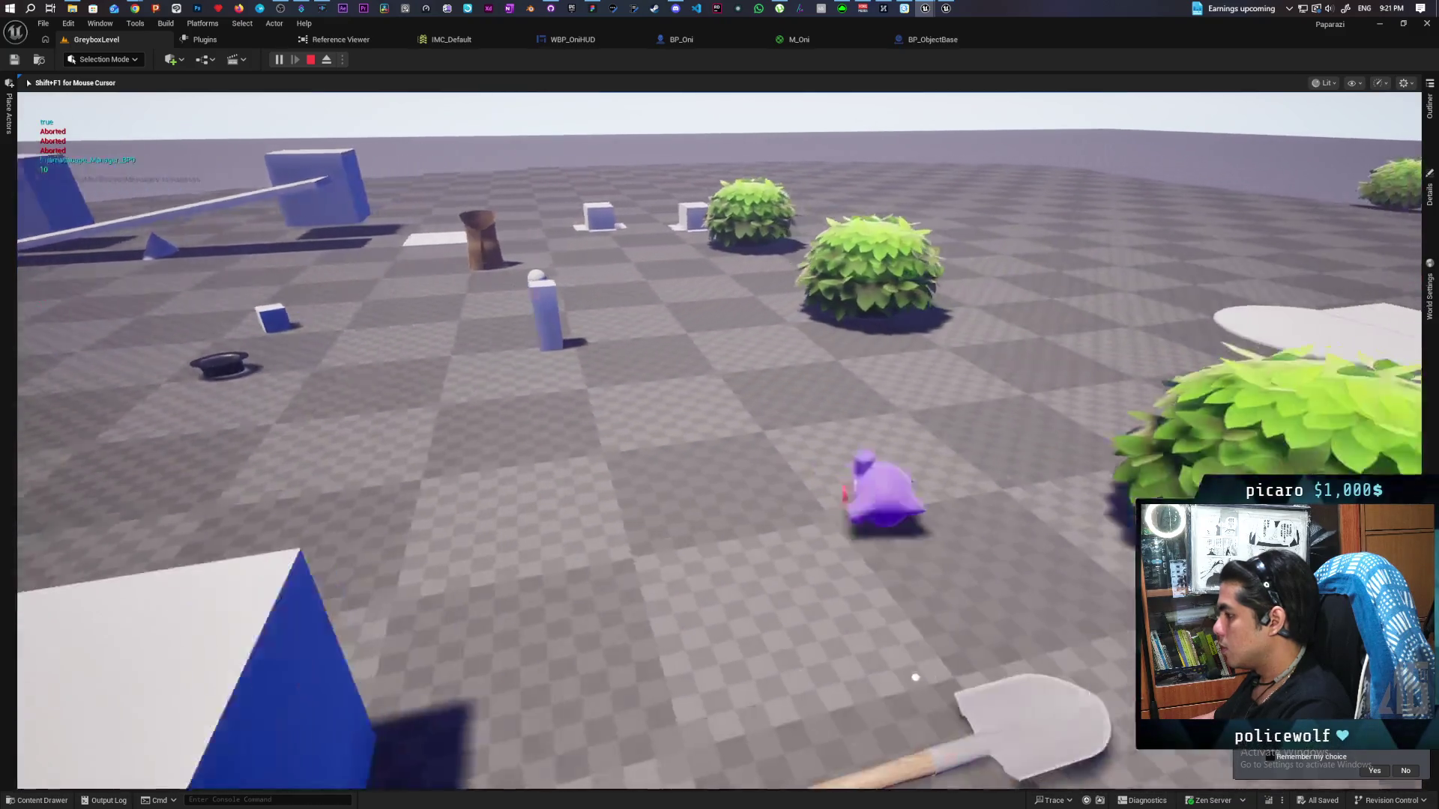
pyautogui.press('w')
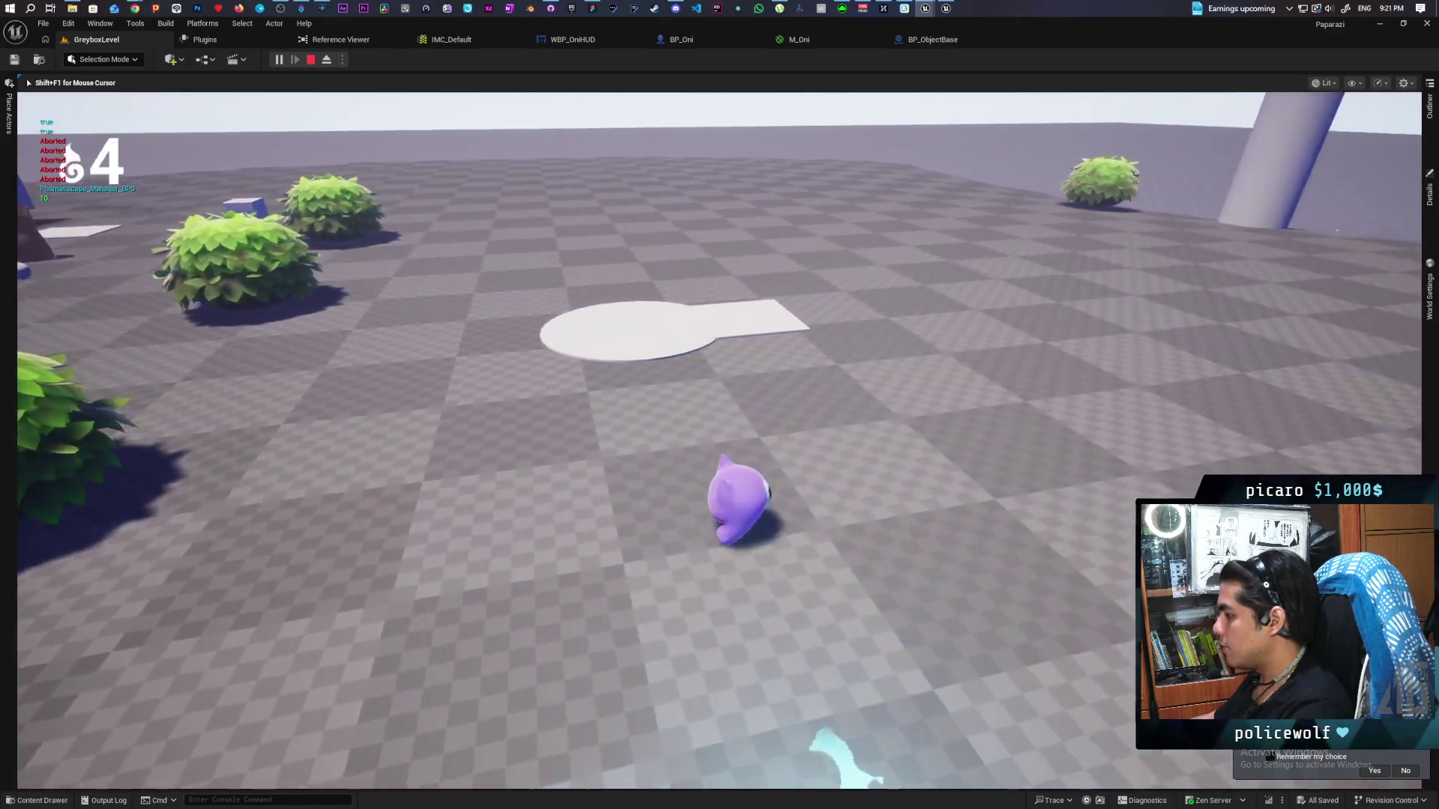
pyautogui.press('s')
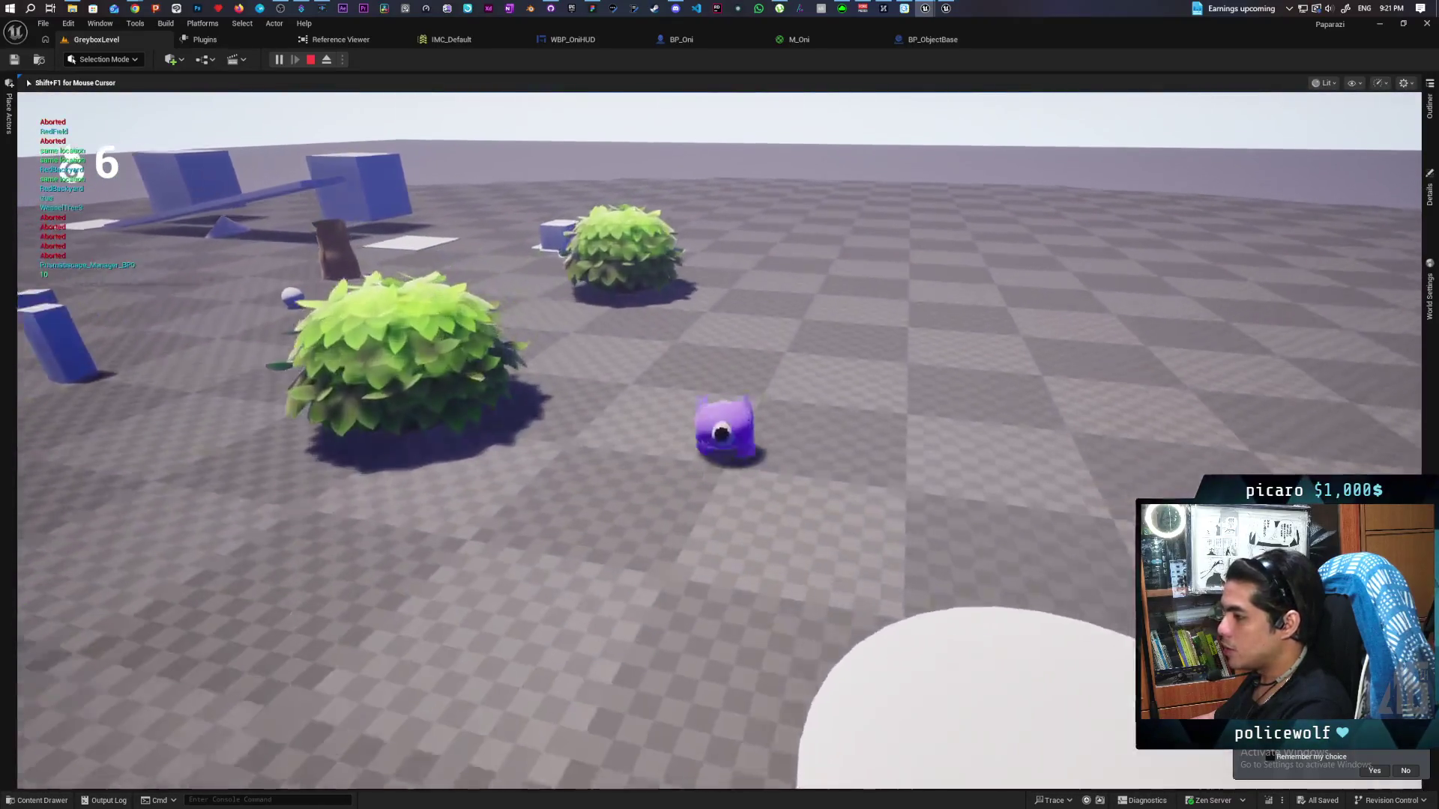
pyautogui.press('a')
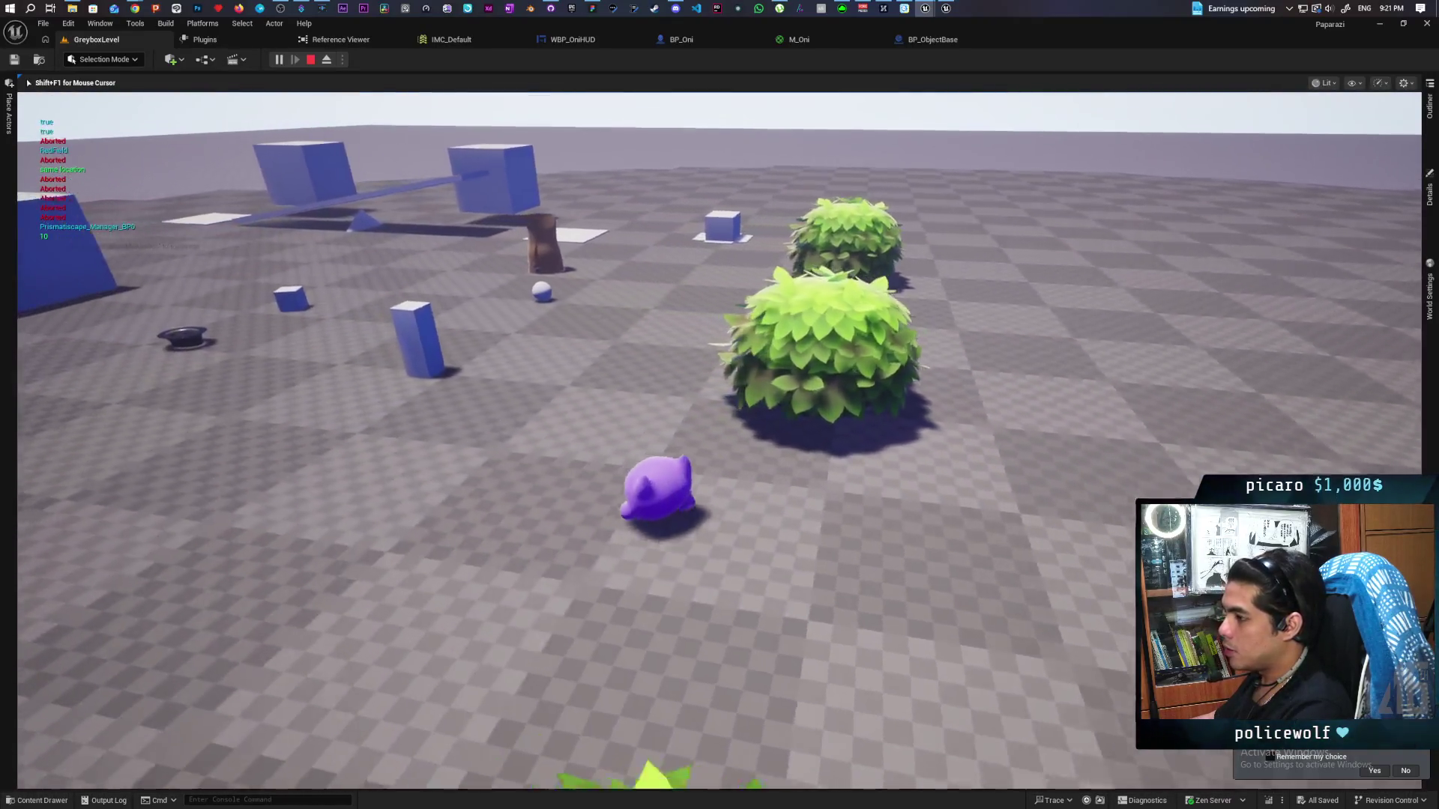
pyautogui.press('w')
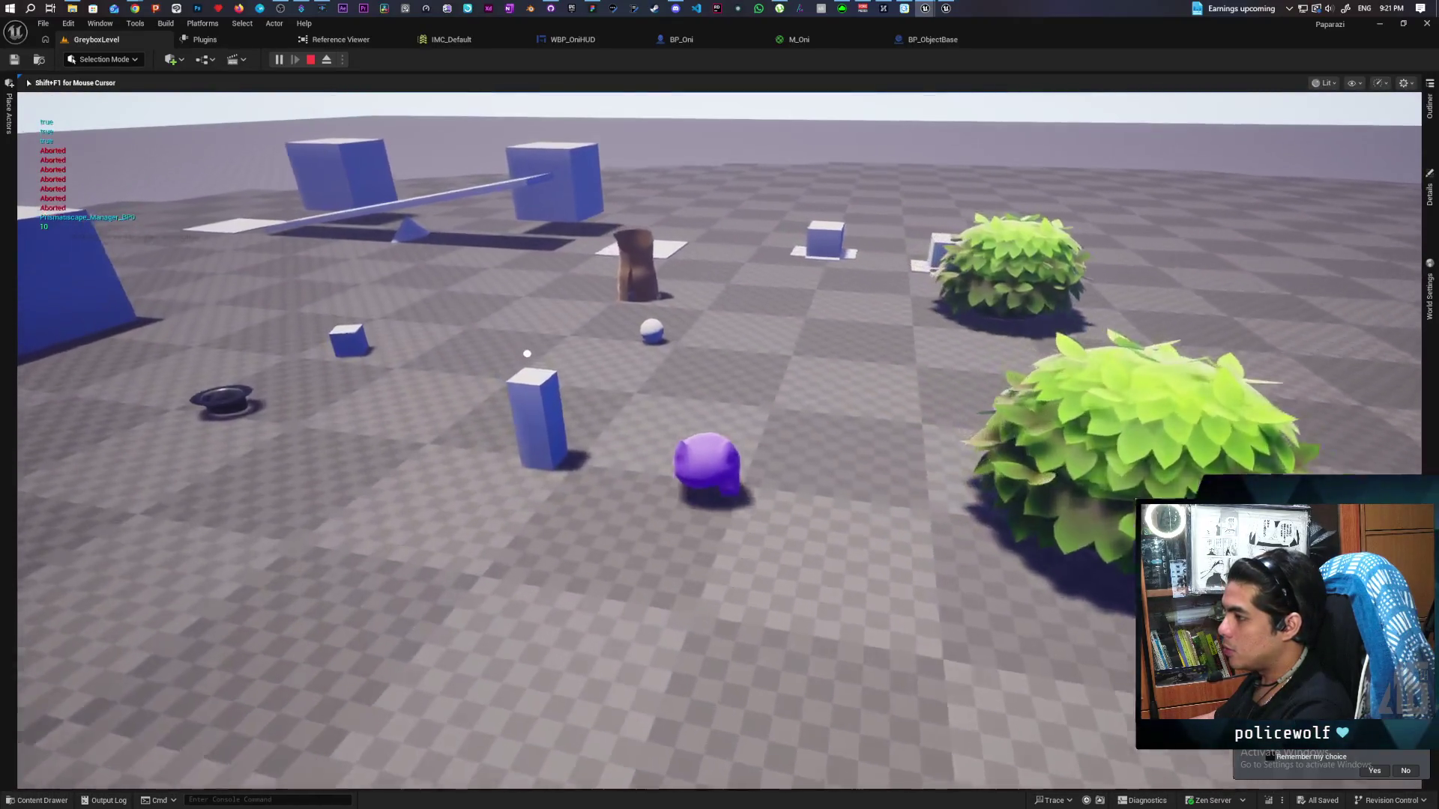
pyautogui.press('w')
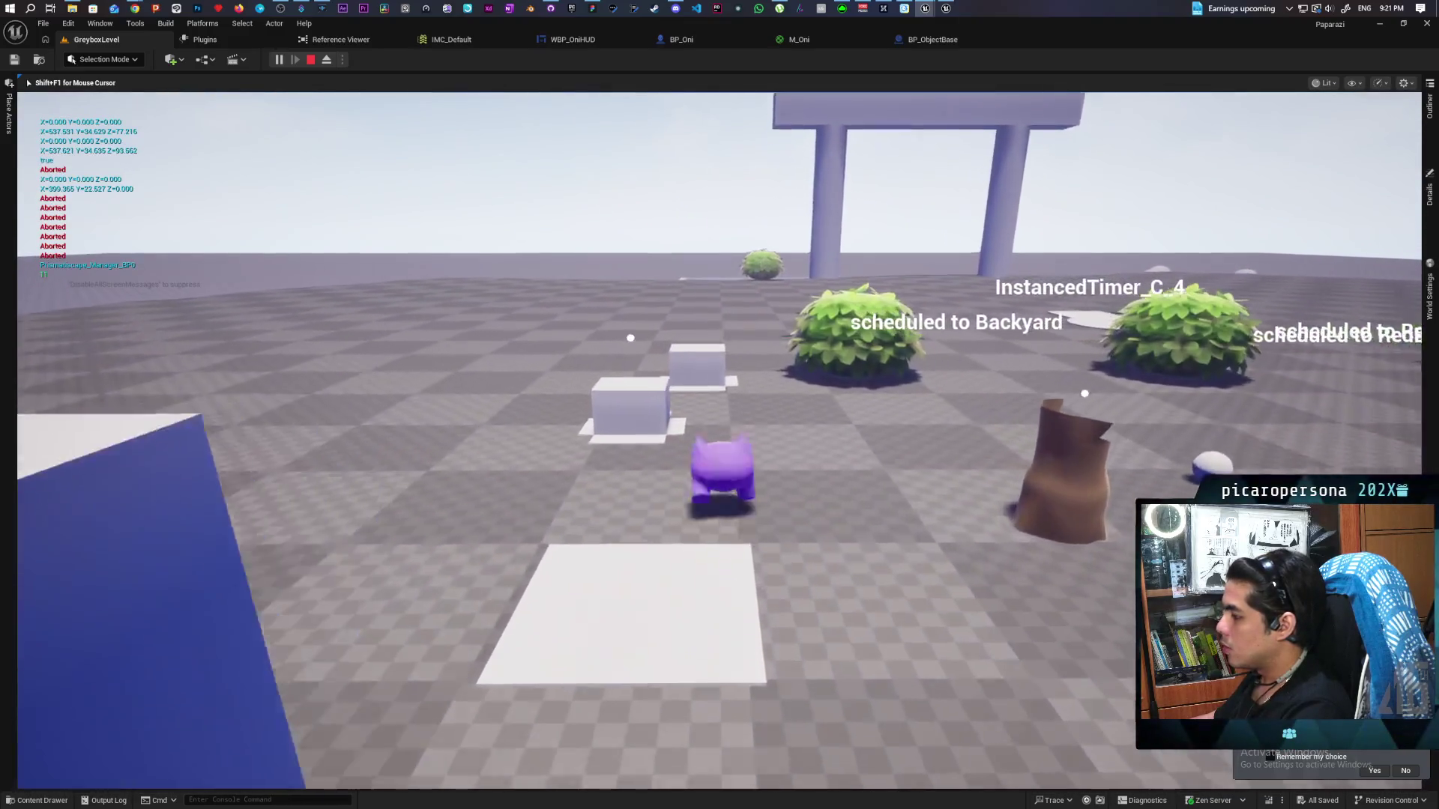
# Walk the creature to the white cube, pick it up, carry it toward the bushes and stop play
pyautogui.press('d')
pyautogui.press('w')
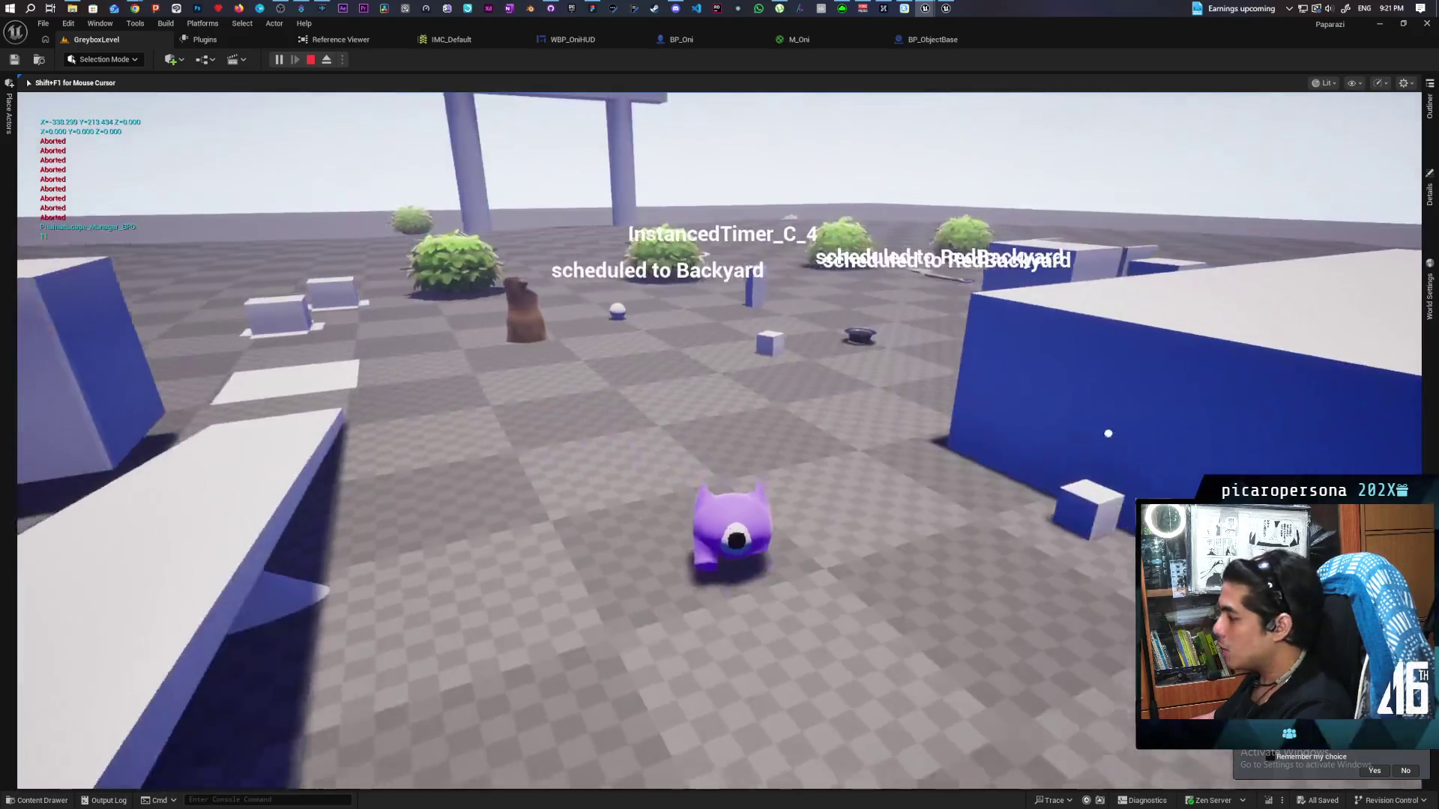
pyautogui.press('a')
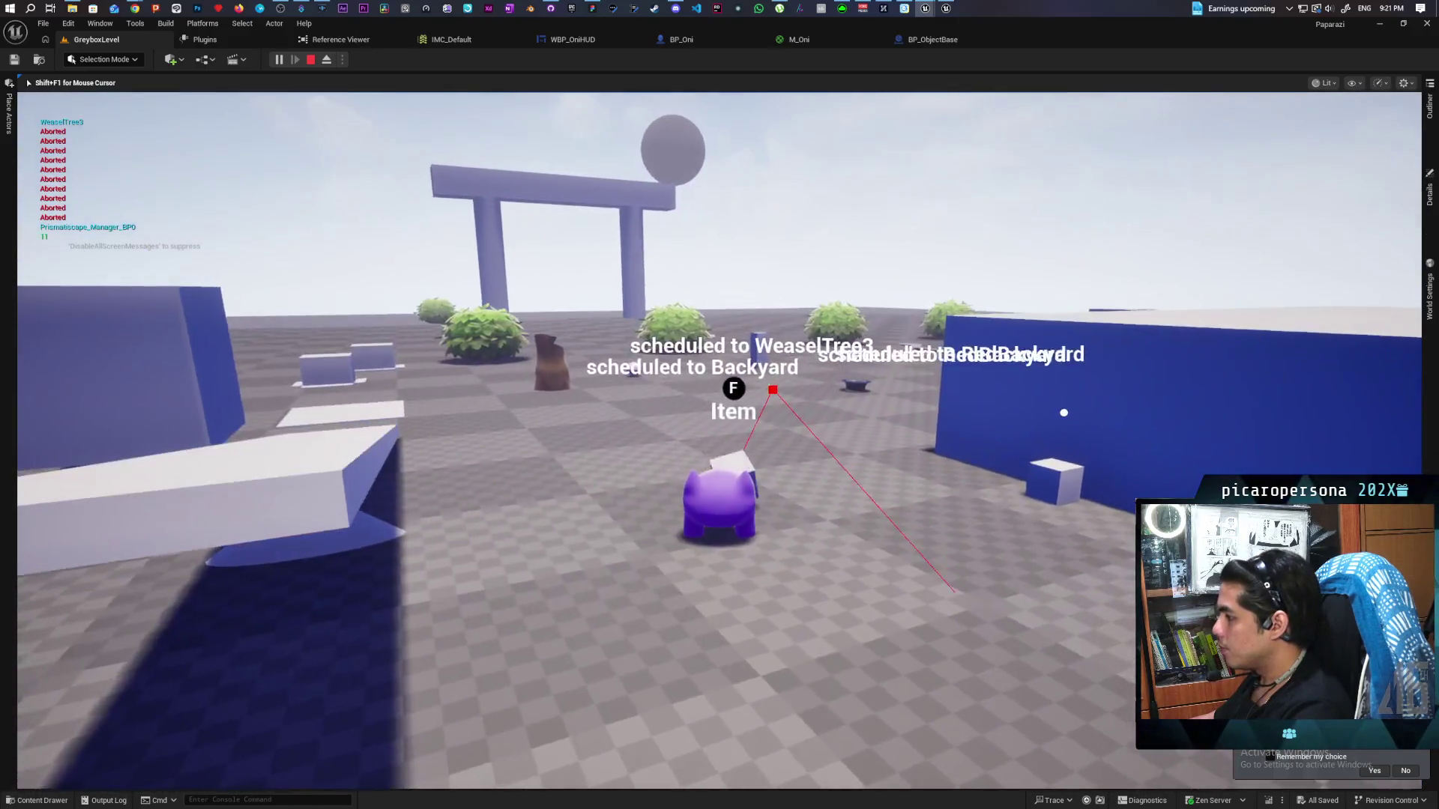
pyautogui.press('w')
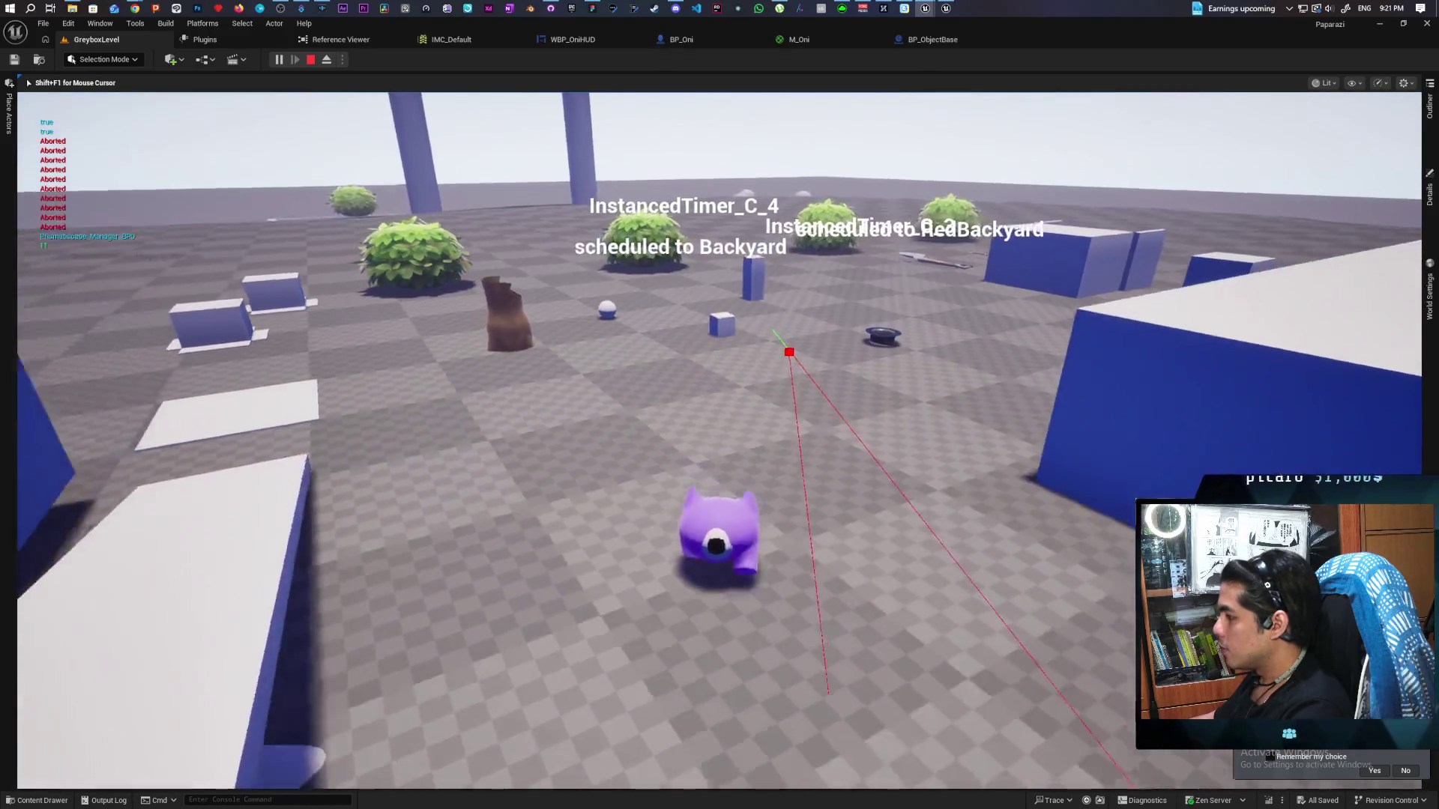
pyautogui.press('f')
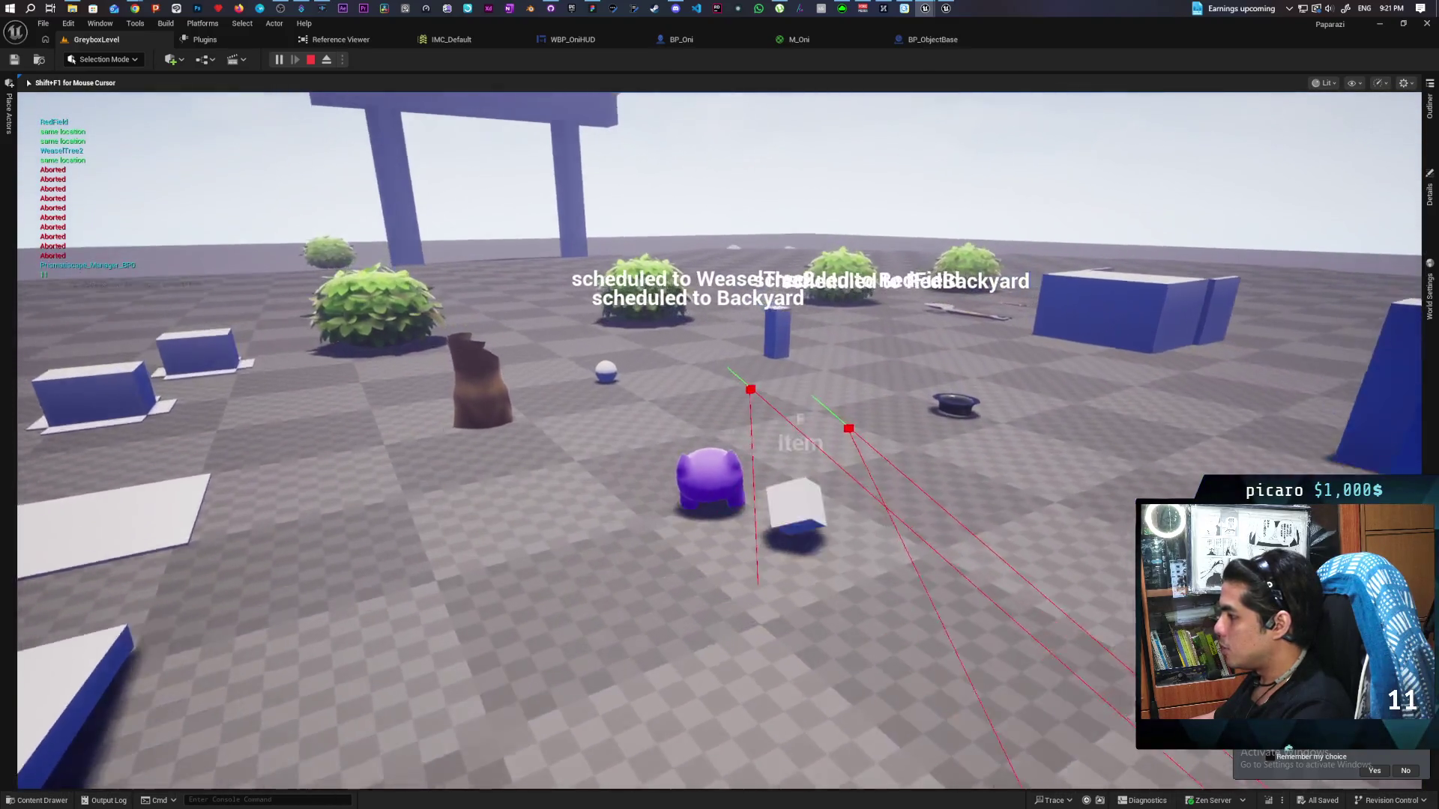
pyautogui.press('w')
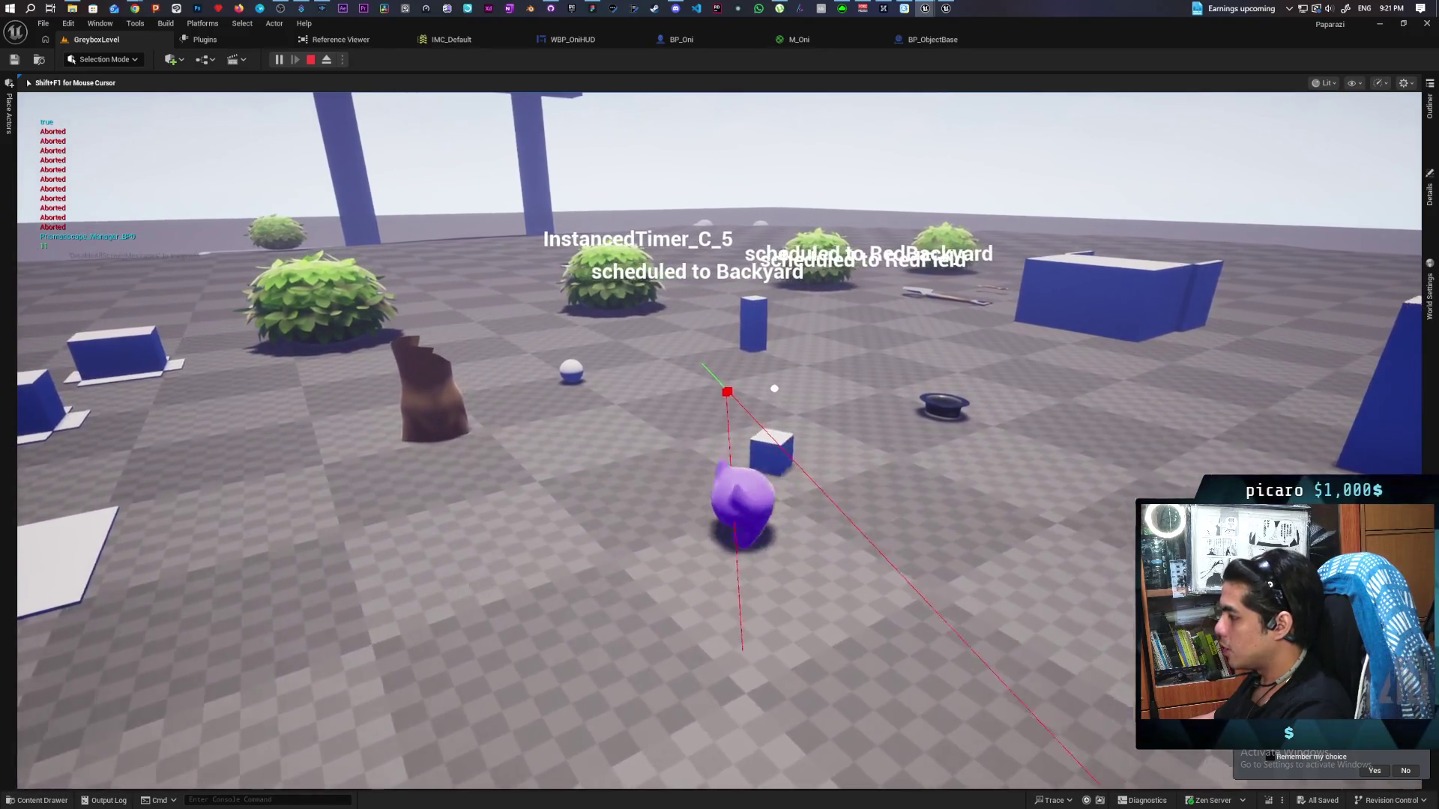
pyautogui.press('w')
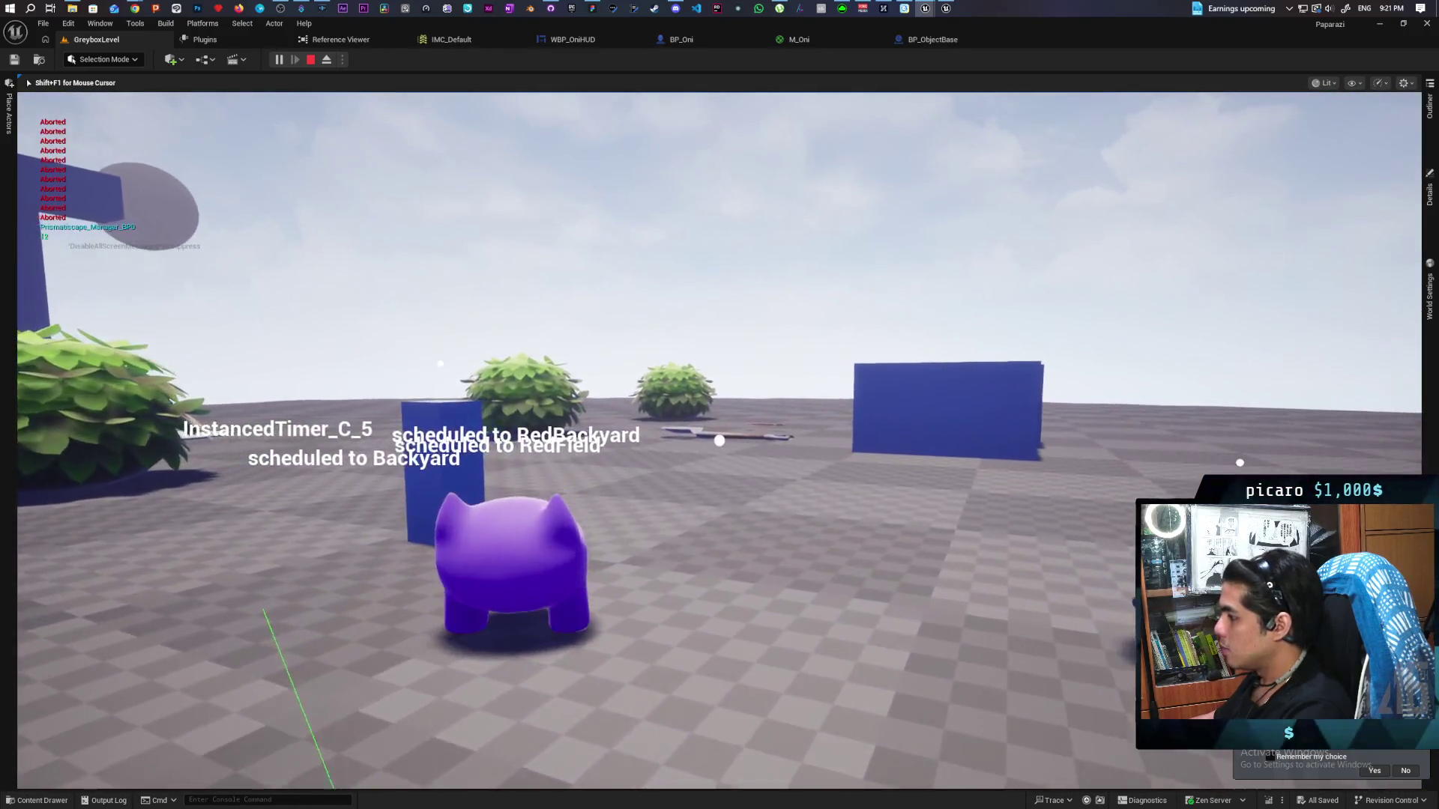
pyautogui.press('Escape')
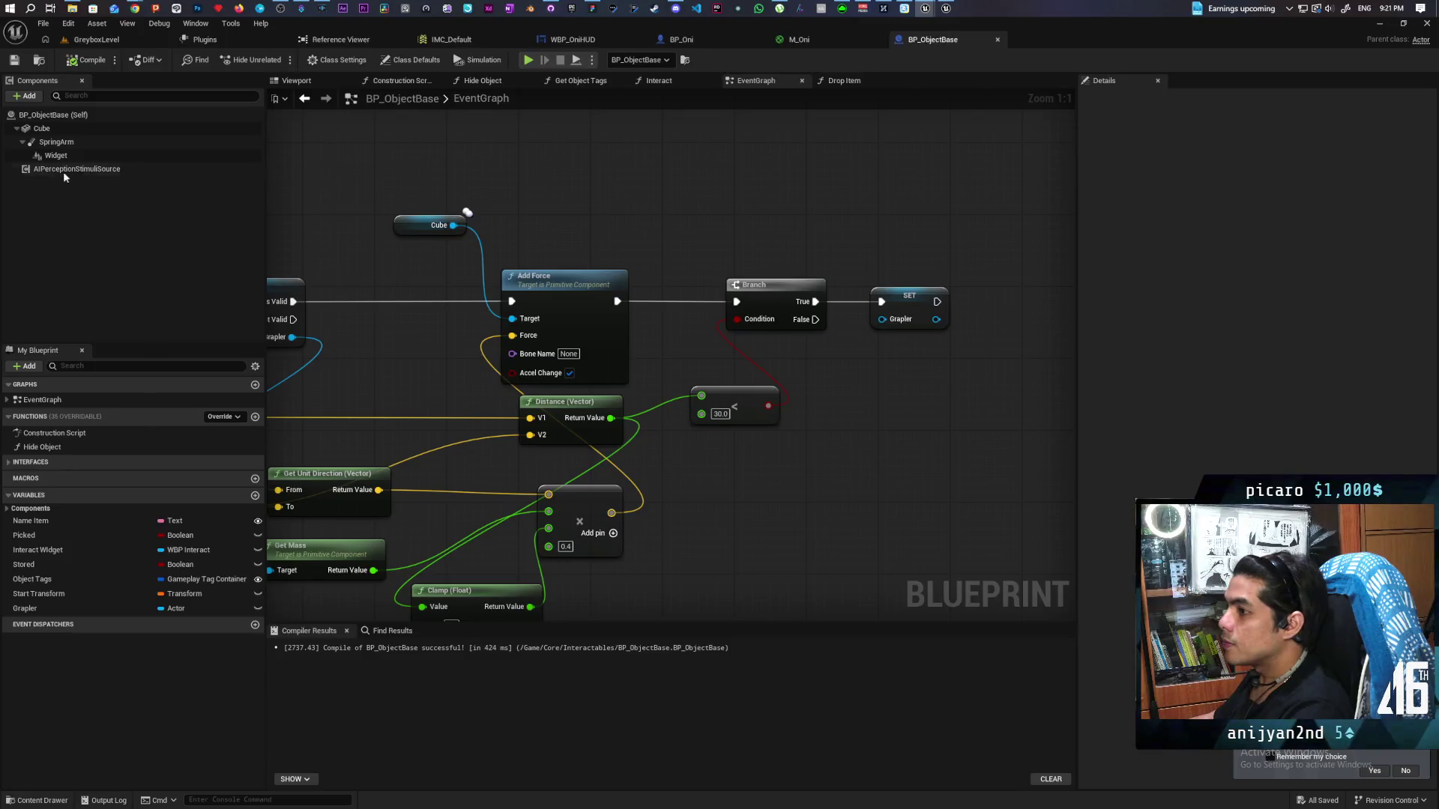
# Add a Cube reference with Get Component Bounds and a Break Vector on its Box Extent
pyautogui.moveTo(43, 128)
pyautogui.mouseDown()
pyautogui.moveTo(574, 189)
pyautogui.moveTo(638, 182)
pyautogui.moveTo(696, 221)
pyautogui.mouseUp()
pyautogui.write('get bo')
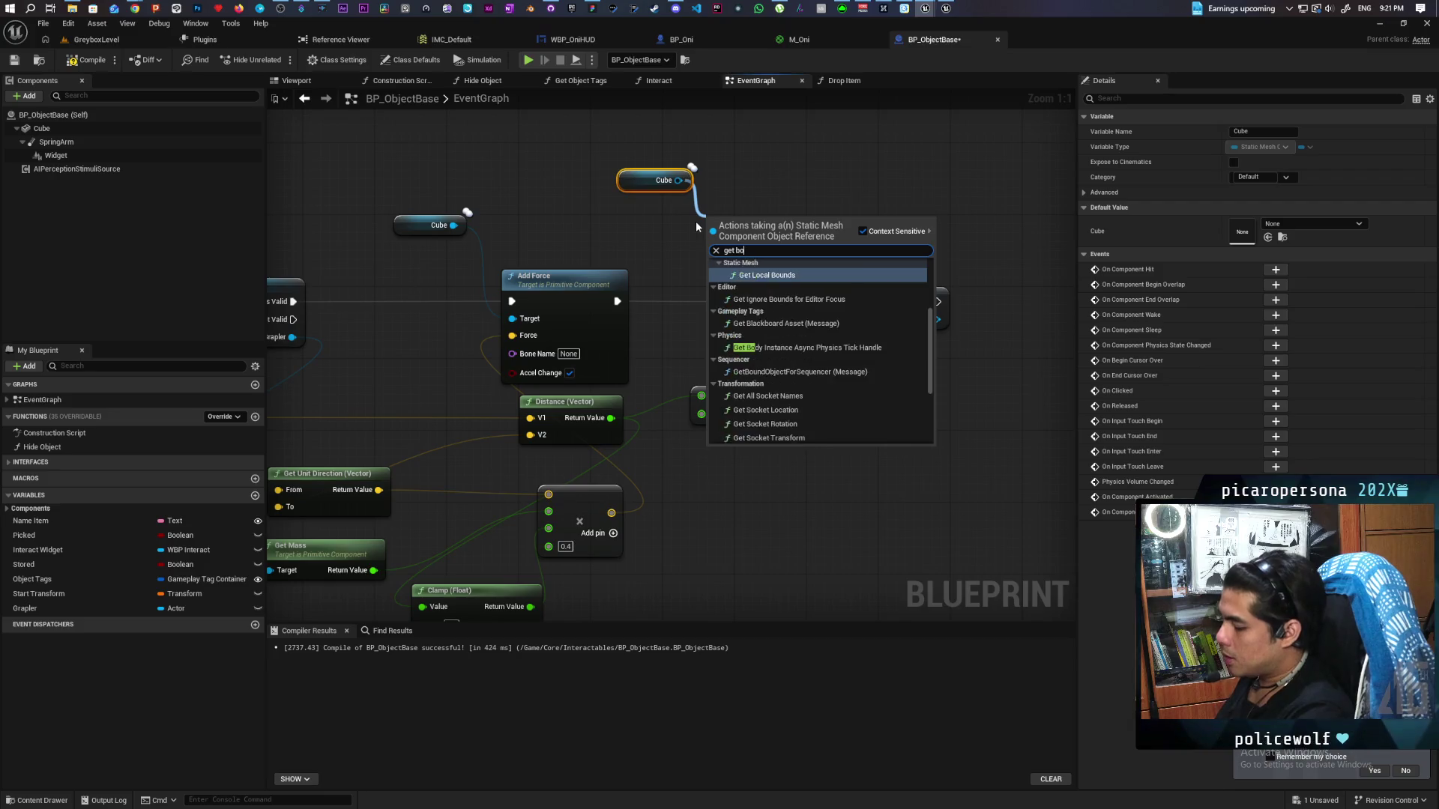
pyautogui.write('und')
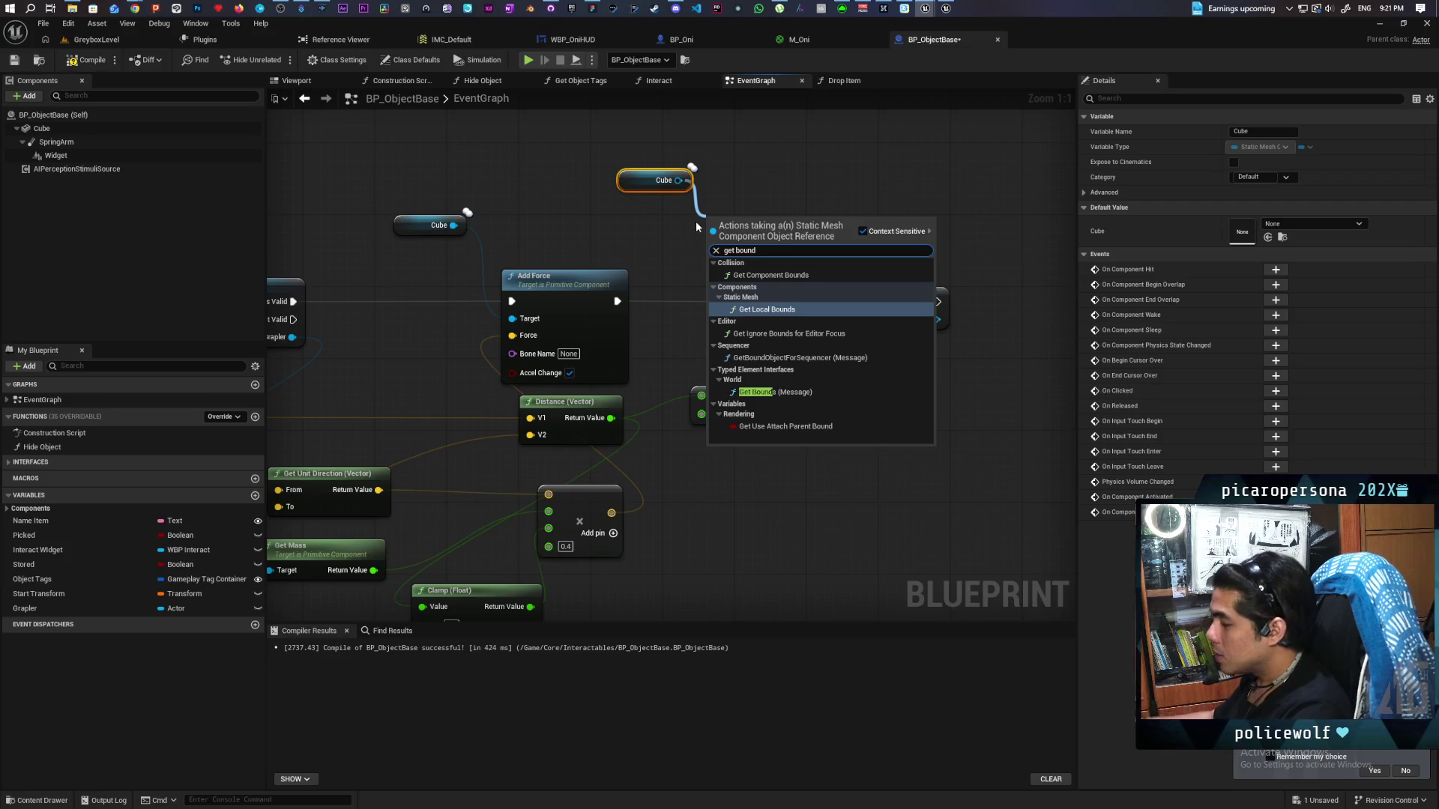
pyautogui.click(796, 275)
pyautogui.moveTo(775, 233)
pyautogui.mouseDown()
pyautogui.moveTo(693, 204)
pyautogui.moveTo(672, 223)
pyautogui.moveTo(839, 535)
pyautogui.moveTo(821, 538)
pyautogui.moveTo(752, 459)
pyautogui.moveTo(671, 475)
pyautogui.moveTo(775, 448)
pyautogui.mouseUp()
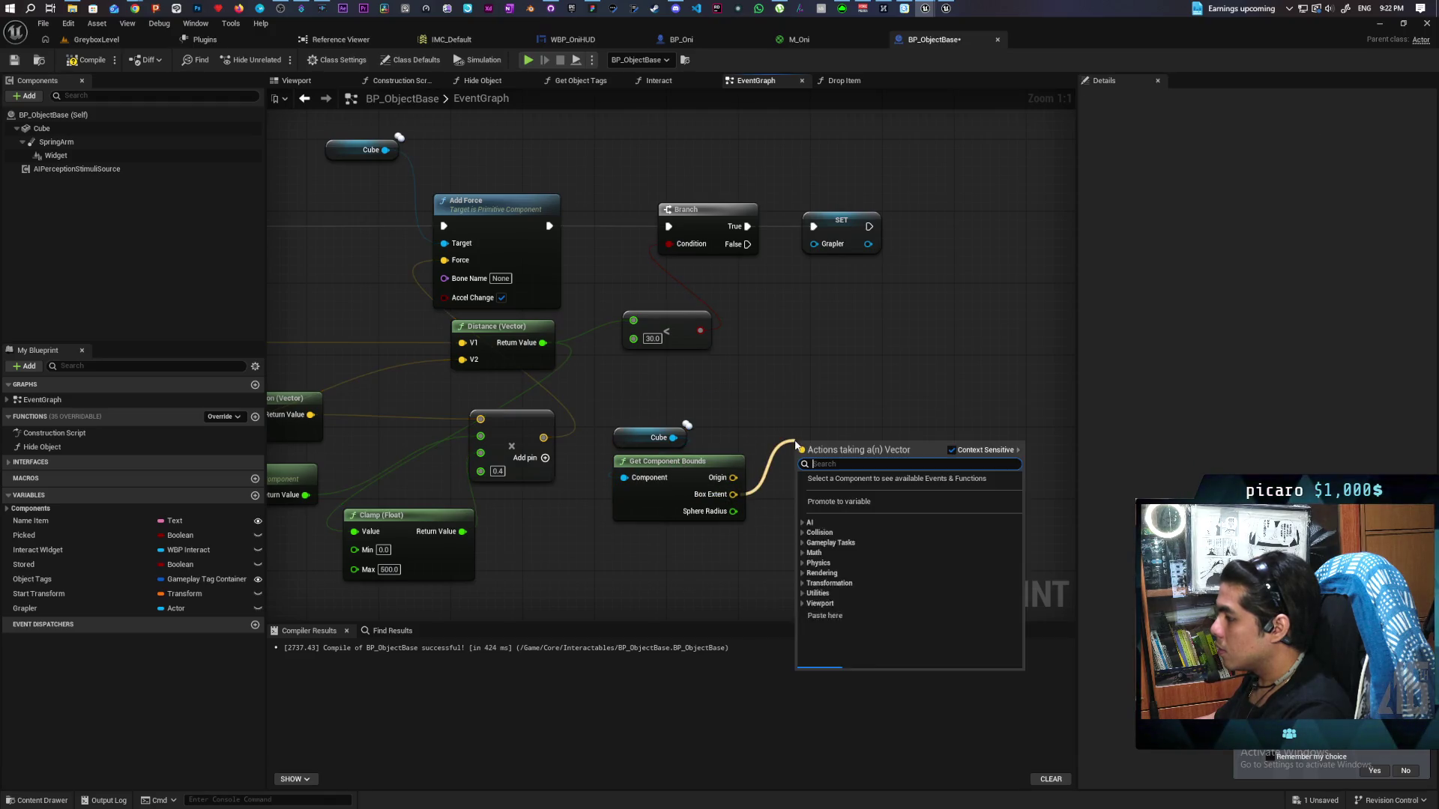
pyautogui.write('break')
pyautogui.press('Return')
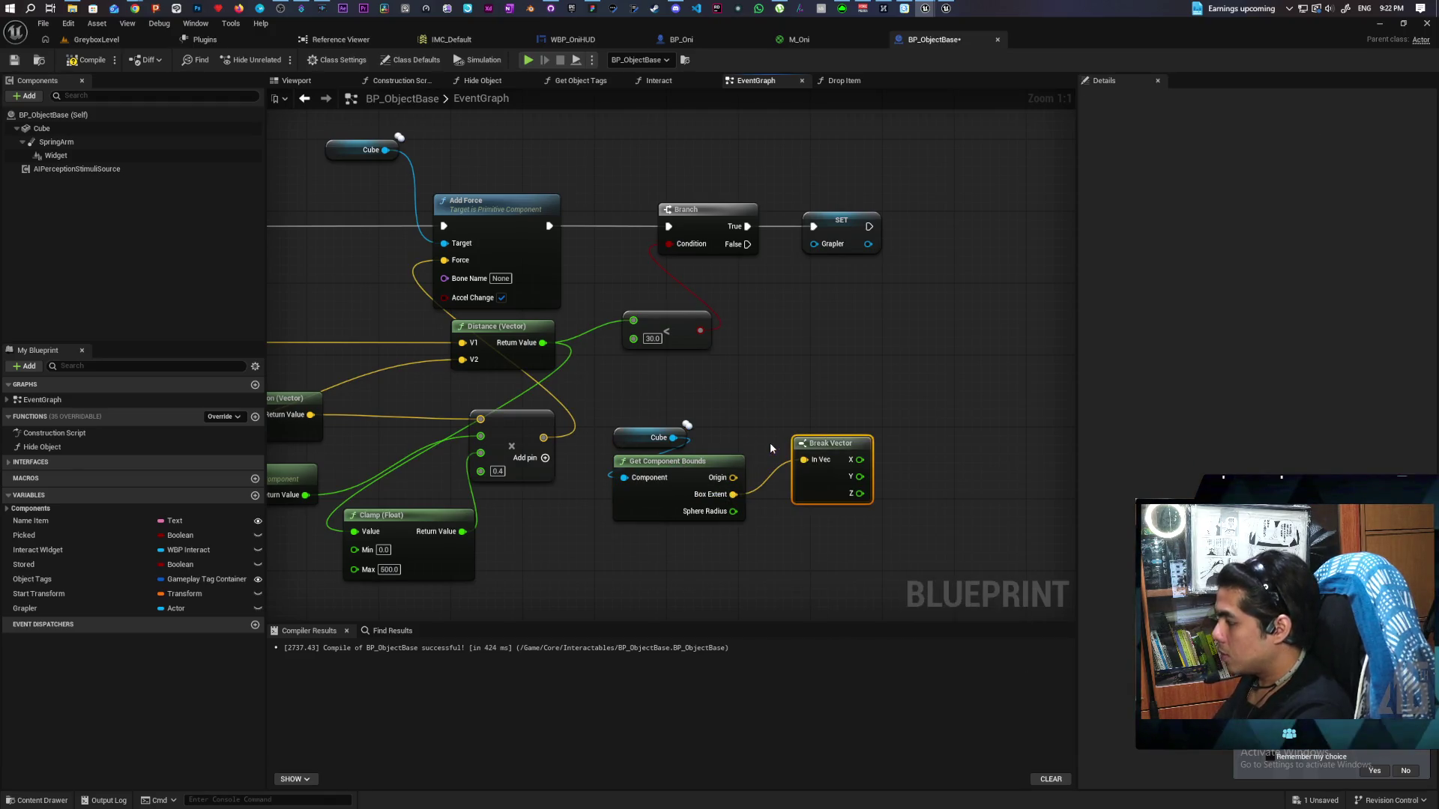
# Feed the X and Y extents into a MAX node and tidy the node layout
pyautogui.moveTo(855, 459); pyautogui.dragTo(882, 464)
pyautogui.write('max')
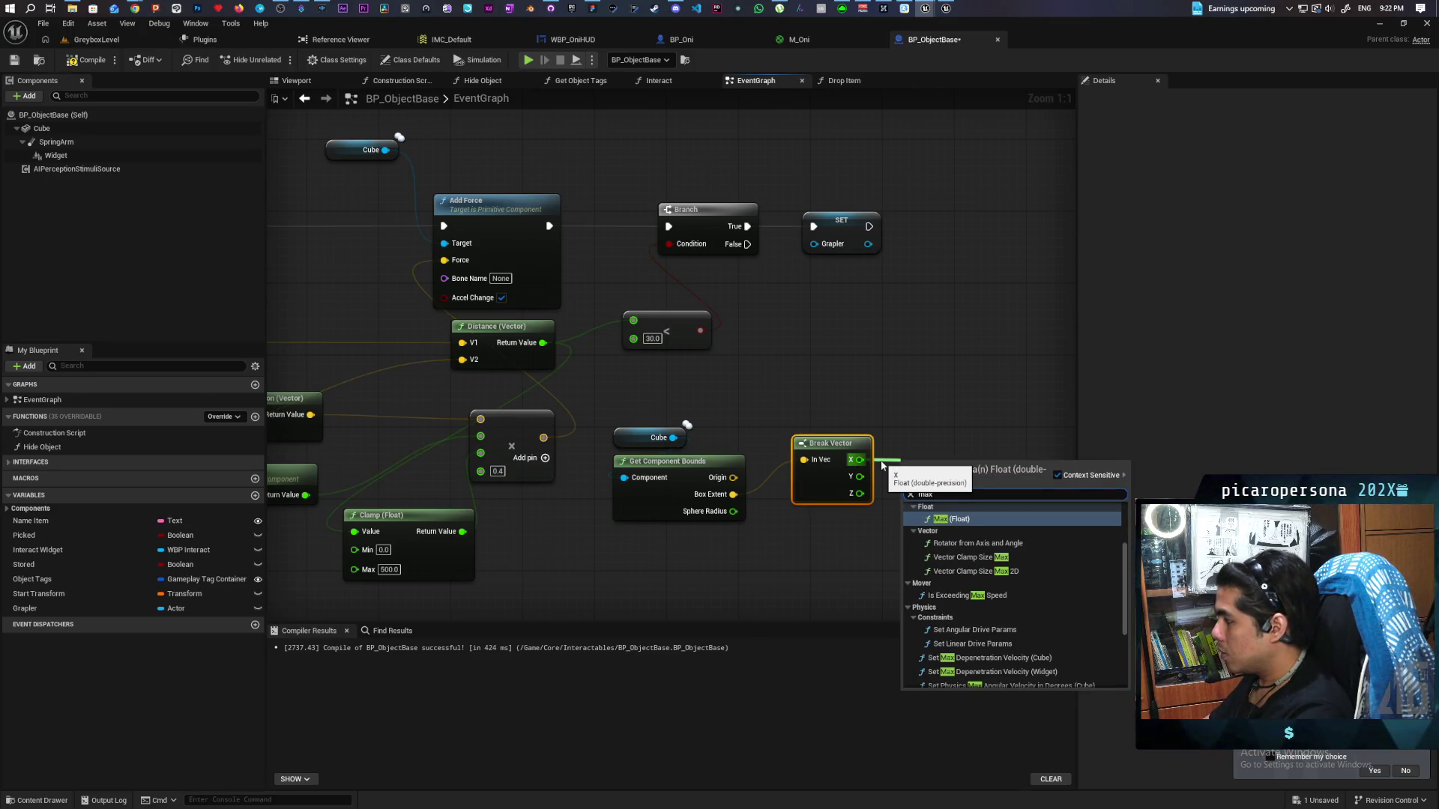
pyautogui.press('Return')
pyautogui.moveTo(860, 476)
pyautogui.mouseDown()
pyautogui.moveTo(912, 481)
pyautogui.moveTo(932, 393)
pyautogui.moveTo(748, 391)
pyautogui.moveTo(919, 277)
pyautogui.mouseUp()
pyautogui.moveTo(702, 429)
pyautogui.mouseDown()
pyautogui.moveTo(757, 371)
pyautogui.moveTo(747, 517)
pyautogui.mouseUp()
pyautogui.moveTo(929, 423); pyautogui.dragTo(816, 477)
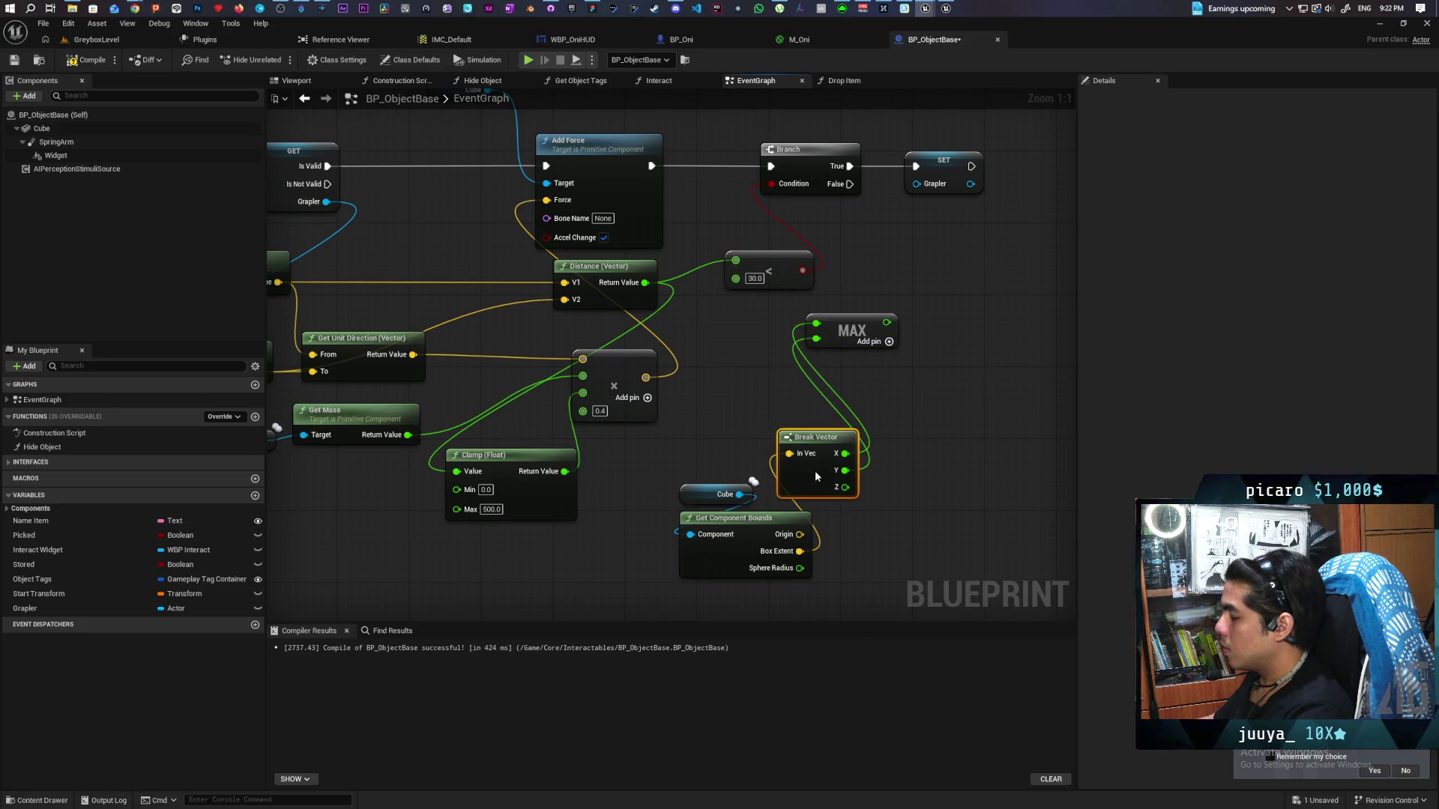
pyautogui.moveTo(837, 332); pyautogui.dragTo(815, 398)
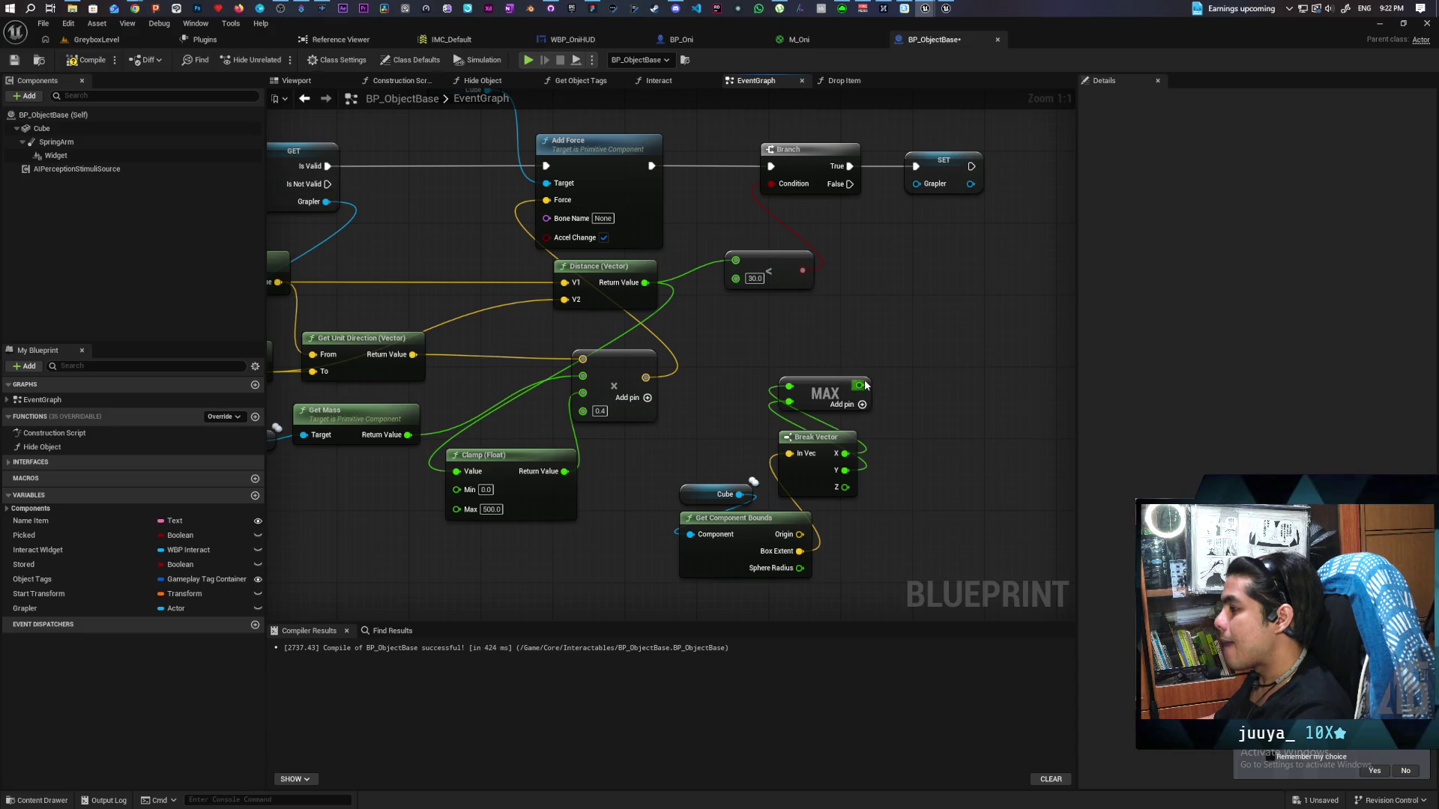
# Add 16.0 to the MAX result and wire the sum into the distance comparison
pyautogui.moveTo(861, 385); pyautogui.dragTo(886, 342)
pyautogui.write('+')
pyautogui.press('Return')
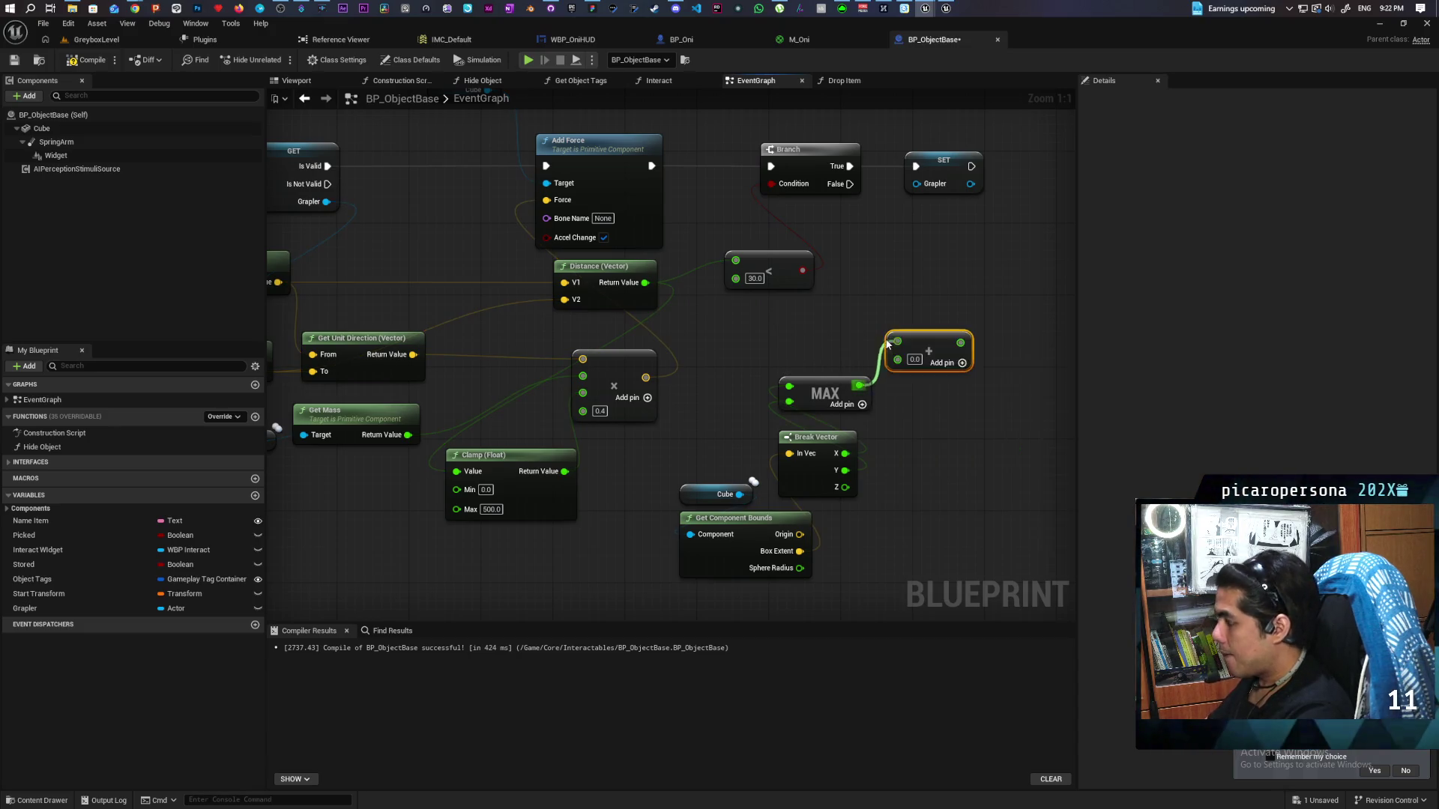
pyautogui.click(946, 319)
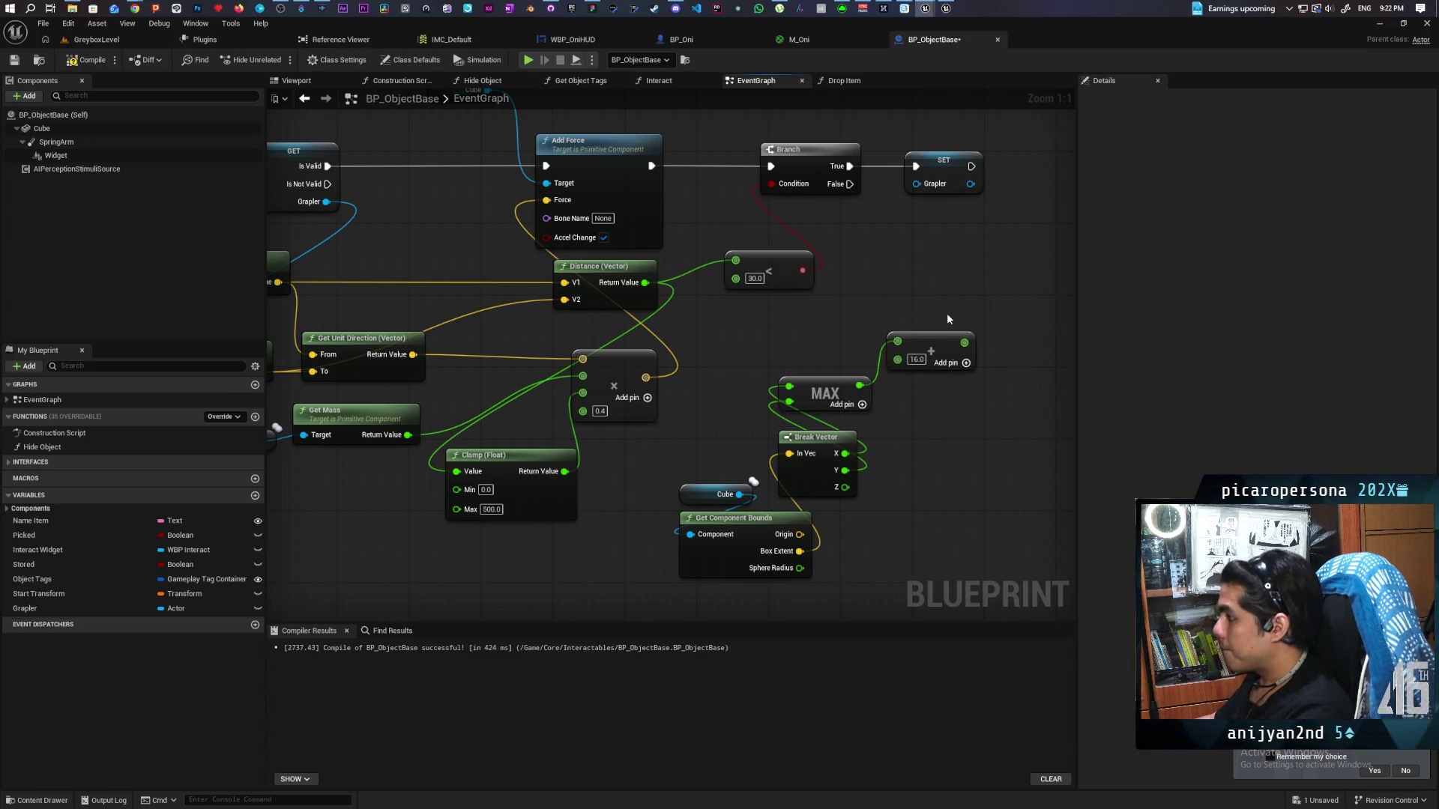
pyautogui.moveTo(962, 341)
pyautogui.mouseDown()
pyautogui.moveTo(703, 308)
pyautogui.moveTo(736, 278)
pyautogui.mouseUp()
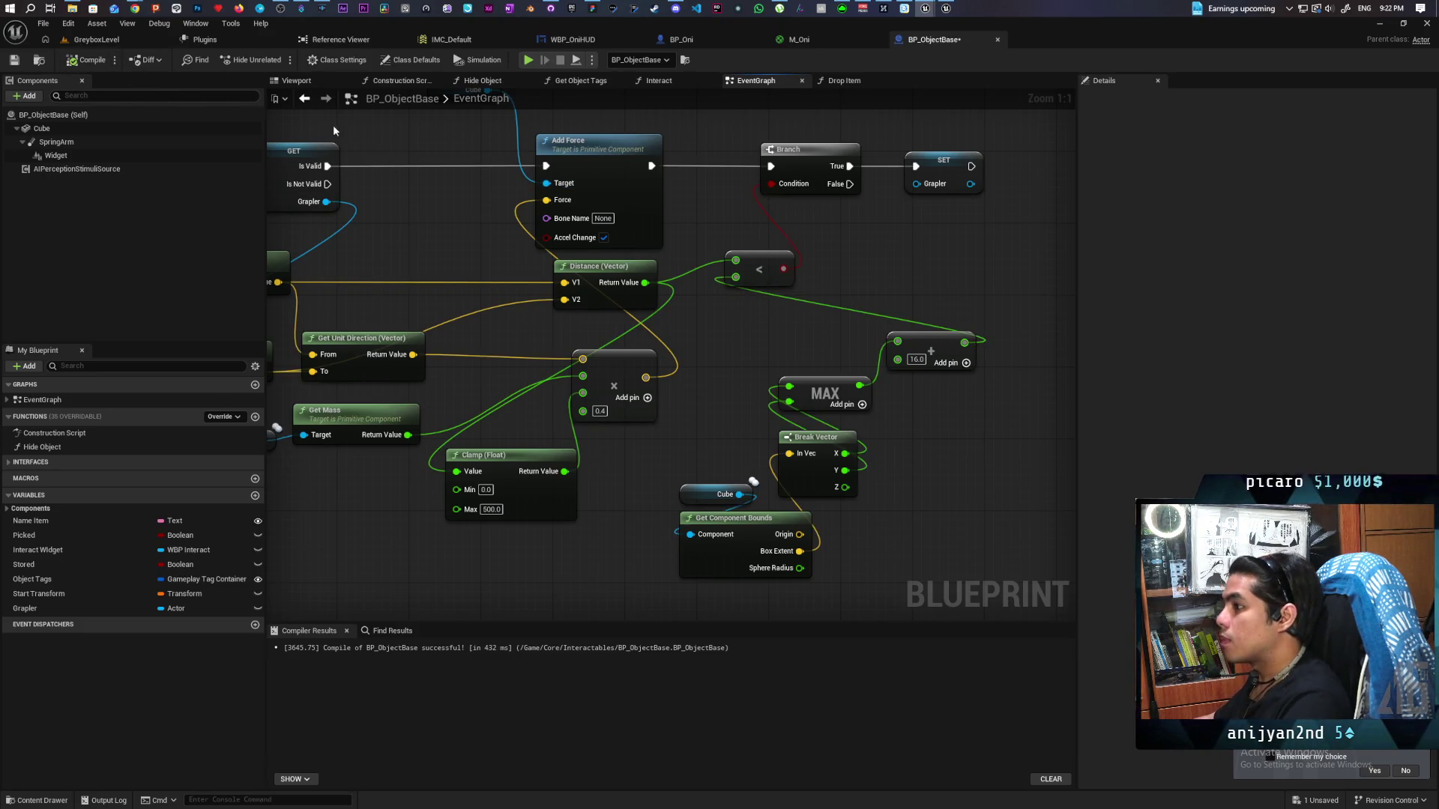
# Play GreyboxLevel with Alt+P, follow the purple creature toward the box, then stop
pyautogui.click(88, 40)
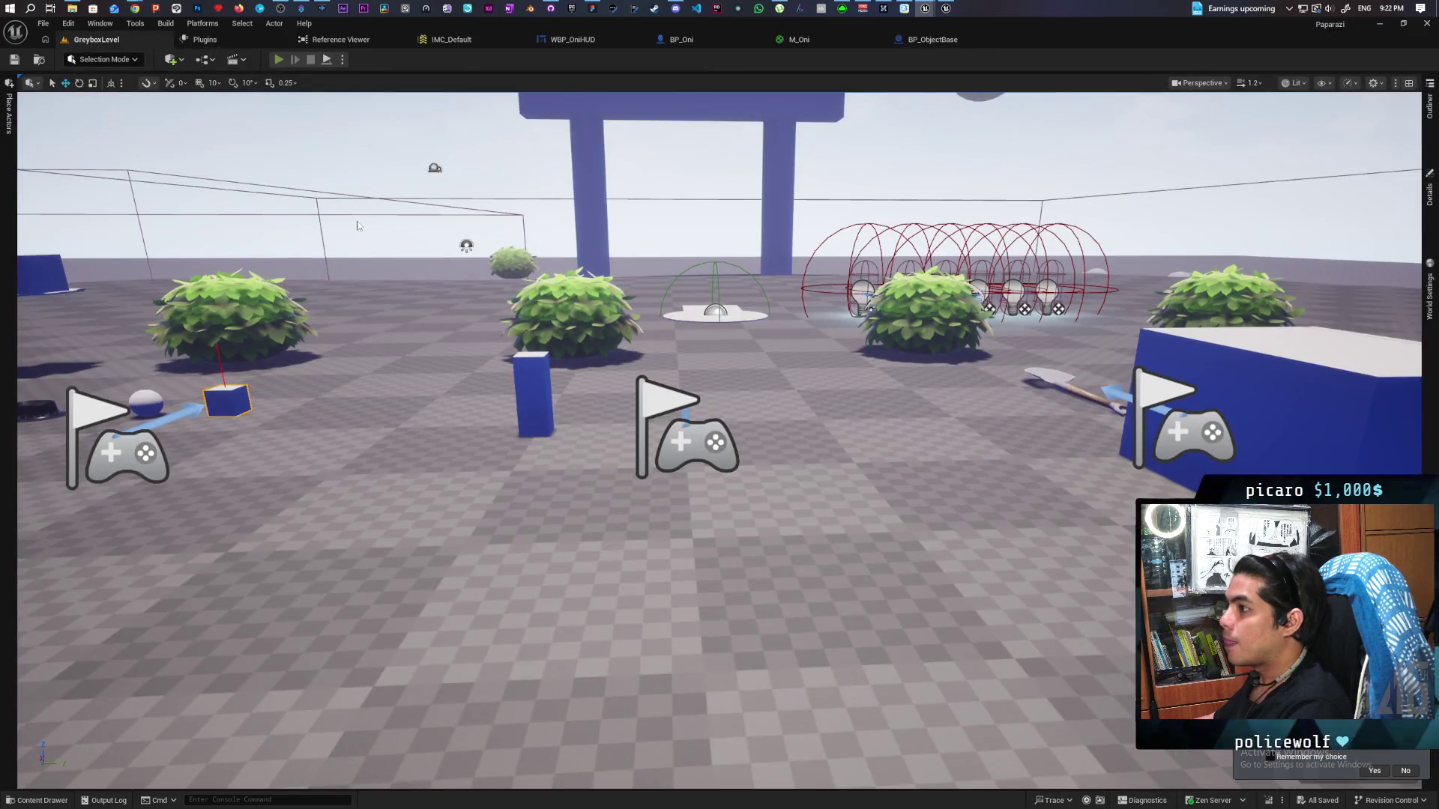
pyautogui.hotkey('alt', 'p')
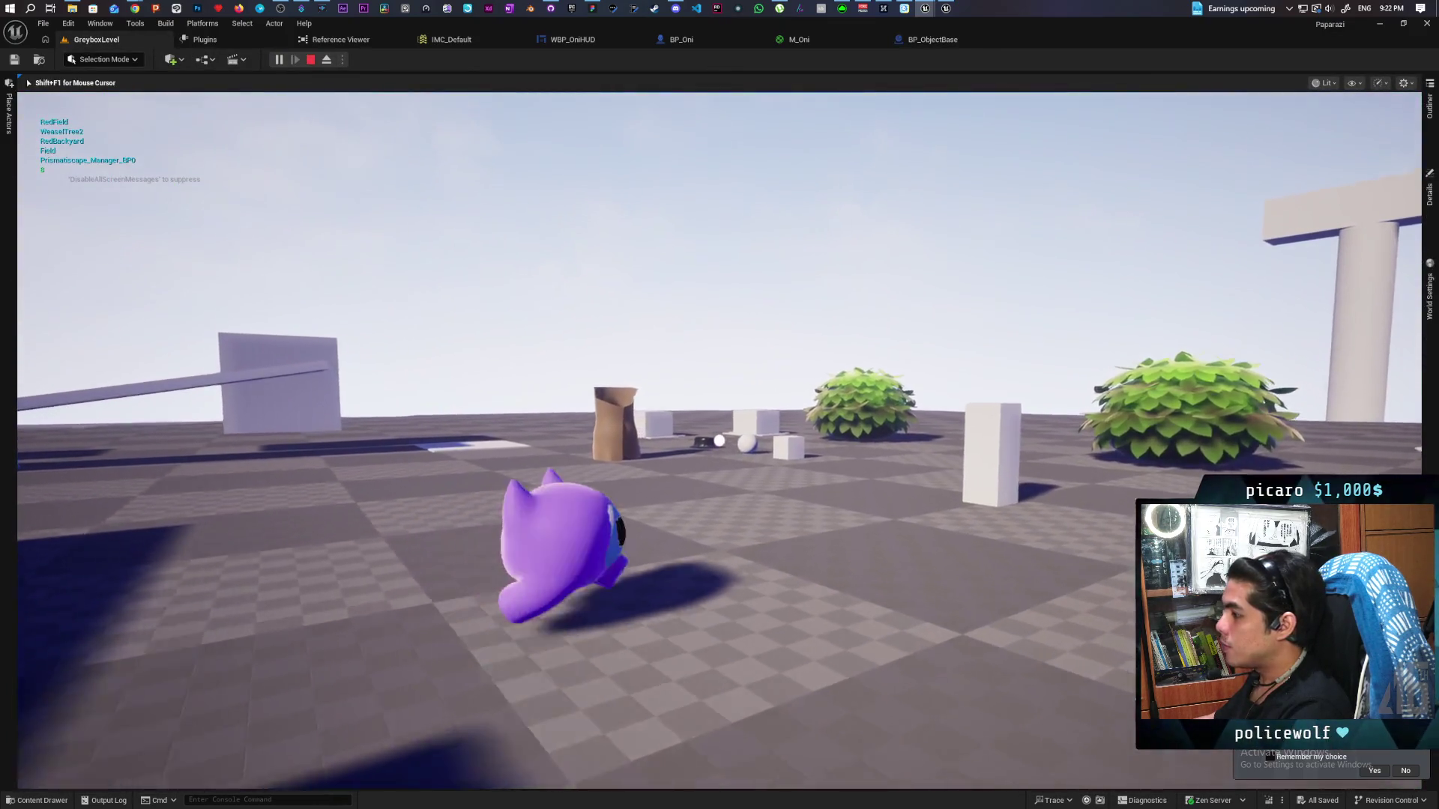
pyautogui.press('w')
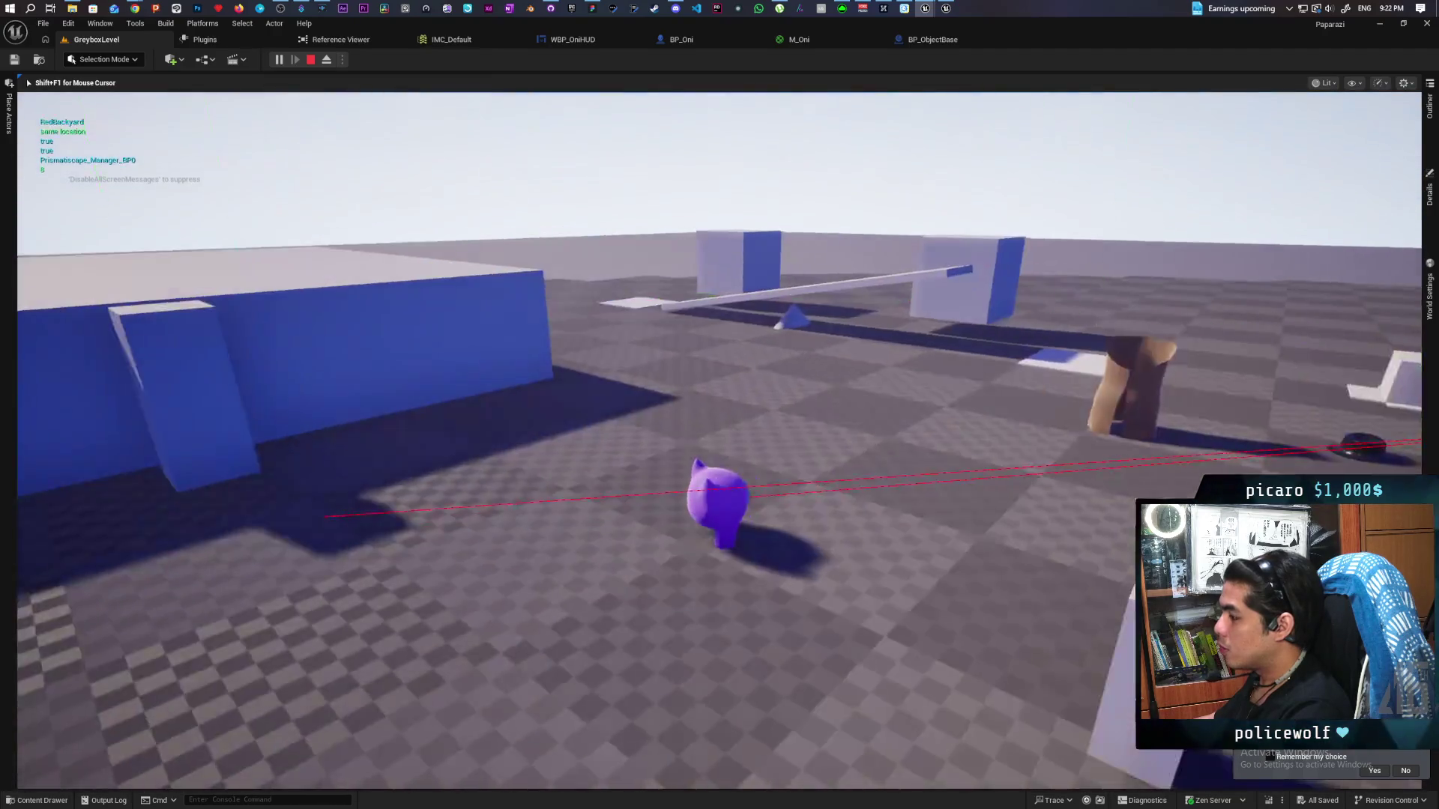
pyautogui.press('w')
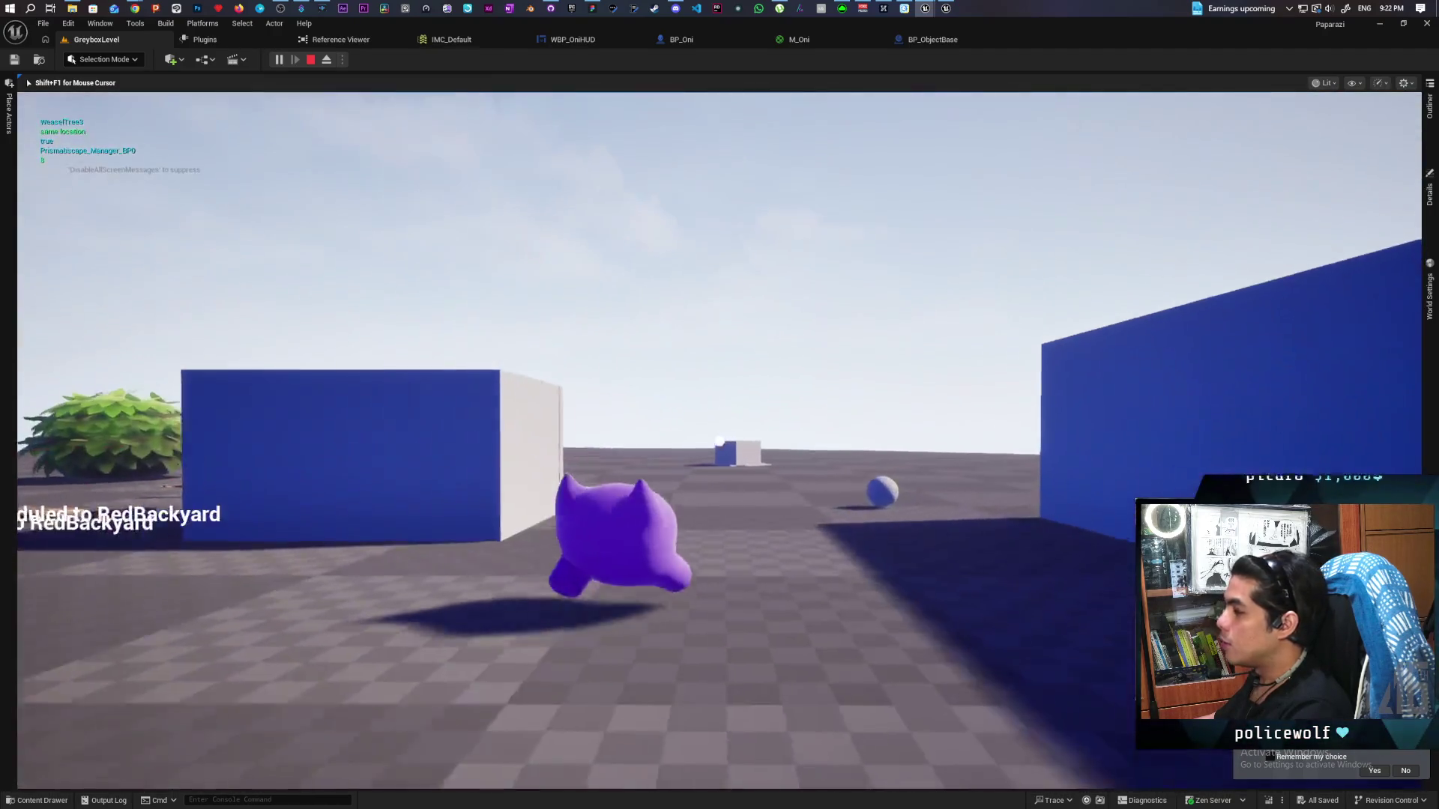
pyautogui.press('w')
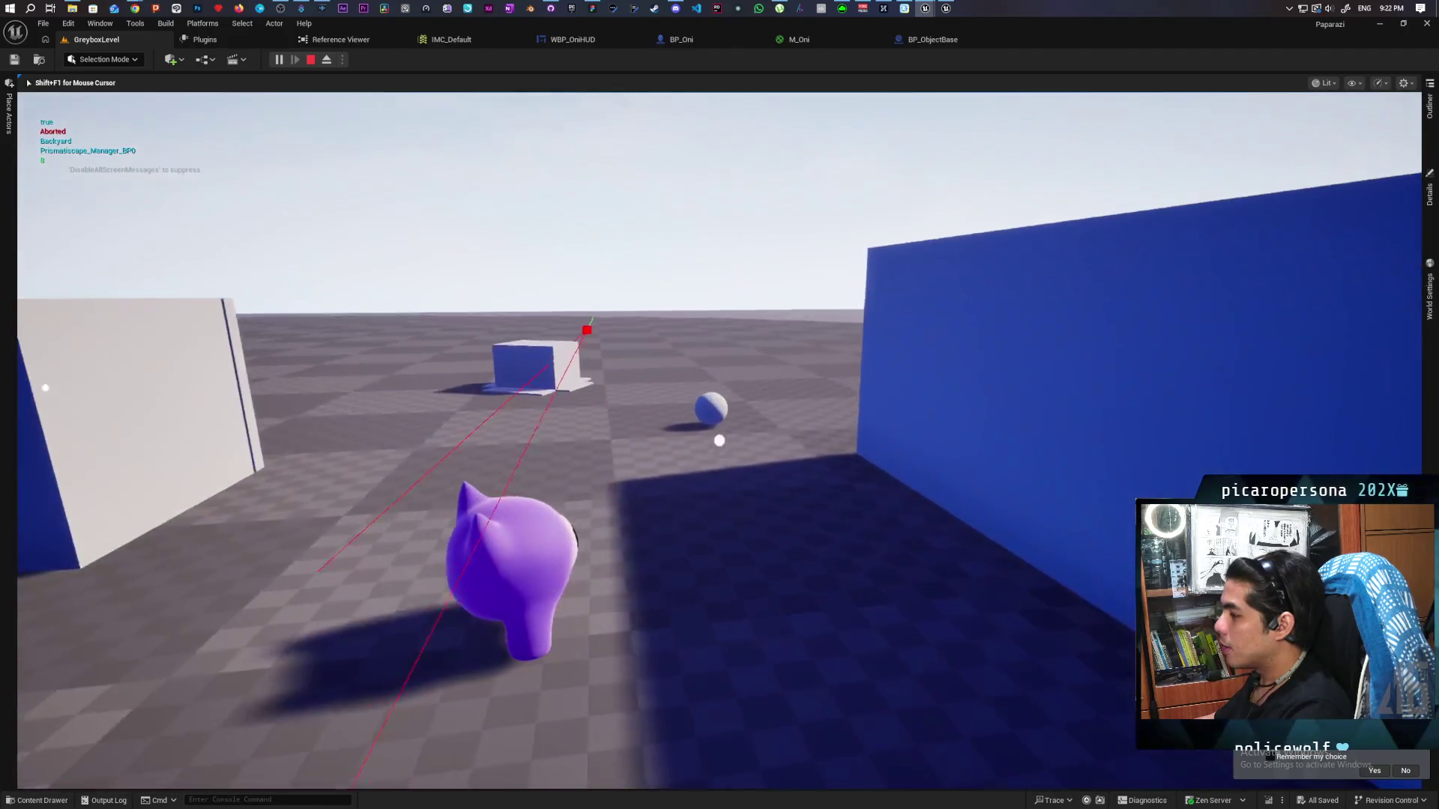
pyautogui.press('w')
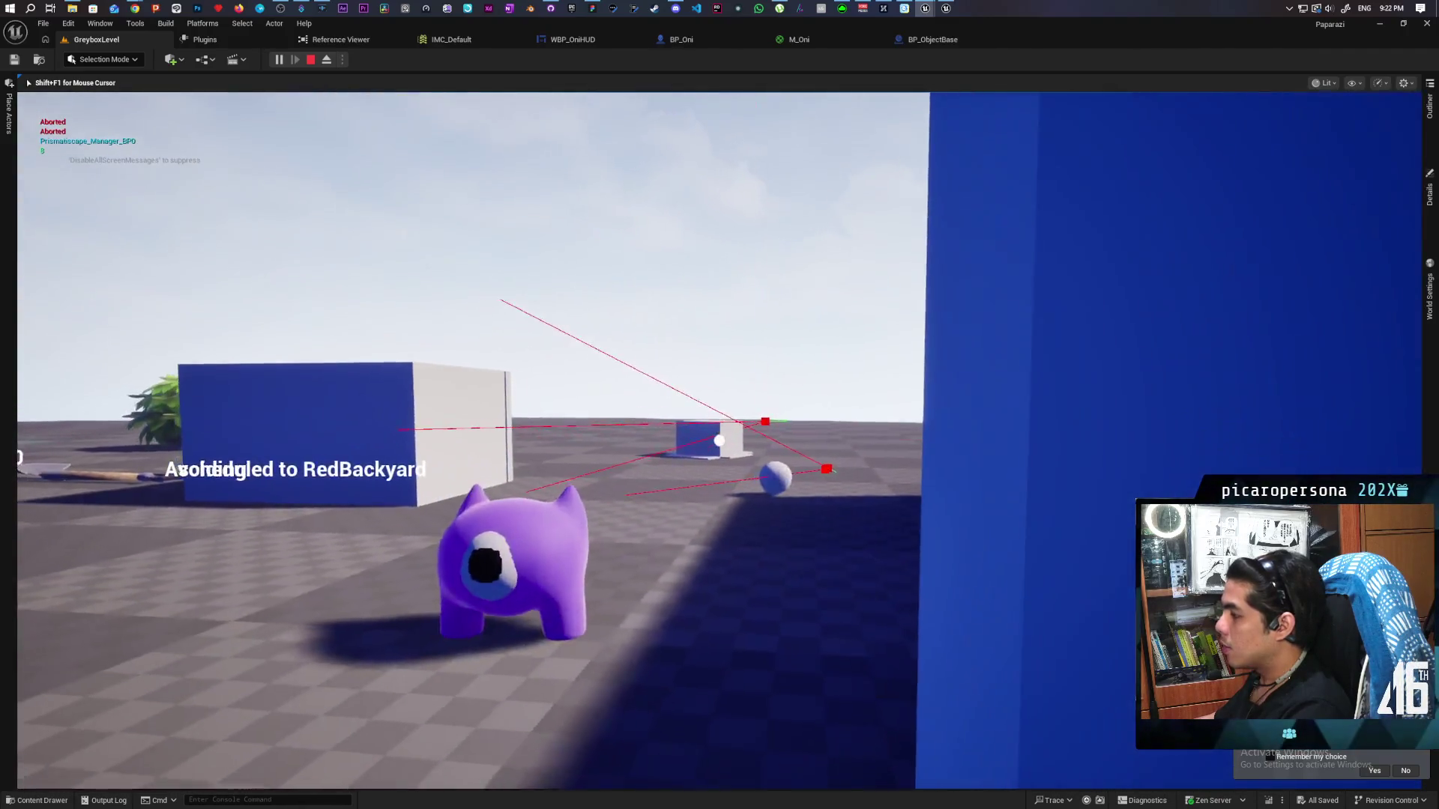
pyautogui.press('w')
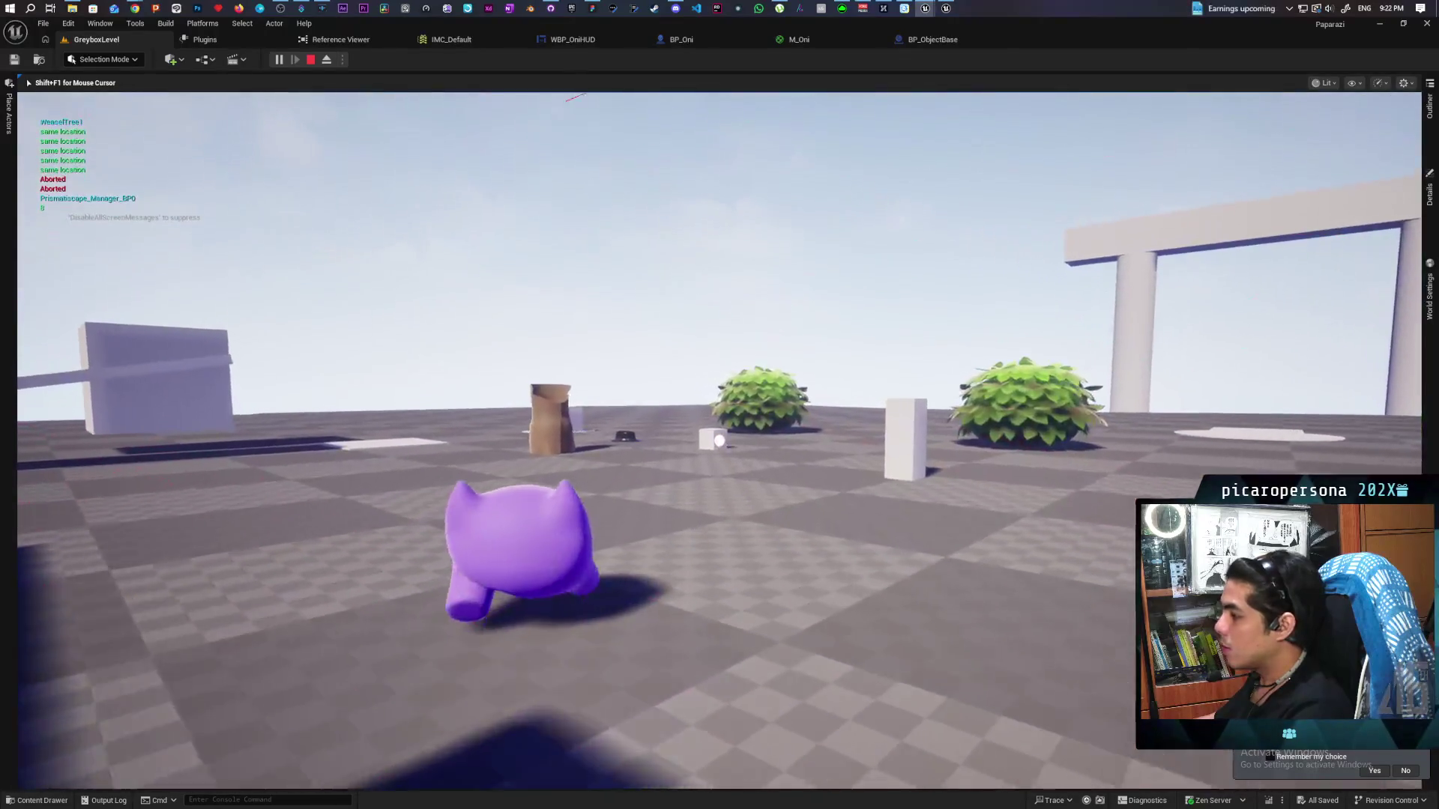
pyautogui.press('Escape')
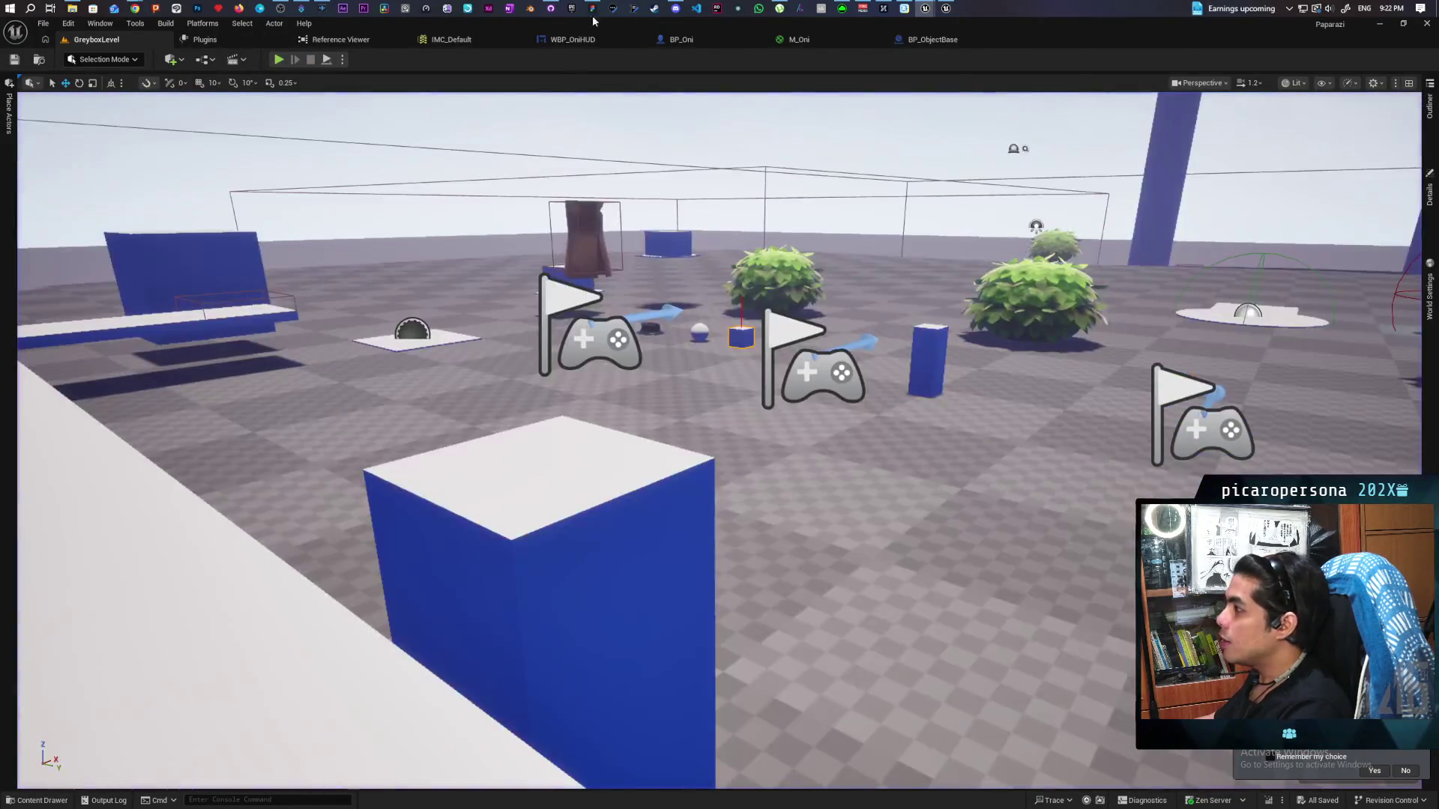
# Set BP_ObjectBase's Clamp (Float) maximum to 250 and return to GreyboxLevel
pyautogui.click(941, 40)
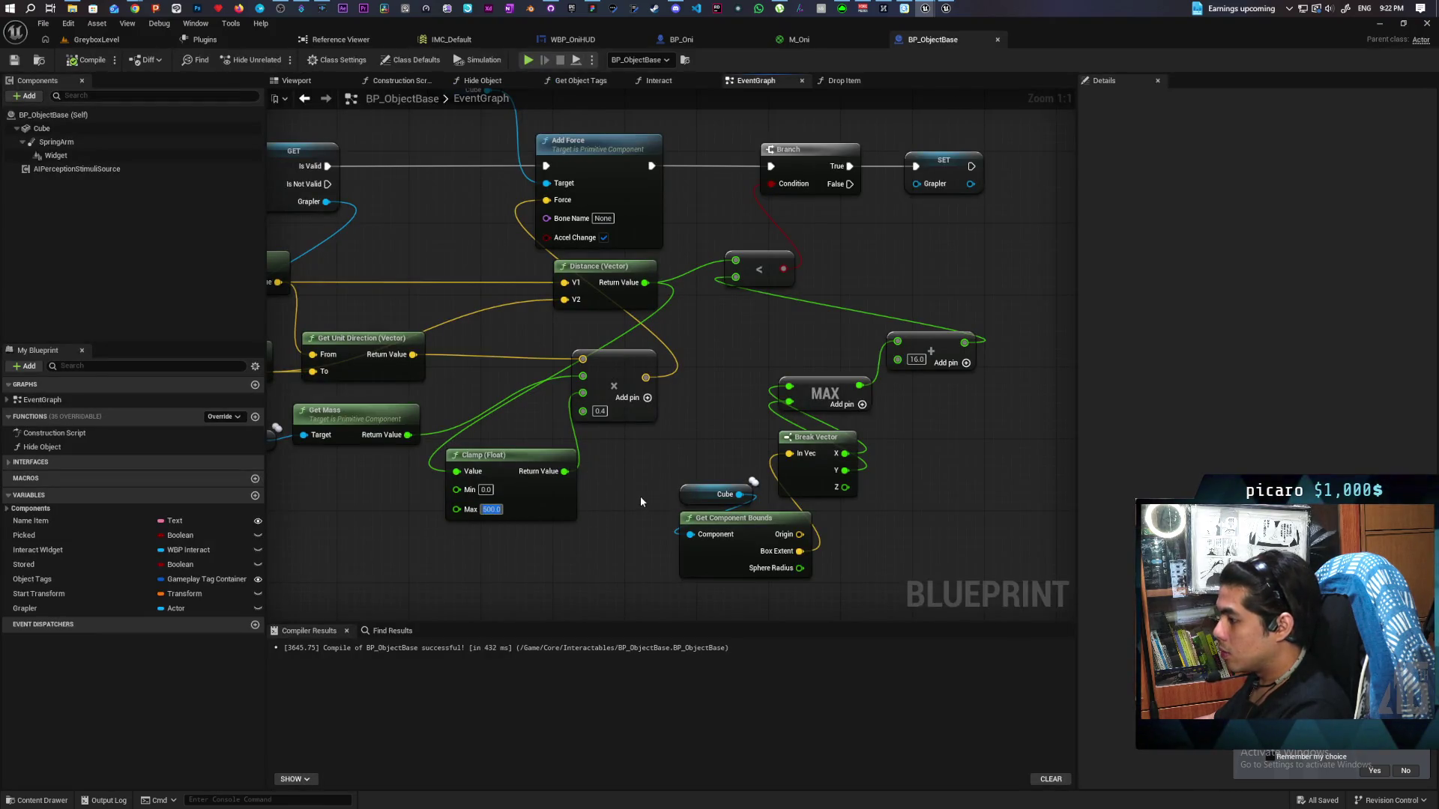
pyautogui.write('250')
pyautogui.press('Return')
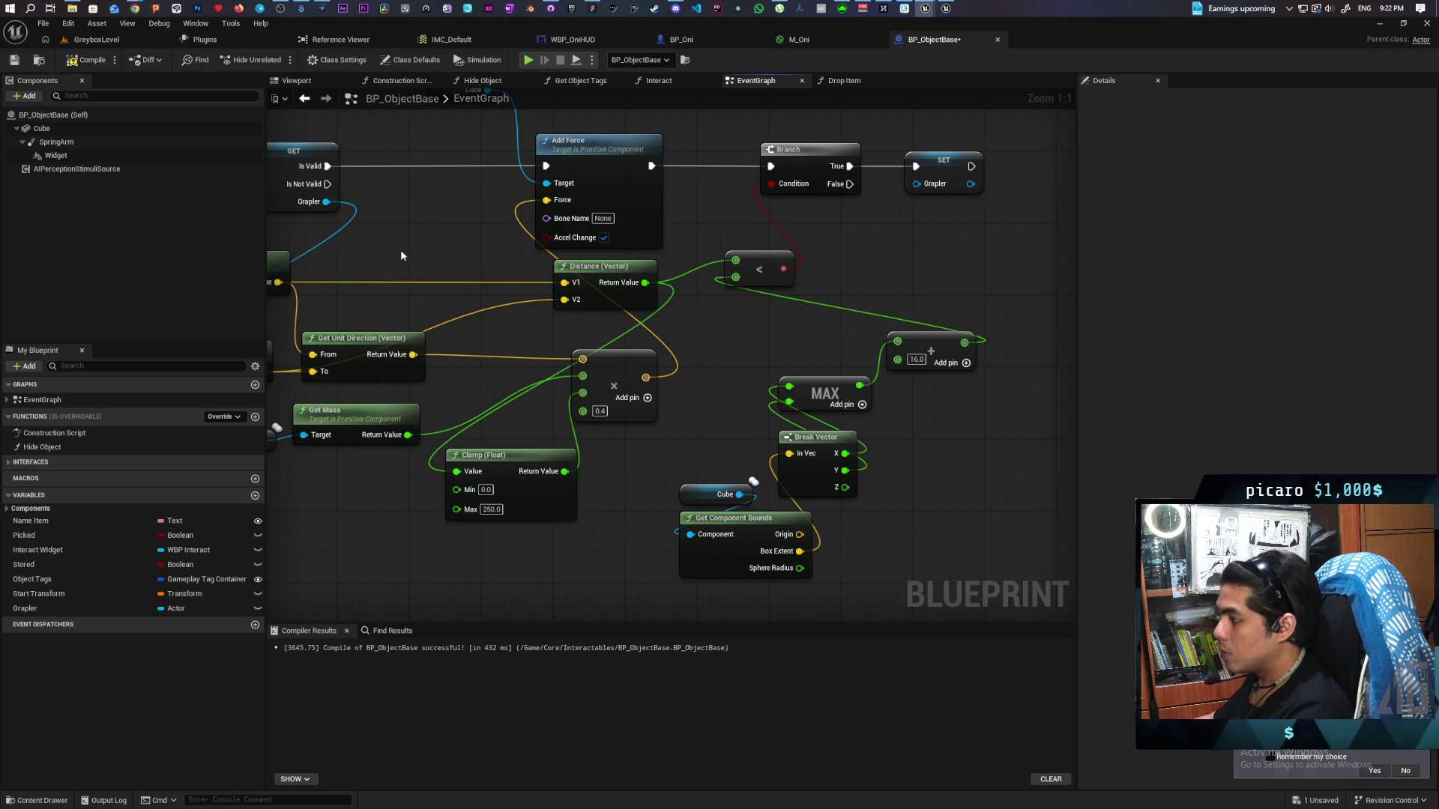
pyautogui.click(109, 41)
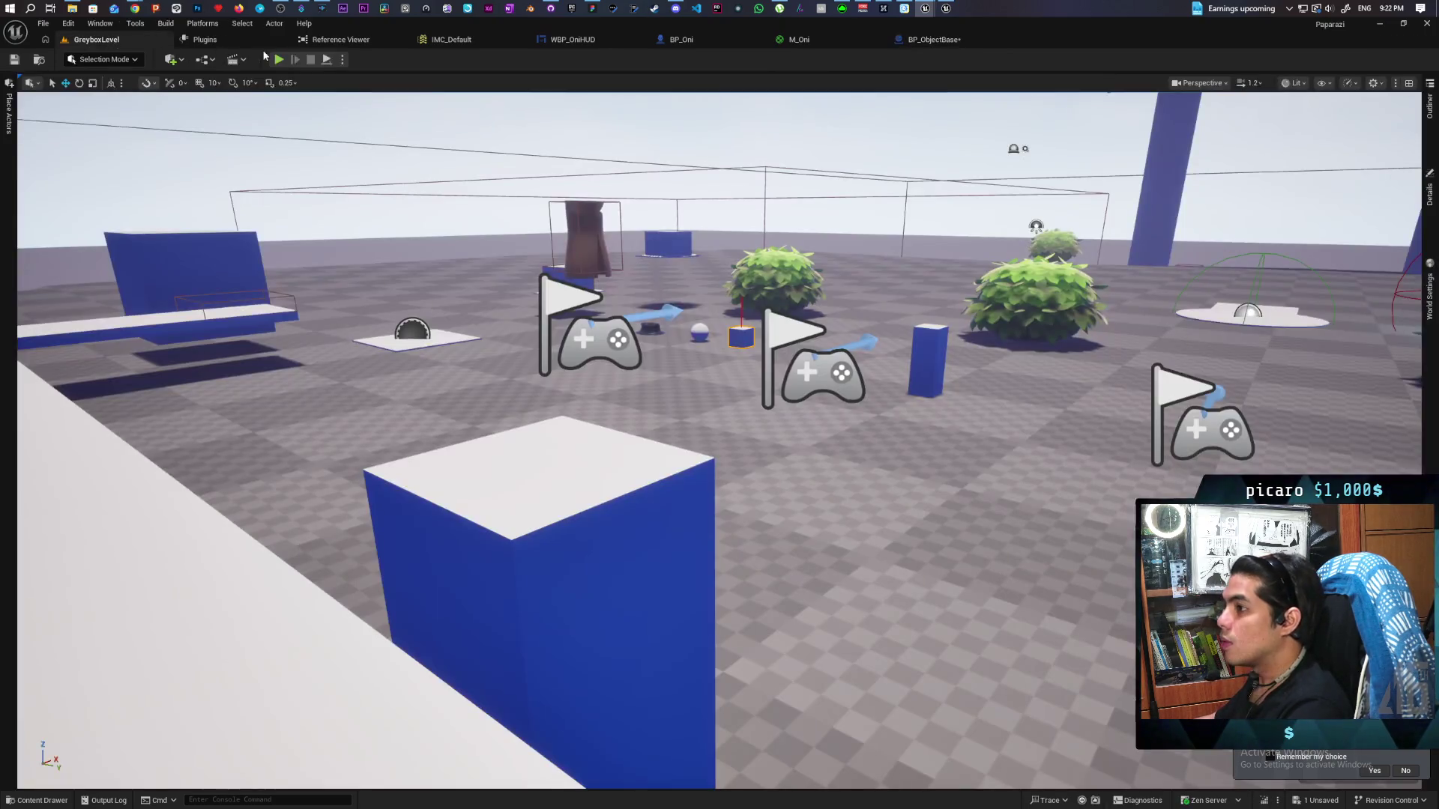
# Start a playtest and walk the creature among the boxes and bushes to the ball and shovel
pyautogui.click(279, 60)
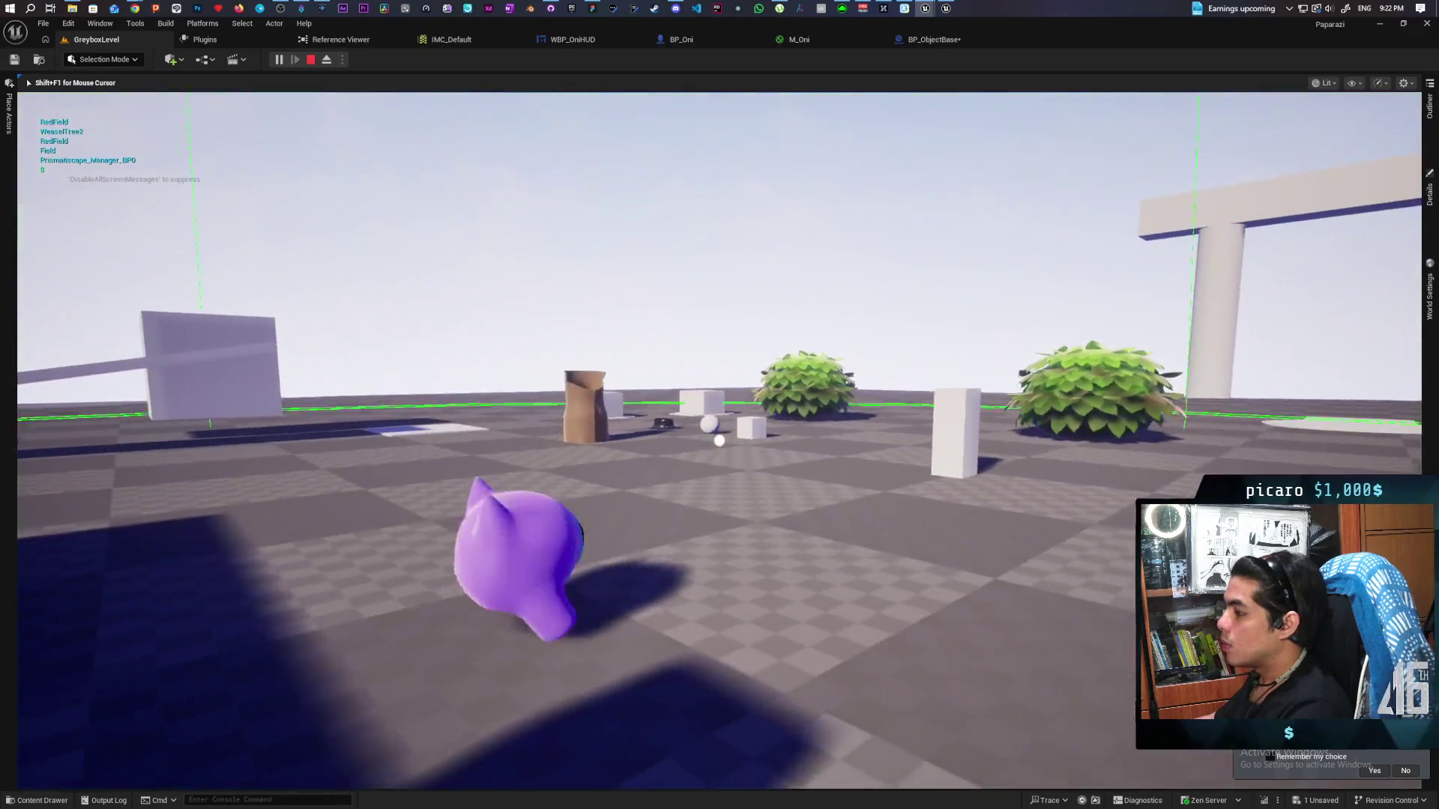
pyautogui.press('w')
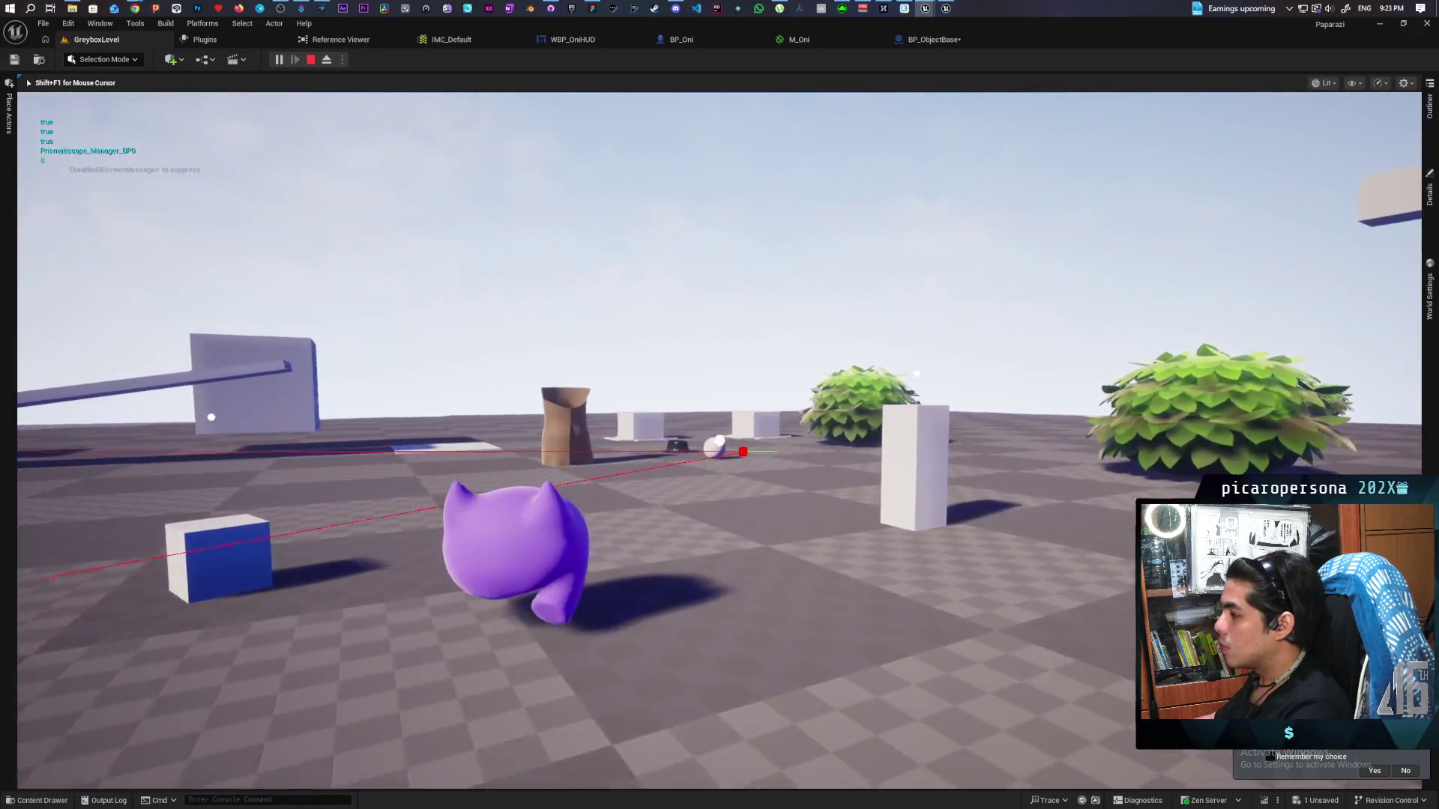
pyautogui.press('w')
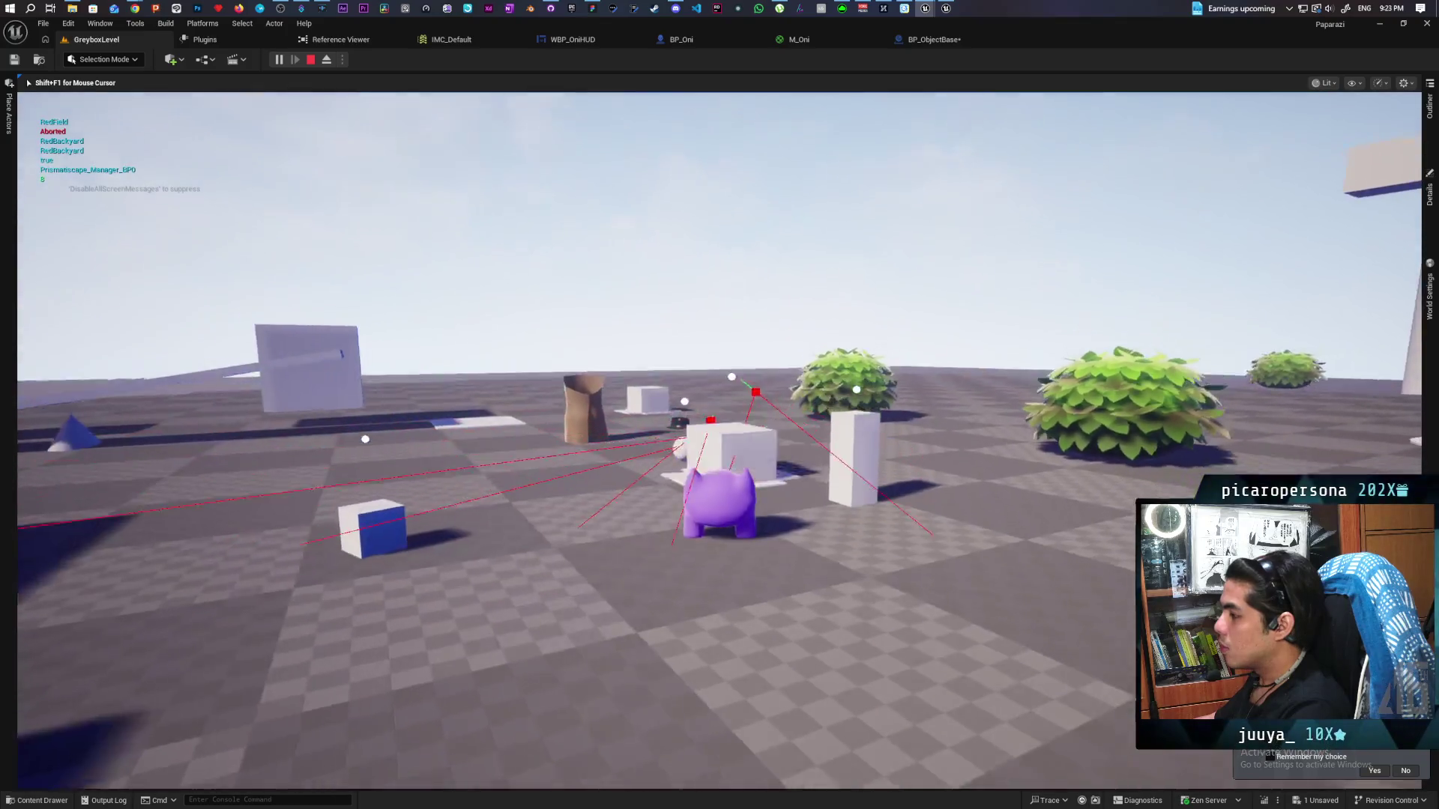
pyautogui.press('w')
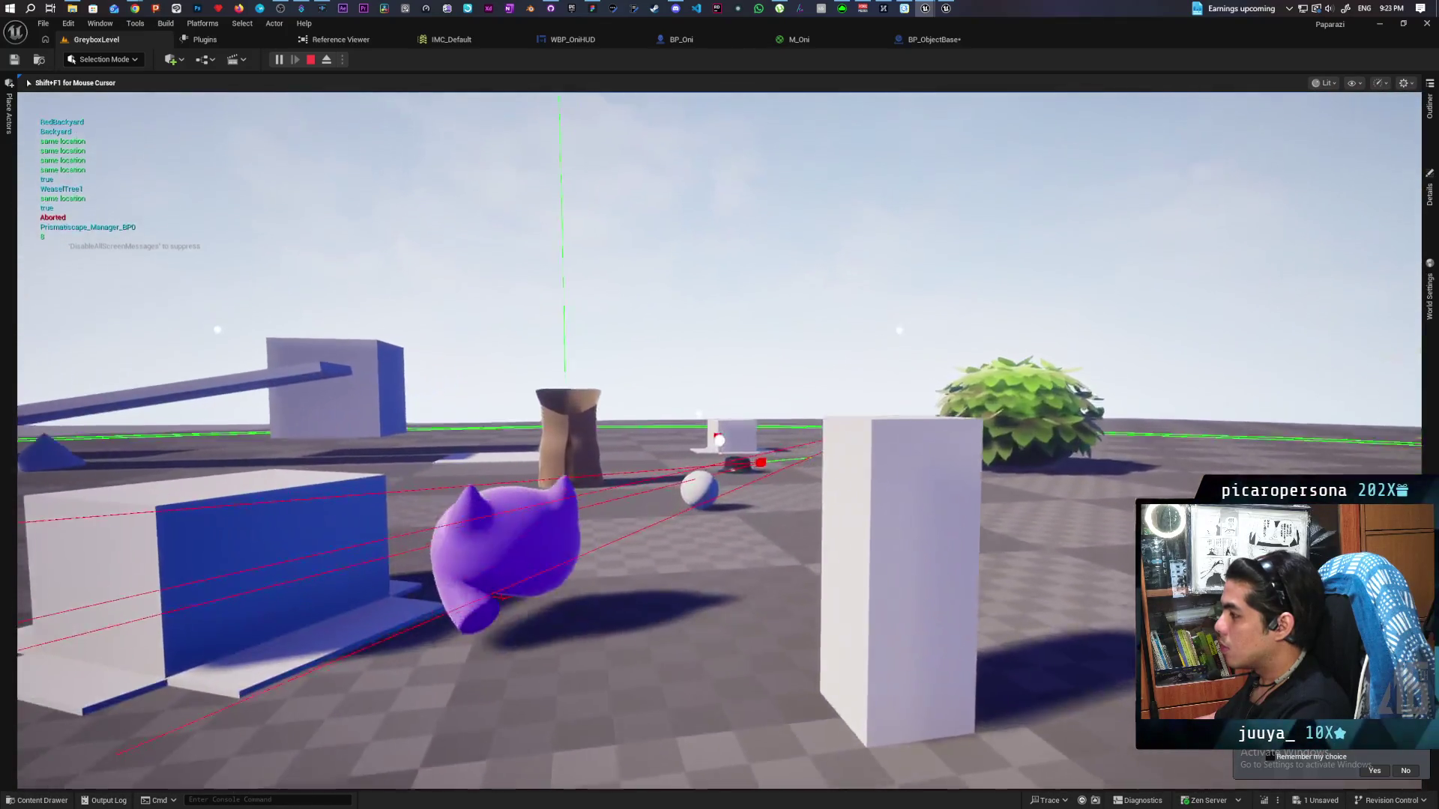
pyautogui.press('w')
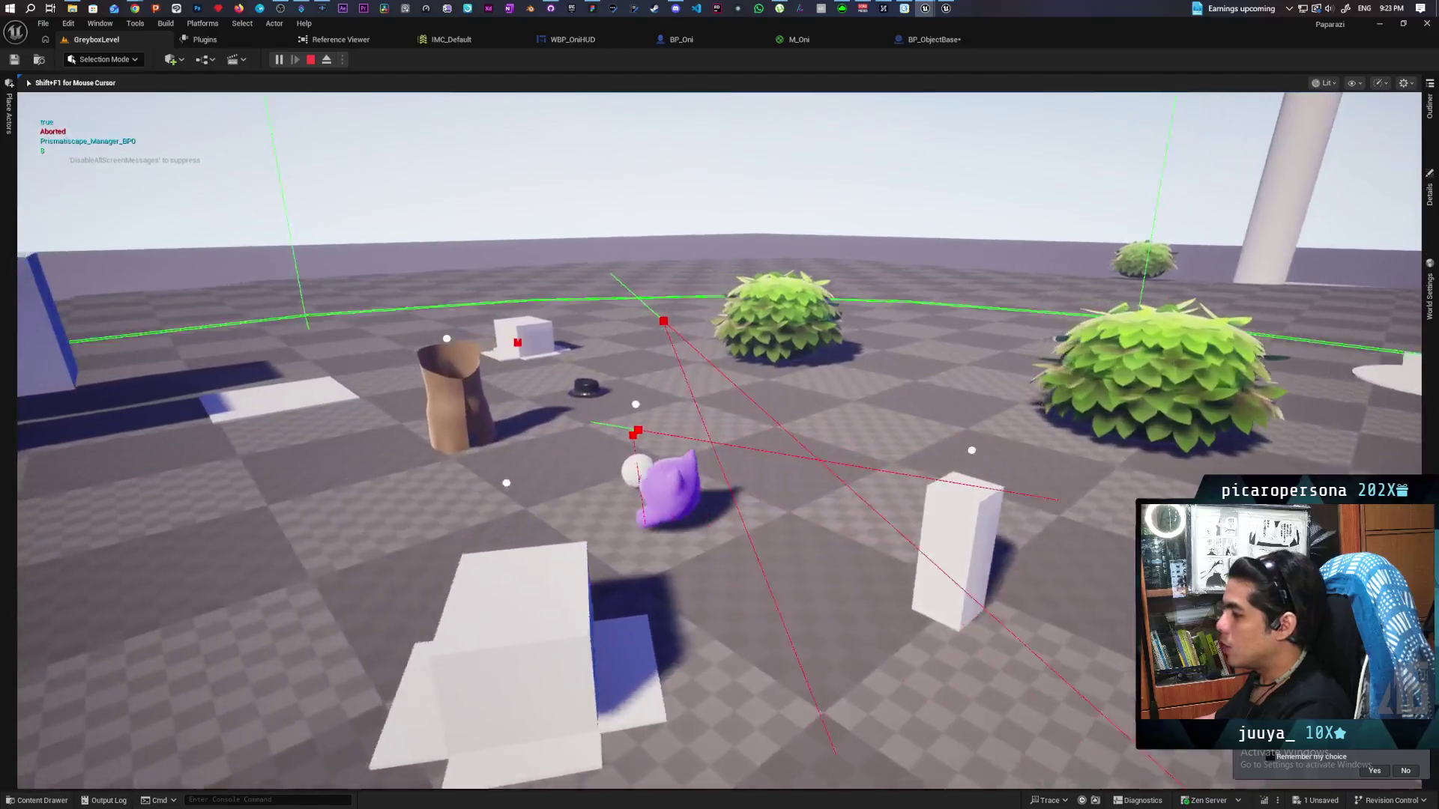
pyautogui.press('w')
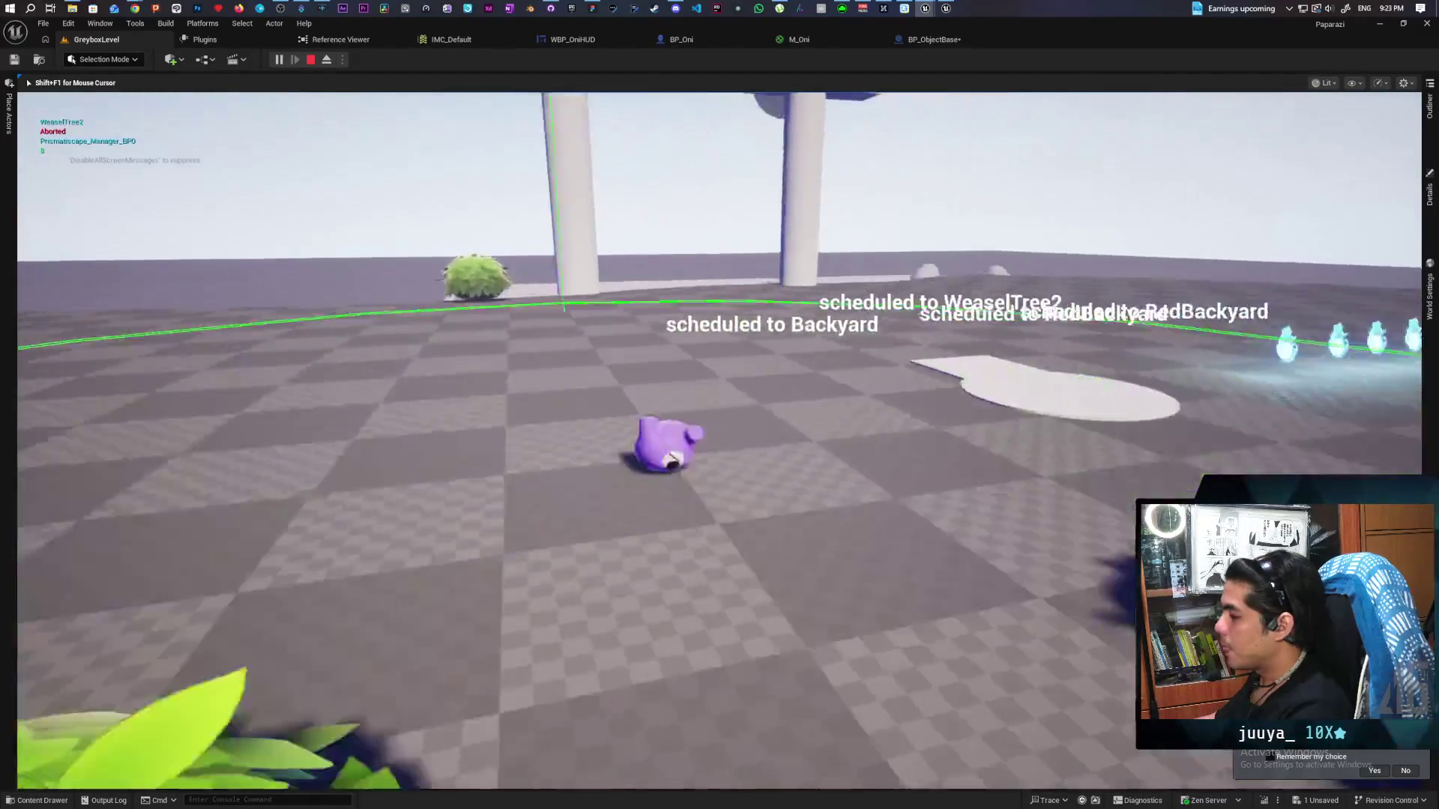
pyautogui.press('w')
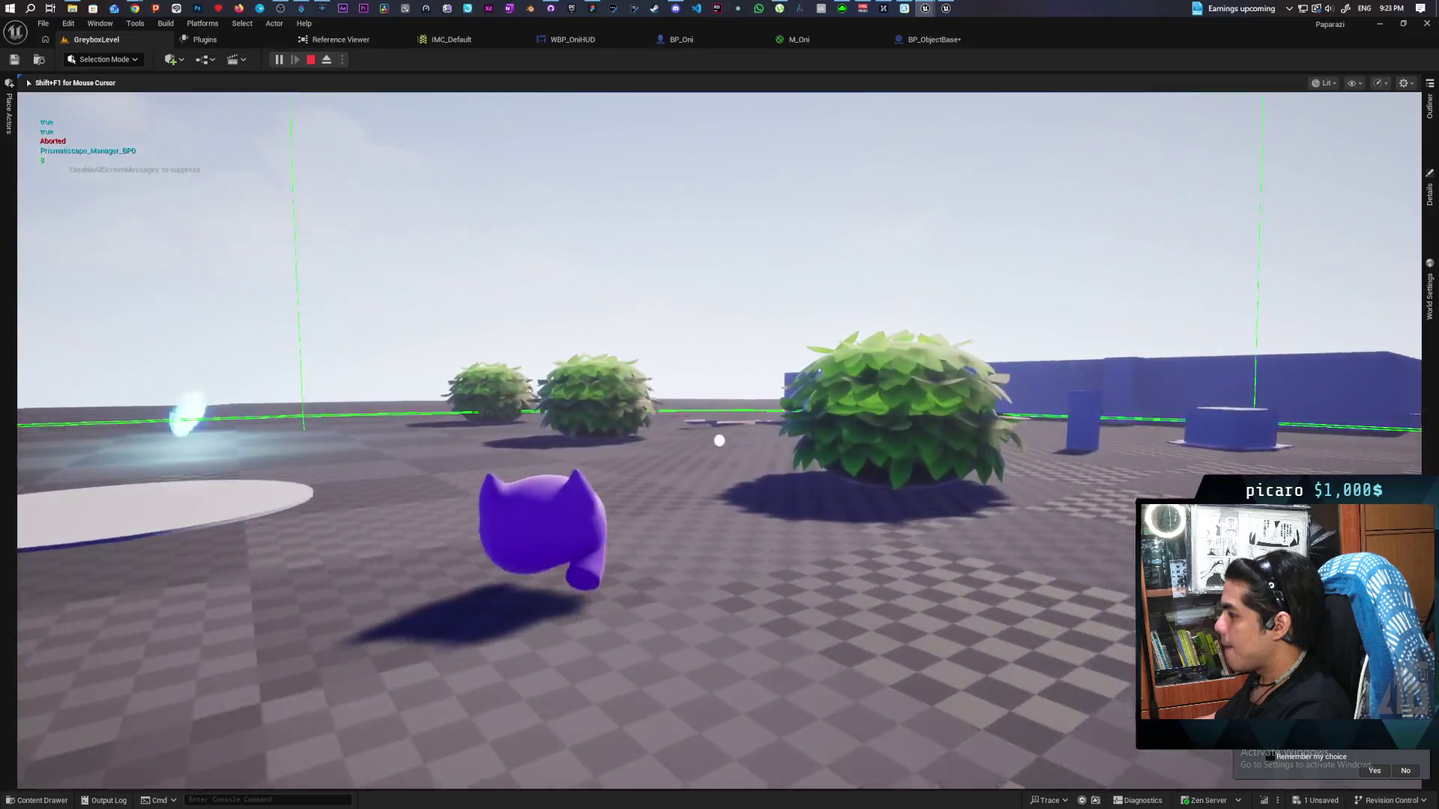
pyautogui.press('w')
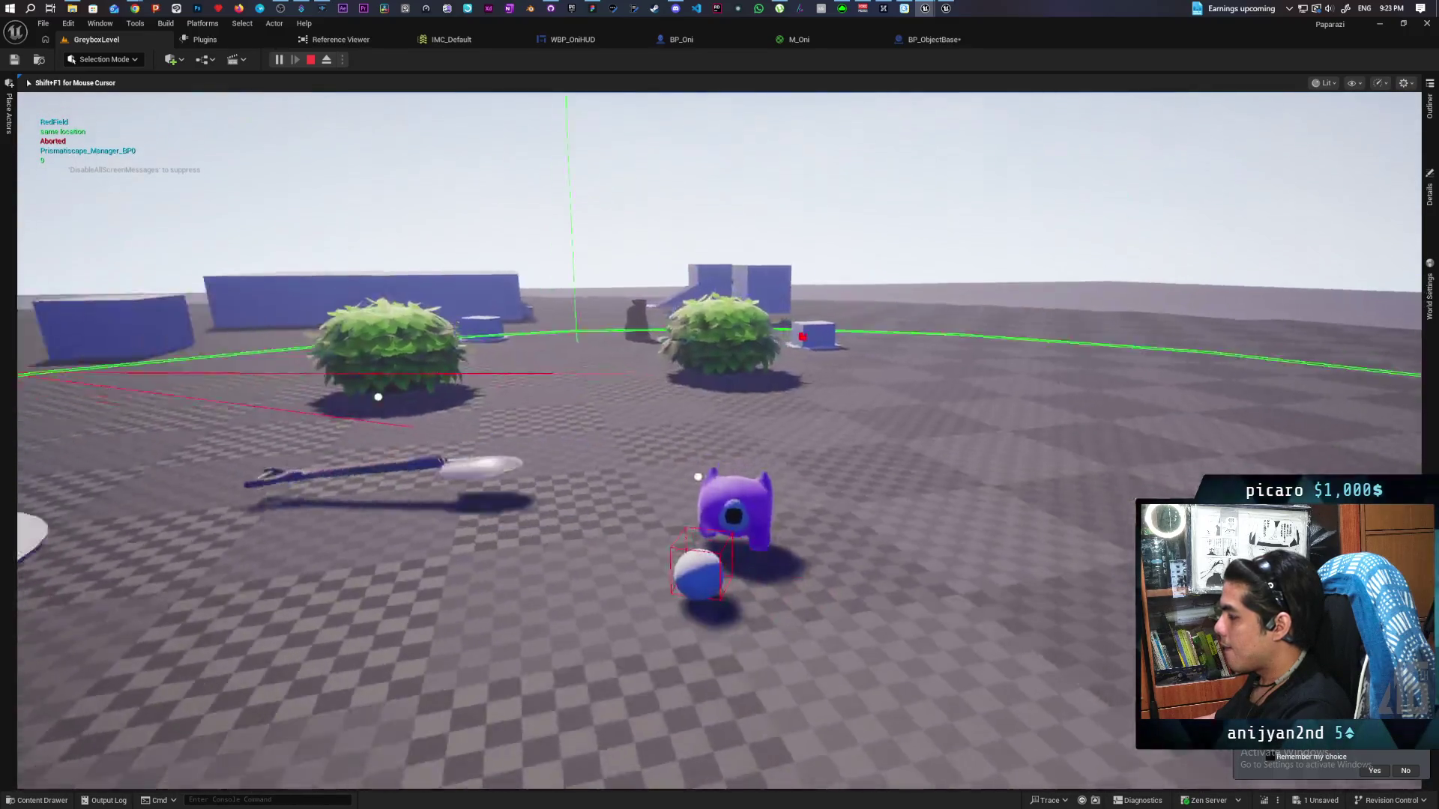
pyautogui.press('w')
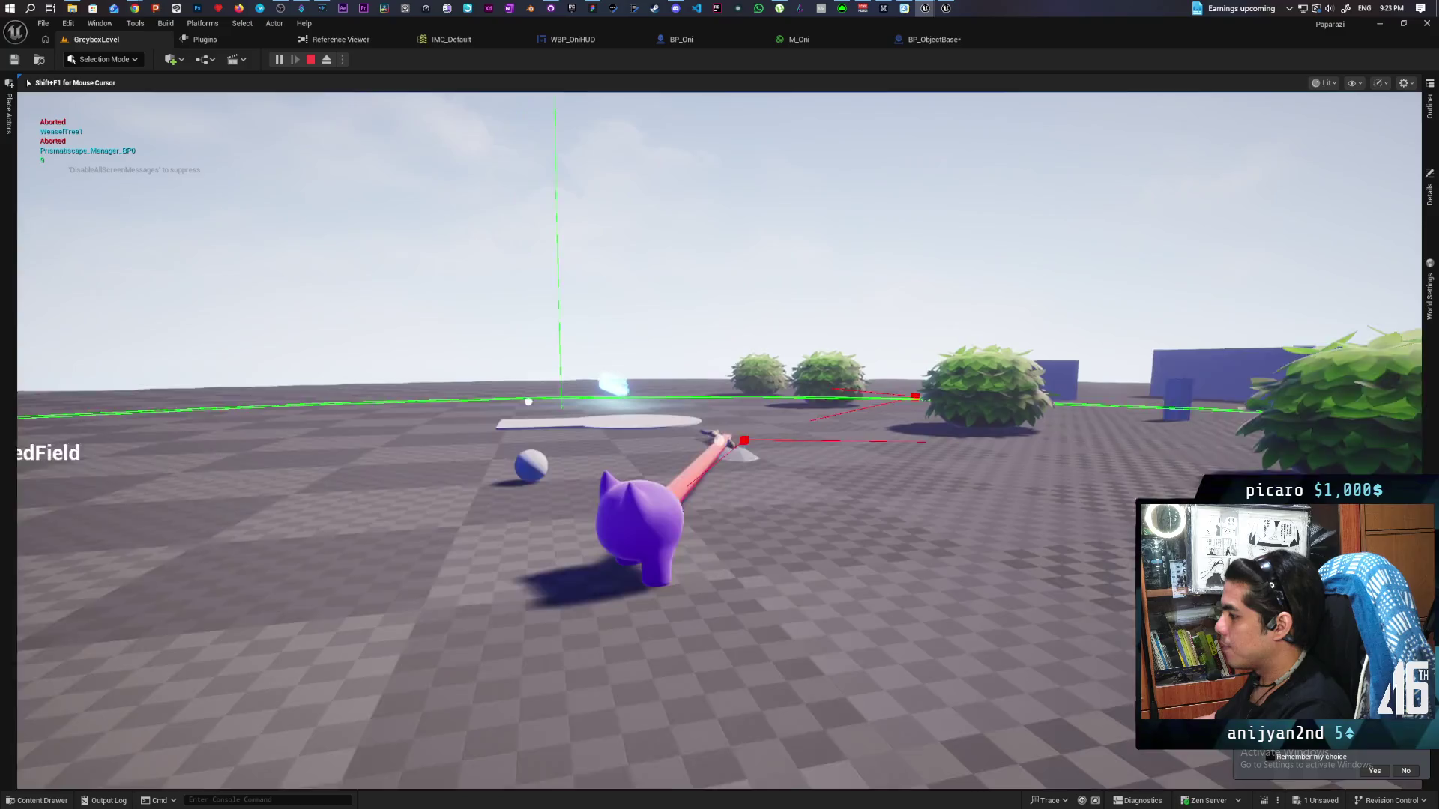
# Pick up the shovel with F, swing the camera over the level, then stop play
pyautogui.press('f')
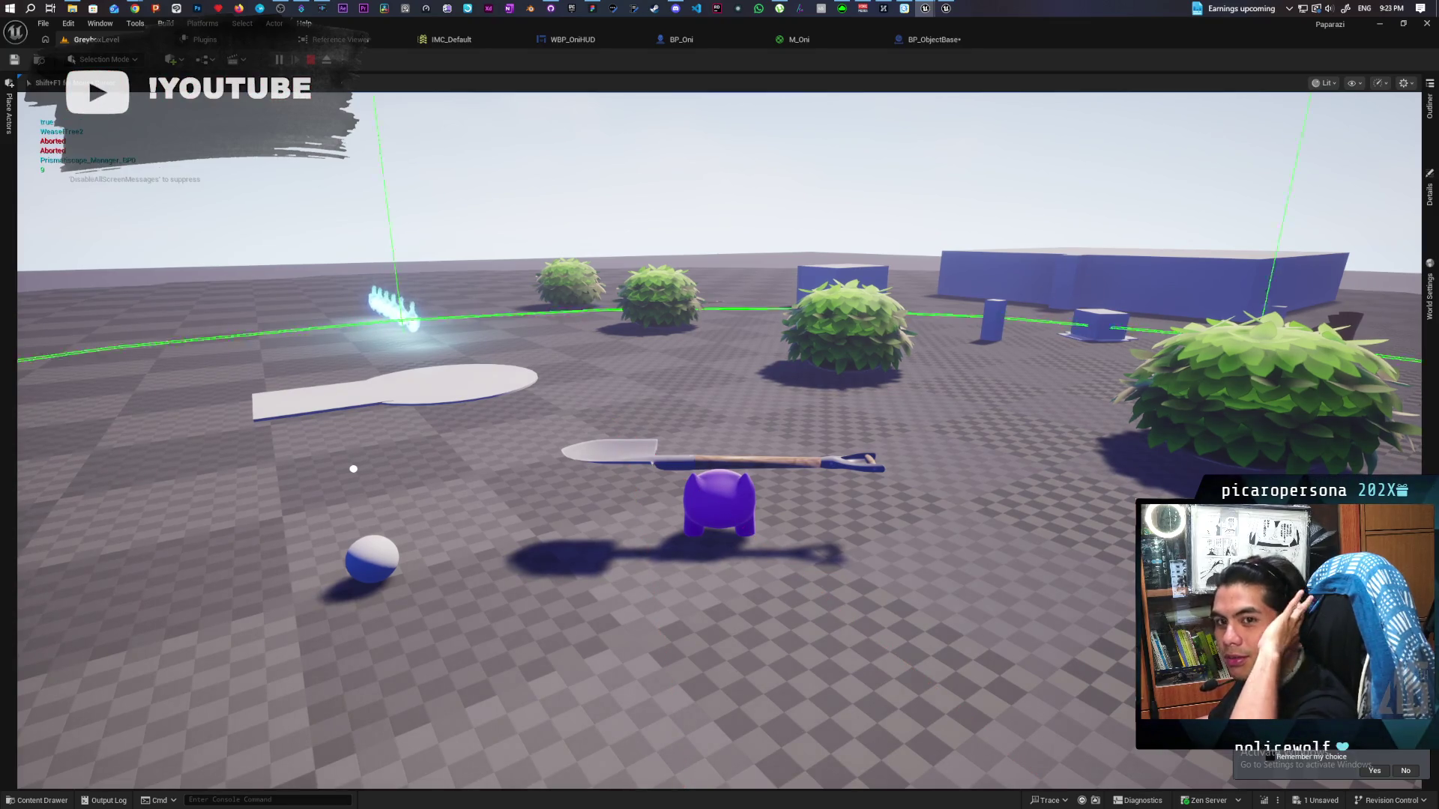
pyautogui.press('w')
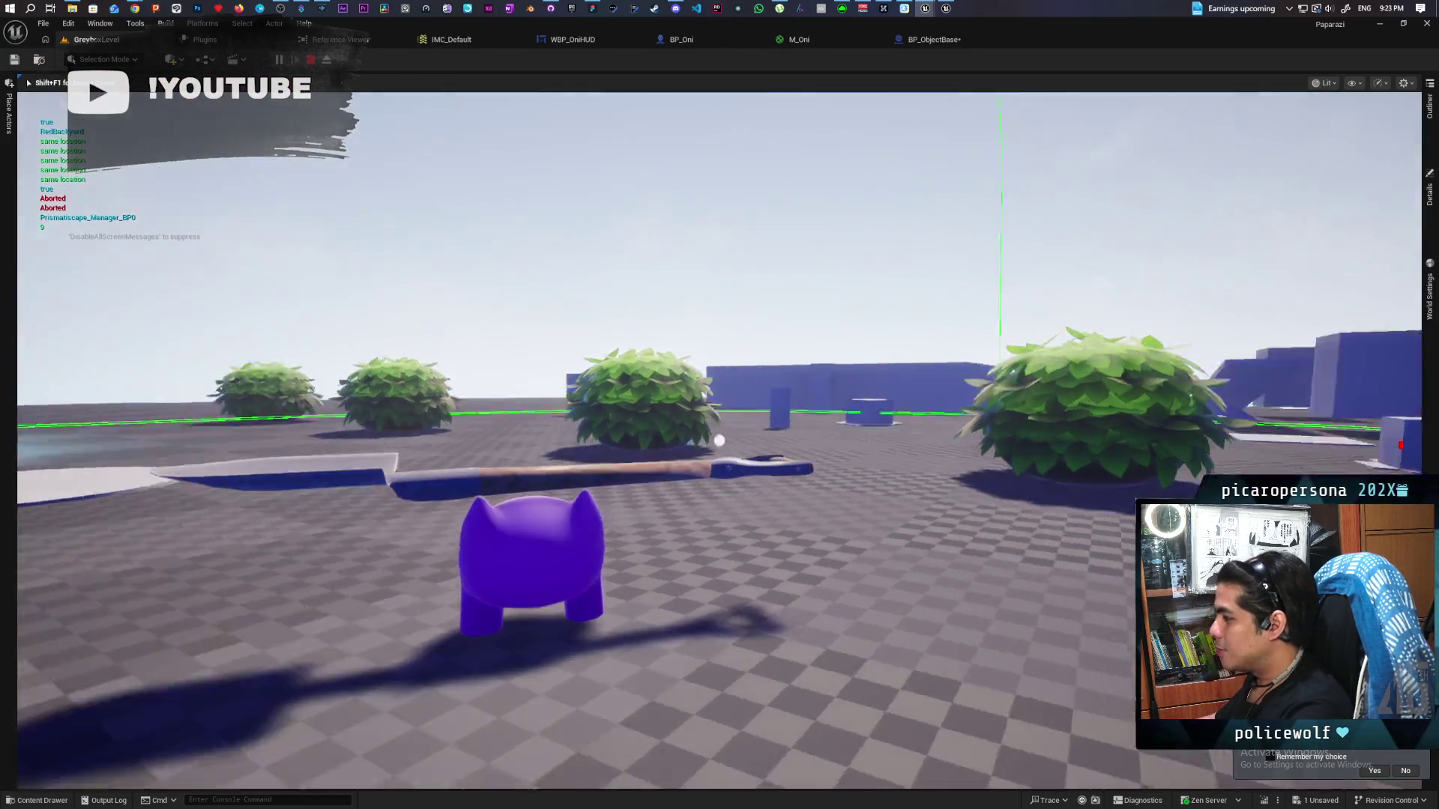
pyautogui.scroll(-5, 720, 442)
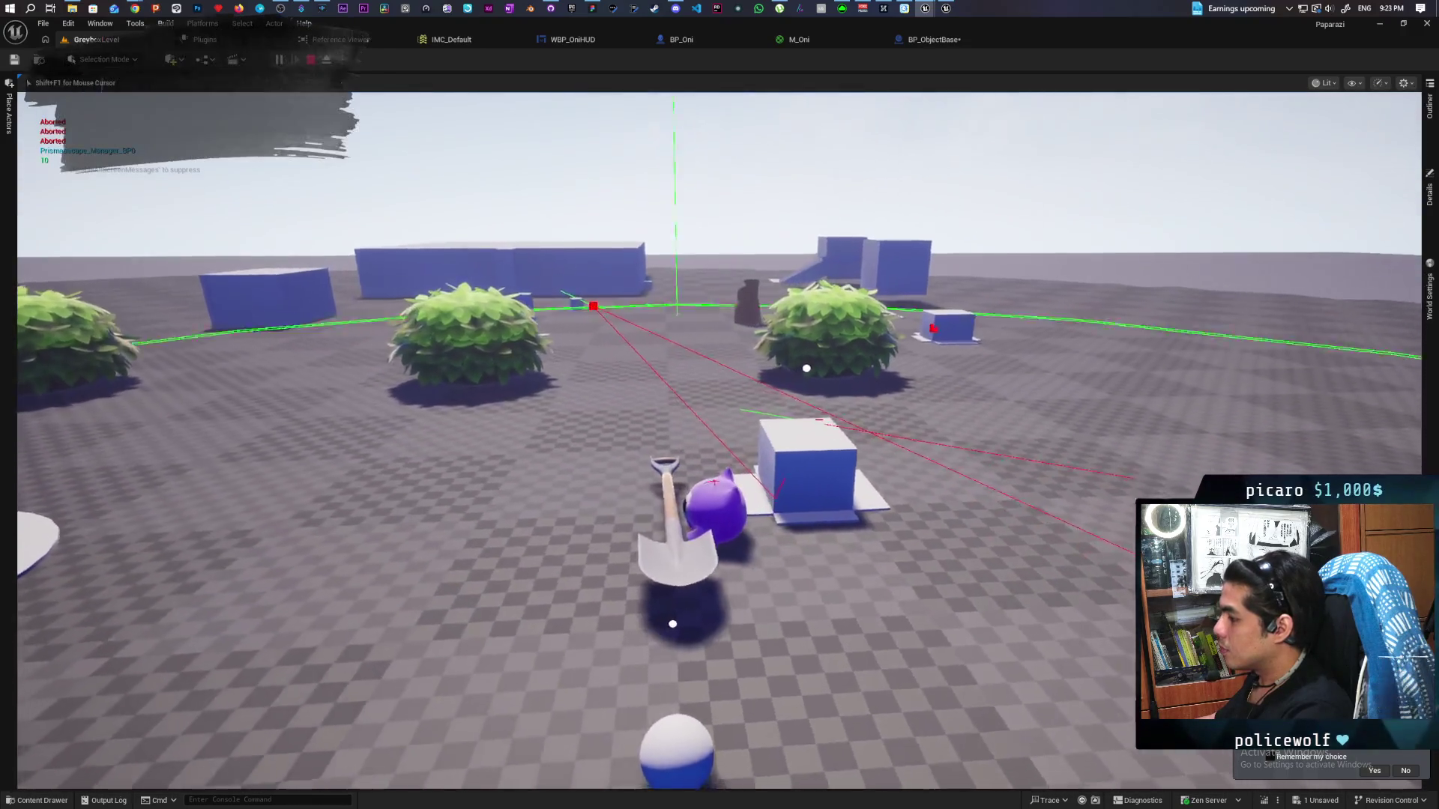
pyautogui.scroll(3, 720, 441)
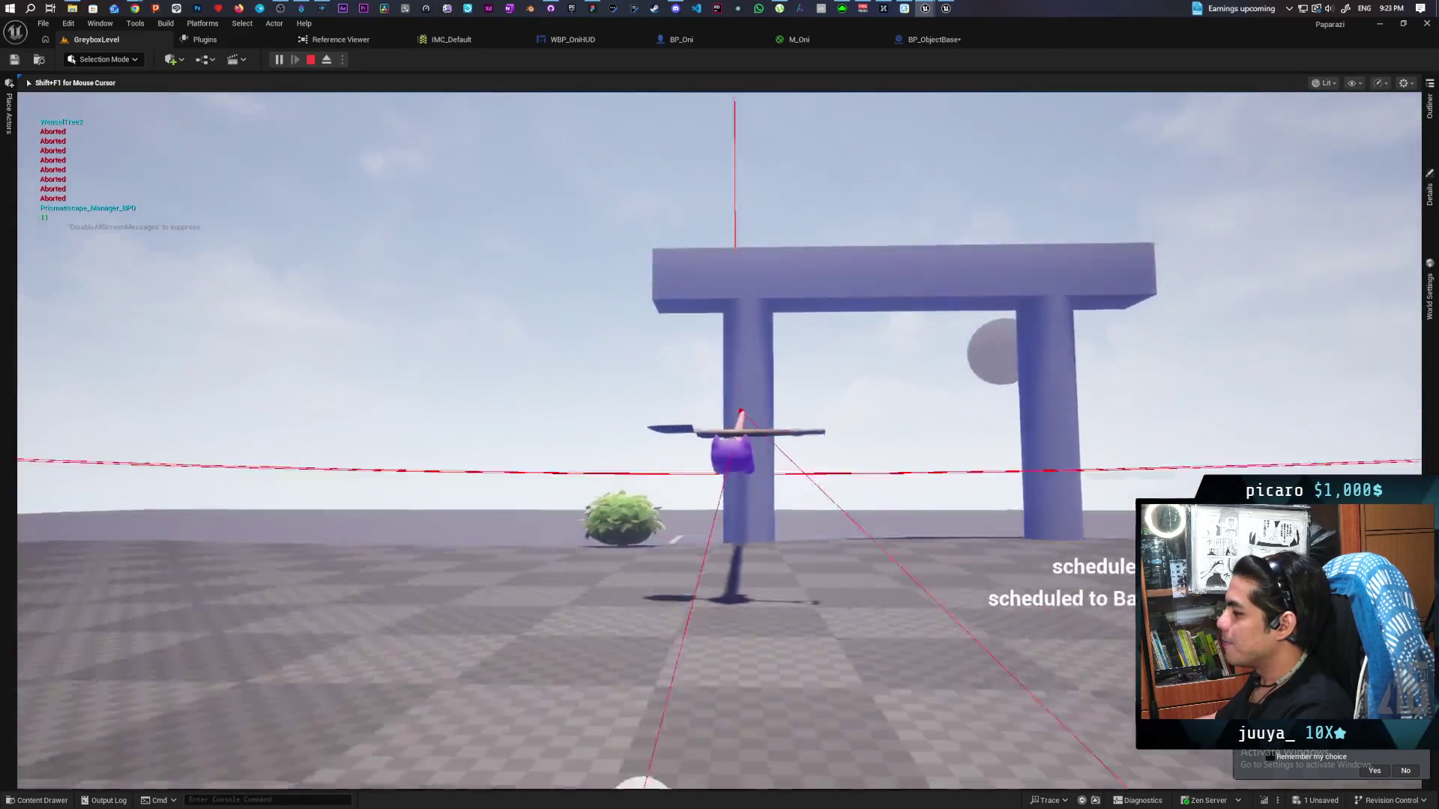
pyautogui.moveTo(719, 405); pyautogui.dragTo(719, 404)
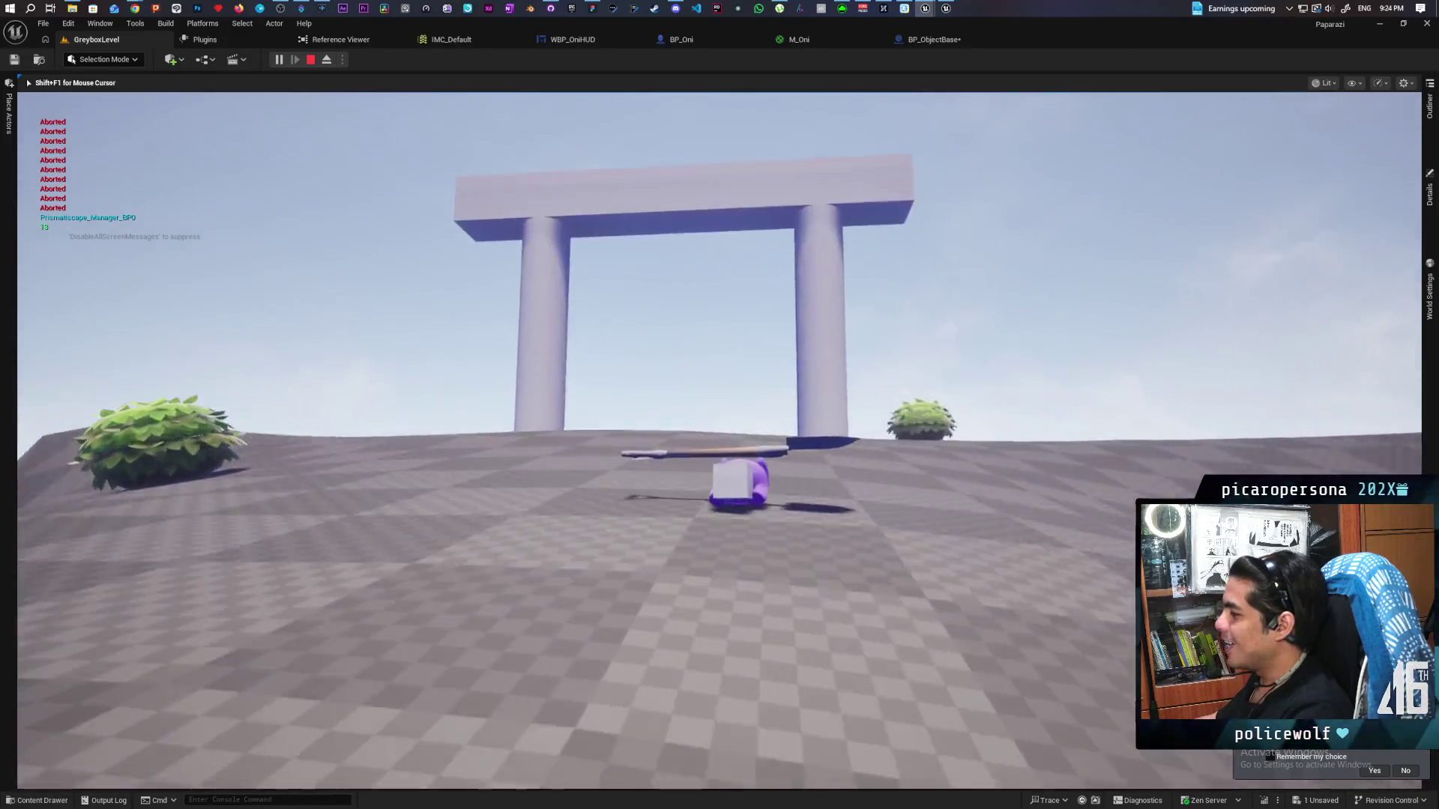
pyautogui.press('Escape')
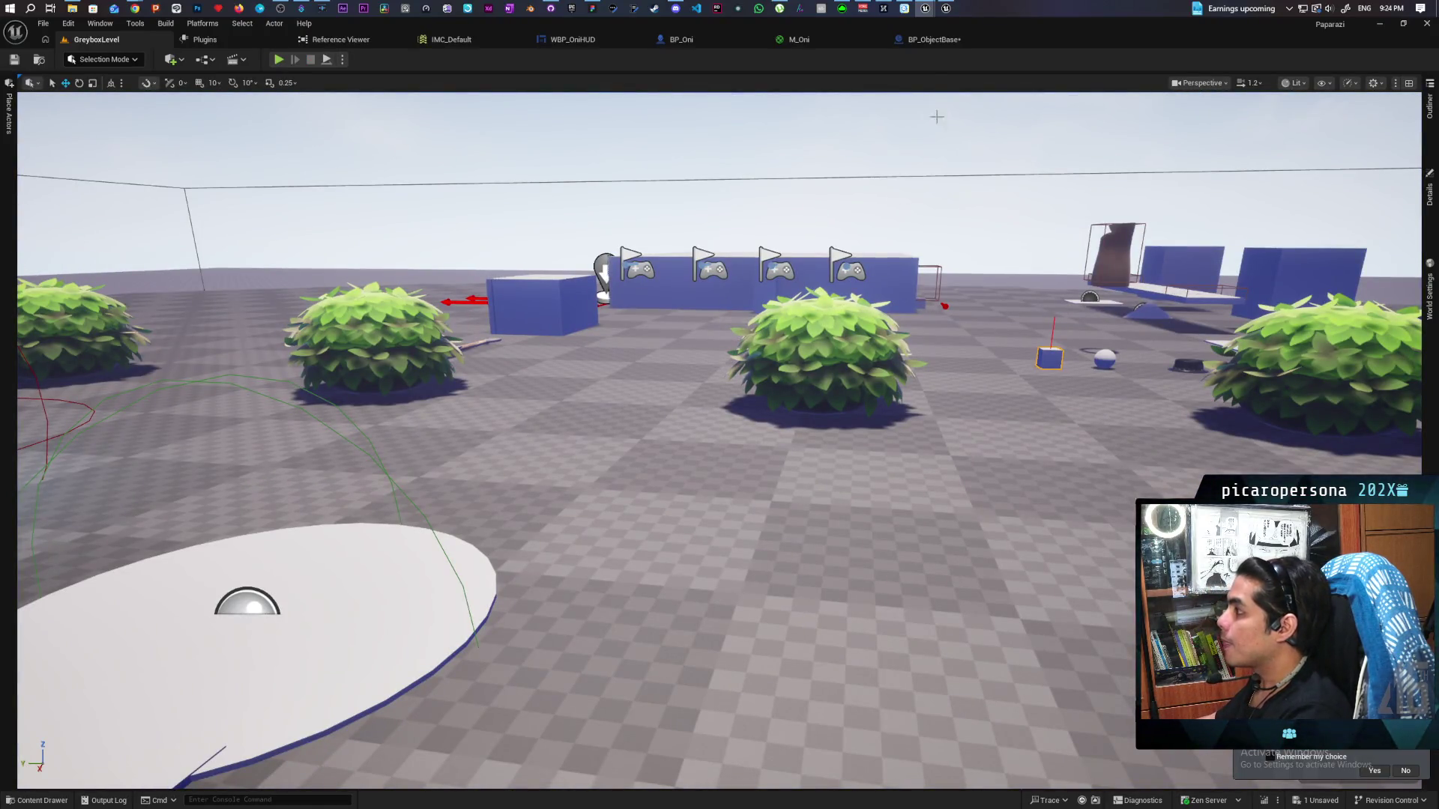
# Open BP_ObjectBase's EventGraph and pan around to review its node clusters
pyautogui.click(929, 42)
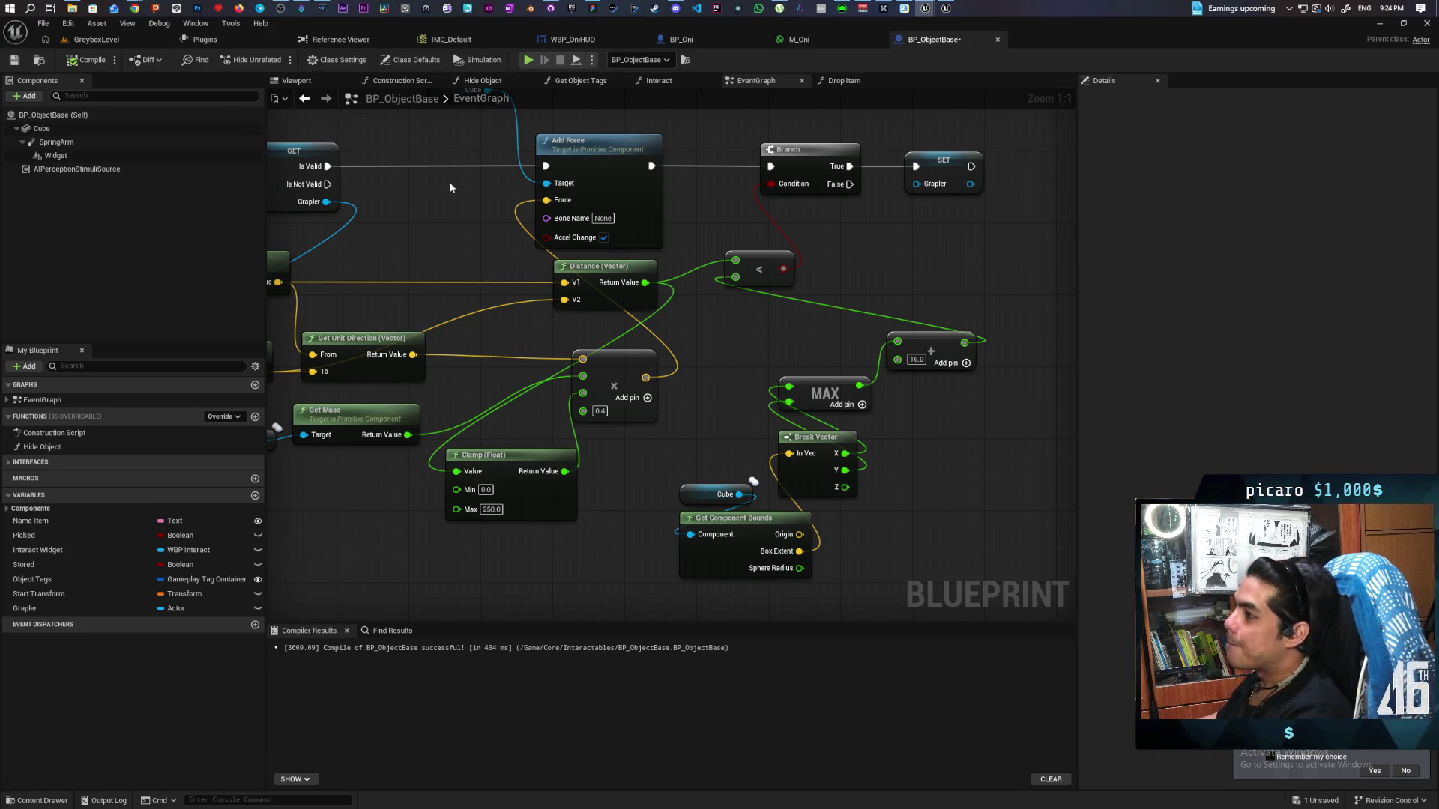
pyautogui.scroll(-10, 457, 195)
pyautogui.scroll(3, 758, 245)
pyautogui.moveTo(758, 245); pyautogui.dragTo(900, 227)
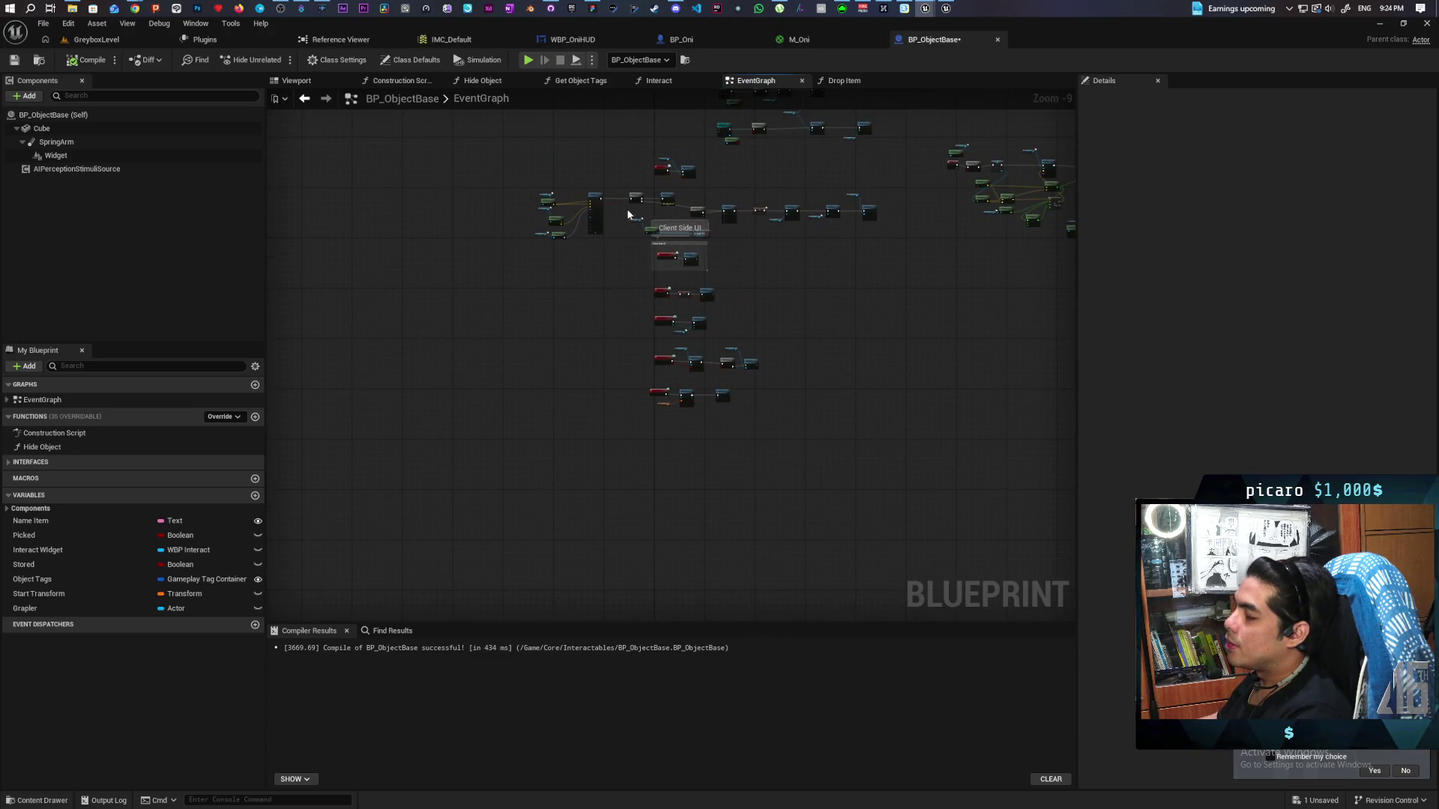
pyautogui.moveTo(582, 152)
pyautogui.mouseDown()
pyautogui.moveTo(542, 257)
pyautogui.moveTo(359, 235)
pyautogui.moveTo(465, 305)
pyautogui.moveTo(372, 347)
pyautogui.moveTo(384, 278)
pyautogui.moveTo(352, 218)
pyautogui.mouseUp()
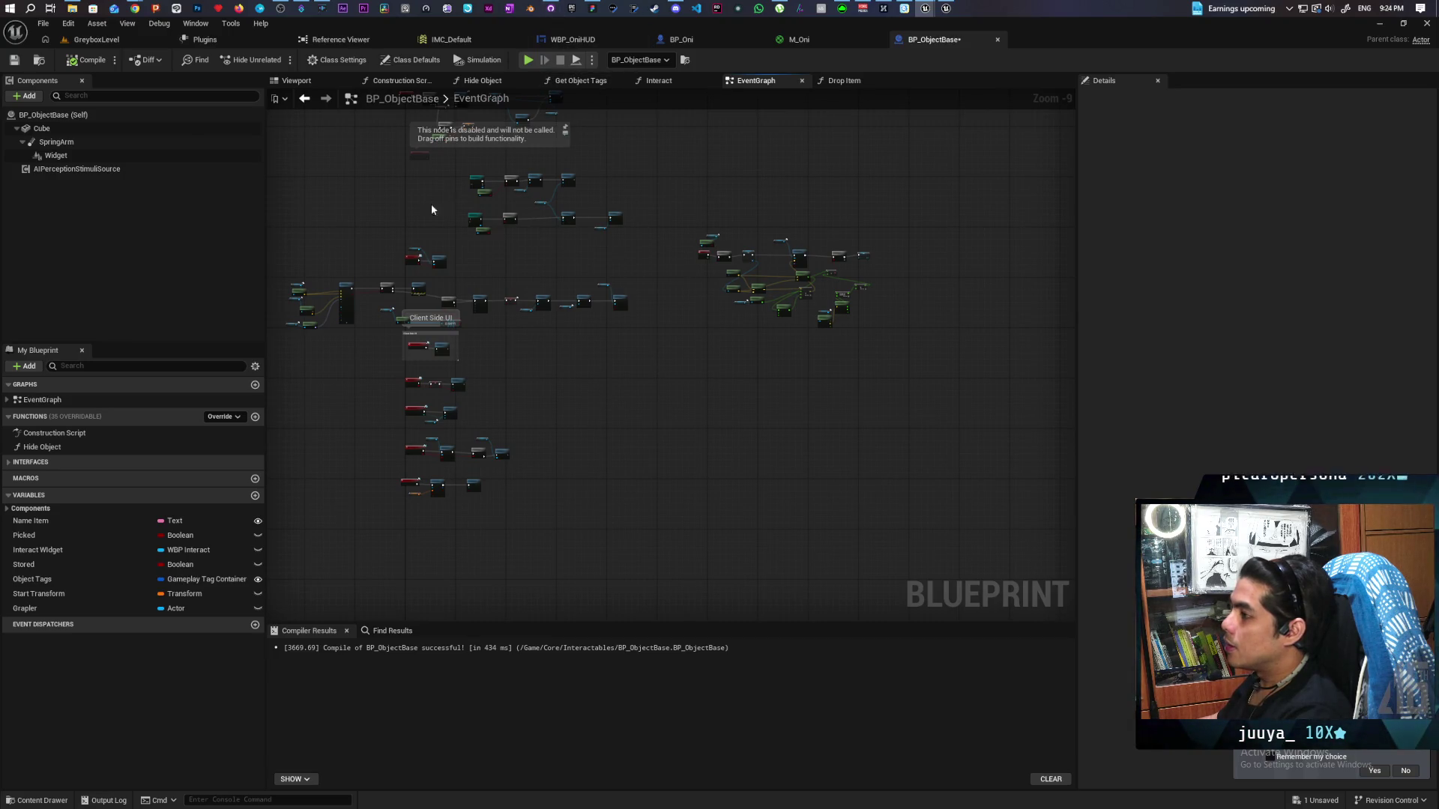
pyautogui.moveTo(432, 210)
pyautogui.mouseDown()
pyautogui.moveTo(664, 267)
pyautogui.moveTo(520, 209)
pyautogui.mouseUp()
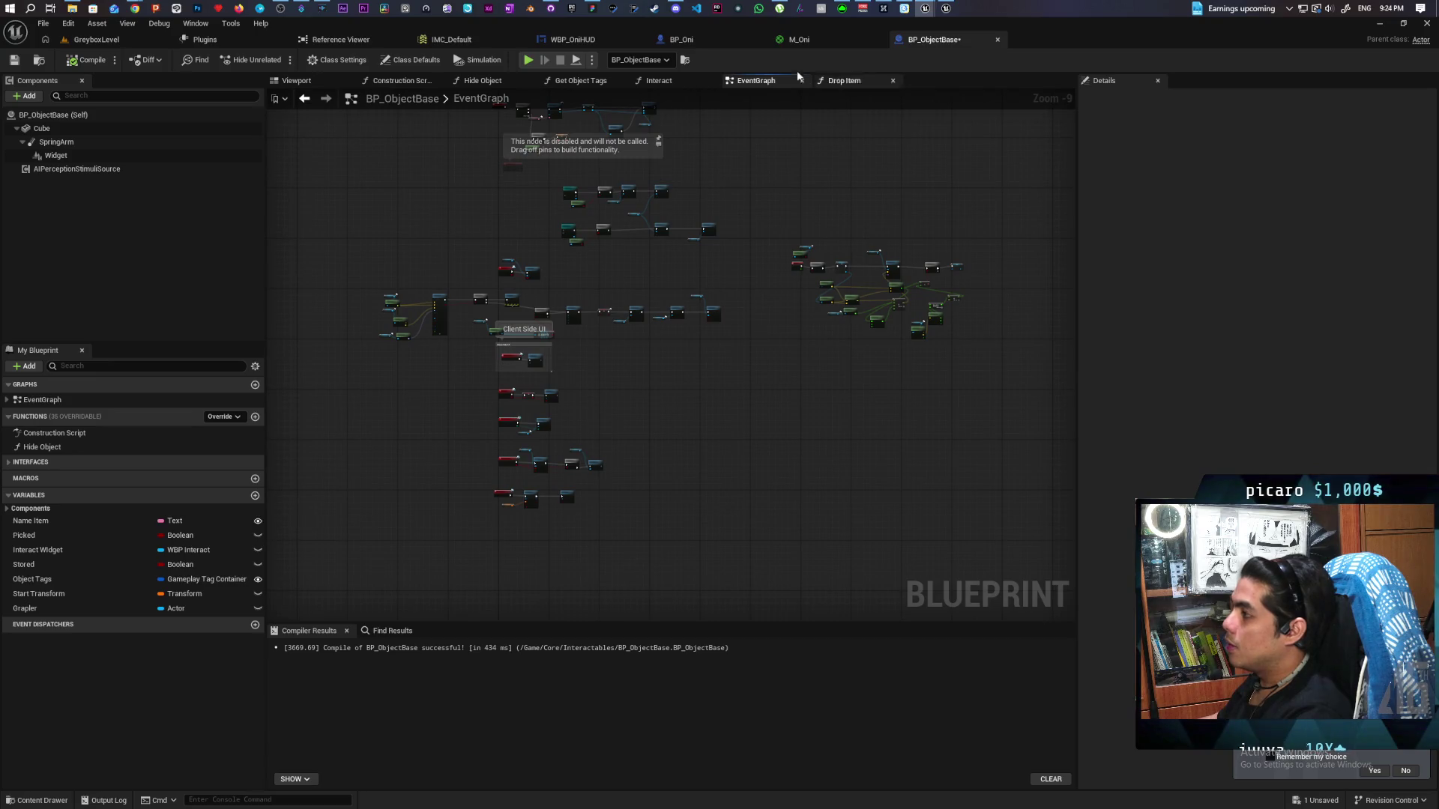
# In BP_Oni's EventGraph, select the block of grappling nodes and shift it down-left
pyautogui.click(682, 39)
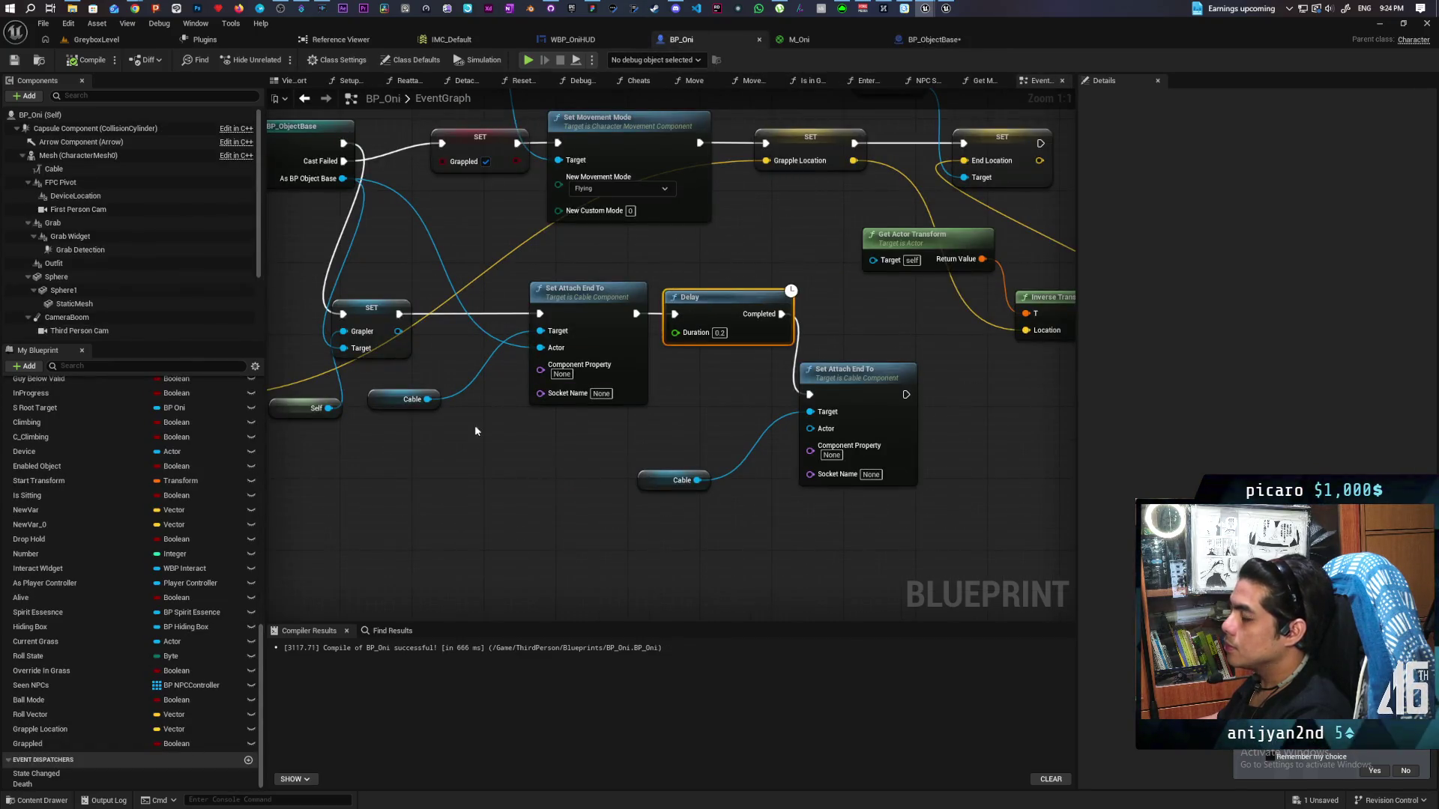
pyautogui.scroll(-5, 474, 425)
pyautogui.scroll(3, 584, 330)
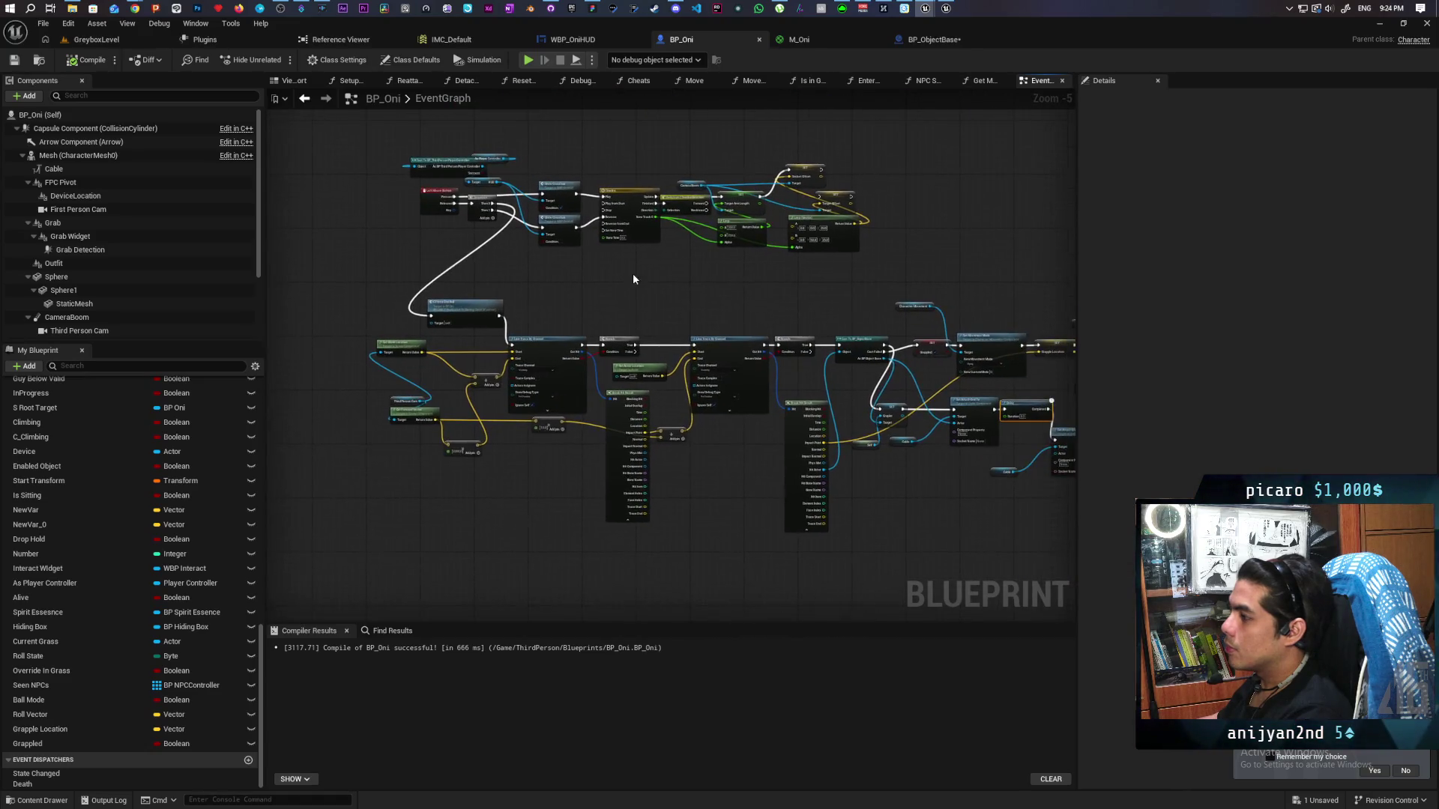
pyautogui.scroll(-2, 555, 240)
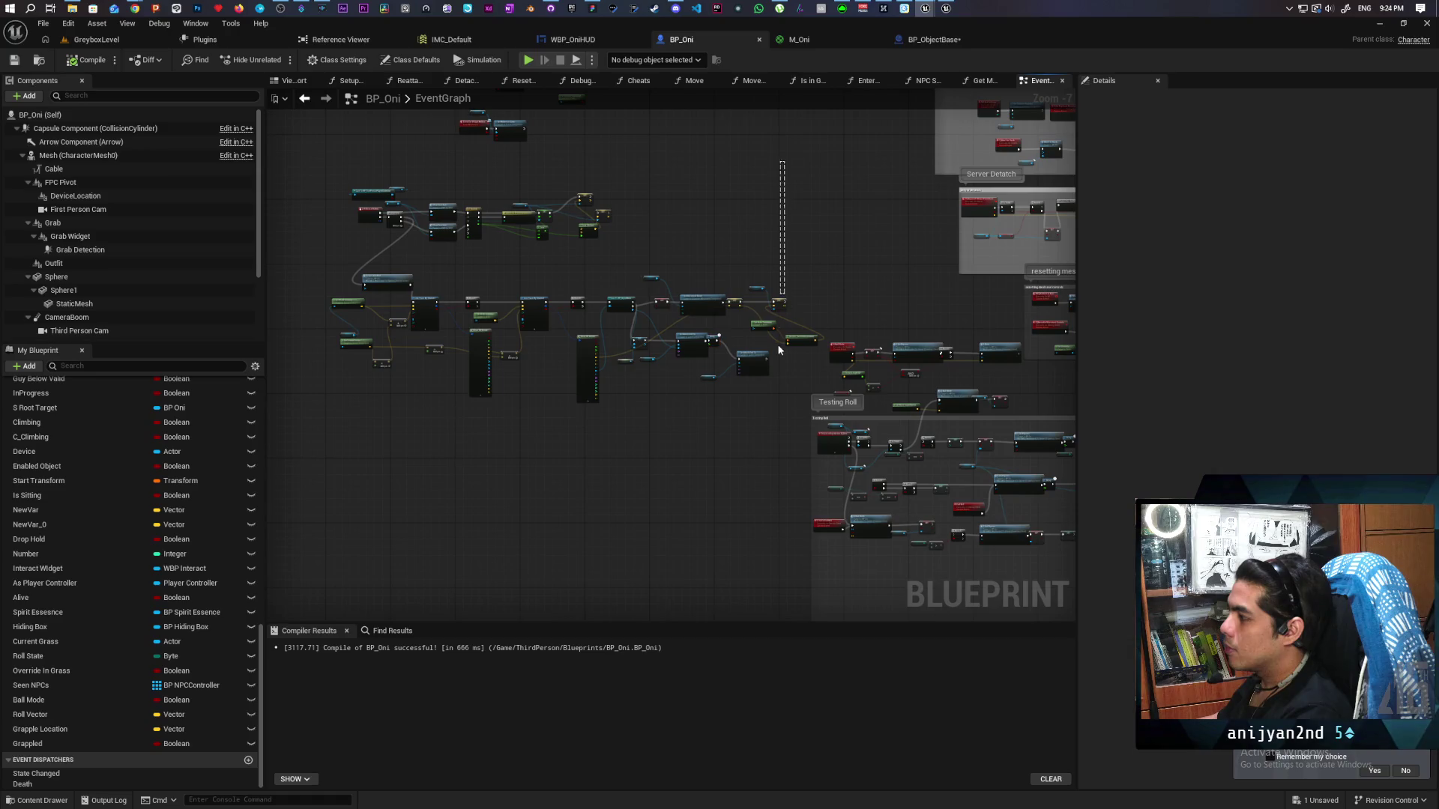
pyautogui.moveTo(777, 348); pyautogui.dragTo(780, 389)
pyautogui.moveTo(798, 190)
pyautogui.mouseDown()
pyautogui.moveTo(733, 392)
pyautogui.moveTo(331, 411)
pyautogui.mouseUp()
pyautogui.moveTo(429, 297)
pyautogui.mouseDown()
pyautogui.moveTo(488, 335)
pyautogui.moveTo(632, 337)
pyautogui.moveTo(483, 397)
pyautogui.mouseUp()
pyautogui.scroll(4, 718, 386)
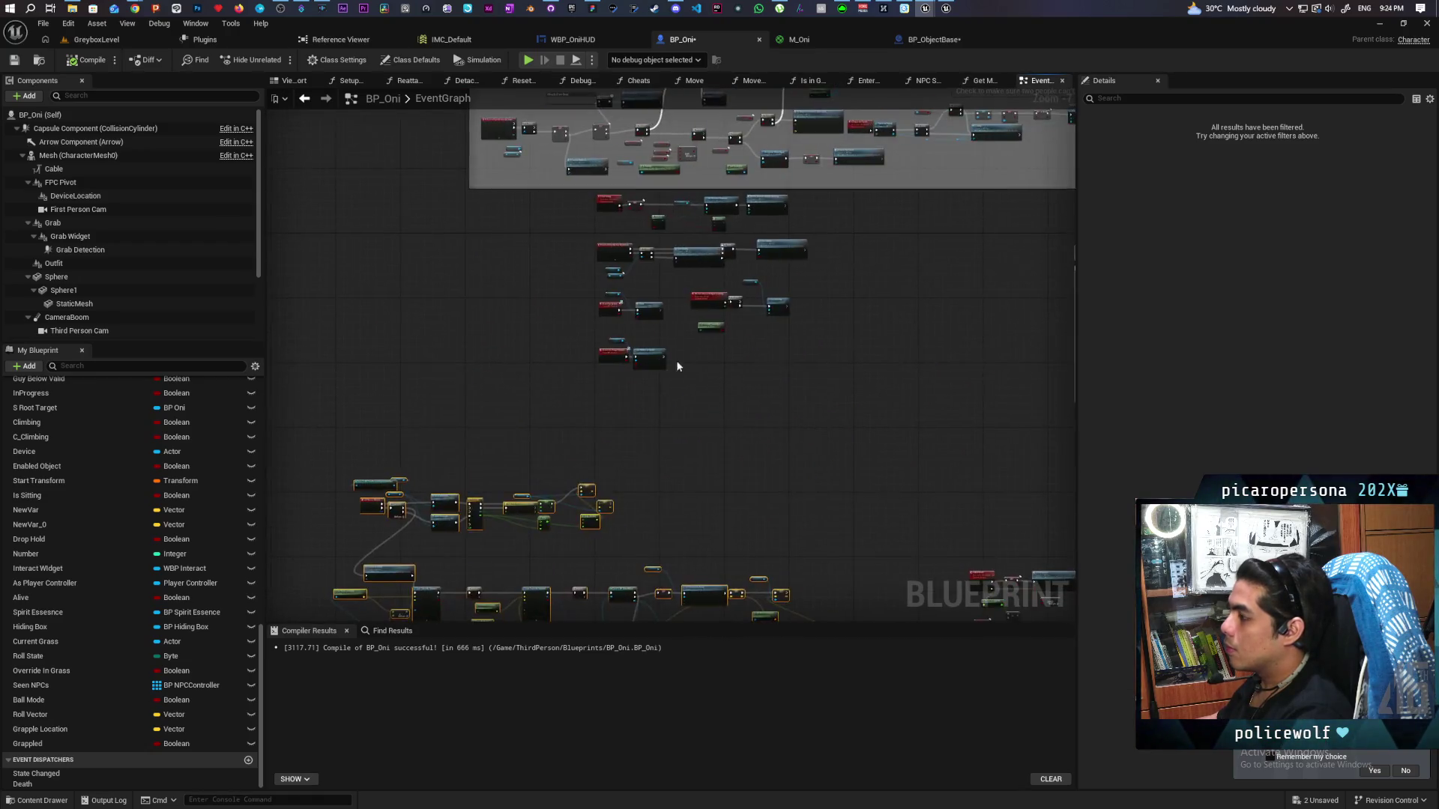
pyautogui.scroll(-4, 715, 389)
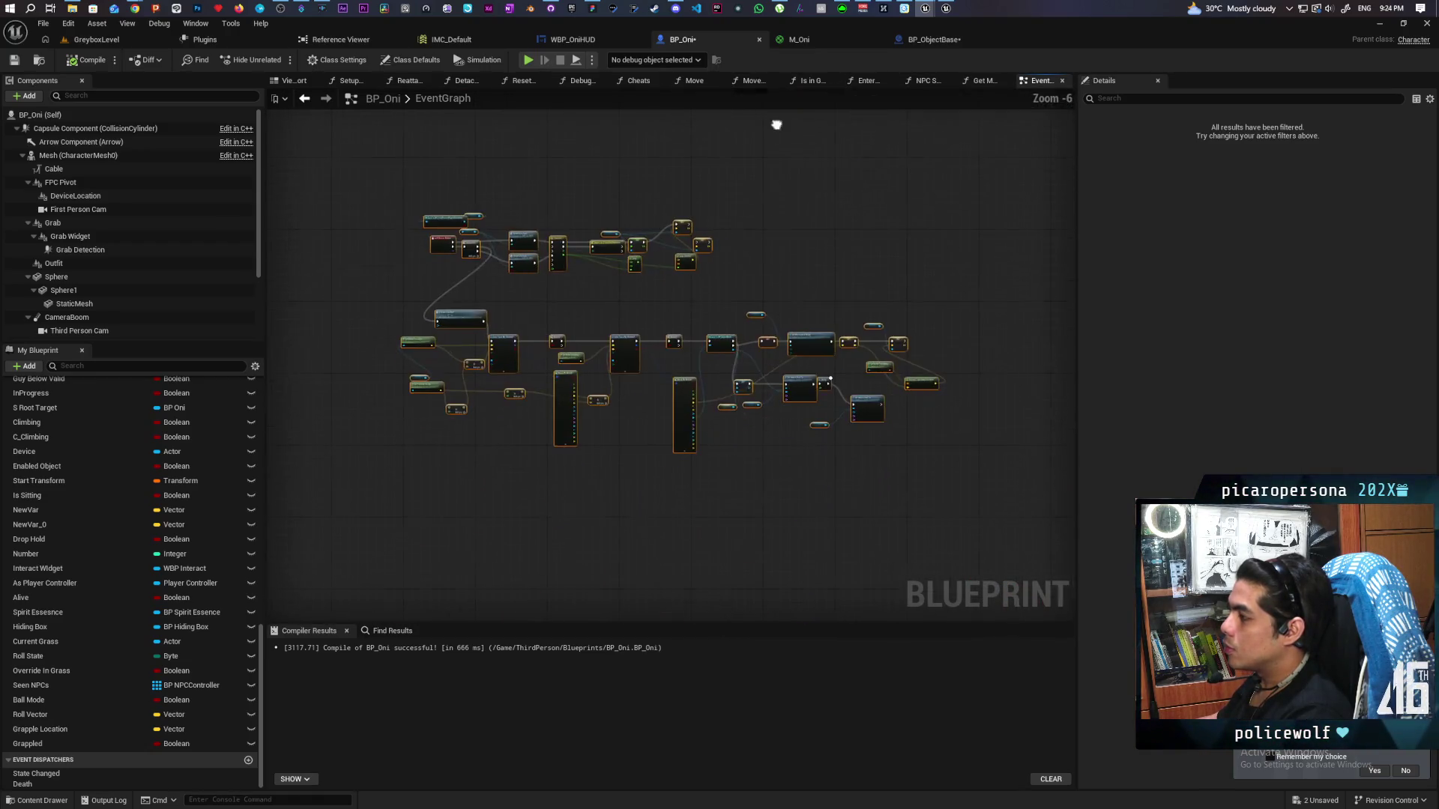
pyautogui.scroll(3, 654, 289)
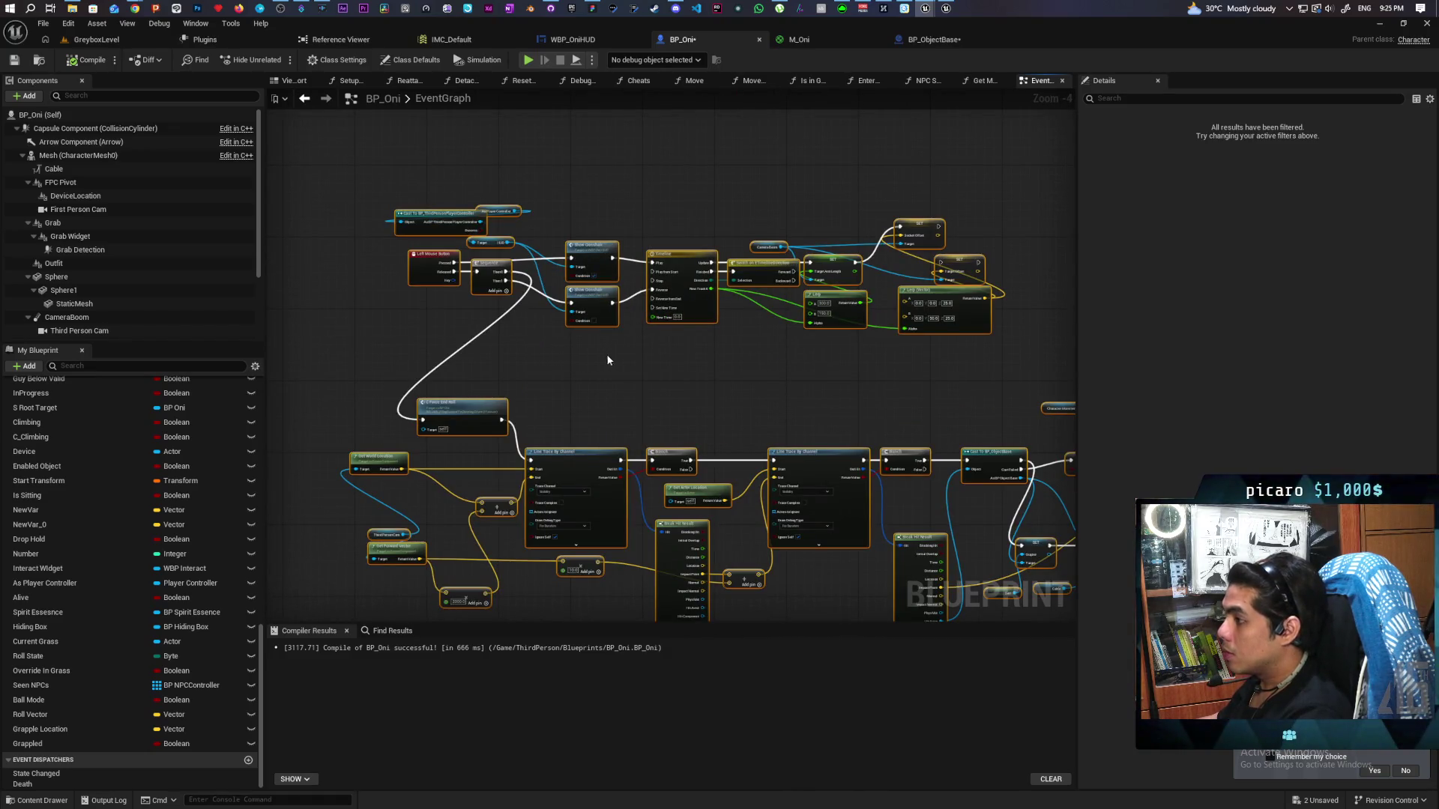
# Wrap them in a 'Grappling' comment with Show Bubble and Color Bubble, and save BP_Oni
pyautogui.press('c')
pyautogui.write('Grappli')
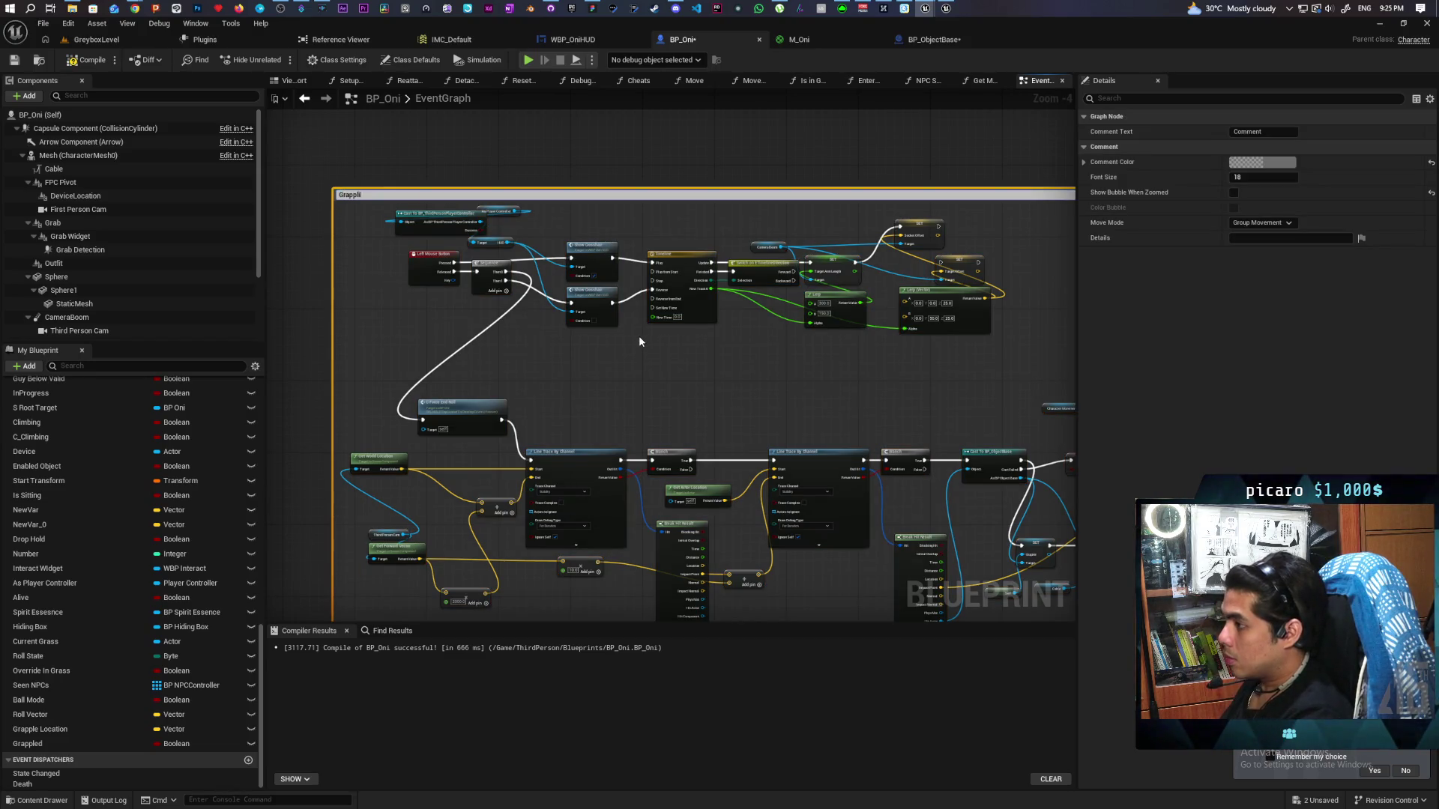
pyautogui.write('ng')
pyautogui.click(1234, 192)
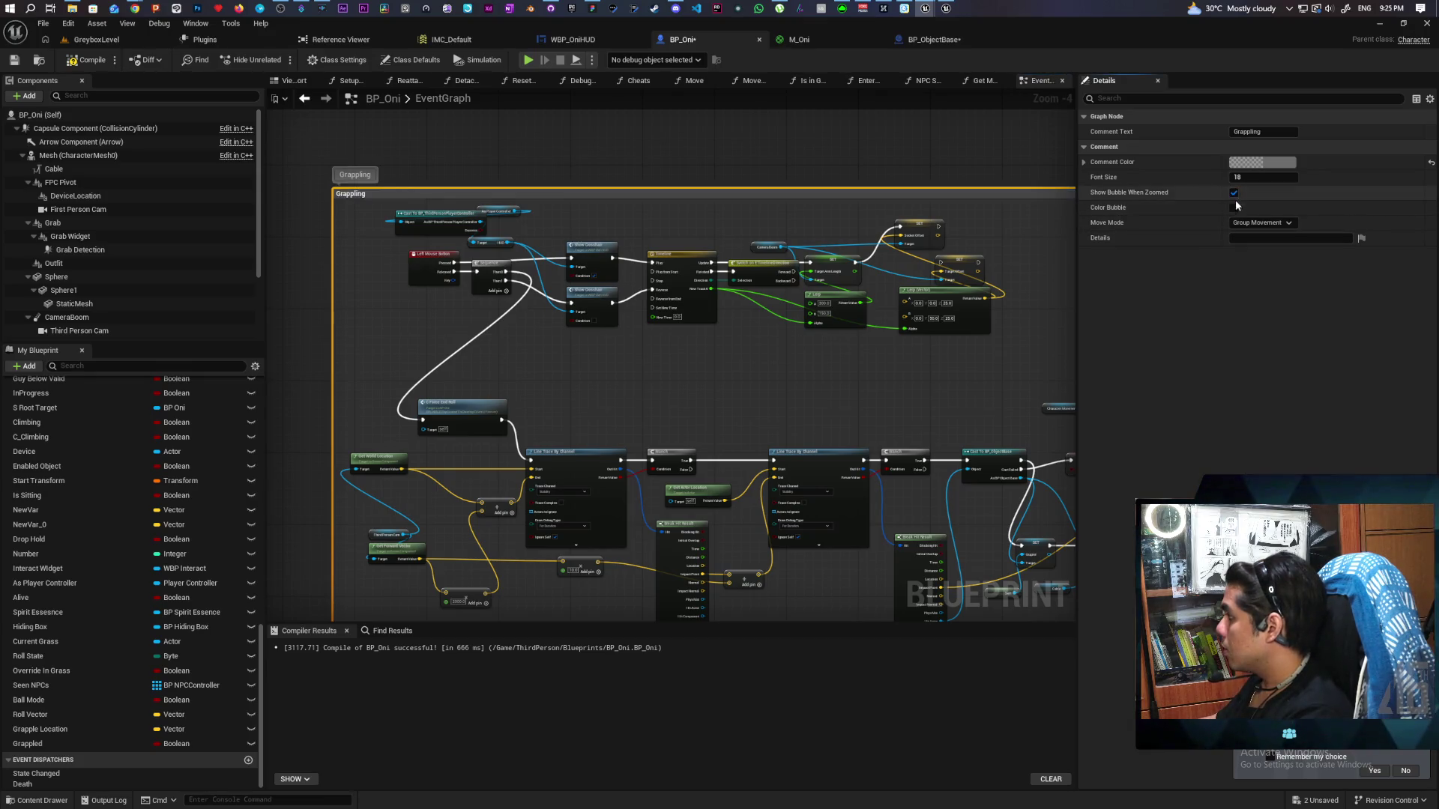
pyautogui.click(1234, 203)
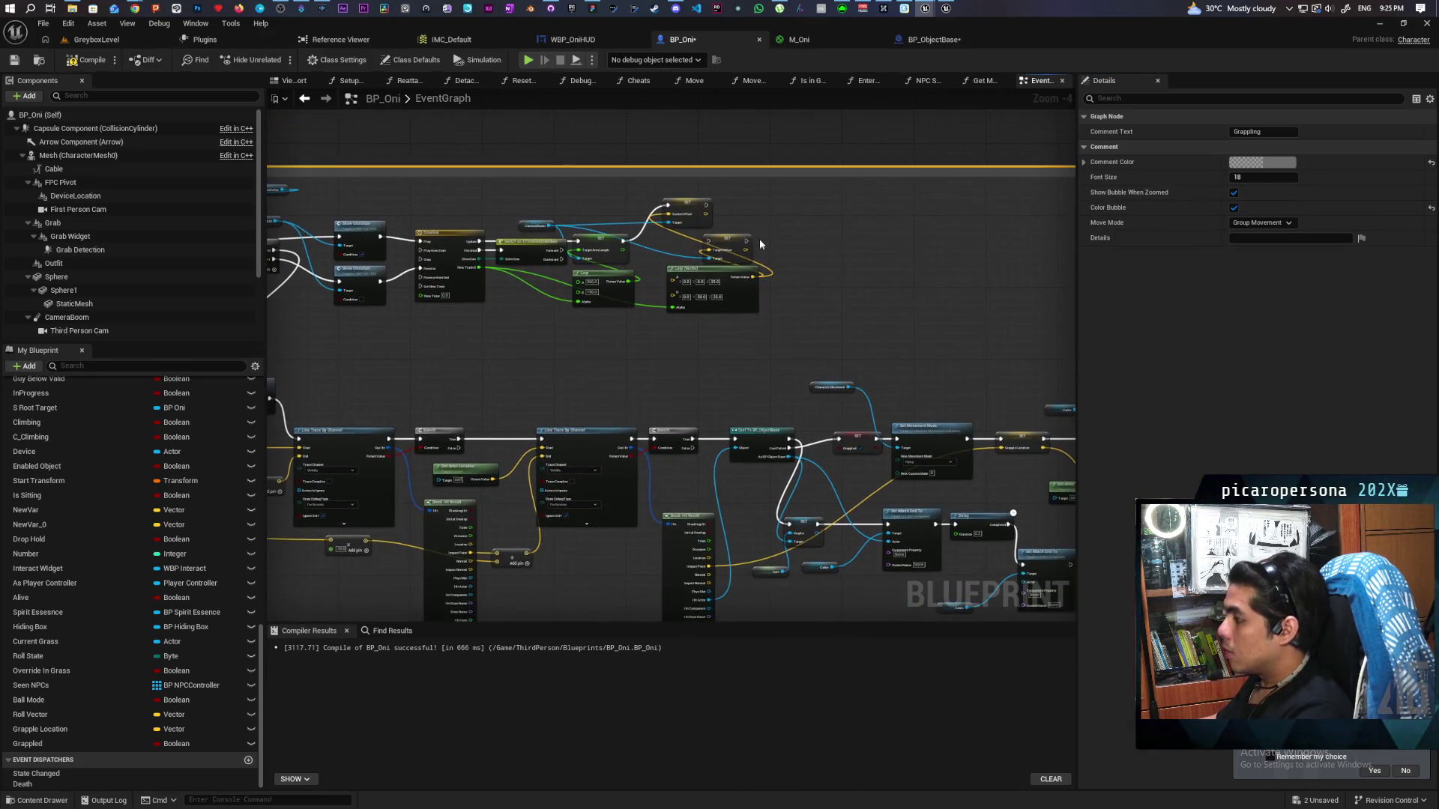
pyautogui.hotkey('ctrl', 's')
pyautogui.scroll(-6, 873, 285)
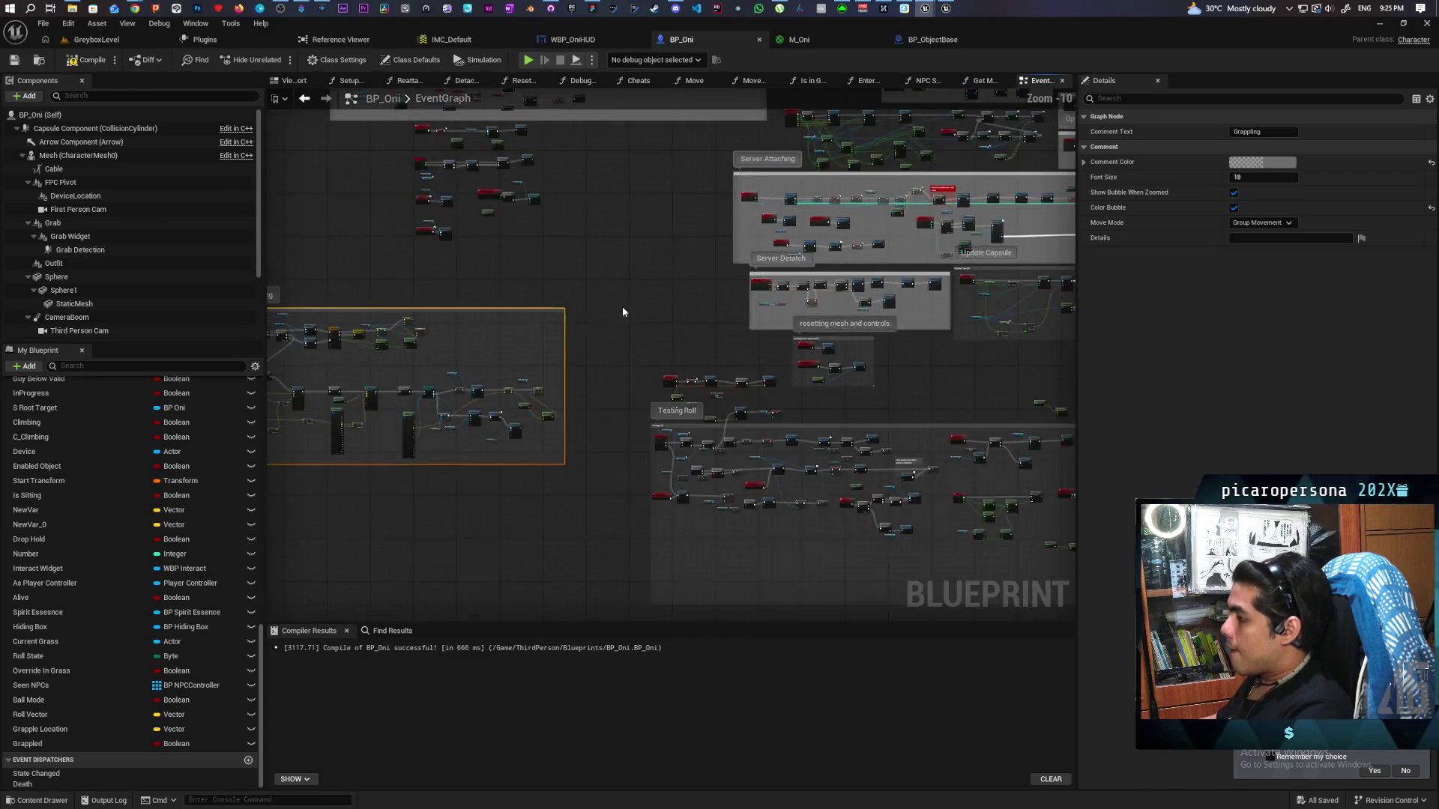
pyautogui.click(592, 8)
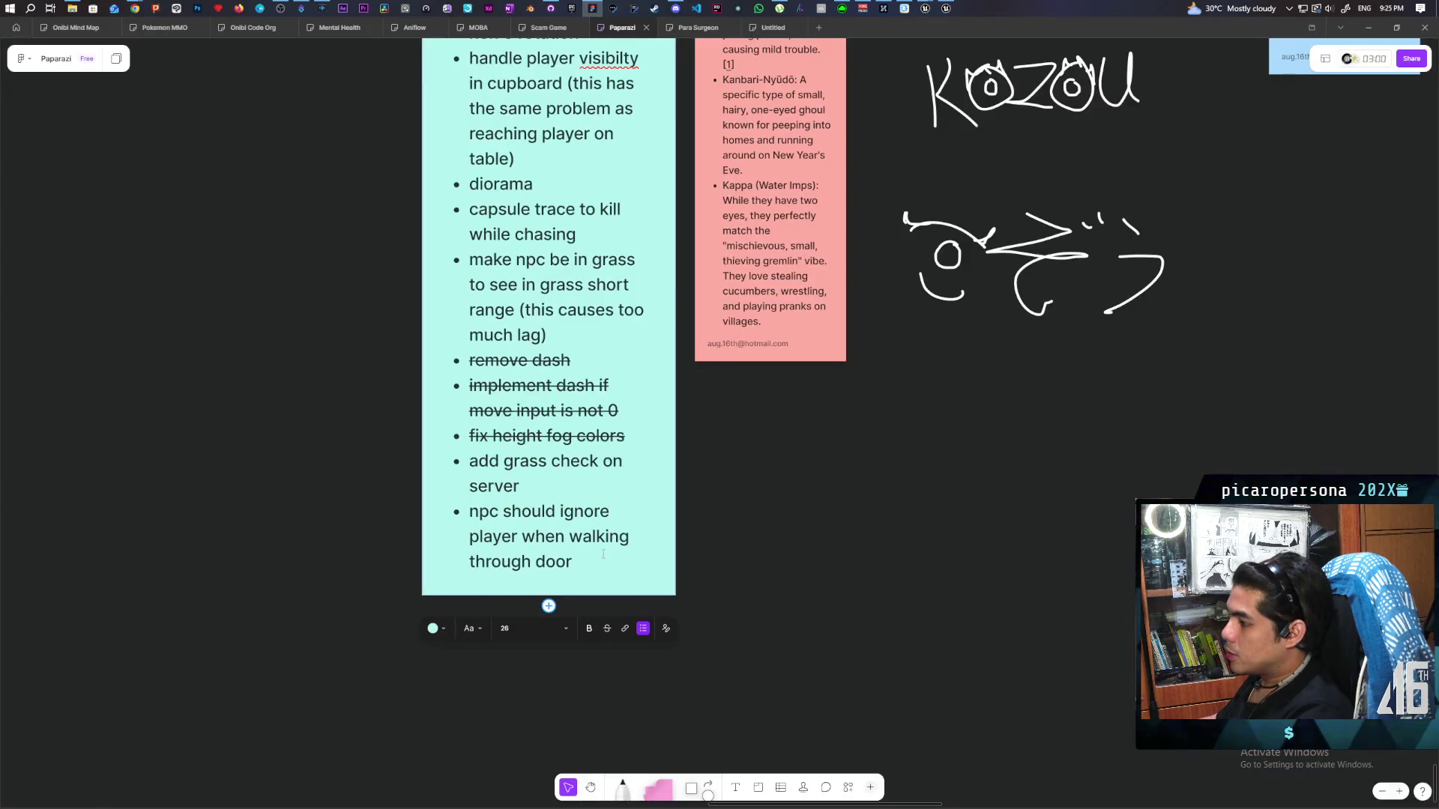
# Add the to-do bullet 'dont allow grapple when holding object', then return to Unreal
pyautogui.press('Return')
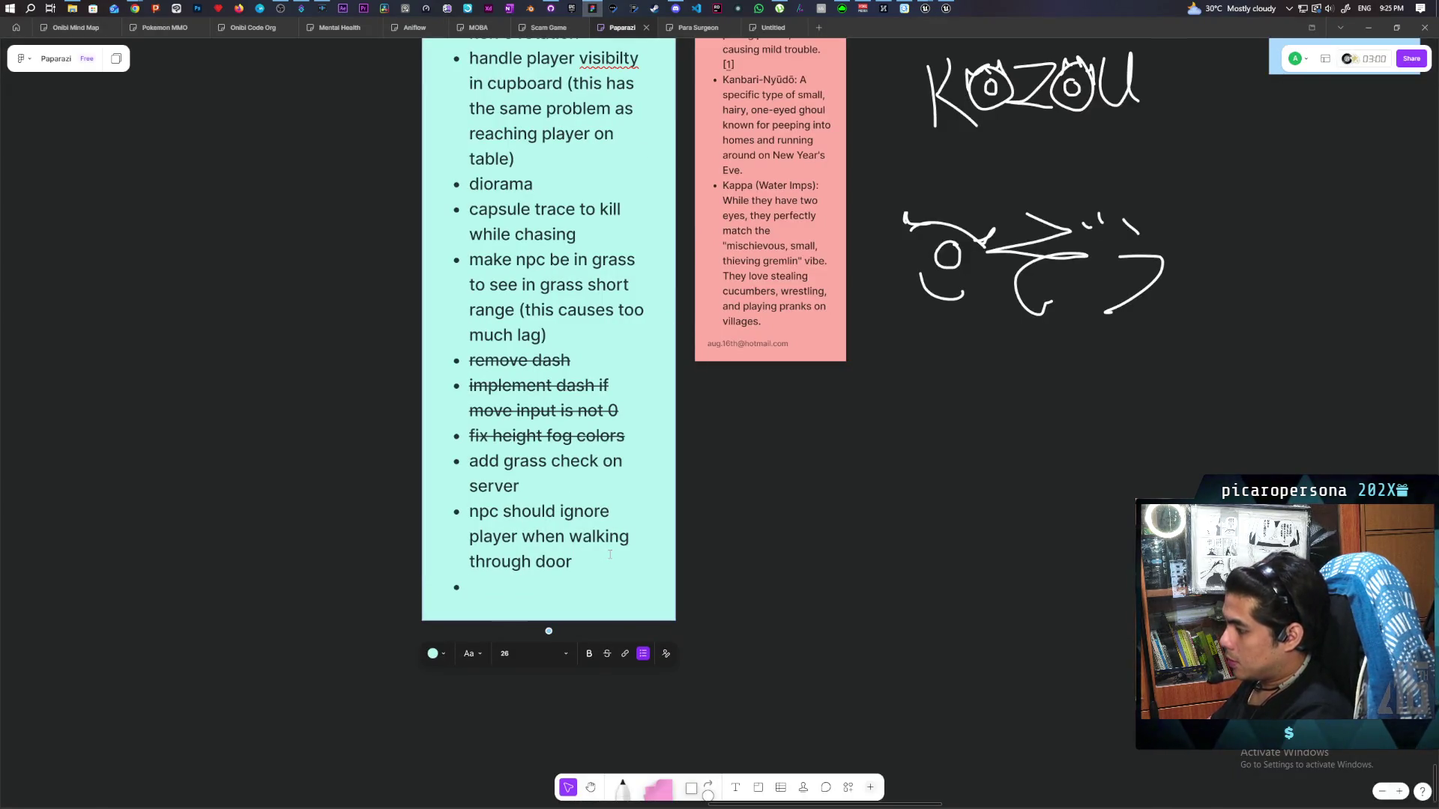
pyautogui.write('stop')
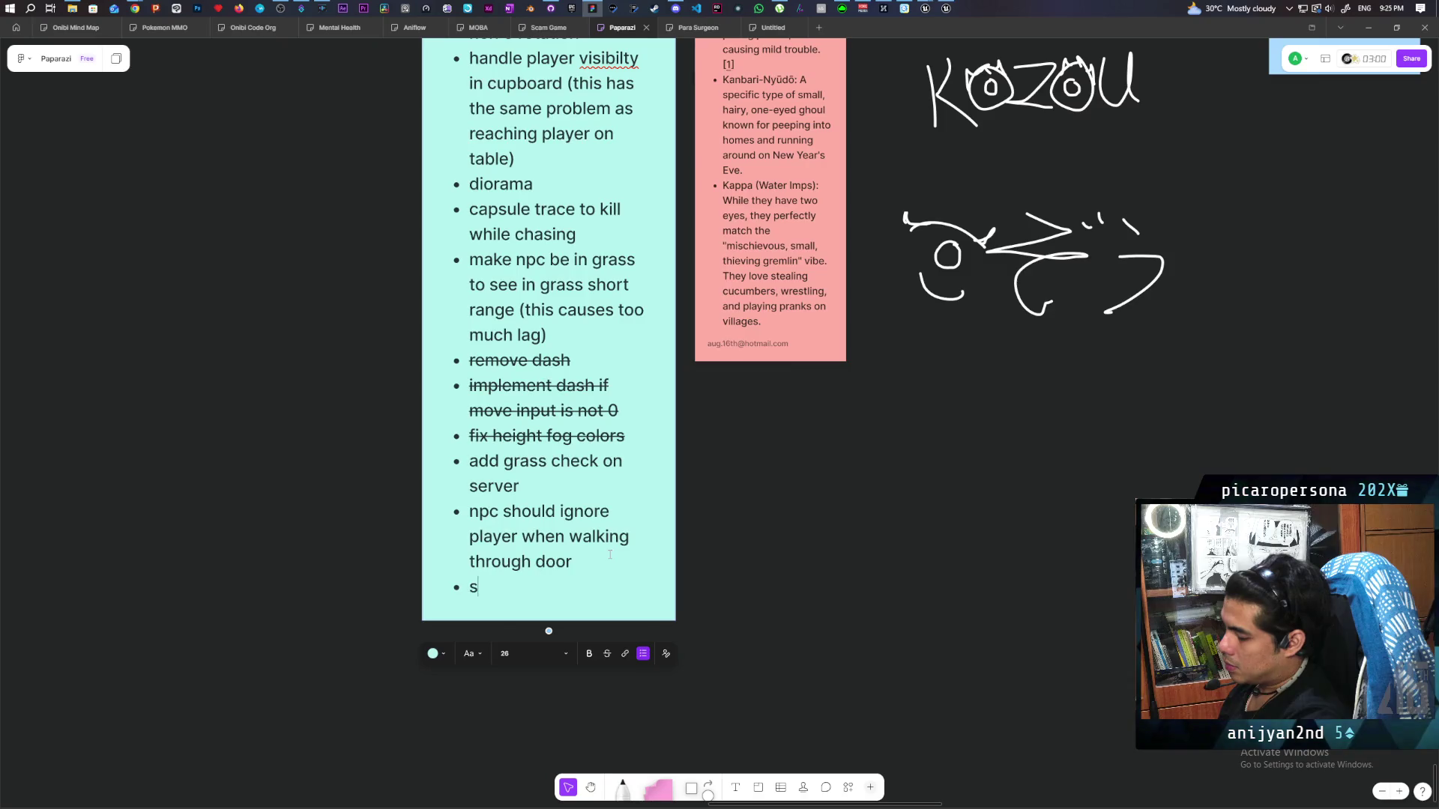
pyautogui.write('nt allow ')
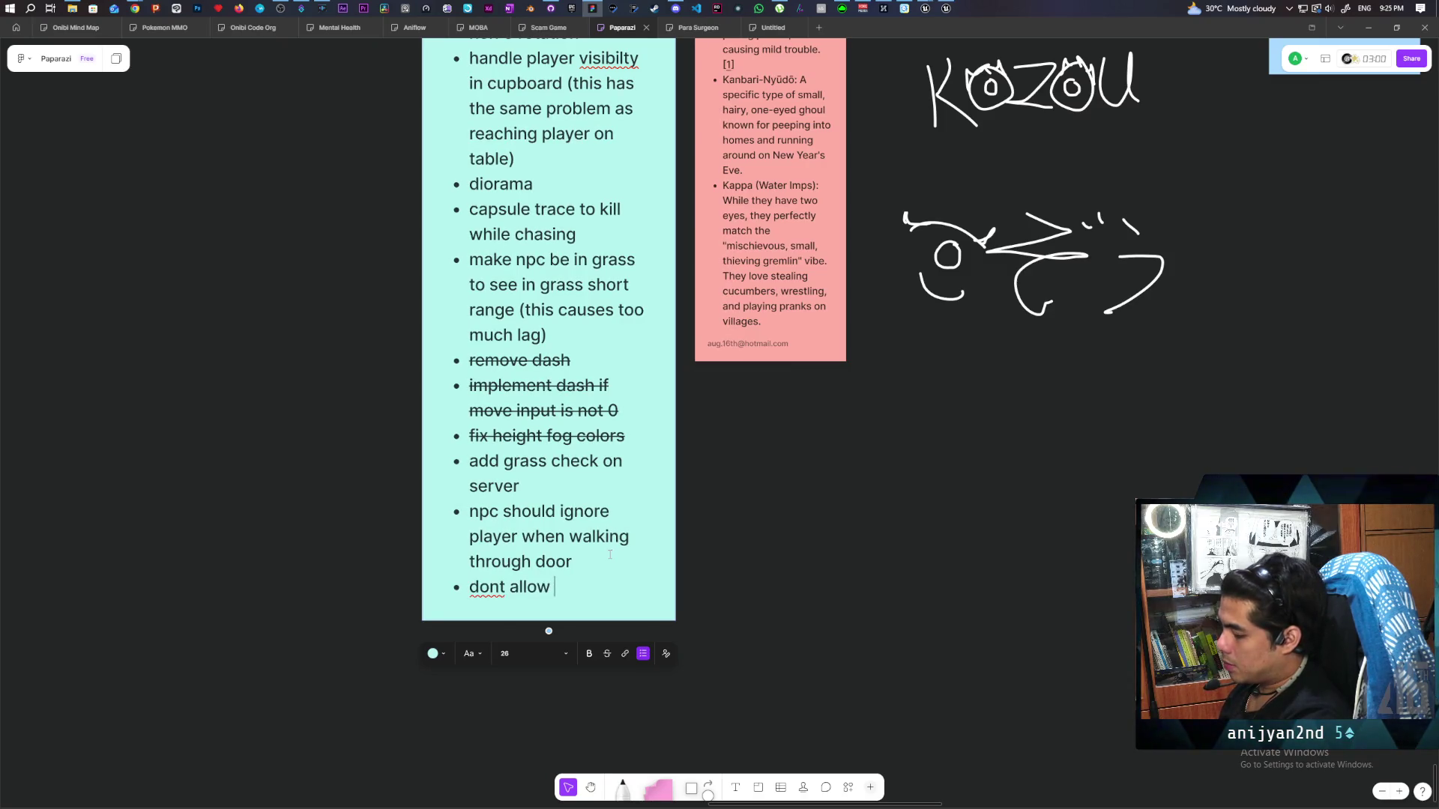
pyautogui.write('grapple ')
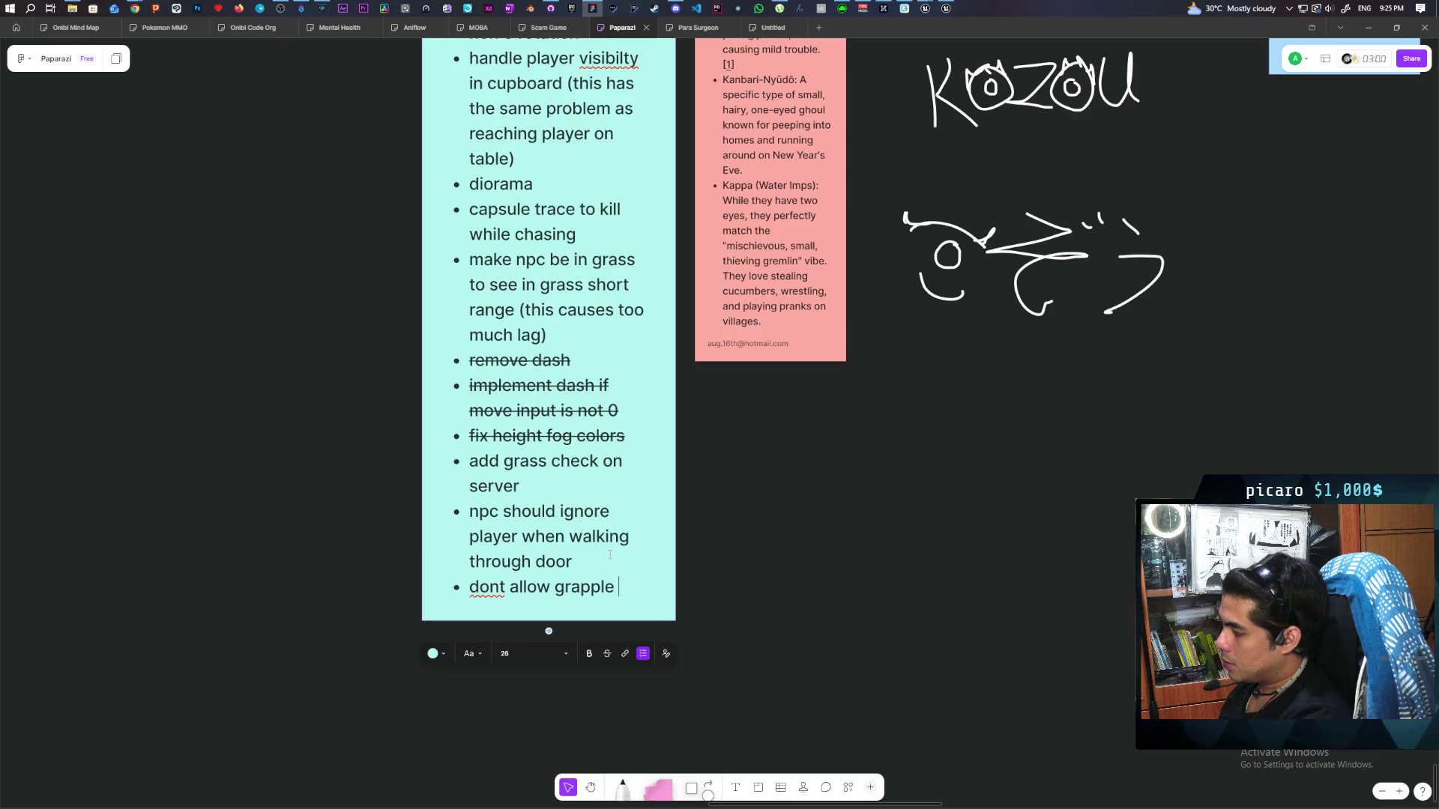
pyautogui.write('when ')
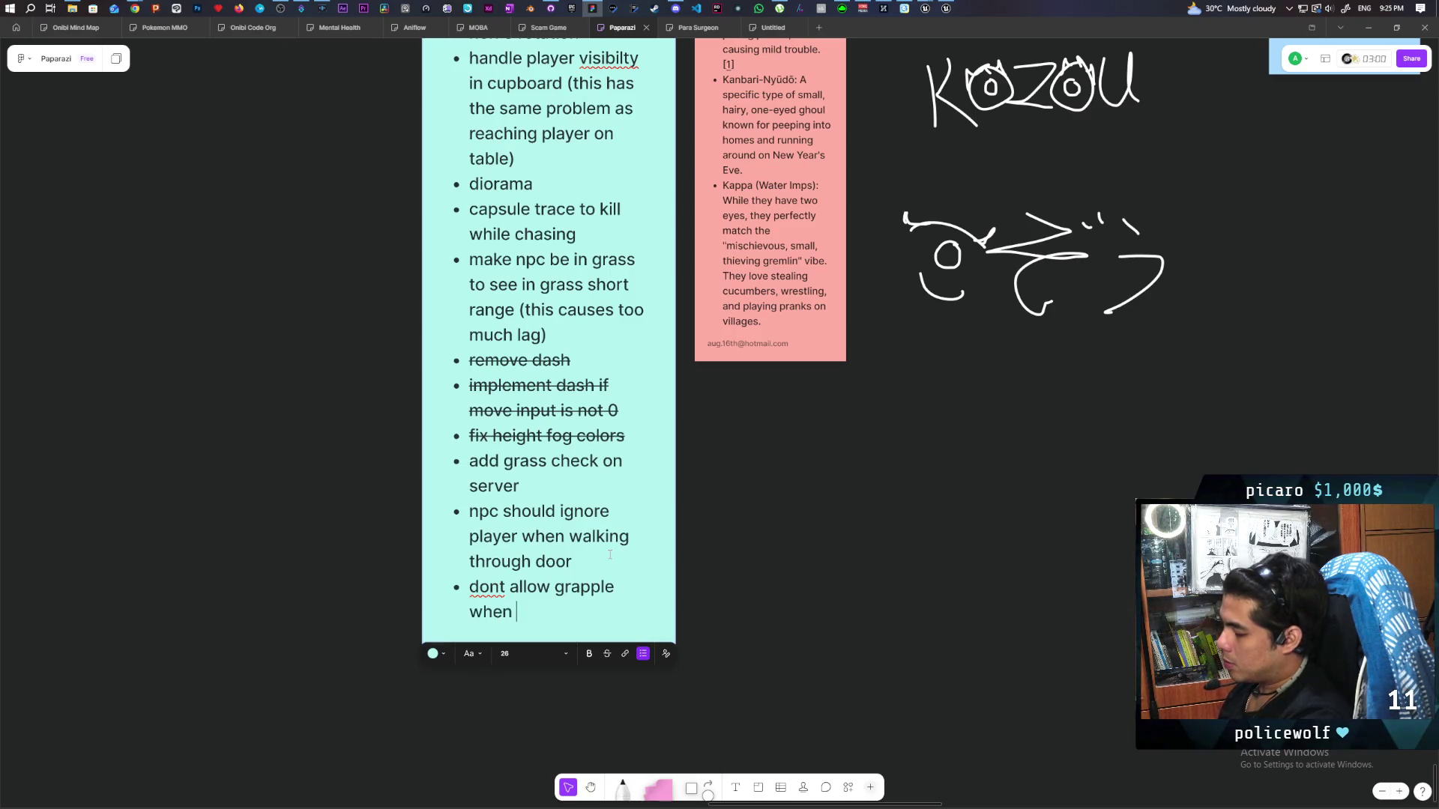
pyautogui.write('holding')
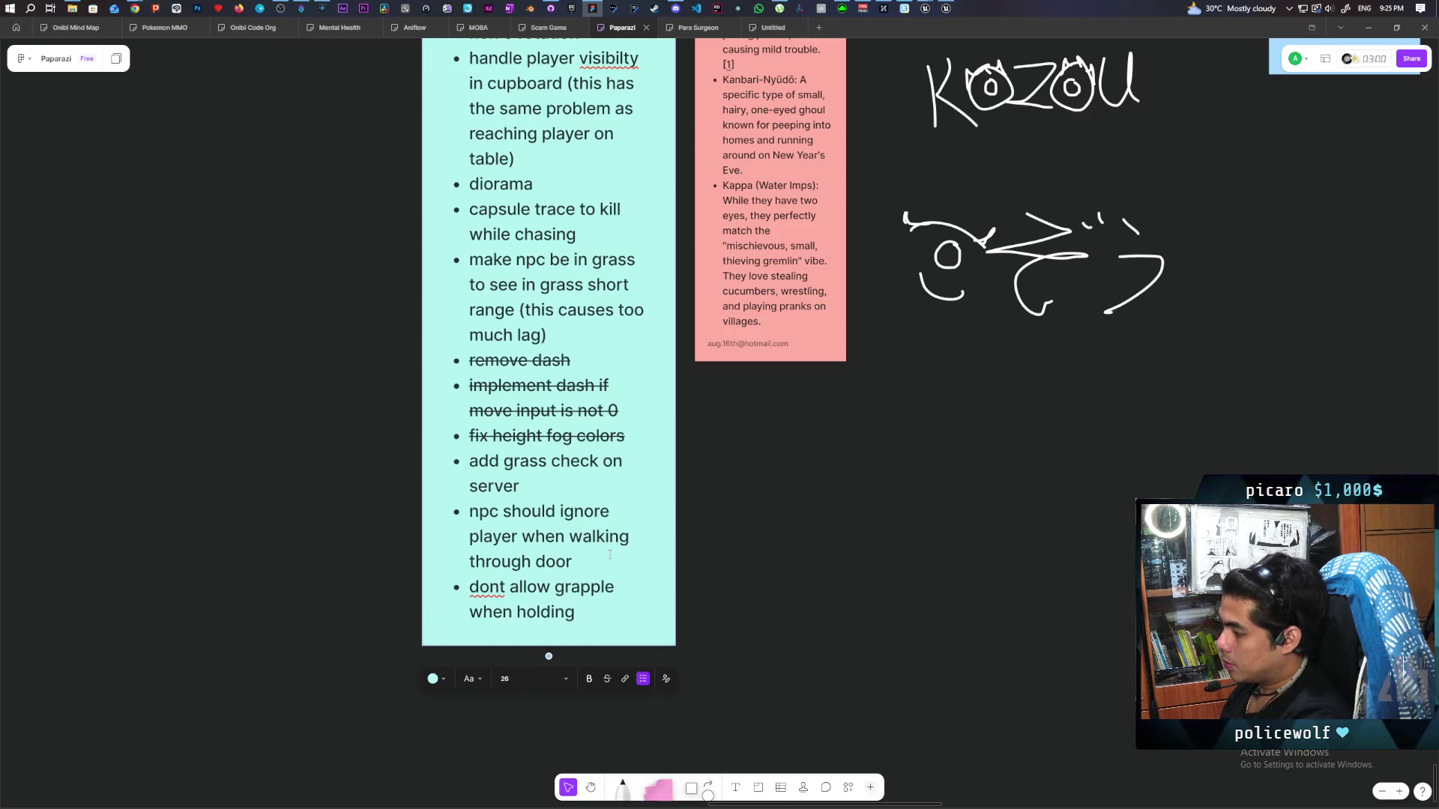
pyautogui.write(' object')
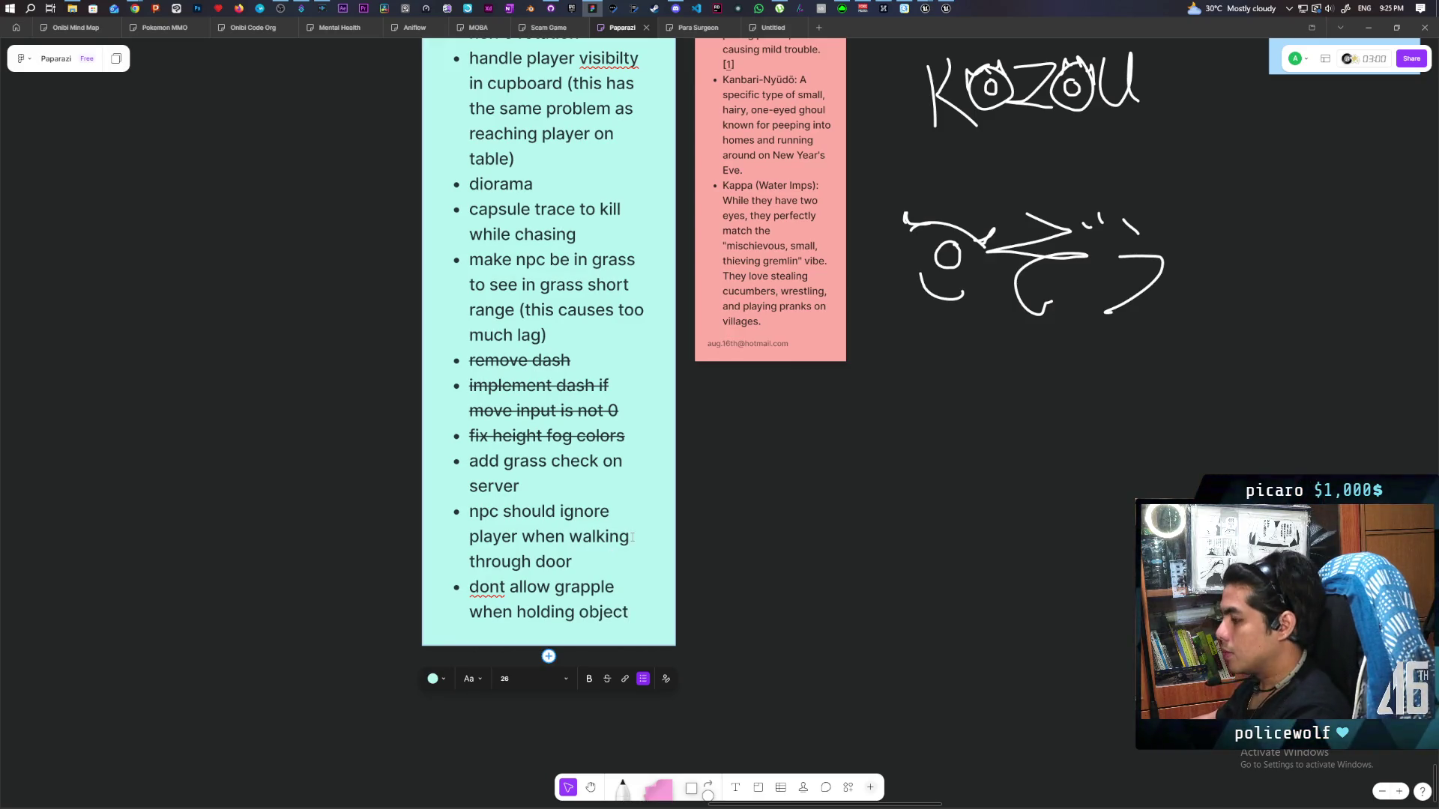
pyautogui.click(795, 535)
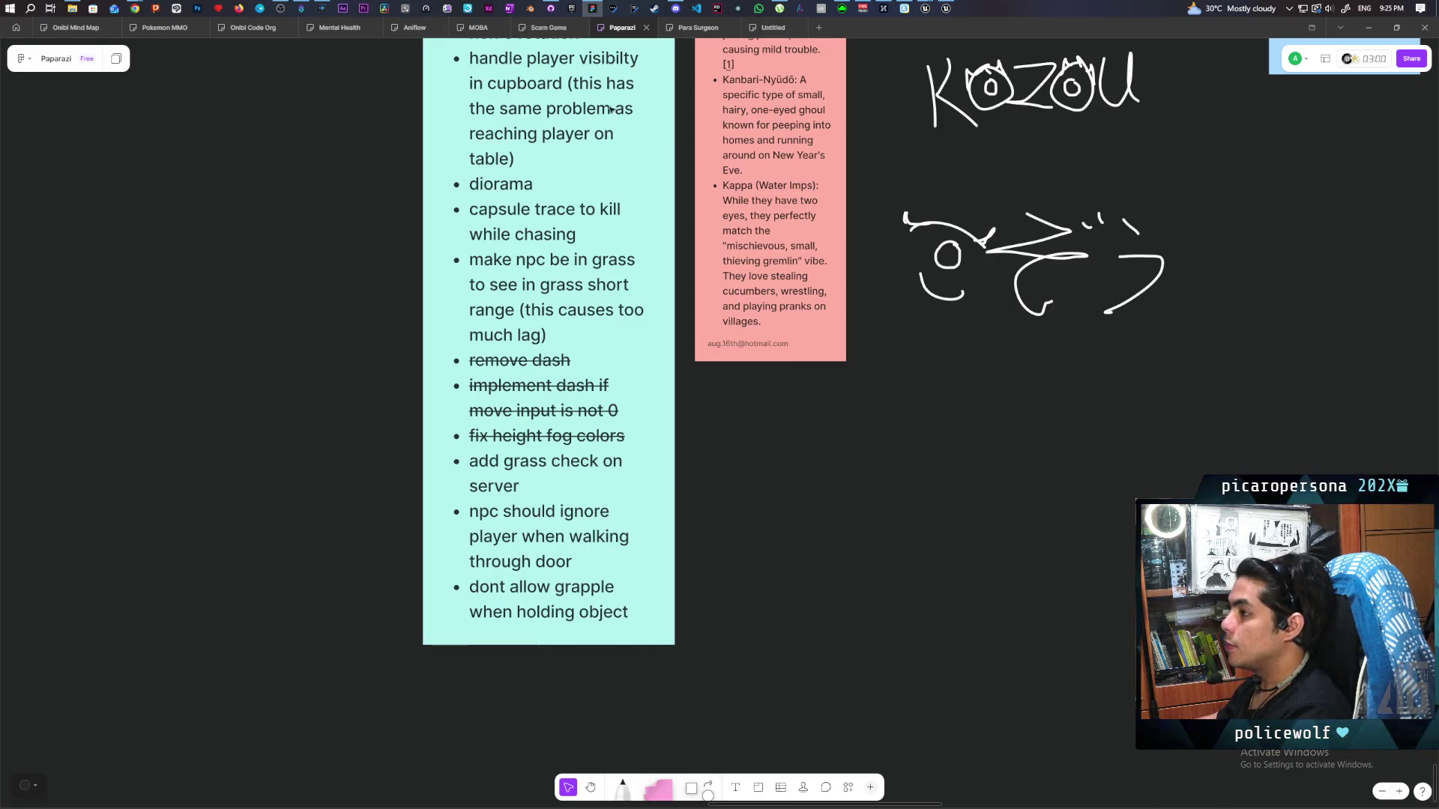
pyautogui.moveTo(921, 11)
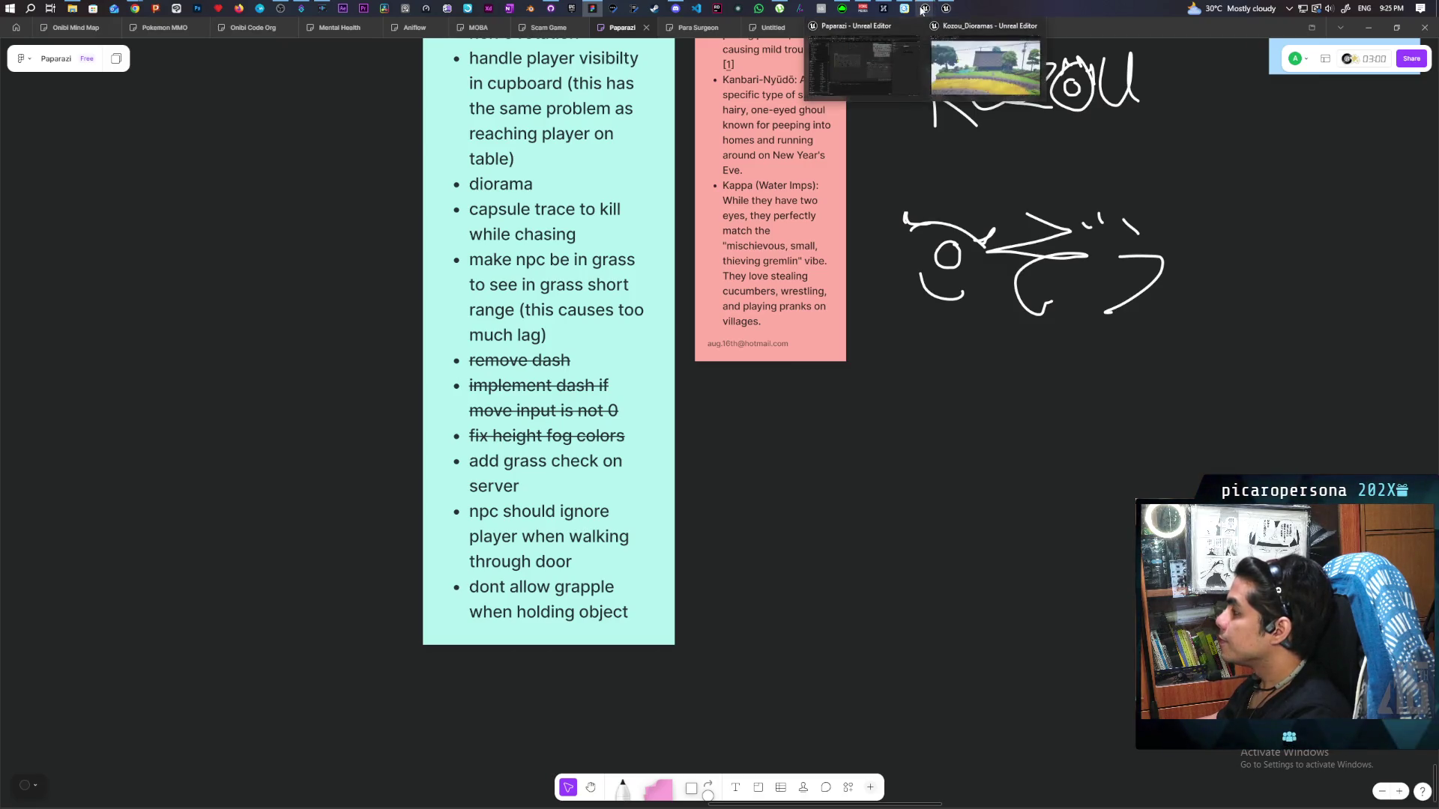
pyautogui.click(902, 68)
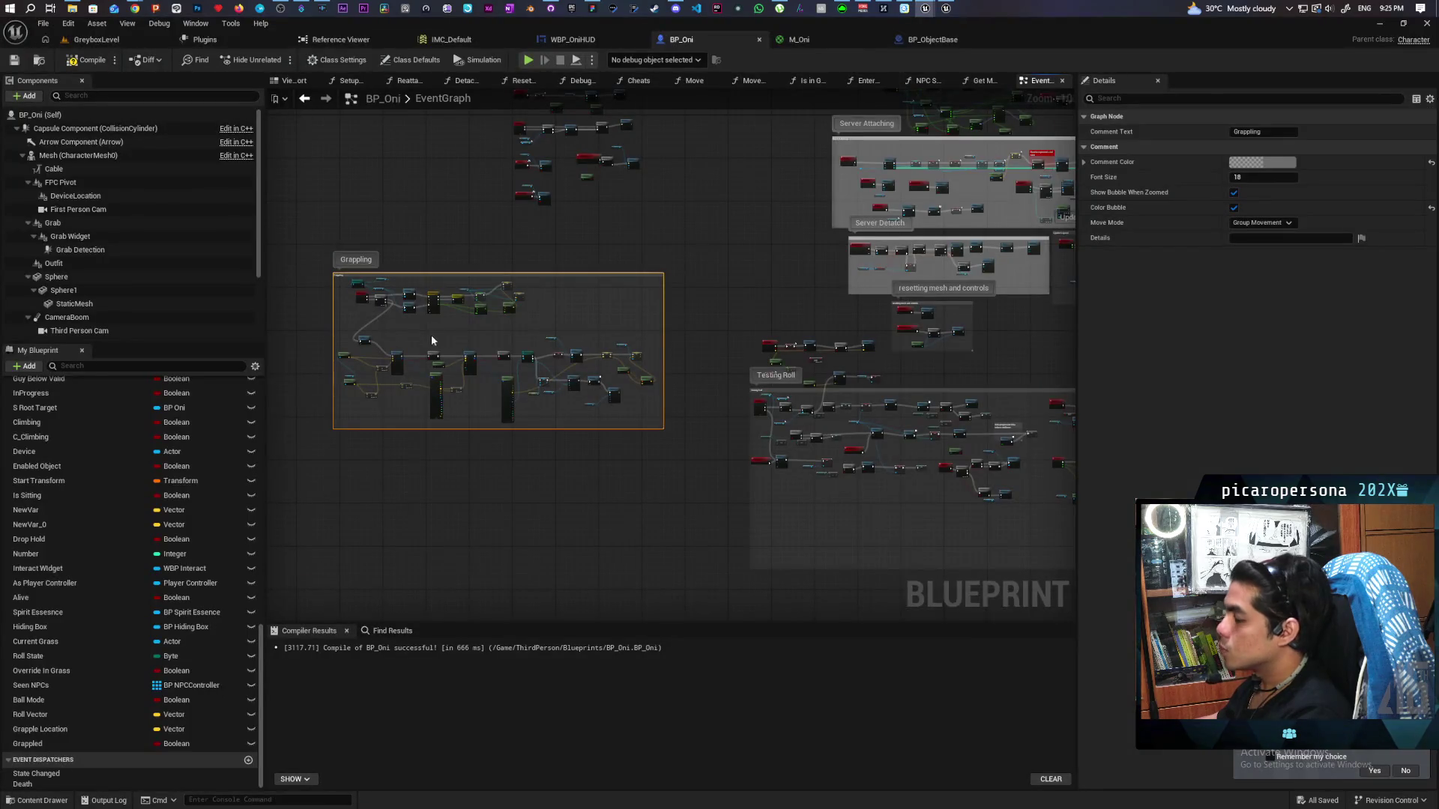
# Center the Grappling nodes, recompile BP_Oni with F7, and switch to GitHub Desktop
pyautogui.scroll(5, 374, 321)
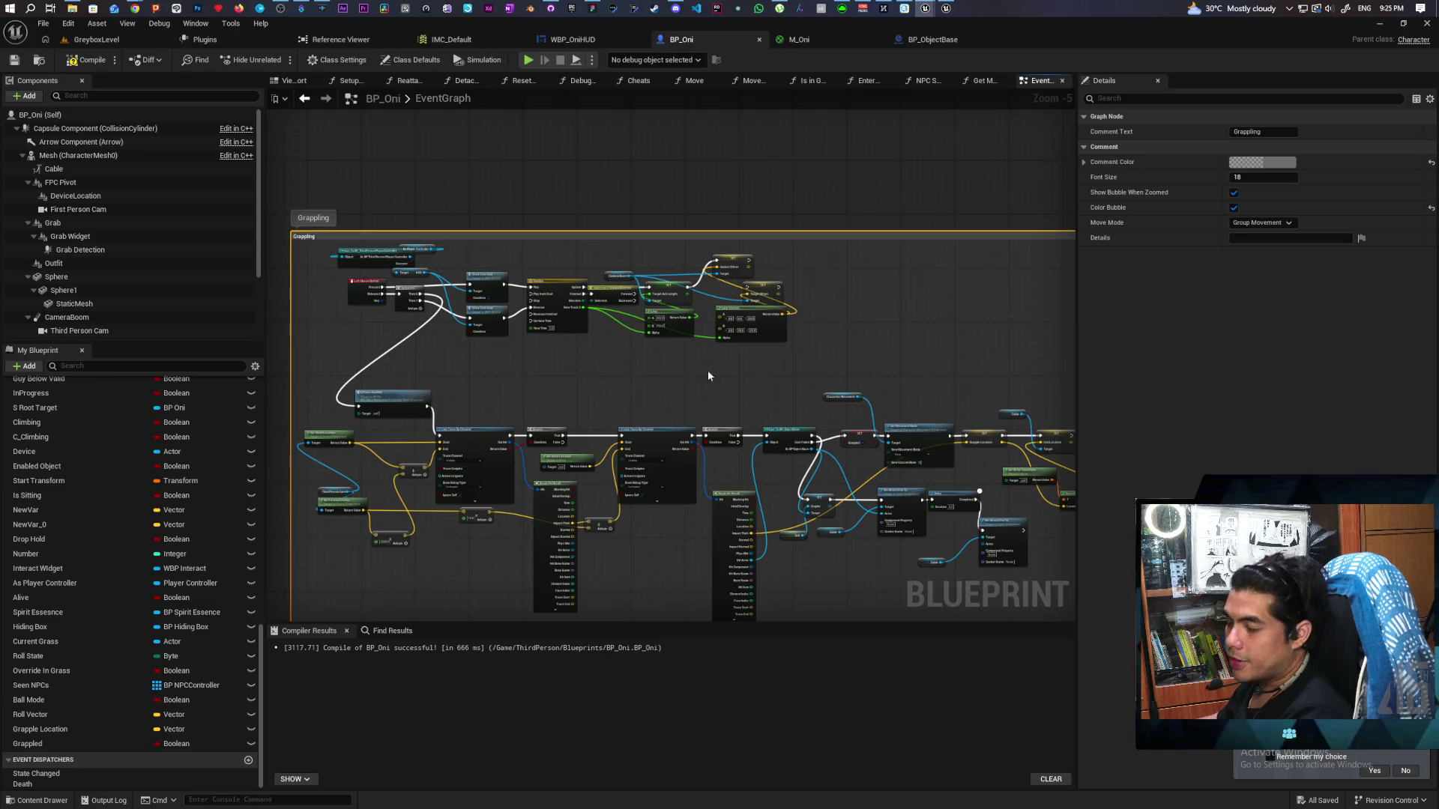
pyautogui.moveTo(708, 370); pyautogui.dragTo(661, 322)
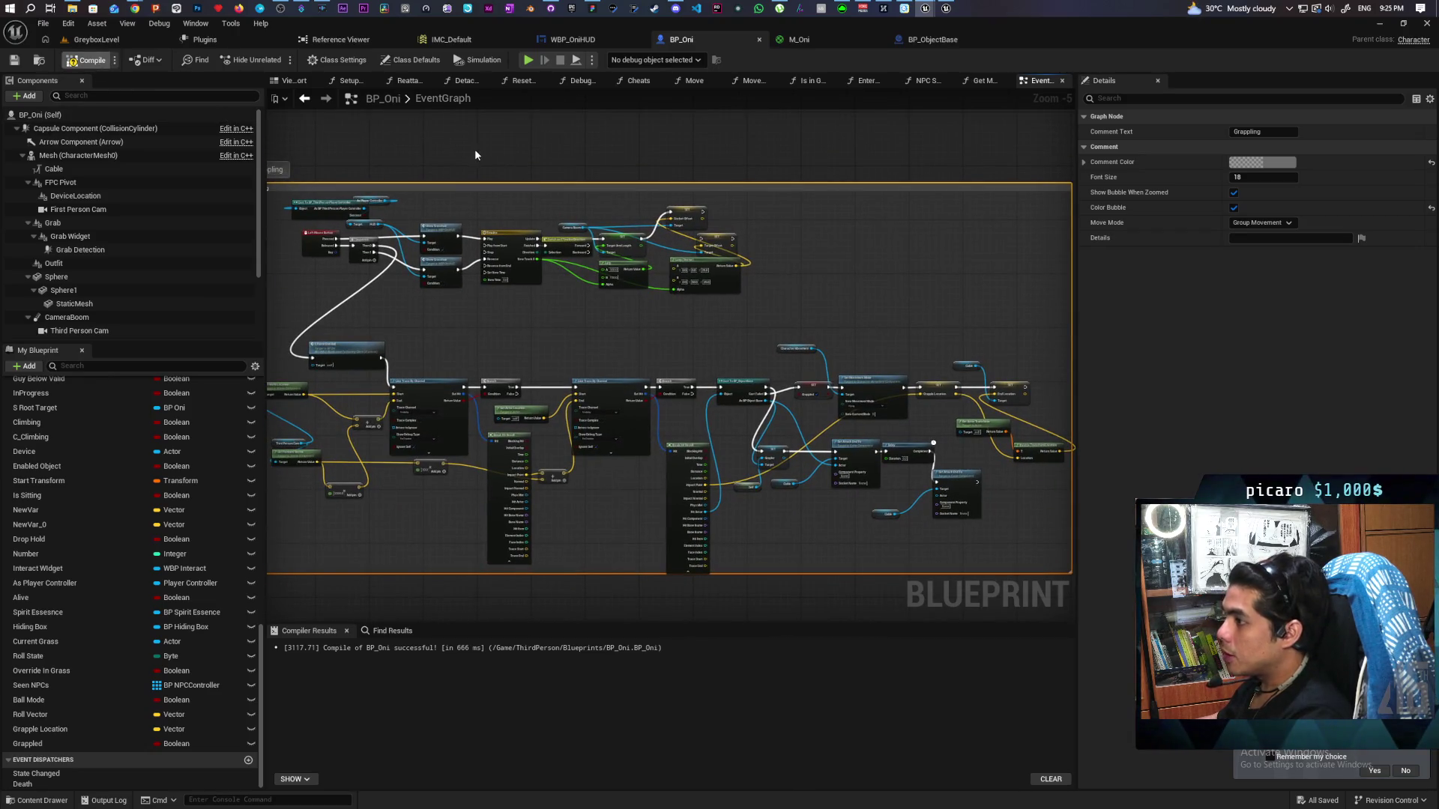
pyautogui.press('F7')
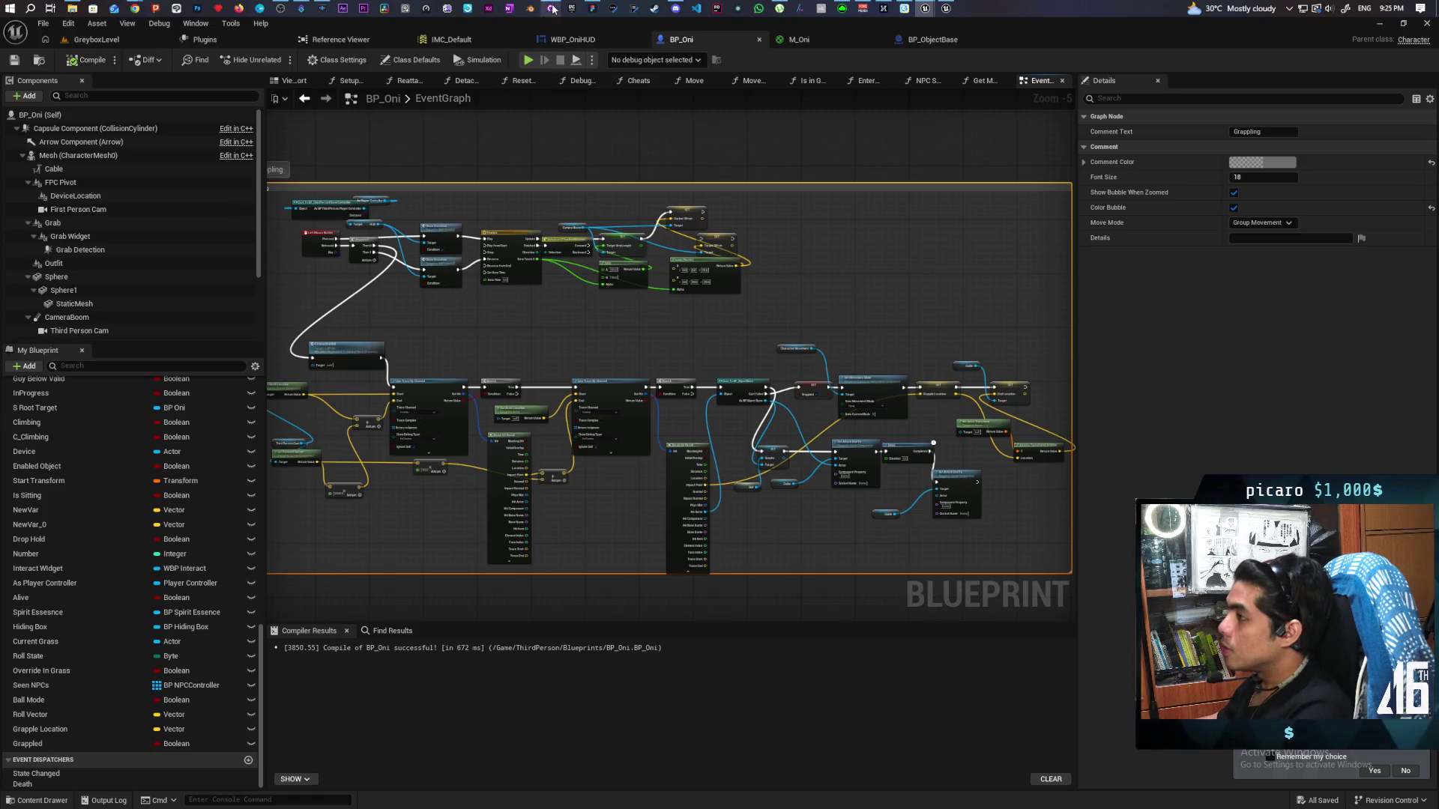
pyautogui.click(553, 9)
# Commit the two blueprint files to main as 'basic object grappling', push to origin, and return to Unreal
pyautogui.write('basic object')
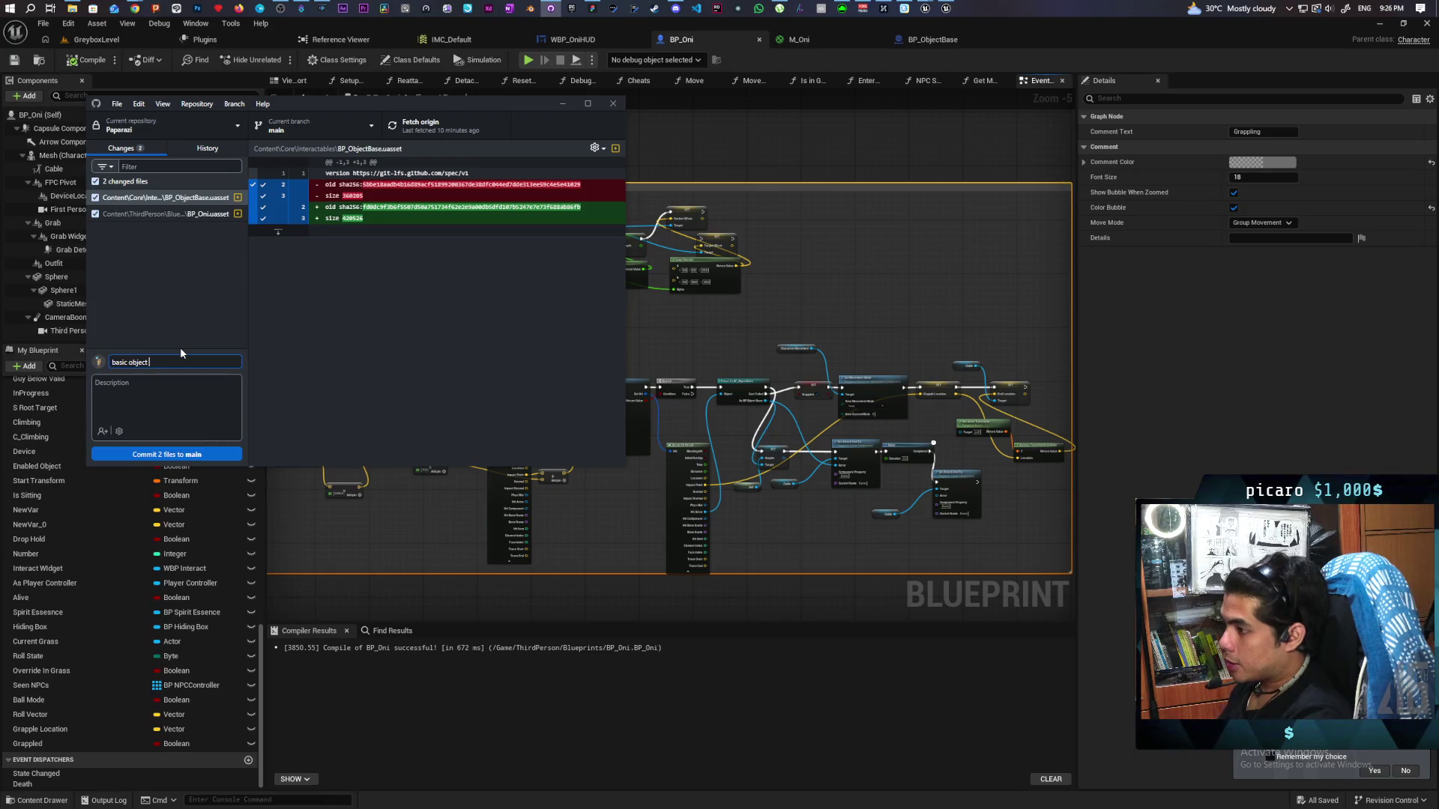
pyautogui.write('rappling')
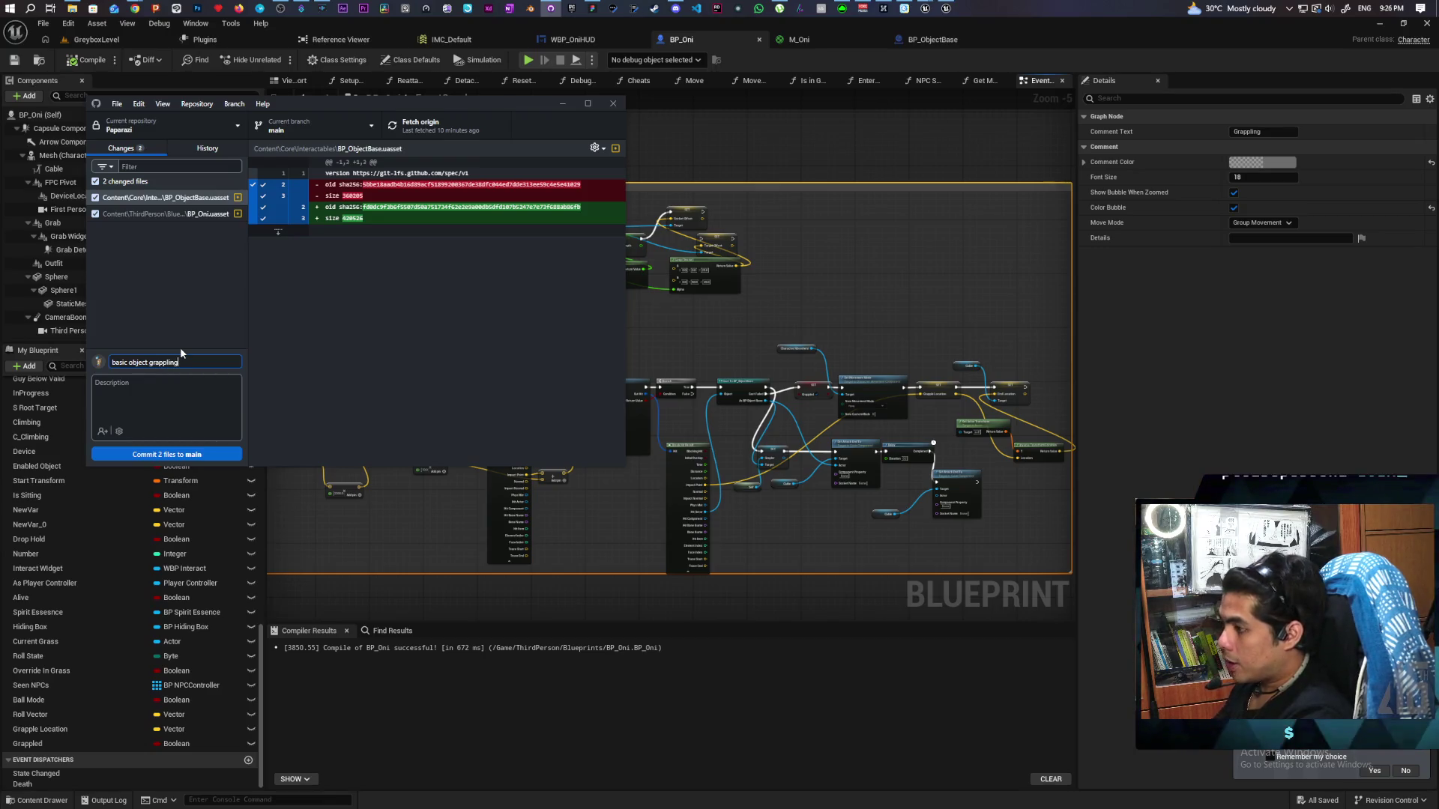
pyautogui.click(164, 455)
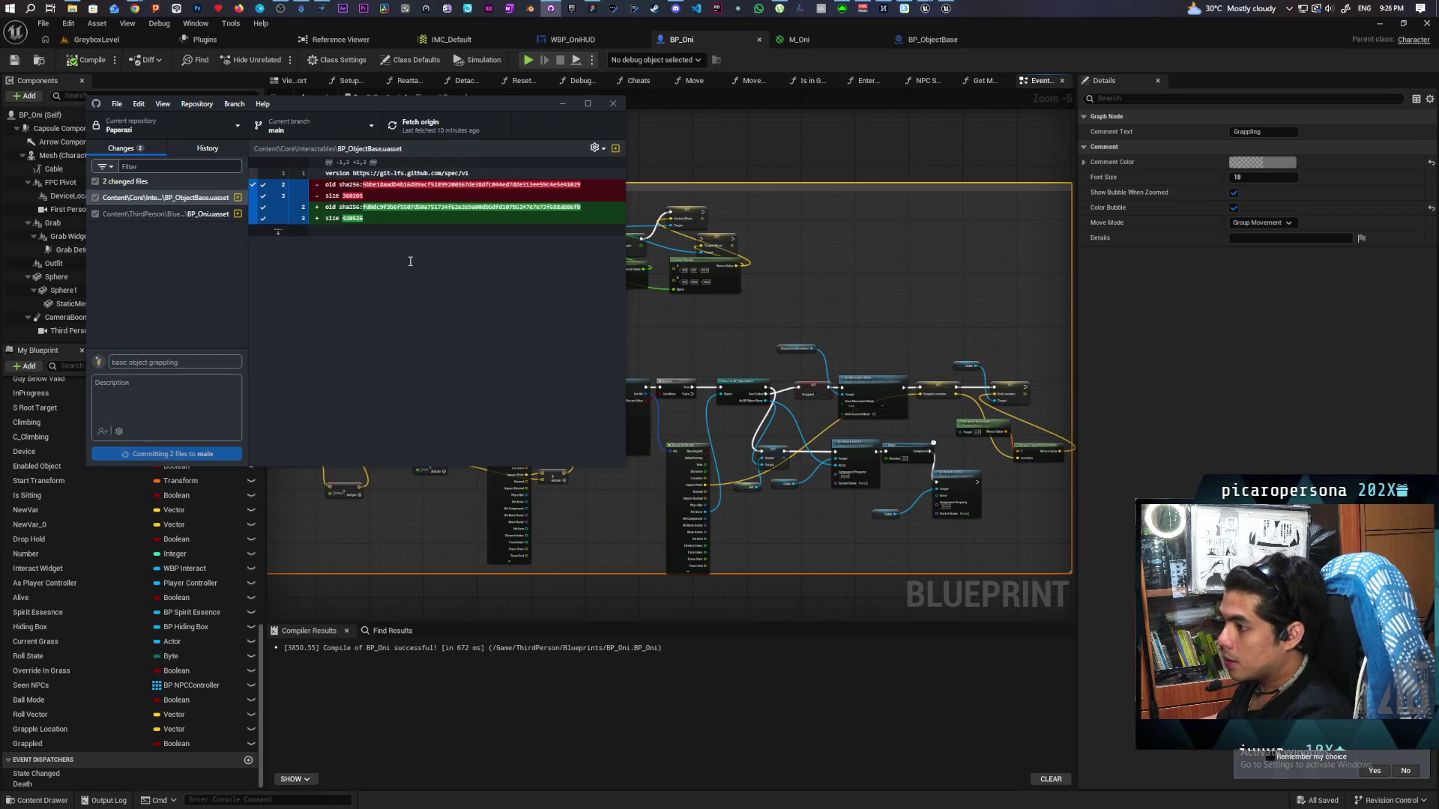
pyautogui.click(443, 126)
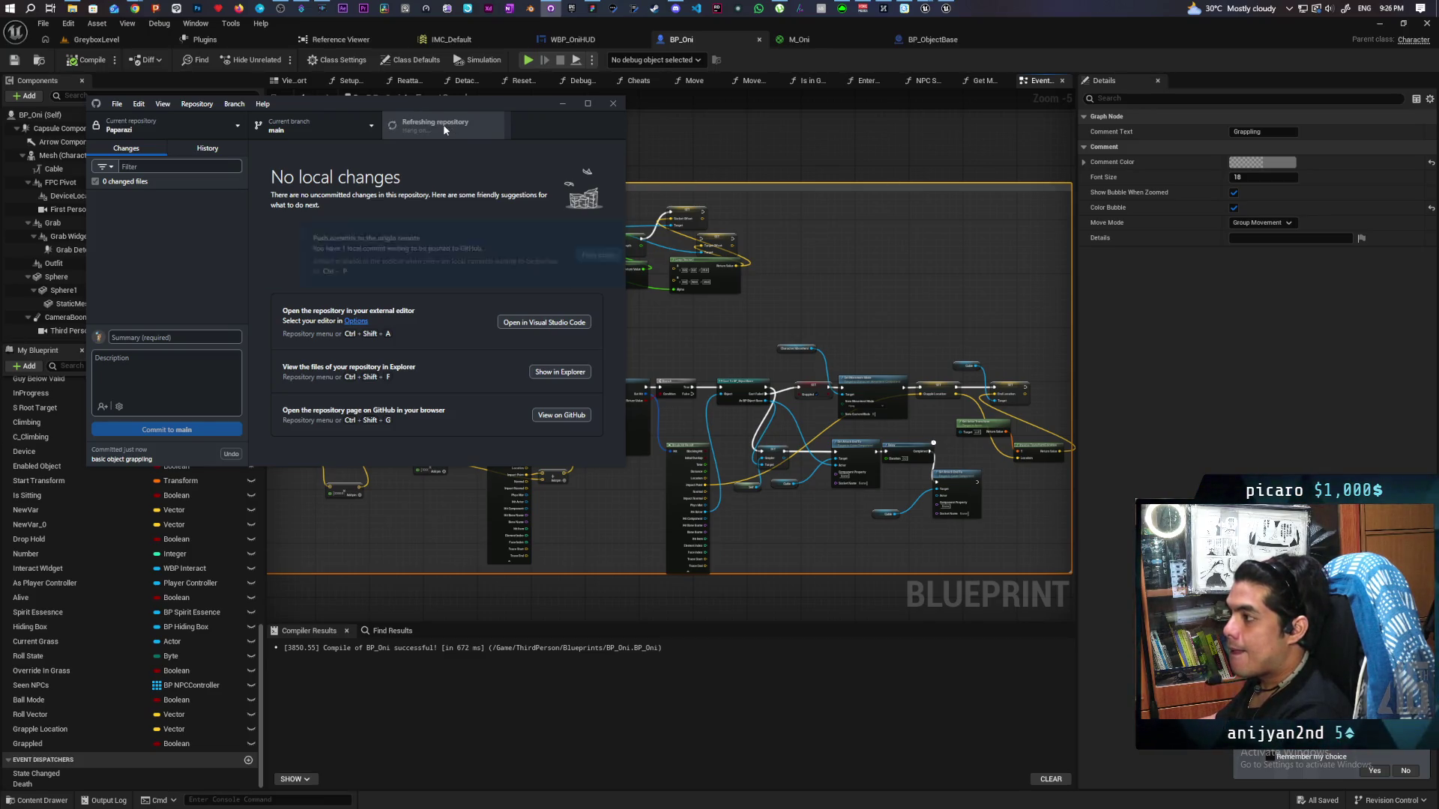
pyautogui.click(120, 46)
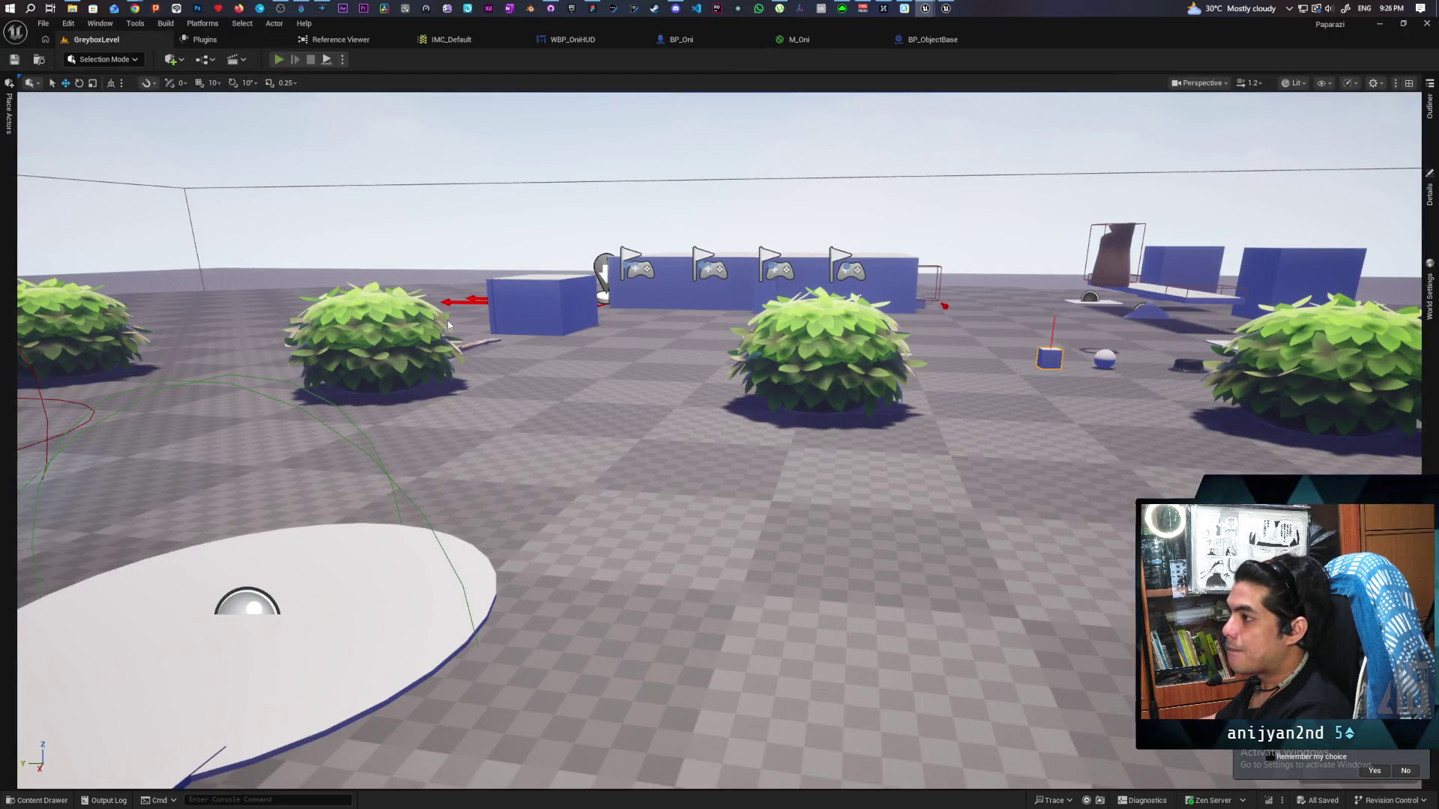
# Playtest GreyboxLevel twice, trying a grapple with E, then bring up BP_ObjectBase
pyautogui.hotkey('alt', 'p')
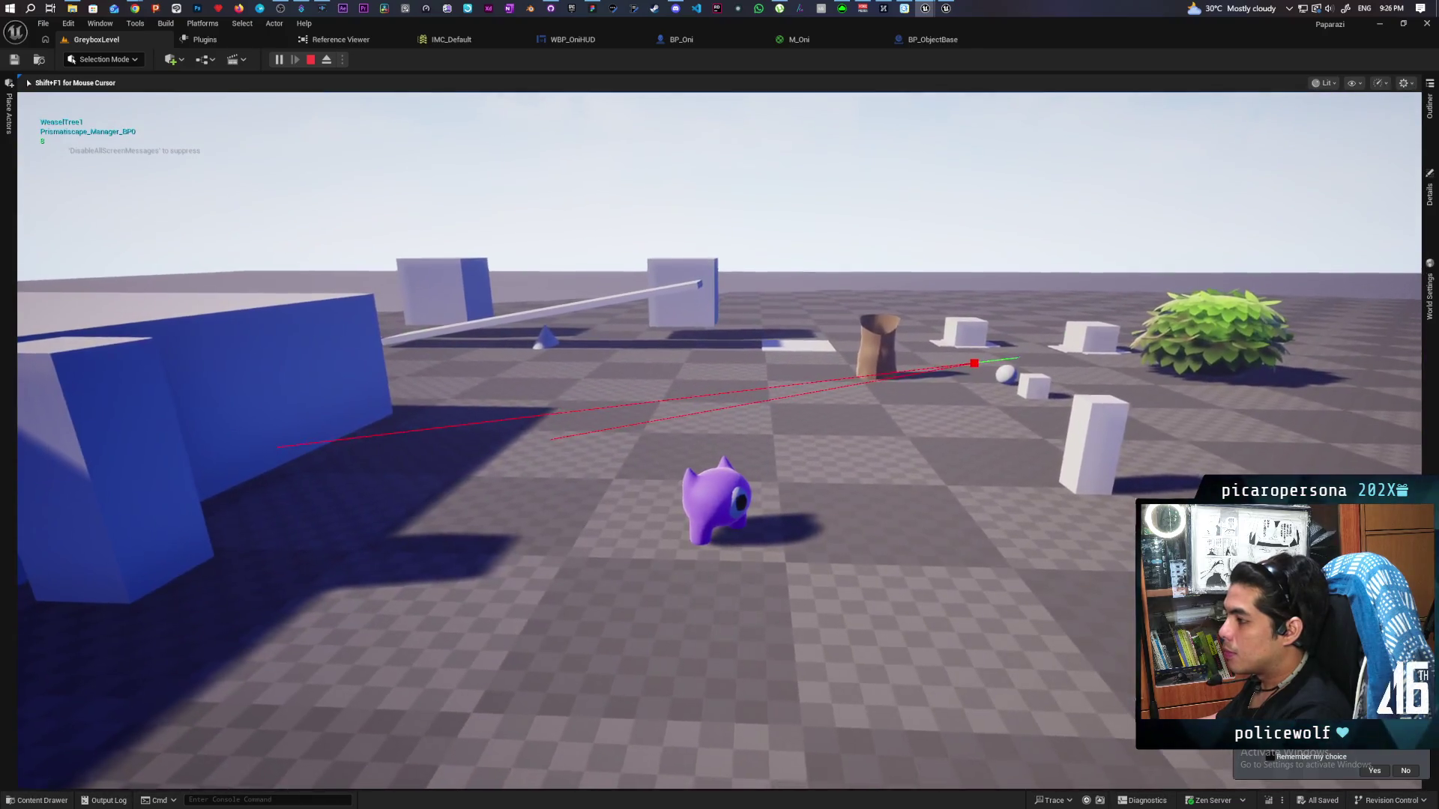
pyautogui.press('Escape')
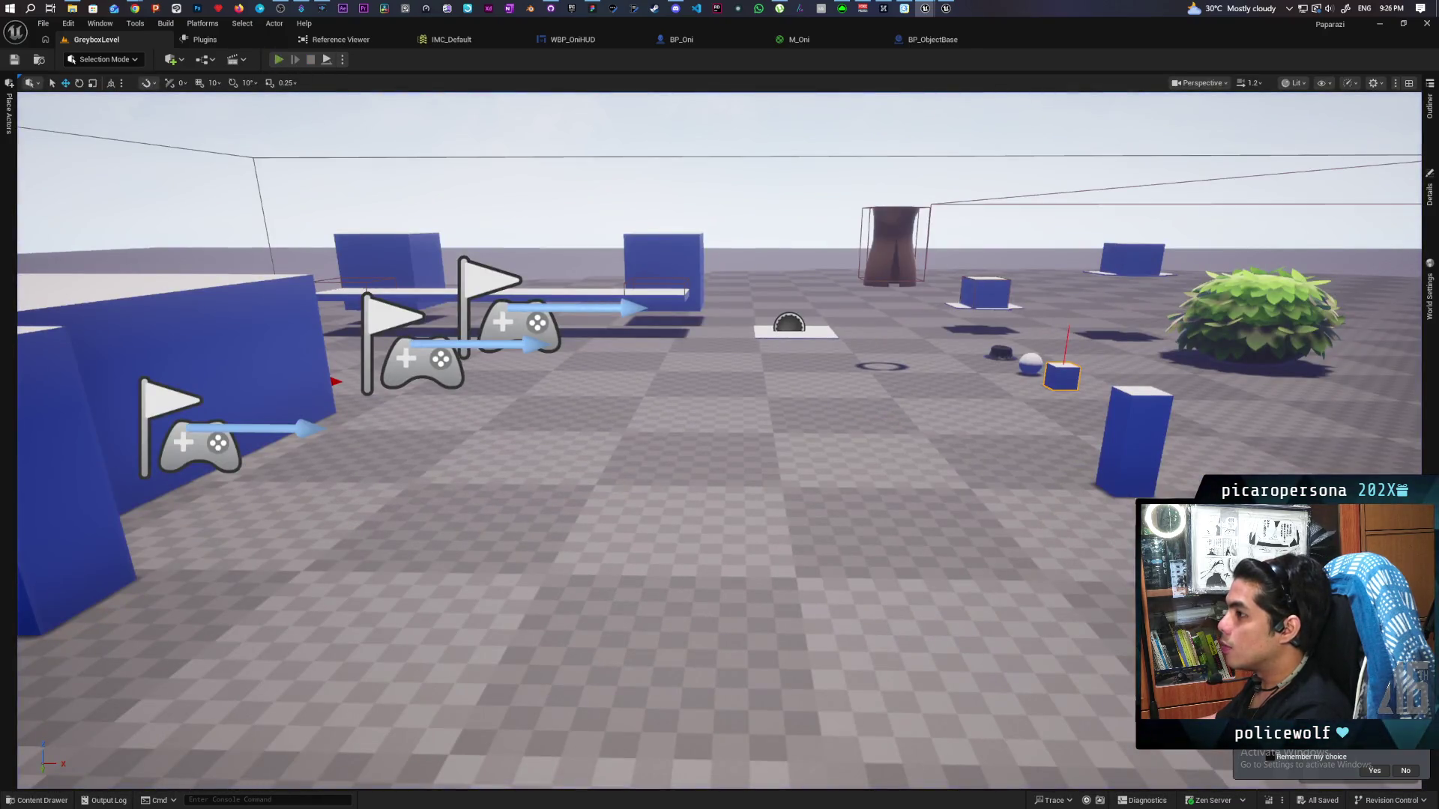
pyautogui.hotkey('alt', 'p')
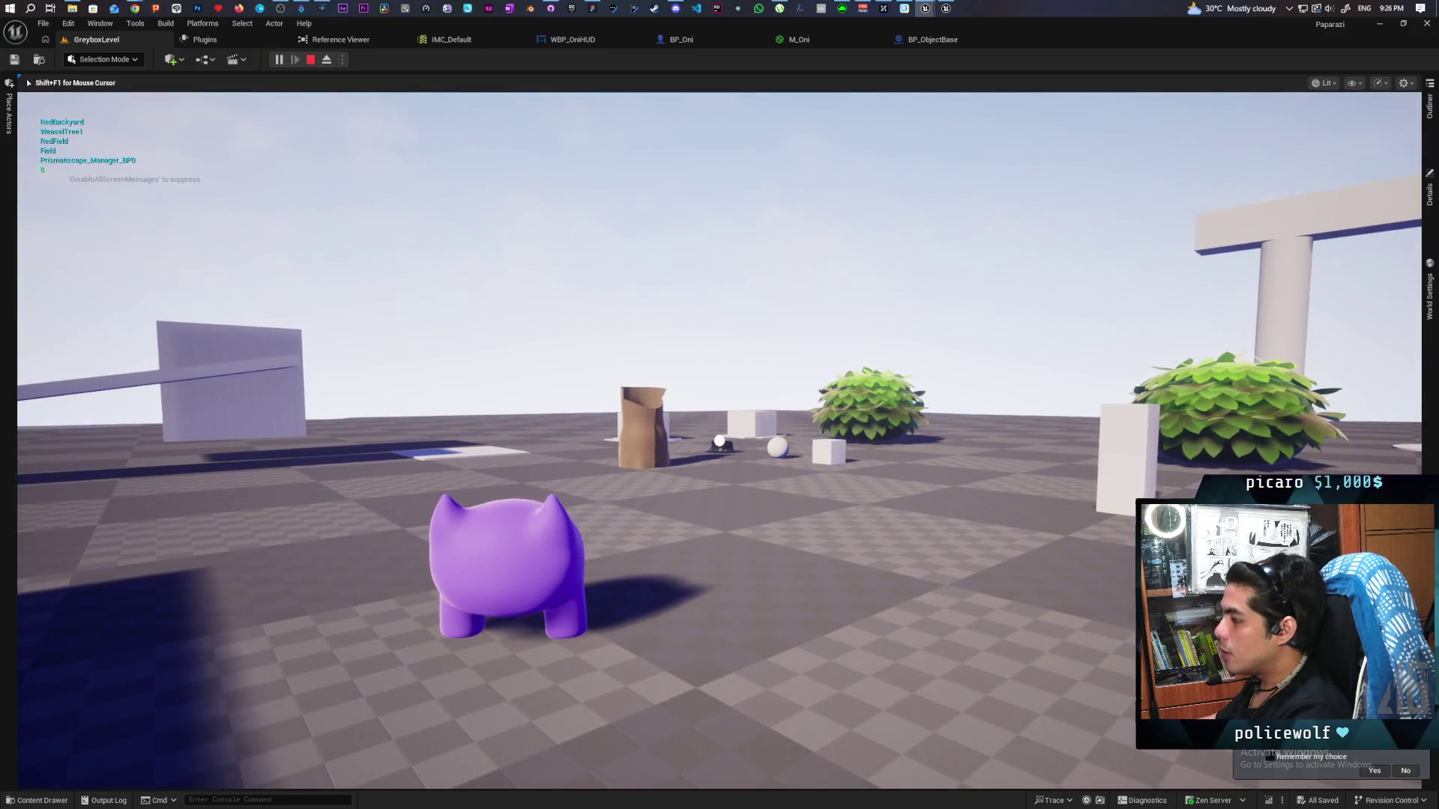
pyautogui.press('e')
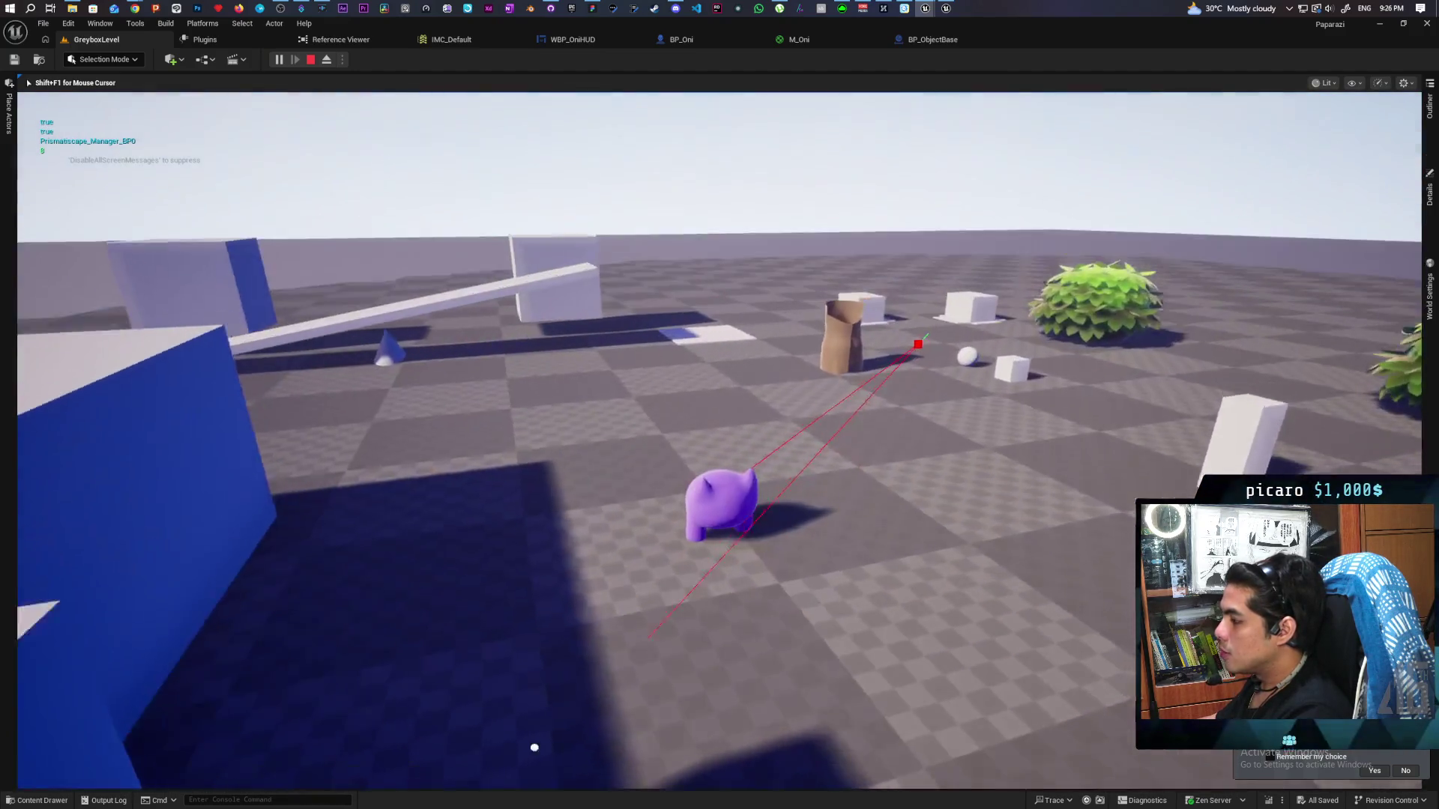
pyautogui.press('Escape')
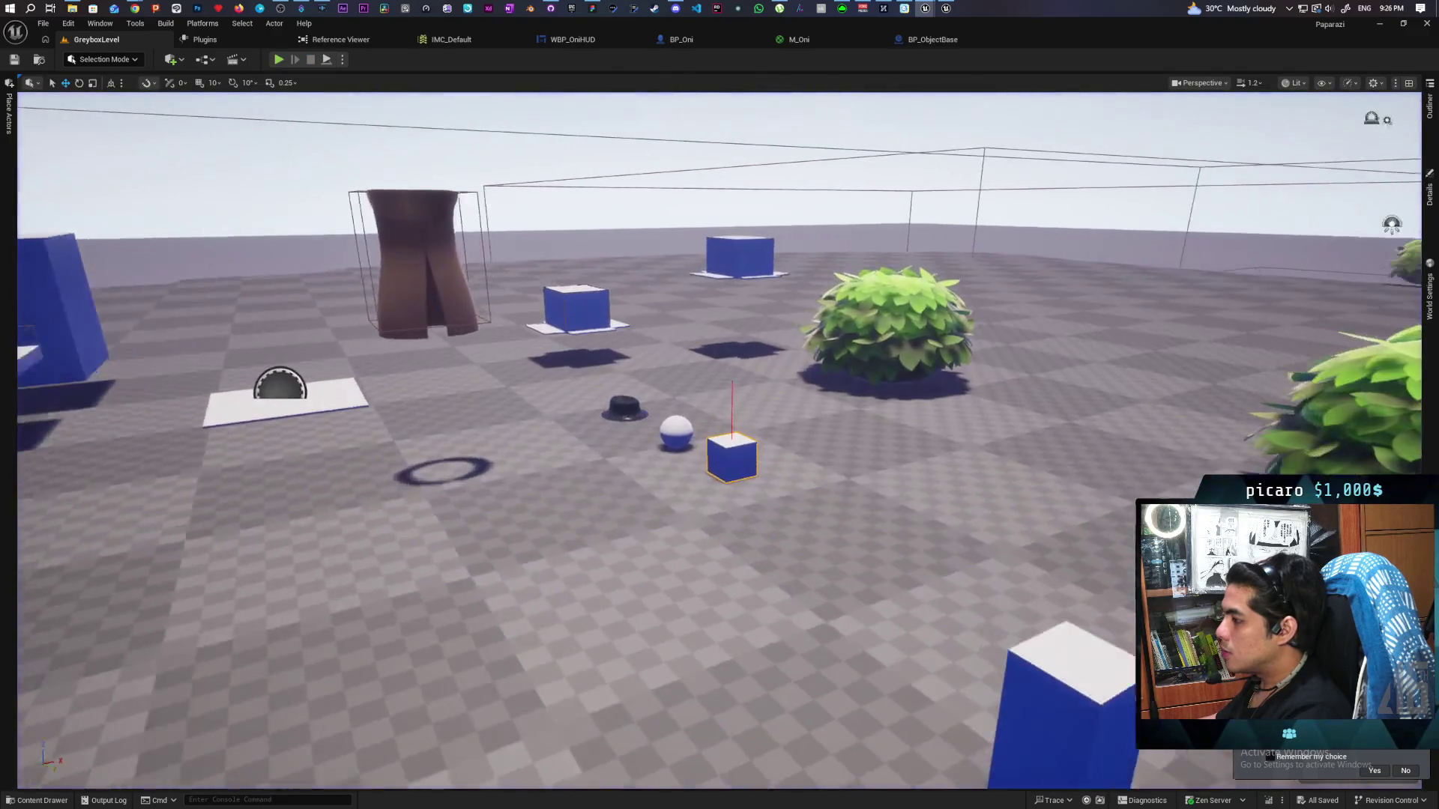
pyautogui.moveTo(78, 504)
pyautogui.mouseDown()
pyautogui.moveTo(45, 540)
pyautogui.moveTo(120, 449)
pyautogui.moveTo(79, 504)
pyautogui.mouseUp()
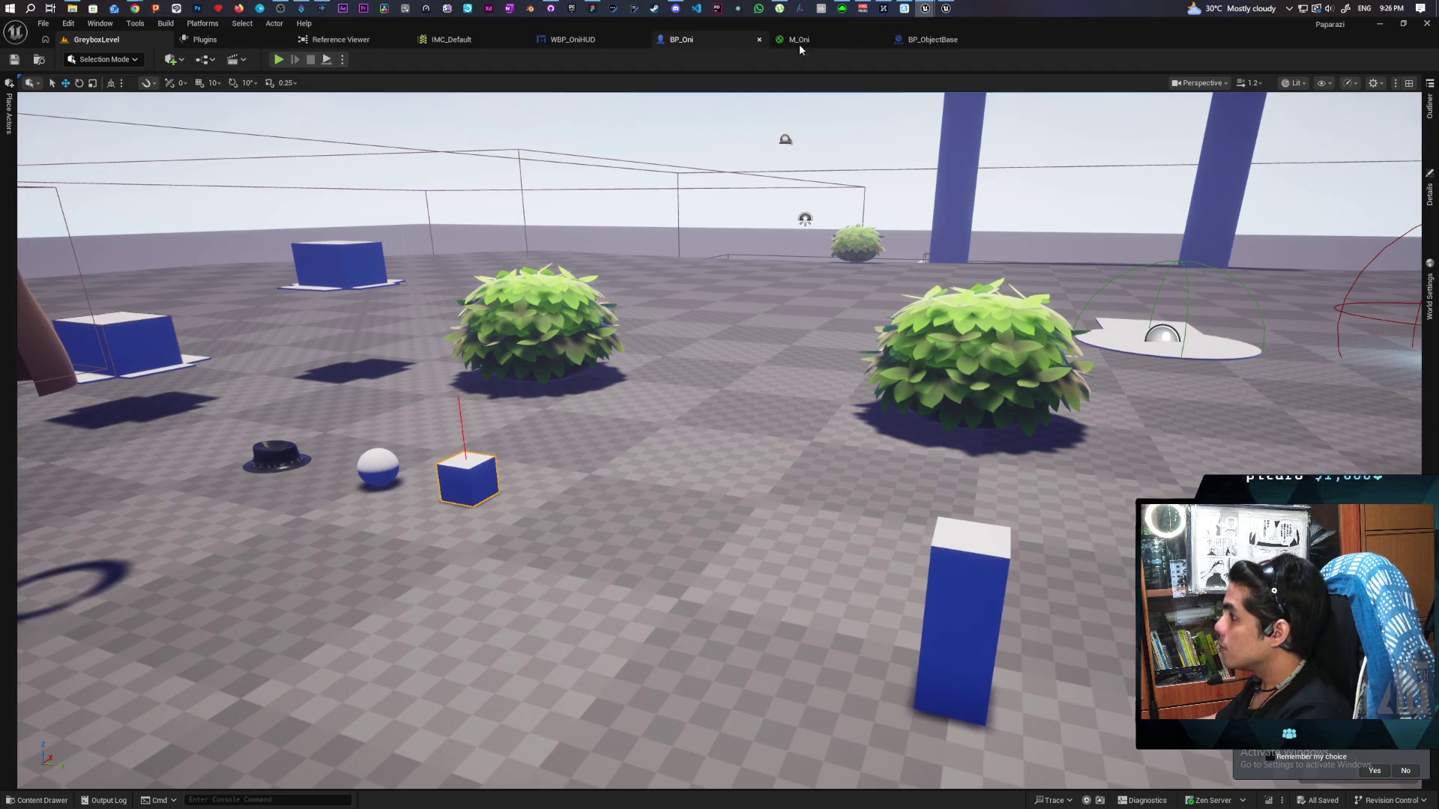
pyautogui.click(930, 39)
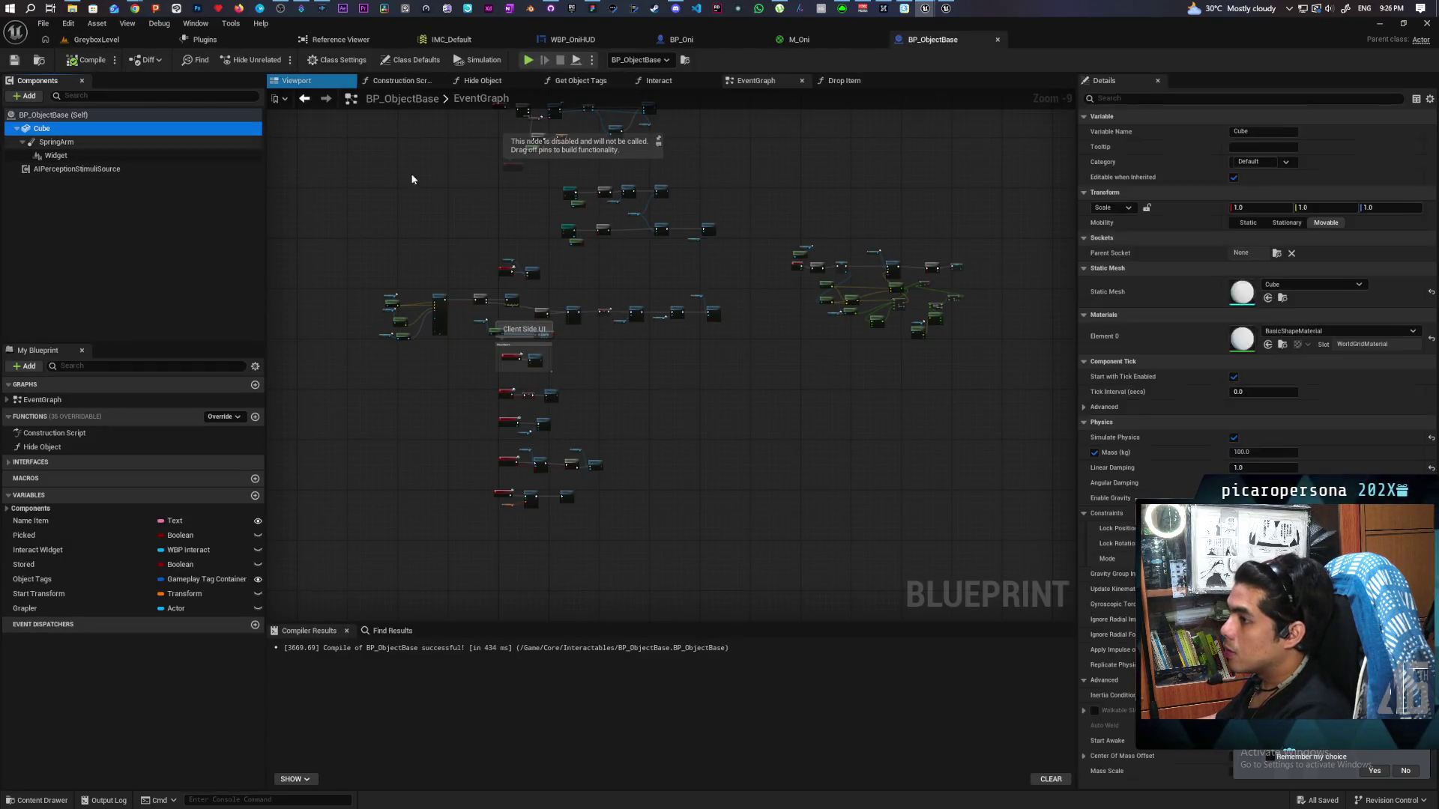
# Tick Use CCD under Collision for BP_ObjectBase's Cube, found by searching 'cc' in Details
pyautogui.click(1123, 99)
pyautogui.write('cc')
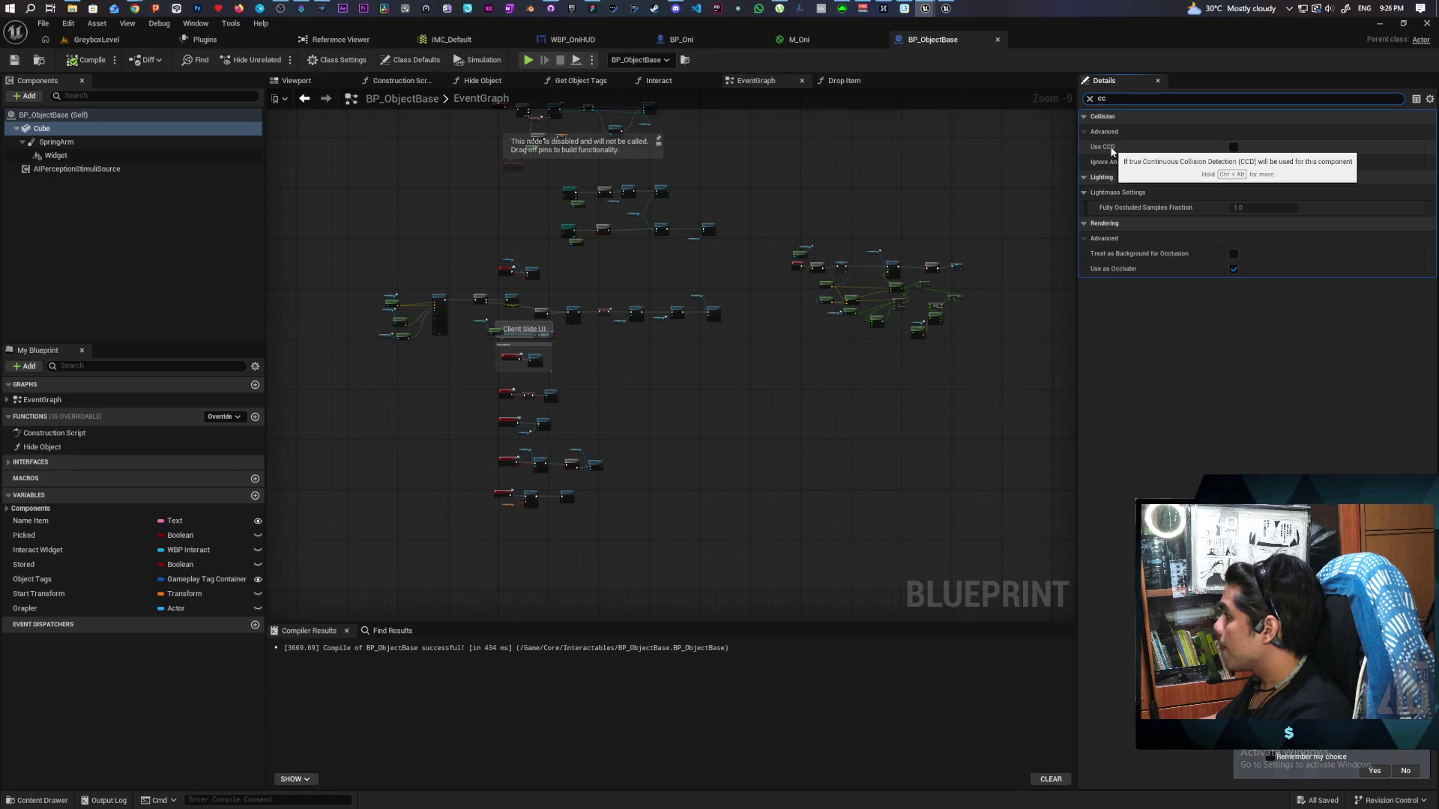
pyautogui.click(1235, 148)
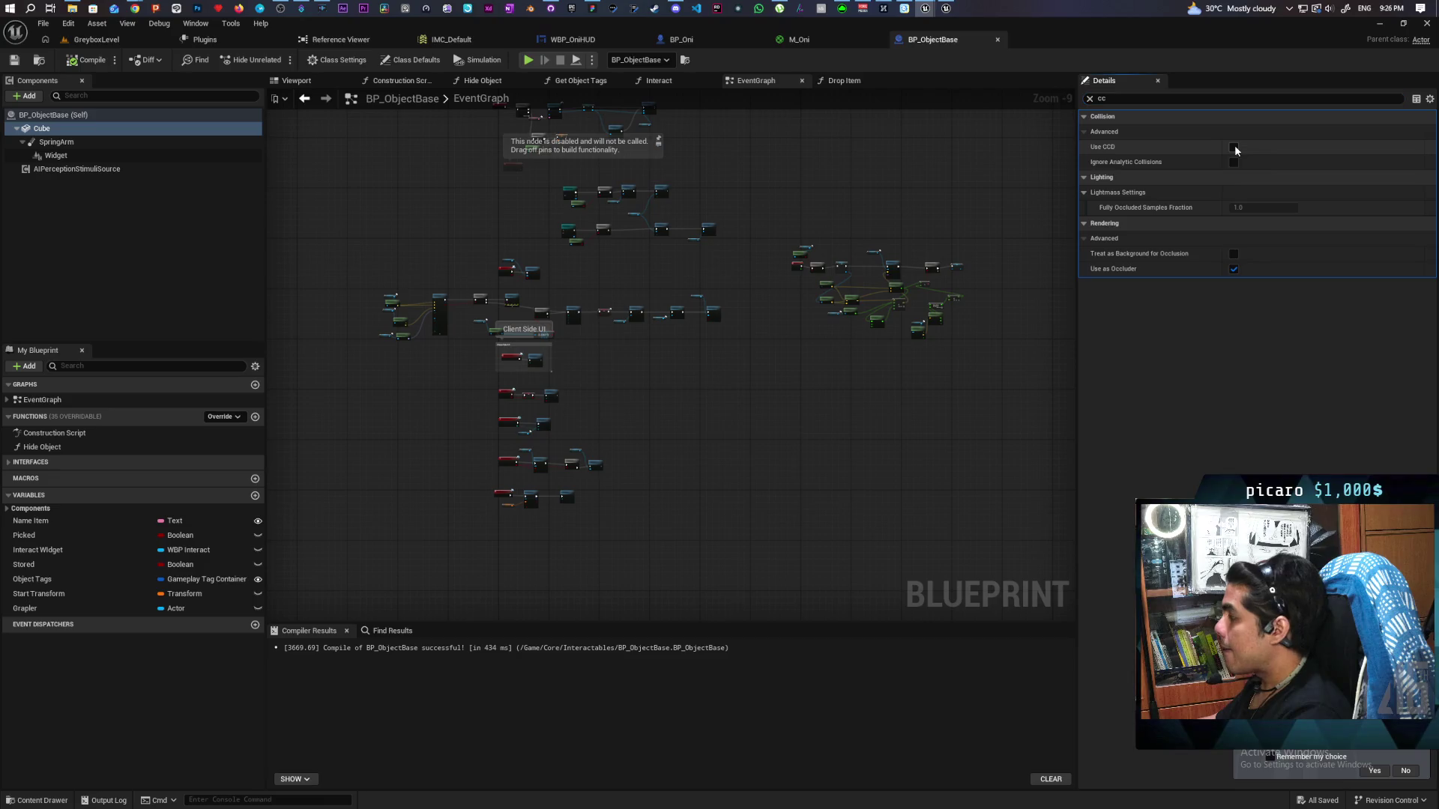
# Playtest GreyboxLevel with CCD on, walking the purple creature toward the white boxes
pyautogui.click(96, 39)
pyautogui.hotkey('alt', 'p')
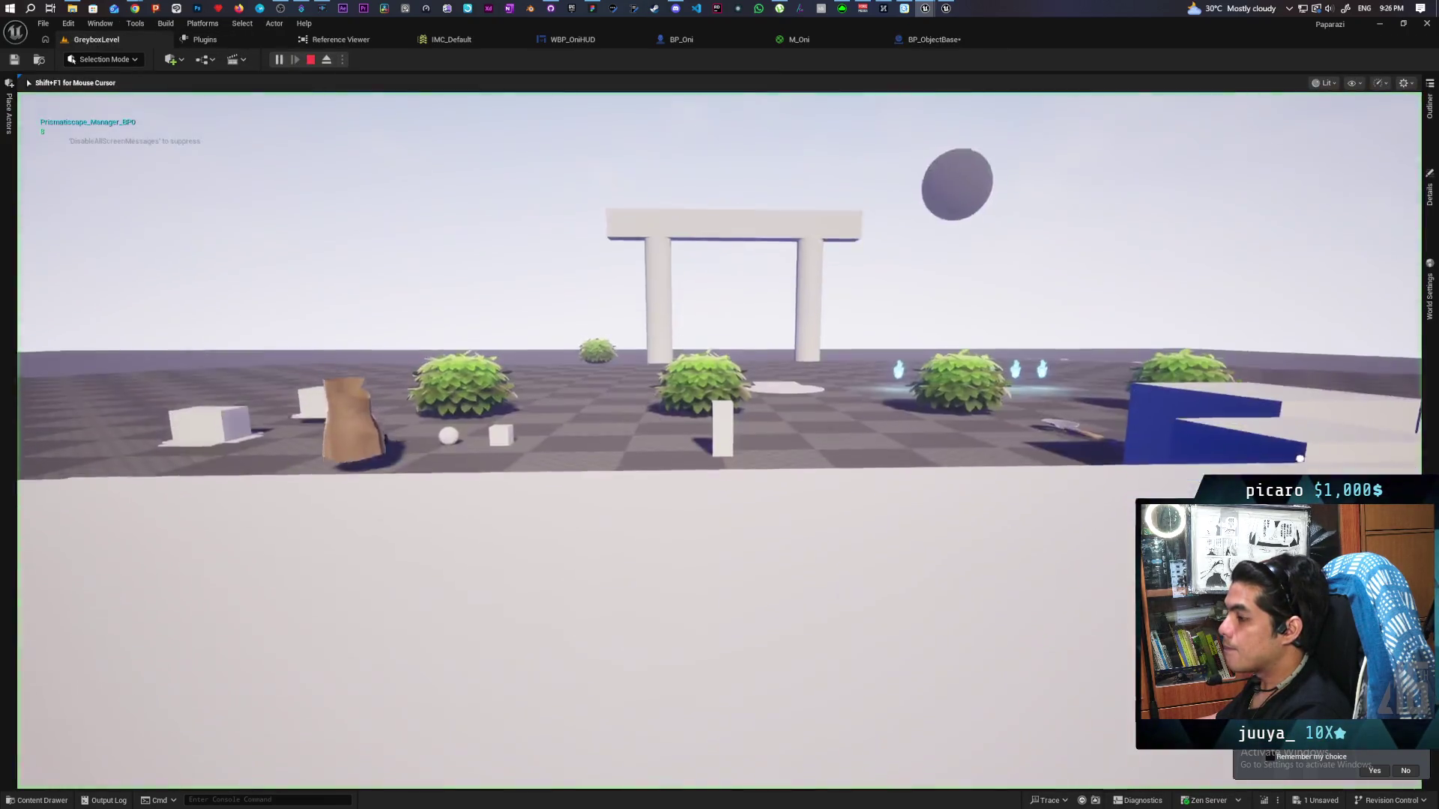
pyautogui.press('w')
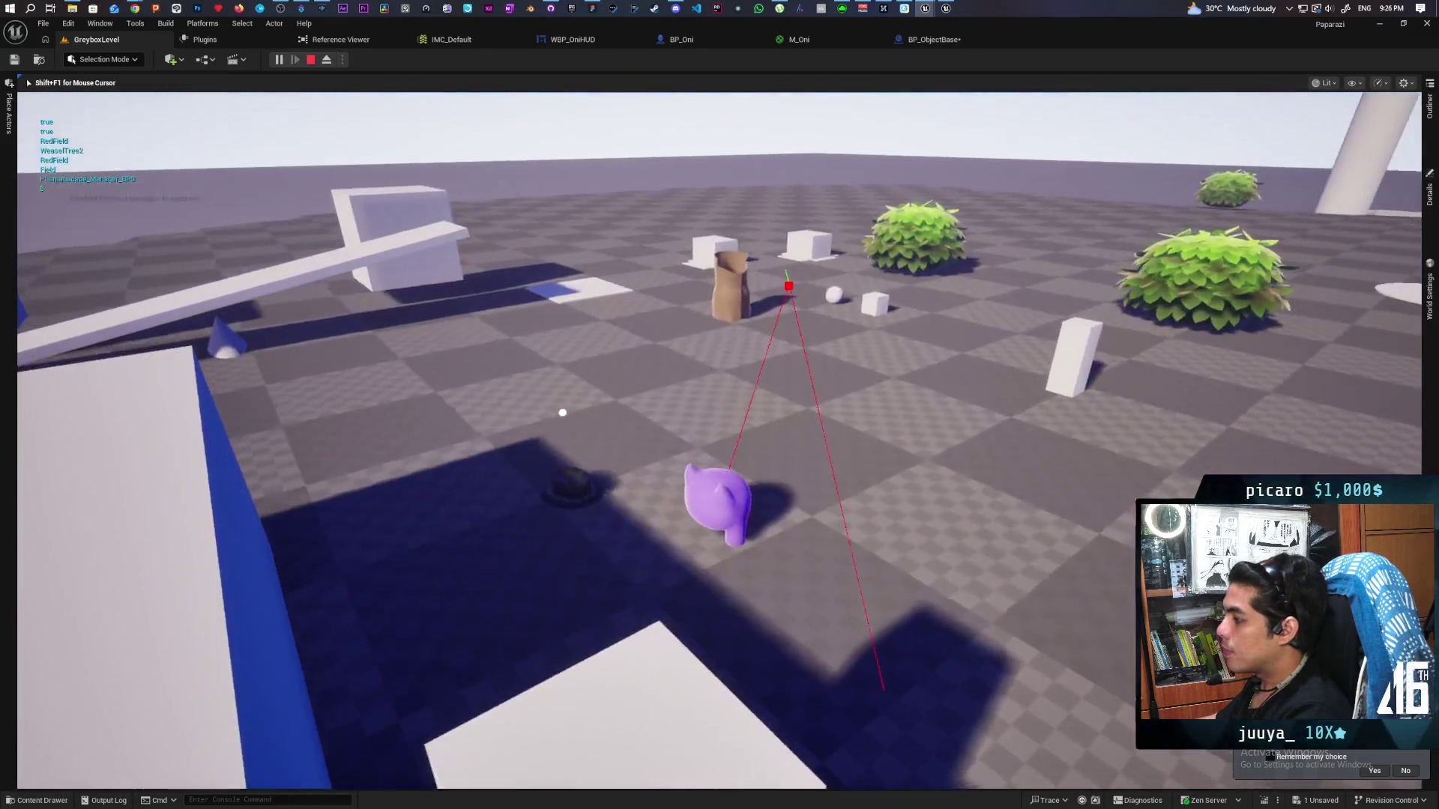
pyautogui.press('w')
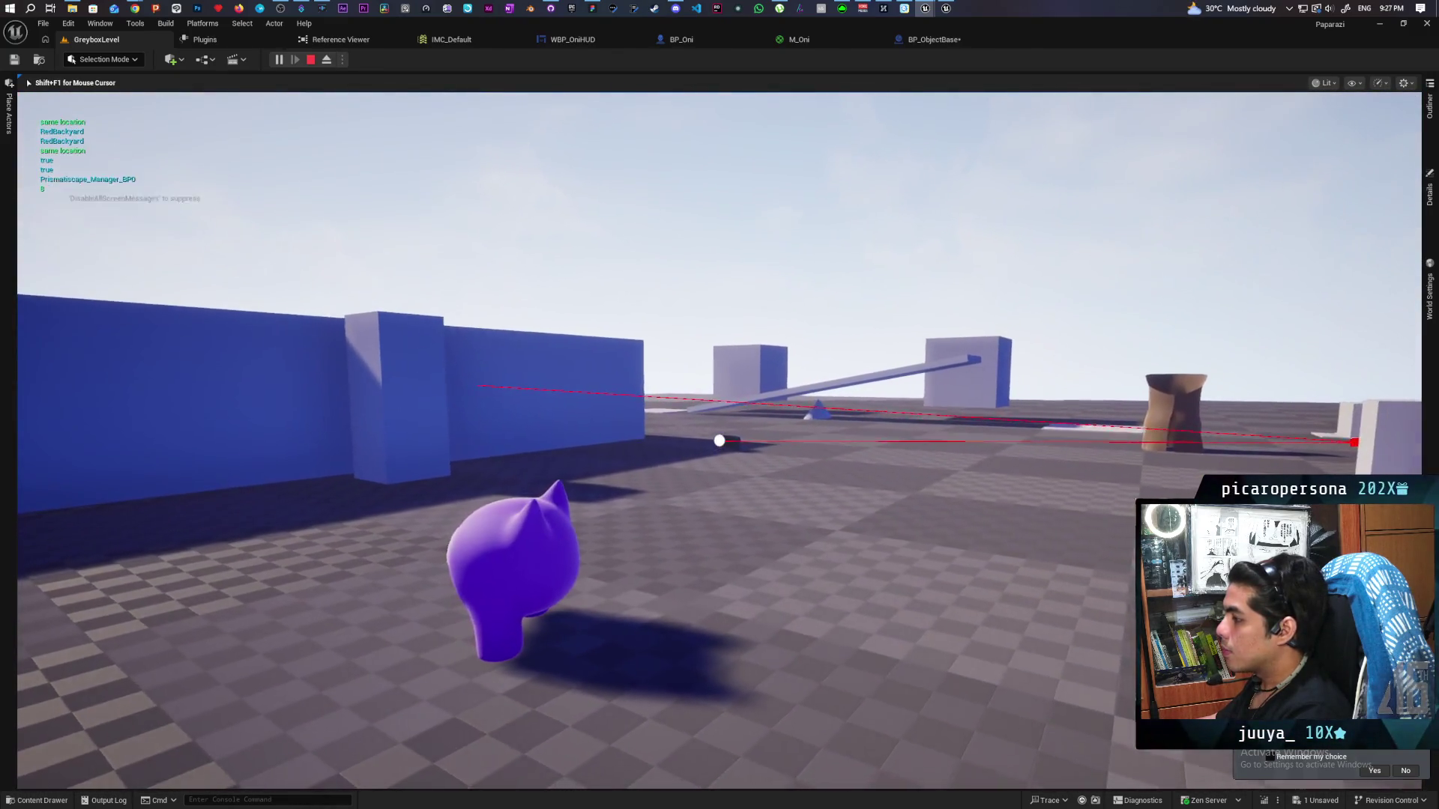
pyautogui.press('w')
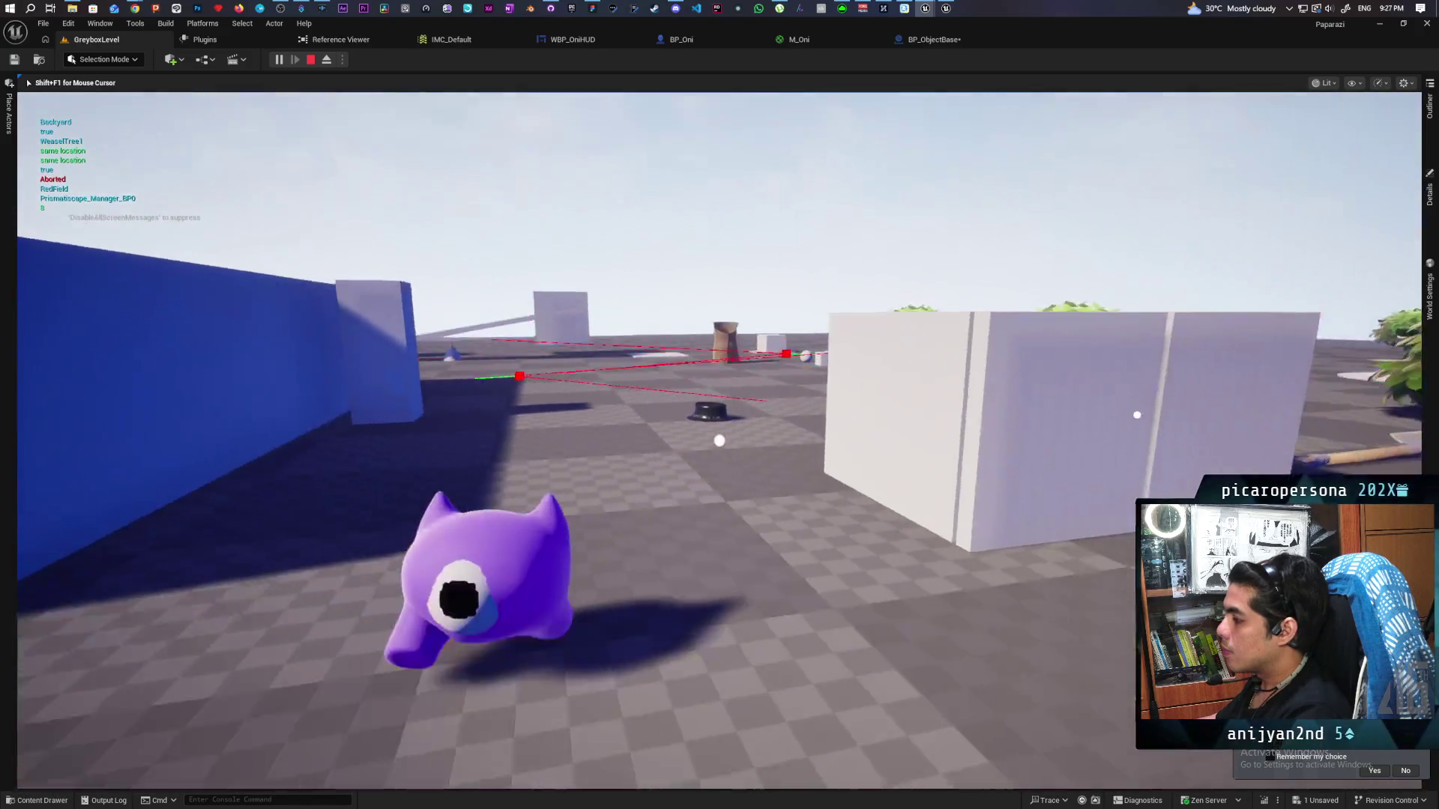
pyautogui.press('w')
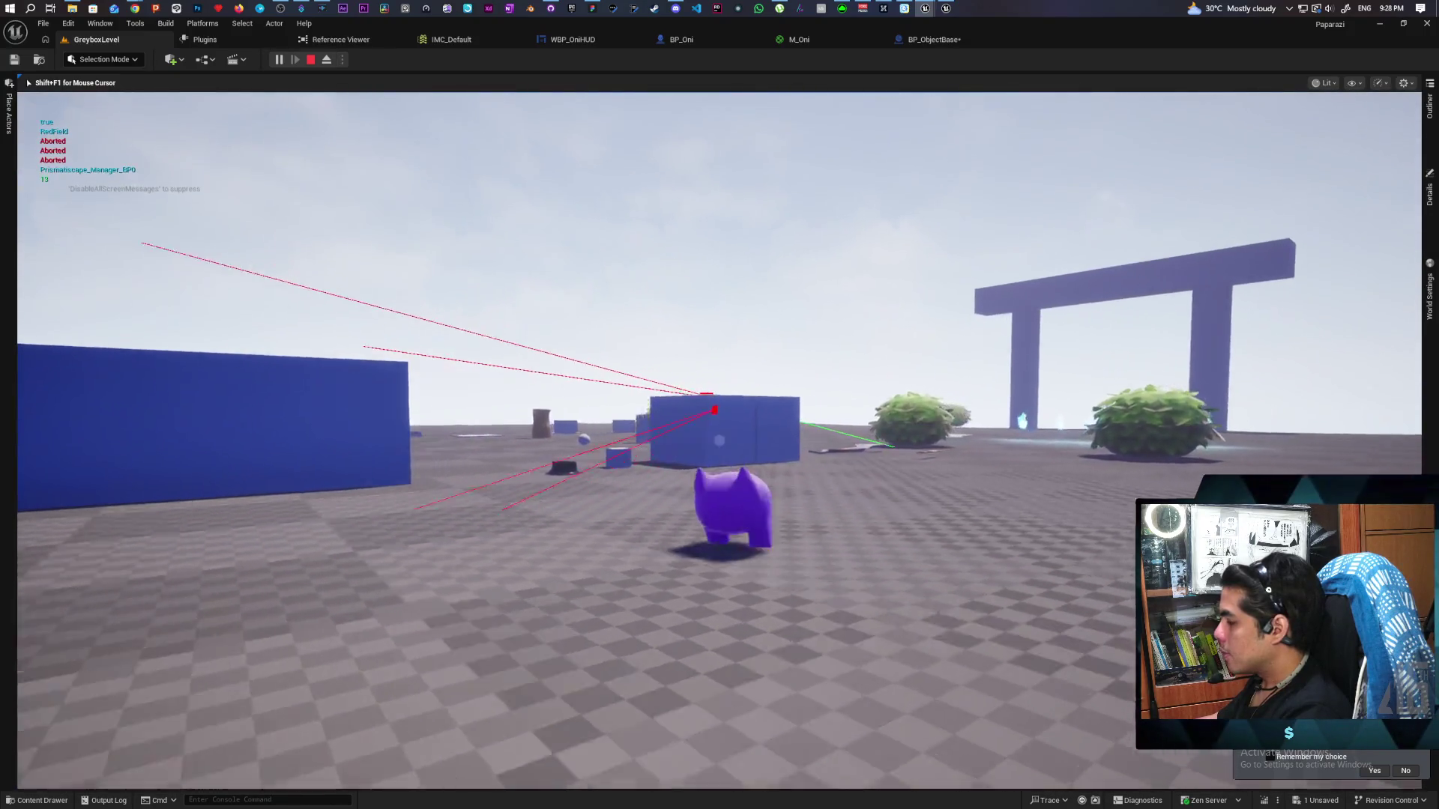
pyautogui.press('Escape')
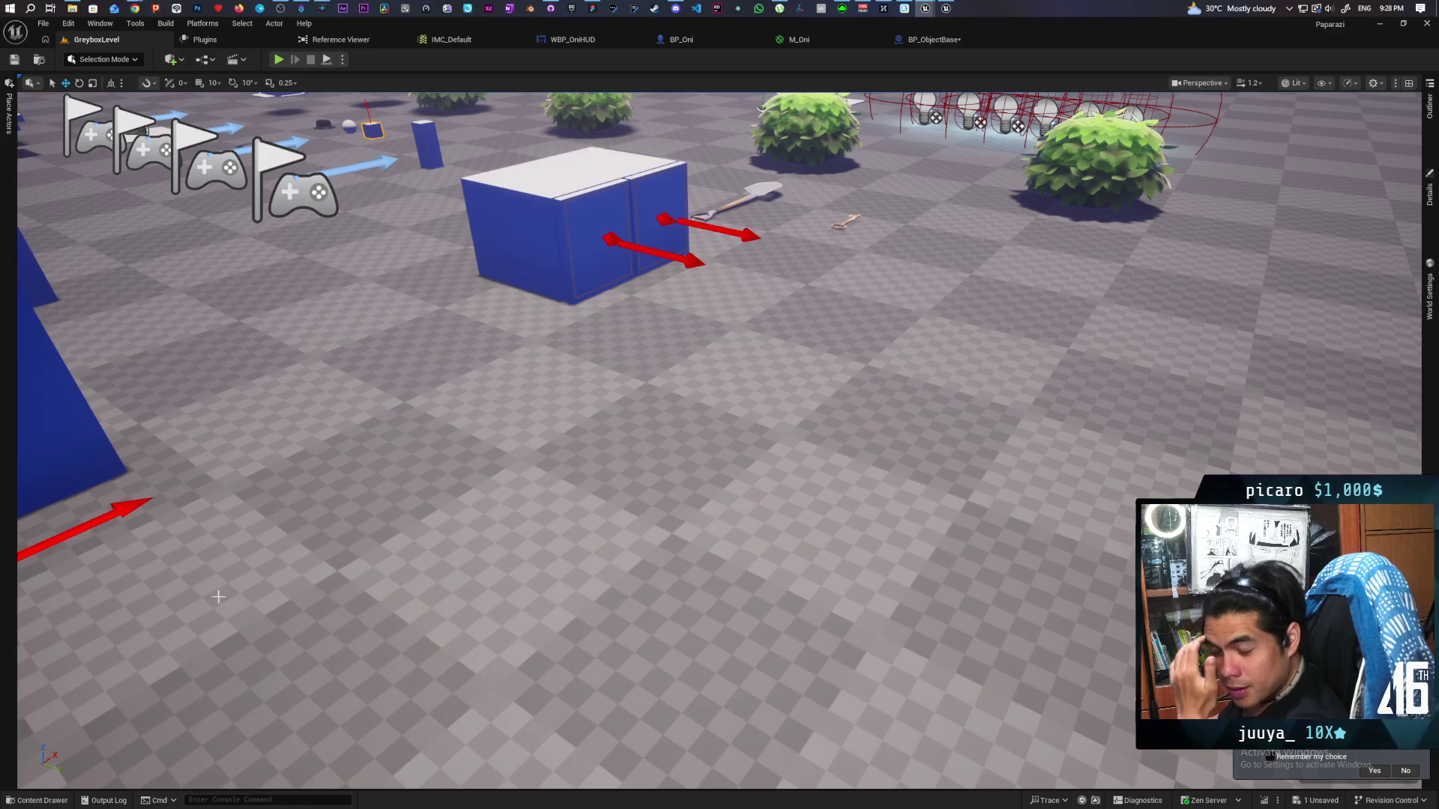
# Append 'implement grapple BPI to check if object moveable else move towards' as a new bullet on the to-do sticky note
pyautogui.click(592, 8)
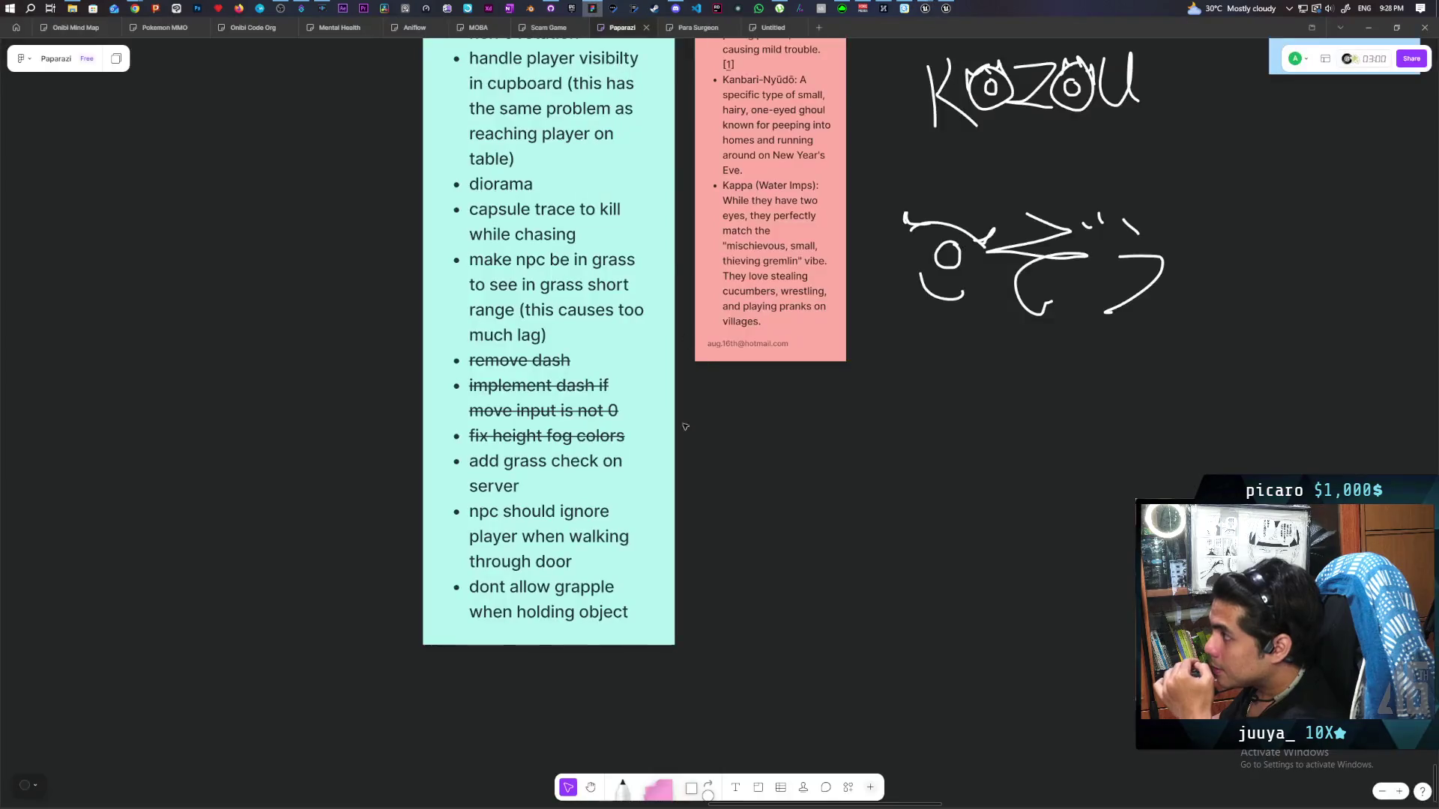
pyautogui.click(629, 612)
pyautogui.click(638, 608)
pyautogui.click(644, 606)
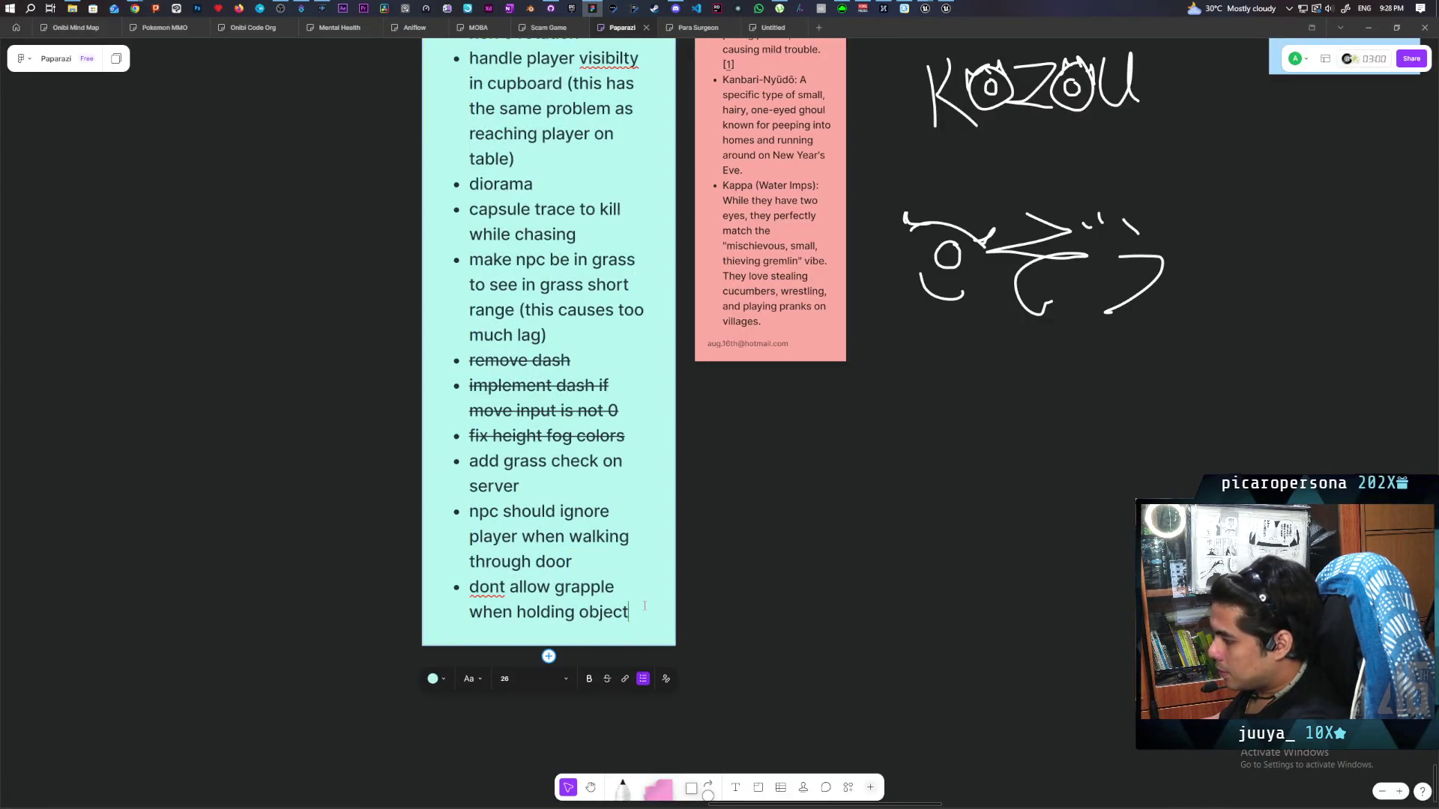
pyautogui.press('Return')
pyautogui.write('implement')
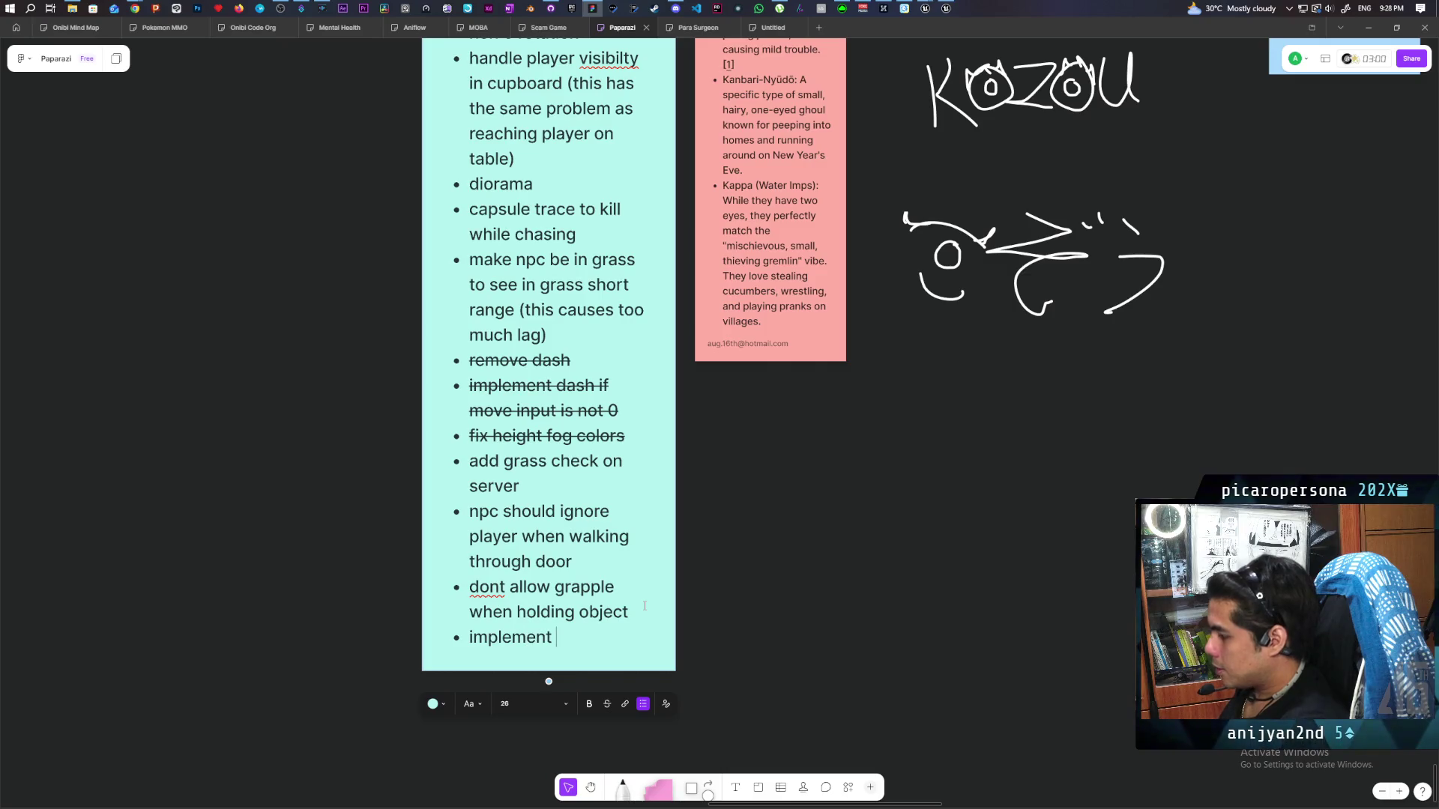
pyautogui.write('grapple BPI')
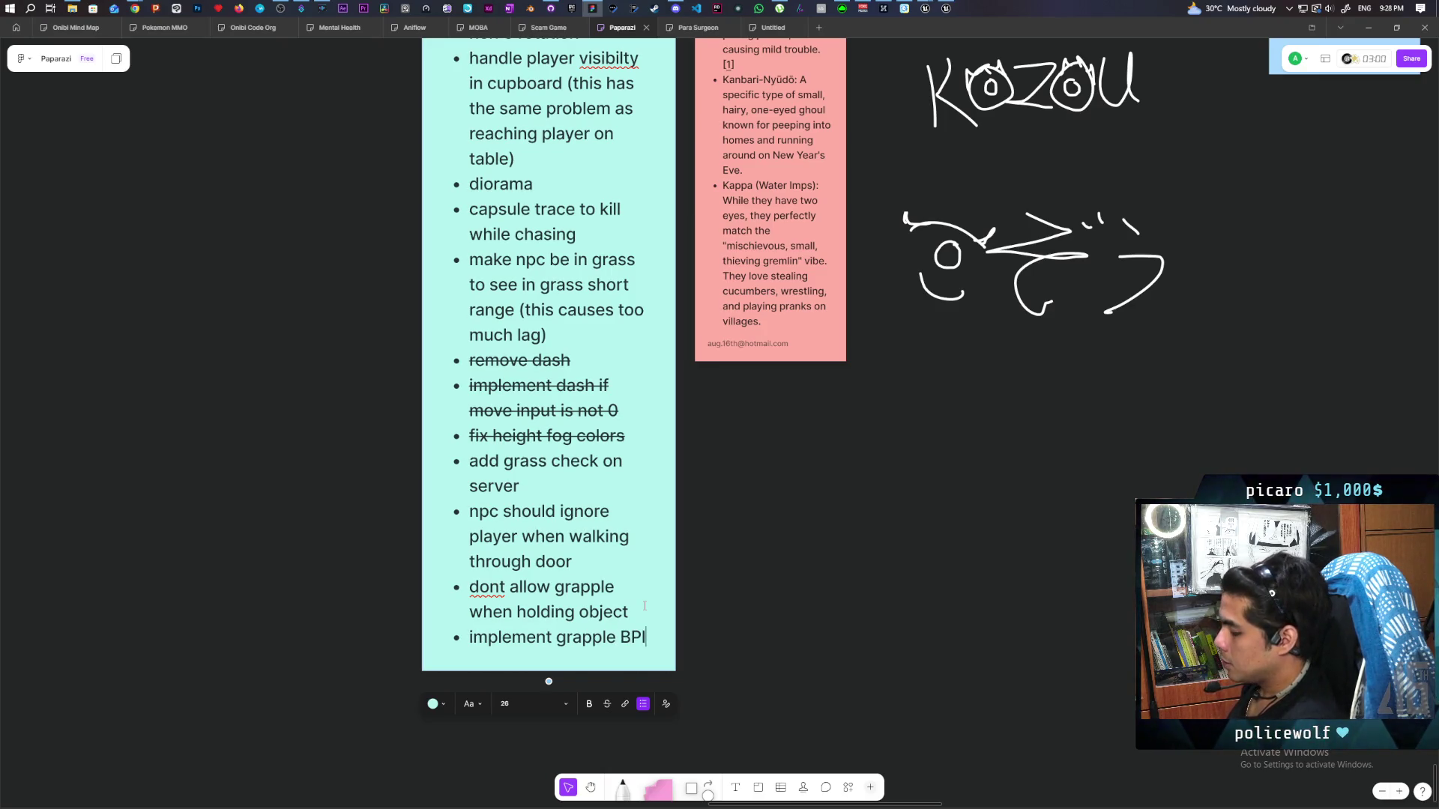
pyautogui.write('to check')
pyautogui.press('Escape')
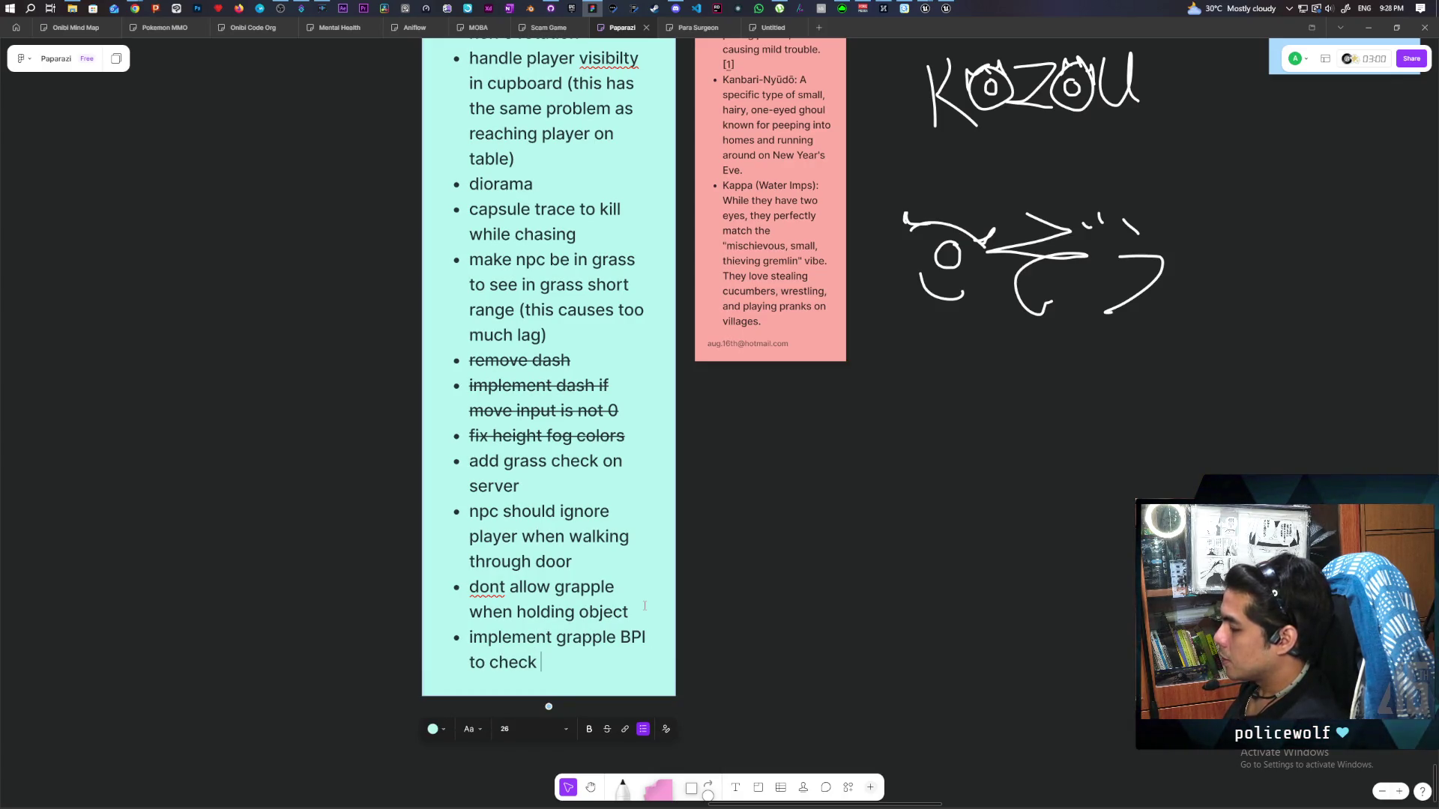
pyautogui.write('if object')
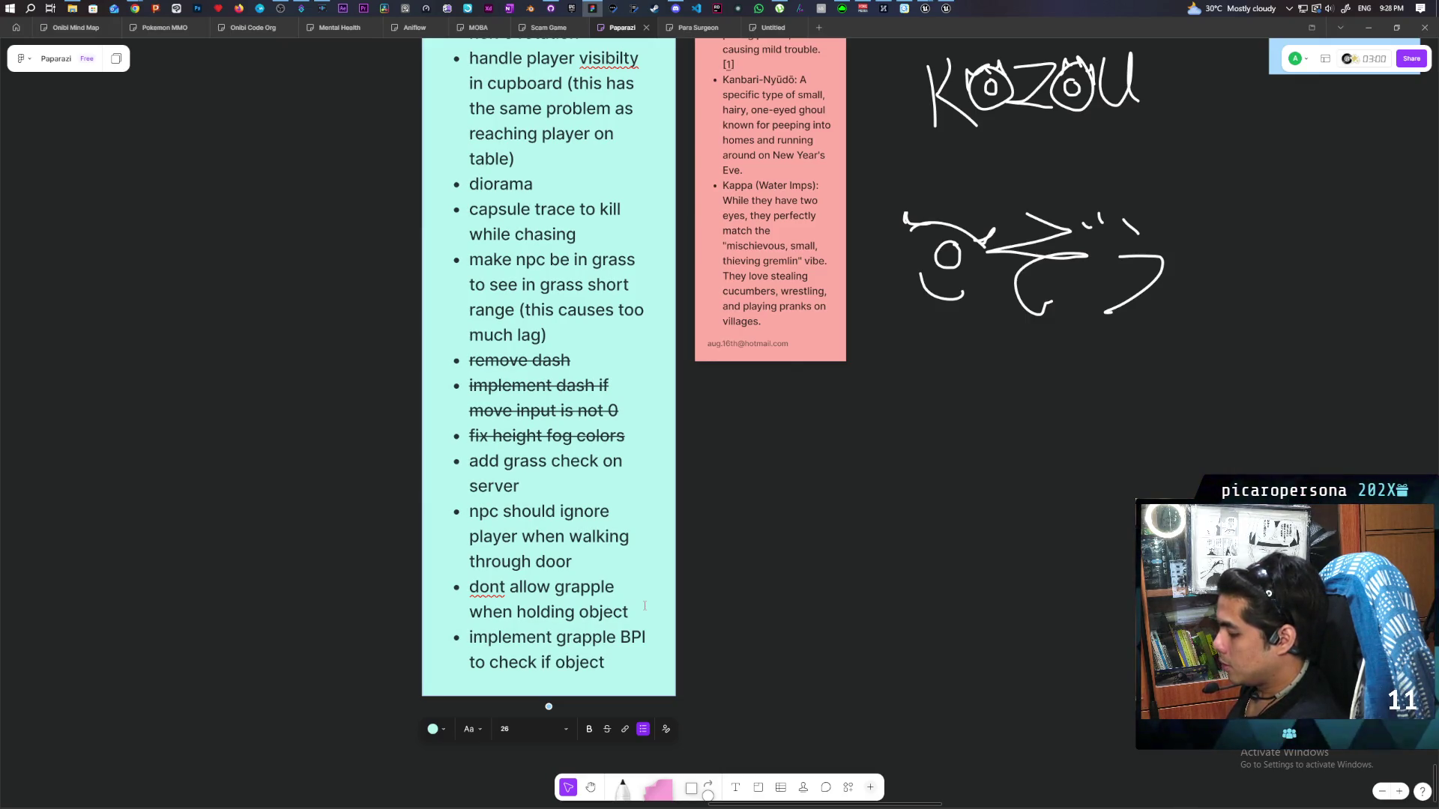
pyautogui.write(' moveable')
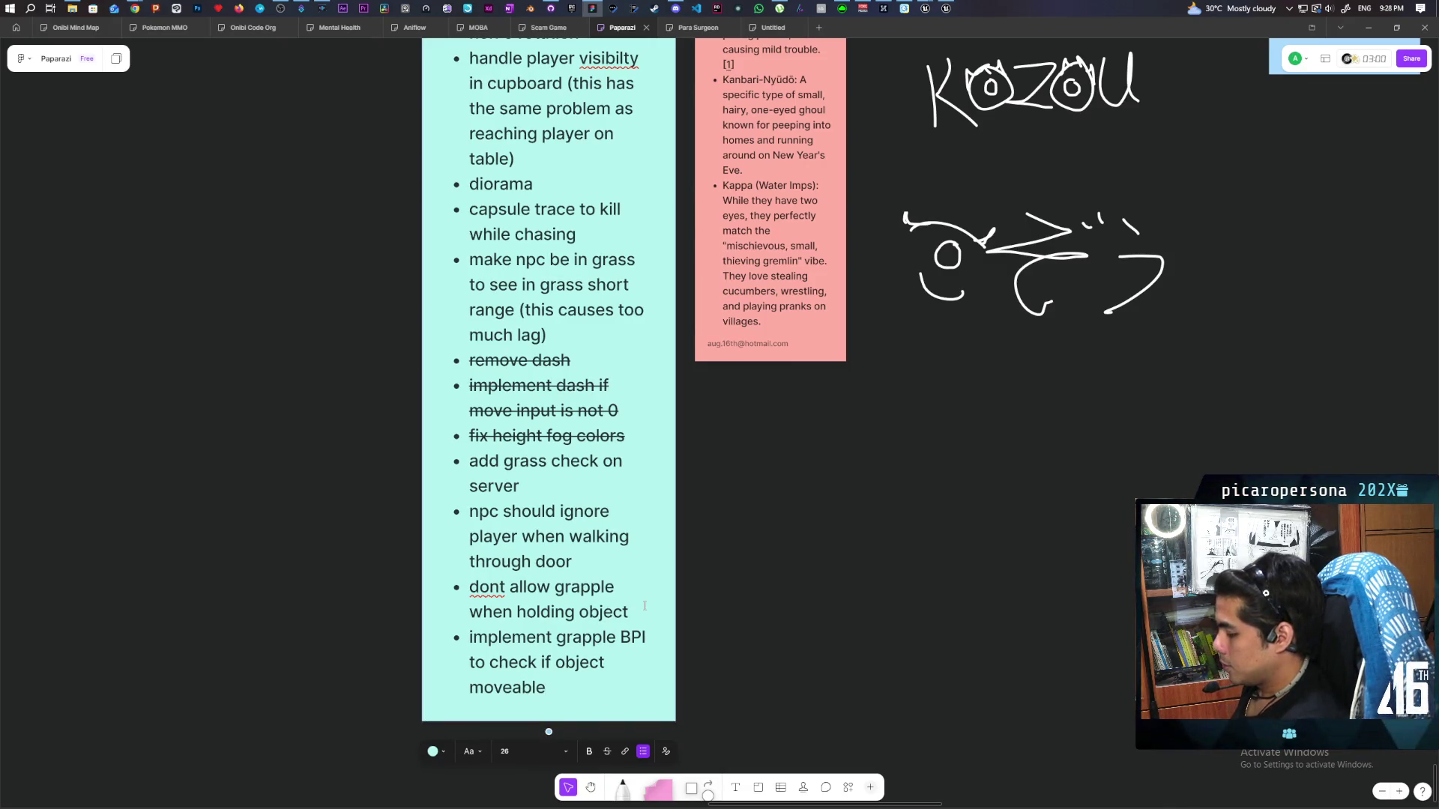
pyautogui.write(' else move to')
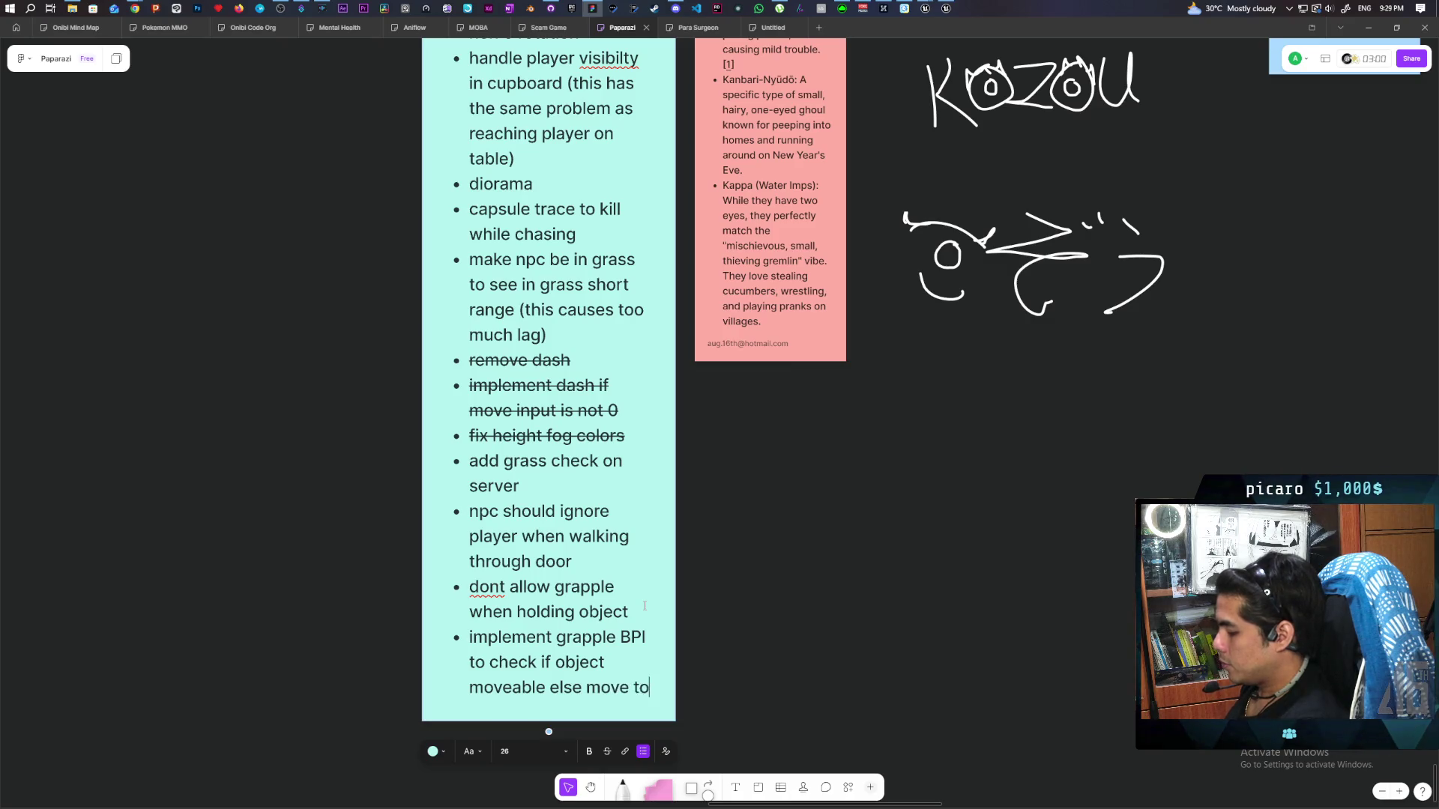
pyautogui.write('ea')
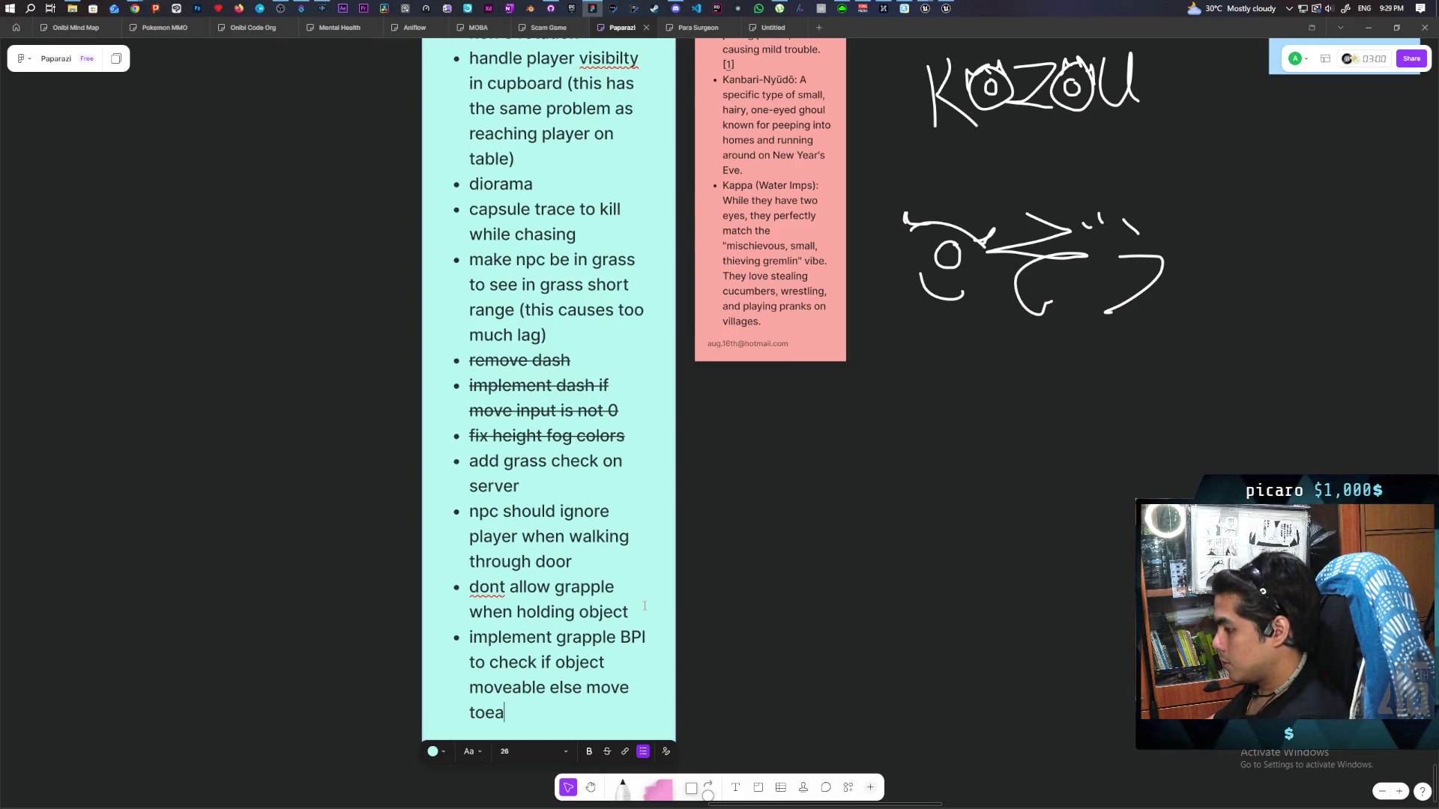
pyautogui.press('BackSpace')
pyautogui.press('BackSpace')
pyautogui.write('wards')
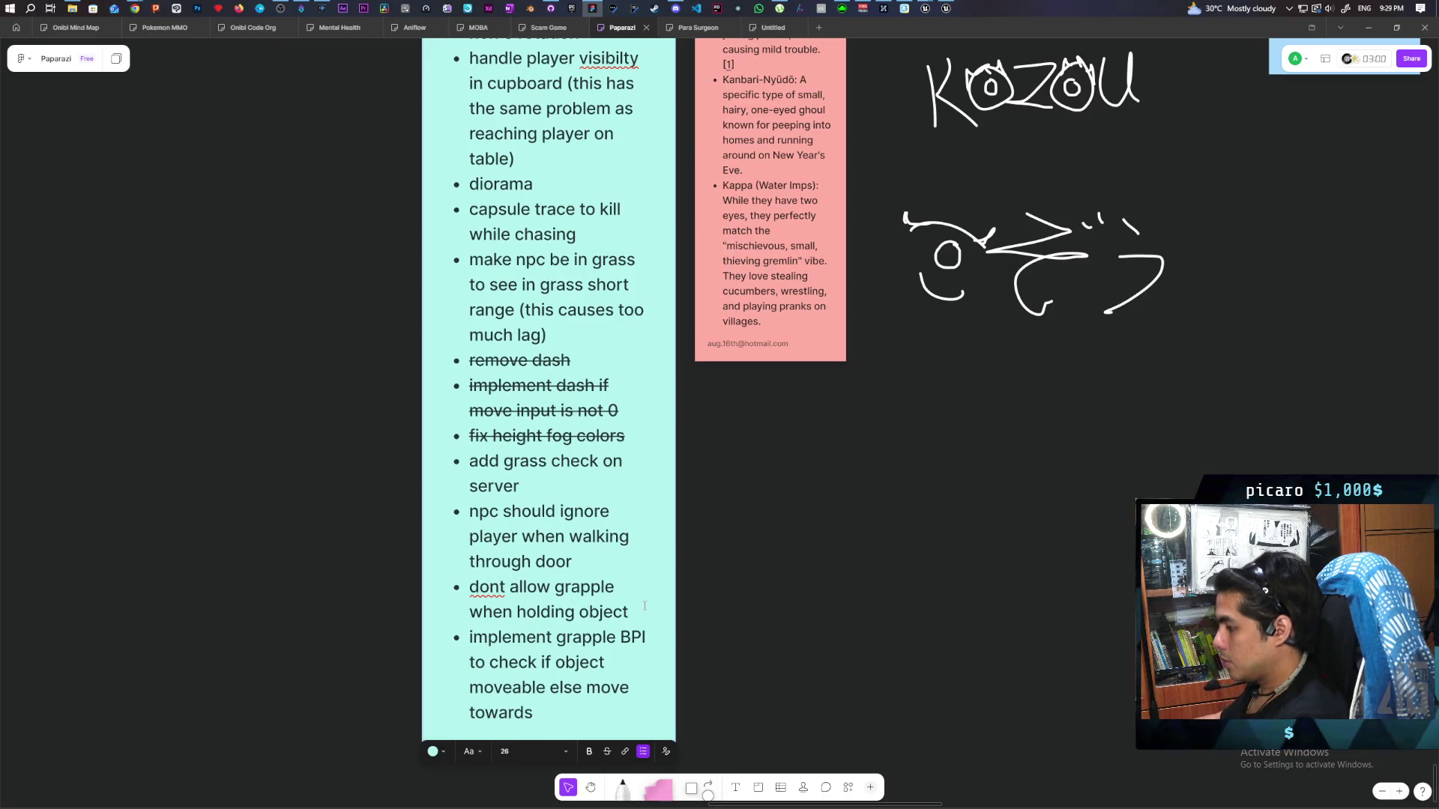
pyautogui.click(756, 579)
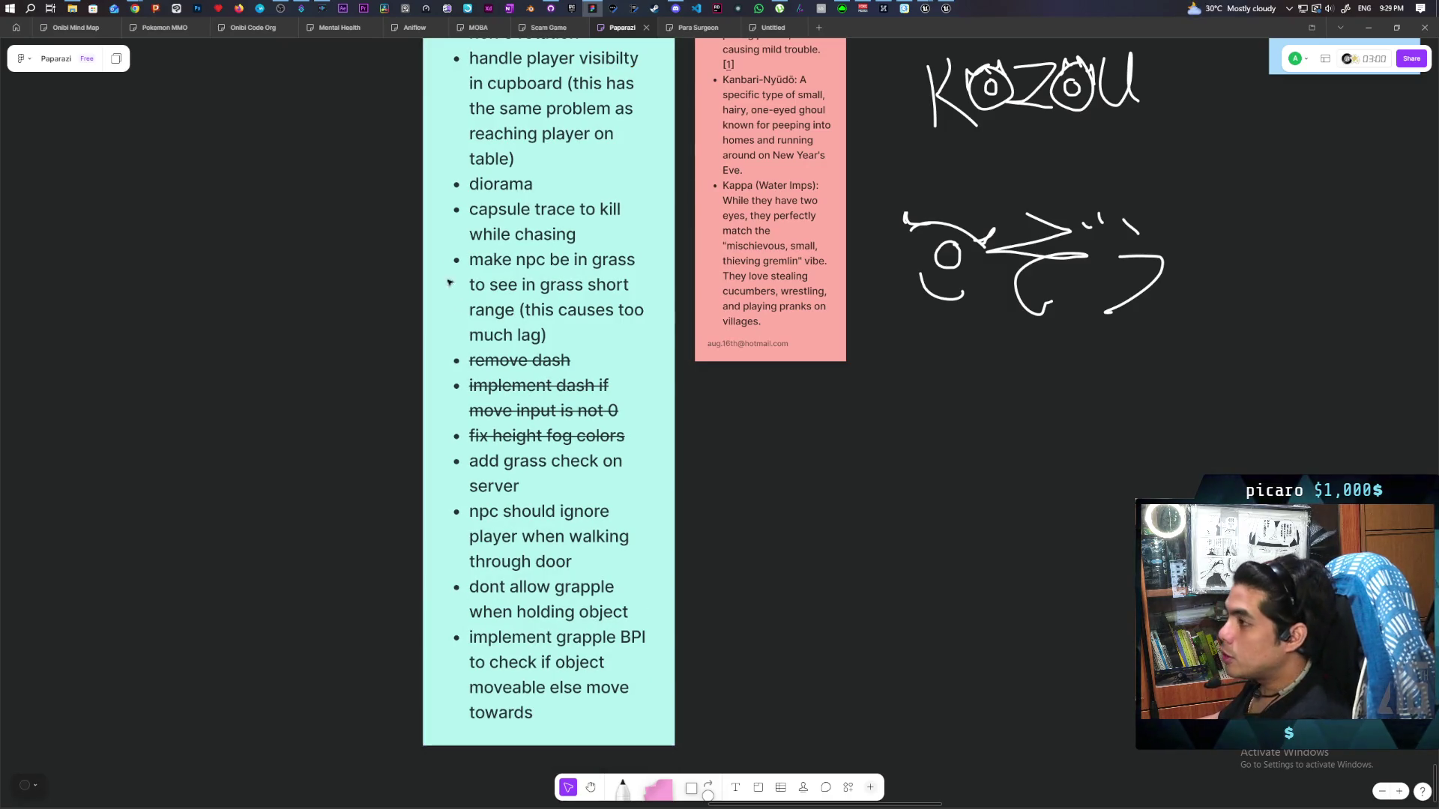
# Confirm the Paparazi repository has no local changes, then bring the YouTube browser window forward
pyautogui.click(550, 8)
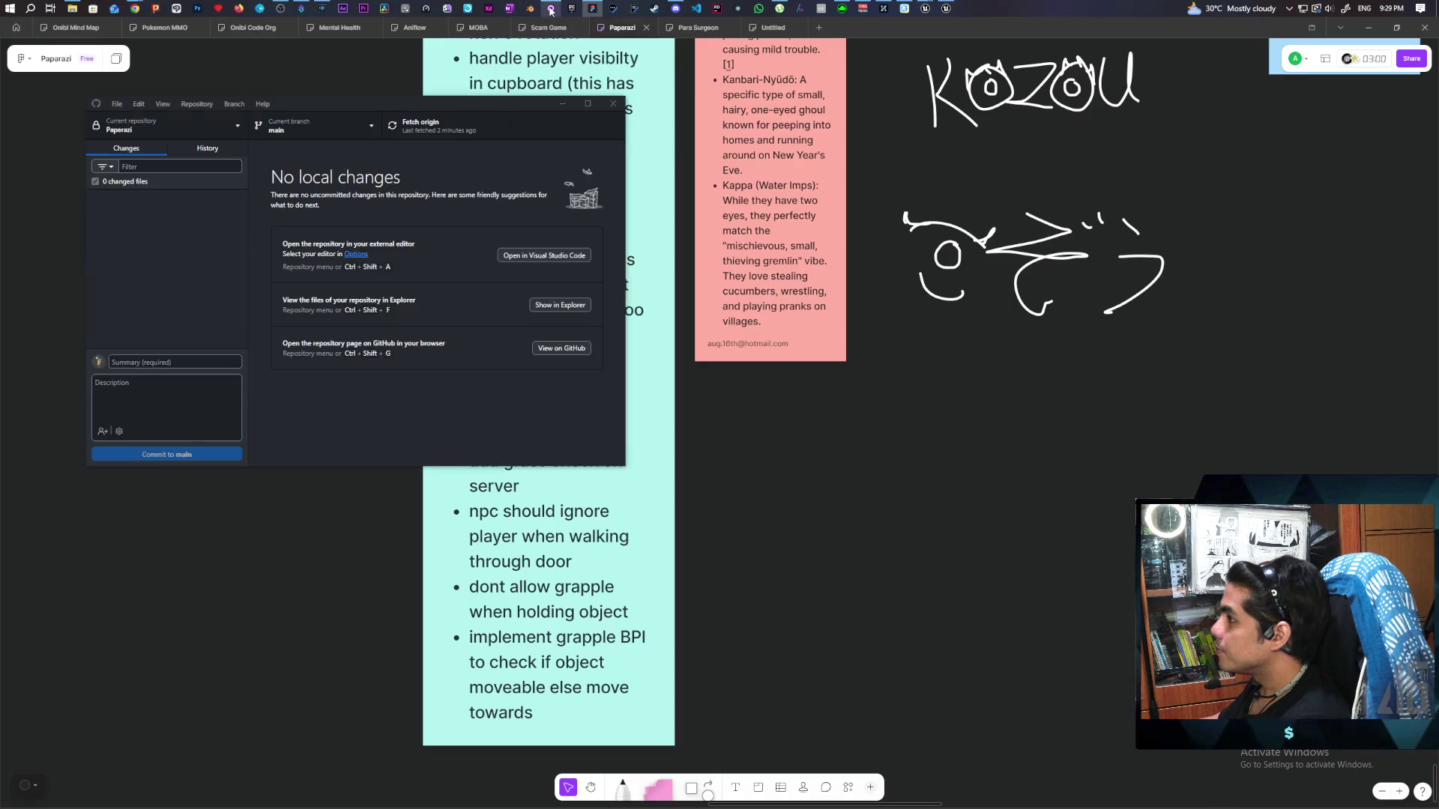
pyautogui.click(947, 9)
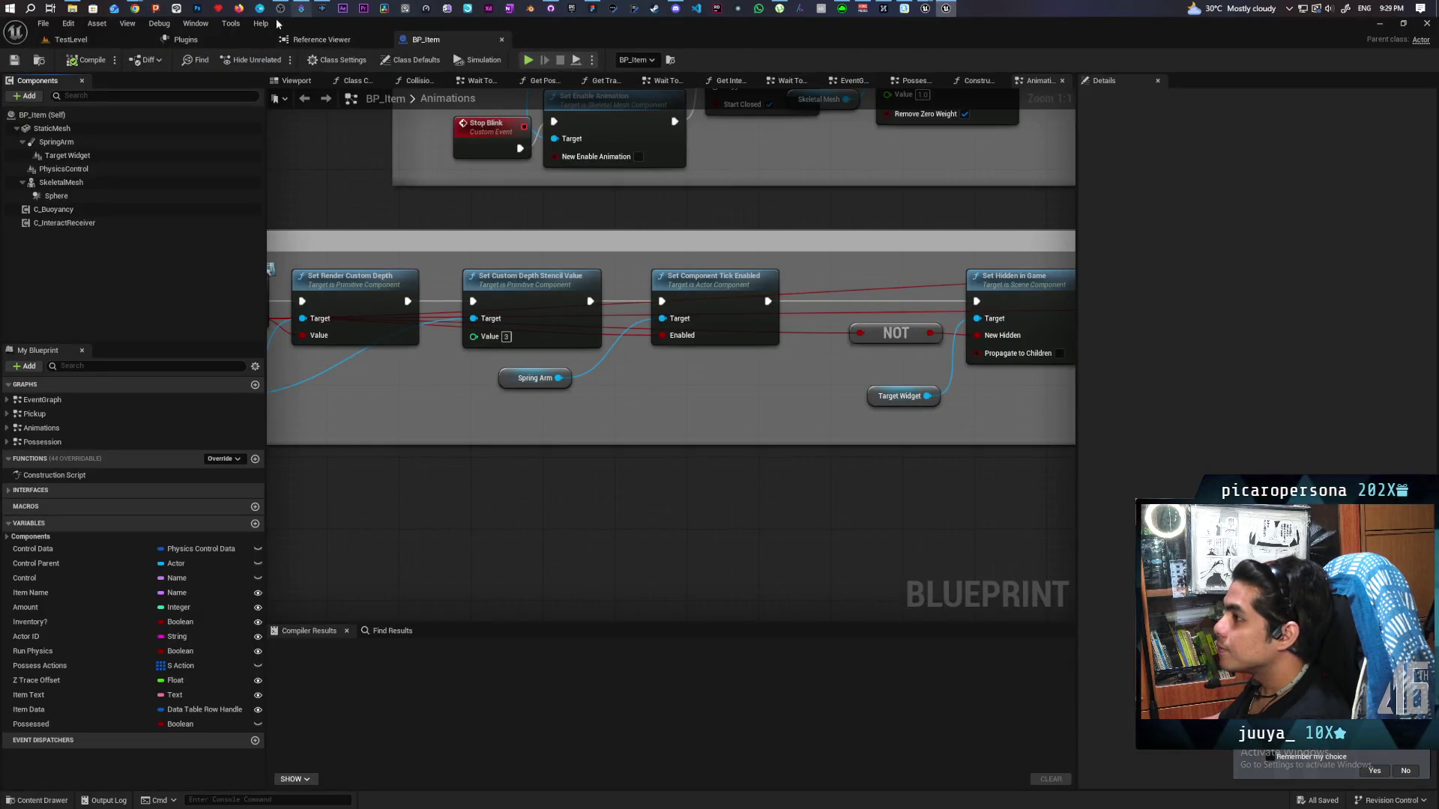
pyautogui.click(133, 9)
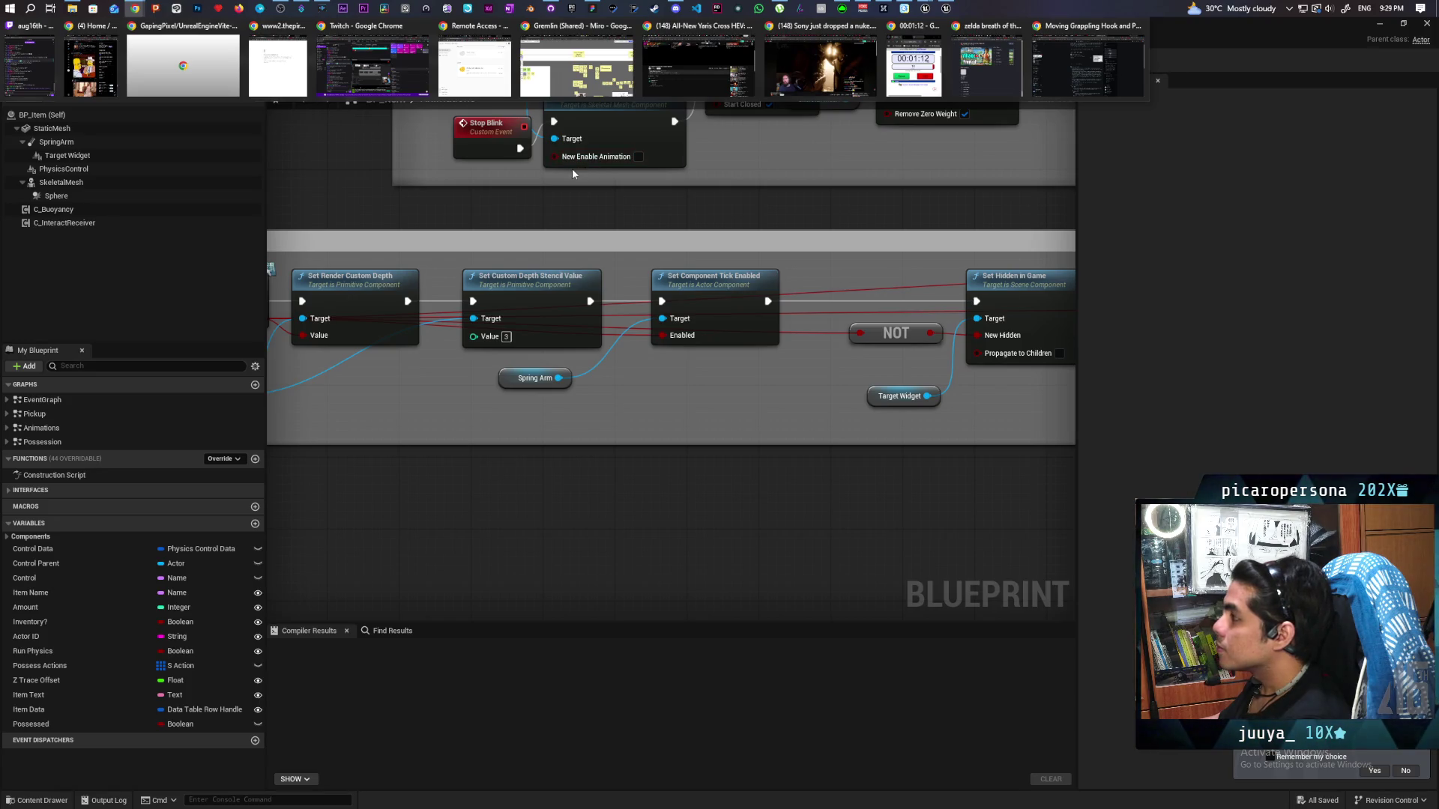
pyautogui.click(820, 60)
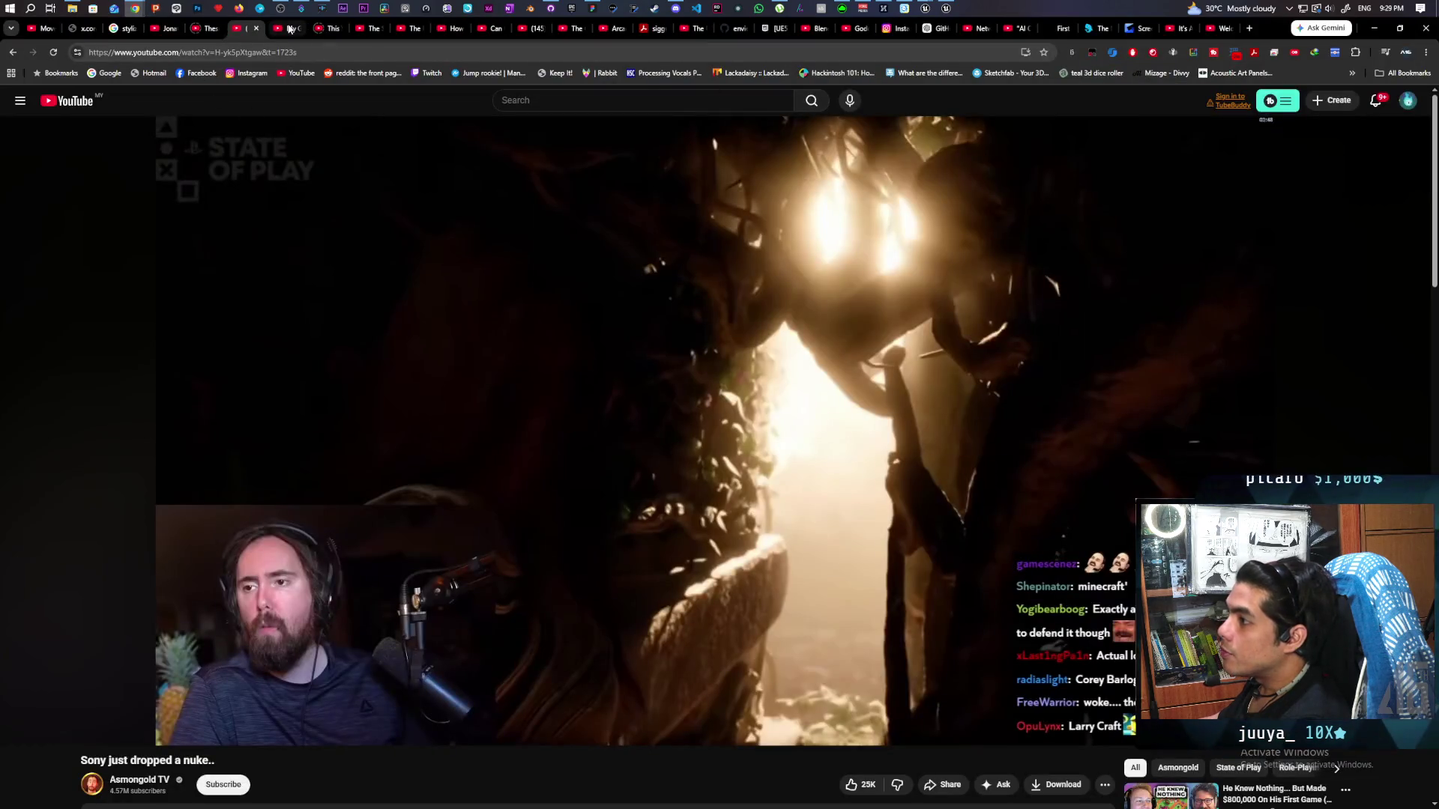
# Close the indie game video tab and switch to 'My Game is Finally Coming Out After 6 Years'
pyautogui.click(286, 29)
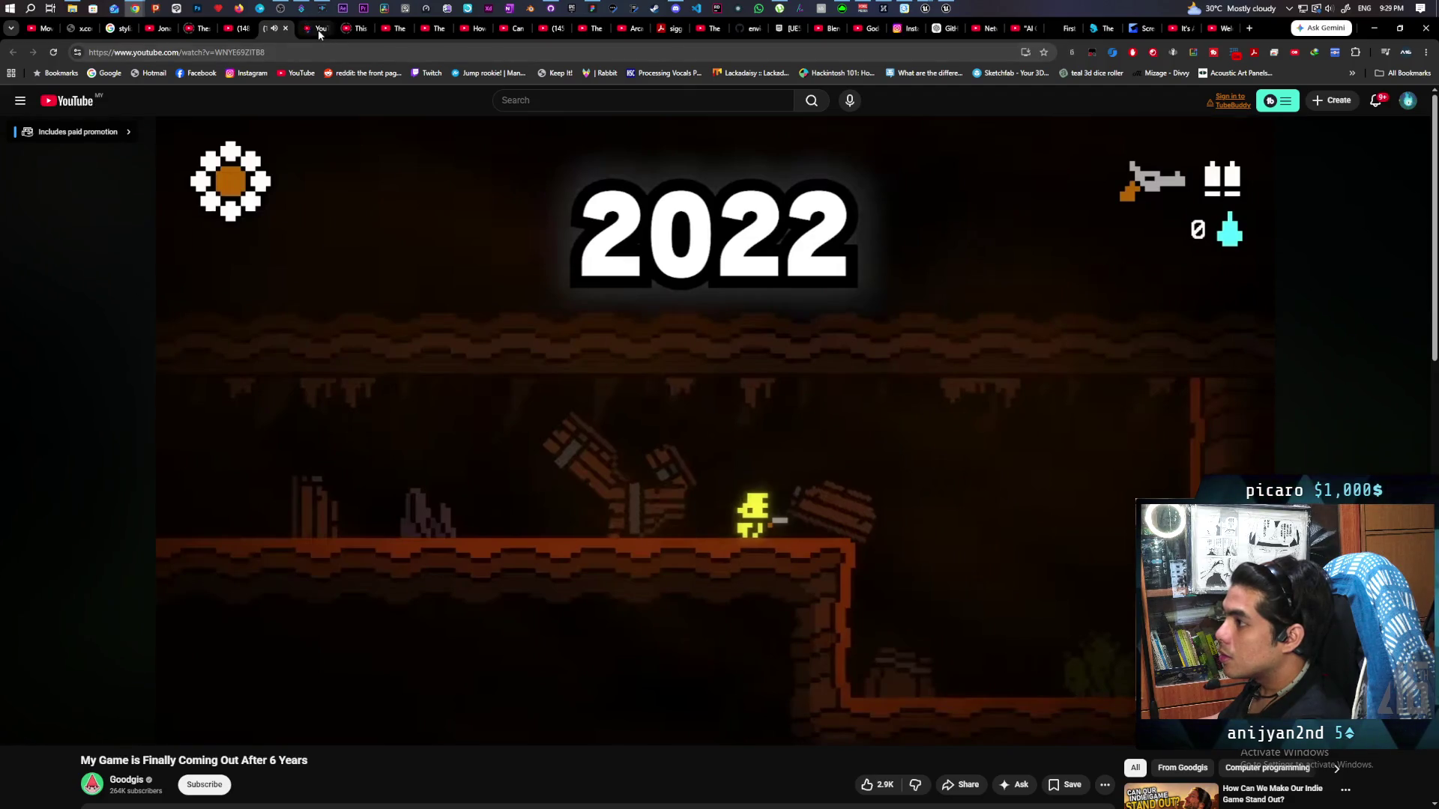
pyautogui.click(299, 31)
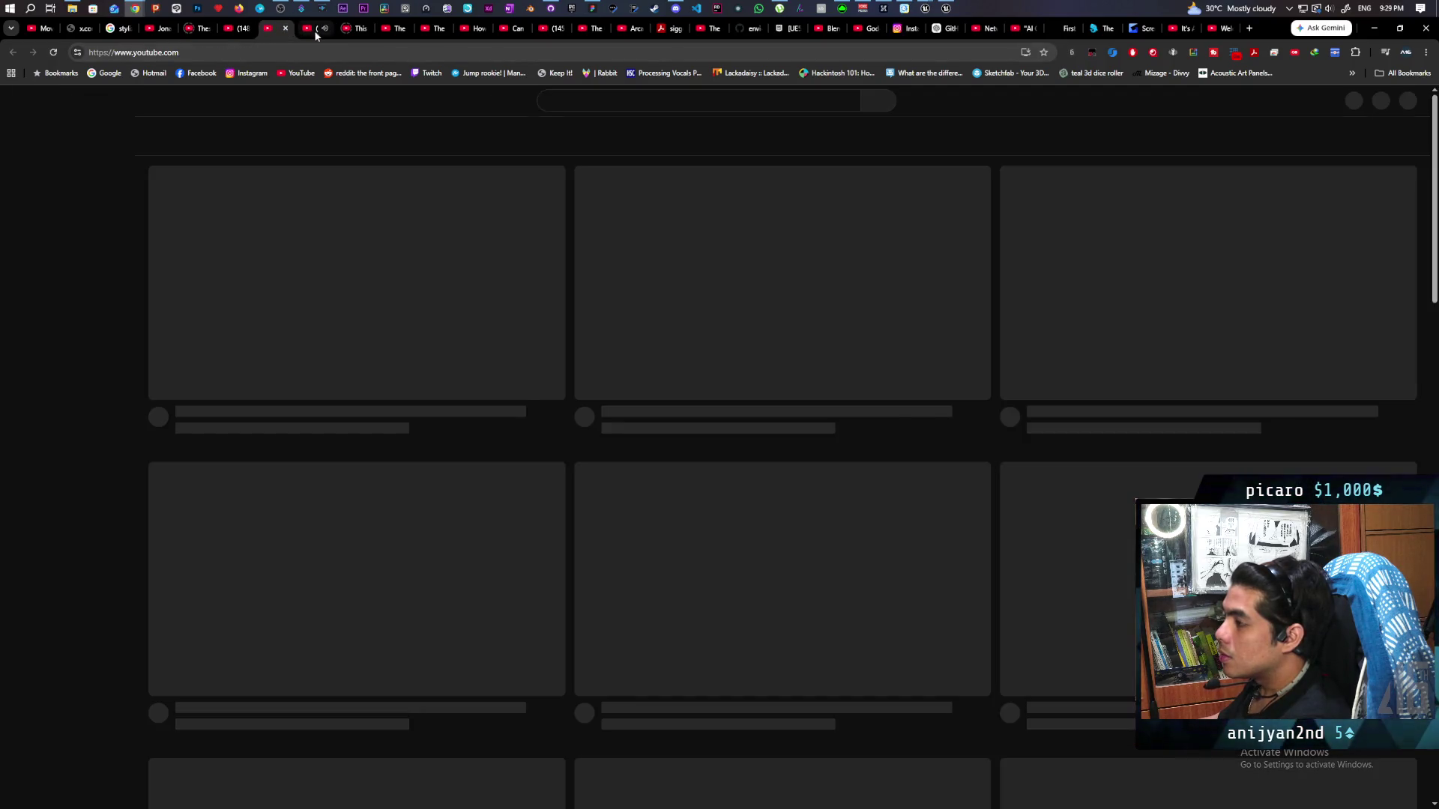
pyautogui.click(313, 30)
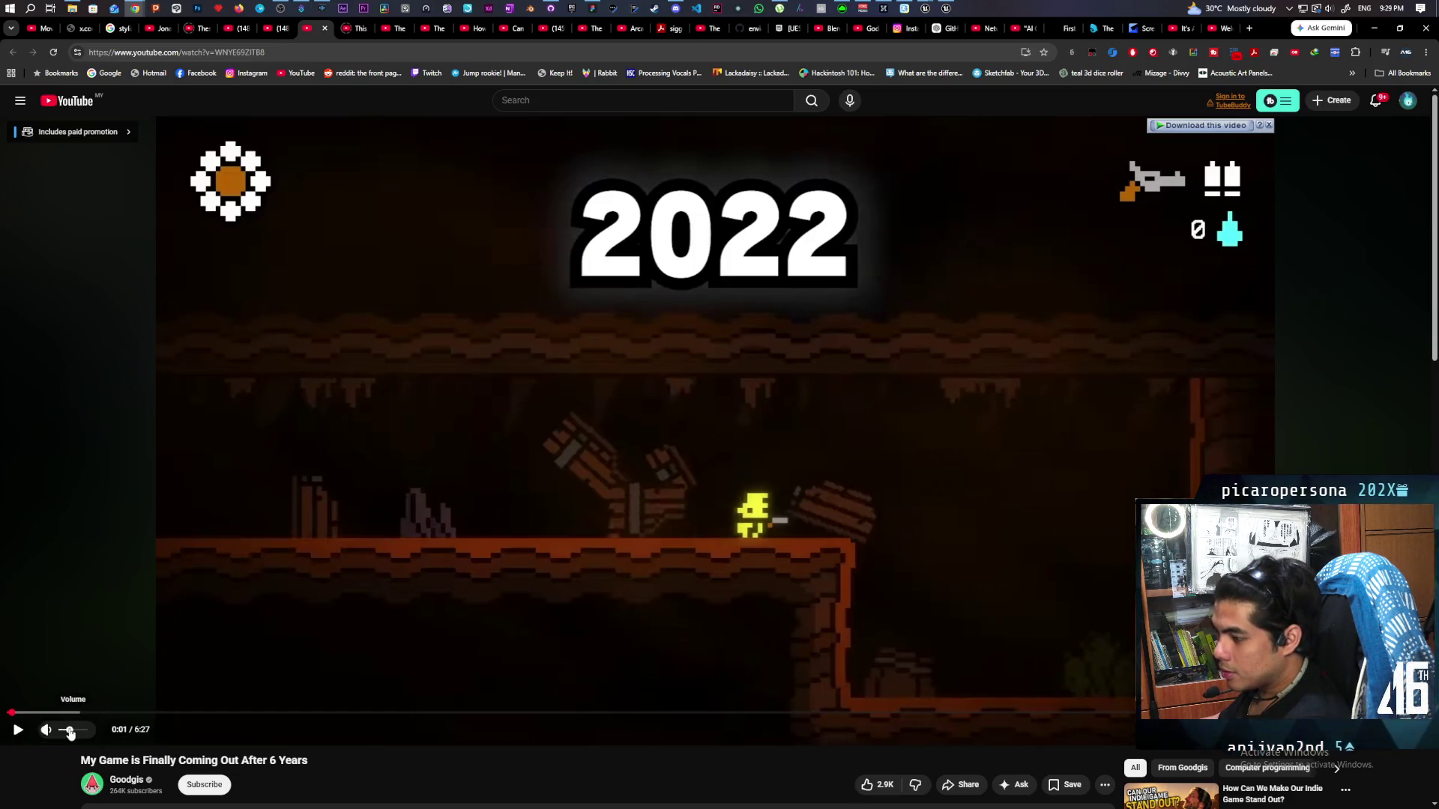
# Play the 'My Game is Finally Coming Out After 6 Years' devlog through to its 6:10 sponsor screen
pyautogui.press('space')
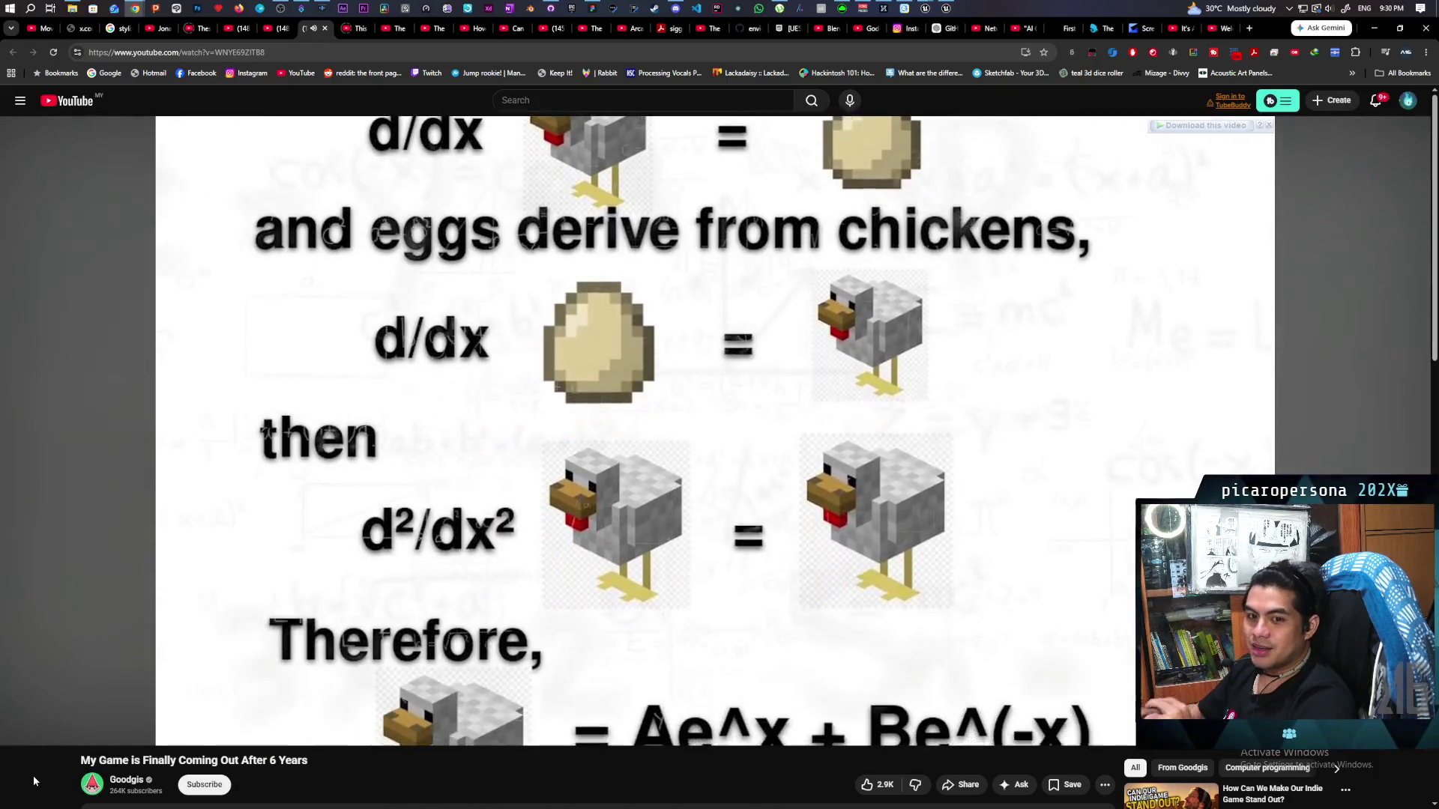
pyautogui.click(241, 54)
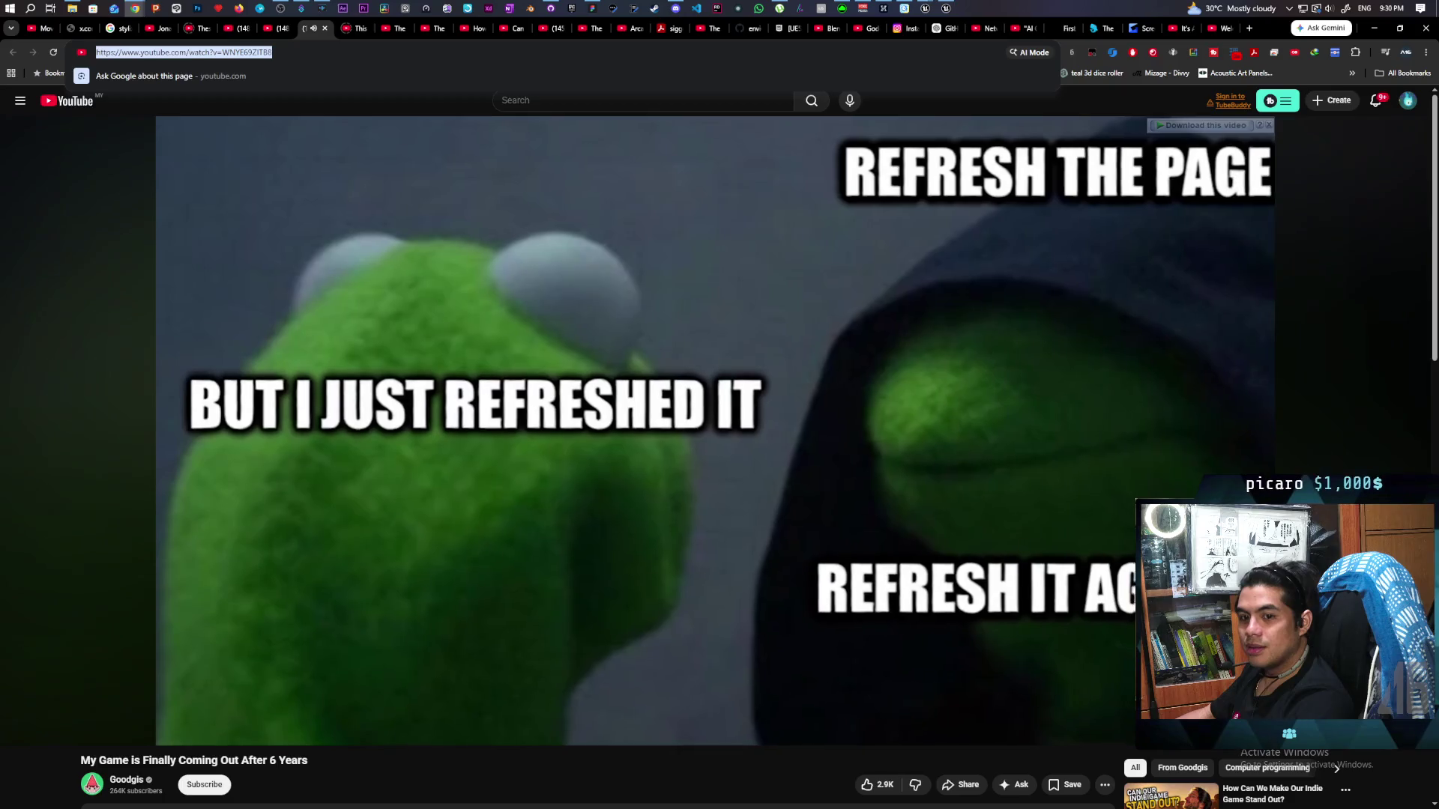
pyautogui.hotkey('alt', 'Tab')
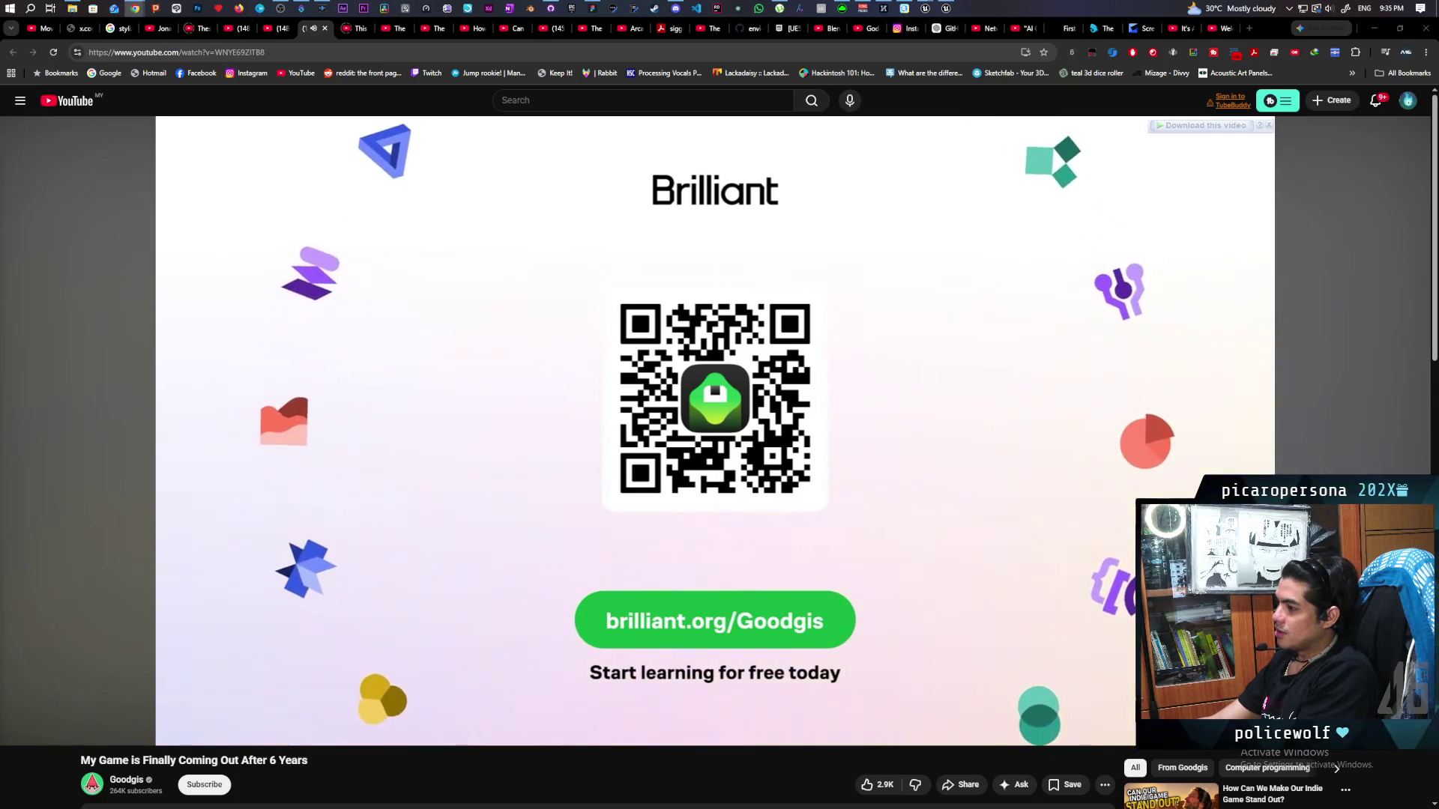
pyautogui.scroll(-9, 879, 573)
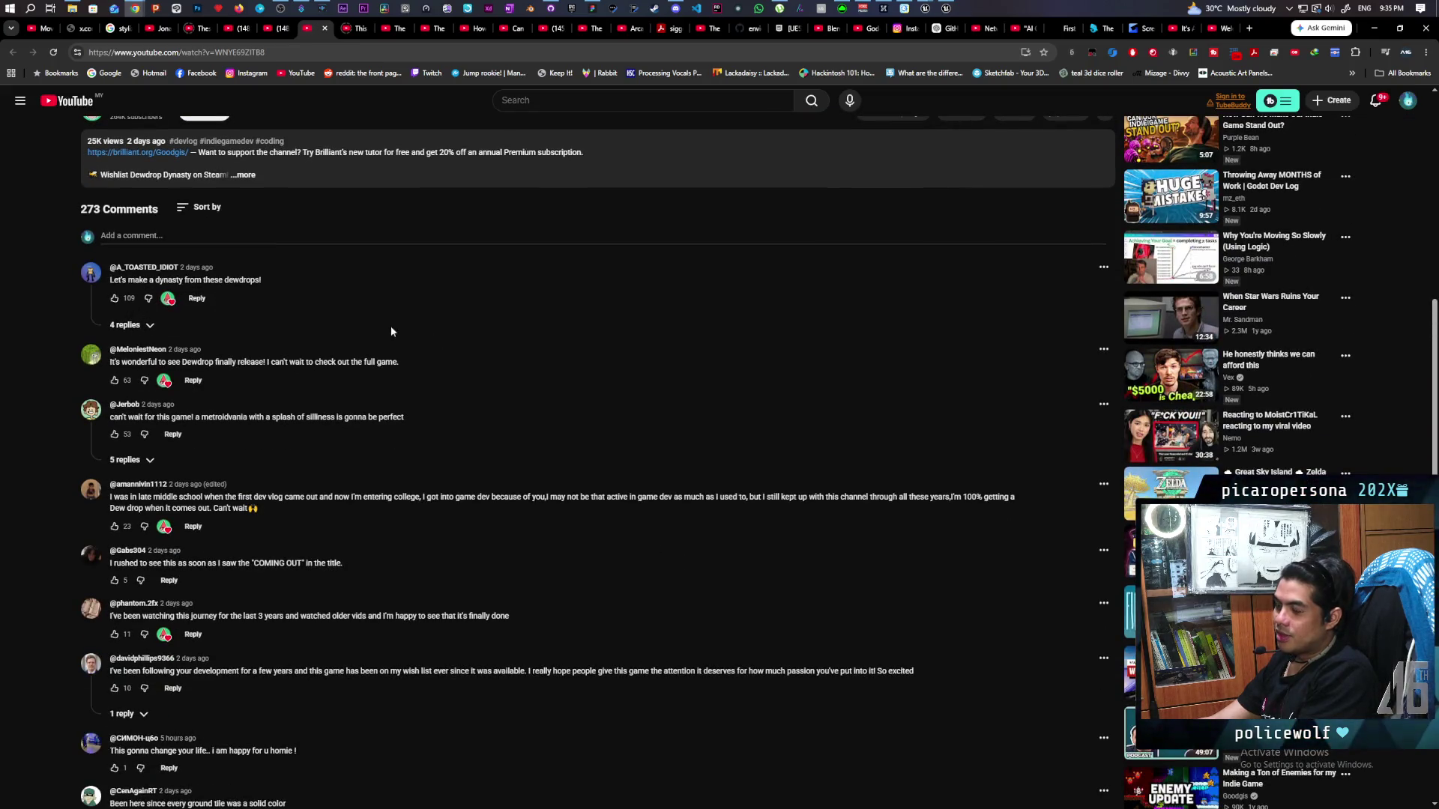
pyautogui.scroll(2, 713, 433)
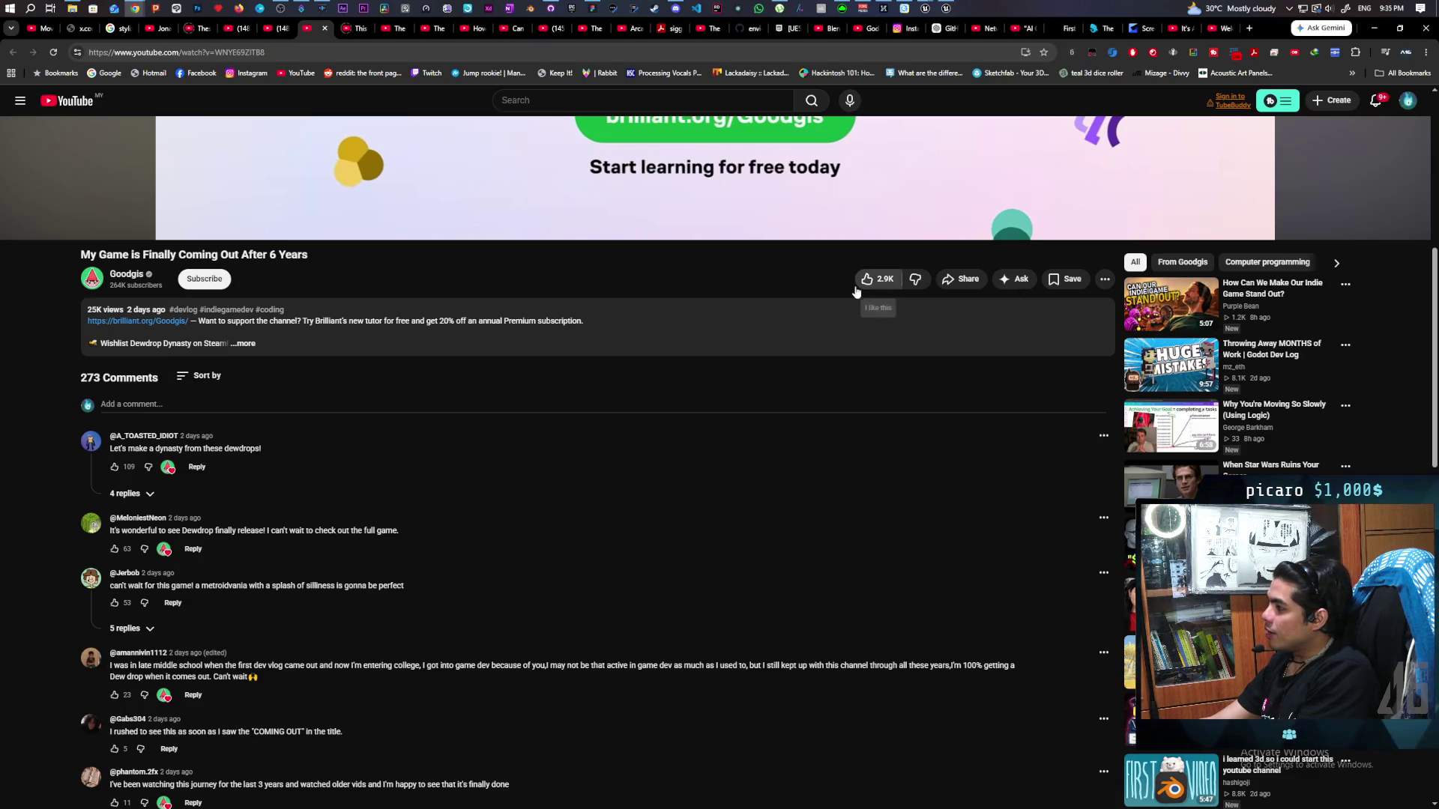
pyautogui.moveTo(283, 147)
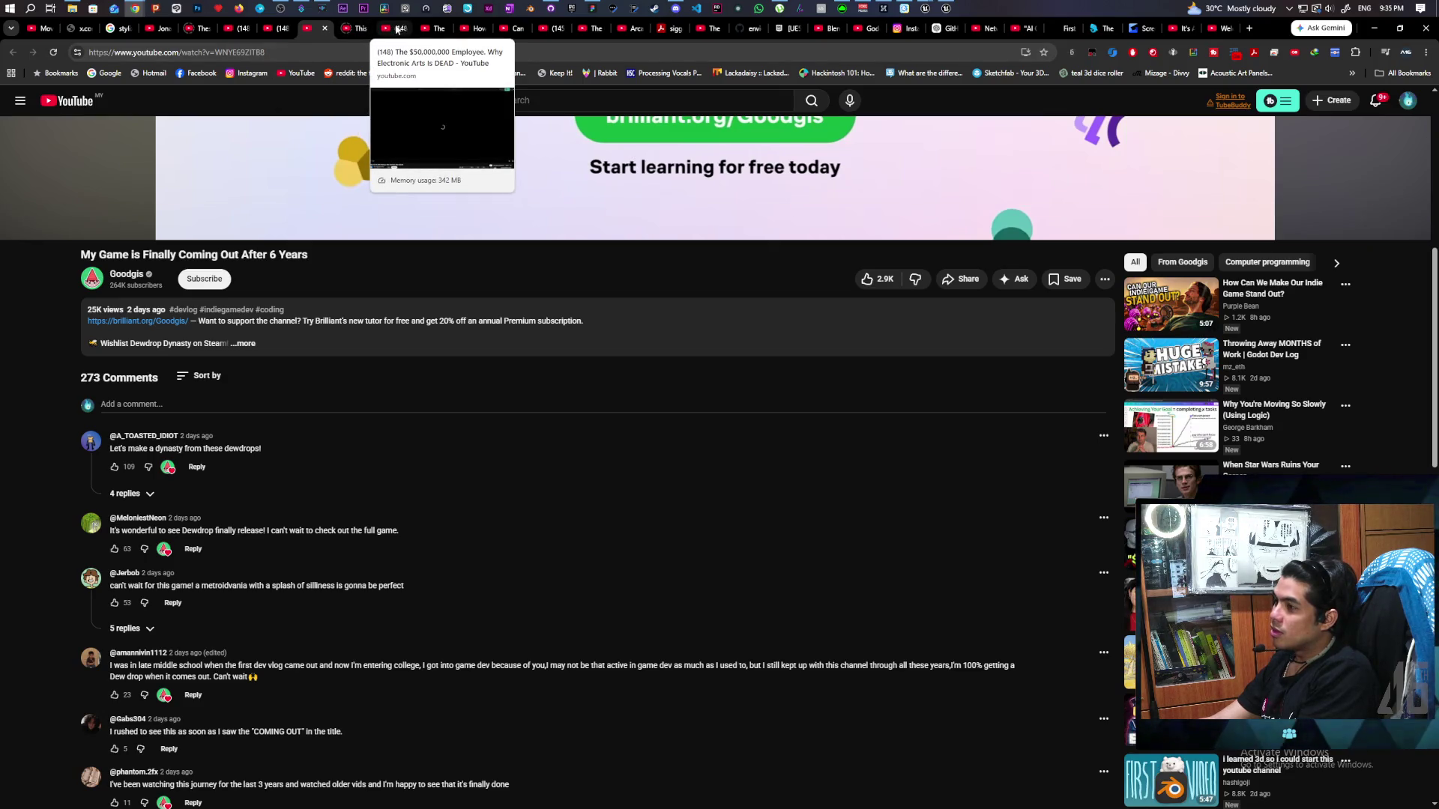
# Switch to the YouTube home tab and scroll up and down through the recommended videos and Shorts
pyautogui.click(280, 26)
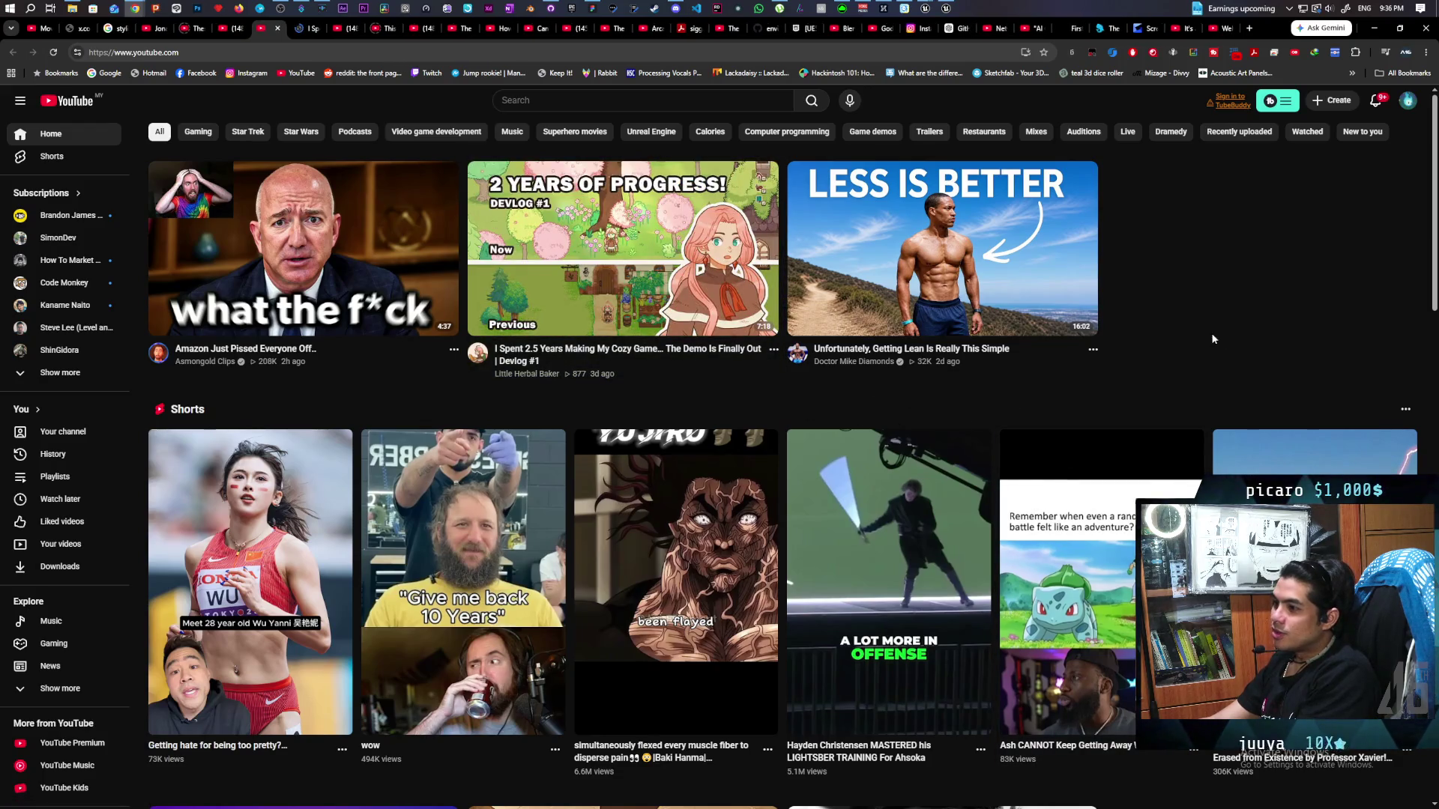
pyautogui.scroll(-5, 1206, 330)
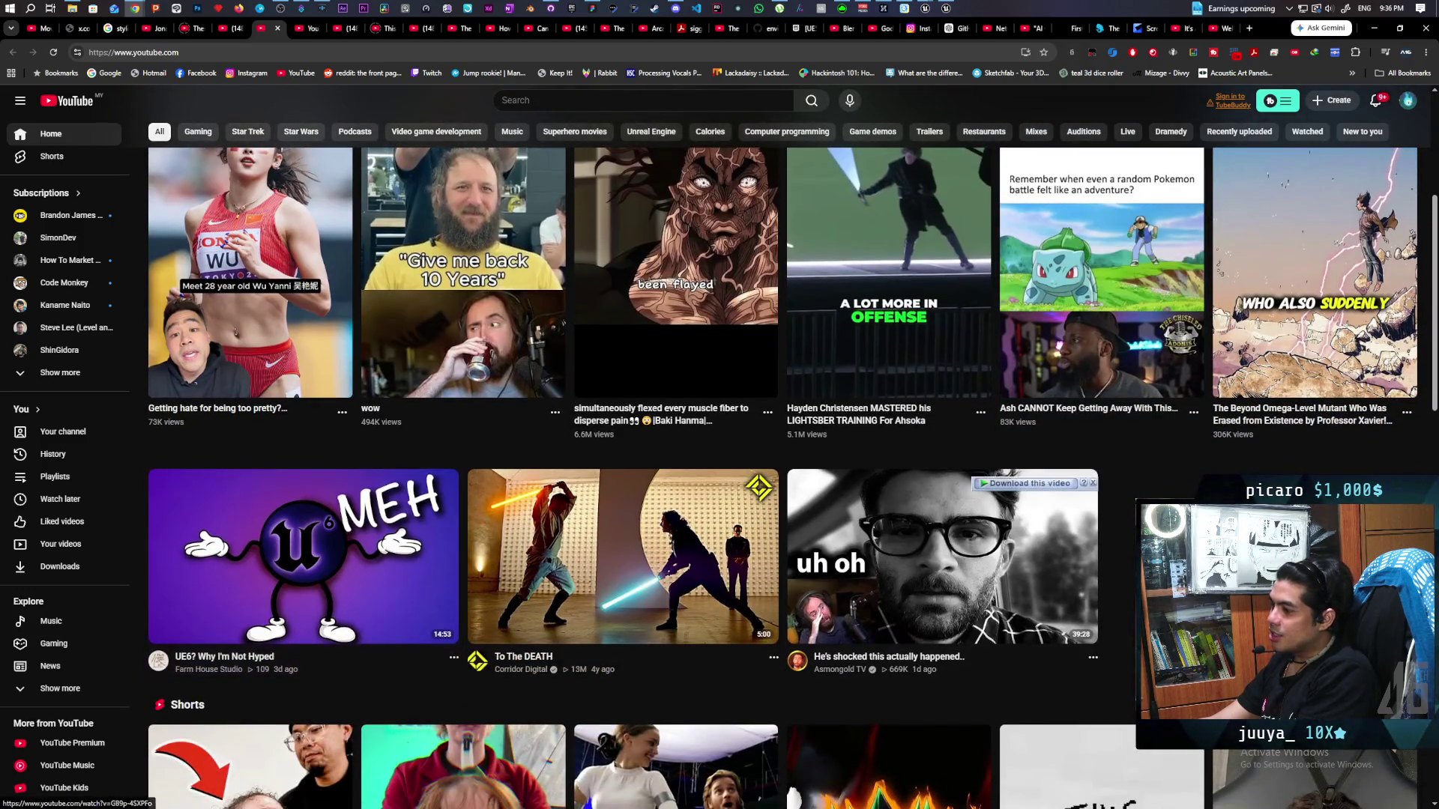
pyautogui.scroll(2, 936, 562)
pyautogui.scroll(-6, 937, 562)
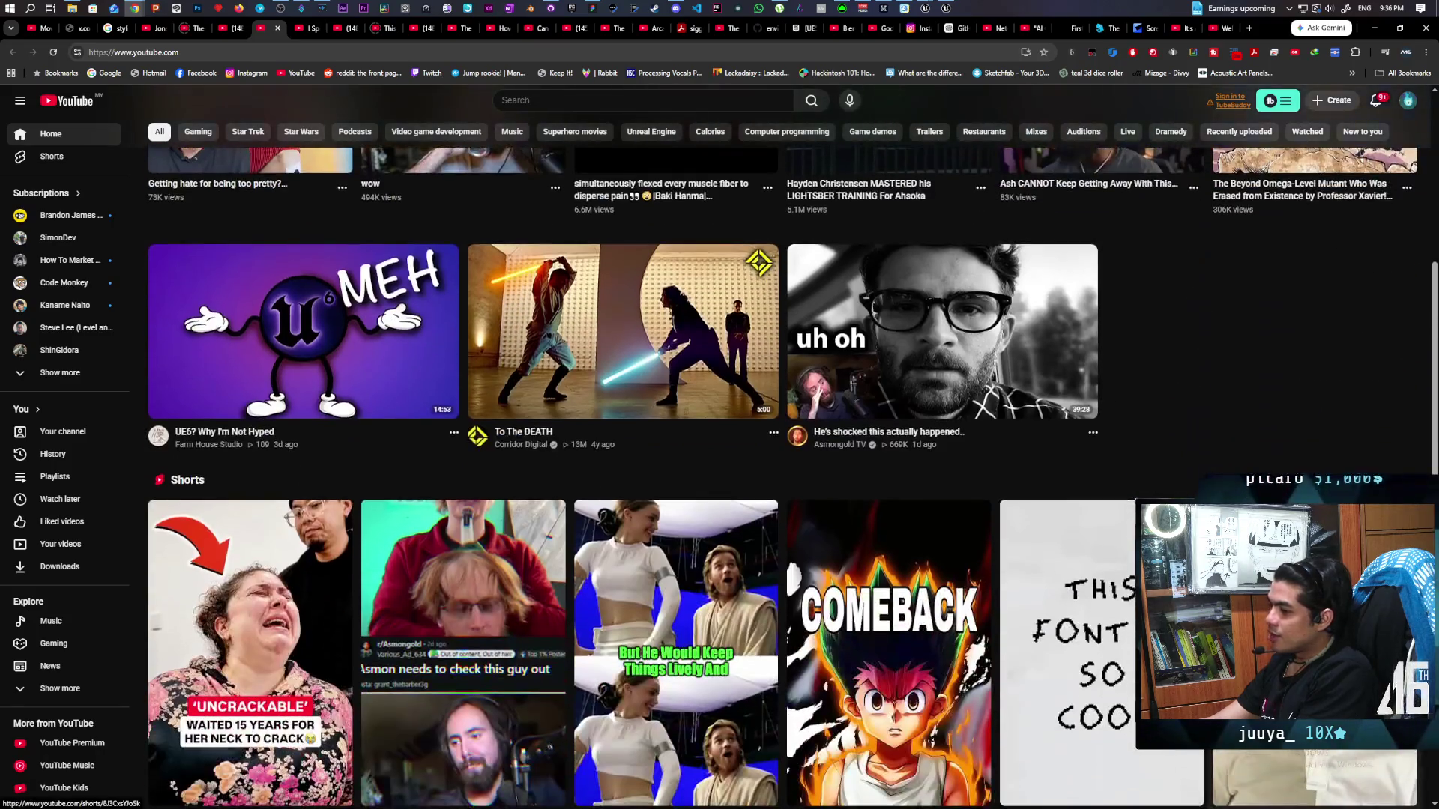
pyautogui.scroll(-3, 937, 562)
pyautogui.scroll(-2, 1076, 545)
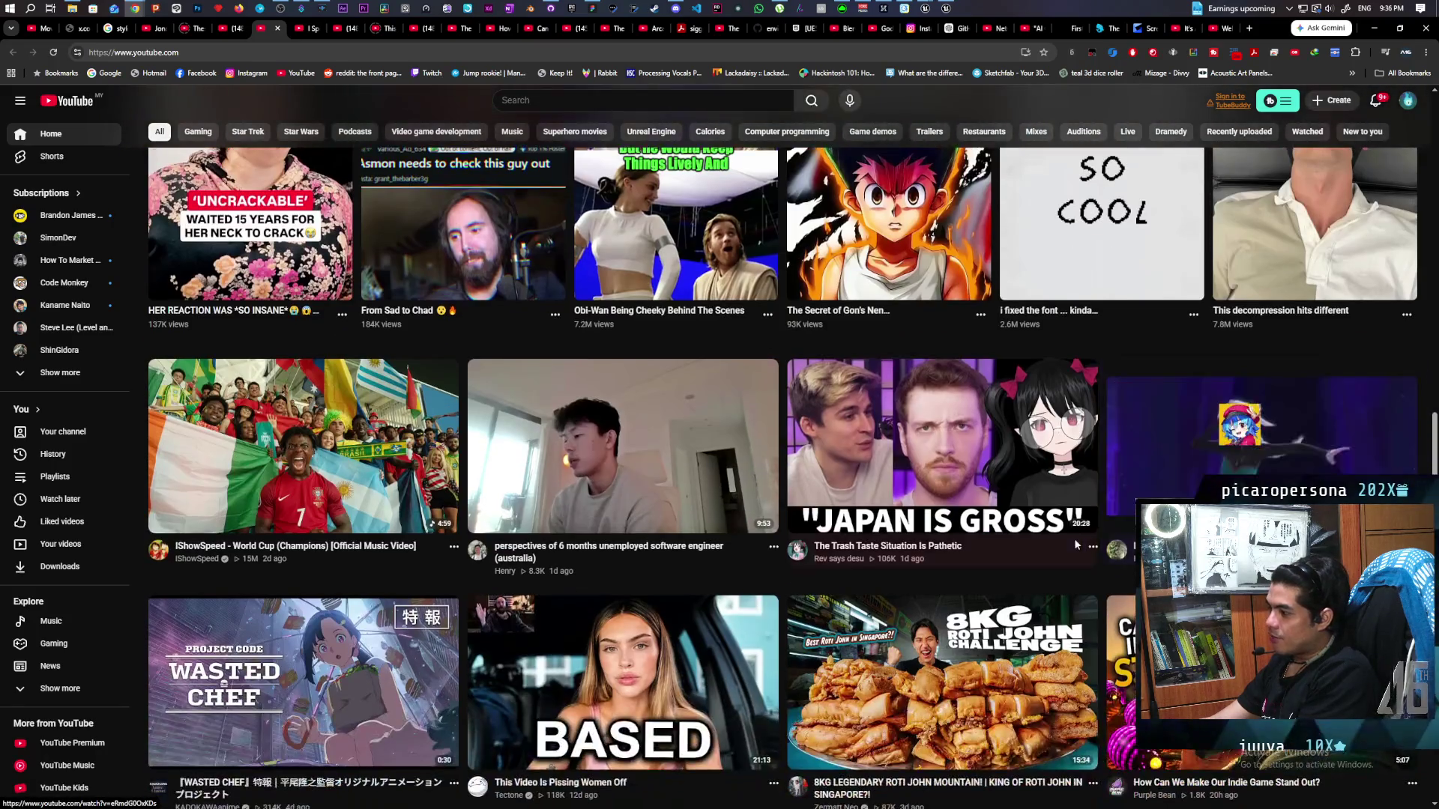
pyautogui.scroll(3, 1073, 538)
pyautogui.scroll(-6, 336, 579)
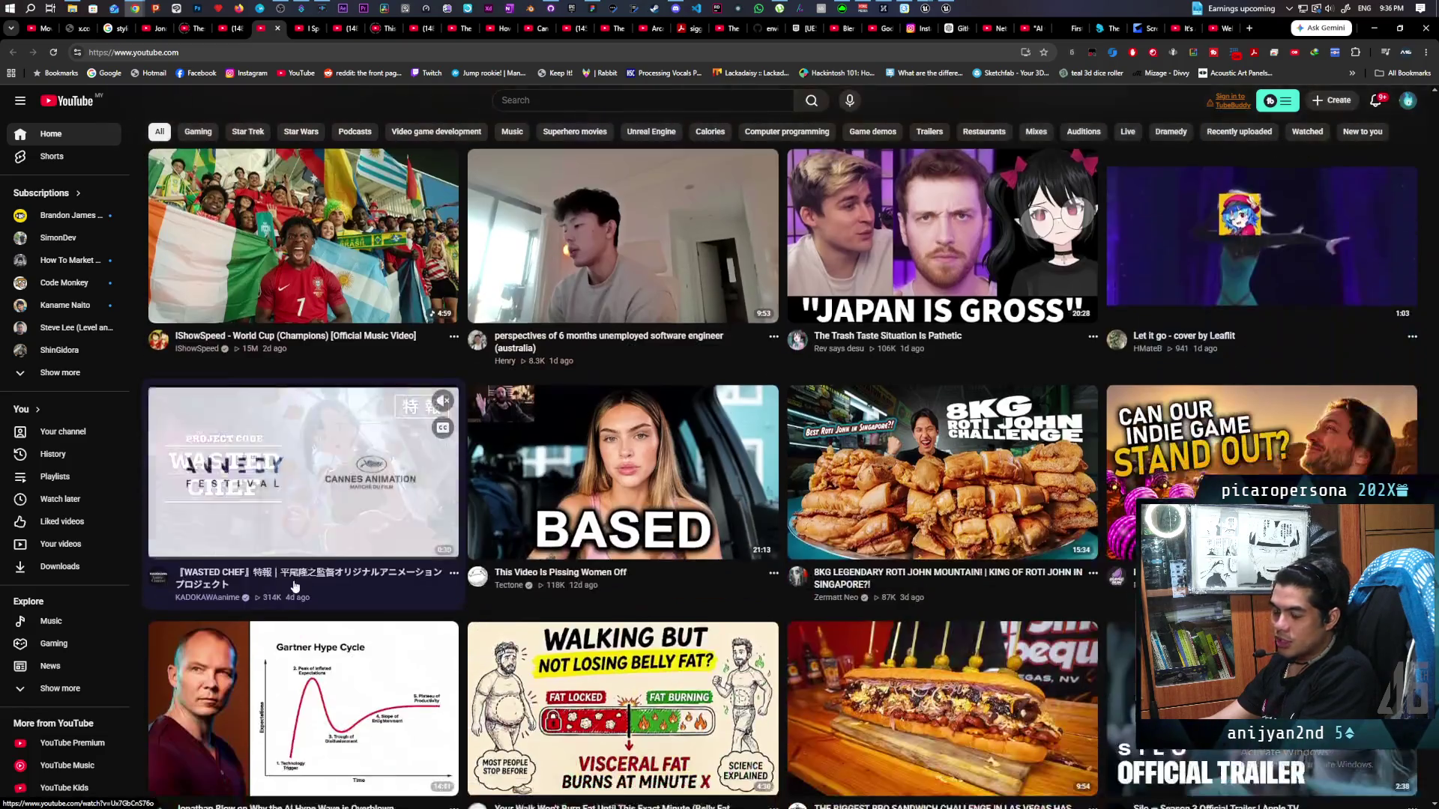
pyautogui.moveTo(375, 586)
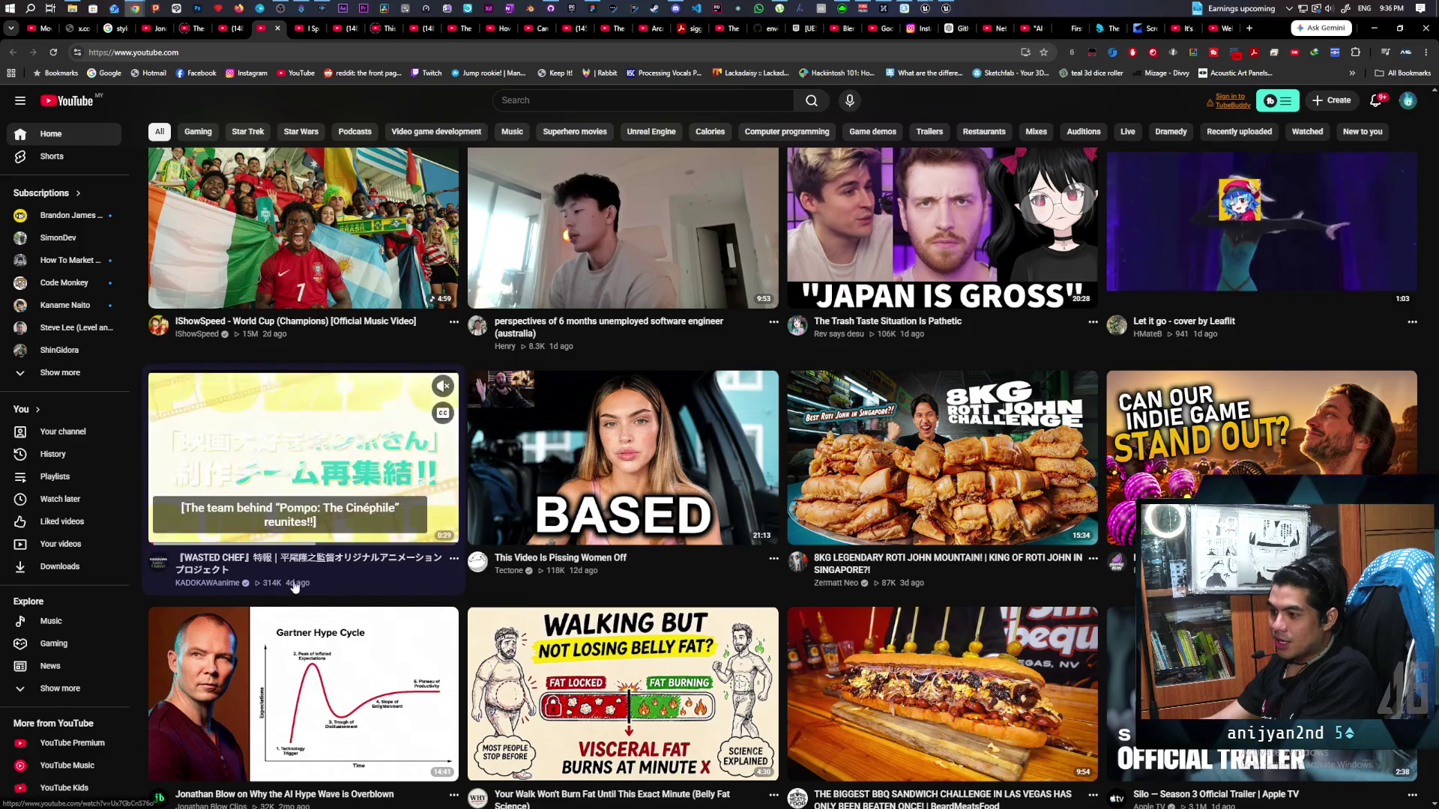
pyautogui.scroll(2, 156, 110)
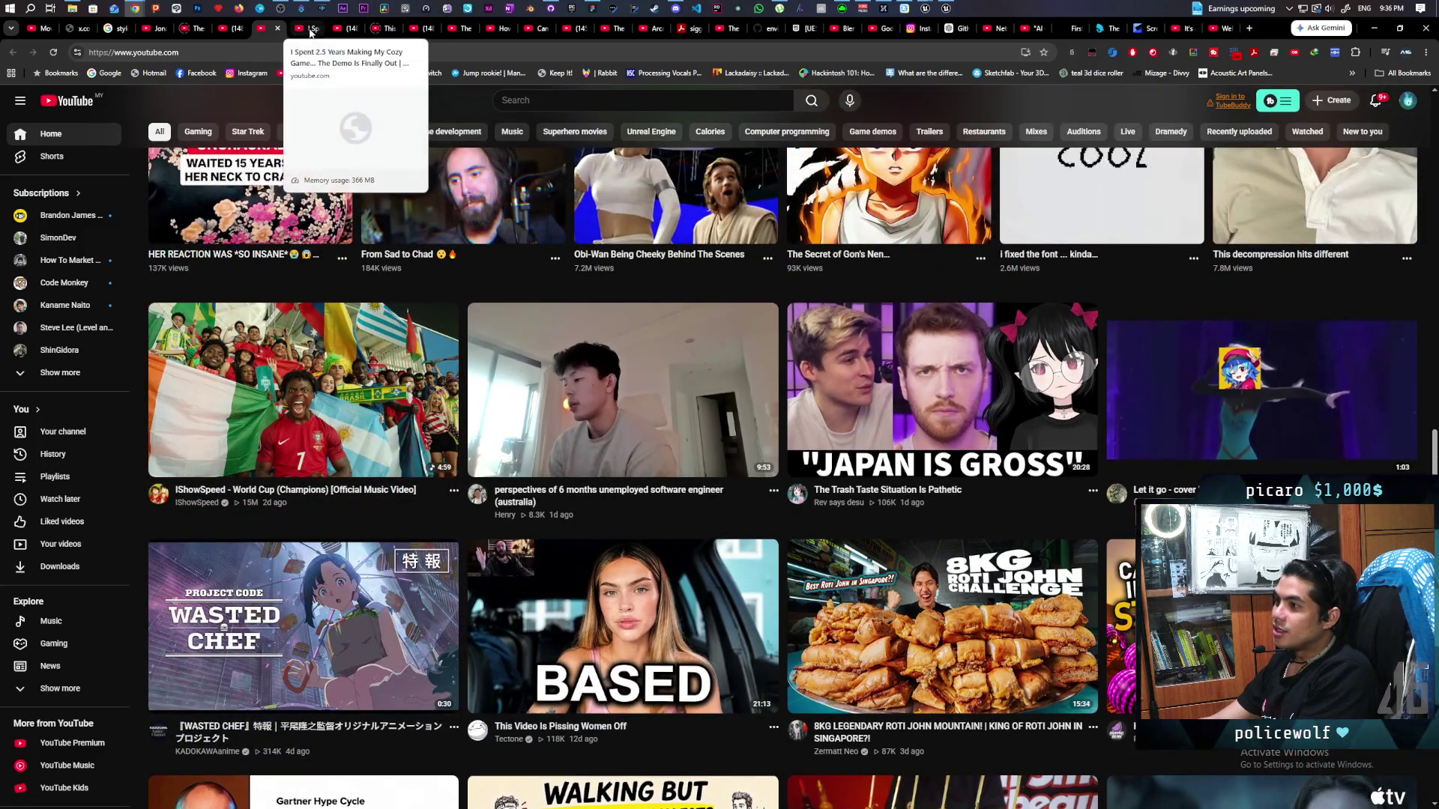
# Play 'I Spent 2.5 Years Making My Cozy Game…' Devlog #1 with the volume raised
pyautogui.click(311, 30)
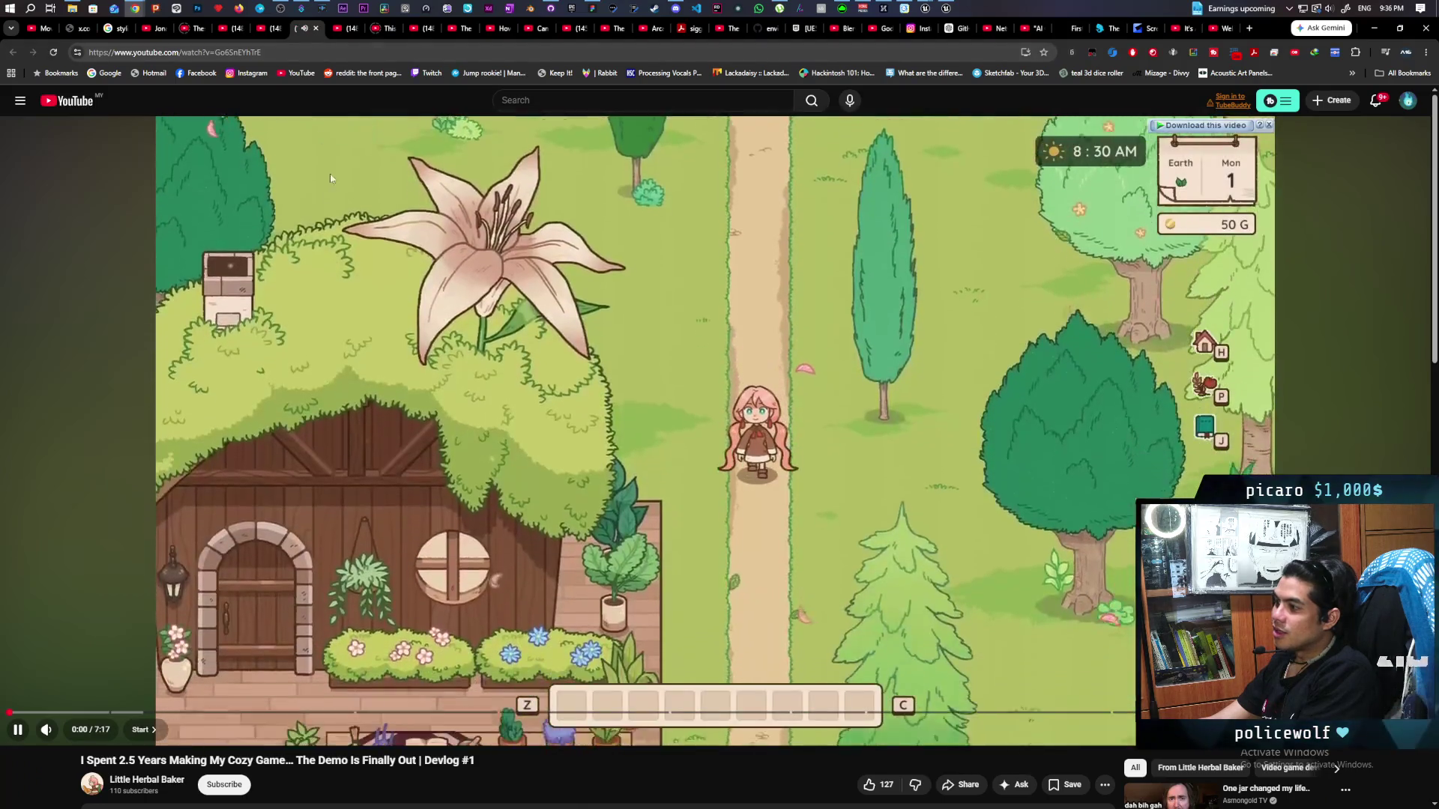
pyautogui.press('space')
pyautogui.click(340, 30)
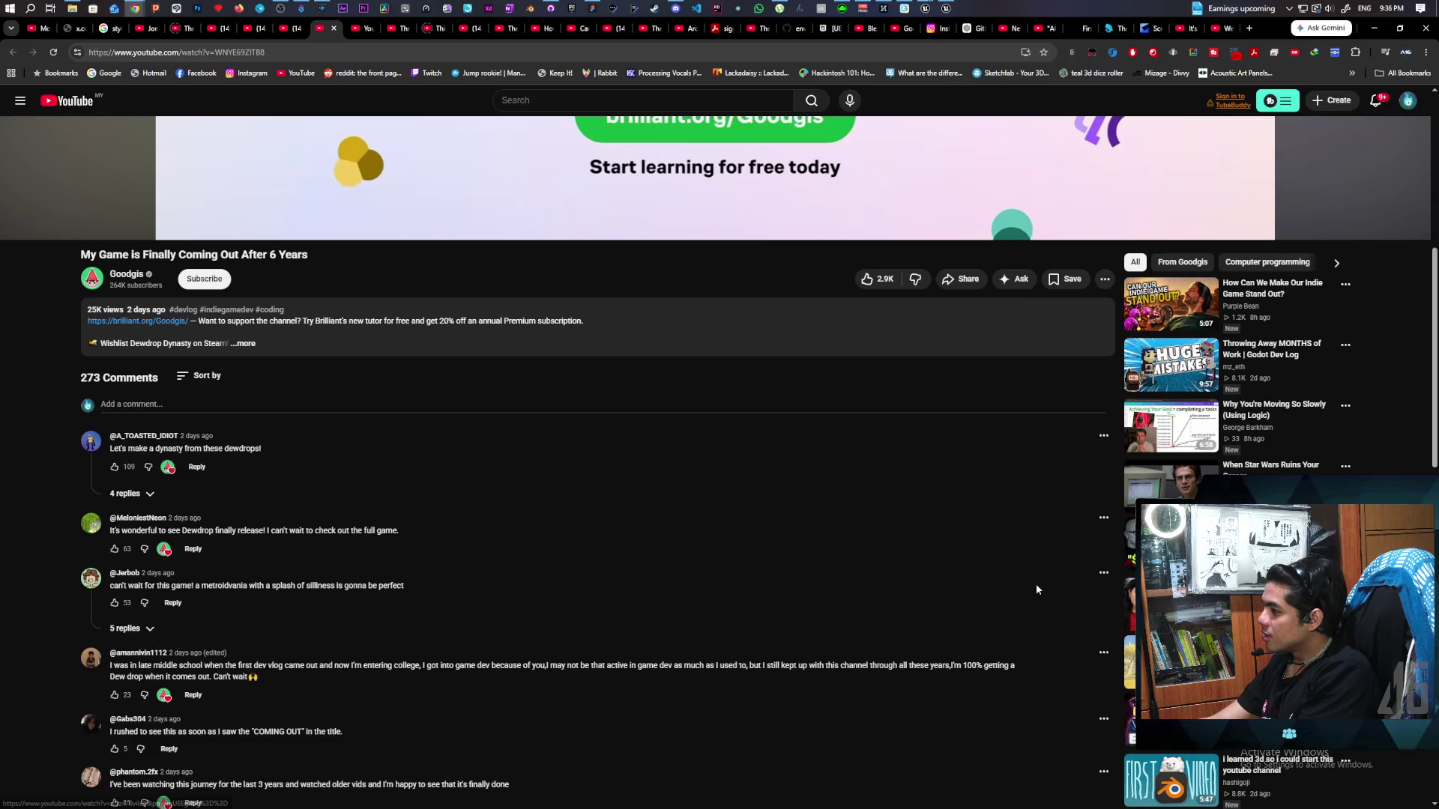
pyautogui.click(295, 30)
pyautogui.click(465, 357)
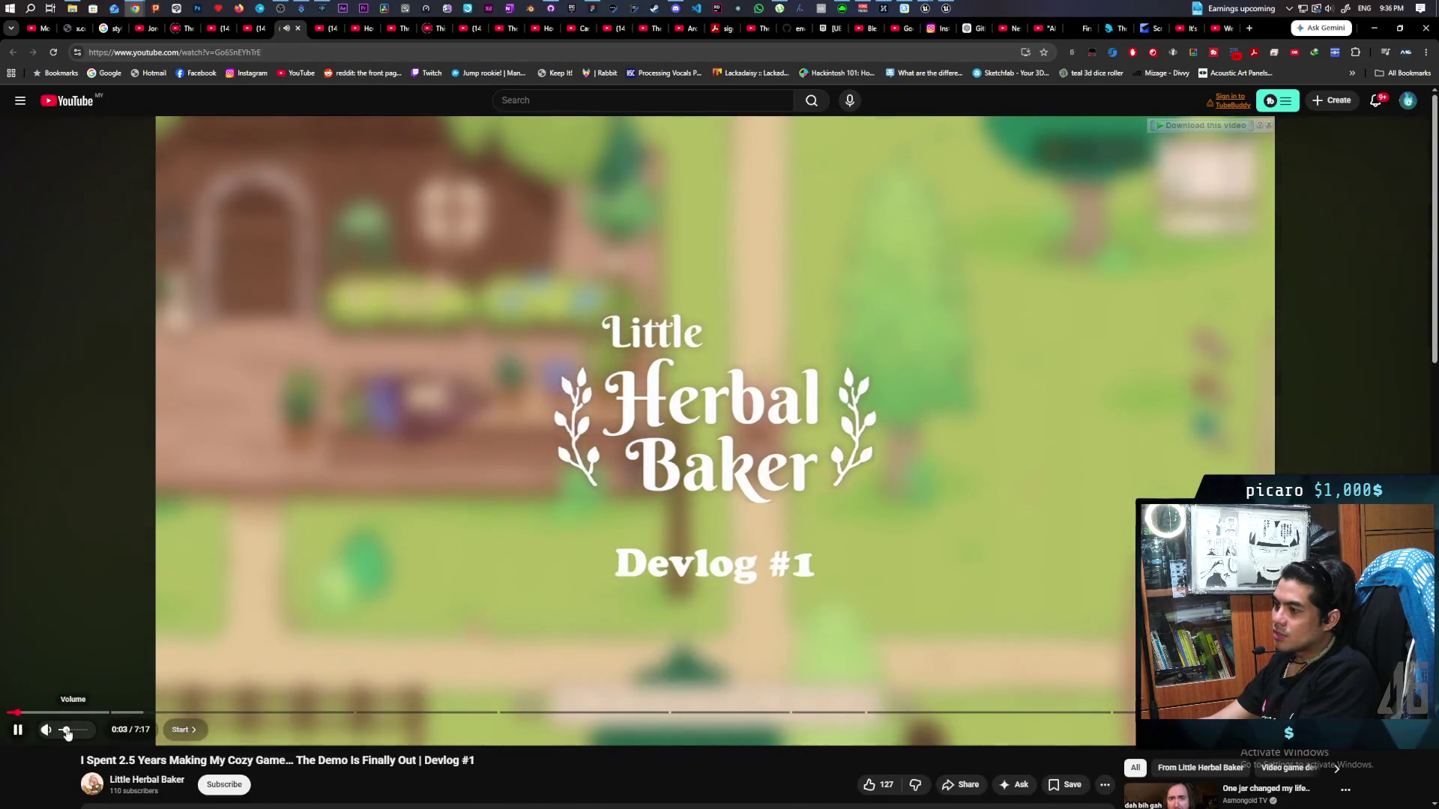
pyautogui.moveTo(64, 732); pyautogui.dragTo(72, 732)
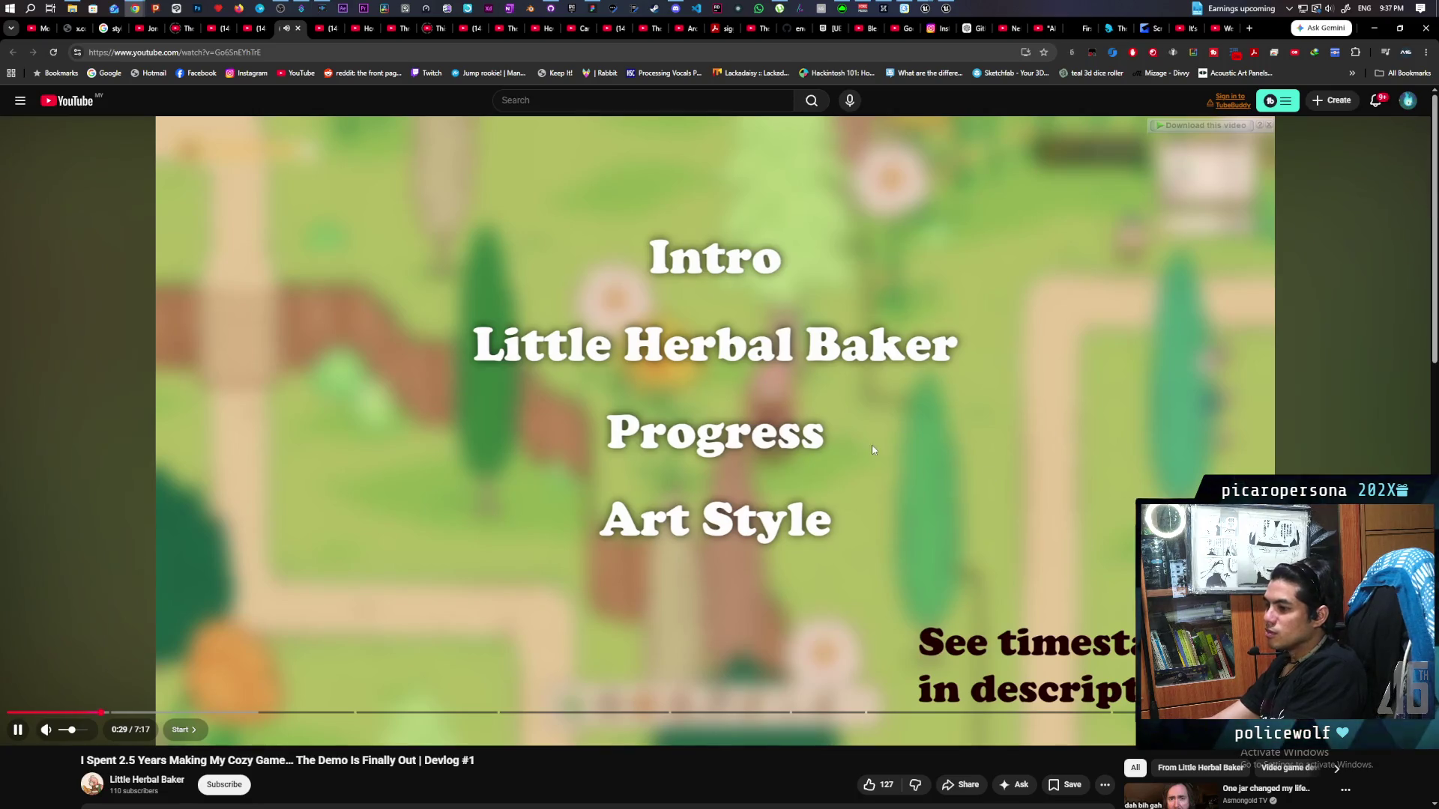
pyautogui.scroll(-4, 784, 430)
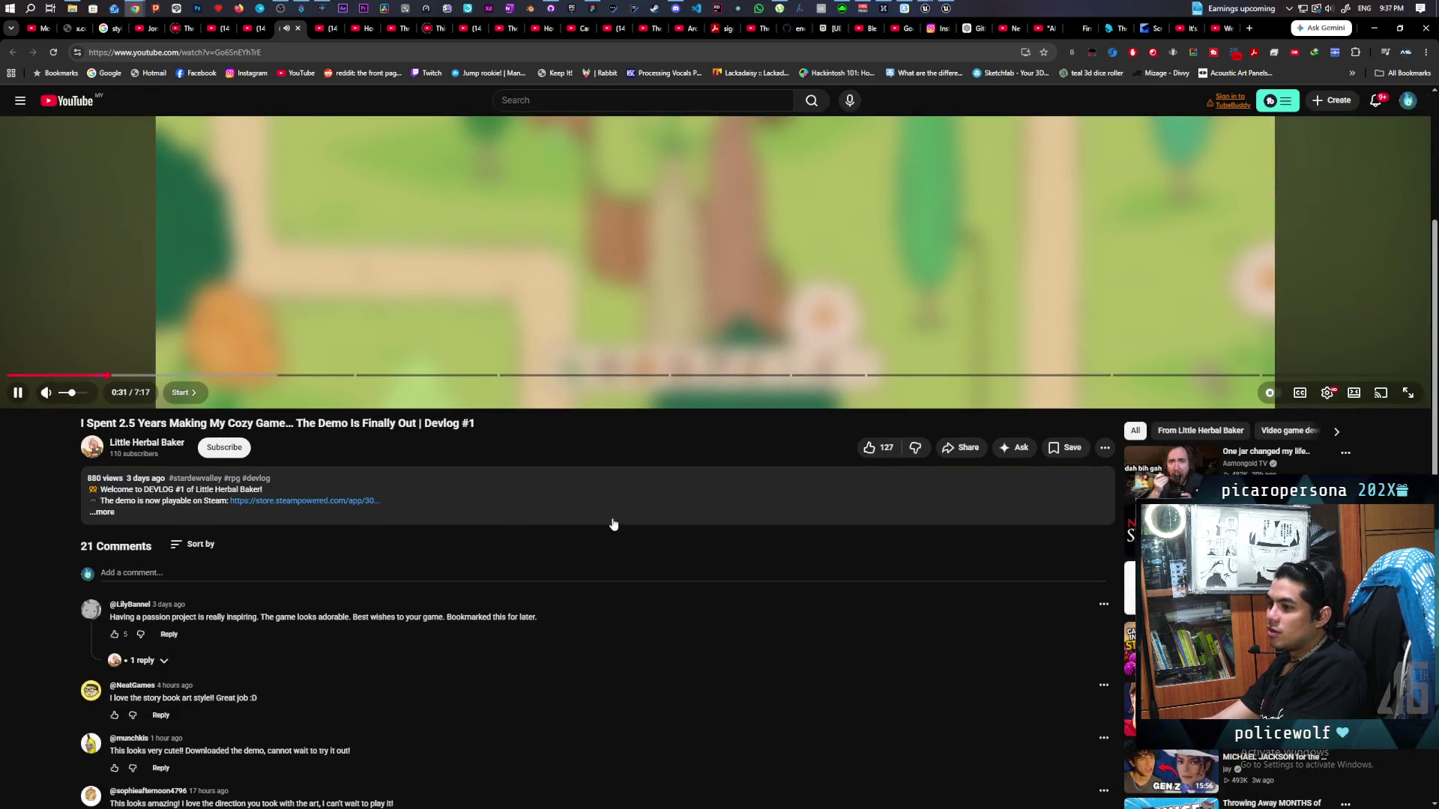
pyautogui.scroll(2, 613, 518)
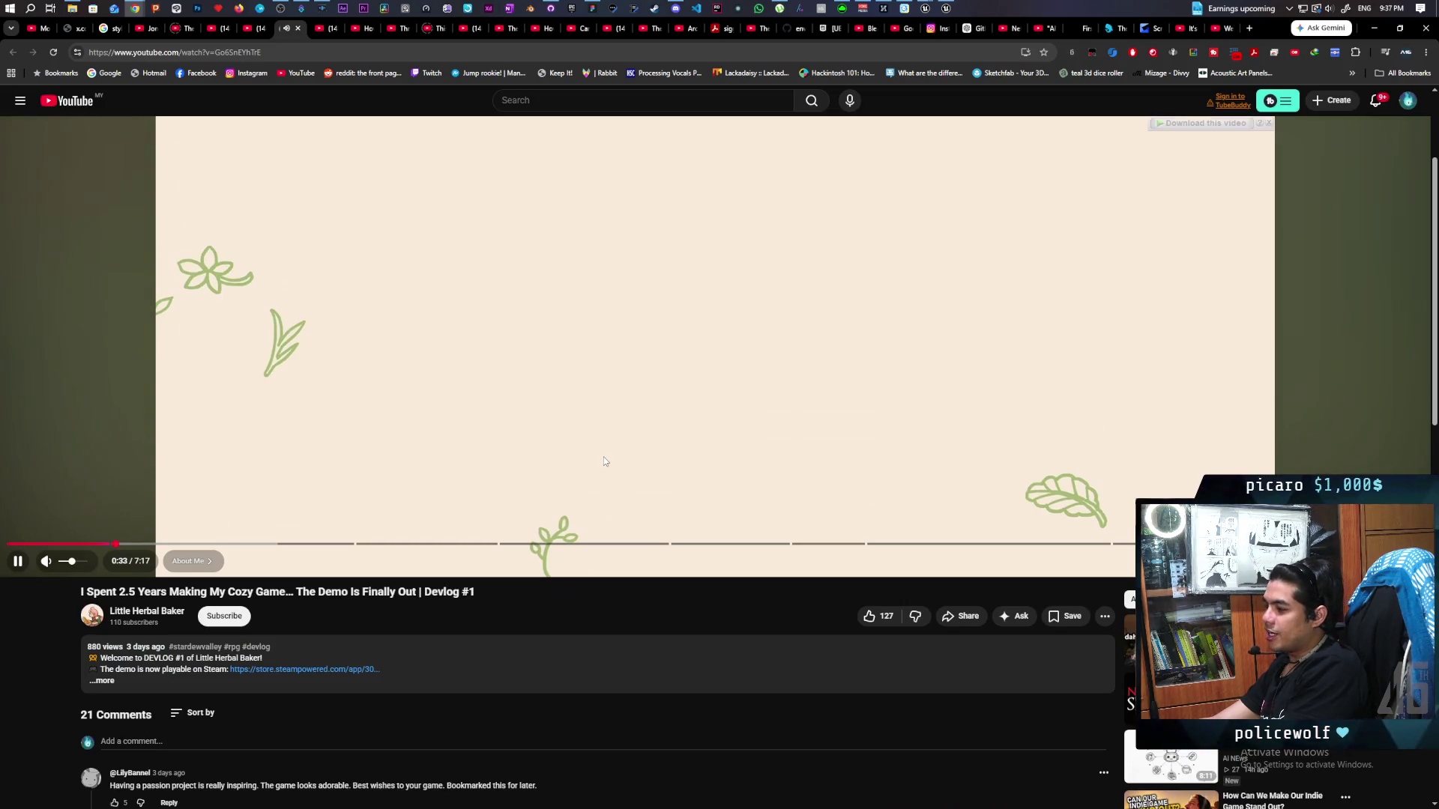
pyautogui.scroll(2, 604, 456)
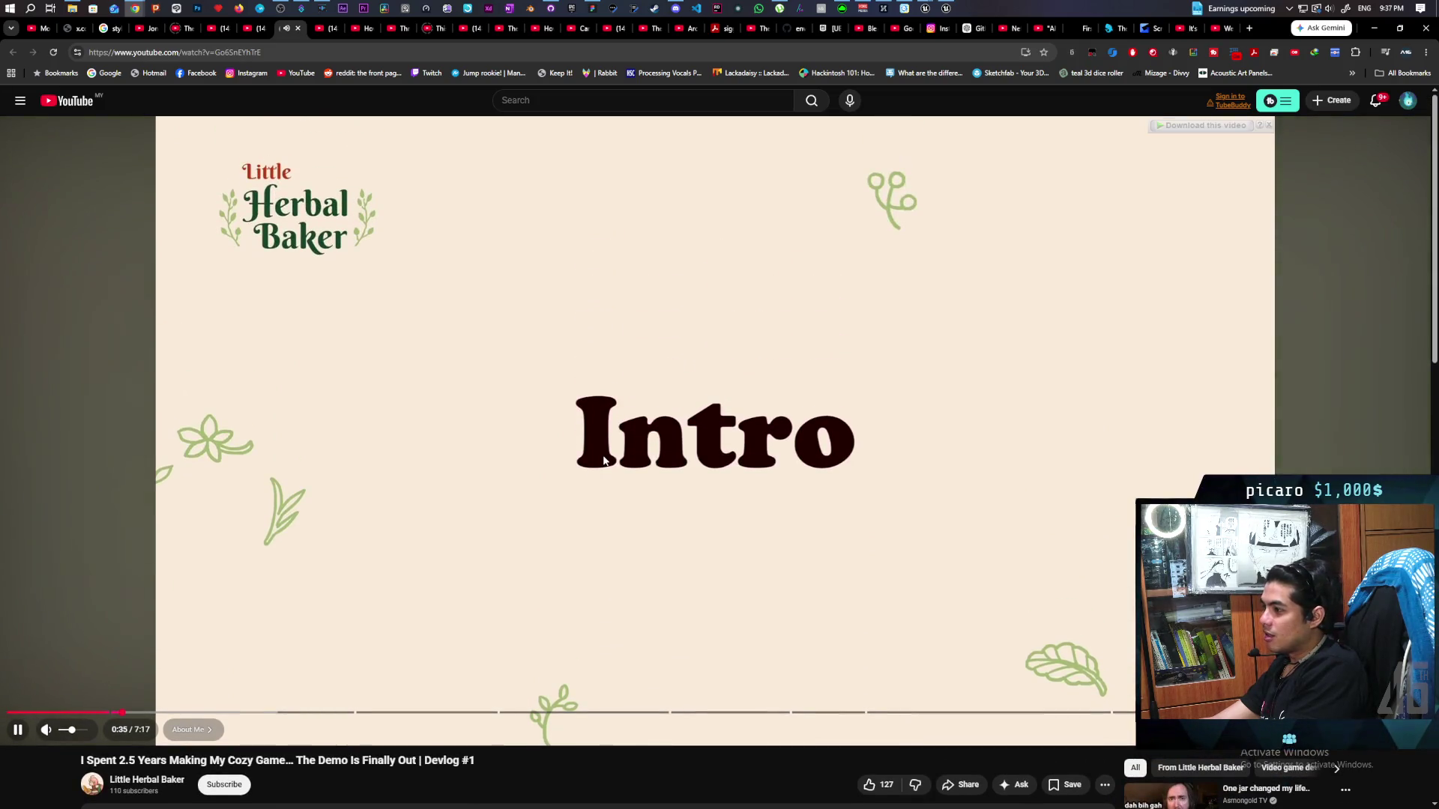